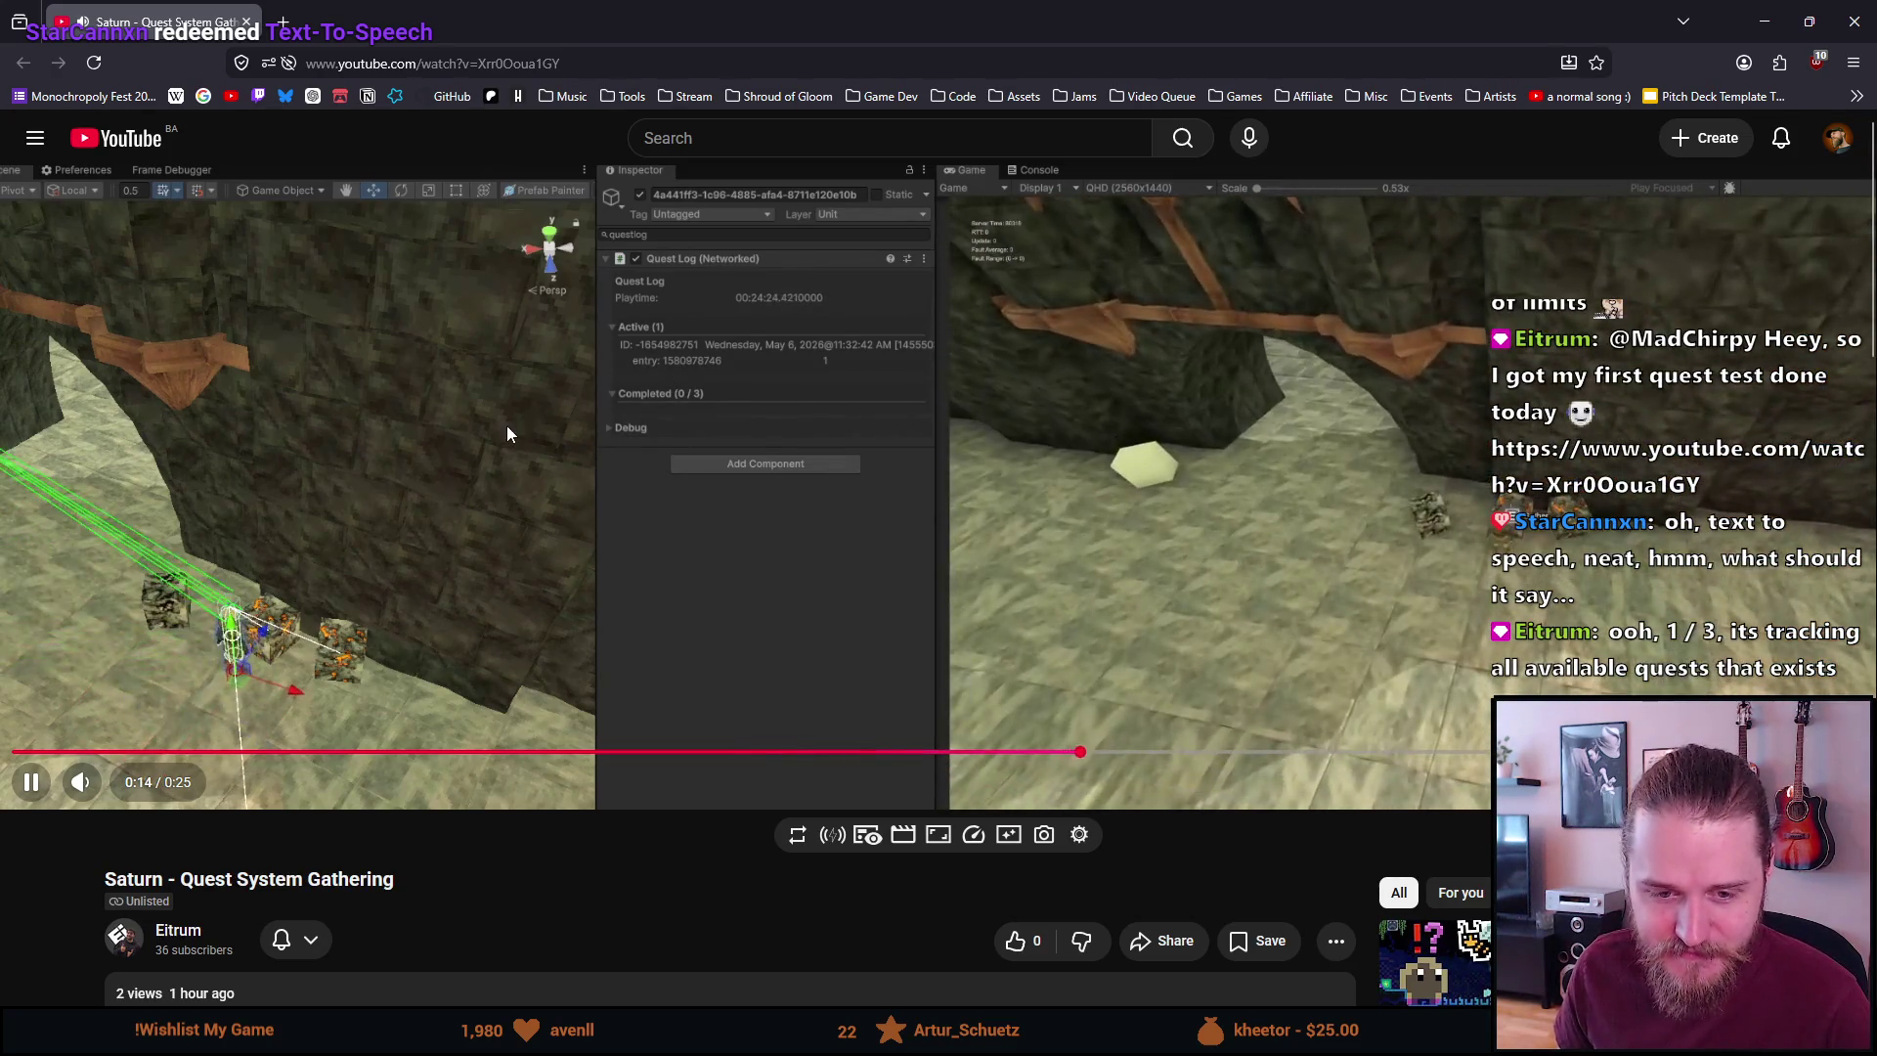
Play the Quest System Gathering video through the completed quest, pausing at 0:23 of 0:25
{"action": "left_click", "coordinate": [507, 425]}
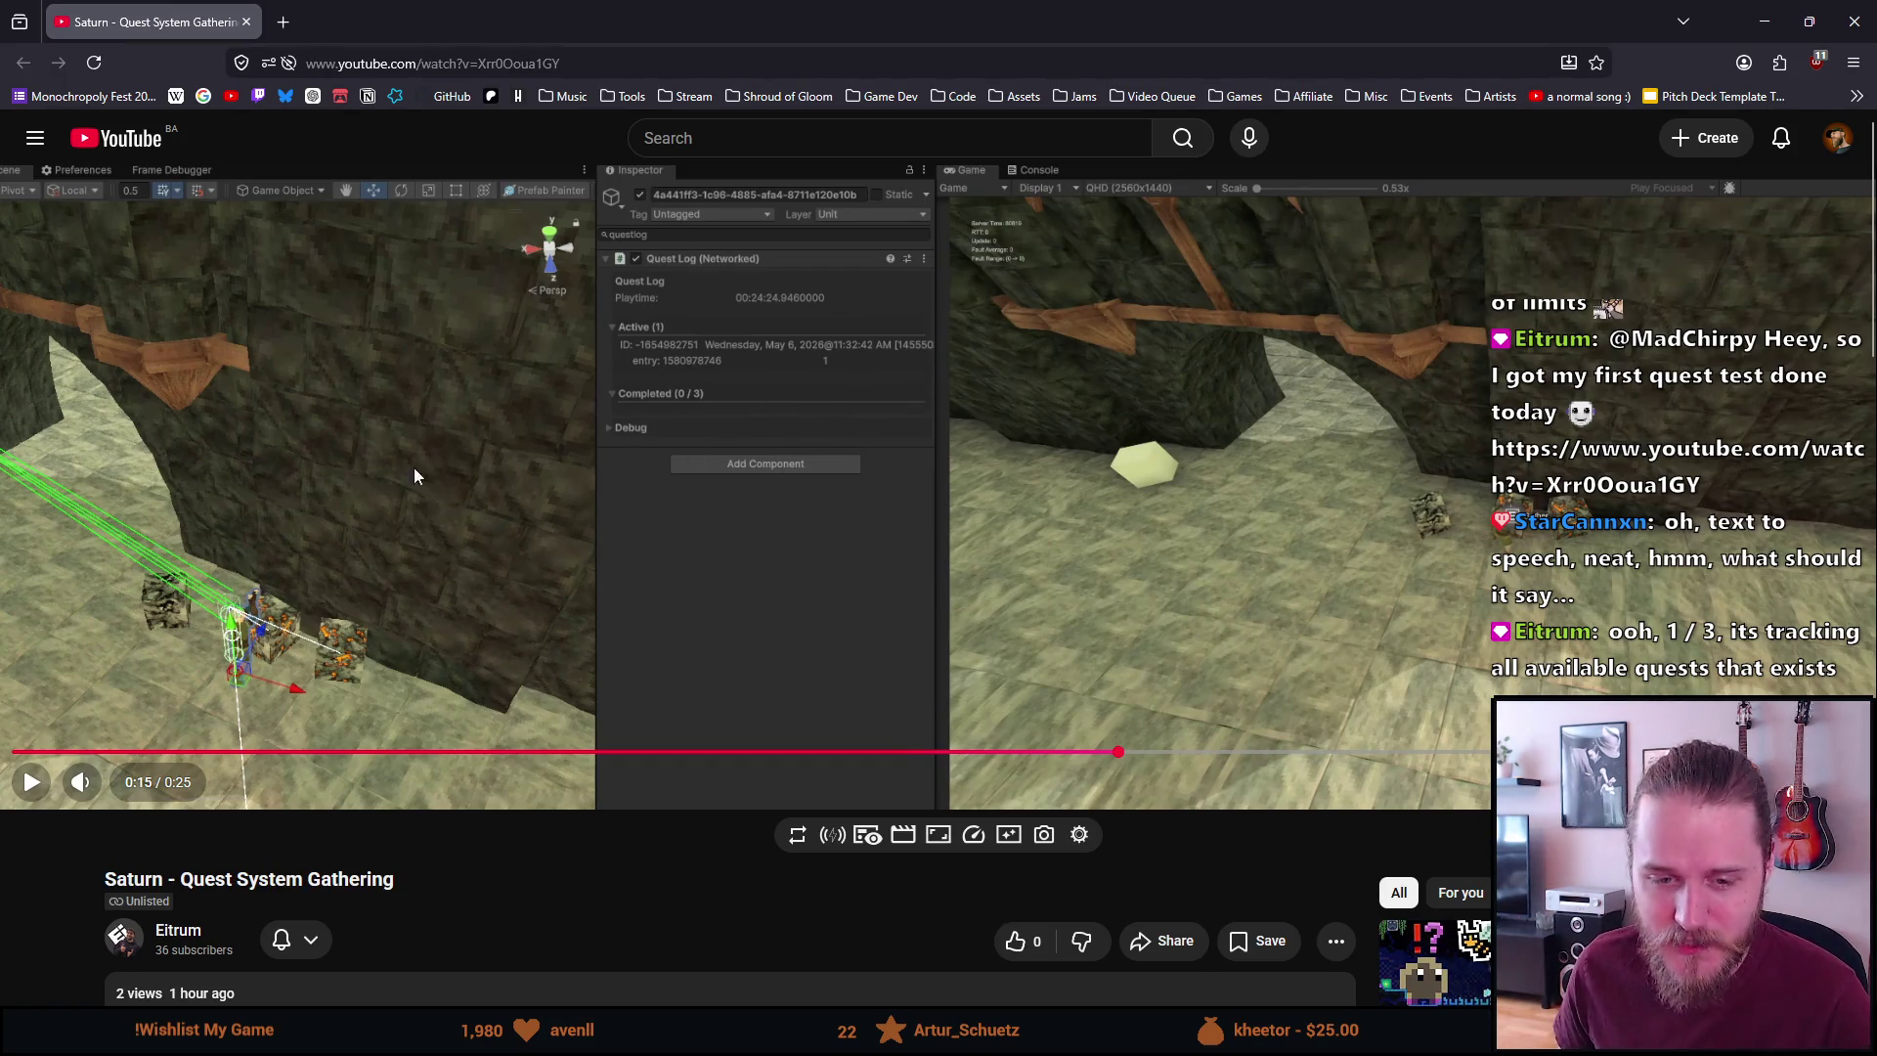
{"action": "left_click", "coordinate": [483, 448]}
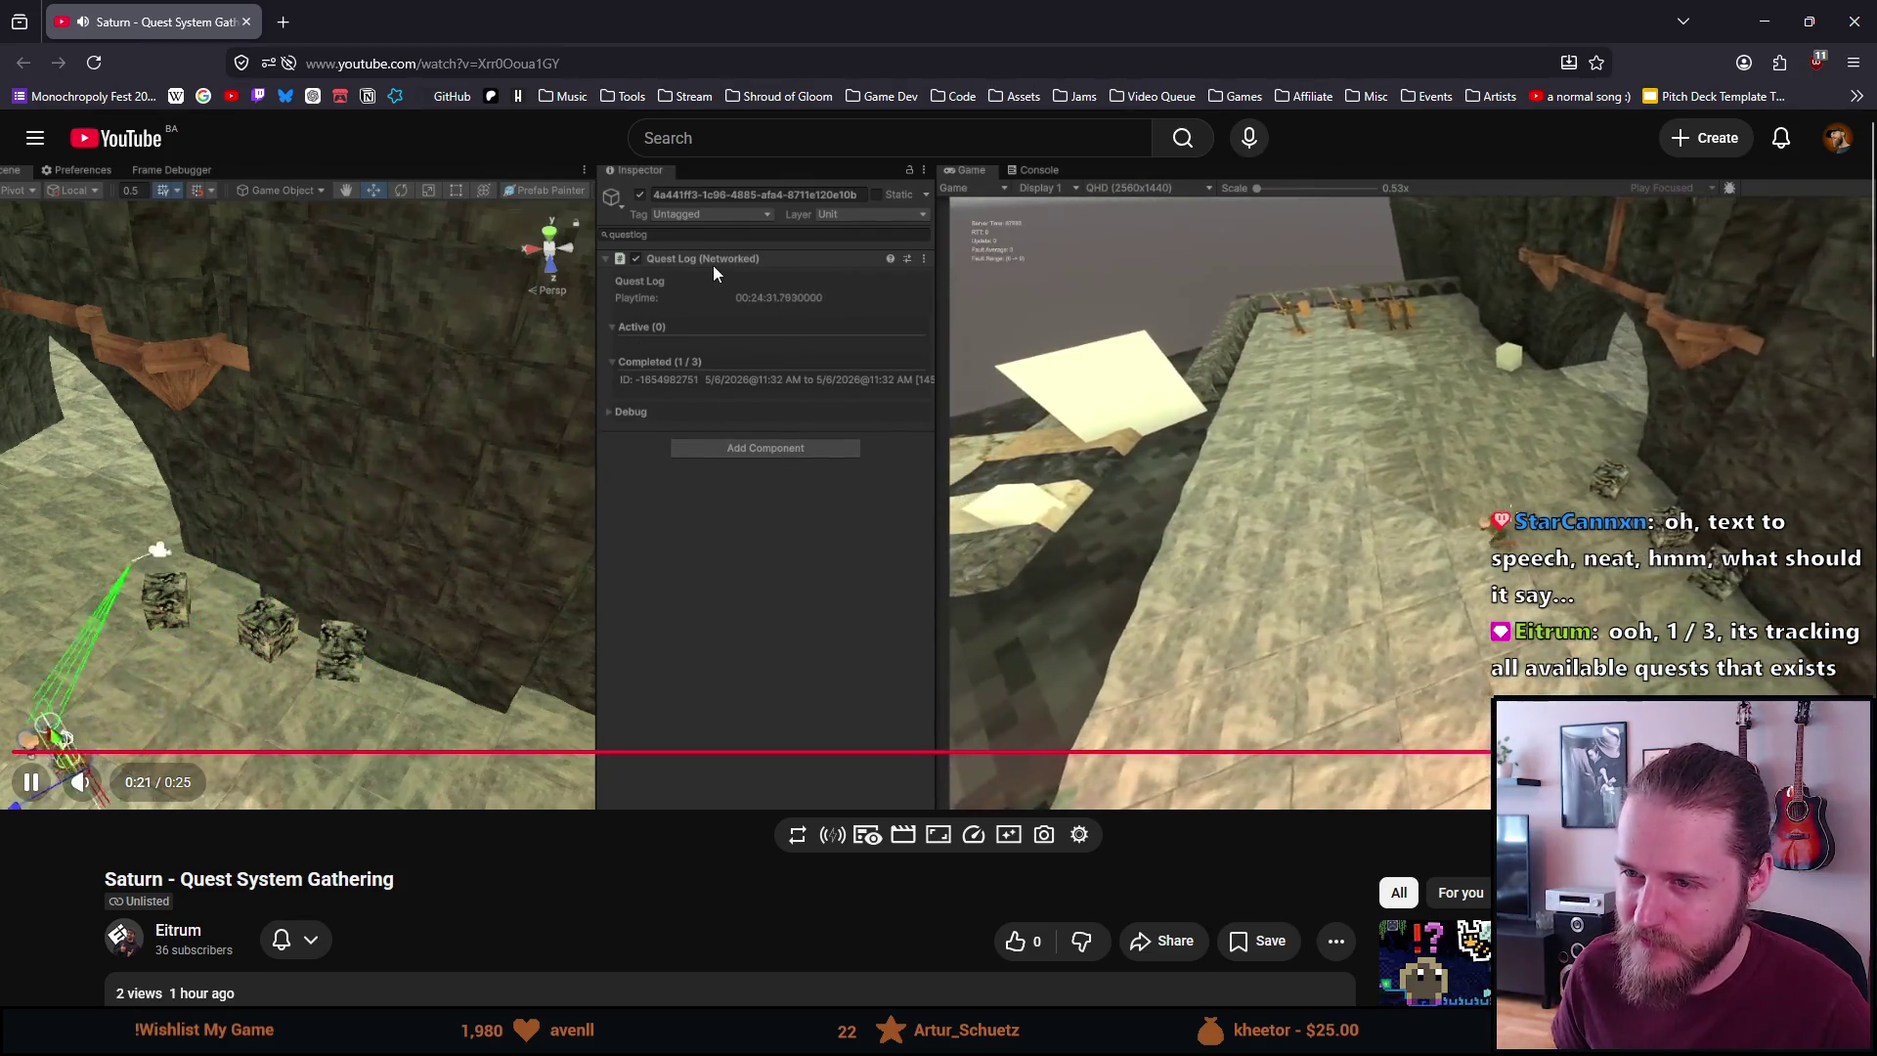
{"action": "left_click", "coordinate": [669, 253]}
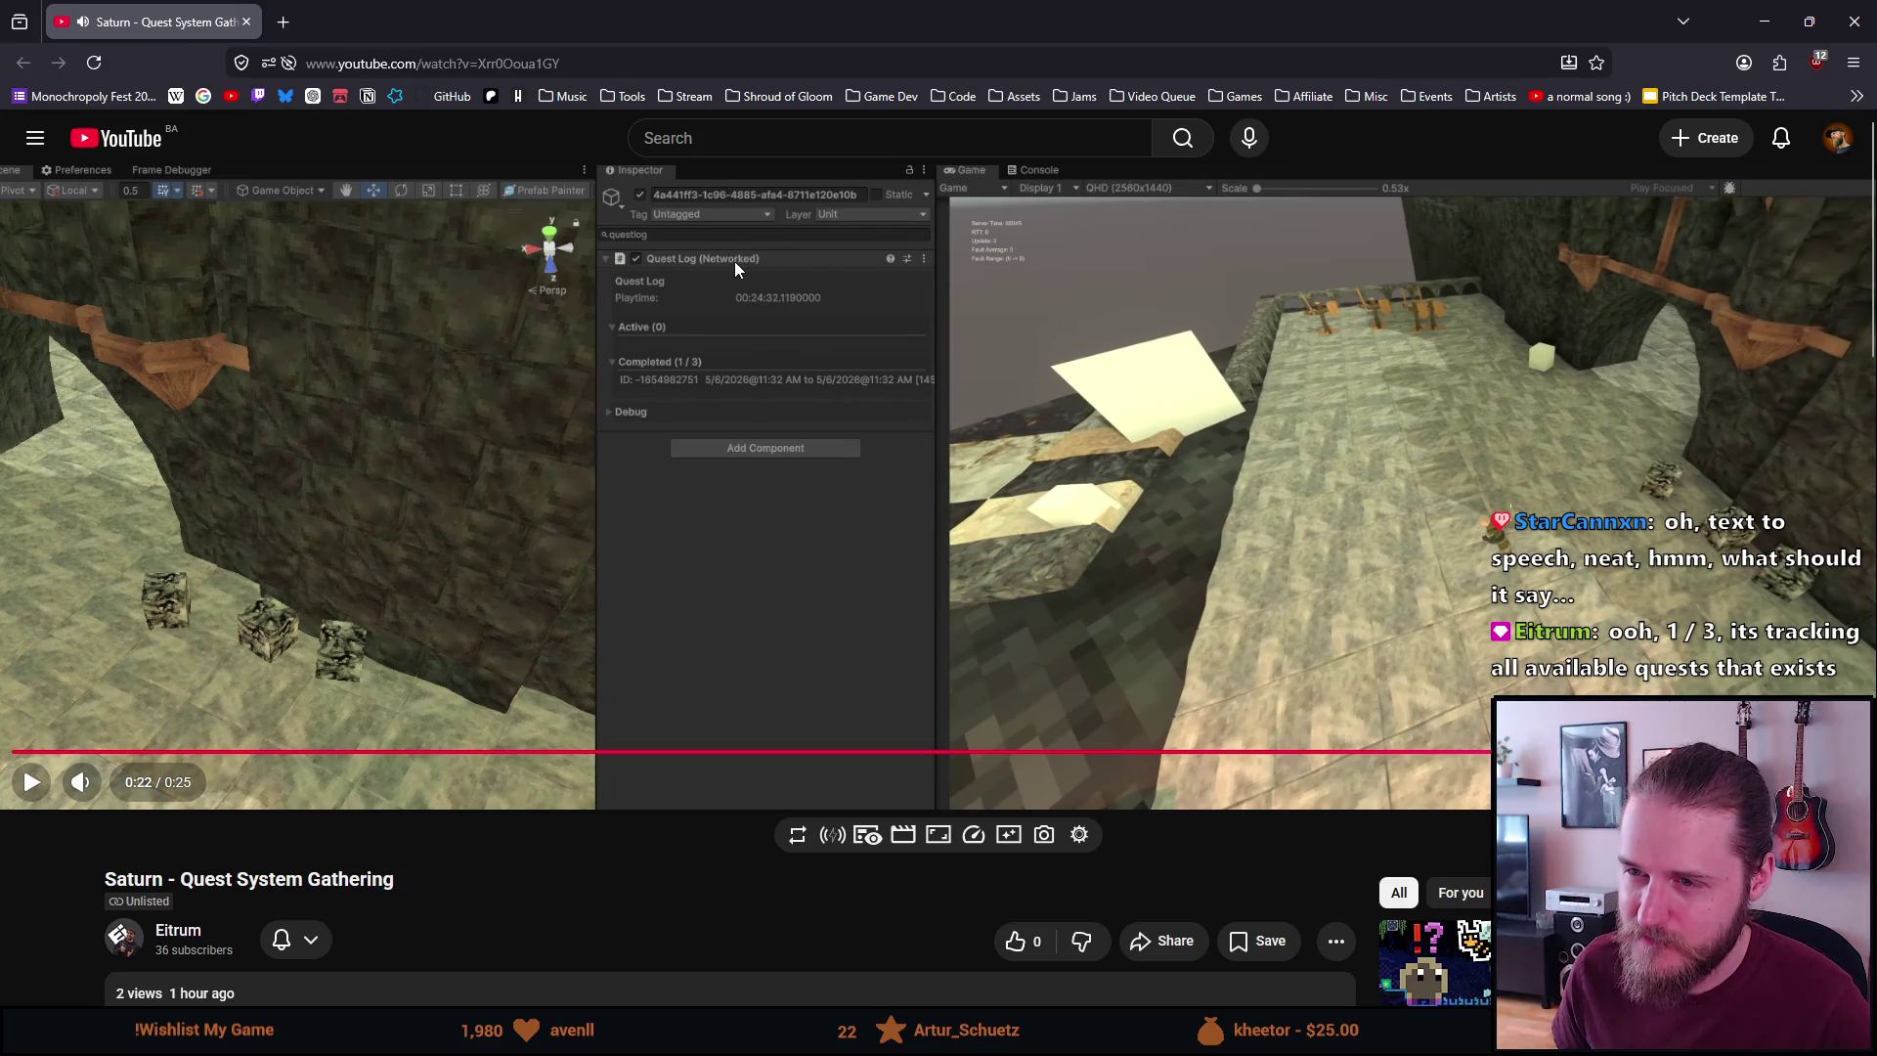
{"action": "left_click", "coordinate": [761, 415]}
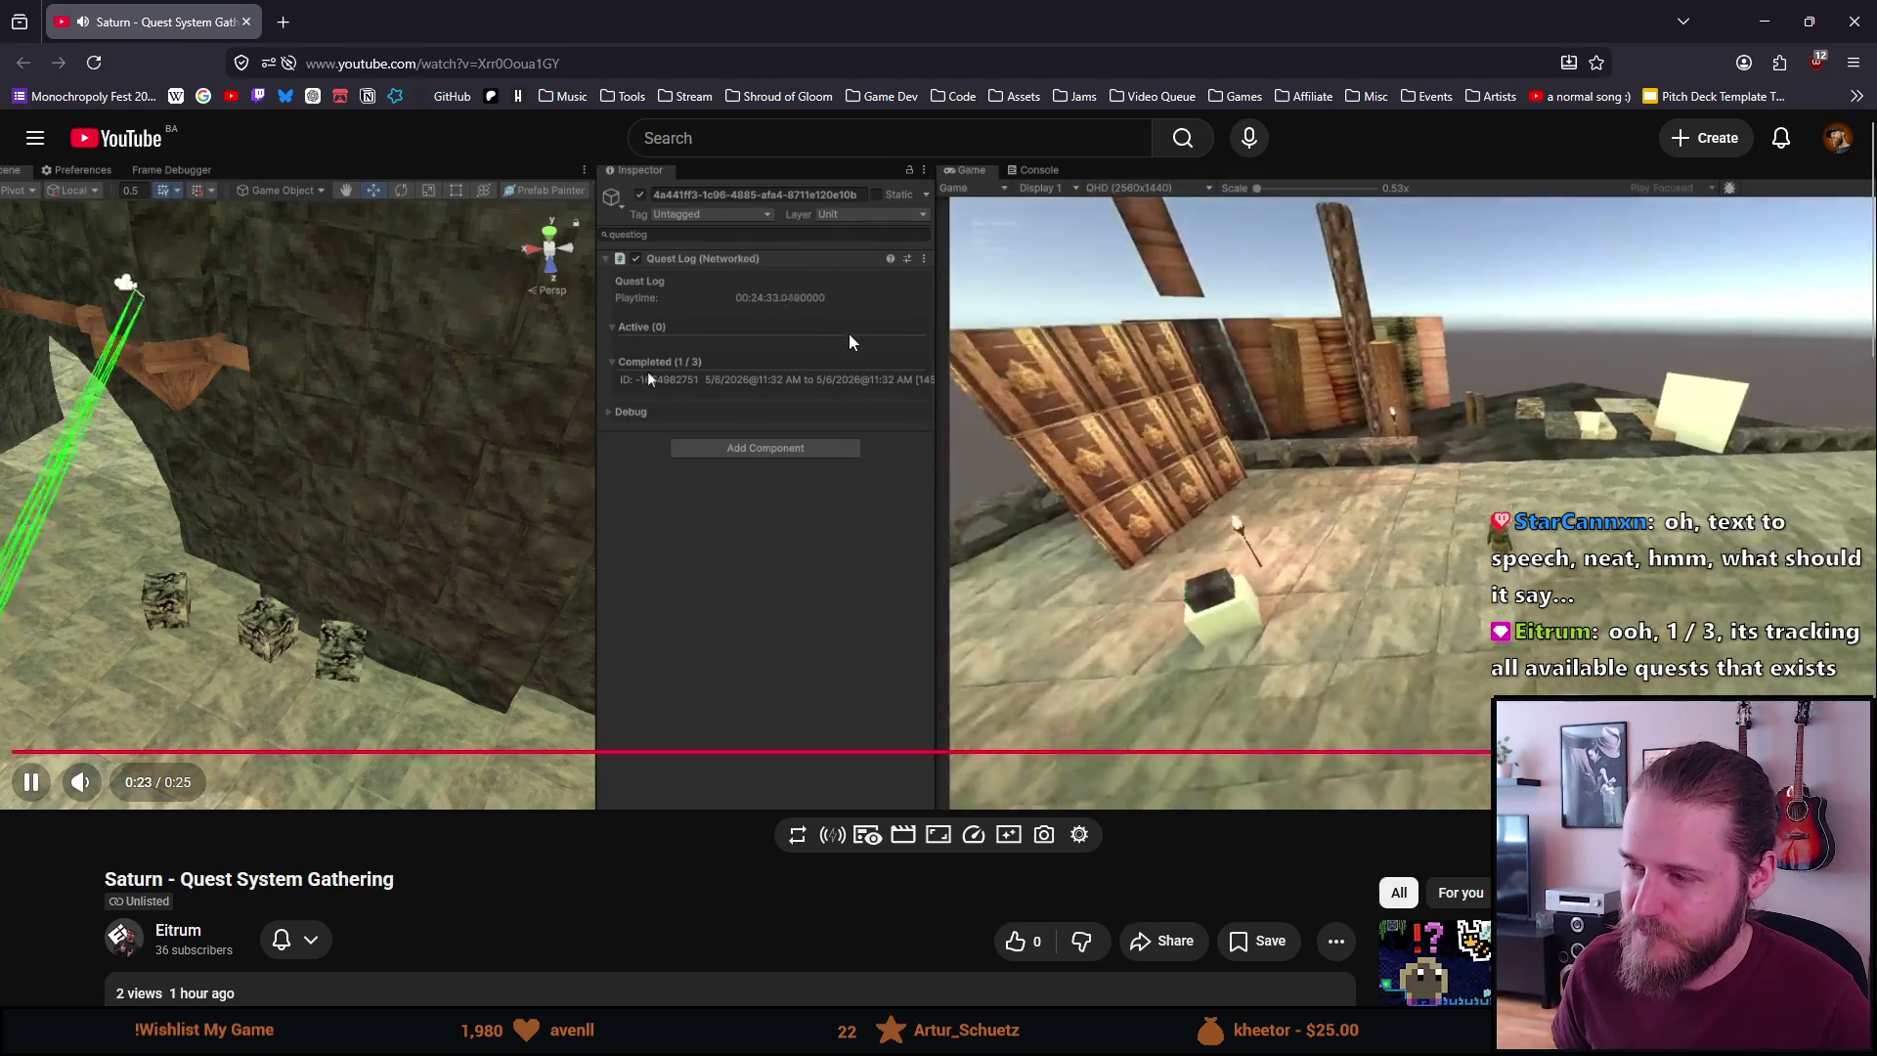
{"action": "left_click", "coordinate": [849, 338]}
{"action": "scroll", "coordinate": [848, 342], "scroll_direction": "down", "scroll_amount": 4}
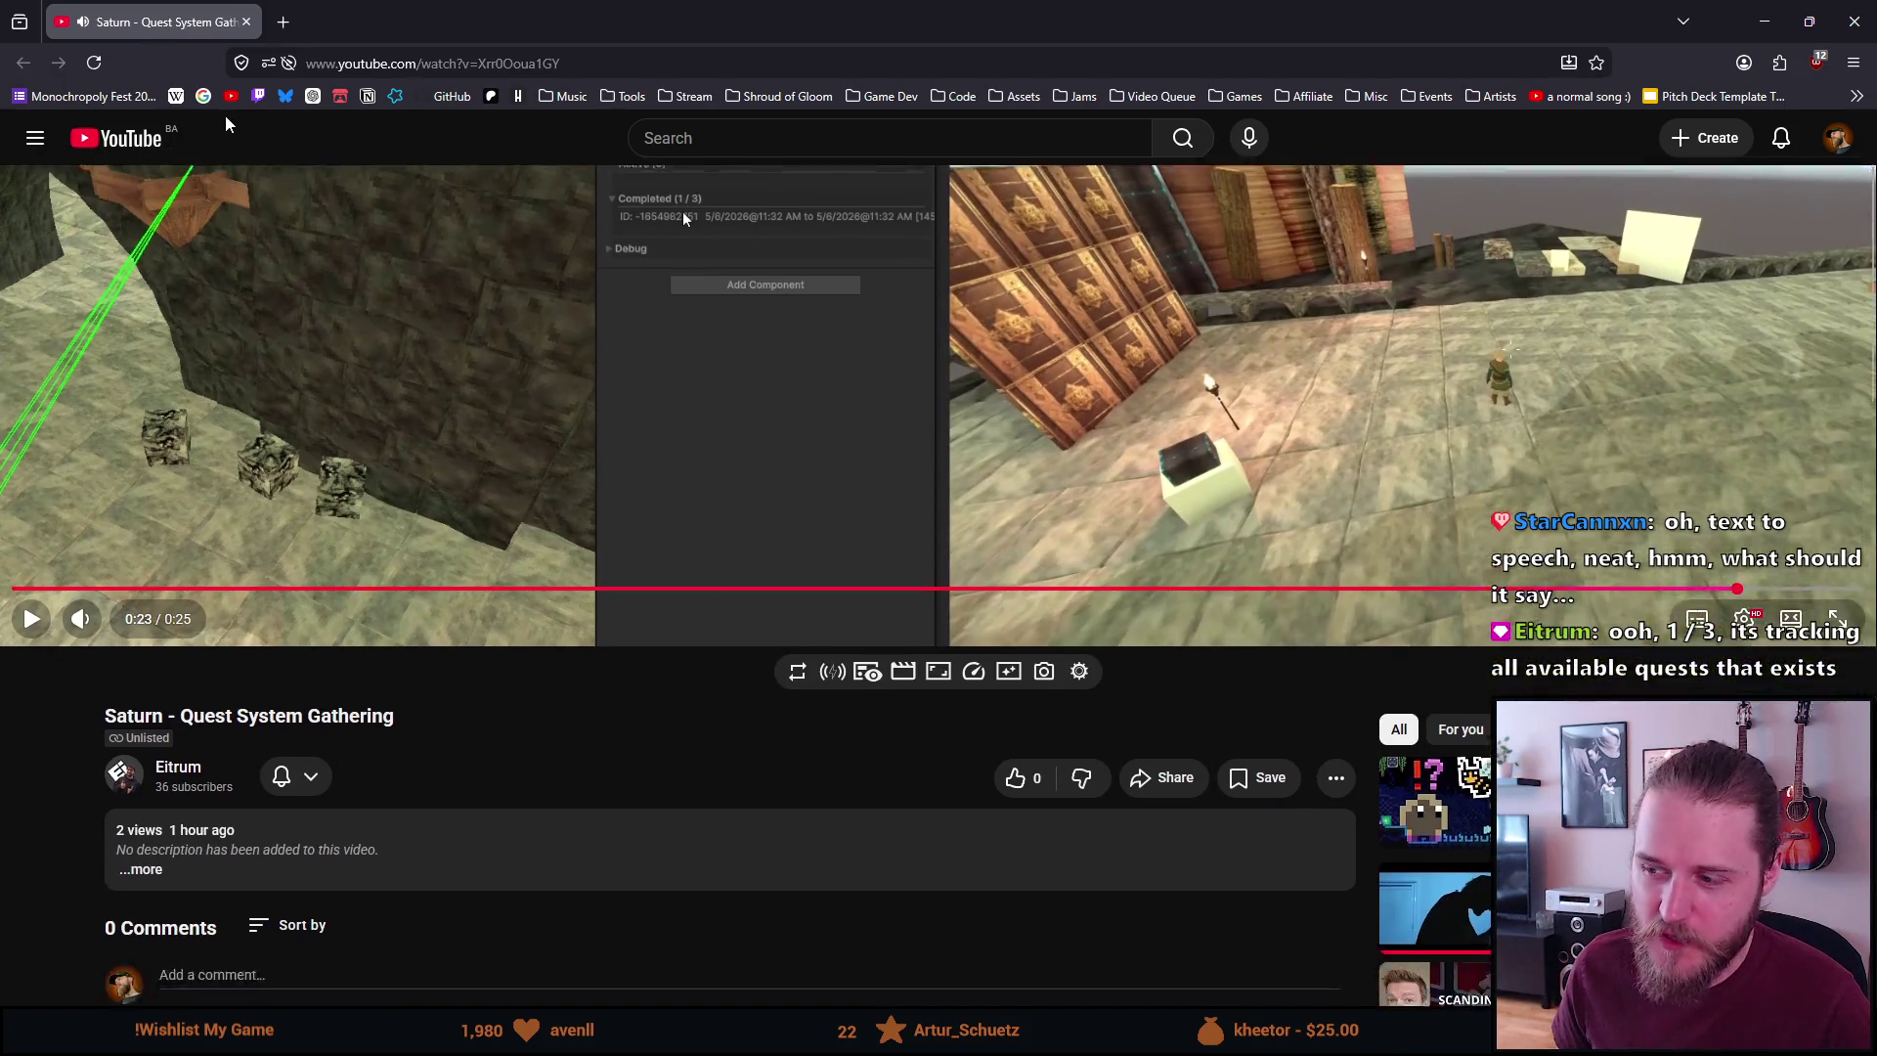
{"action": "scroll", "coordinate": [232, 119], "scroll_direction": "up", "scroll_amount": 4}
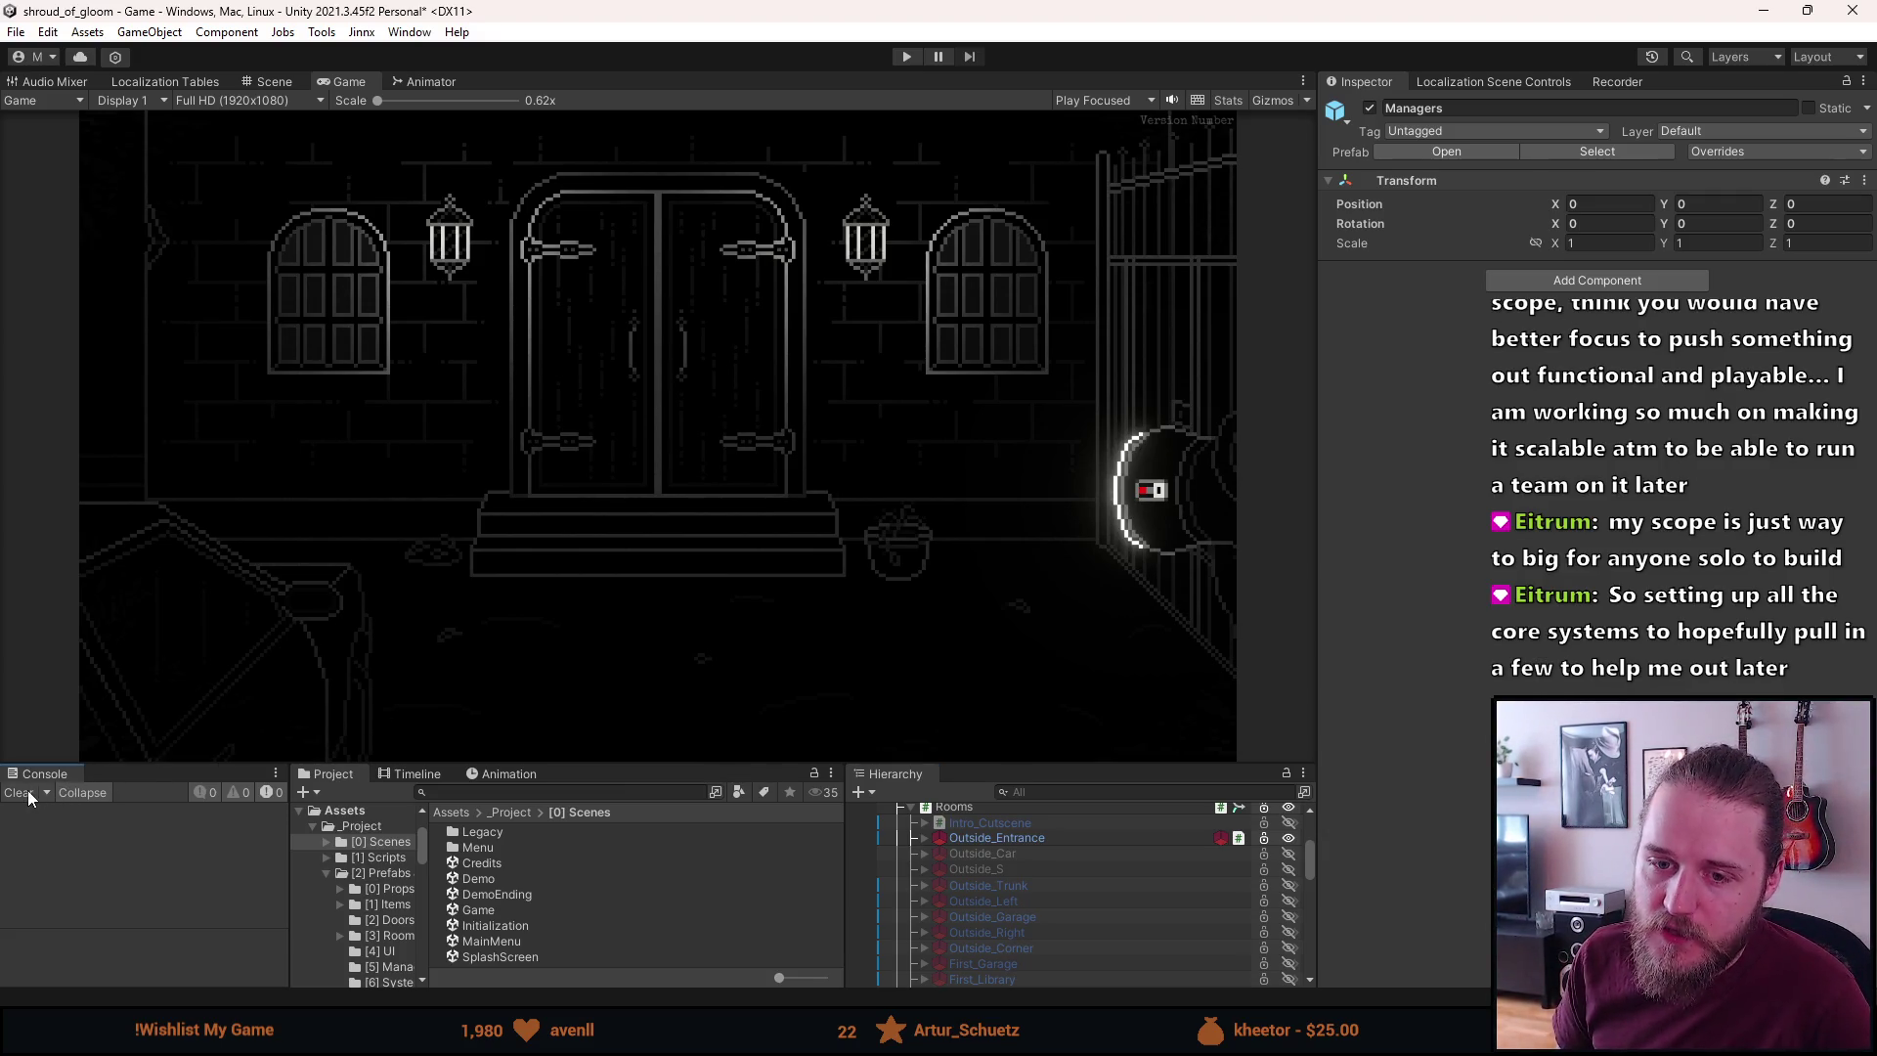
Drag the editor splitters to make the Game preview taller and wider, then raise the lower panels
{"action": "mouse_move", "coordinate": [199, 767]}
{"action": "left_mouse_down"}
{"action": "mouse_move", "coordinate": [196, 704]}
{"action": "mouse_move", "coordinate": [175, 799]}
{"action": "left_mouse_up"}
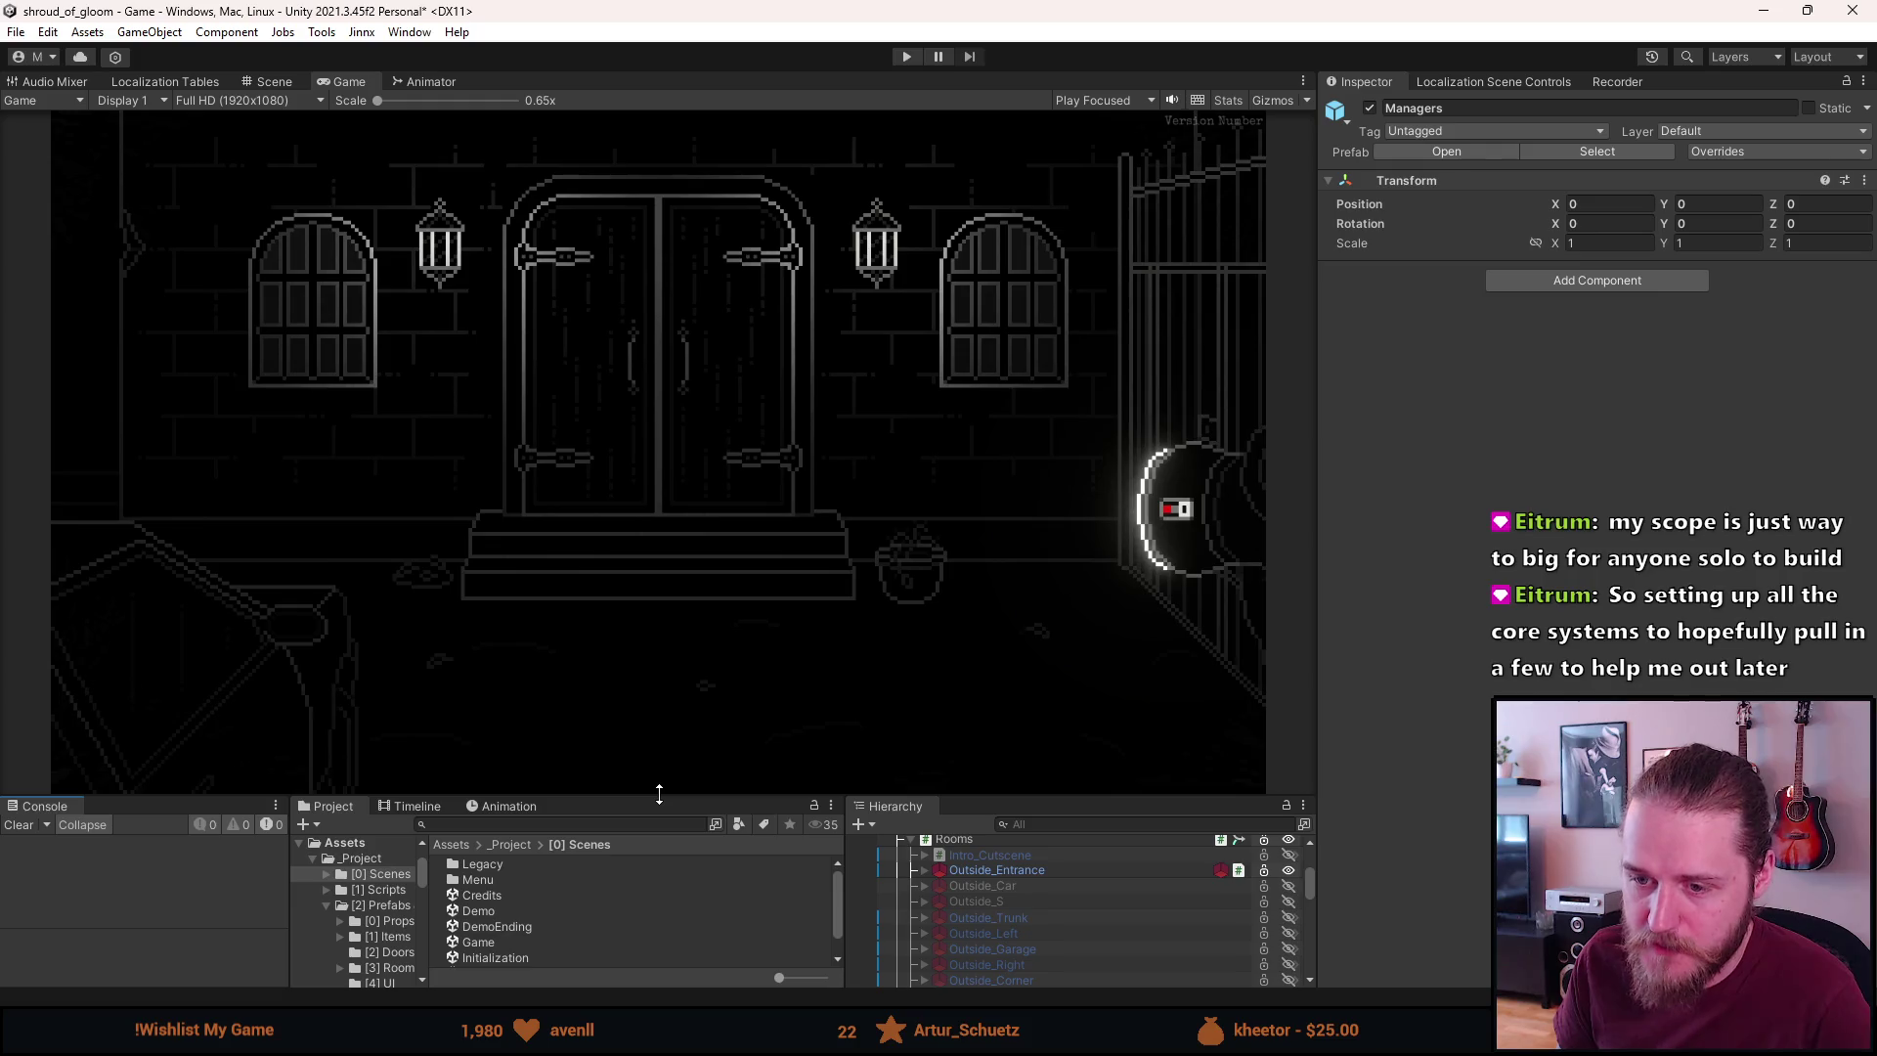
{"action": "mouse_move", "coordinate": [659, 794]}
{"action": "left_mouse_down"}
{"action": "mouse_move", "coordinate": [641, 818]}
{"action": "mouse_move", "coordinate": [643, 784]}
{"action": "left_mouse_up"}
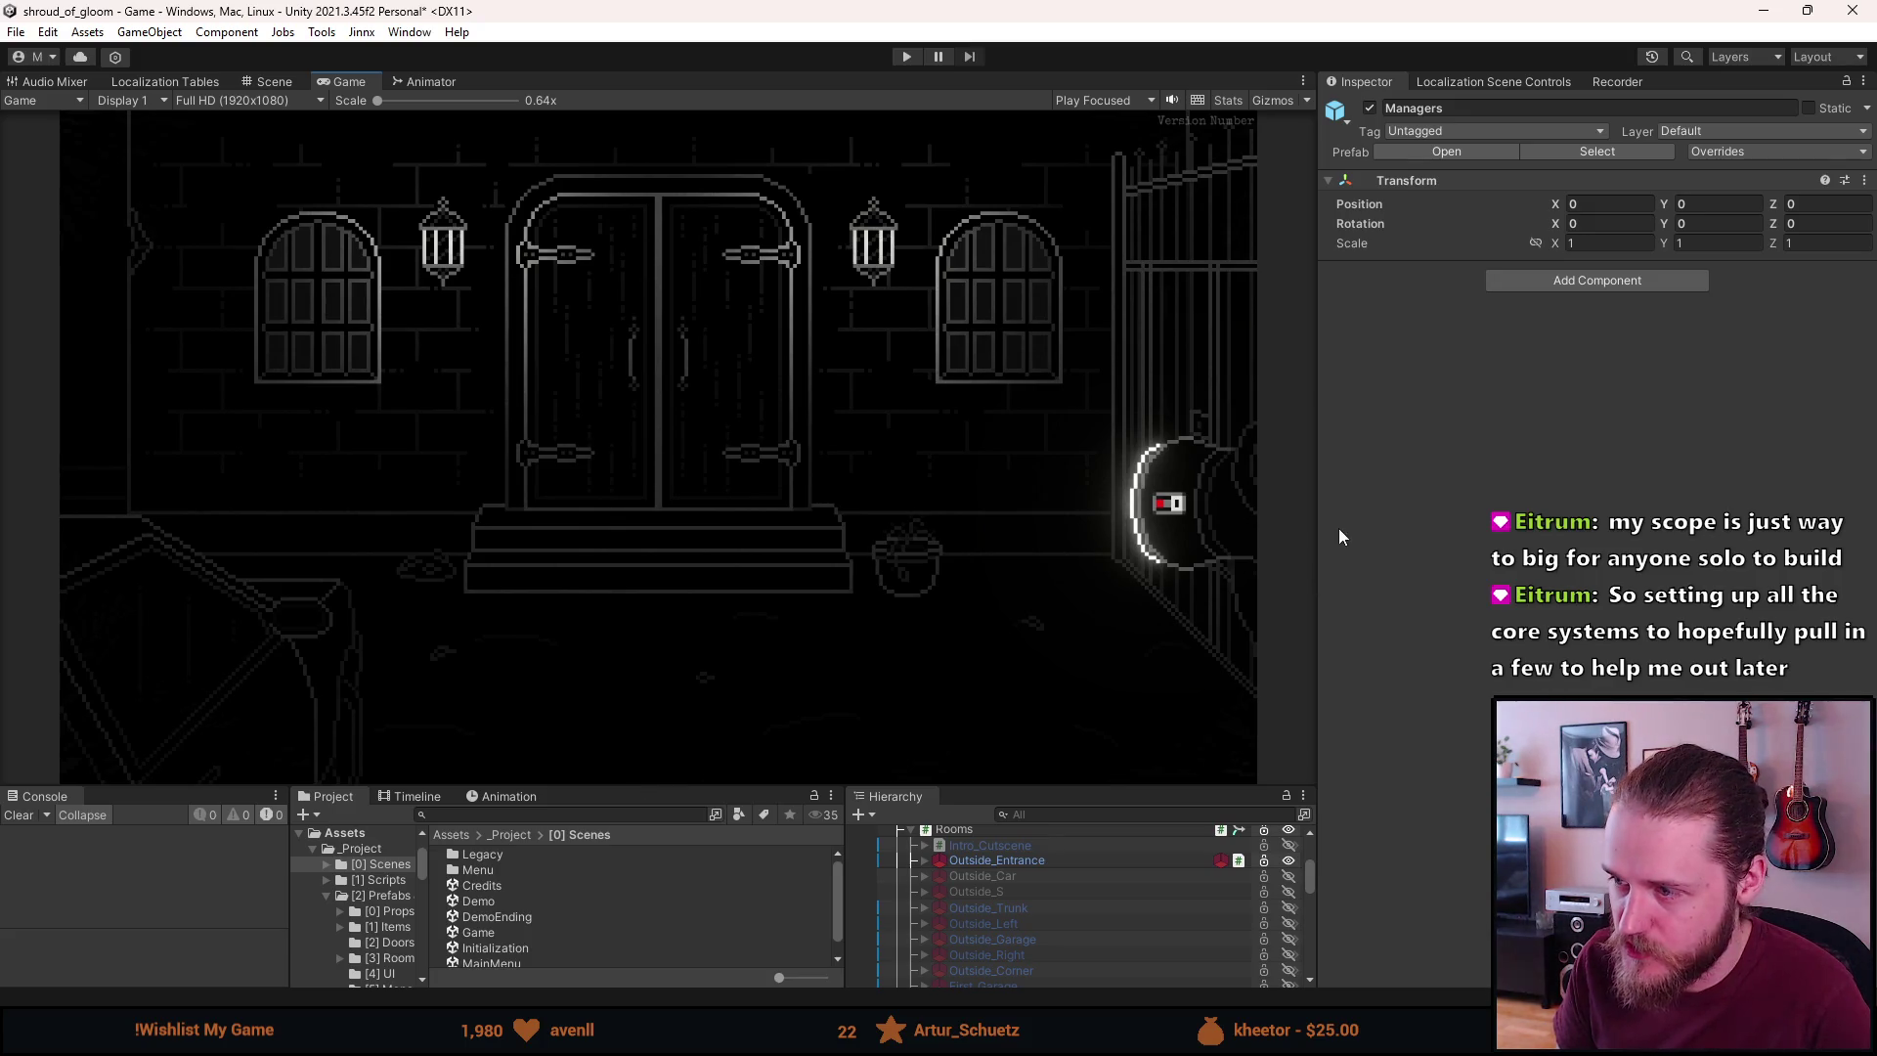
{"action": "left_click_drag", "start_coordinate": [1316, 523], "coordinate": [1488, 525]}
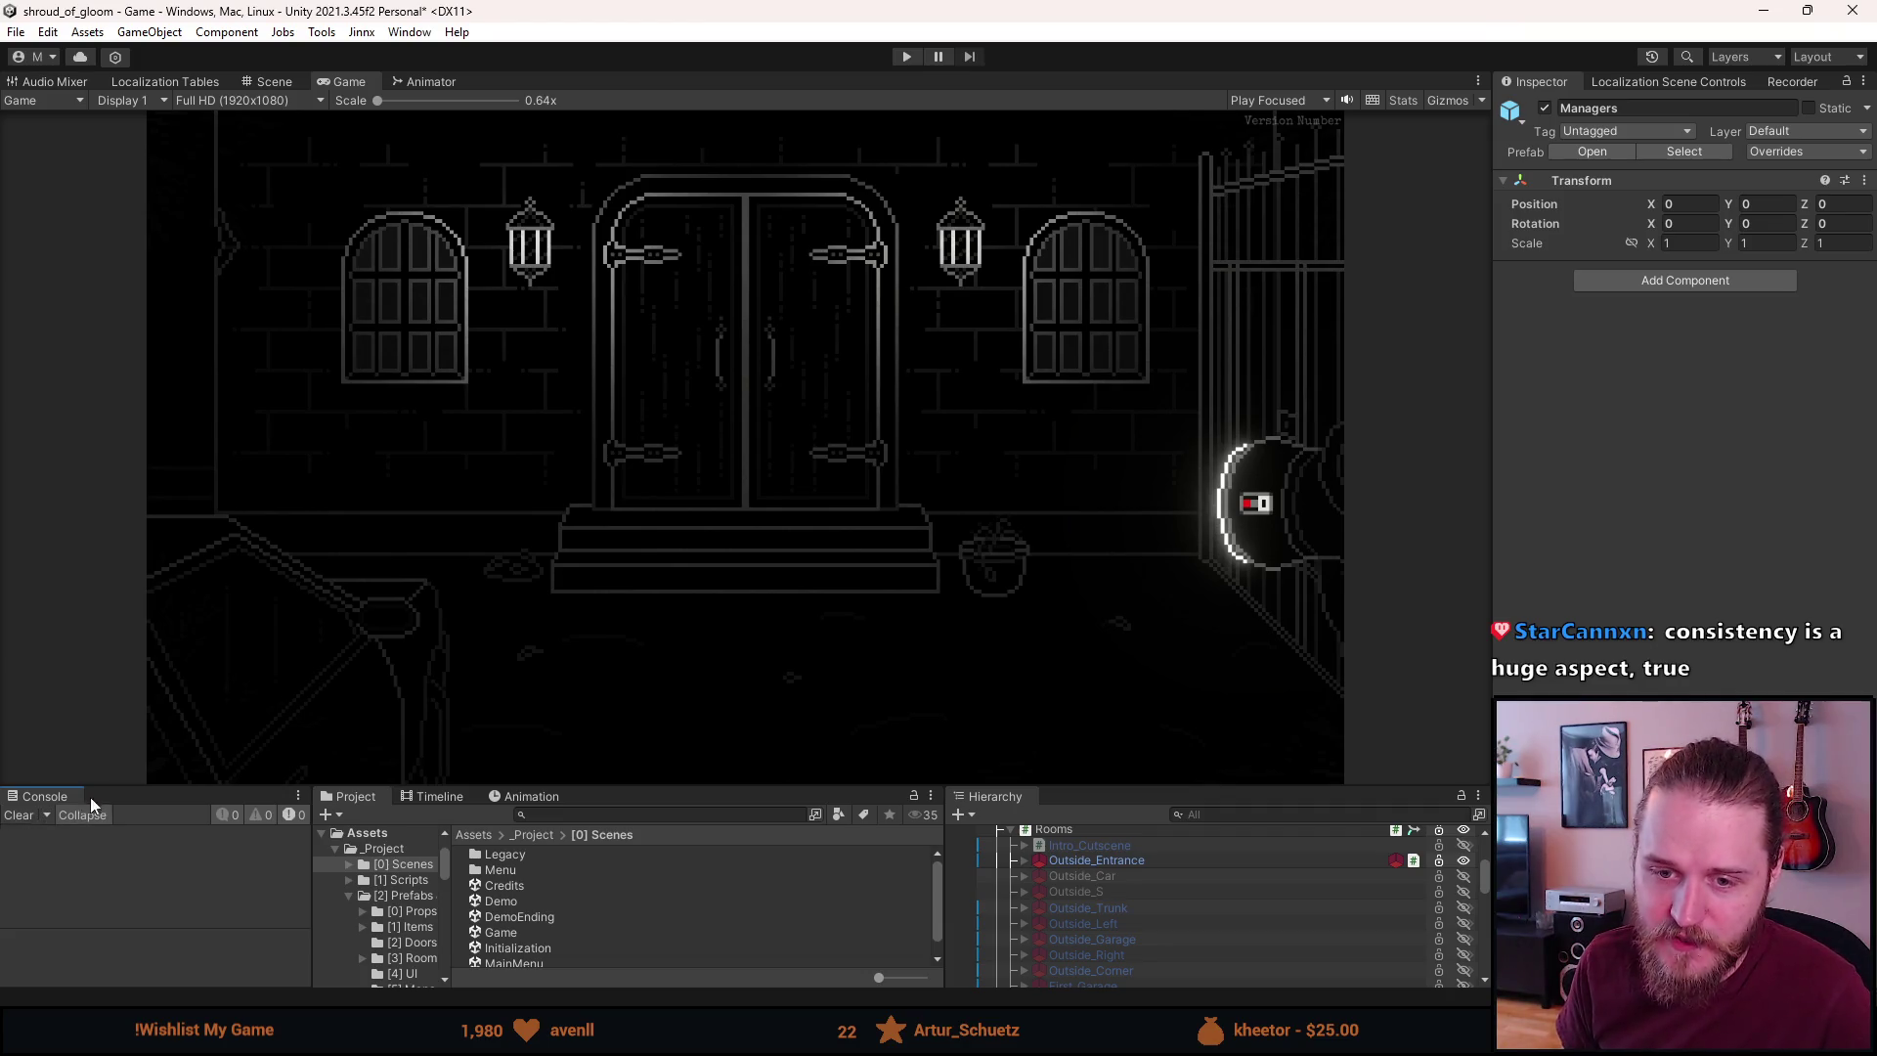
{"action": "mouse_move", "coordinate": [168, 790]}
{"action": "left_mouse_down"}
{"action": "mouse_move", "coordinate": [184, 679]}
{"action": "mouse_move", "coordinate": [194, 747]}
{"action": "mouse_move", "coordinate": [230, 730]}
{"action": "mouse_move", "coordinate": [223, 703]}
{"action": "left_mouse_up"}
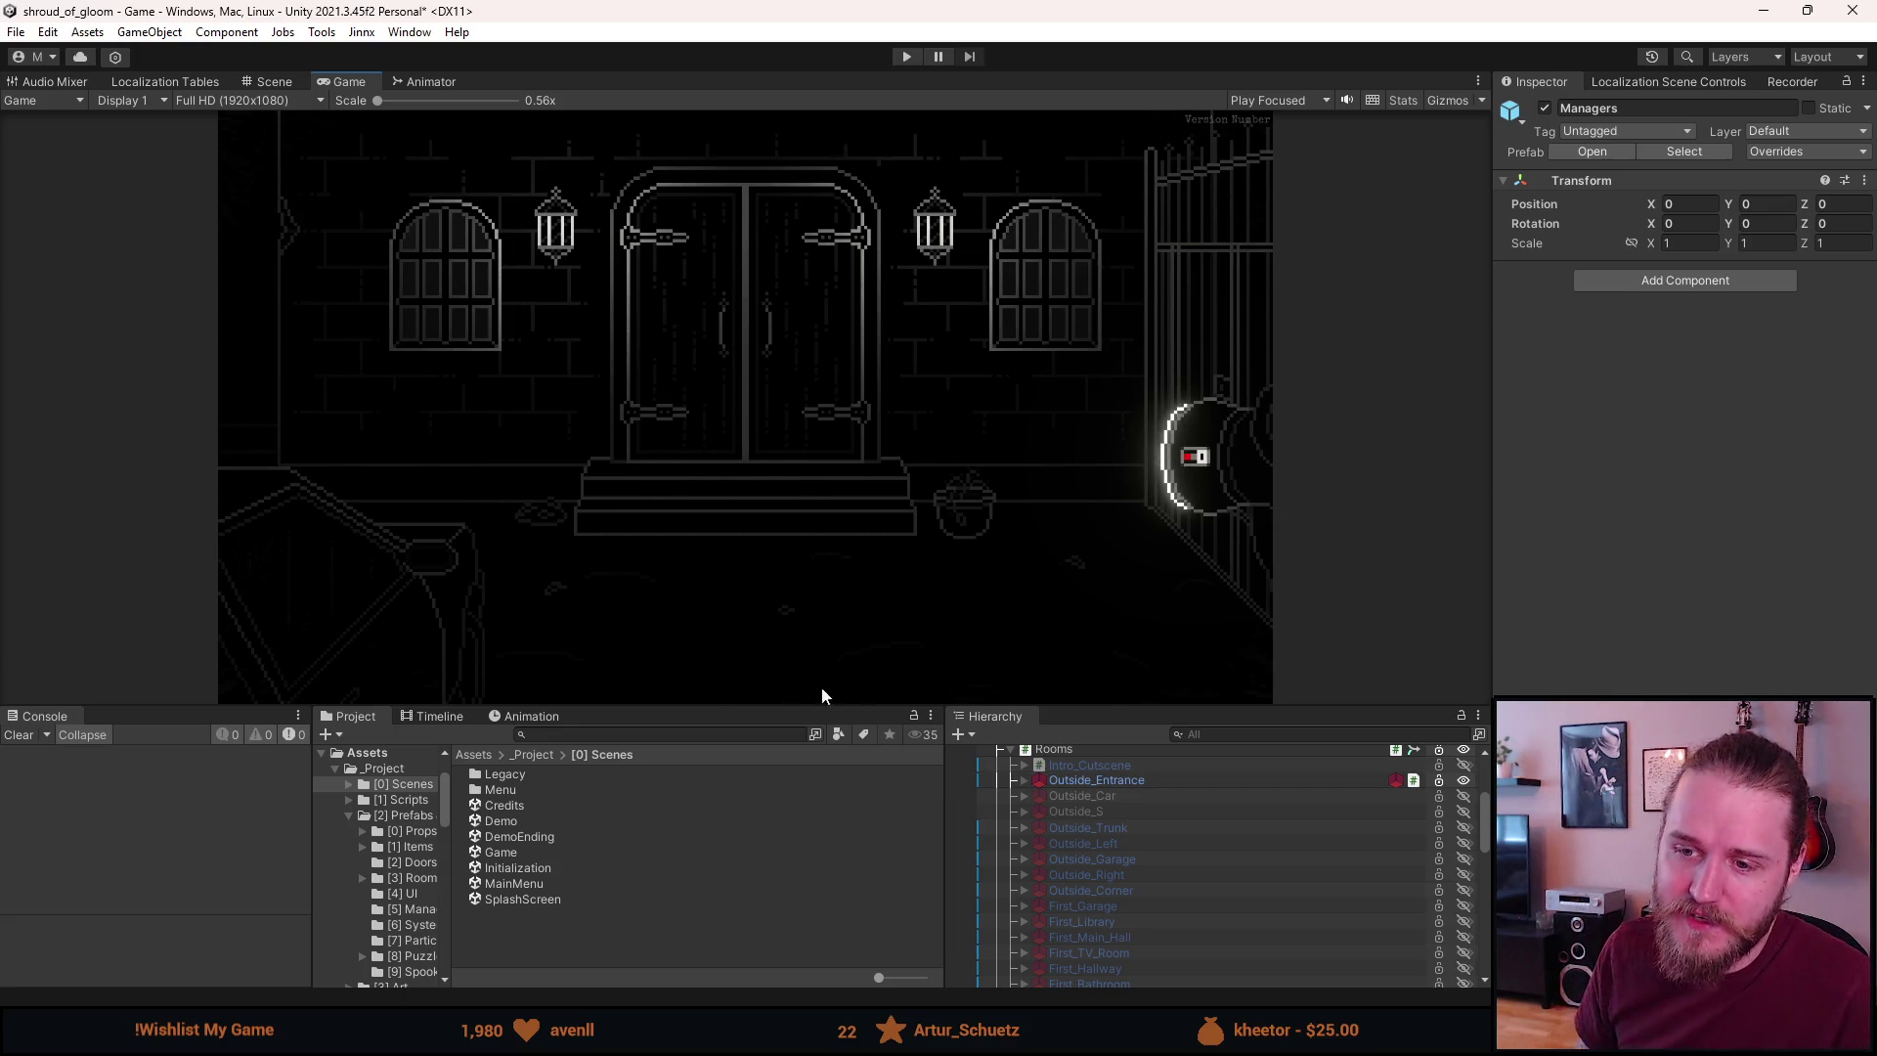
Lower the top edge of the Console/Project/Hierarchy panels slightly
{"action": "mouse_move", "coordinate": [710, 706]}
{"action": "left_mouse_down"}
{"action": "mouse_move", "coordinate": [709, 659]}
{"action": "mouse_move", "coordinate": [659, 723]}
{"action": "left_mouse_up"}
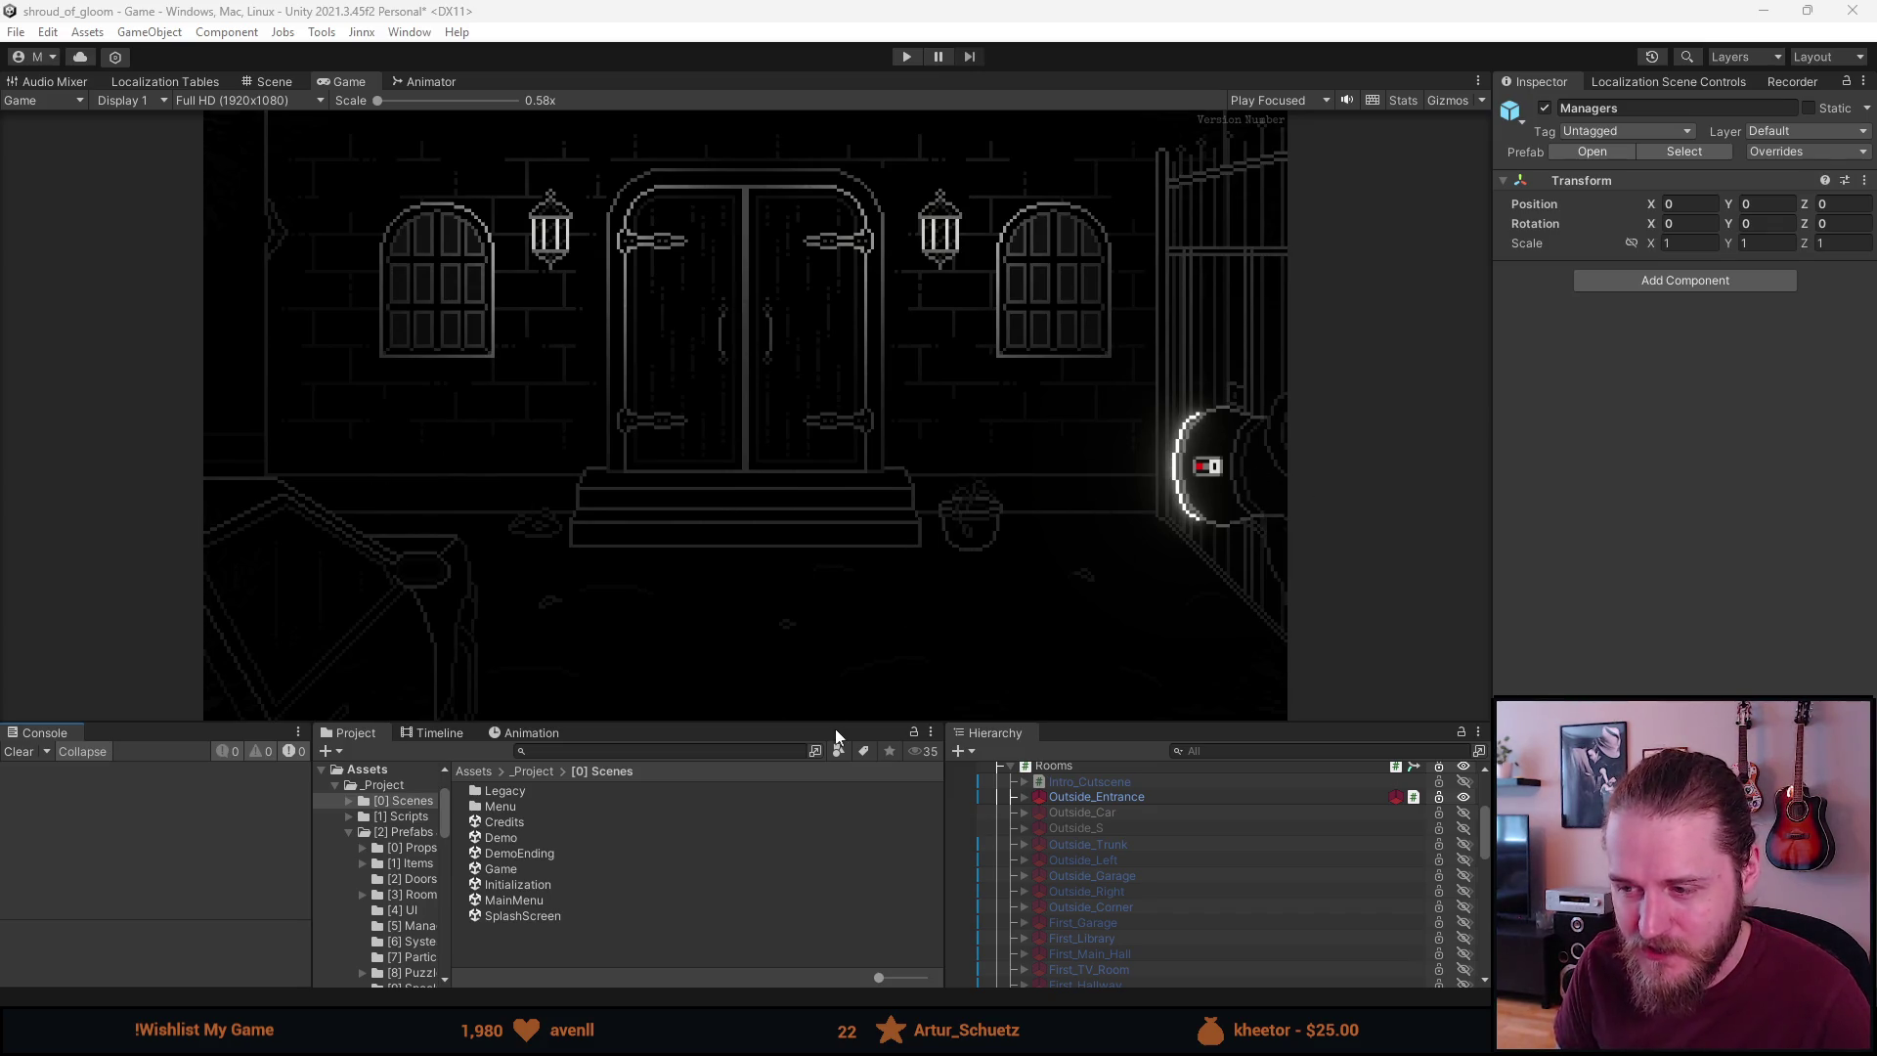
Hide the Outside_Entrance room, enter Play mode, then save and quit to the main menu
{"action": "left_click", "coordinate": [1077, 796]}
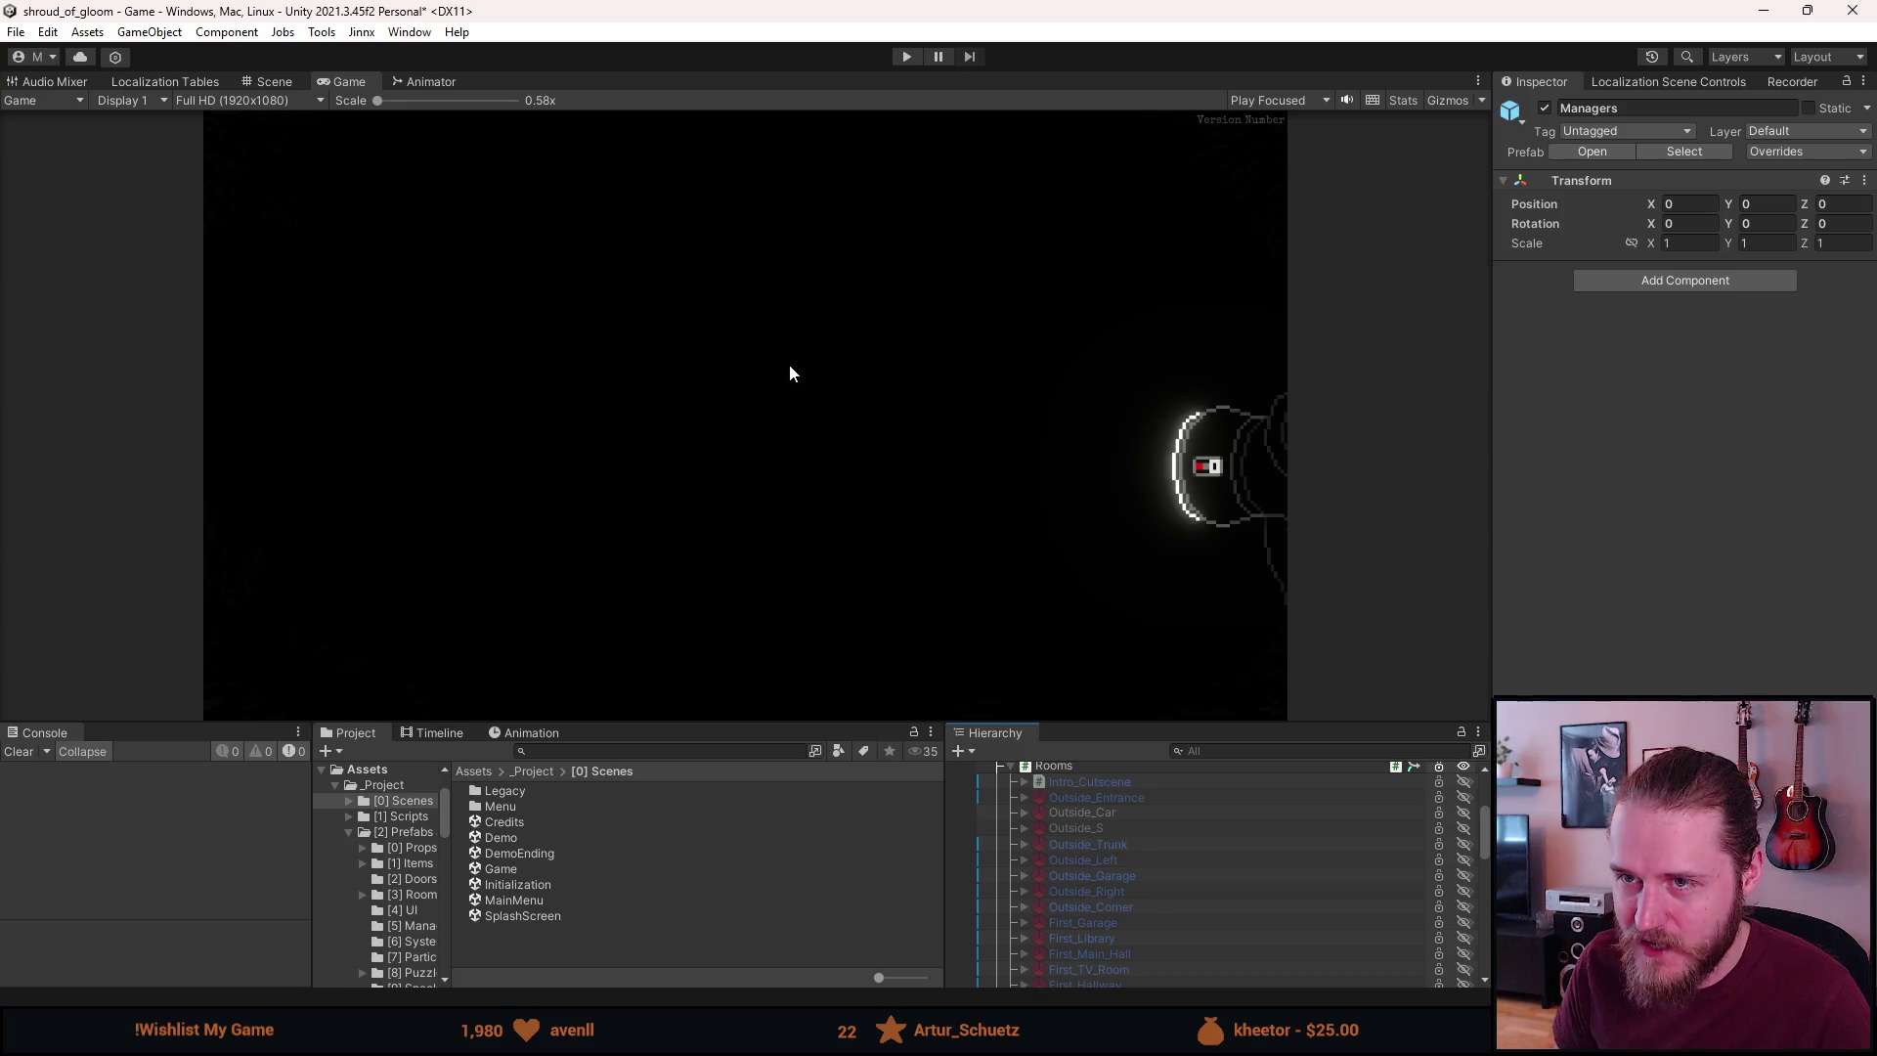
{"action": "left_click", "coordinate": [907, 59]}
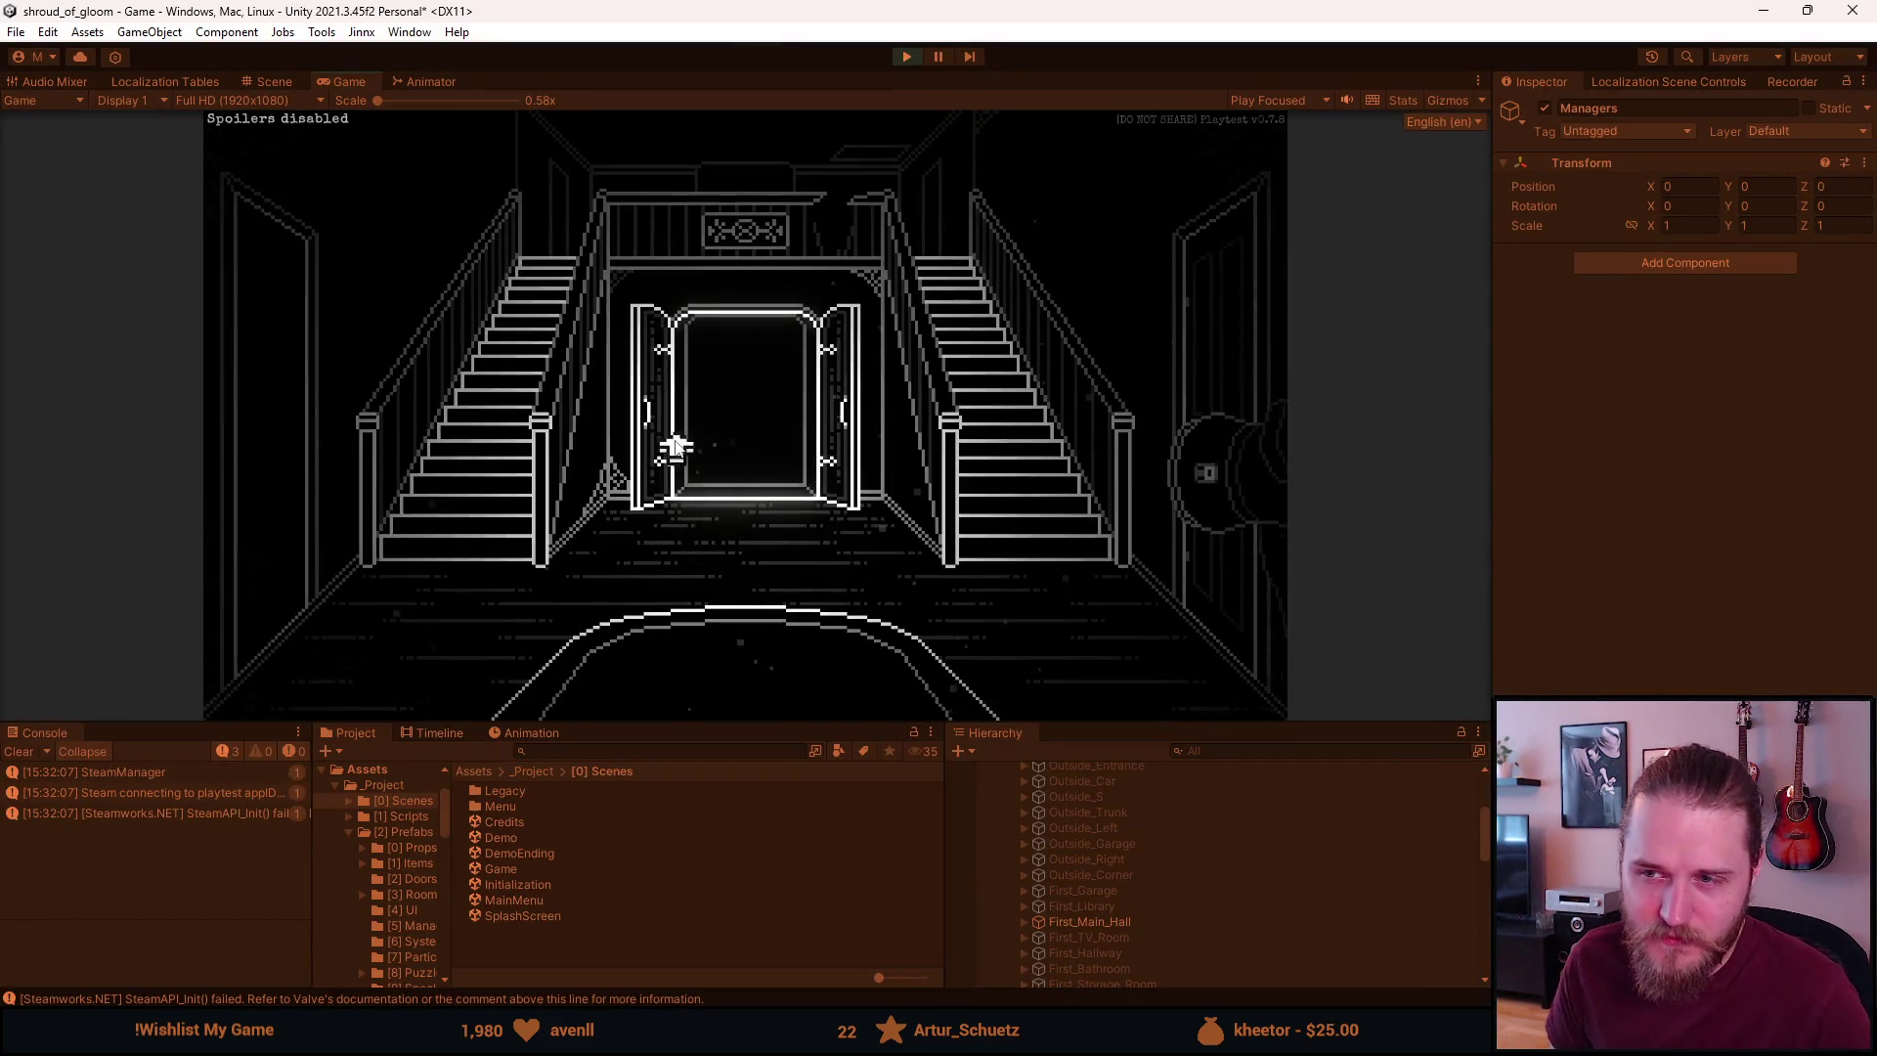
{"action": "key", "text": "Escape"}
{"action": "left_click", "coordinate": [695, 520]}
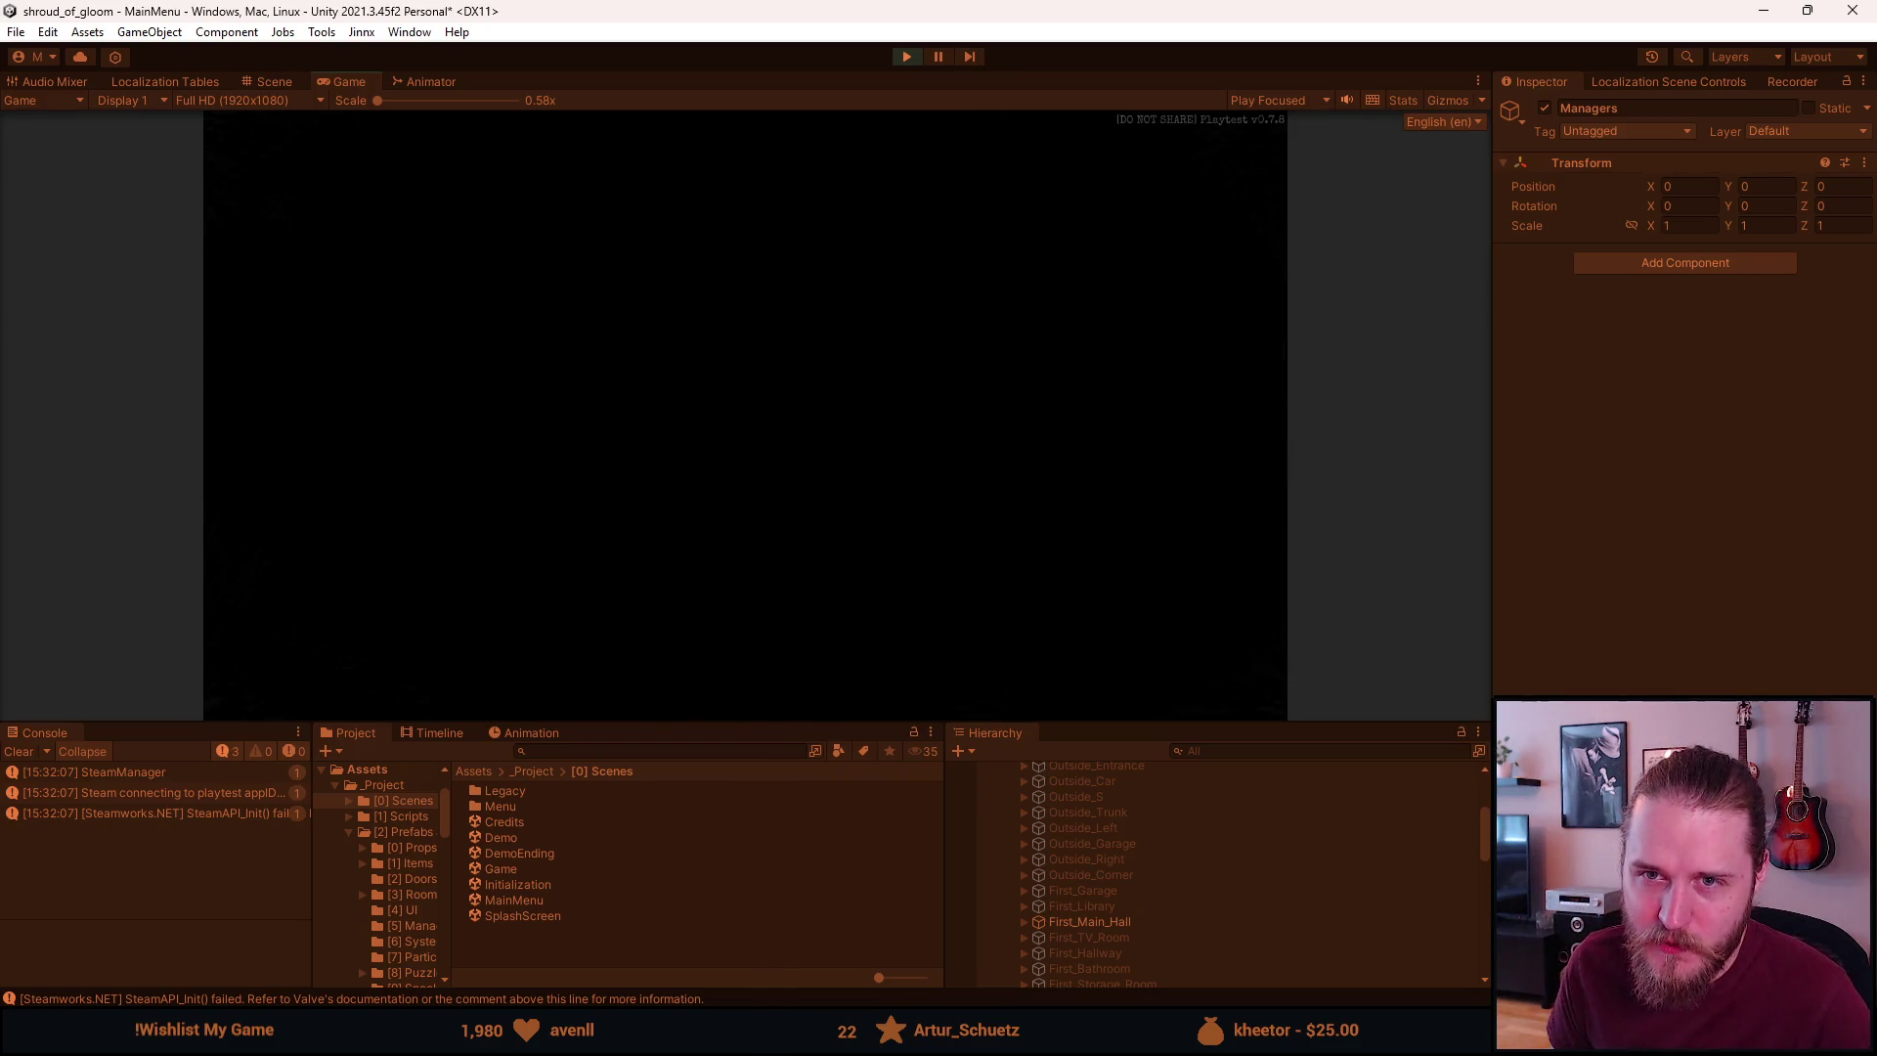
Start a new game in Slot 2 and maximize the Game view
{"action": "left_click", "coordinate": [471, 427]}
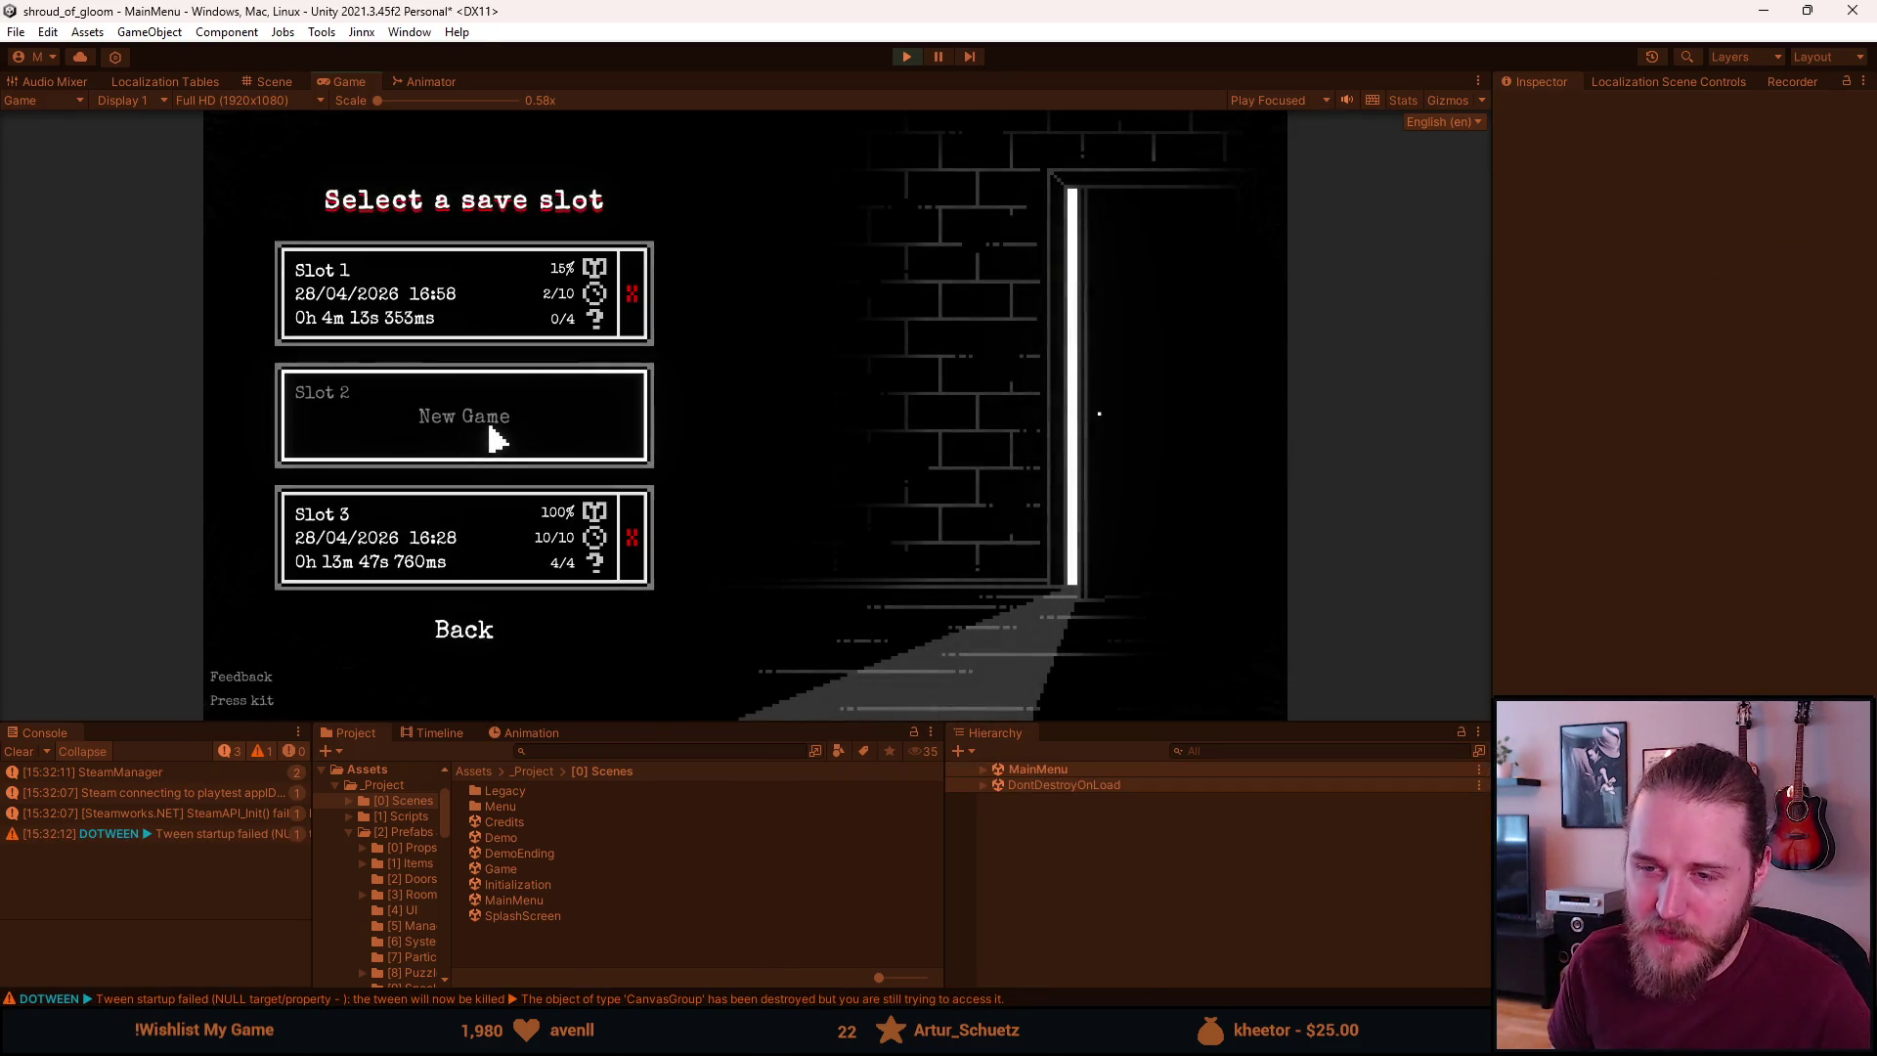
{"action": "left_click", "coordinate": [492, 431]}
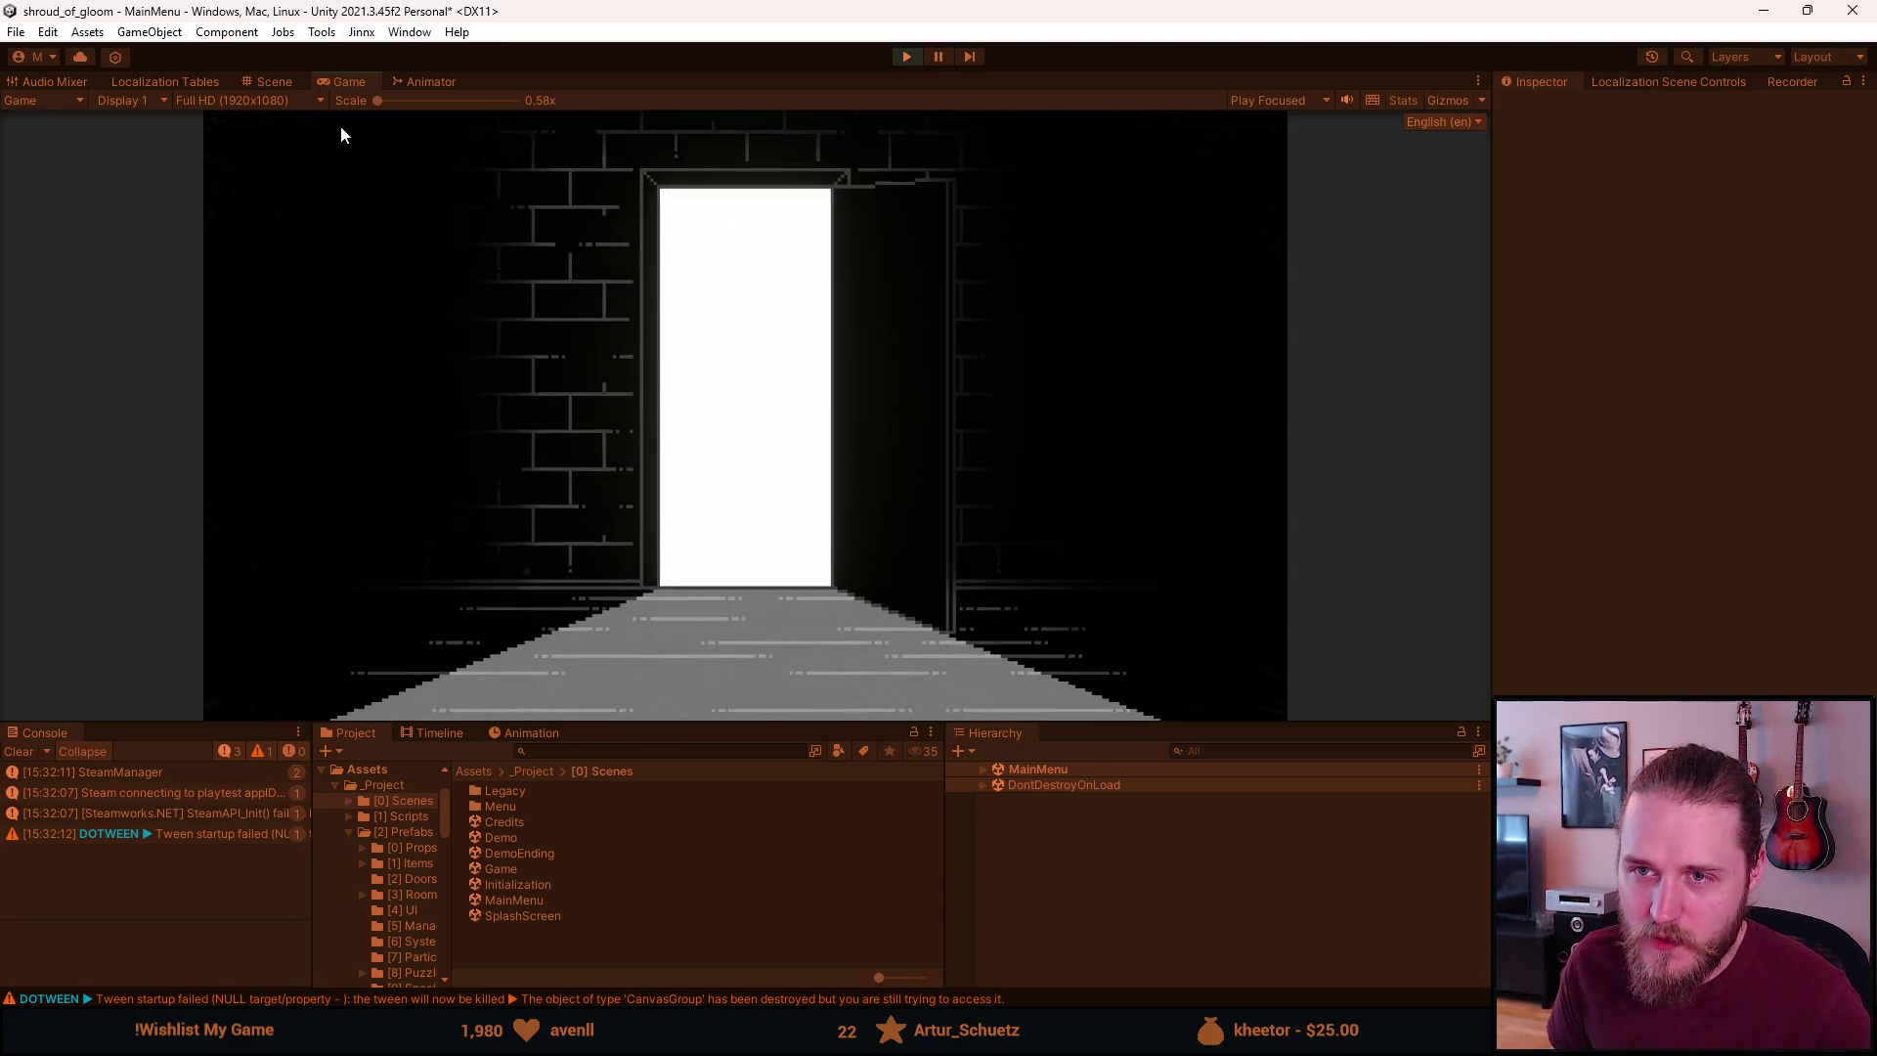
{"action": "double_click", "coordinate": [354, 78]}
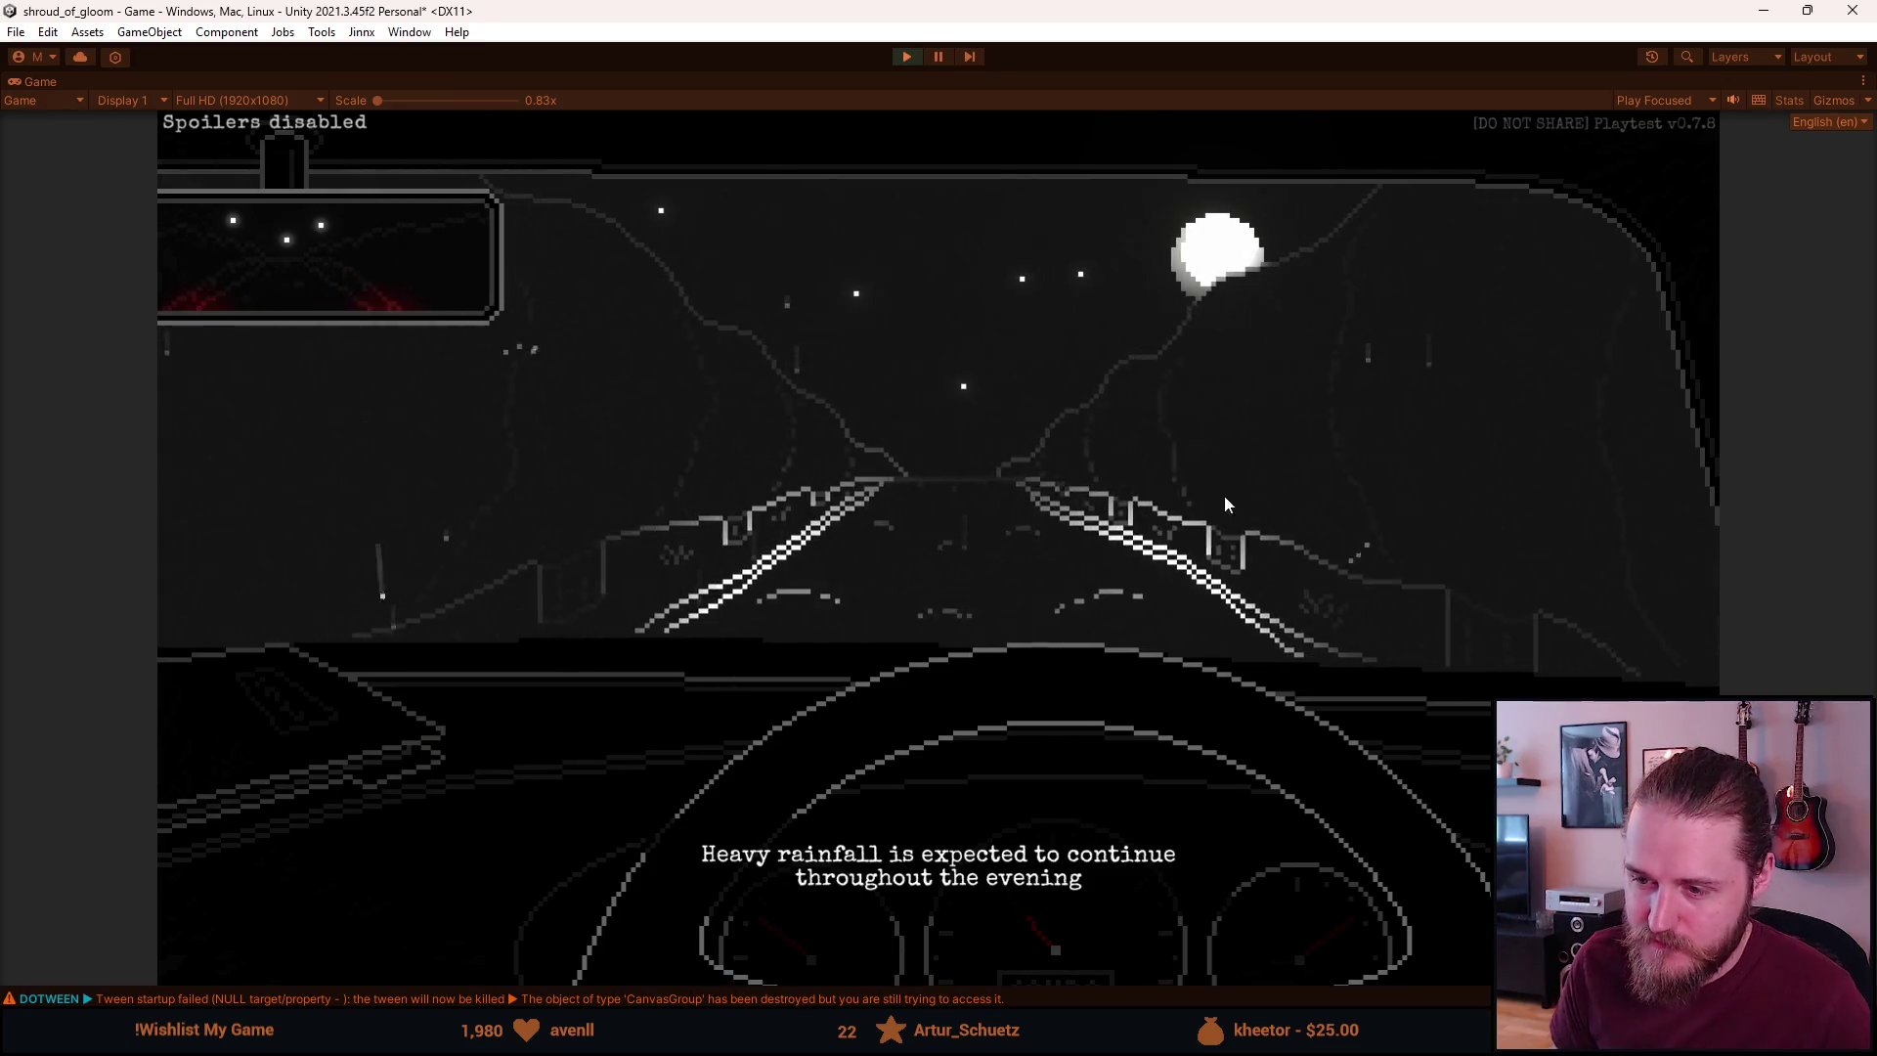
Turn the Master volume down in the game's Audio settings and resume the night drive
{"action": "key", "text": "Escape"}
{"action": "left_click", "coordinate": [933, 576]}
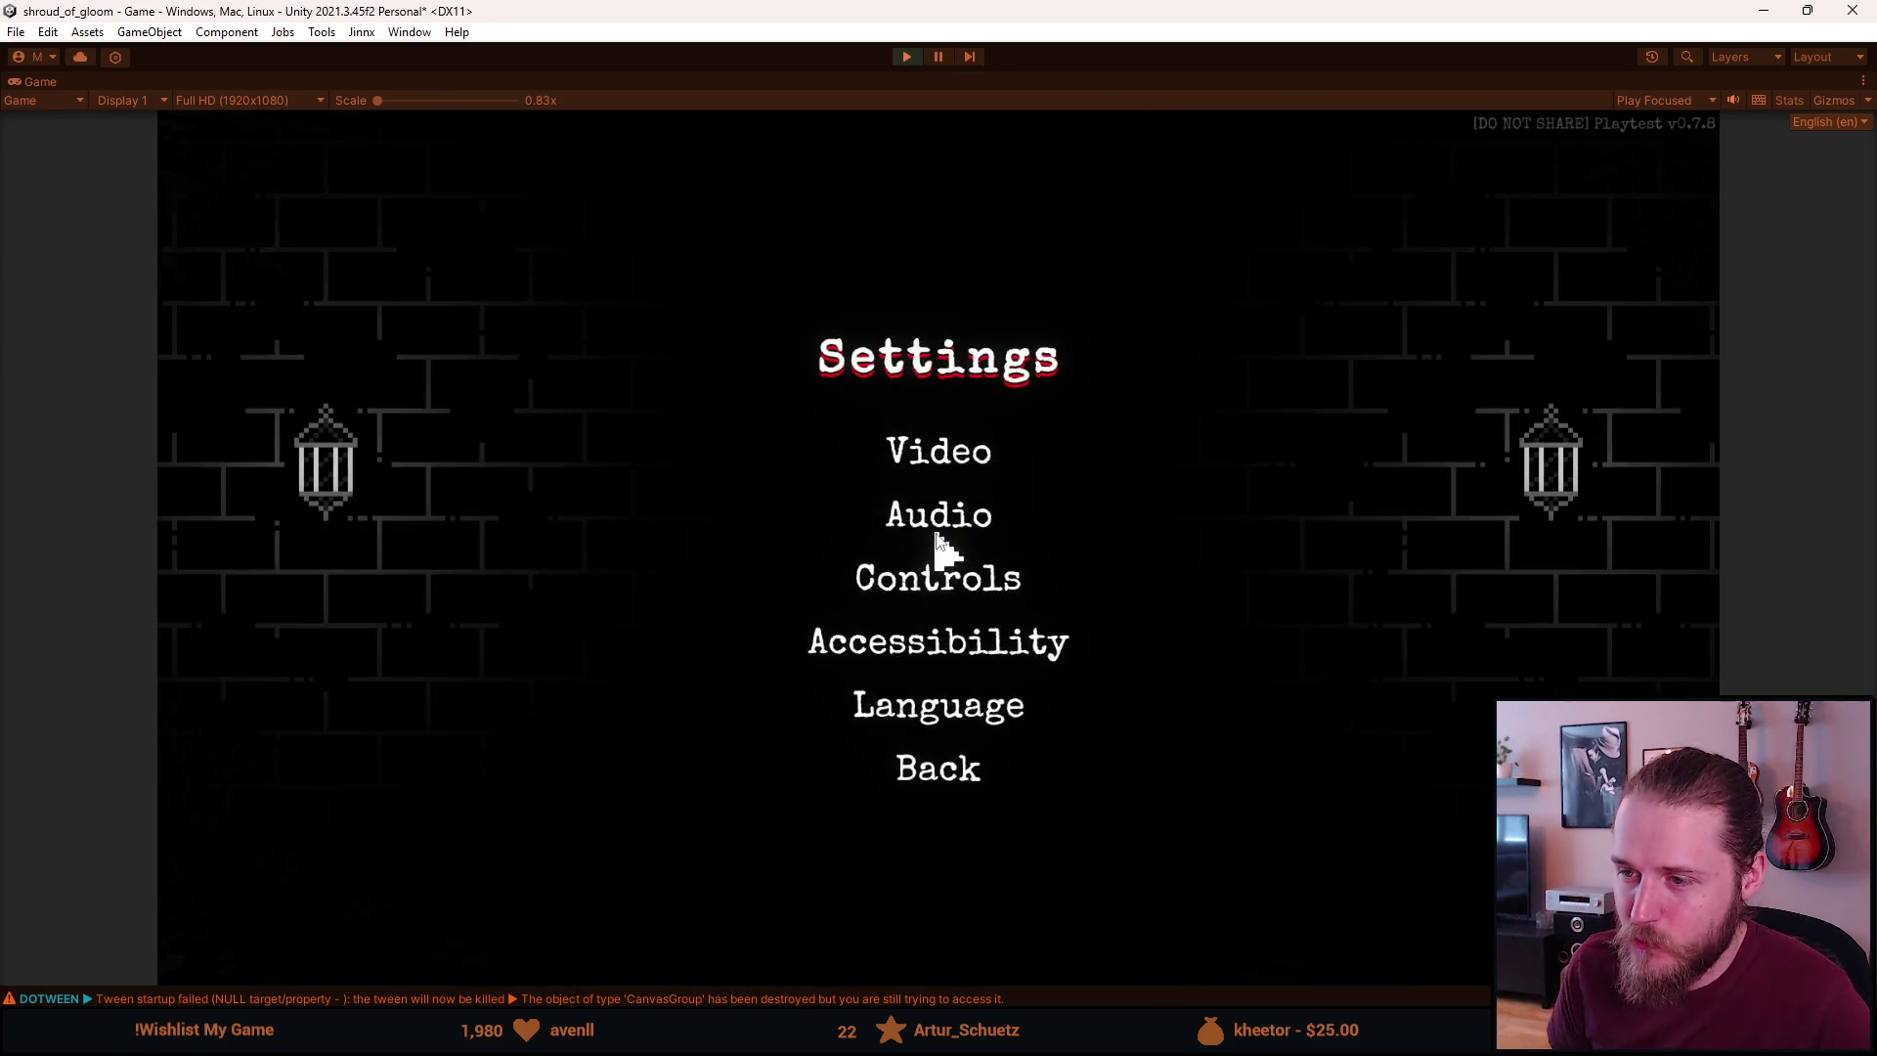
{"action": "left_click", "coordinate": [938, 516]}
{"action": "left_click_drag", "start_coordinate": [1122, 462], "coordinate": [1040, 466]}
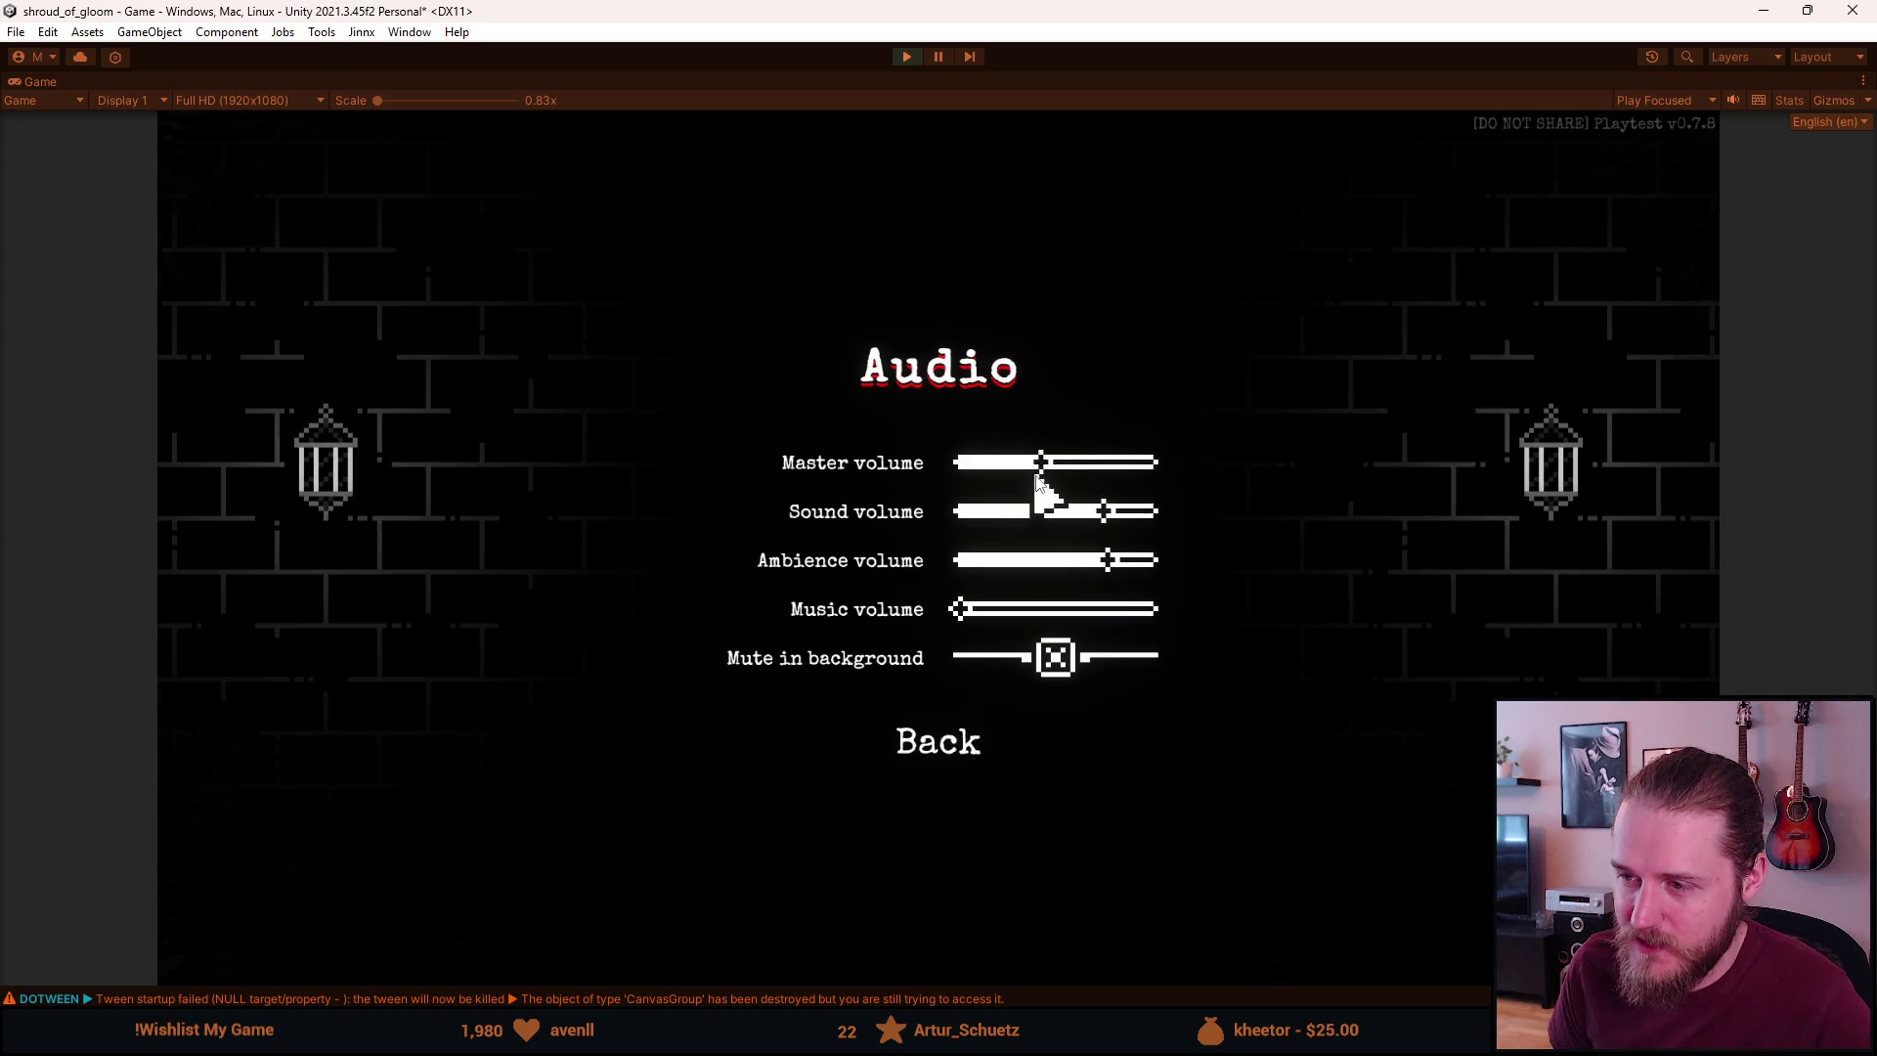
{"action": "left_click", "coordinate": [946, 750]}
{"action": "left_click", "coordinate": [948, 765]}
{"action": "left_click", "coordinate": [958, 523]}
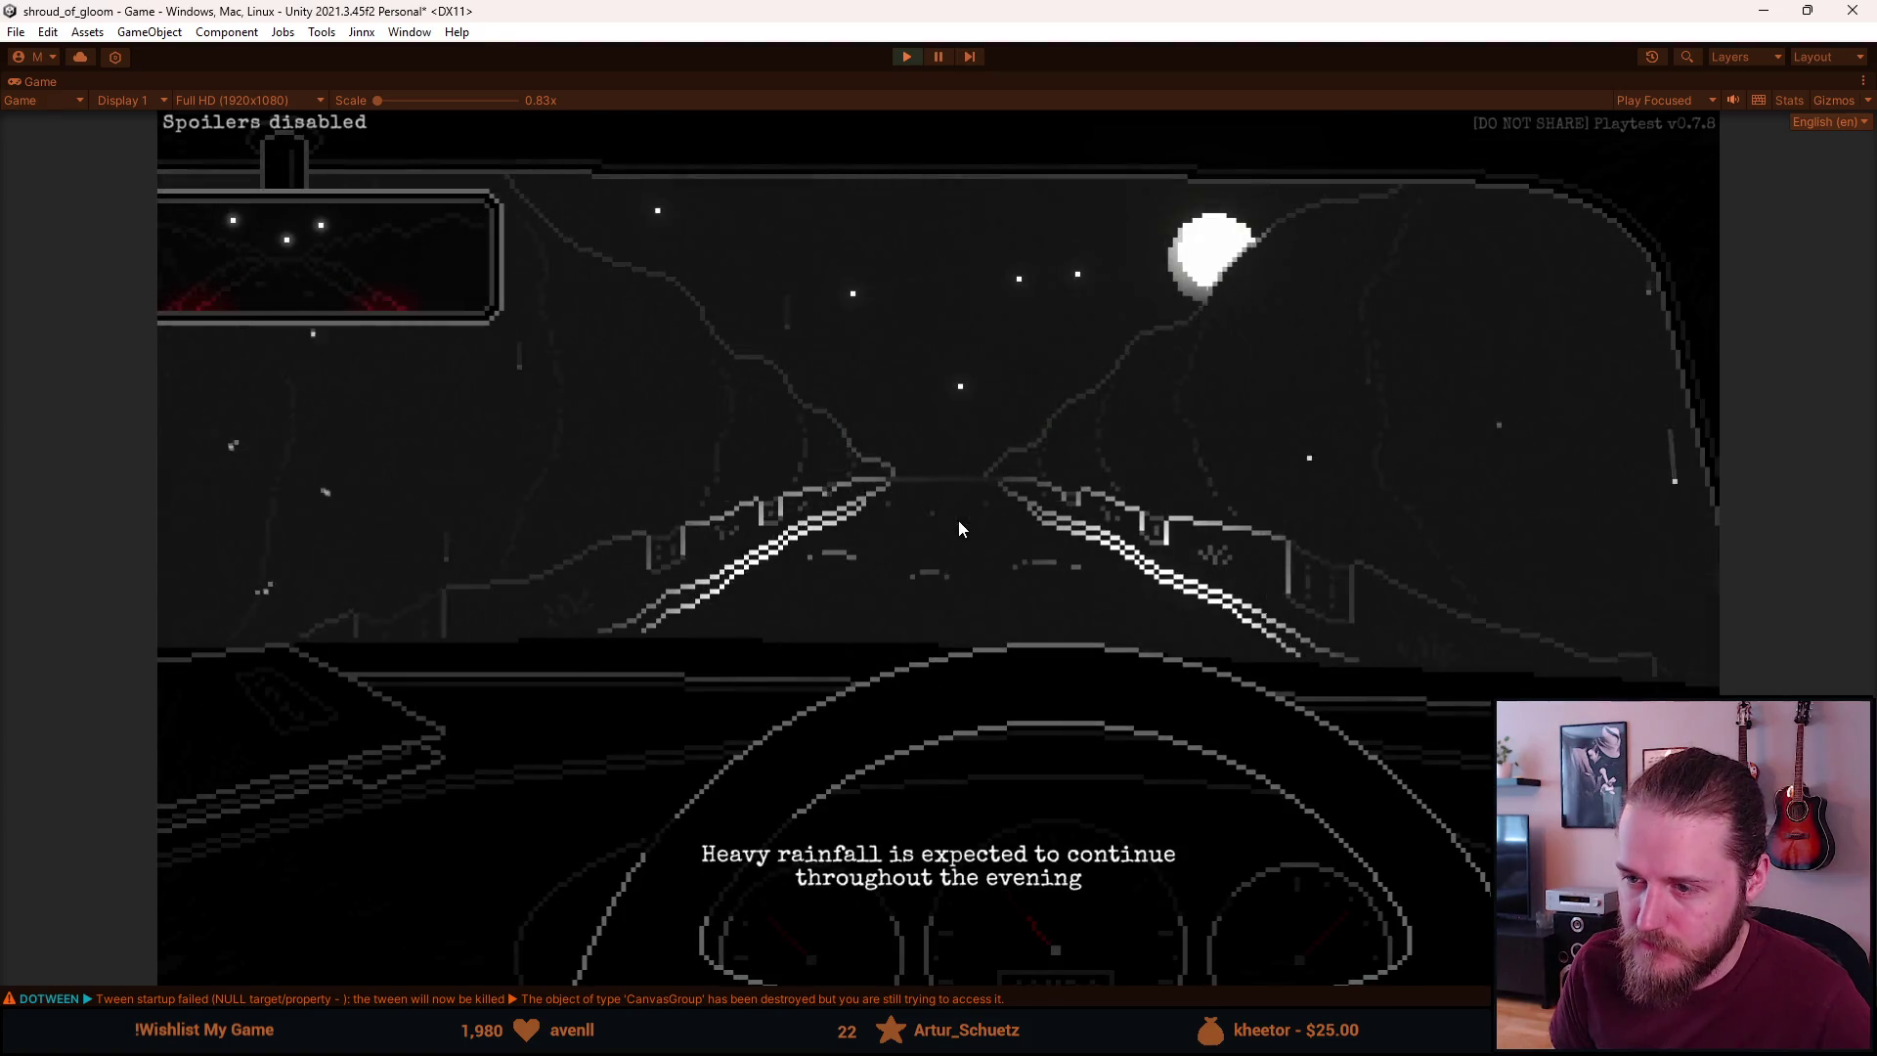
{"action": "key", "text": "Escape"}
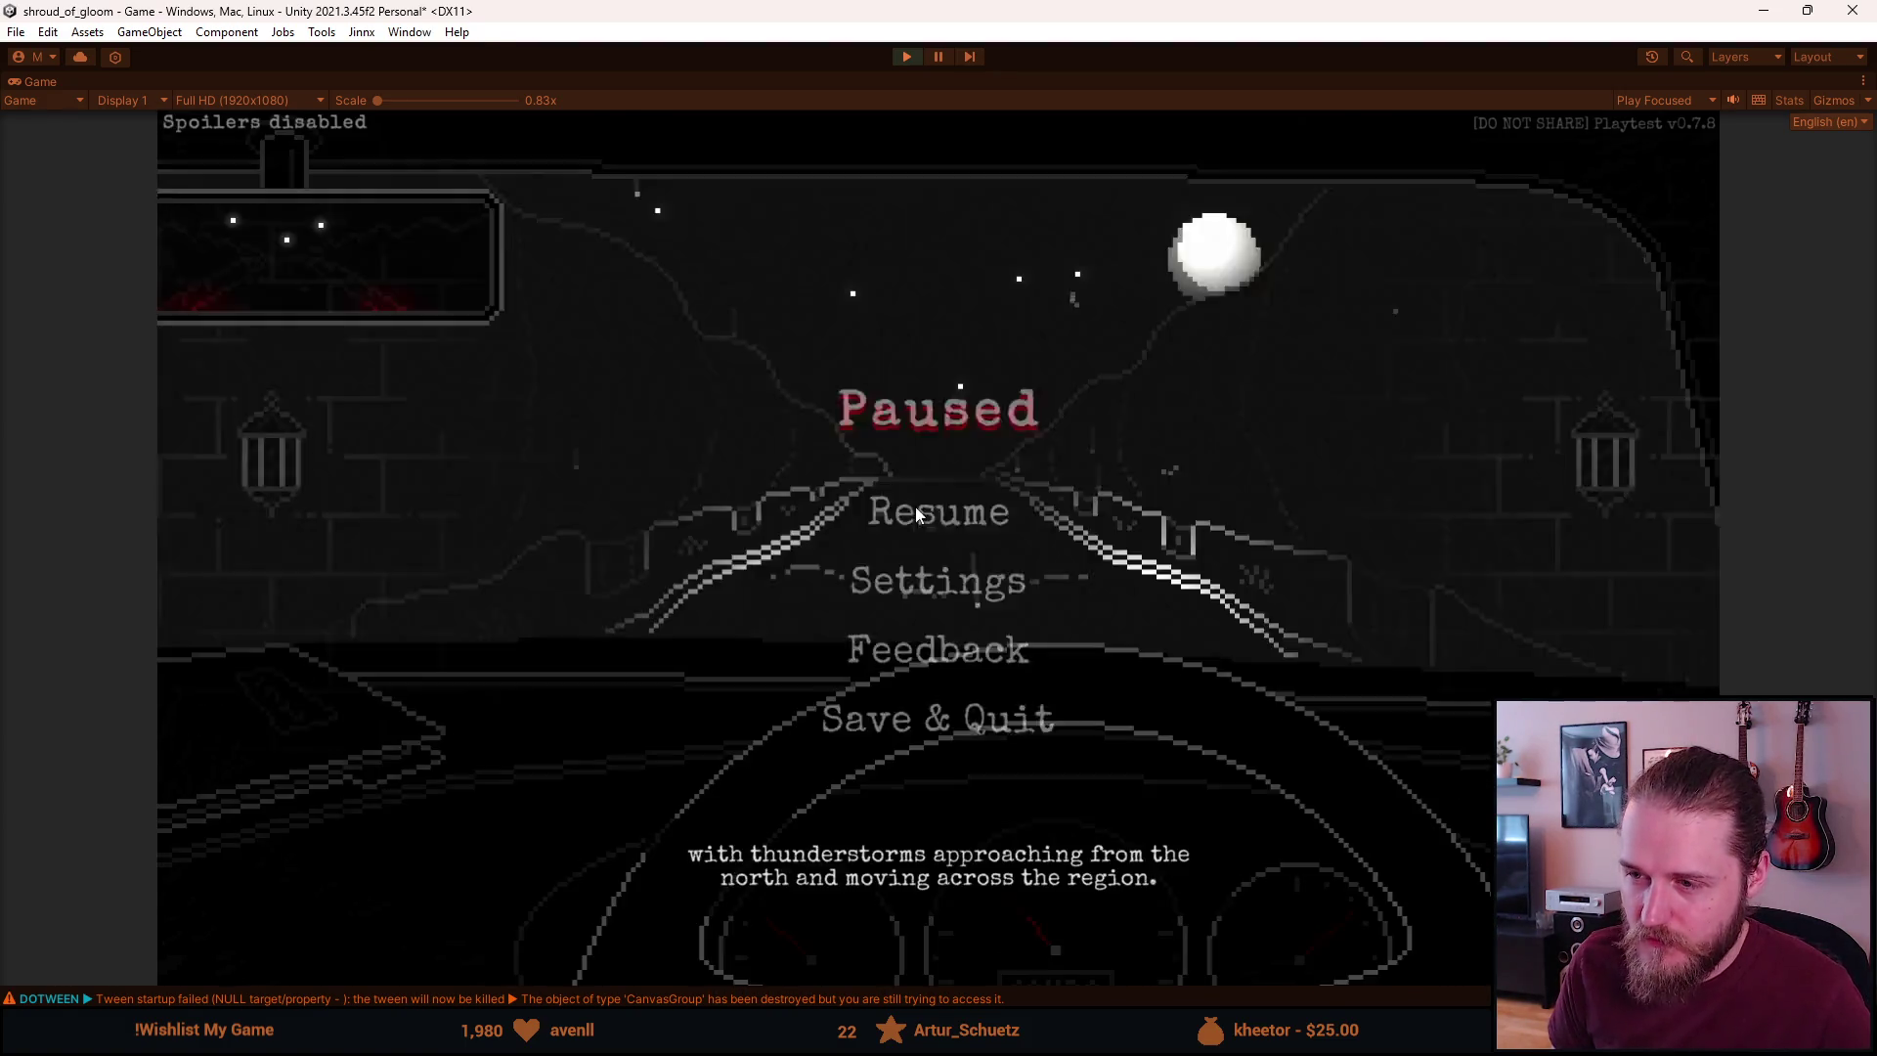
{"action": "left_click", "coordinate": [915, 506]}
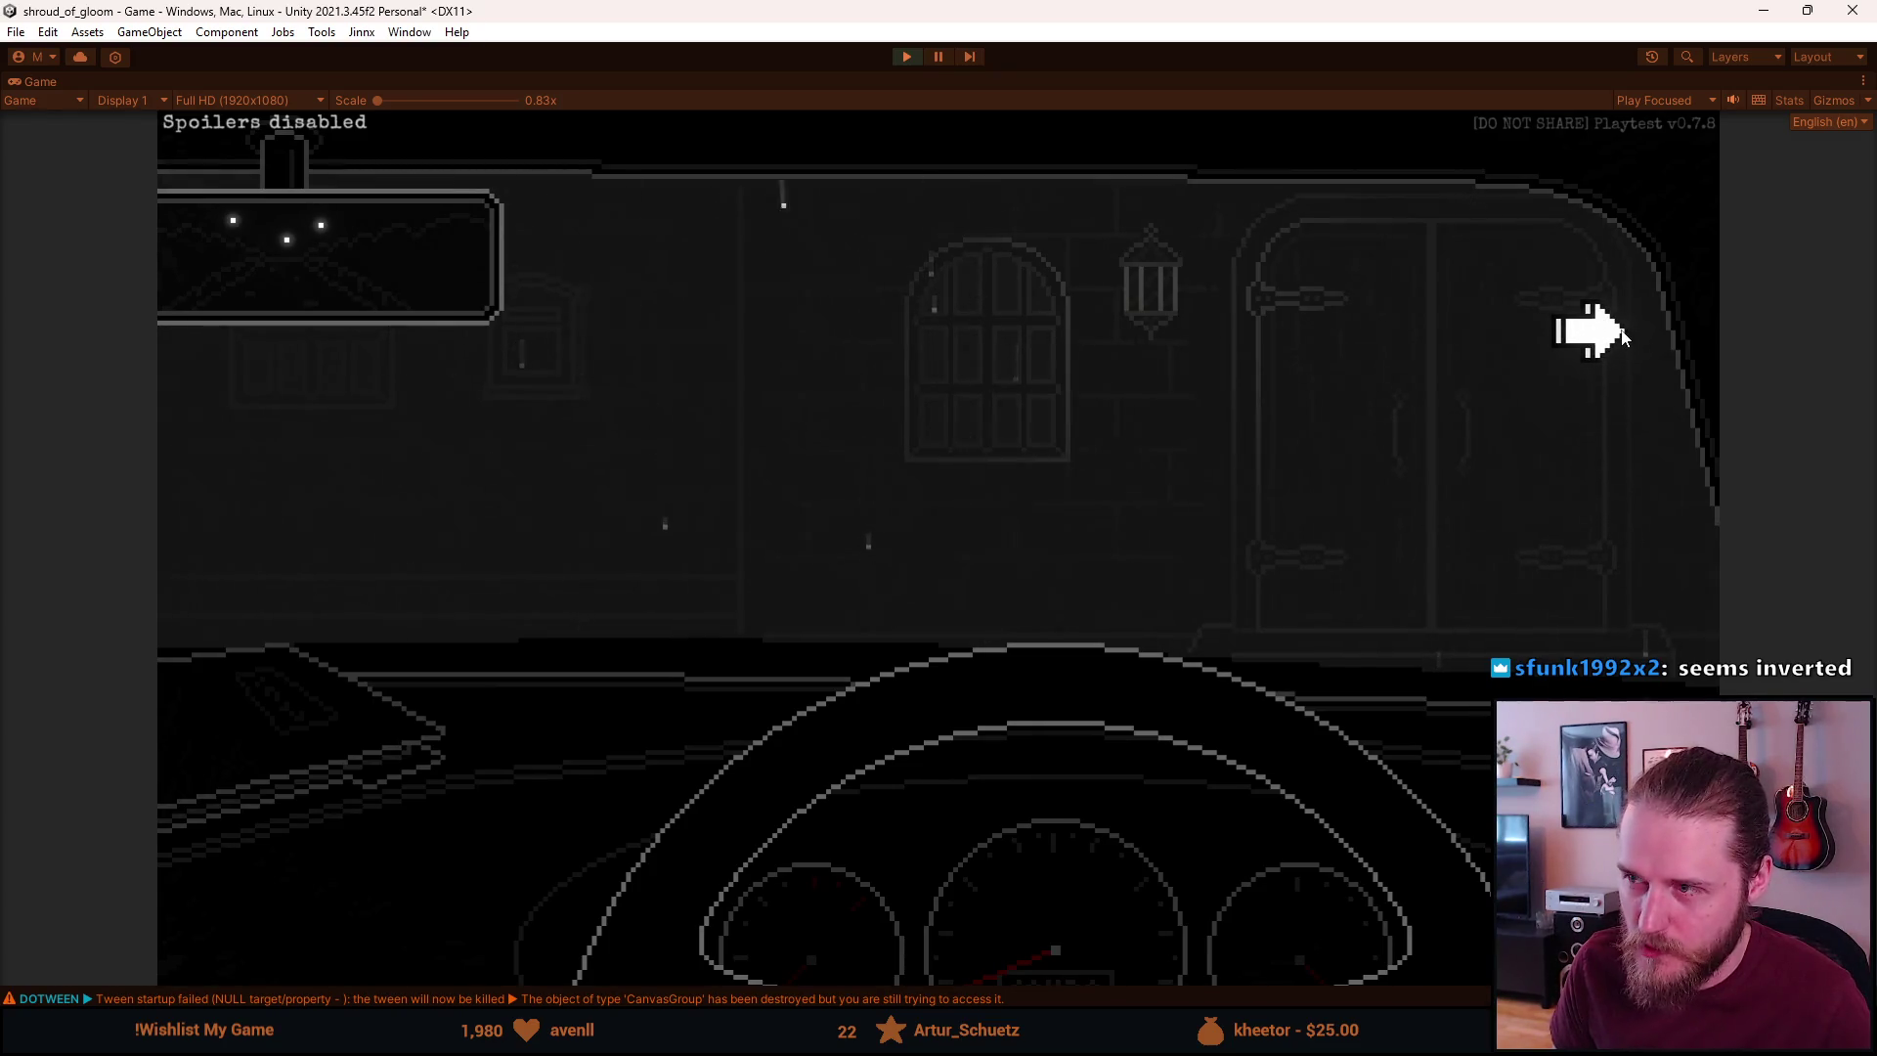
Read the letter on the dashboard, then step out of the car at the manor entrance
{"action": "left_click", "coordinate": [1609, 325]}
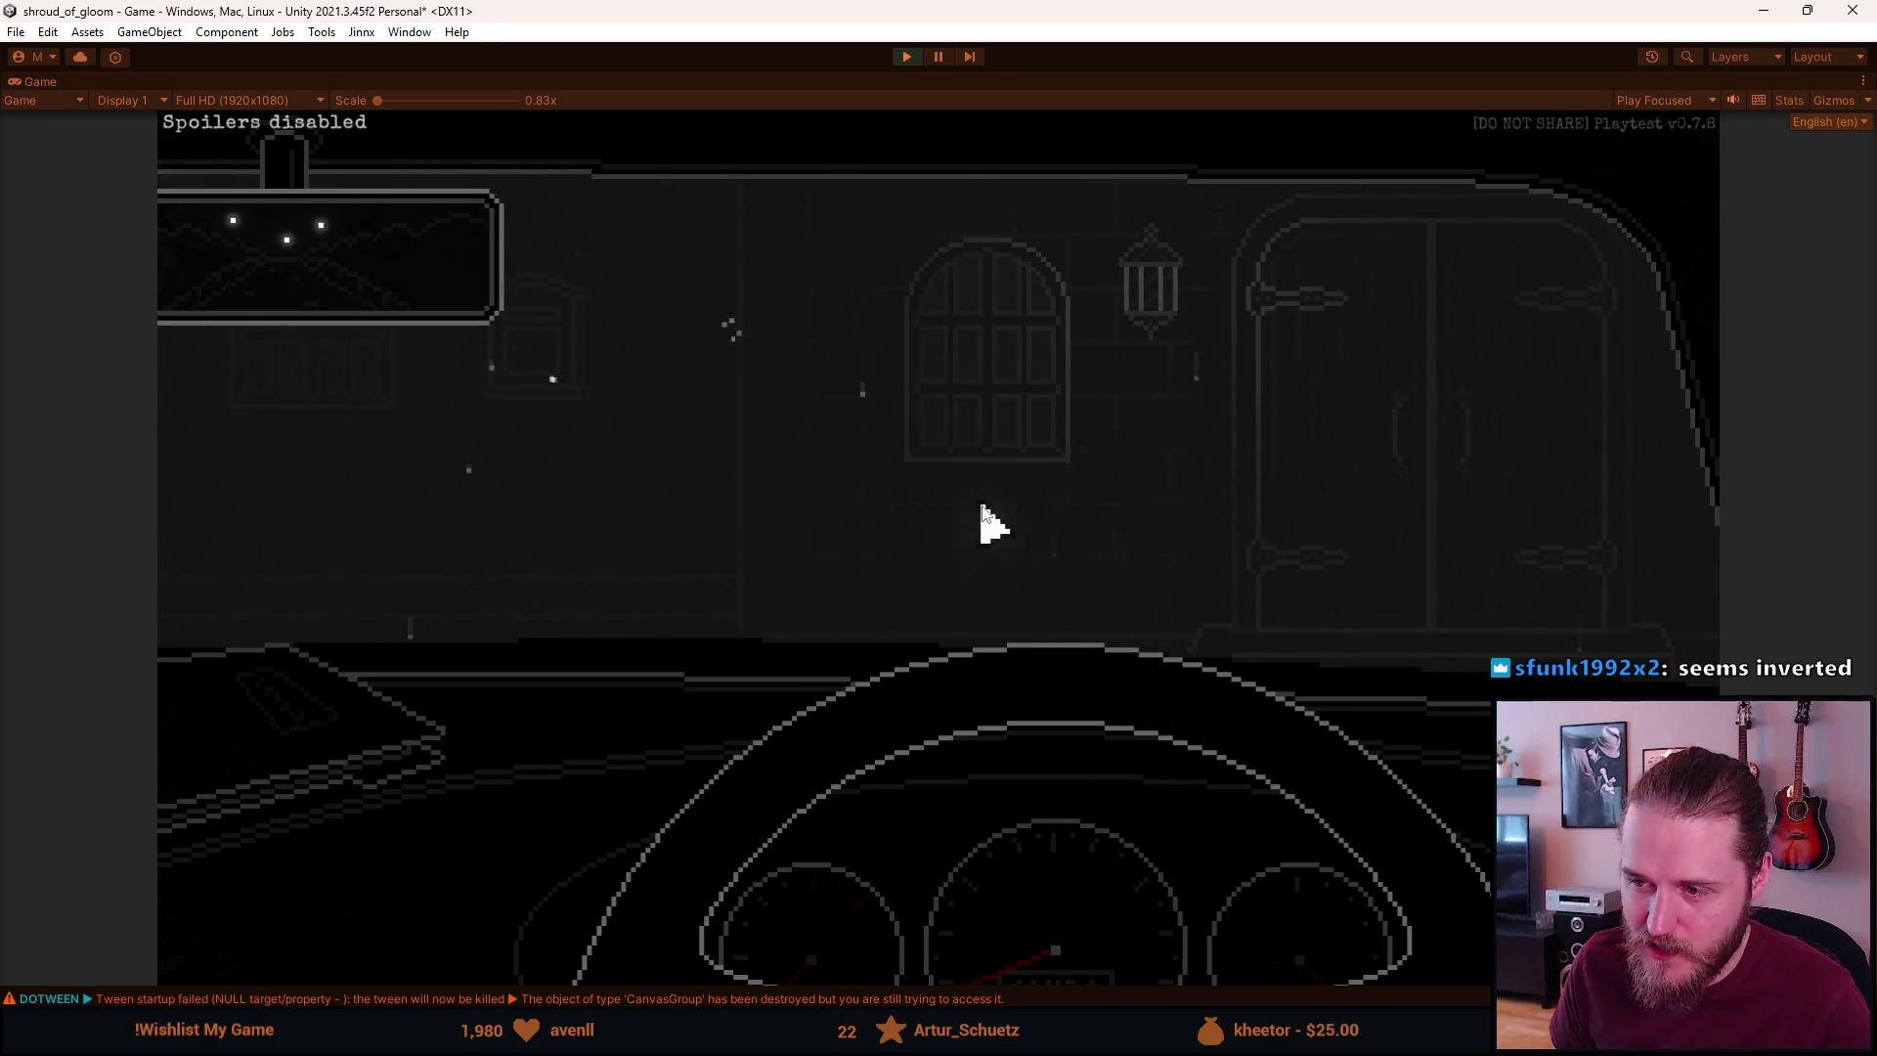
{"action": "left_click", "coordinate": [394, 725]}
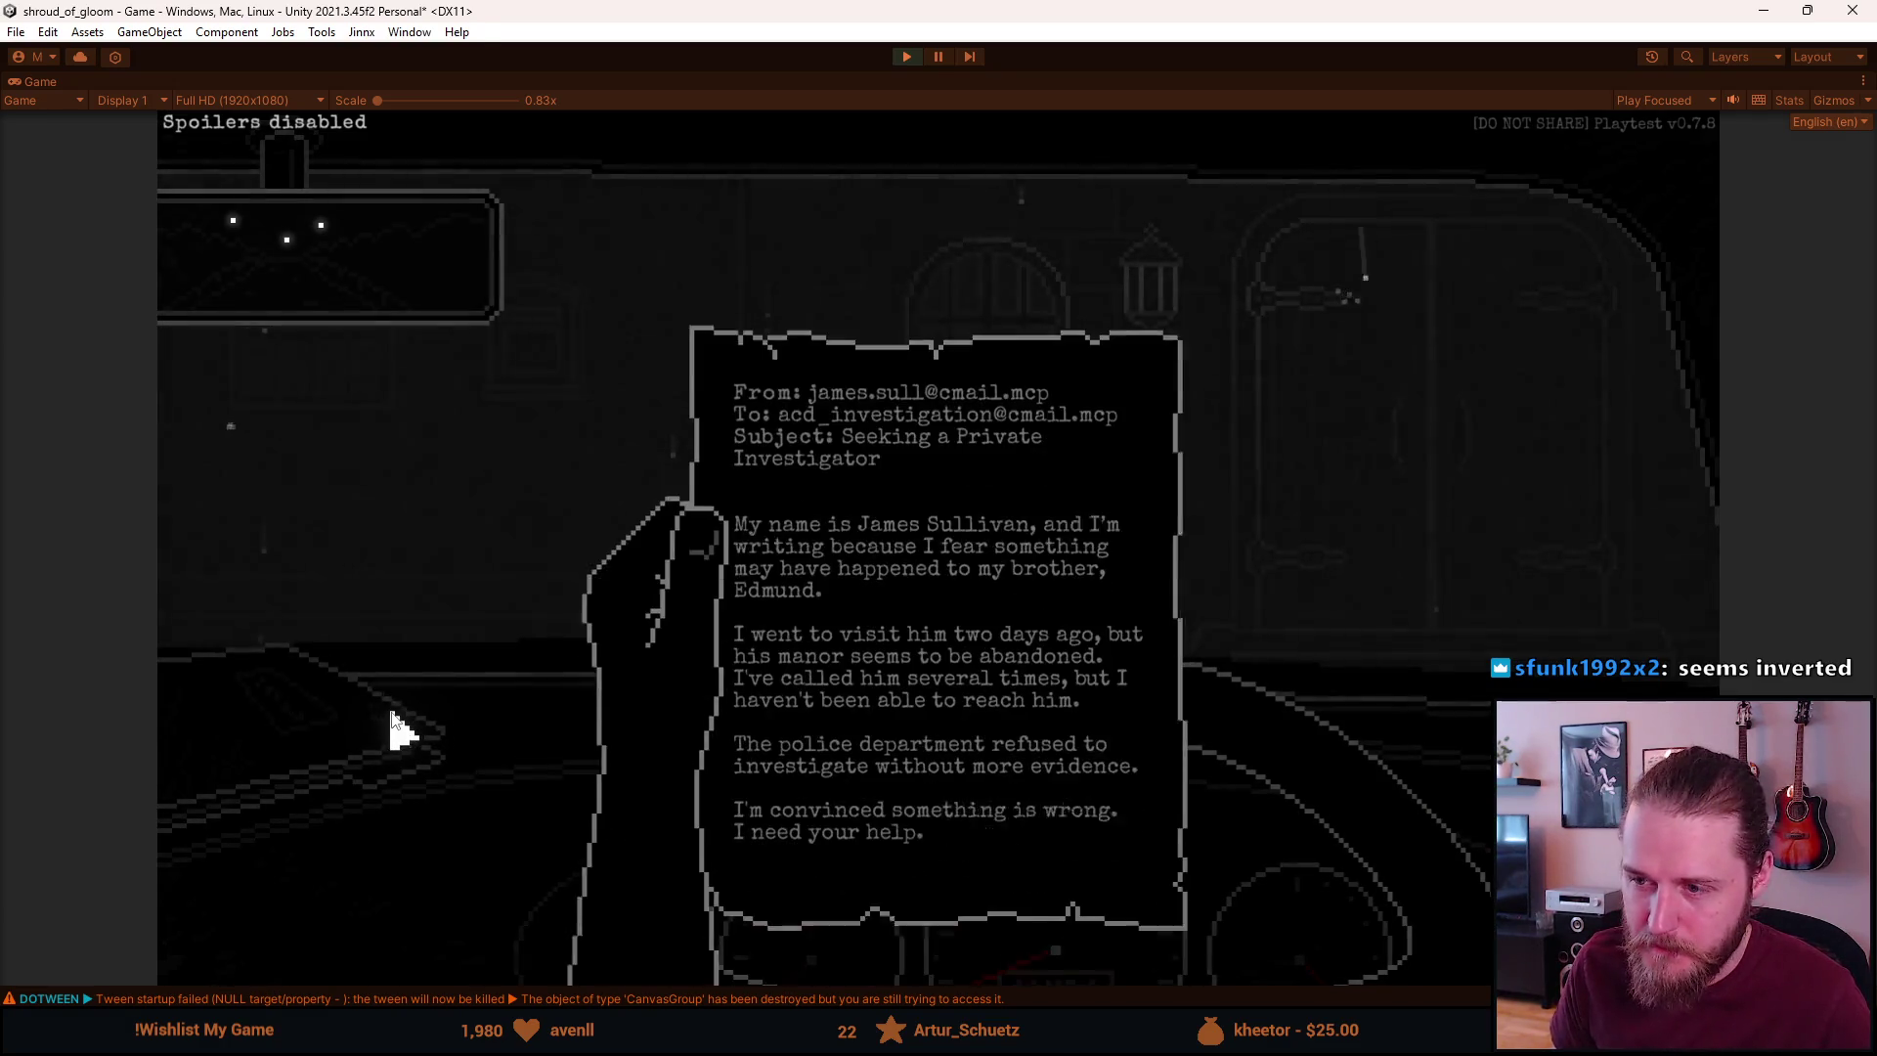
{"action": "left_click", "coordinate": [504, 626]}
{"action": "left_click", "coordinate": [1516, 510]}
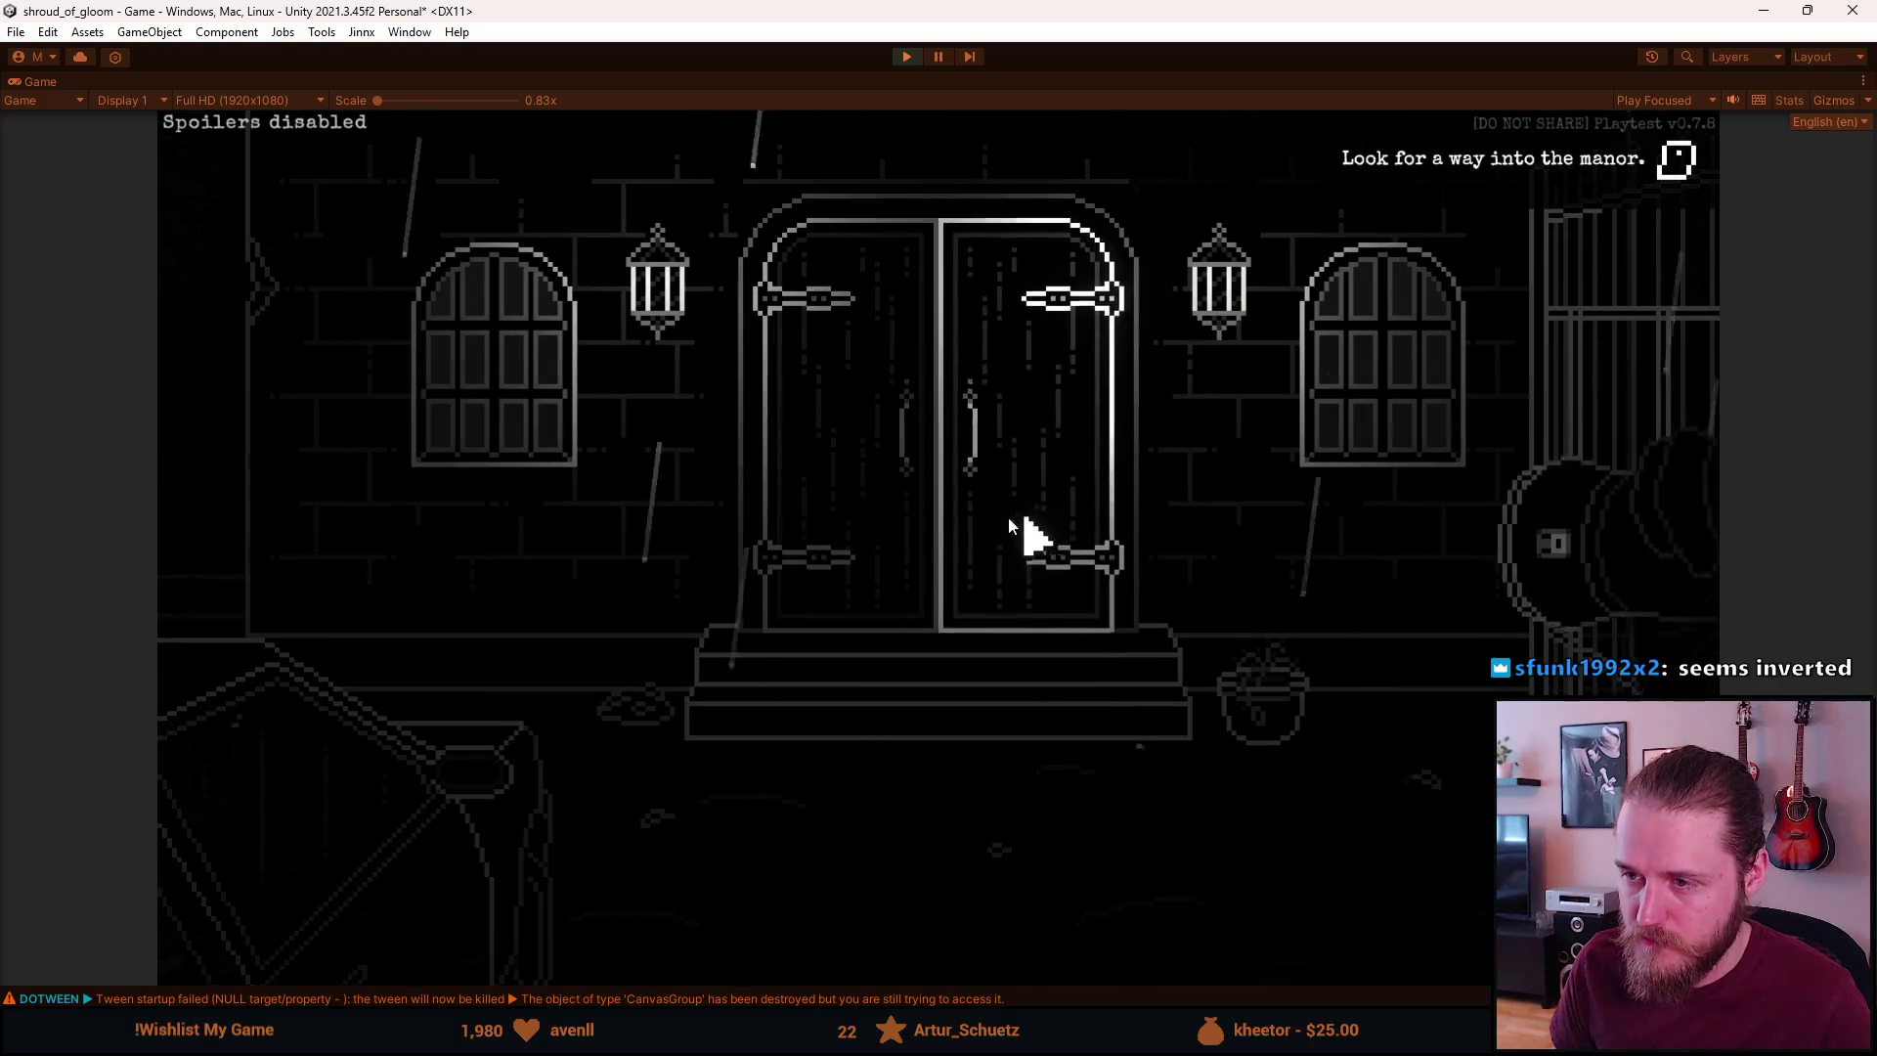
Try leaving via the carriage twice, then pause and show the game's Audio settings
{"action": "left_click", "coordinate": [433, 753]}
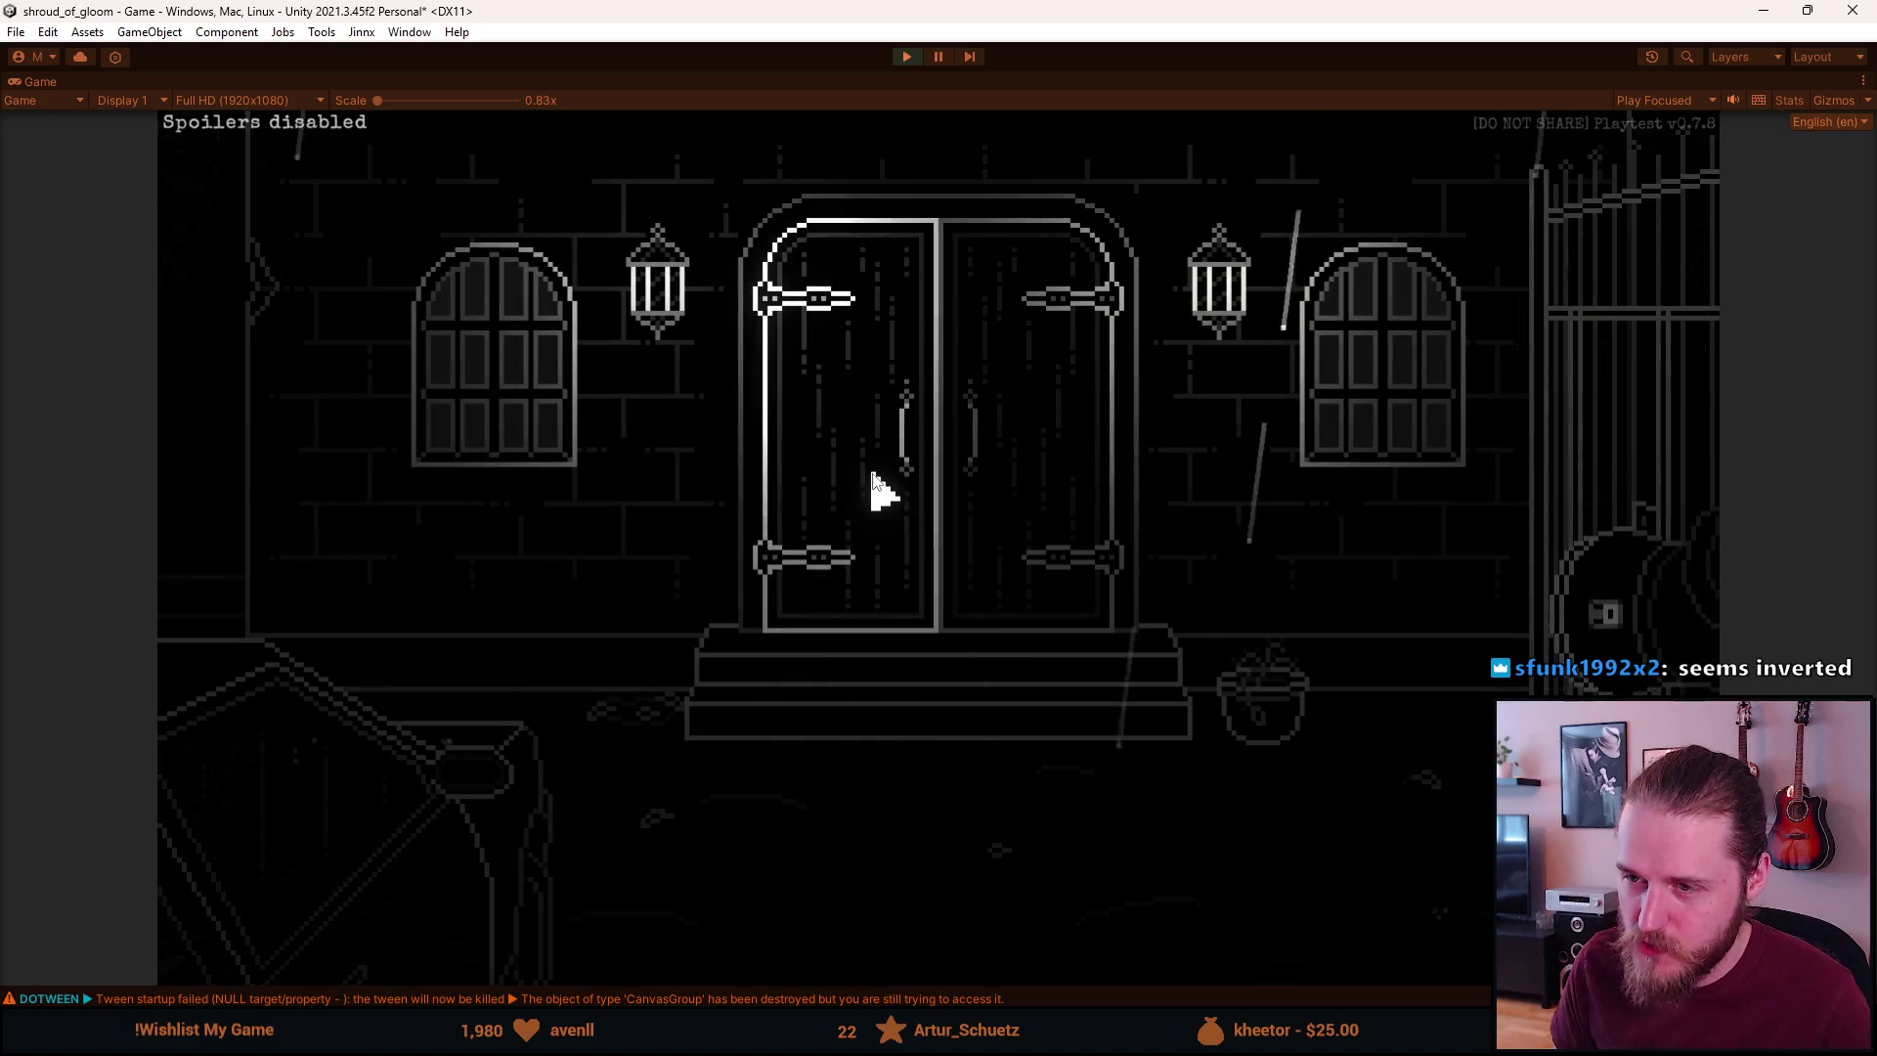
{"action": "left_click", "coordinate": [369, 792]}
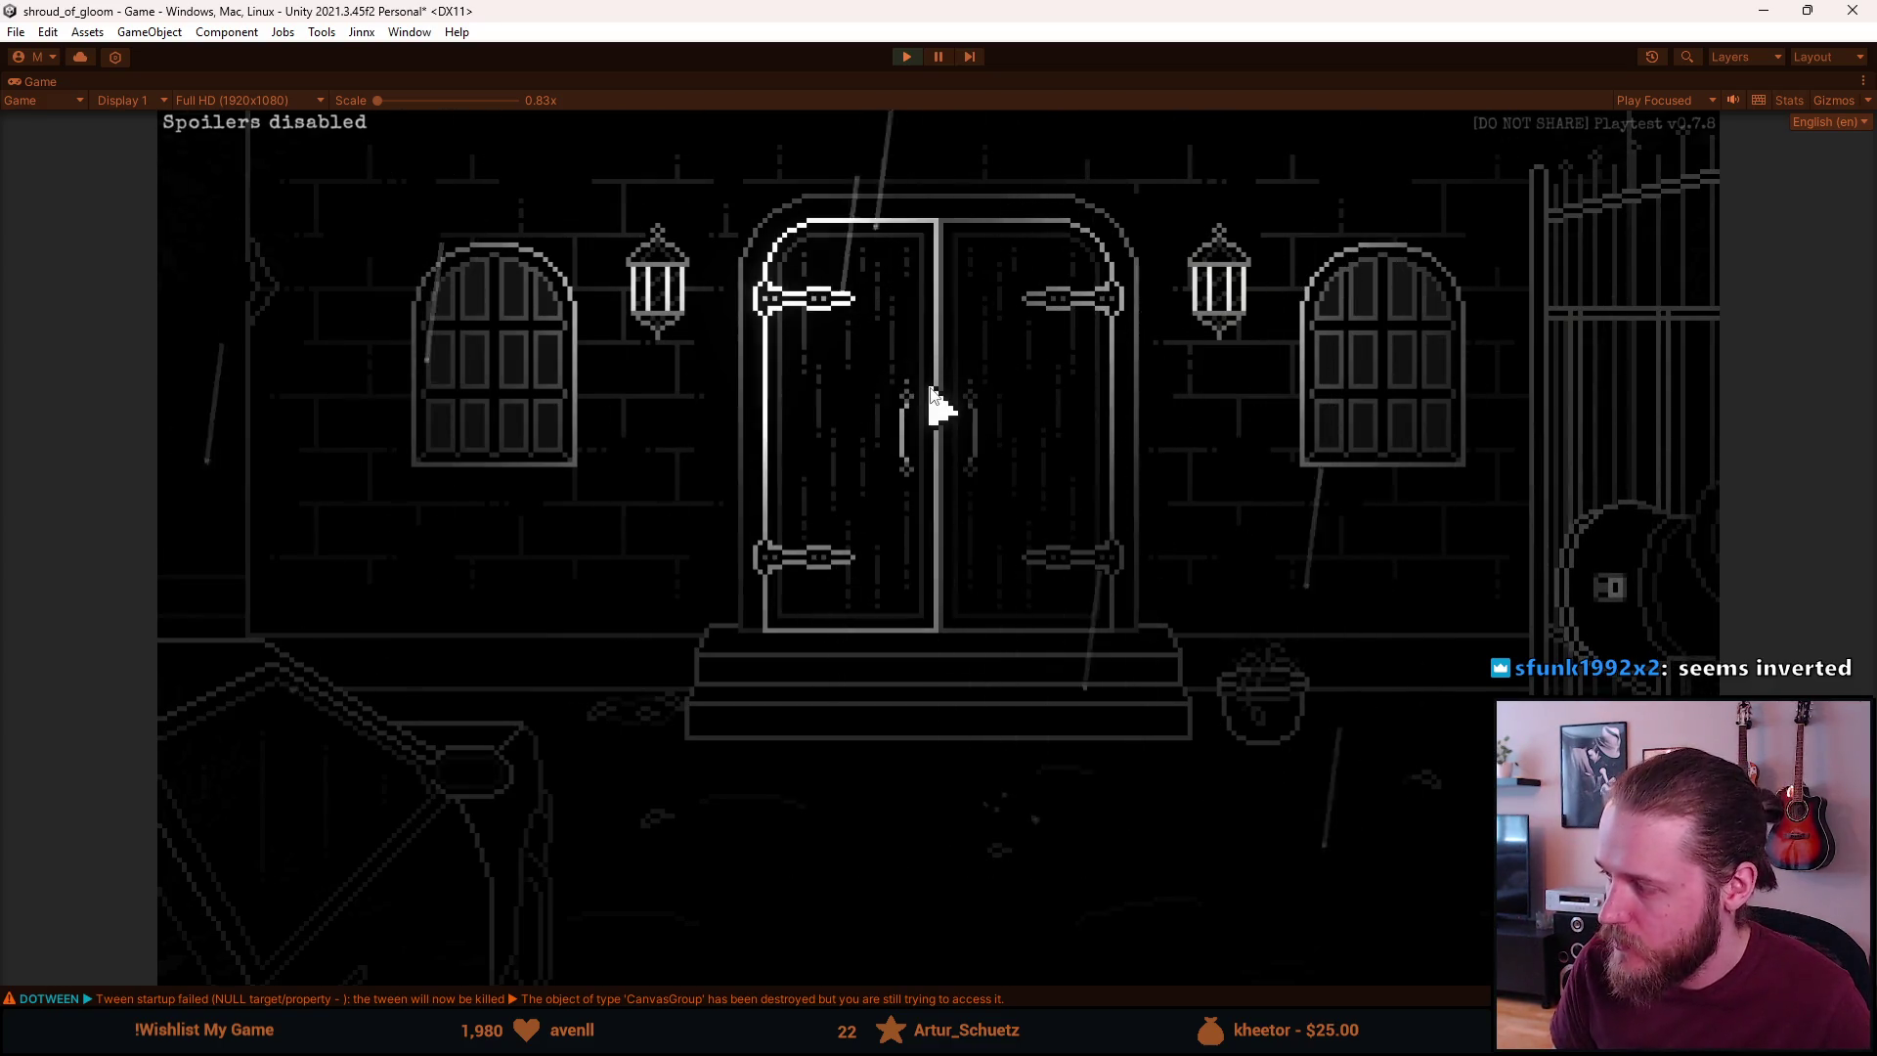
{"action": "key", "text": "Escape"}
{"action": "left_click", "coordinate": [950, 585]}
{"action": "left_click", "coordinate": [948, 518]}
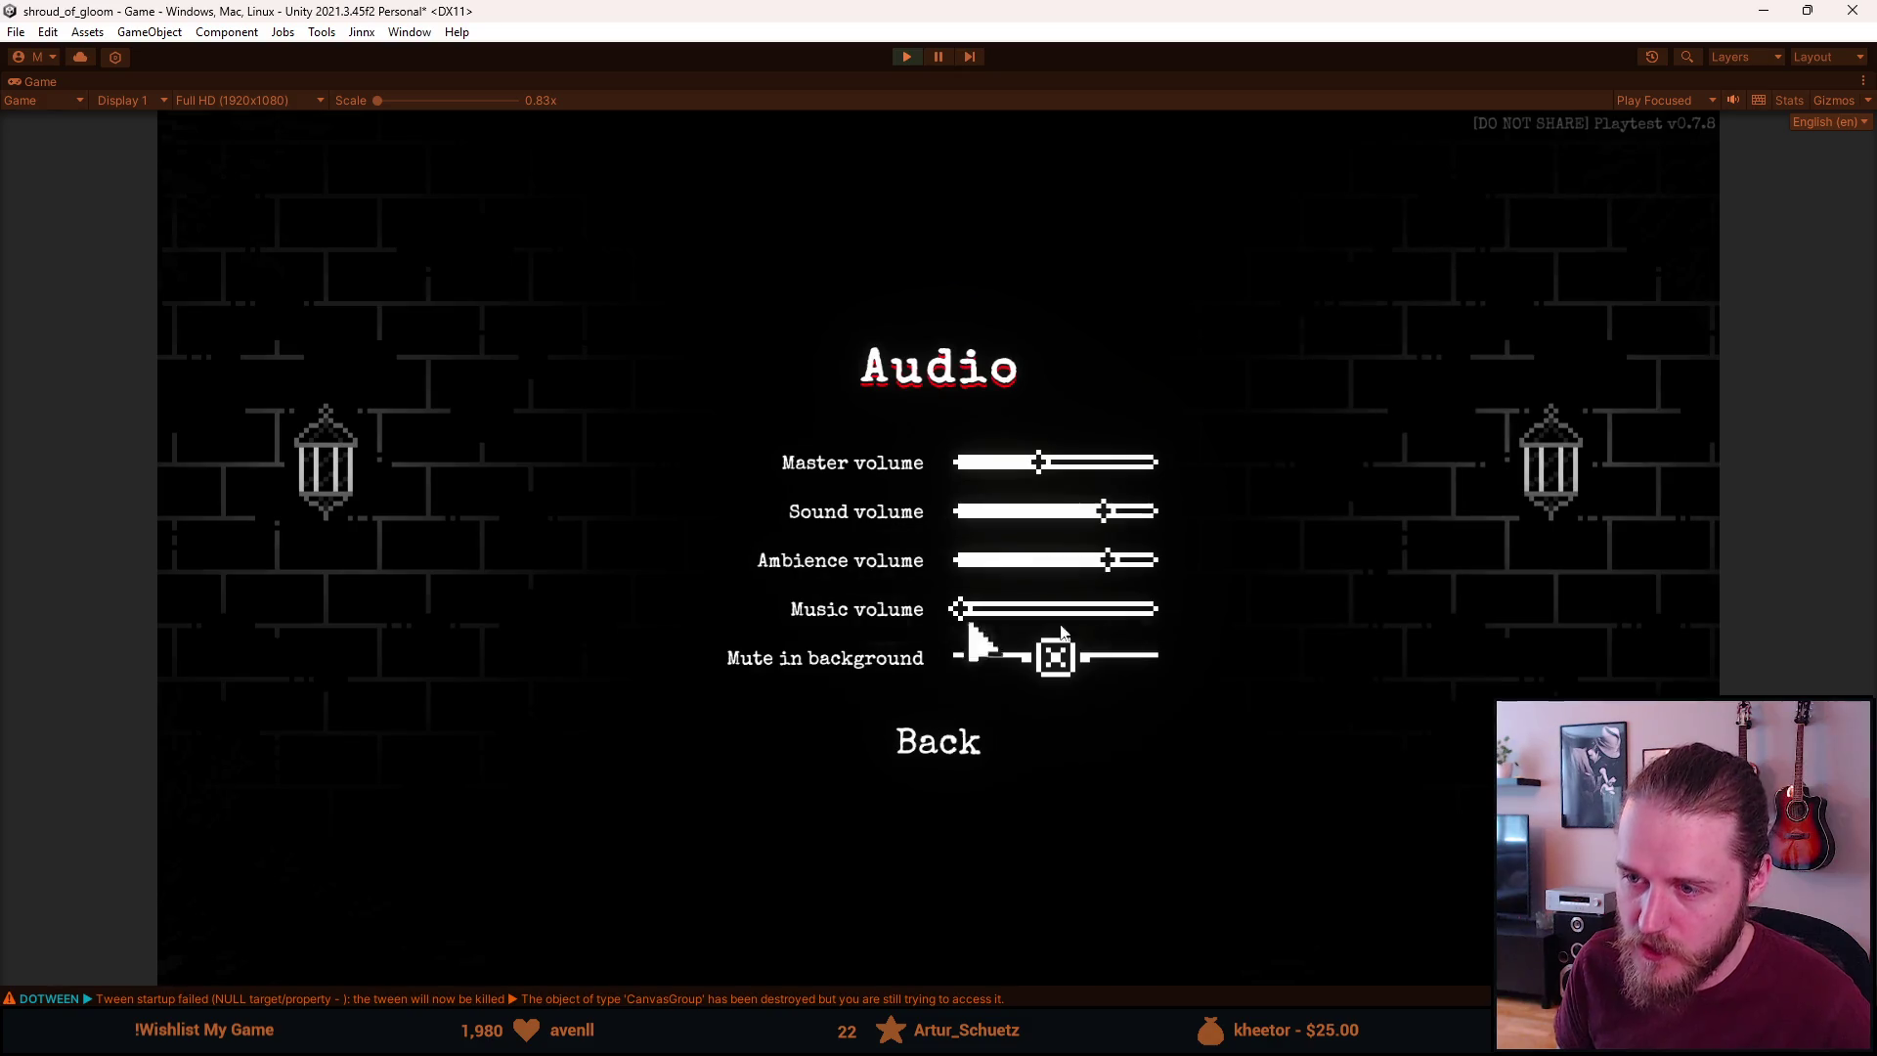
Back out of Audio and Settings and resume the playtest at the manor entrance
{"action": "left_click", "coordinate": [970, 746]}
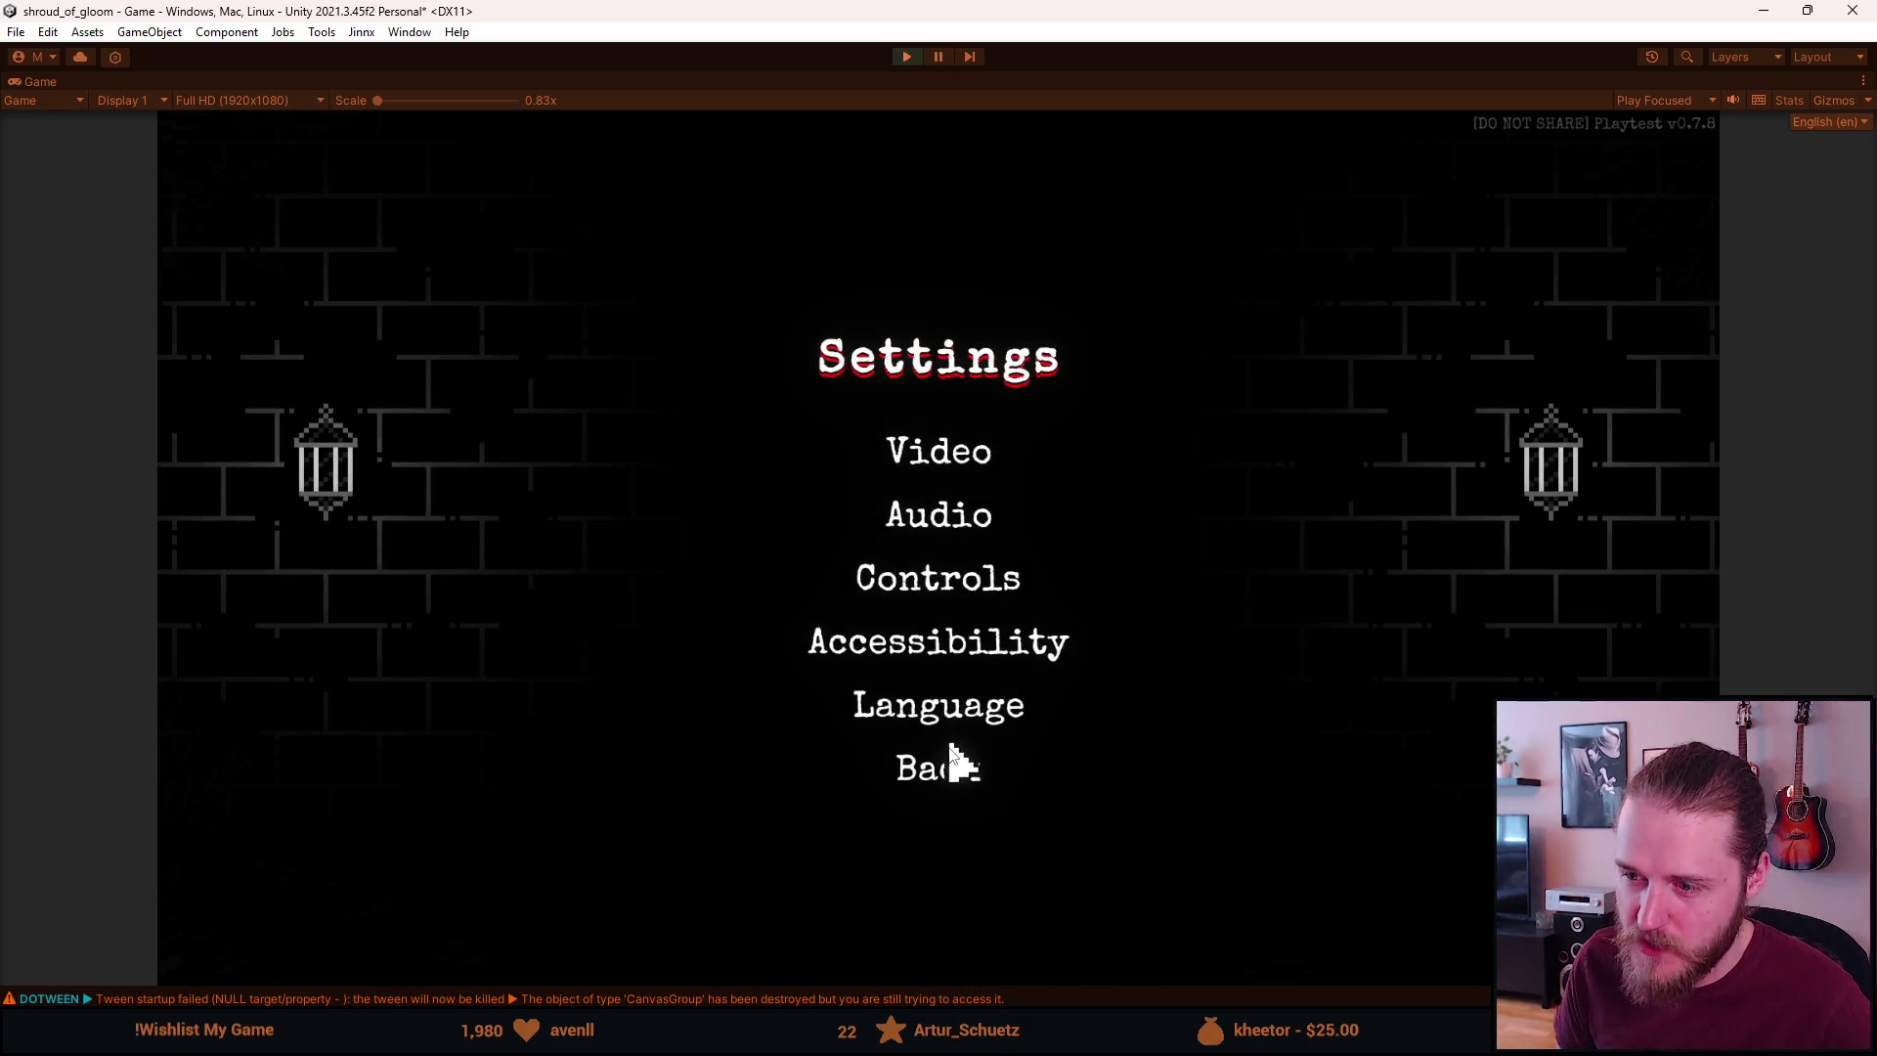
{"action": "left_click", "coordinate": [957, 759]}
{"action": "left_click", "coordinate": [964, 518]}
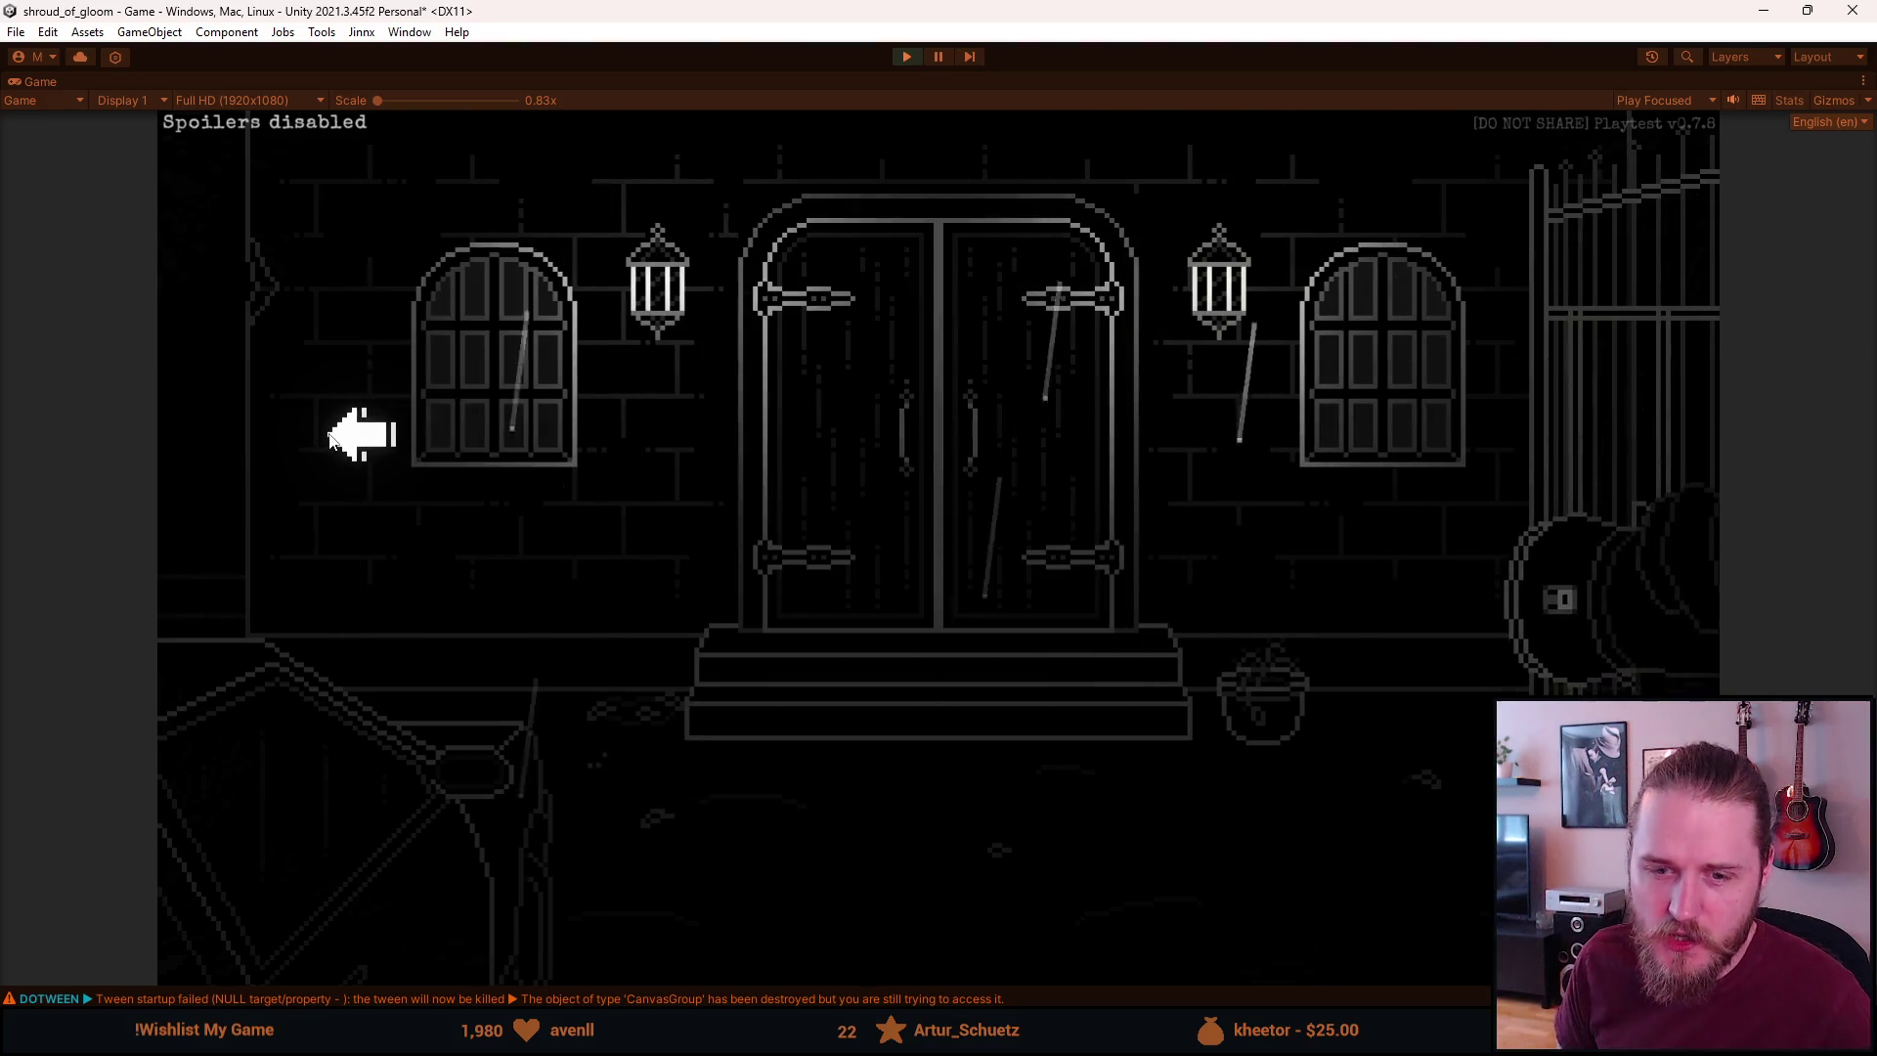
Walk left into the manor's side yard and pause the game there
{"action": "left_click", "coordinate": [332, 435]}
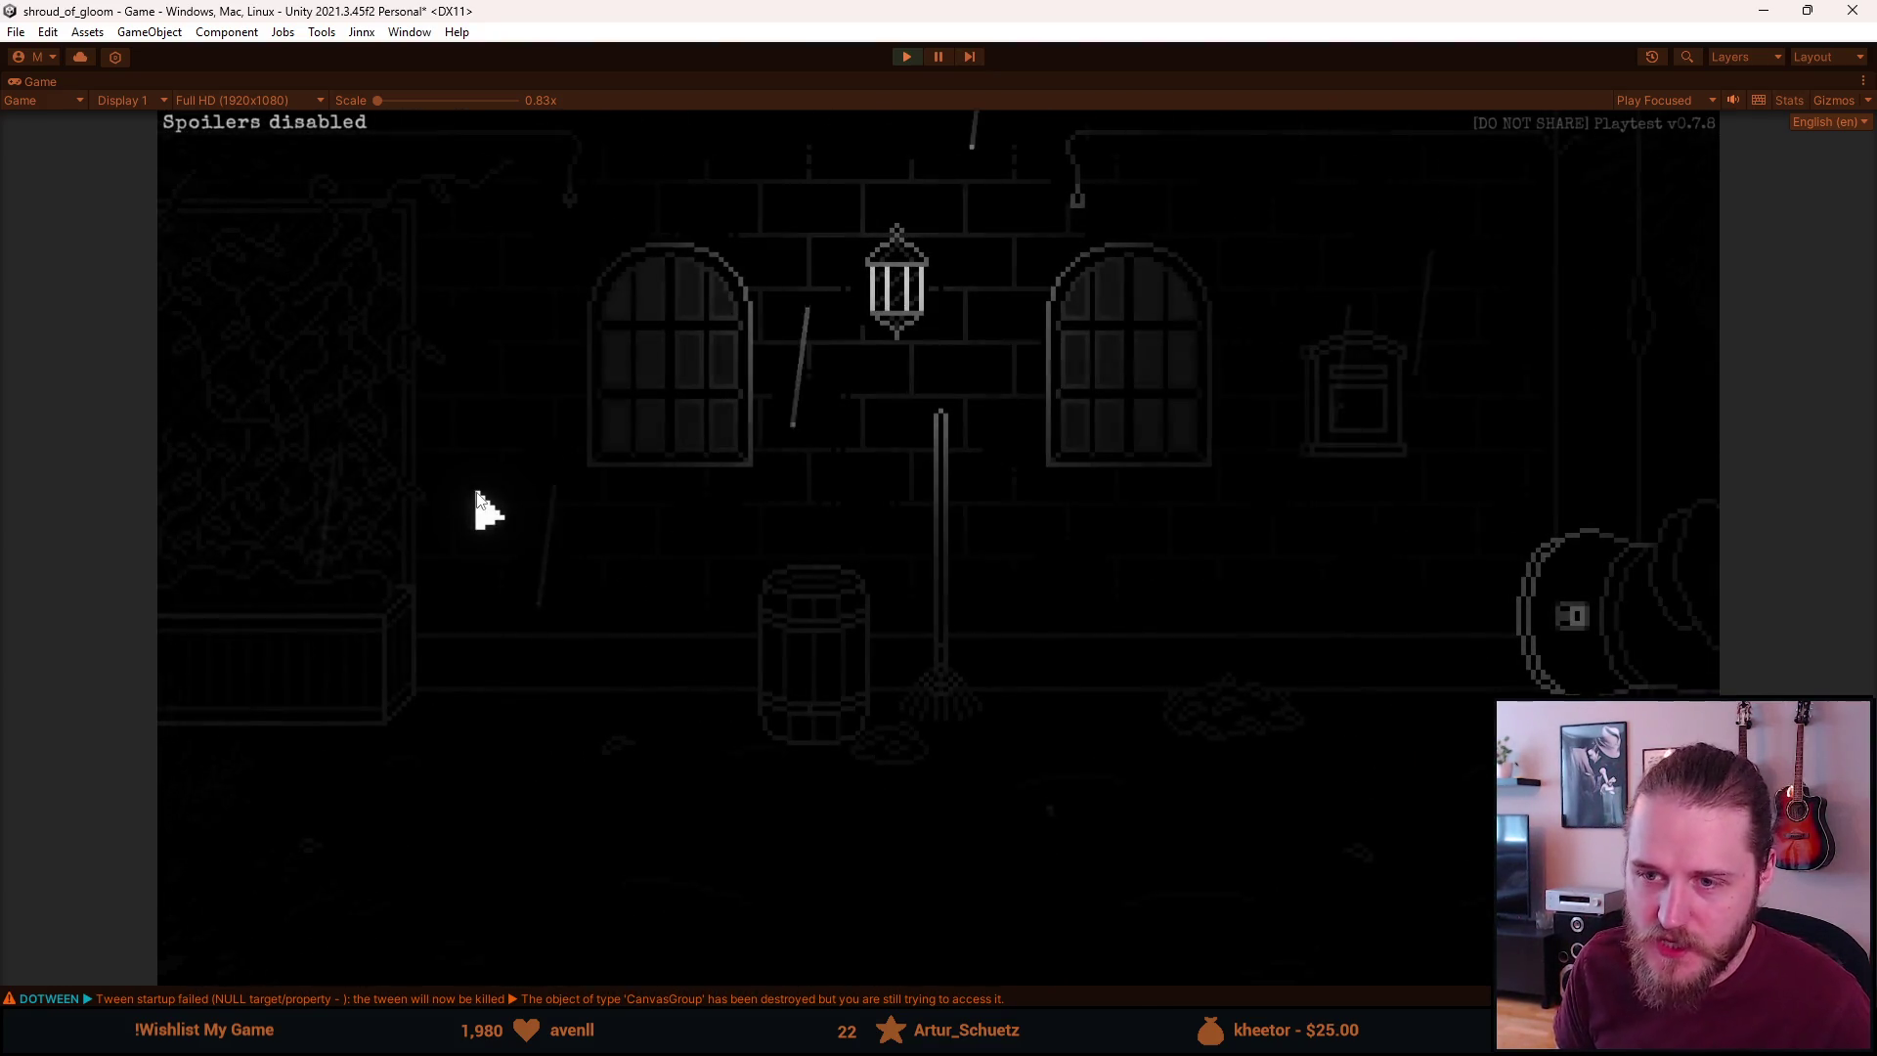
{"action": "key", "text": "Escape"}
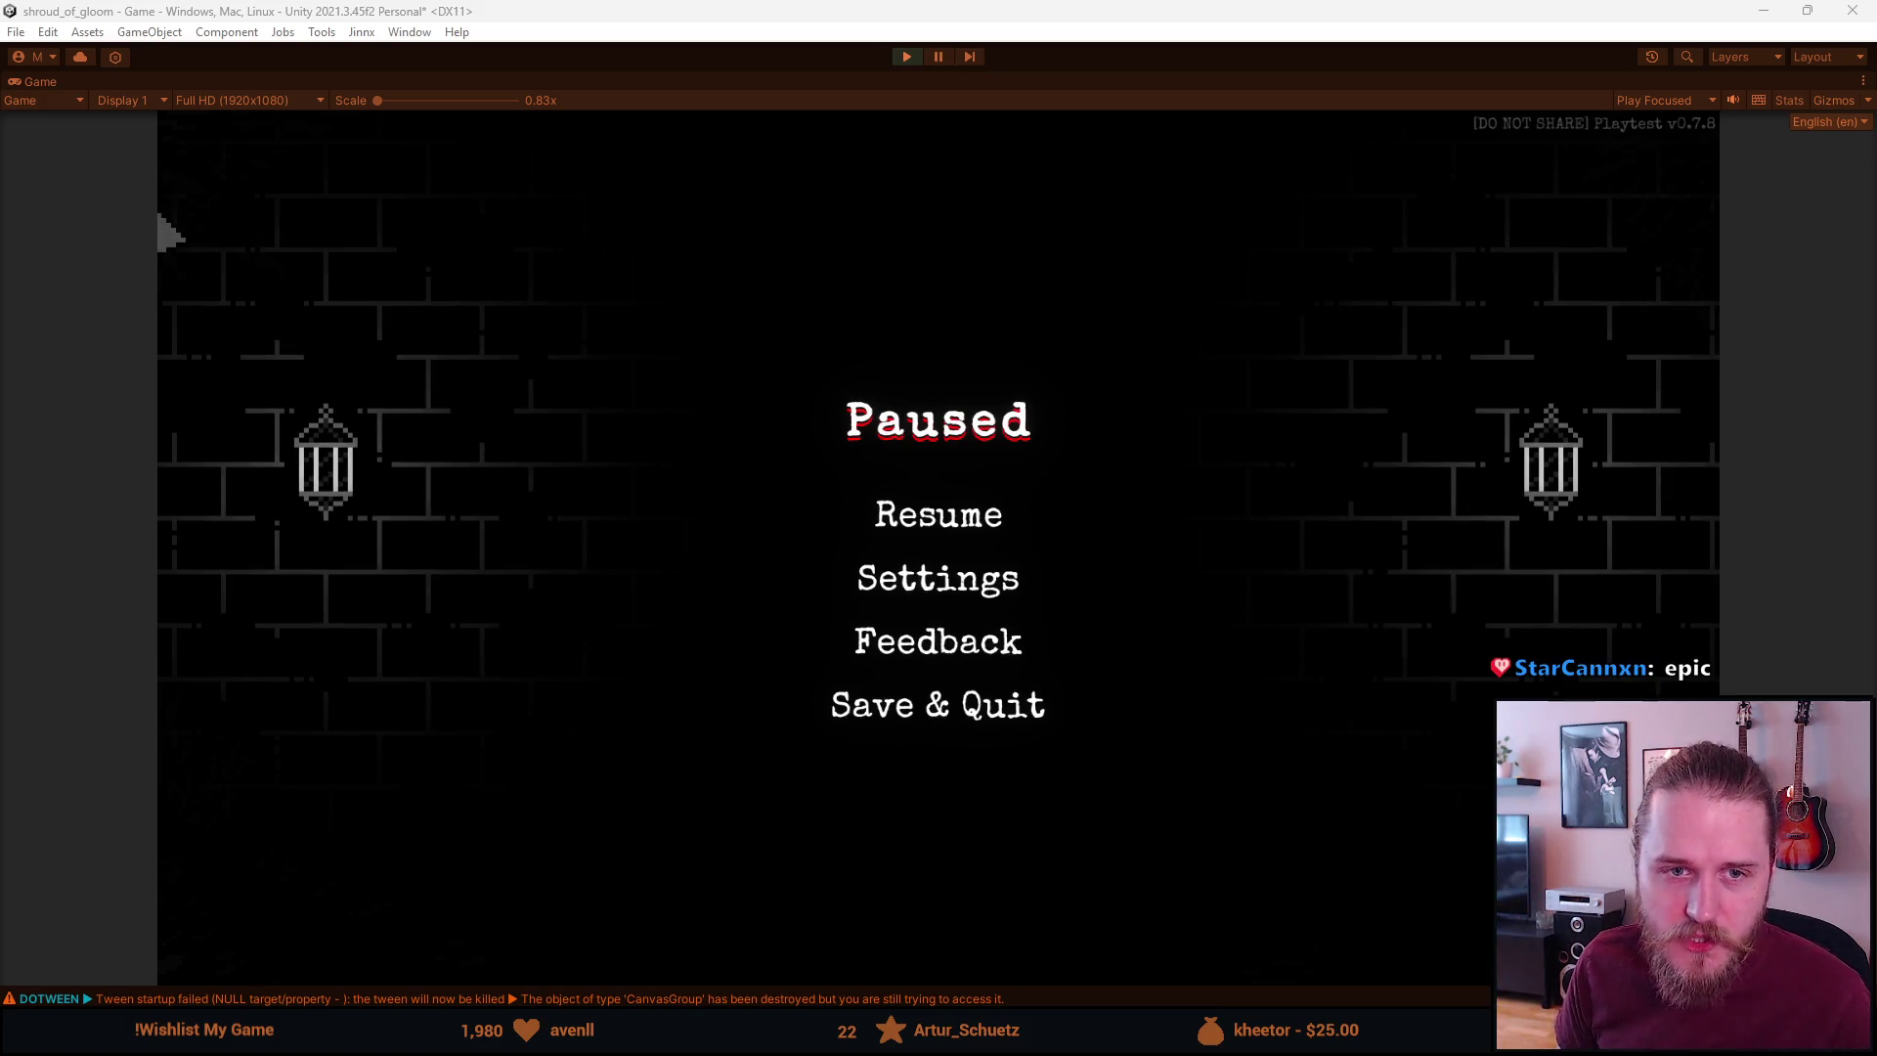
Resume, walk right back to the double-door entrance, and pause into the game's Settings menu
{"action": "left_click", "coordinate": [921, 523]}
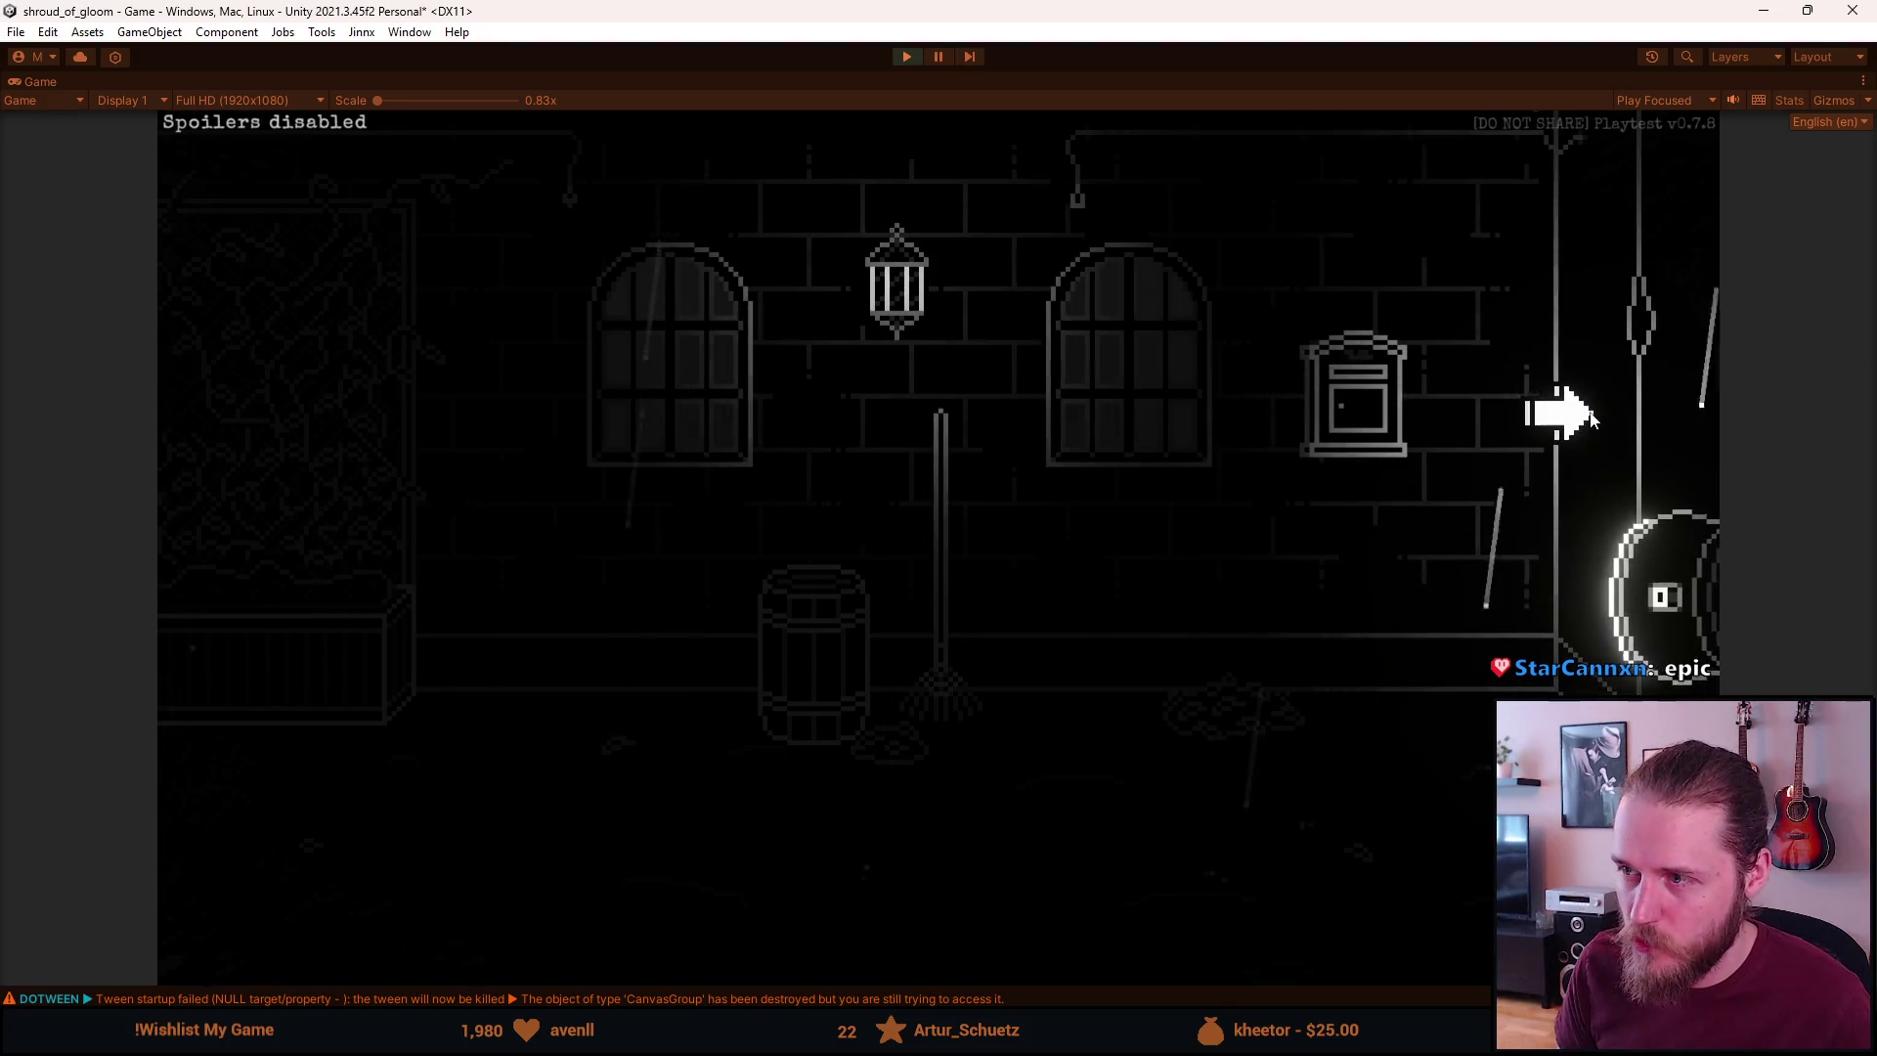
{"action": "left_click", "coordinate": [1672, 420]}
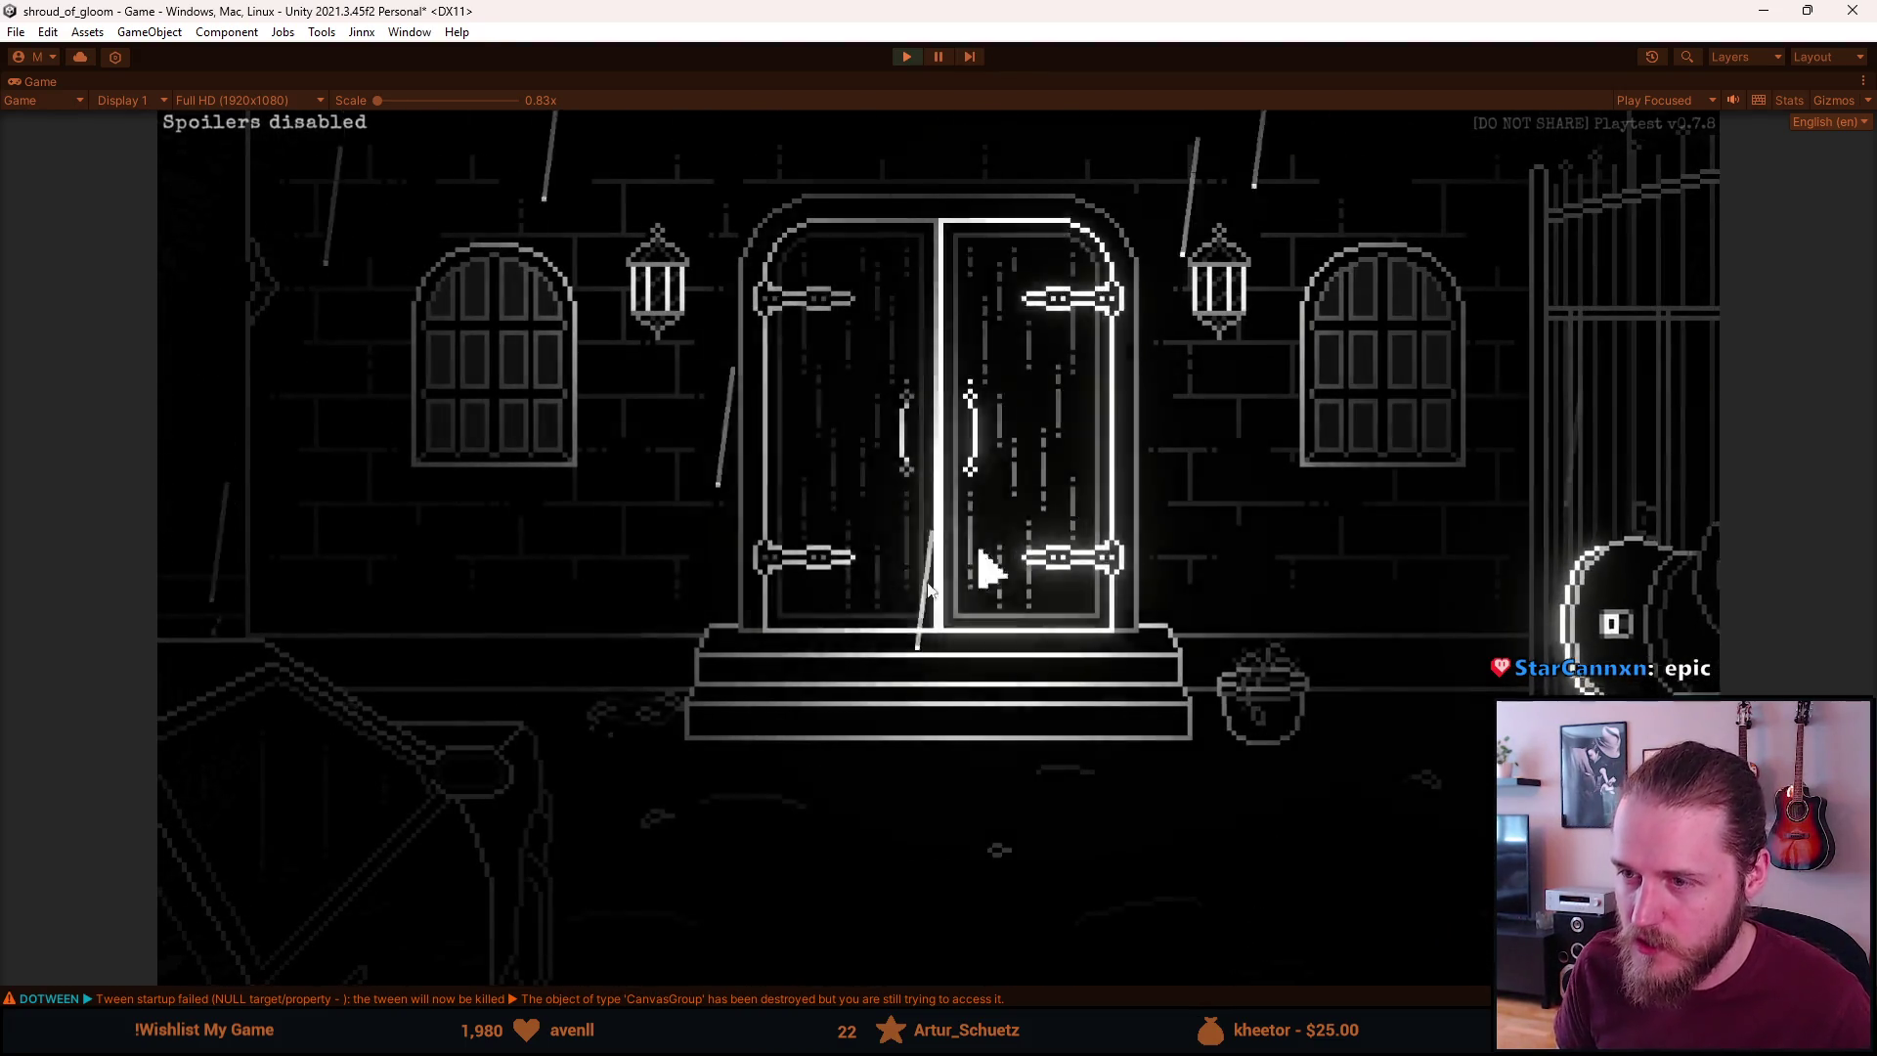
{"action": "key", "text": "Escape"}
{"action": "left_click", "coordinate": [902, 581]}
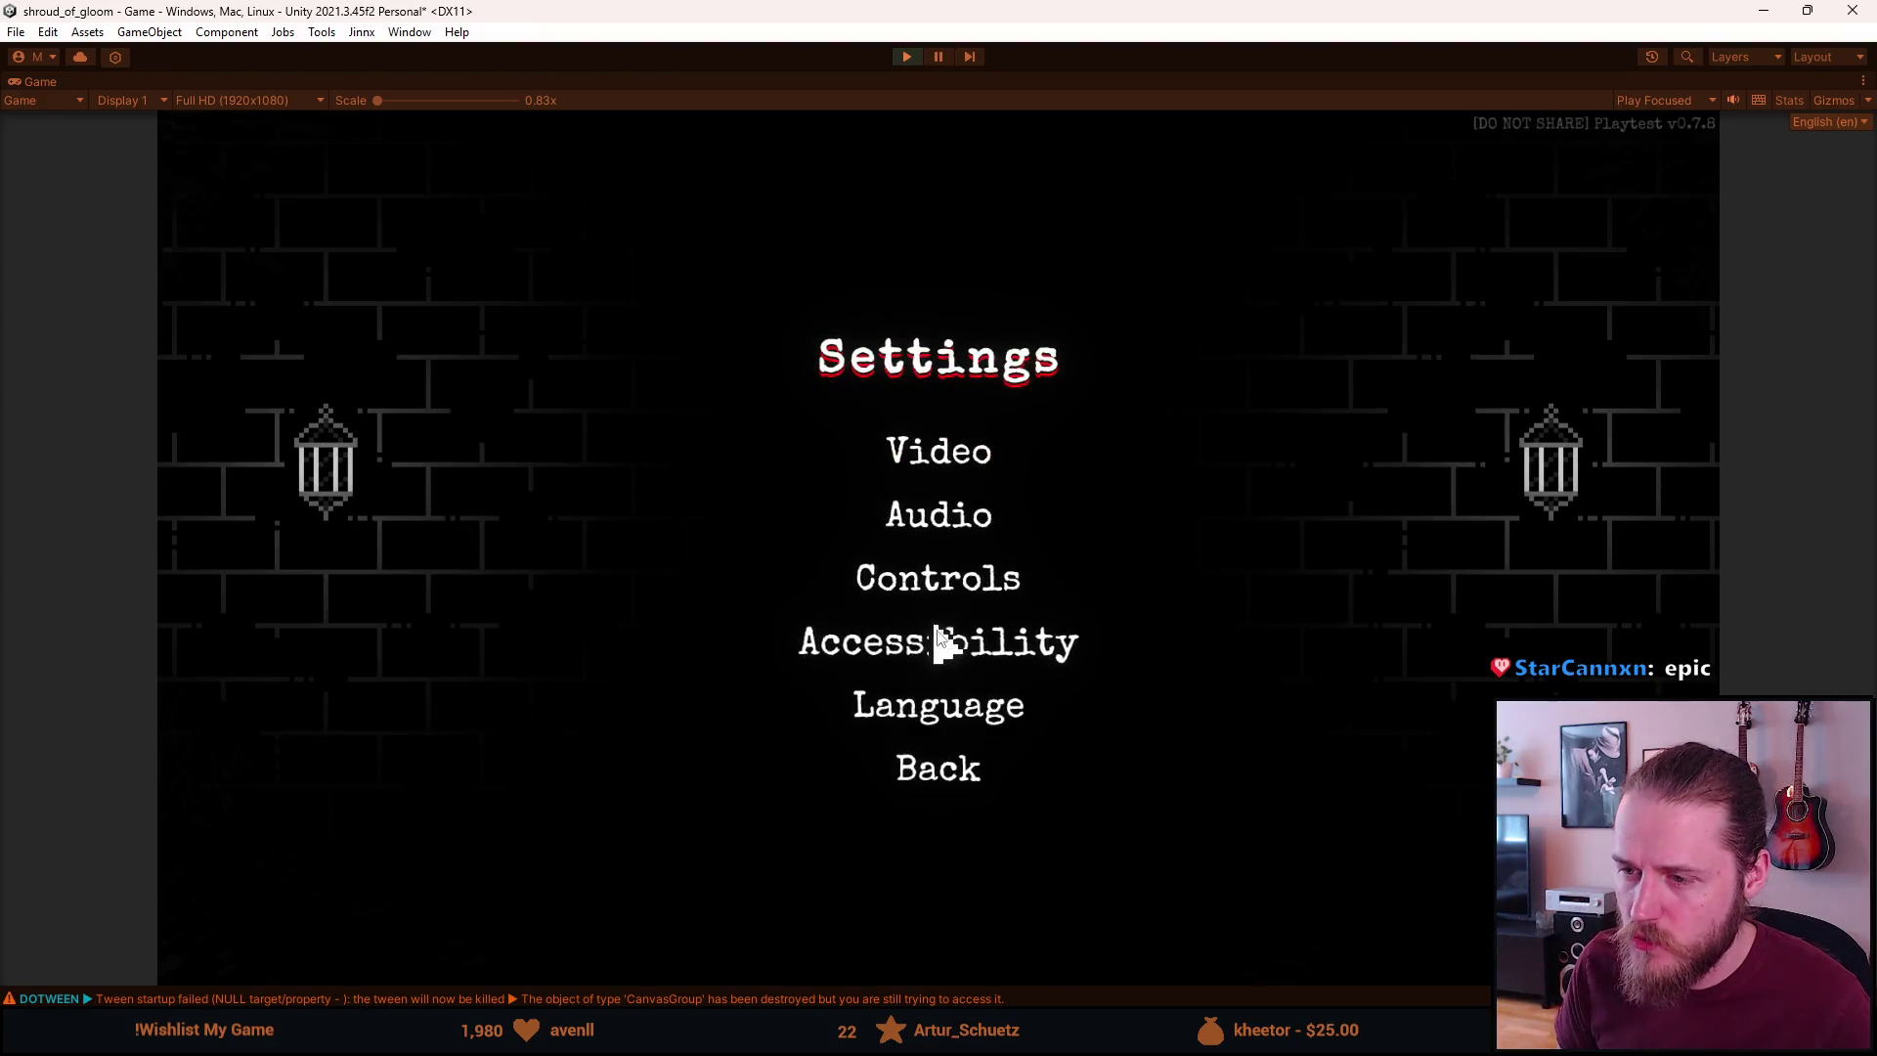
Review the game's Language options, back out to play, then pause the game again
{"action": "left_click", "coordinate": [948, 704]}
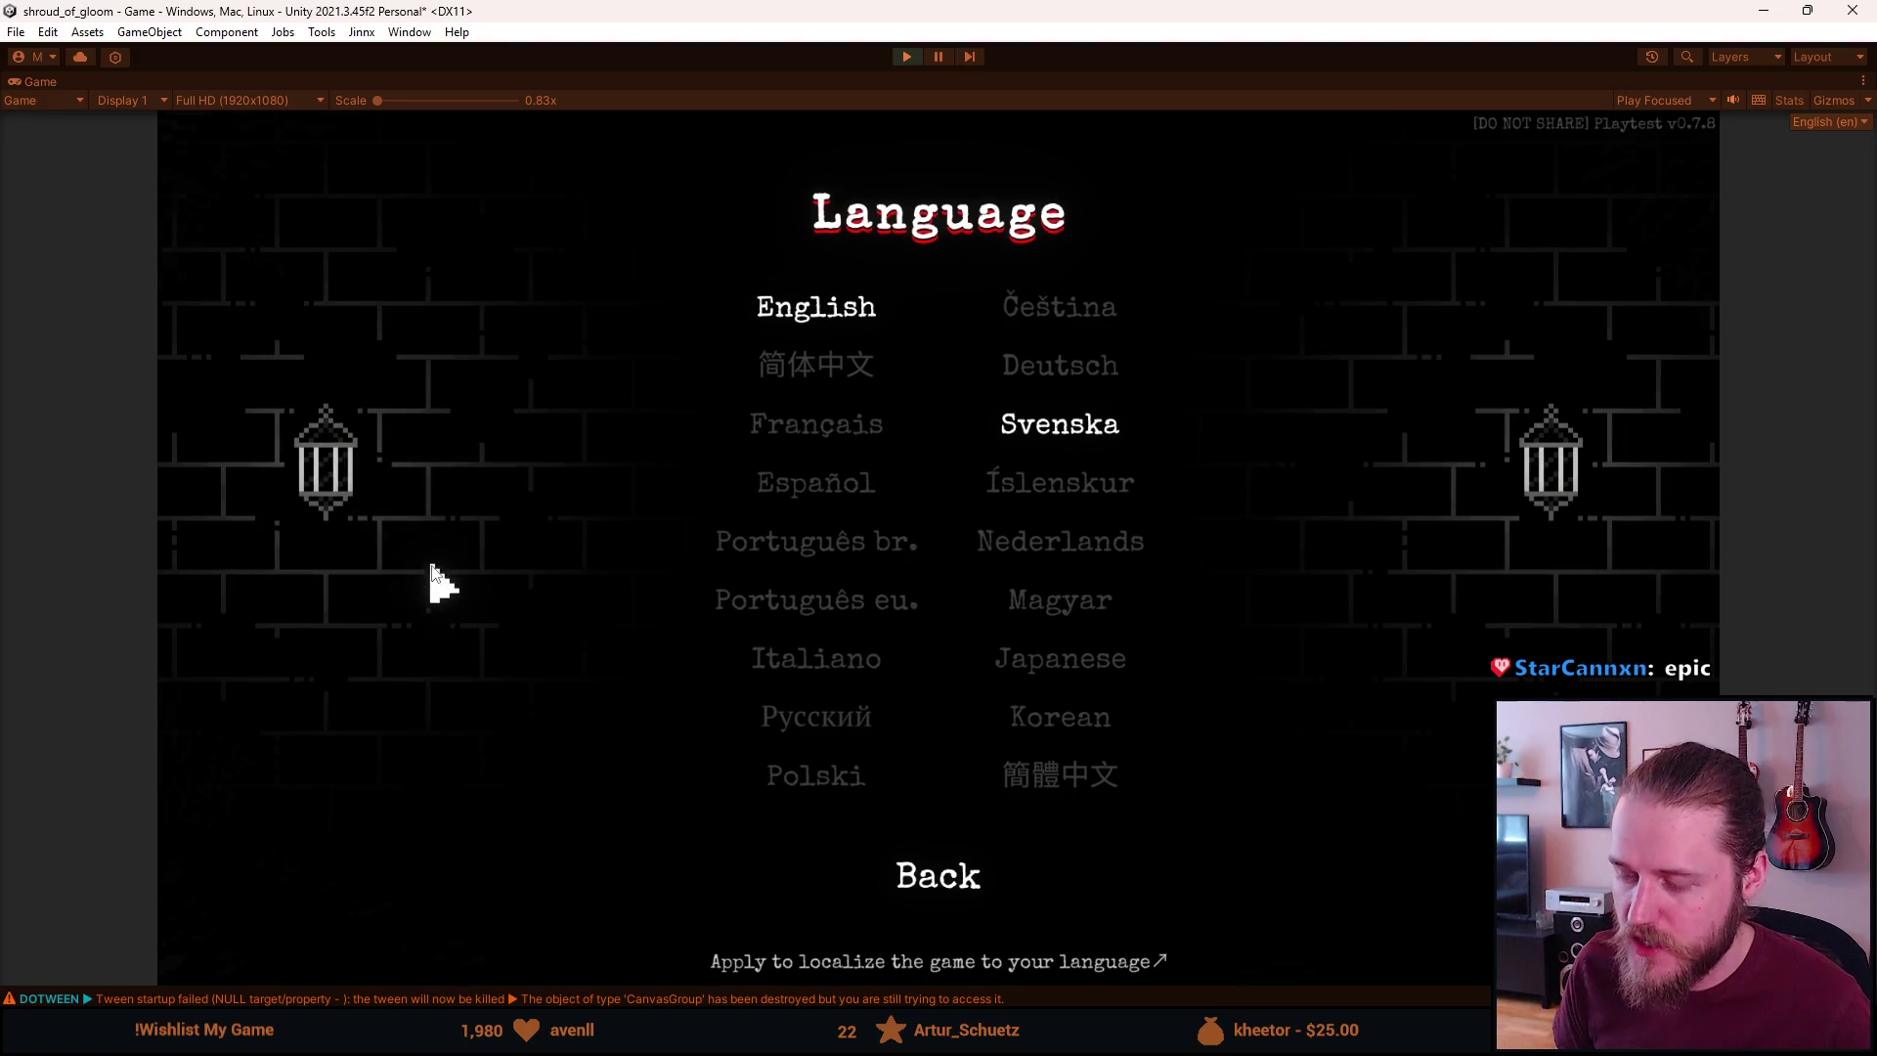
{"action": "left_click", "coordinate": [930, 875]}
{"action": "left_click", "coordinate": [955, 771]}
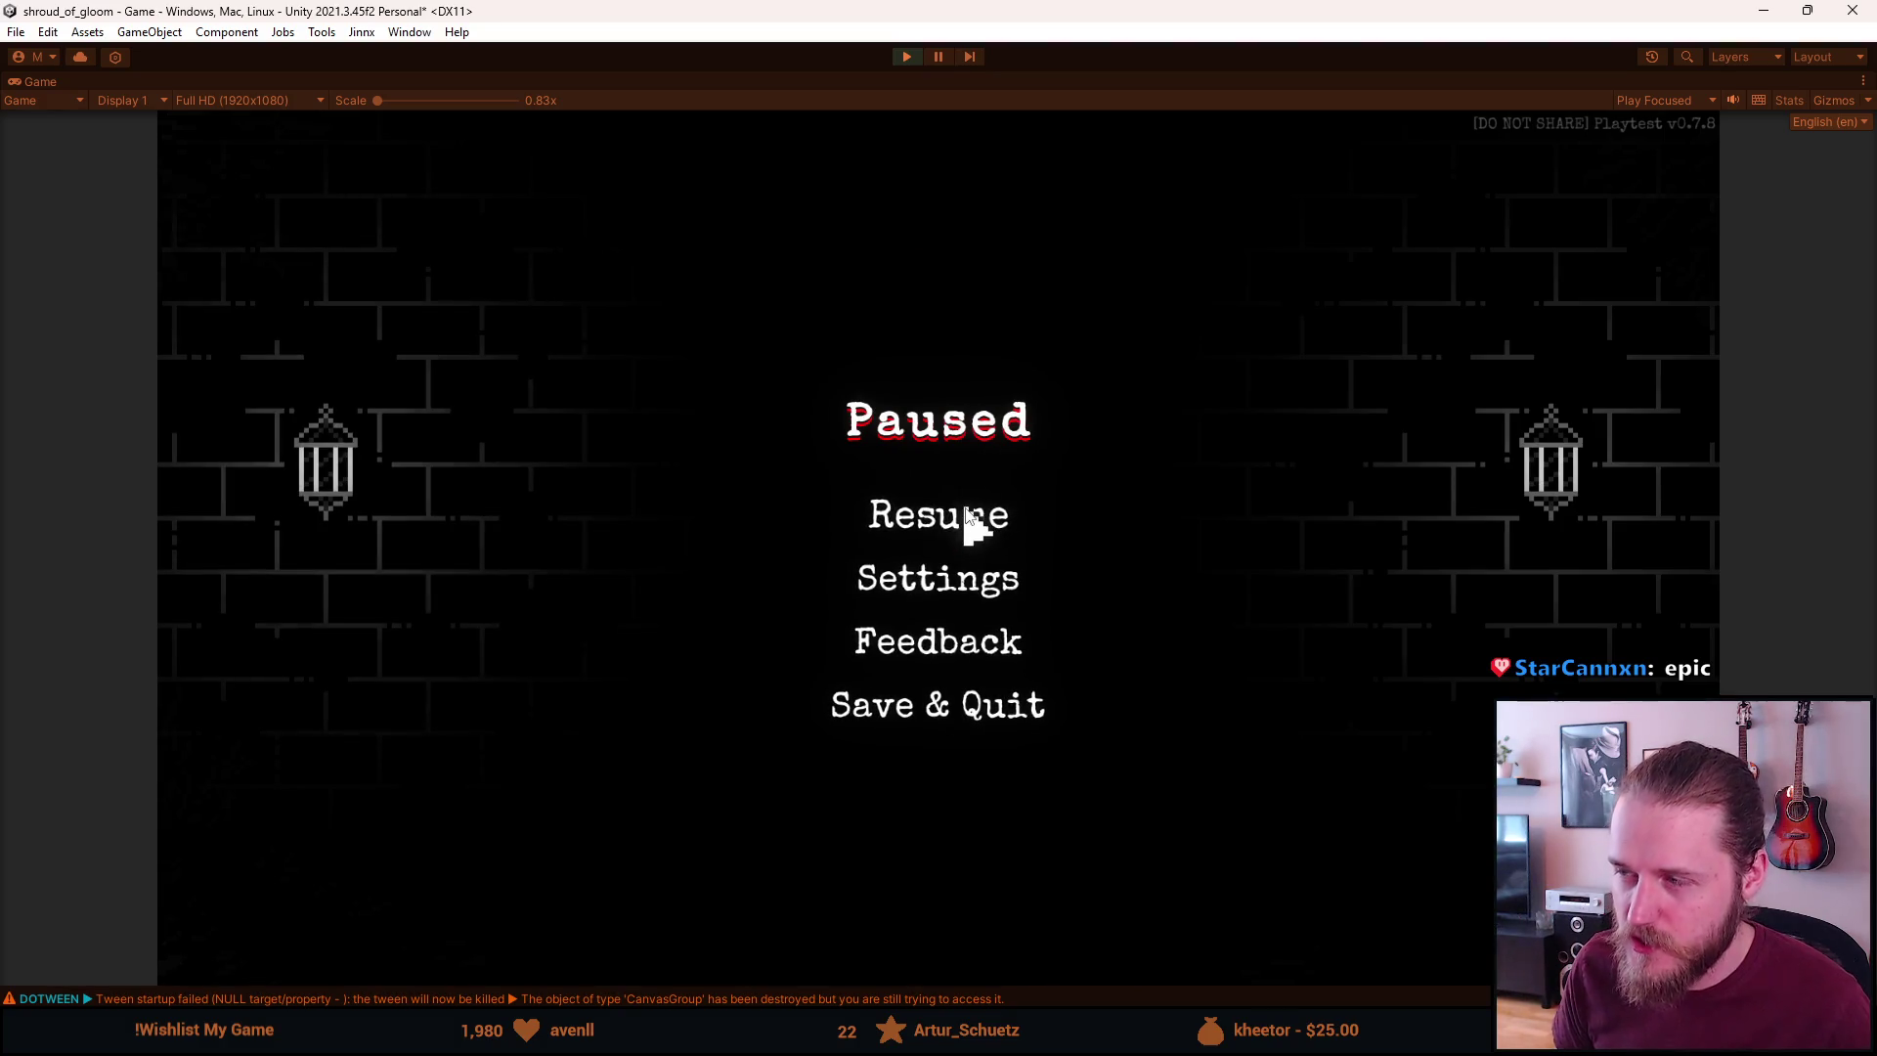
{"action": "left_click", "coordinate": [964, 516]}
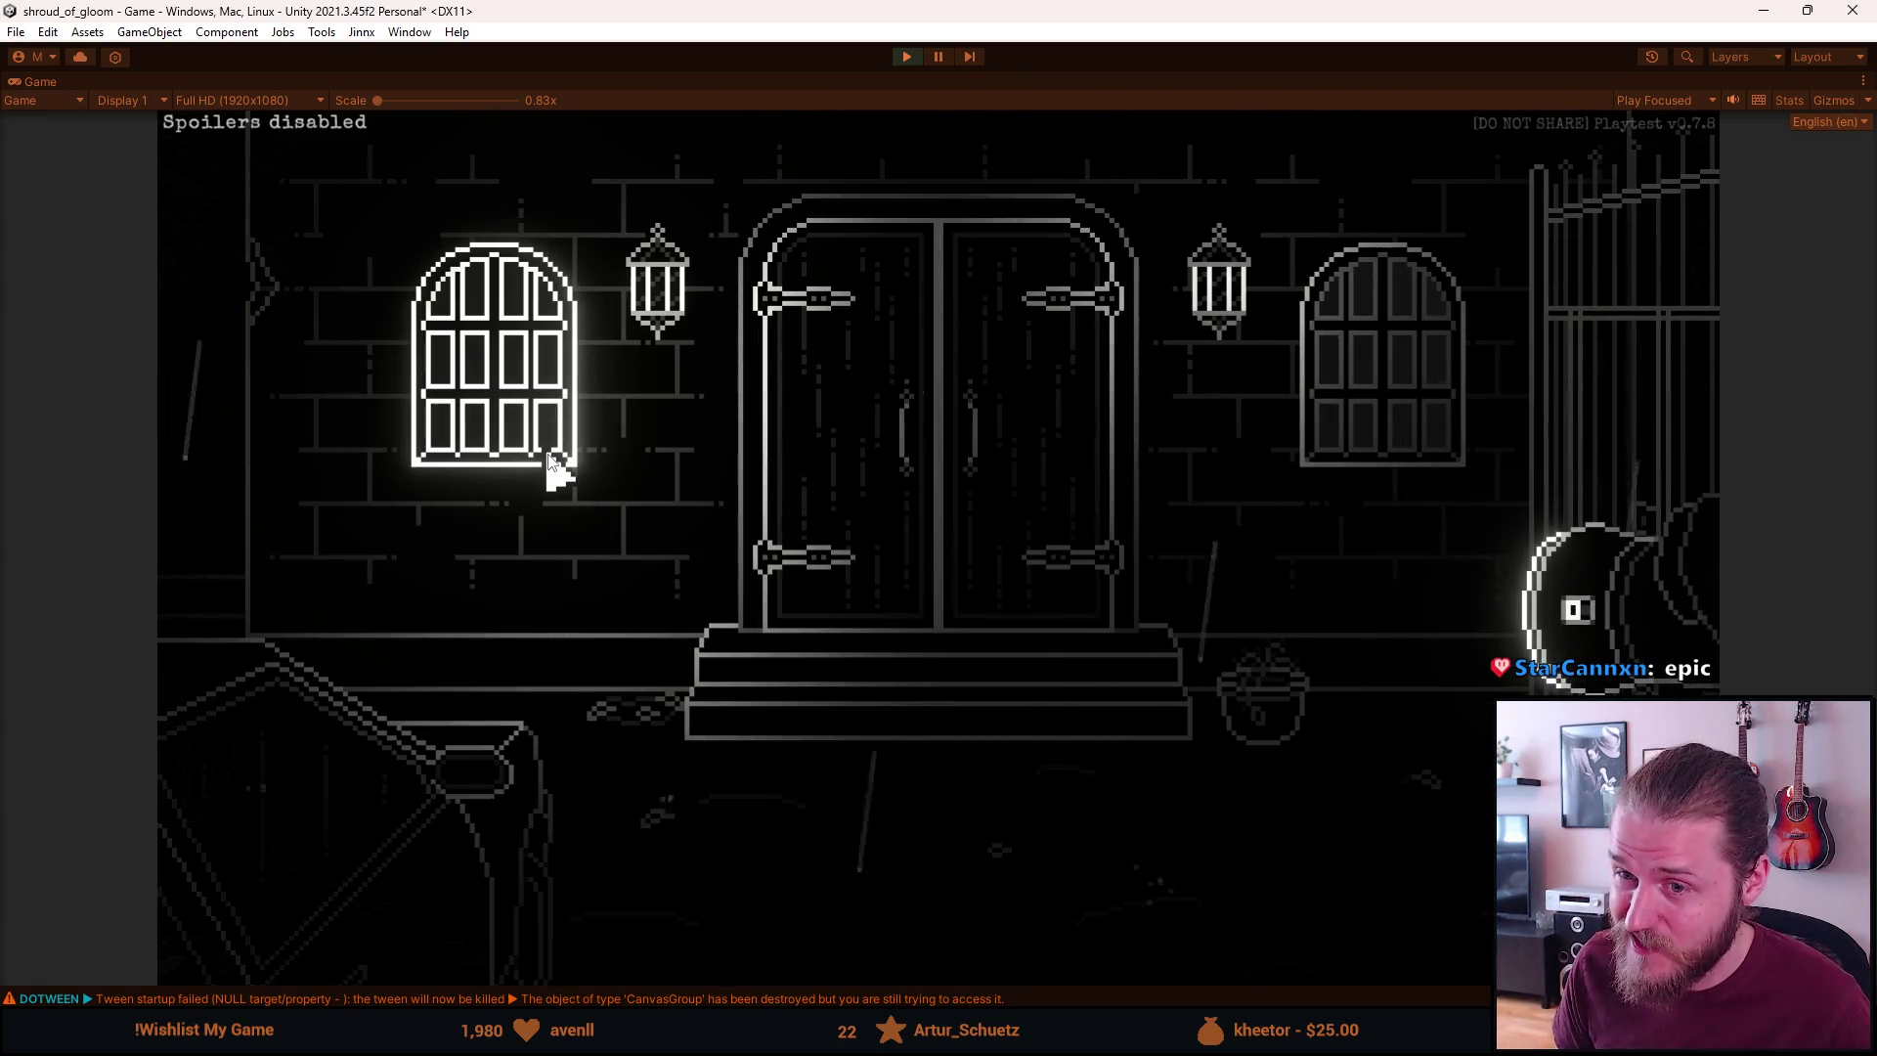
{"action": "key", "text": "Escape"}
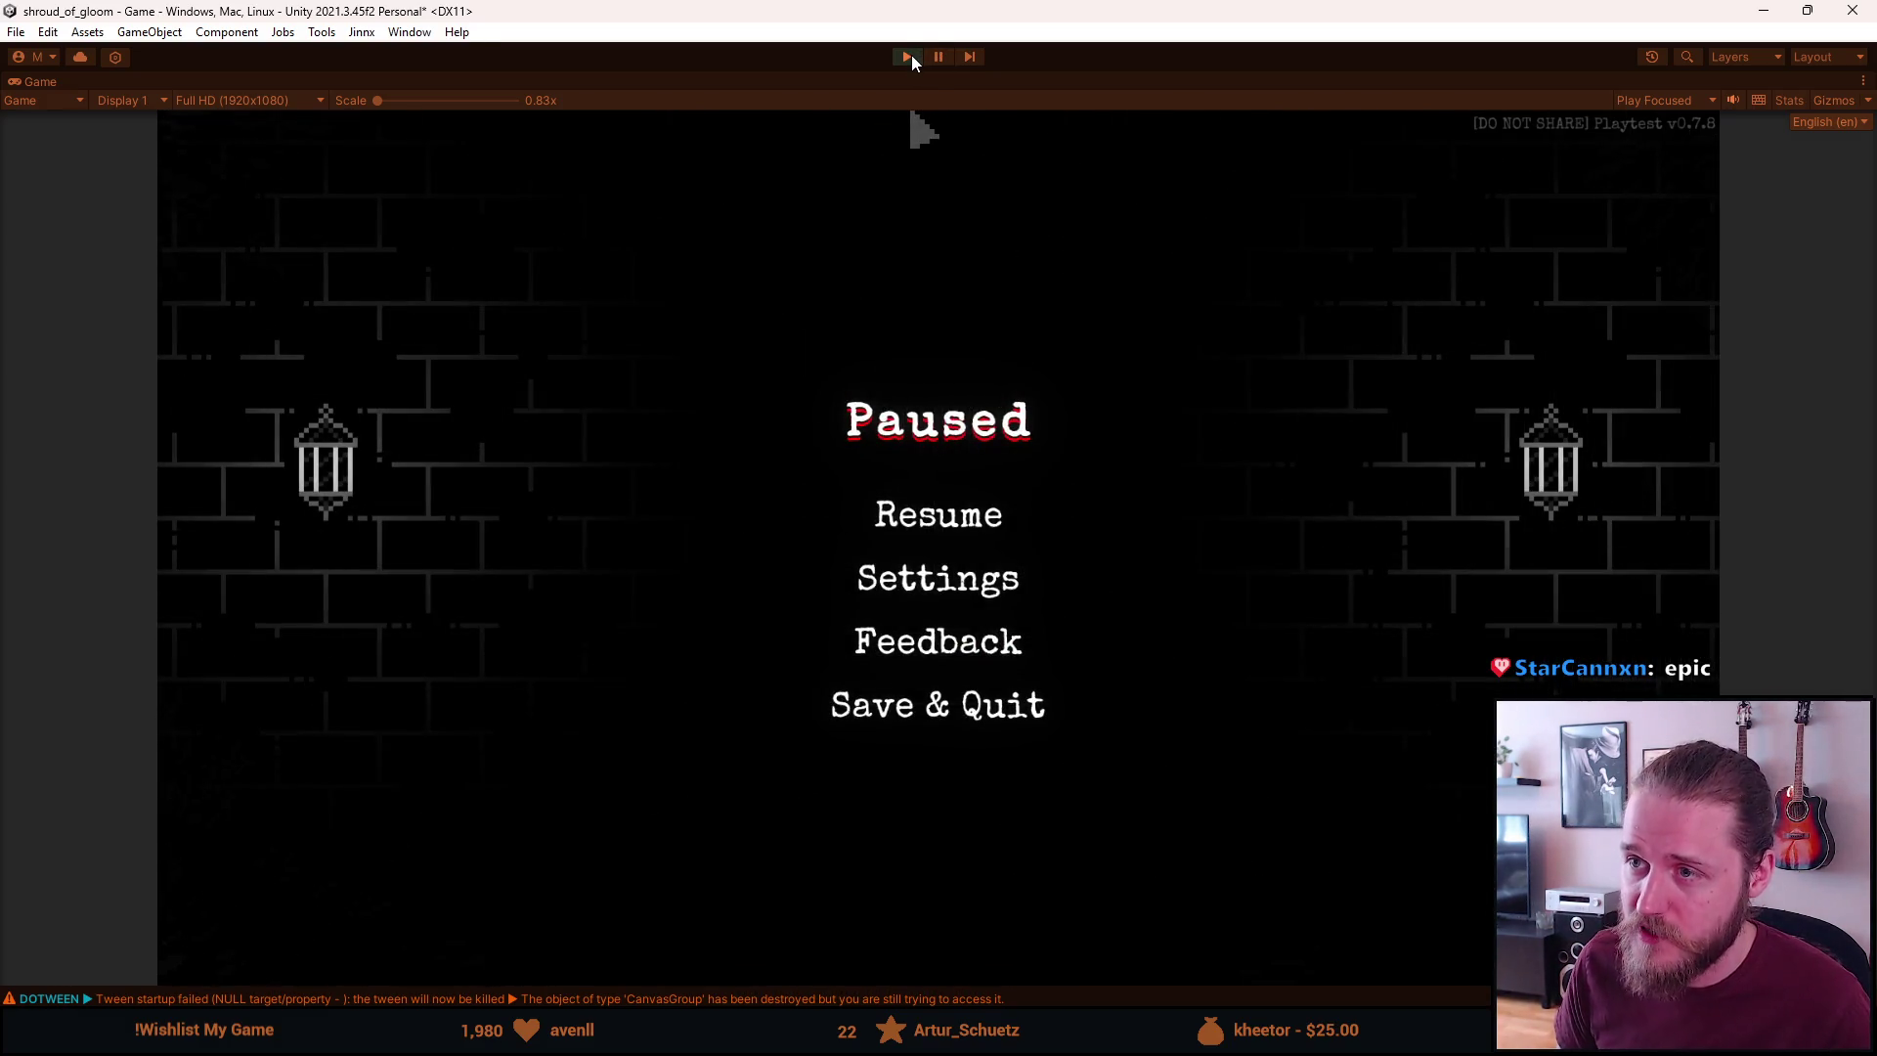
Stop the playtest, clear the Console and enlarge the bottom panels
{"action": "left_click", "coordinate": [911, 57]}
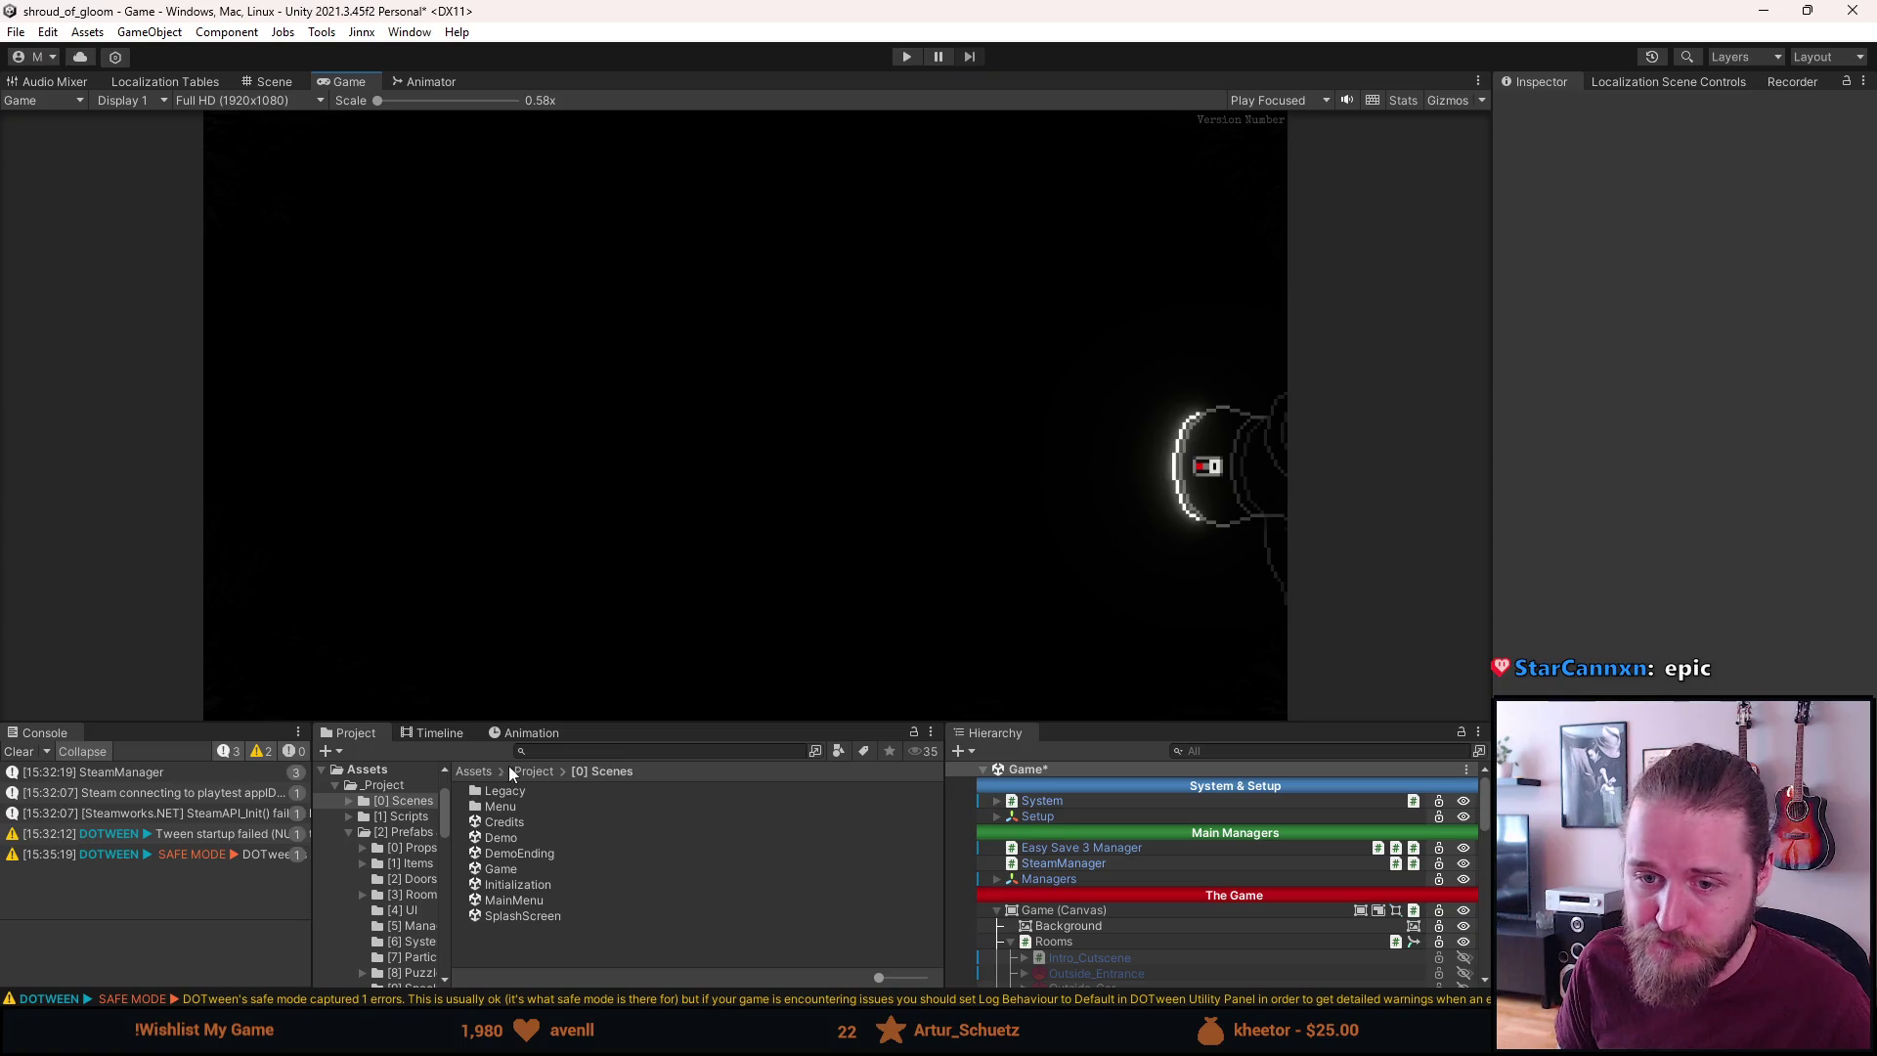
{"action": "left_click", "coordinate": [18, 751]}
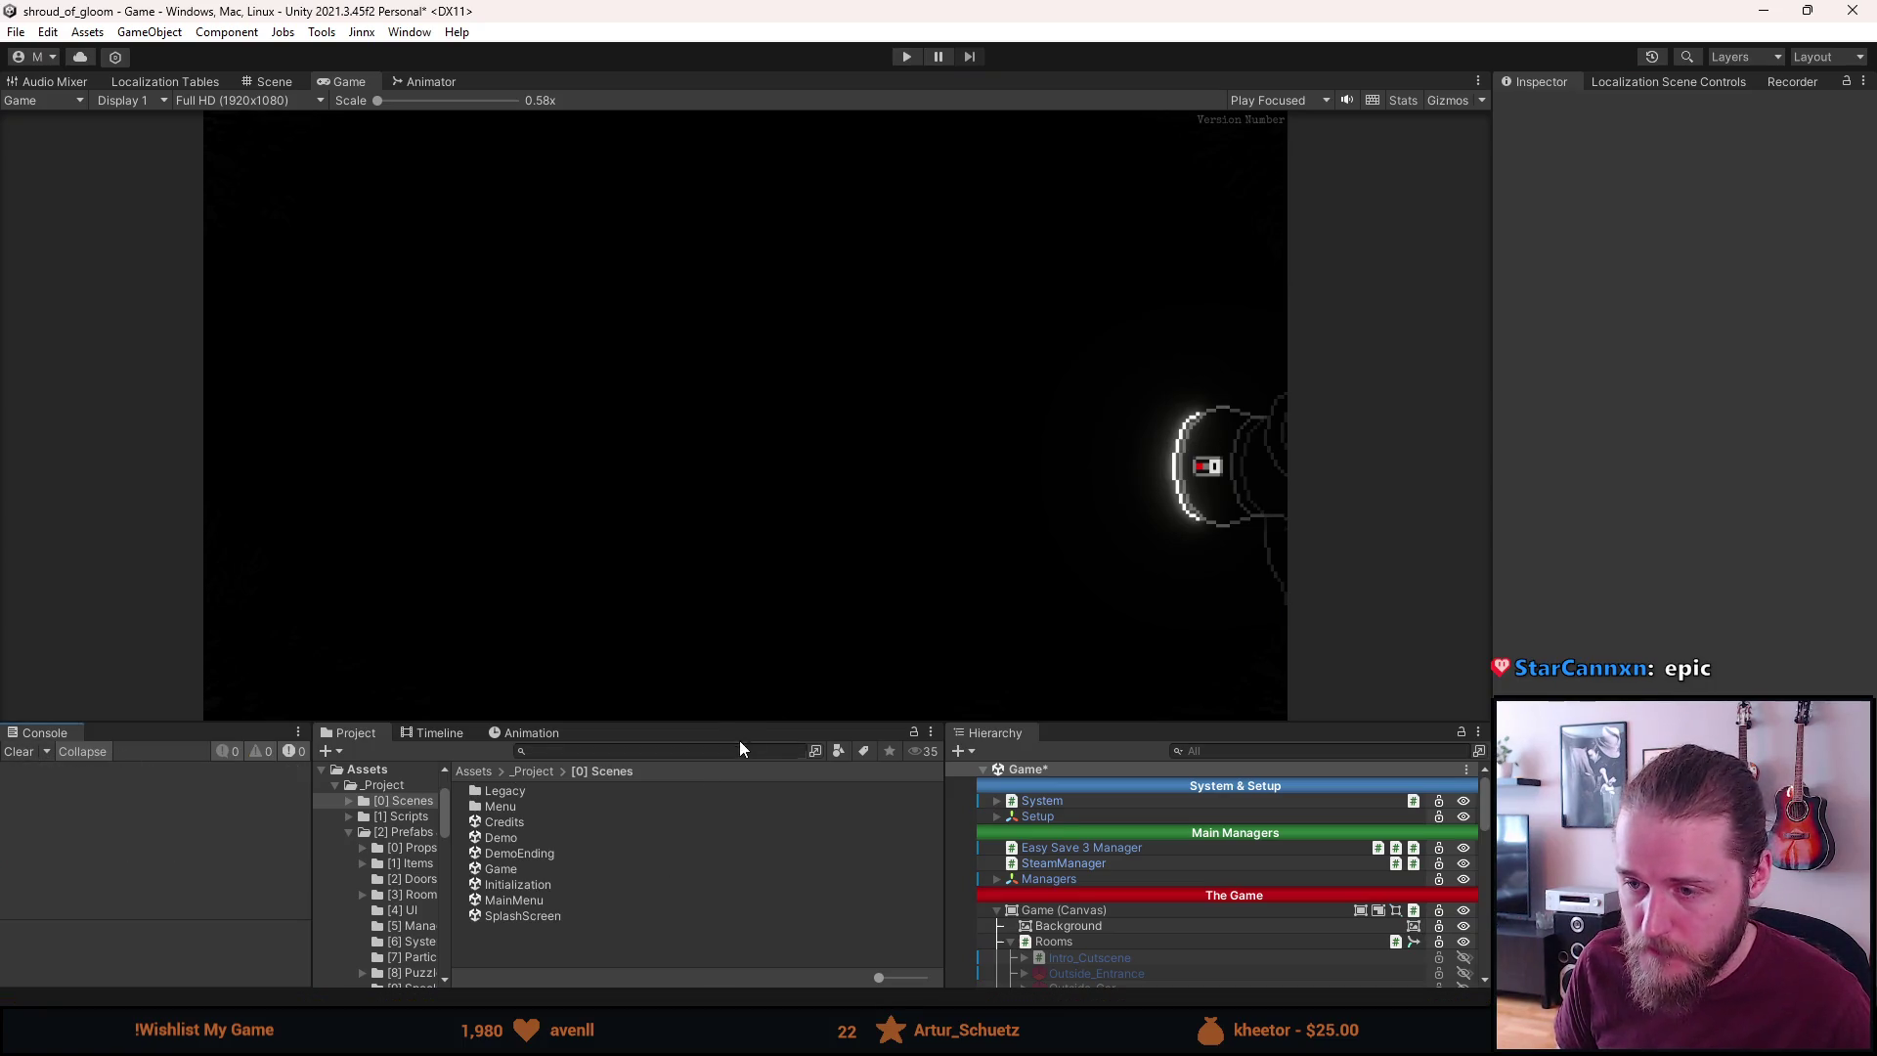
{"action": "left_click_drag", "start_coordinate": [752, 721], "coordinate": [749, 661]}
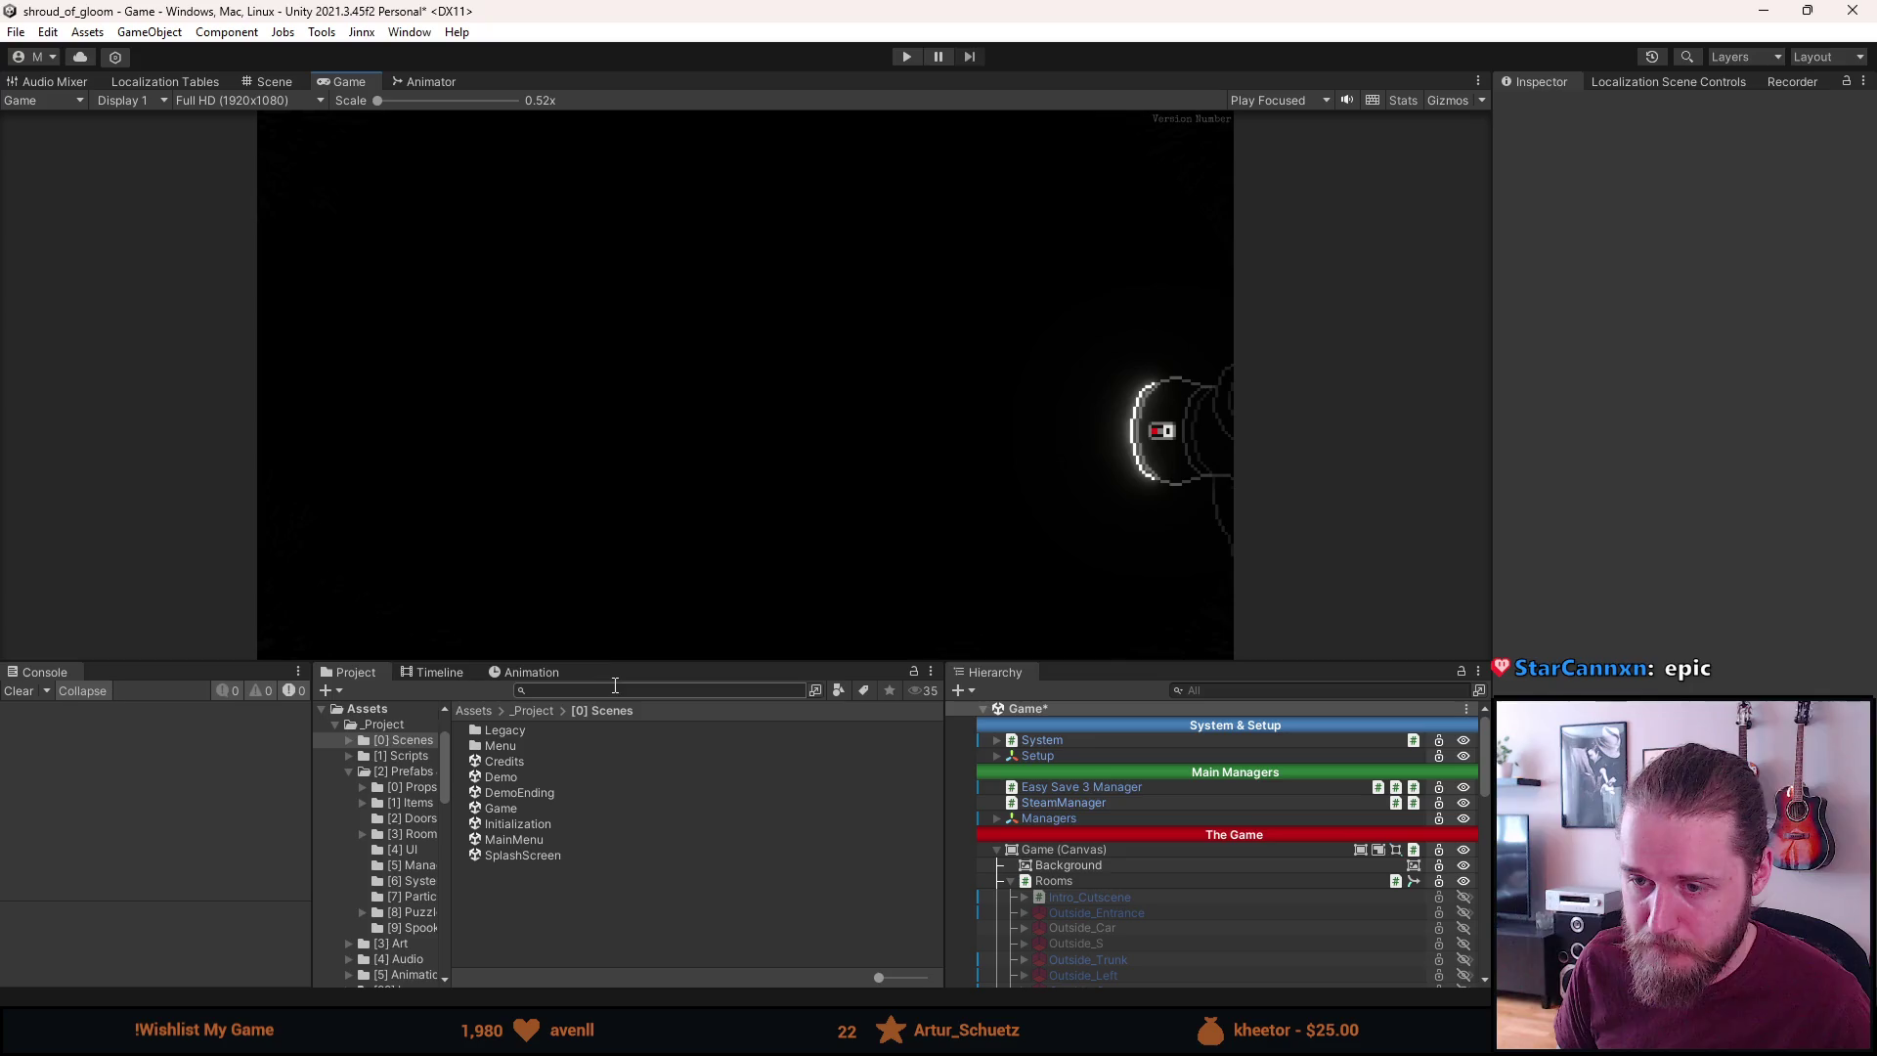
Expand UI (Canvas) and Tutorial & Toasts in the Hierarchy and select Toast
{"action": "scroll", "coordinate": [420, 794], "scroll_direction": "down", "scroll_amount": 4}
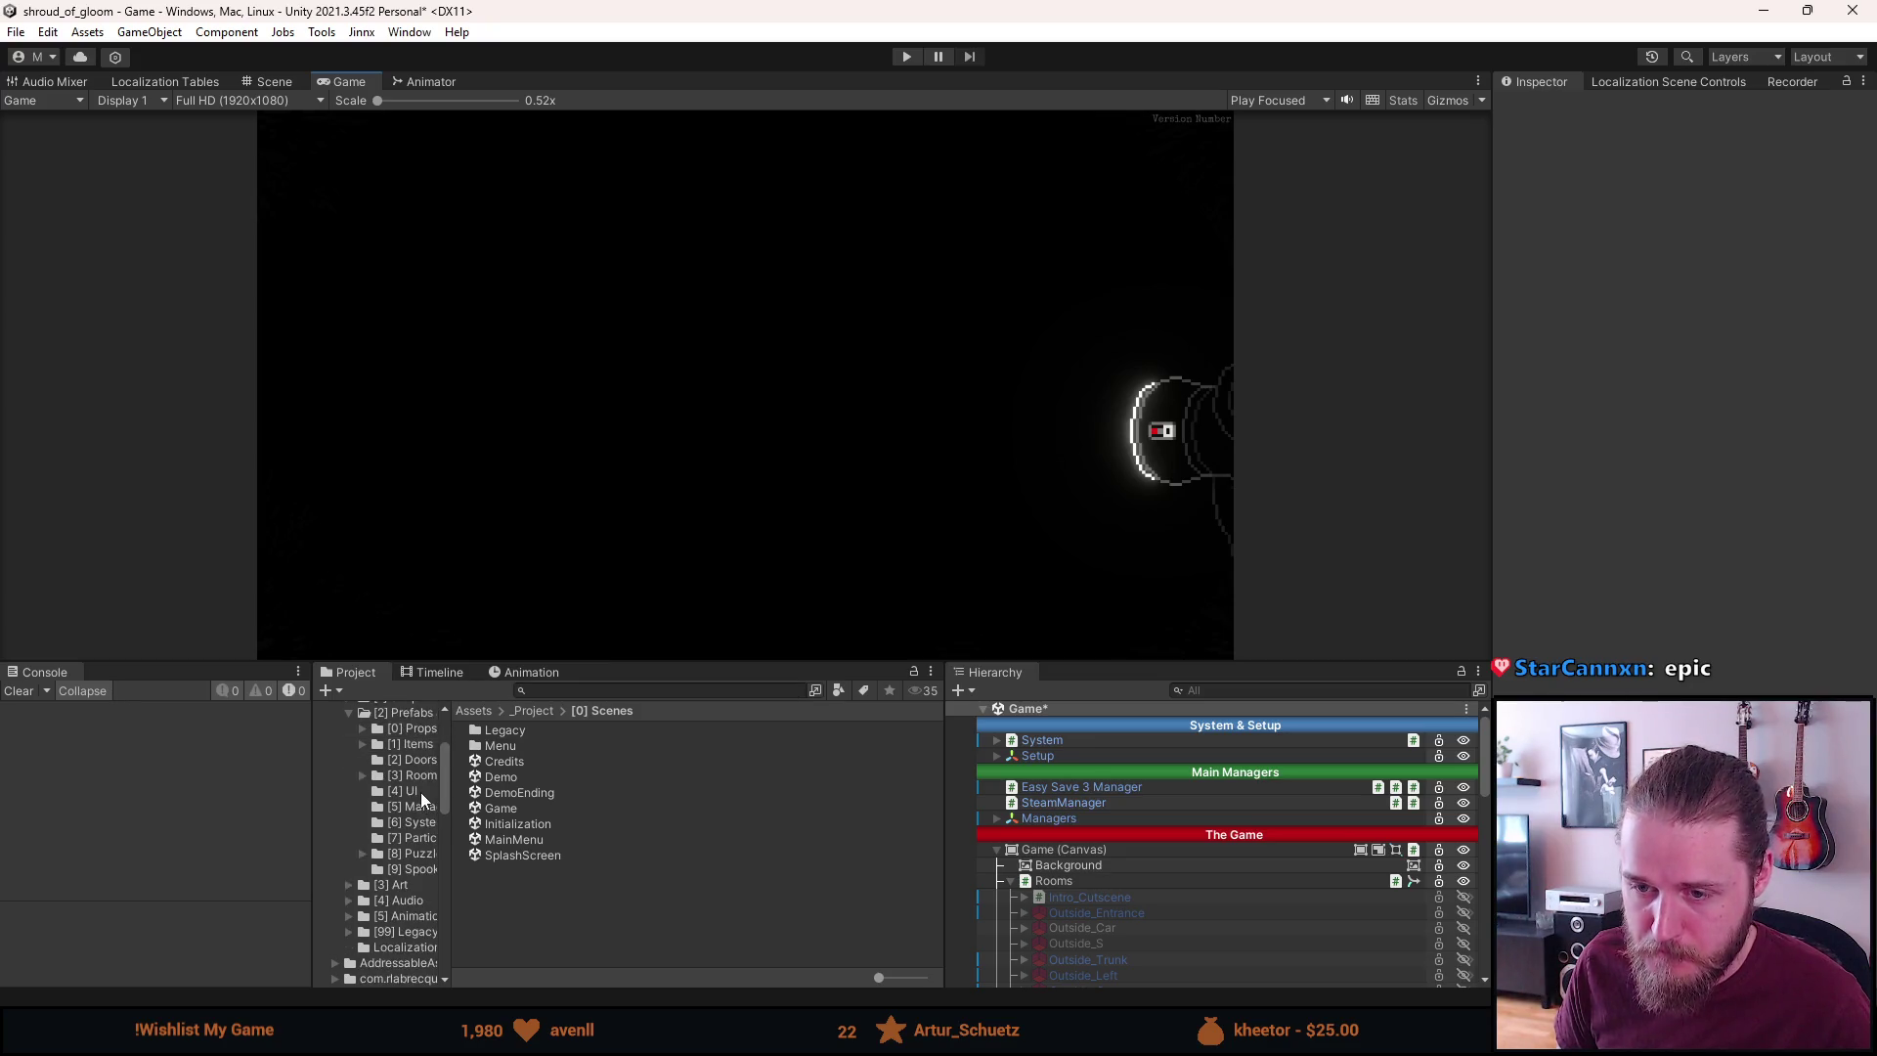
{"action": "scroll", "coordinate": [419, 792], "scroll_direction": "down", "scroll_amount": 2}
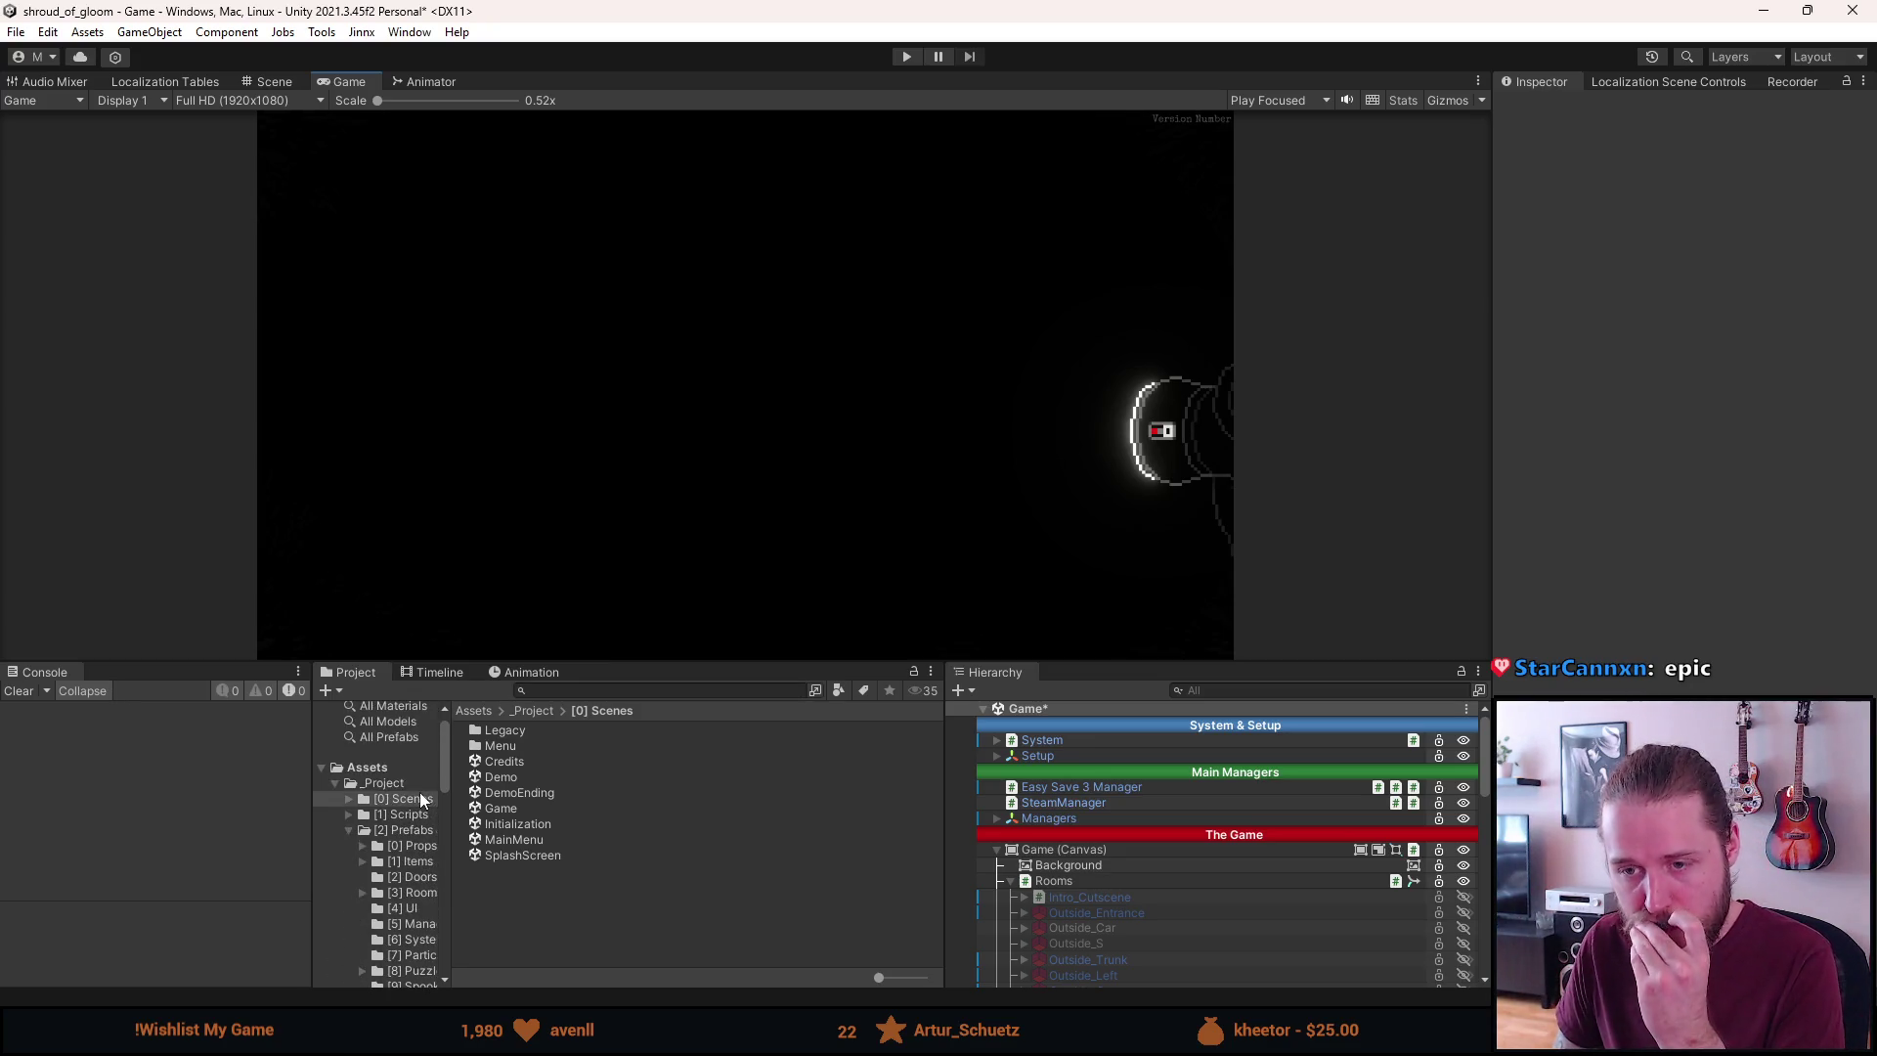
{"action": "scroll", "coordinate": [420, 797], "scroll_direction": "down", "scroll_amount": 4}
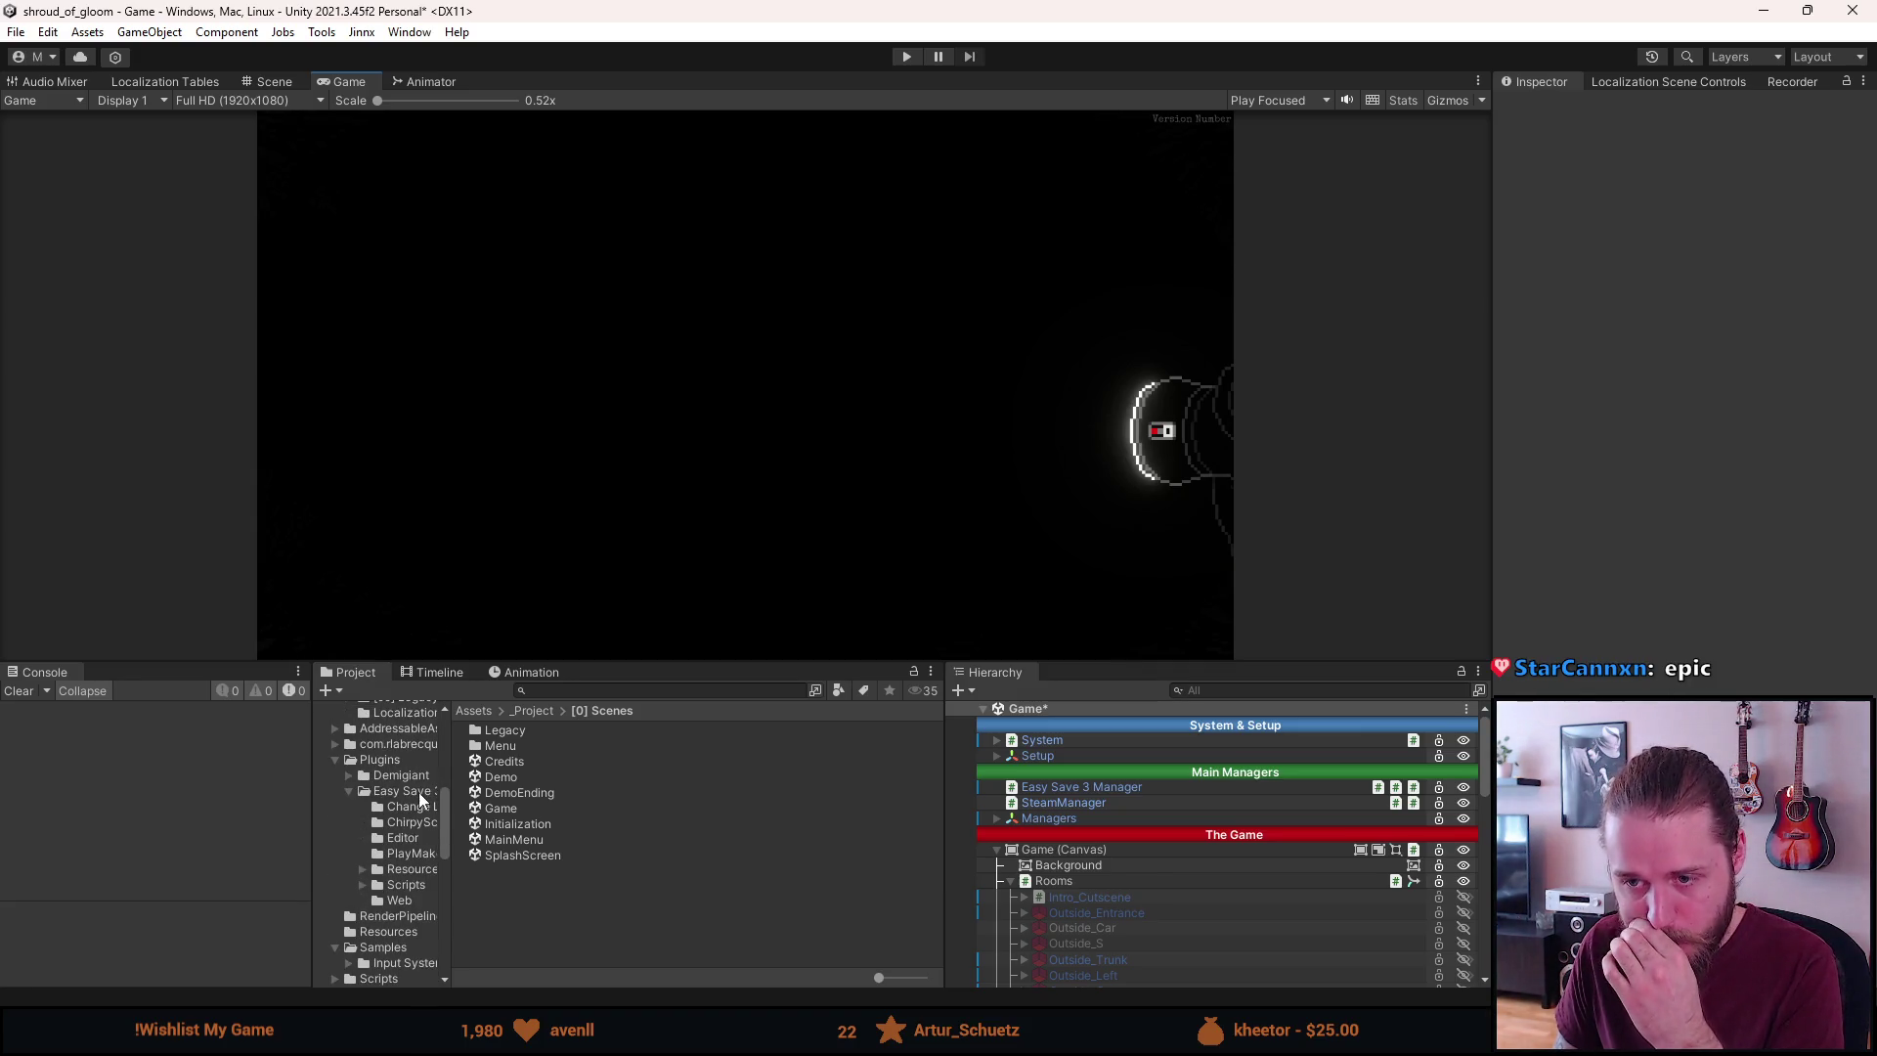
{"action": "scroll", "coordinate": [1013, 866], "scroll_direction": "down", "scroll_amount": 10}
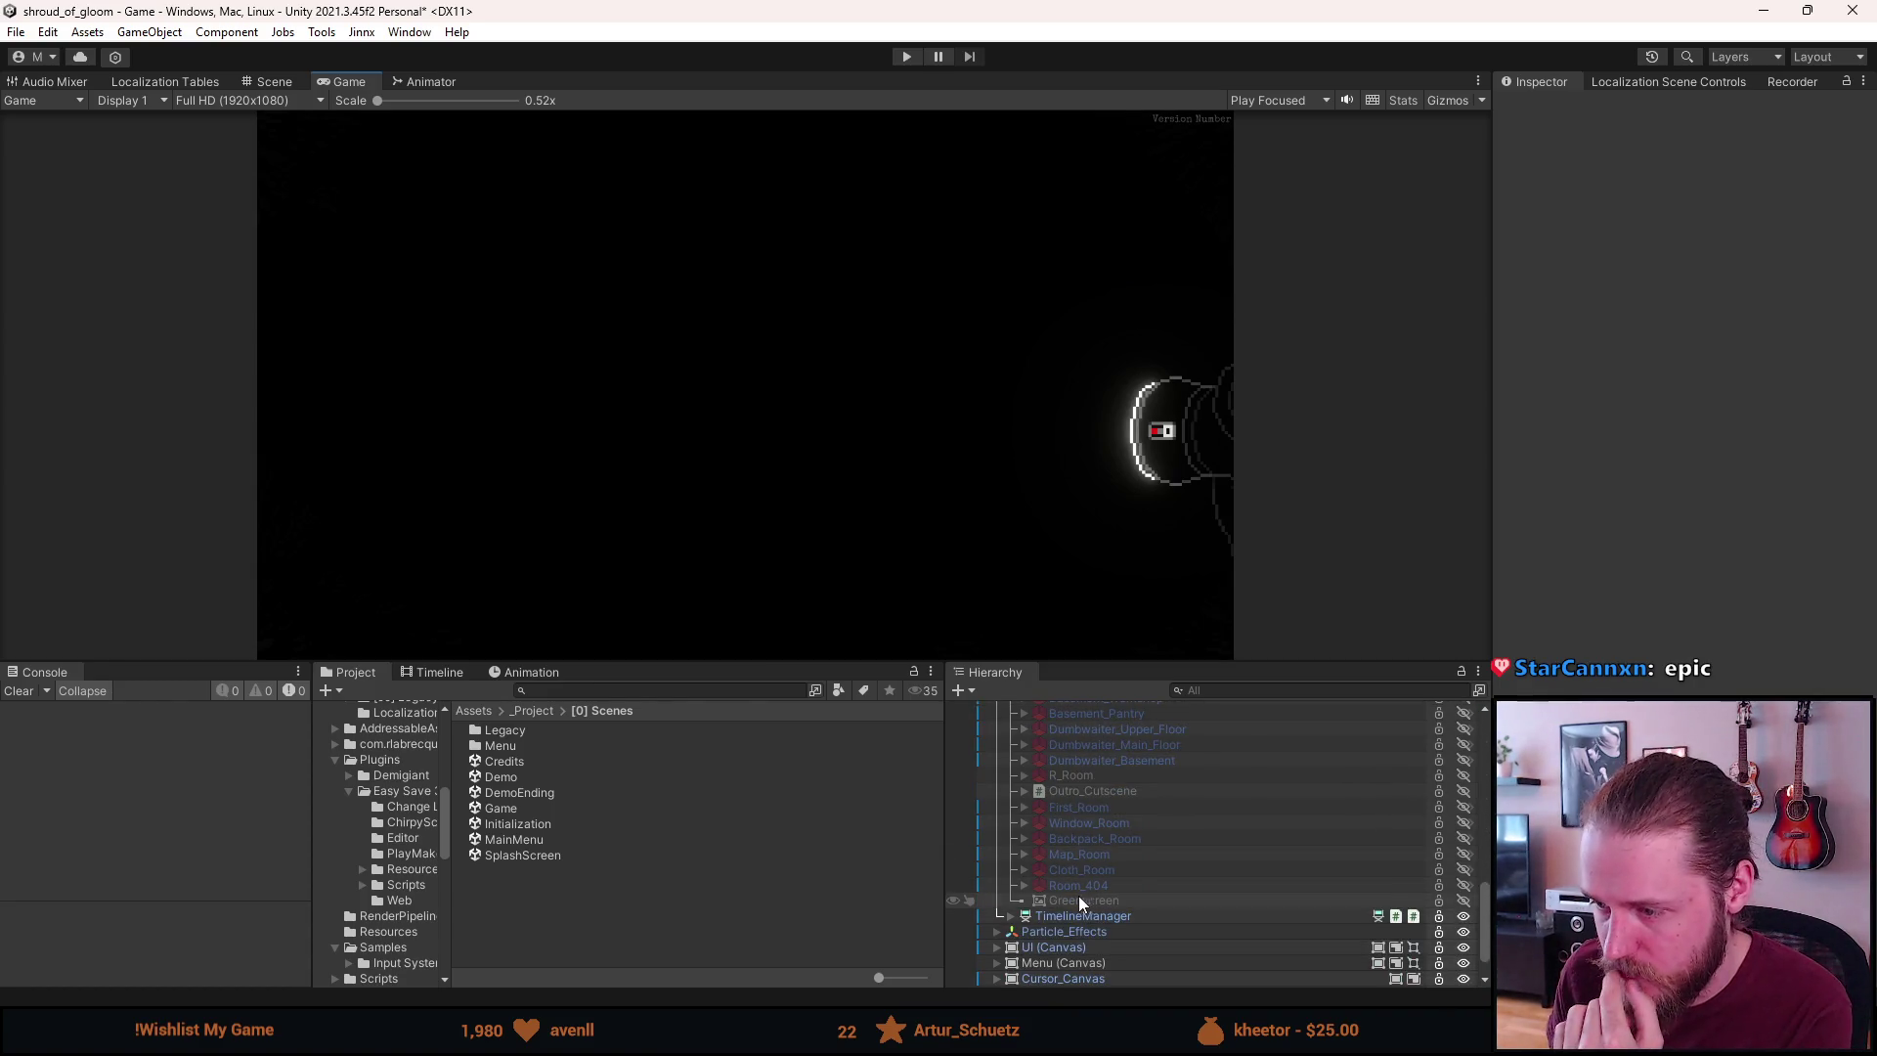
{"action": "left_click", "coordinate": [997, 948]}
{"action": "scroll", "coordinate": [996, 947], "scroll_direction": "down", "scroll_amount": 4}
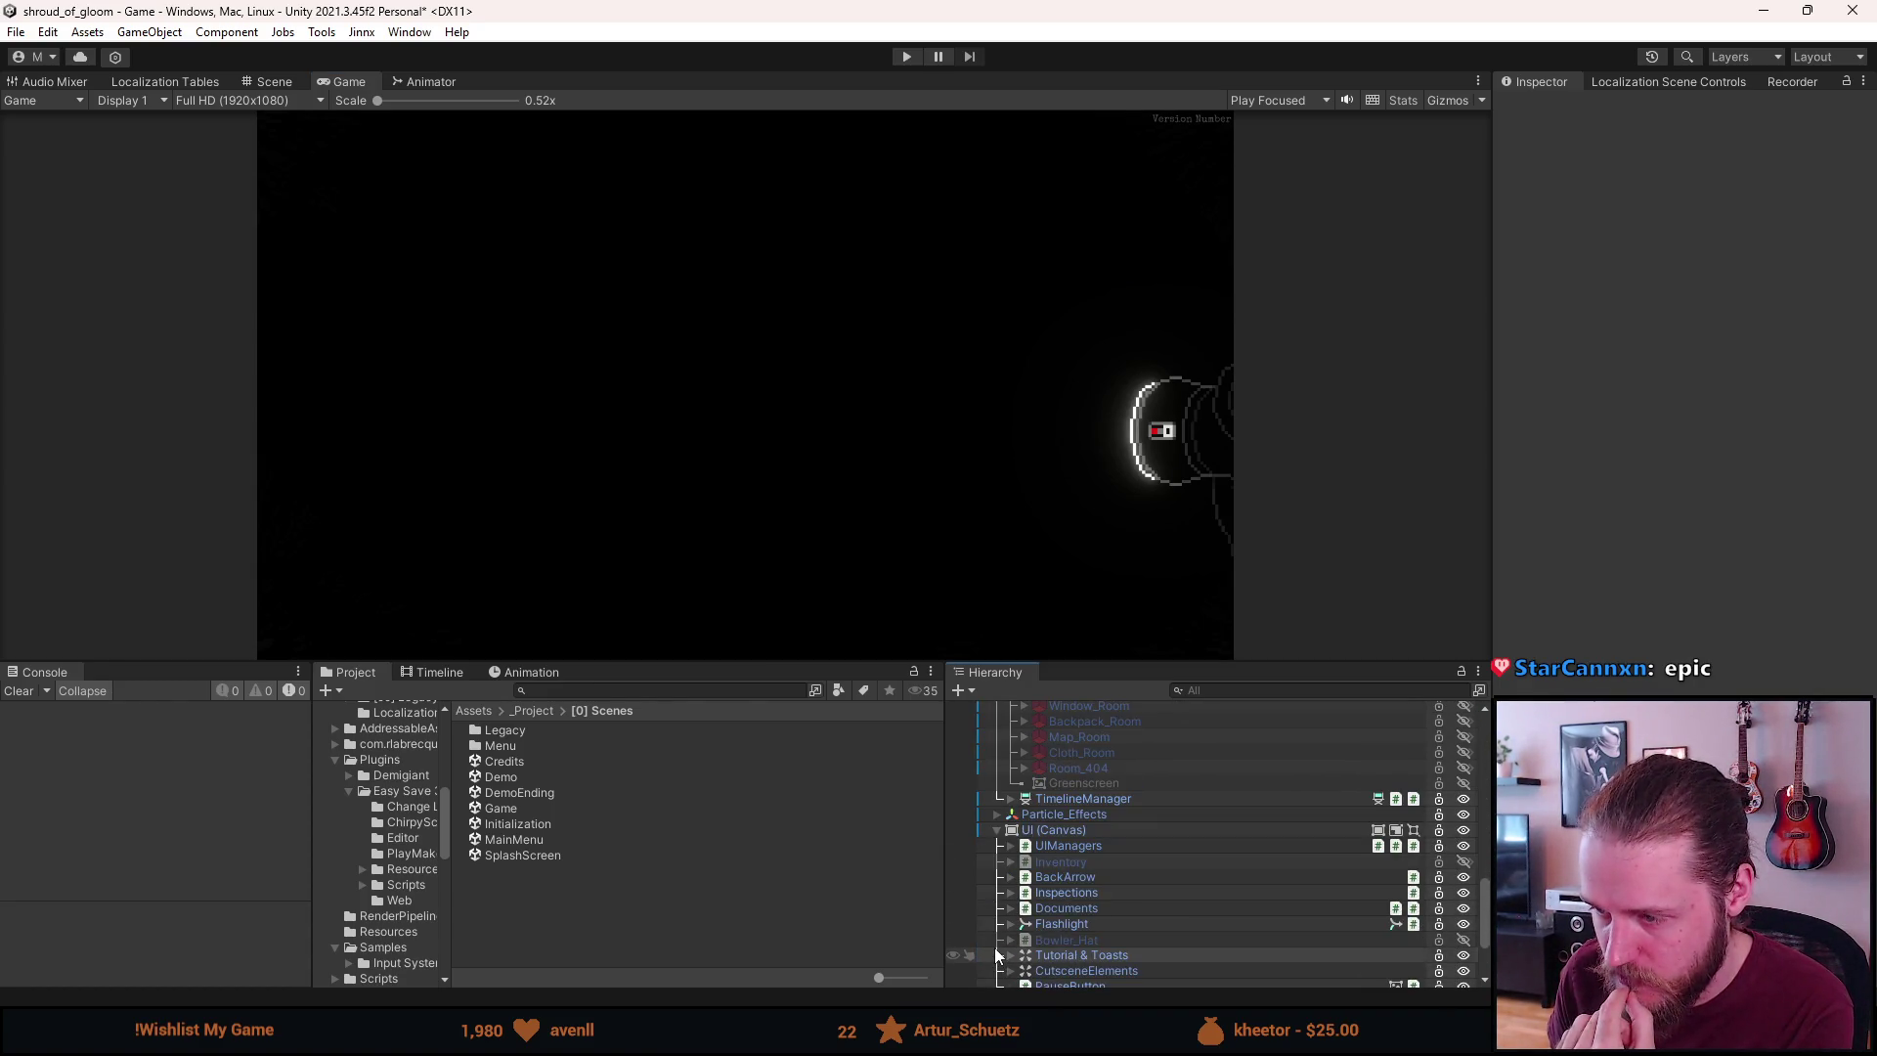
{"action": "scroll", "coordinate": [1000, 883], "scroll_direction": "down", "scroll_amount": 2}
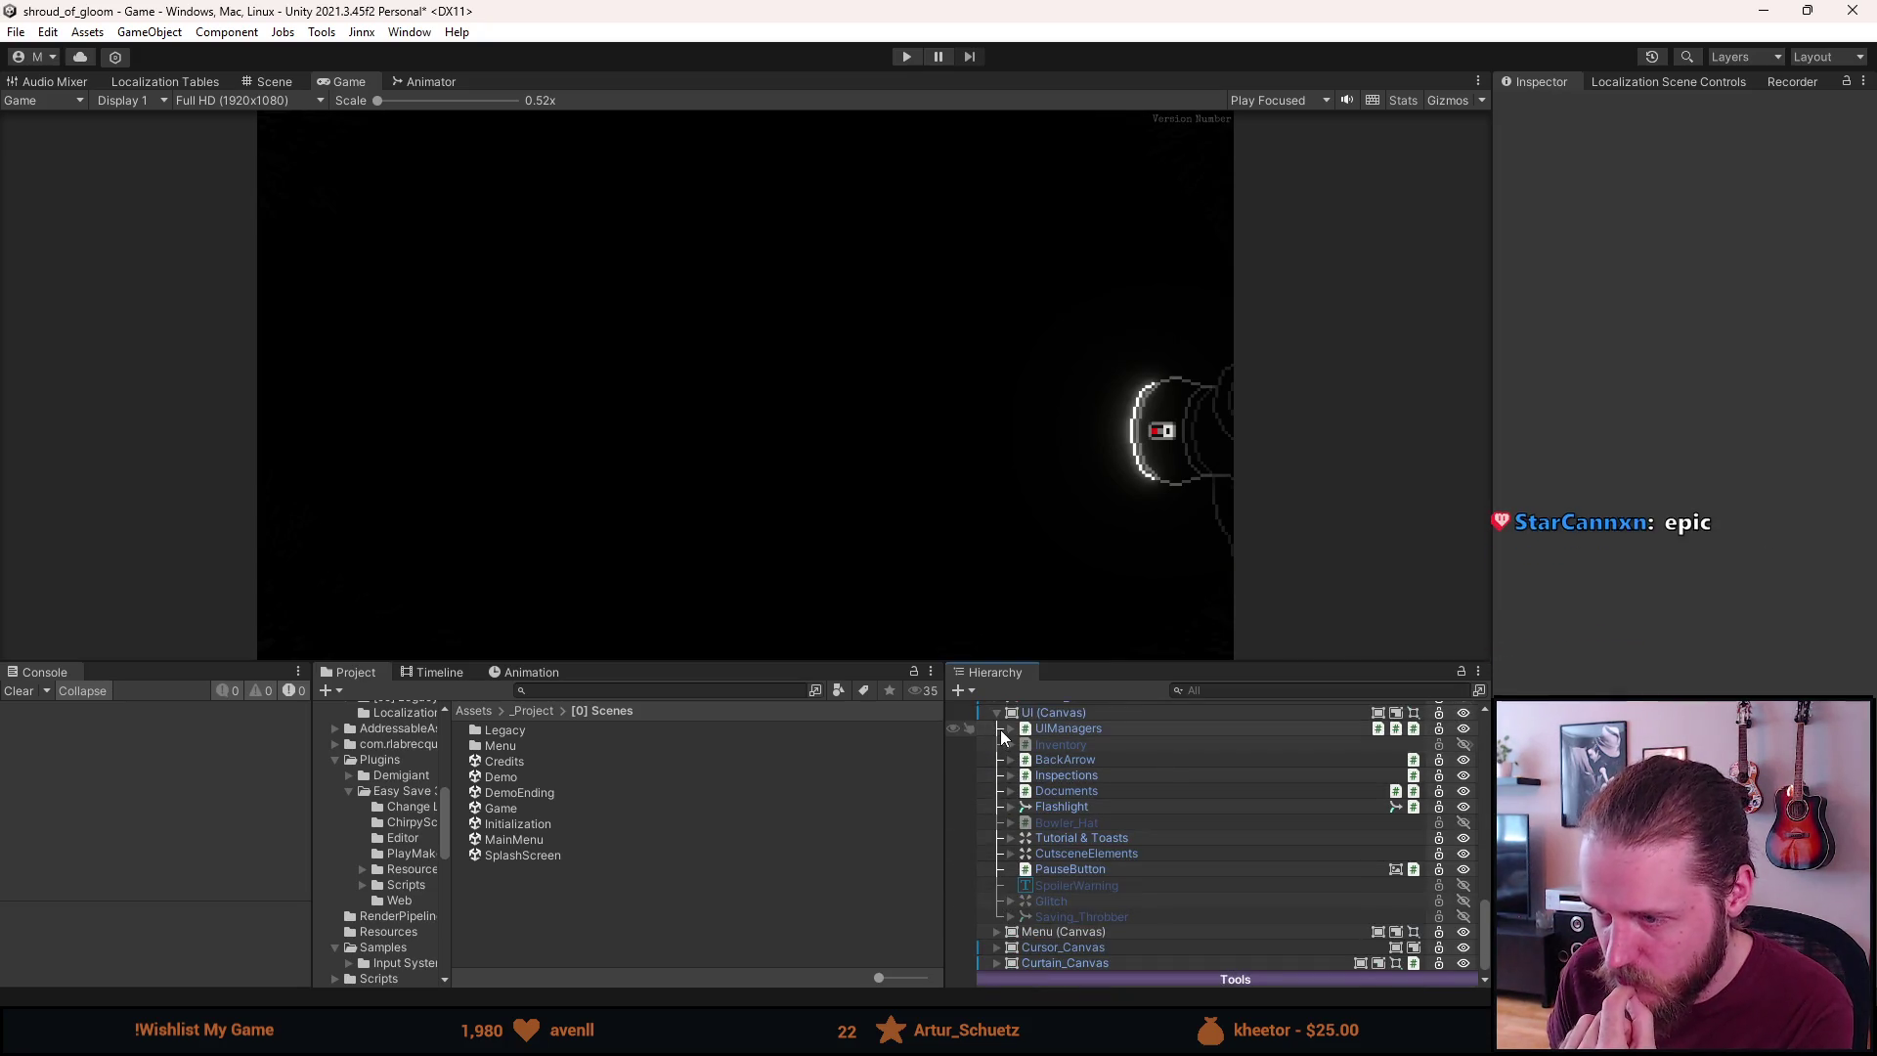
{"action": "left_click", "coordinate": [1011, 838]}
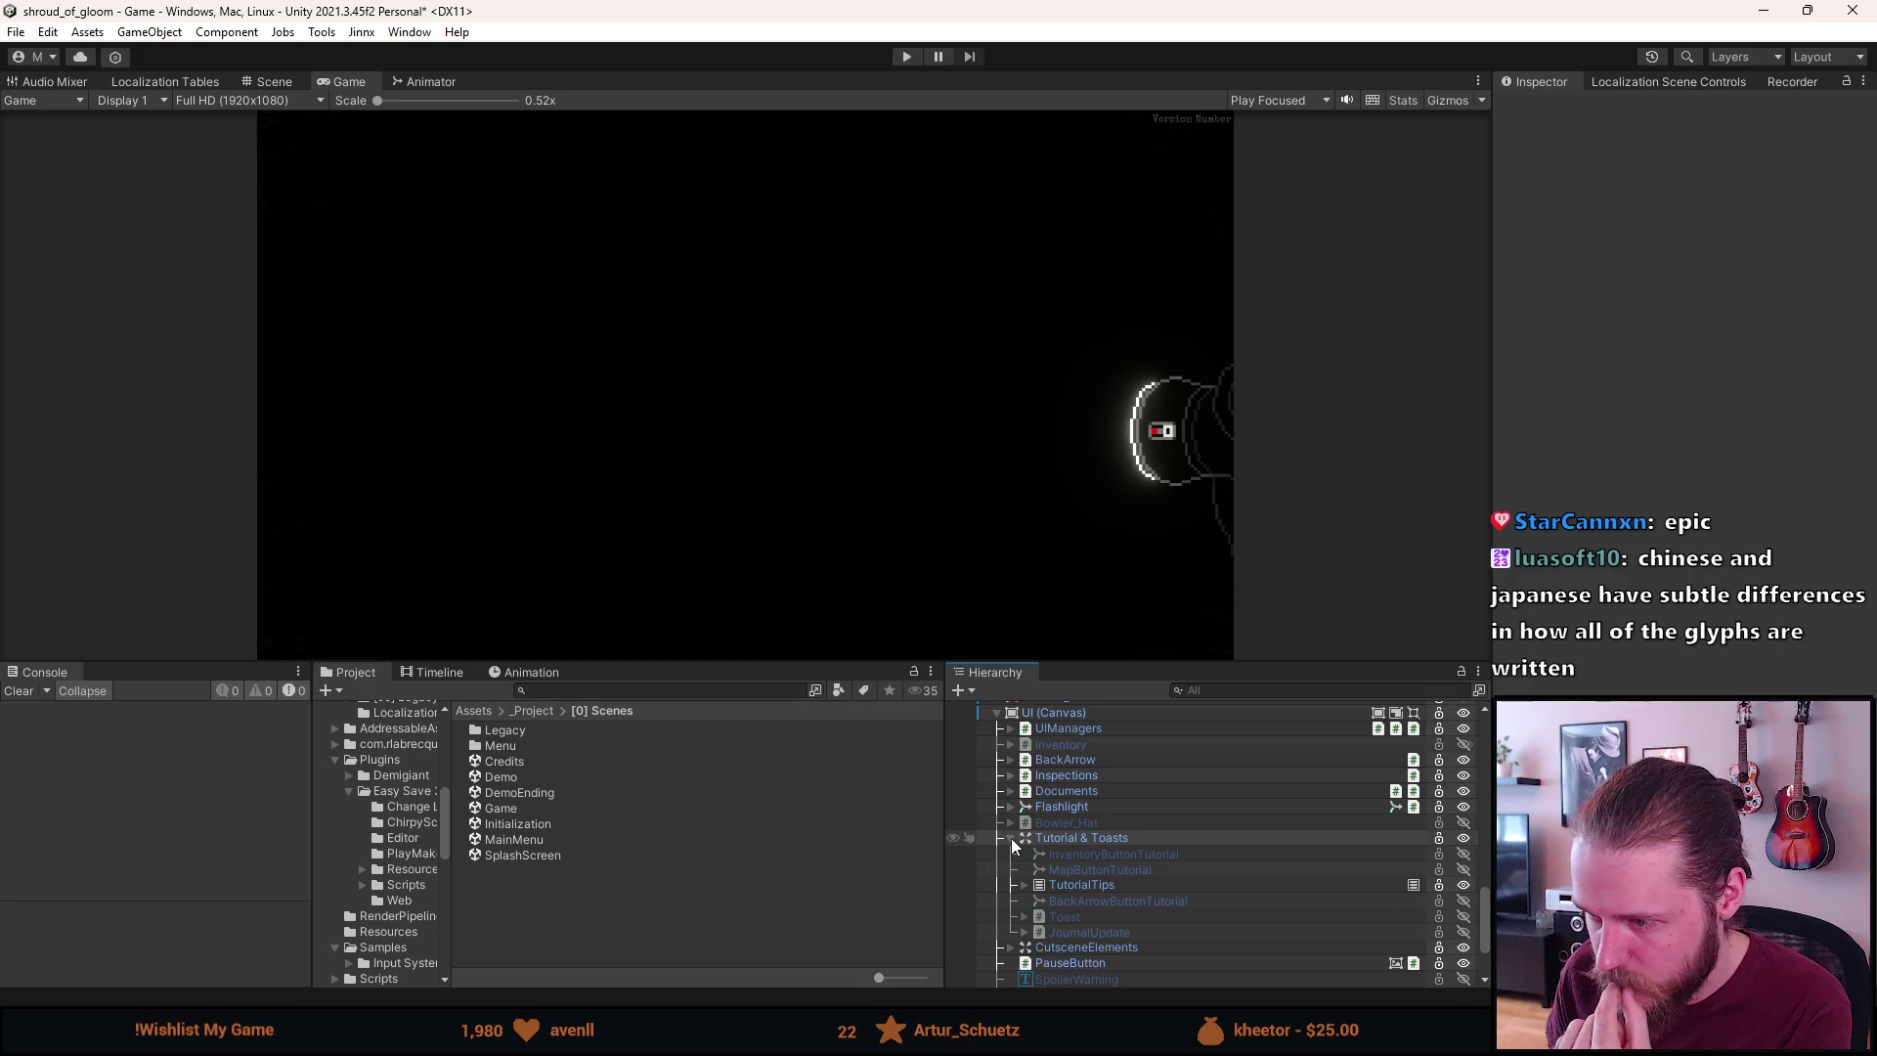
{"action": "left_click", "coordinate": [1064, 914]}
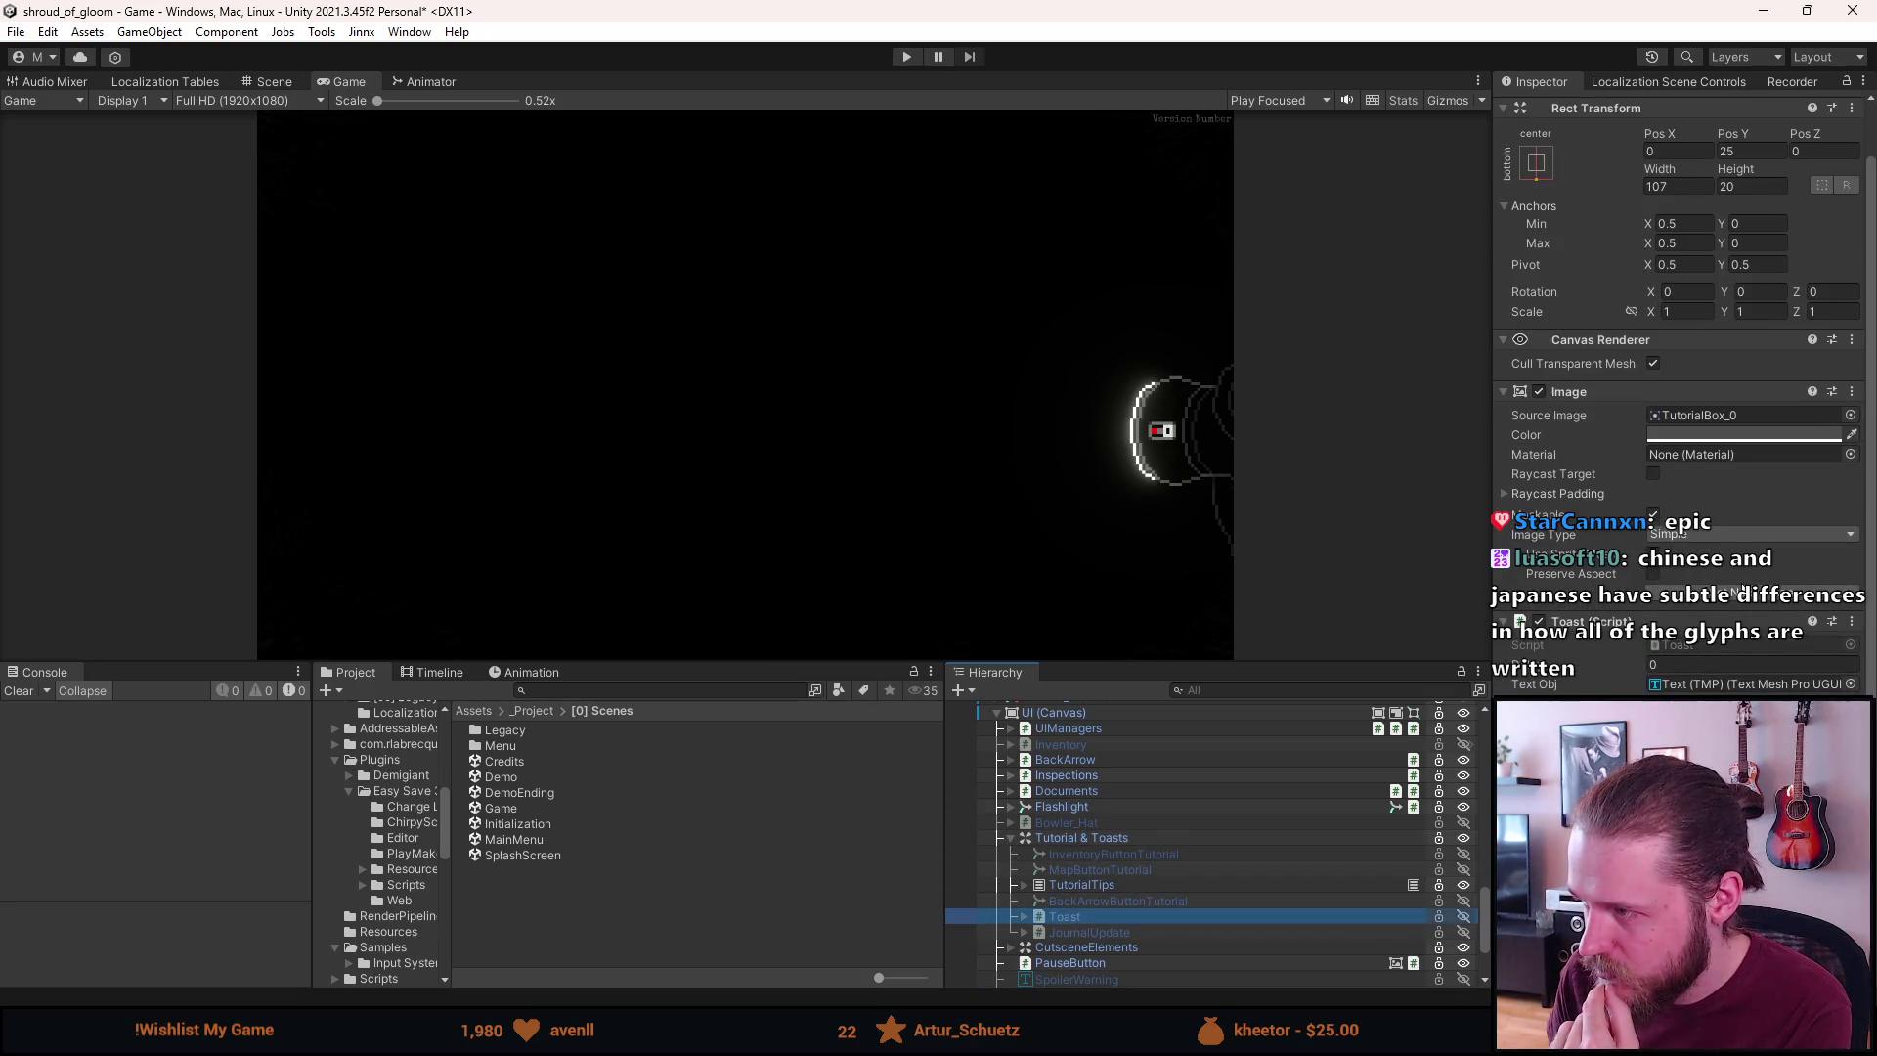
Assign SpecialElite-Regular as the font asset of Toast's Text (TMP) child
{"action": "left_click", "coordinate": [1024, 917]}
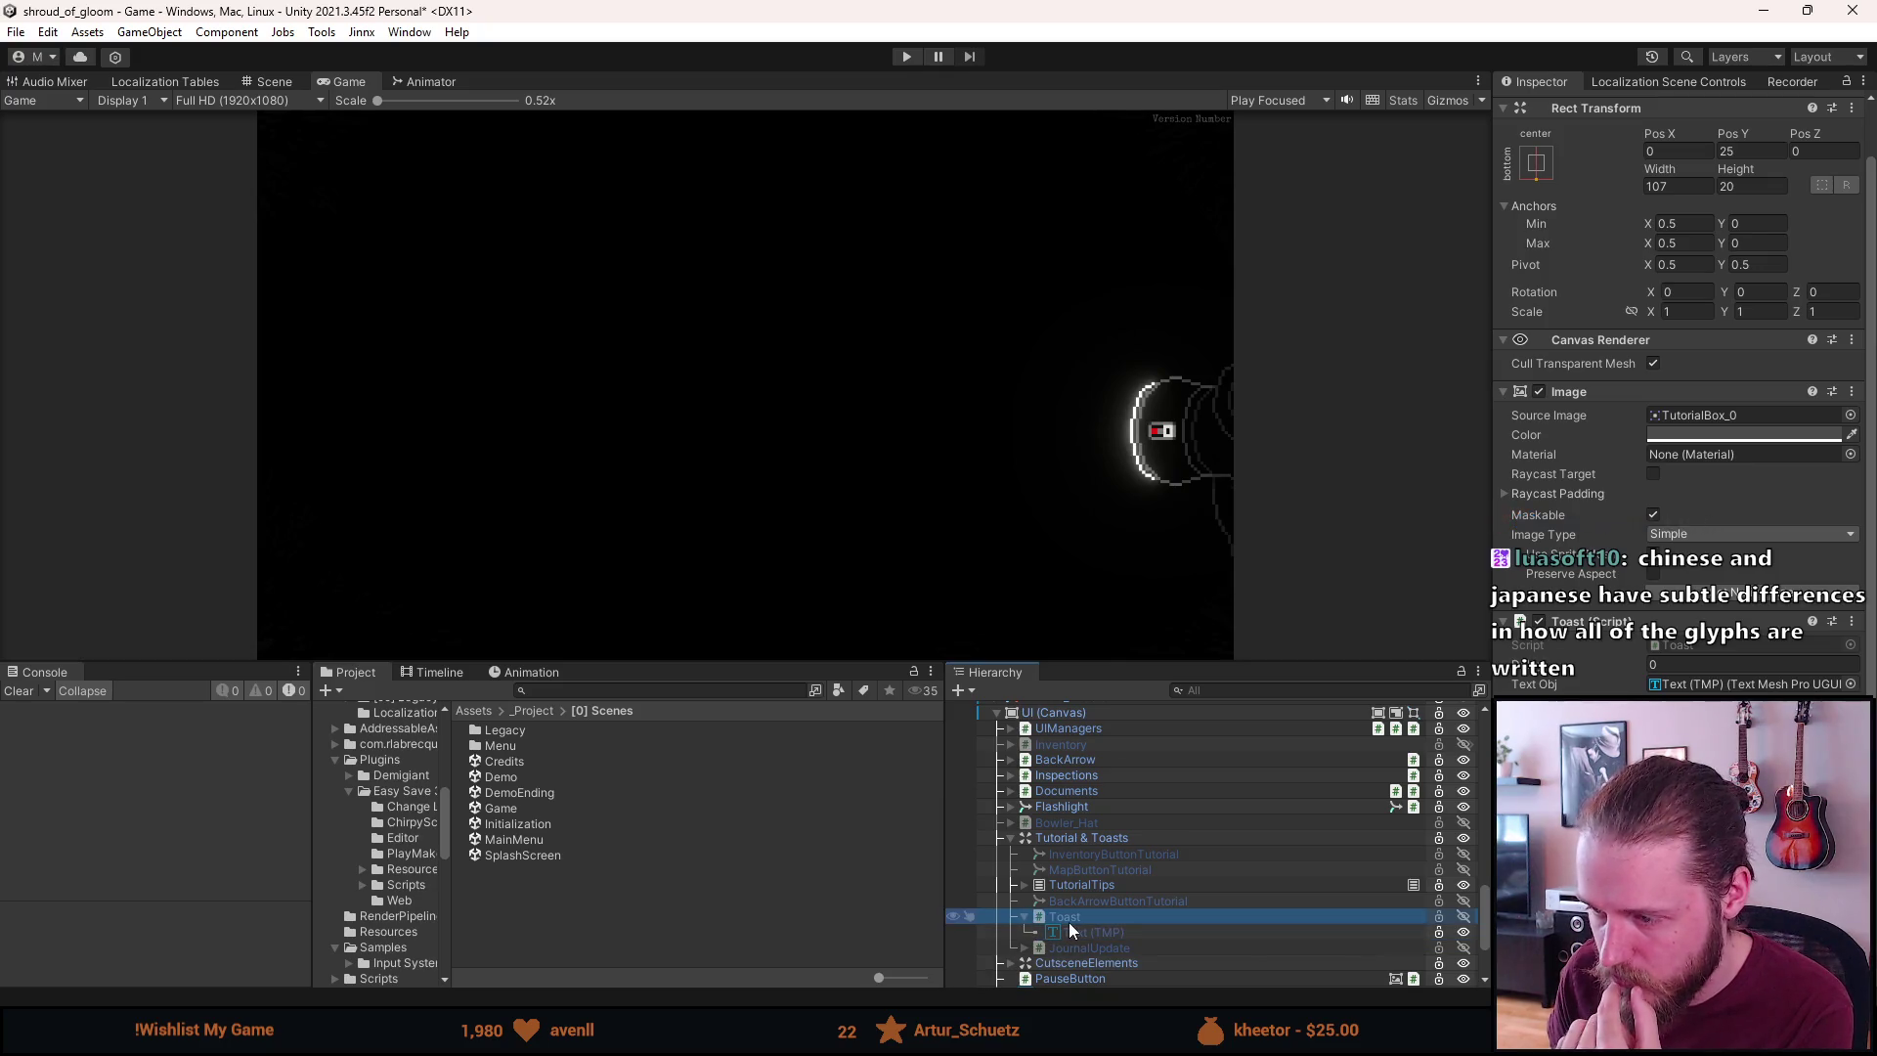
{"action": "left_click", "coordinate": [1071, 928]}
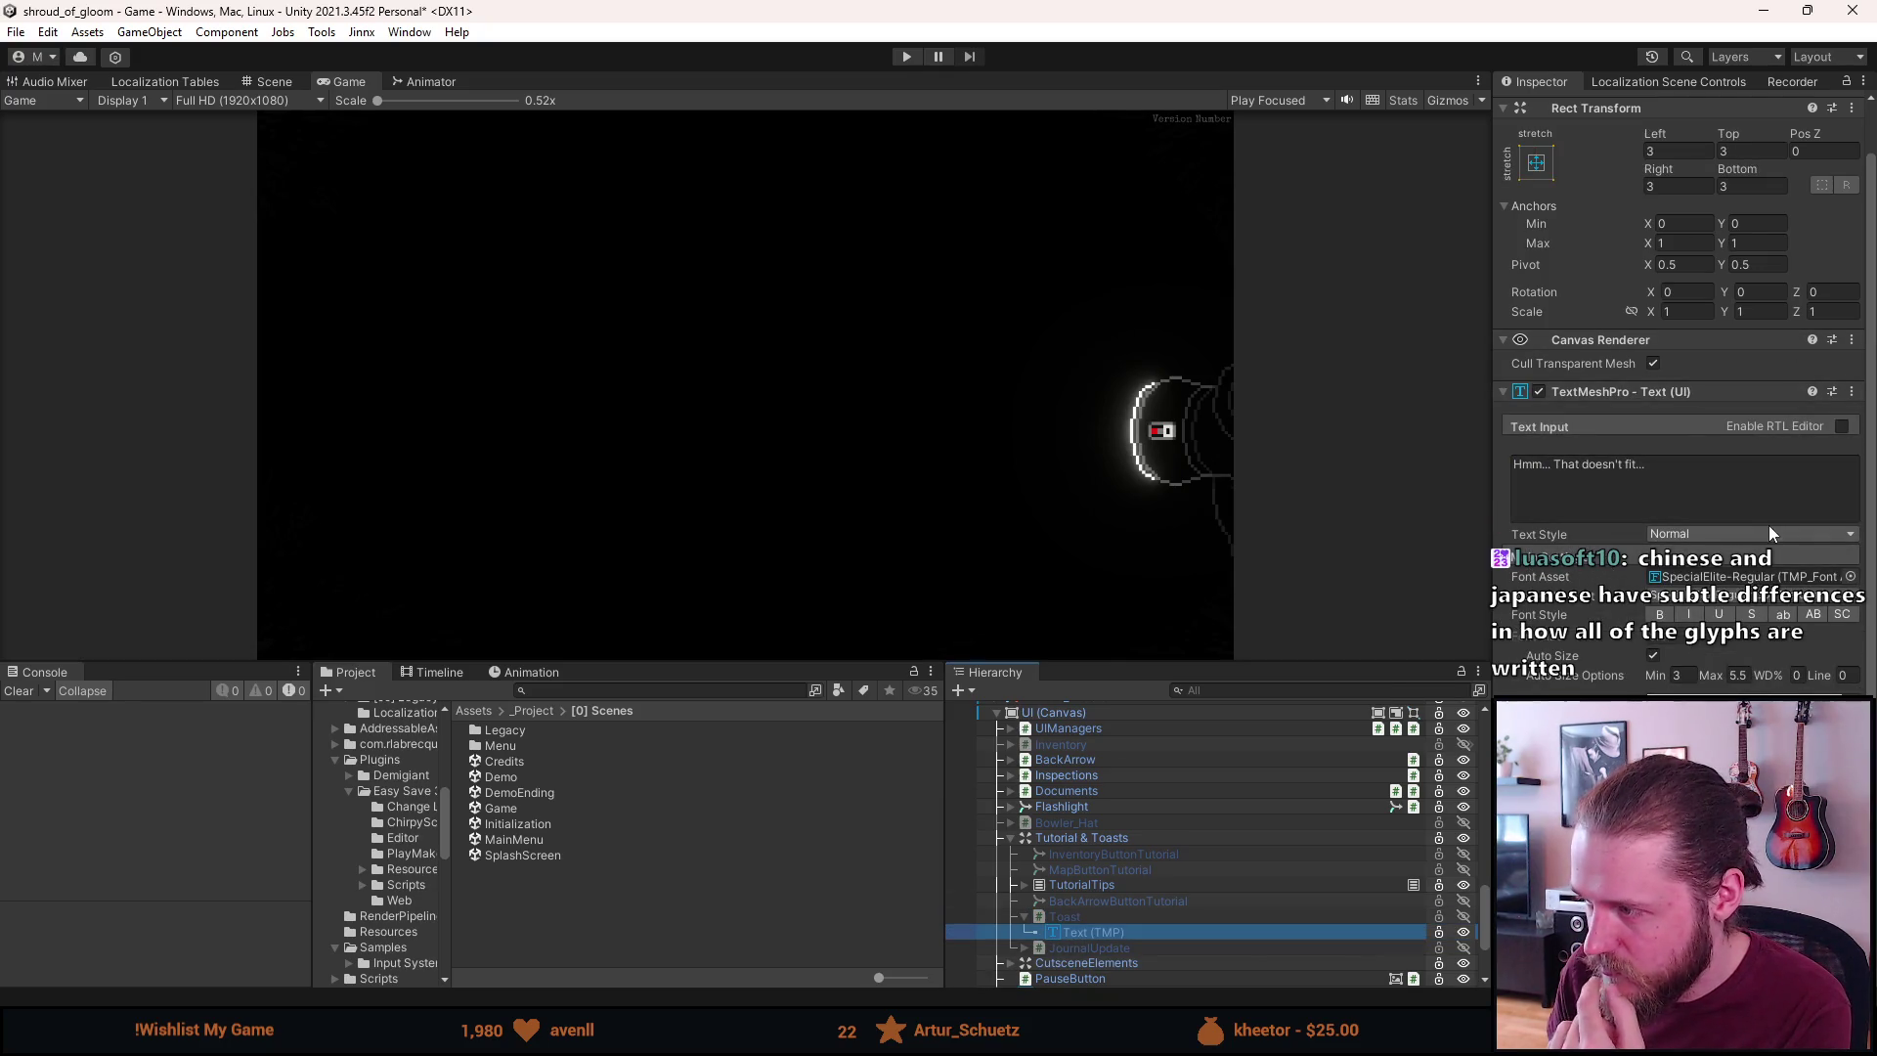
{"action": "left_click", "coordinate": [1851, 577]}
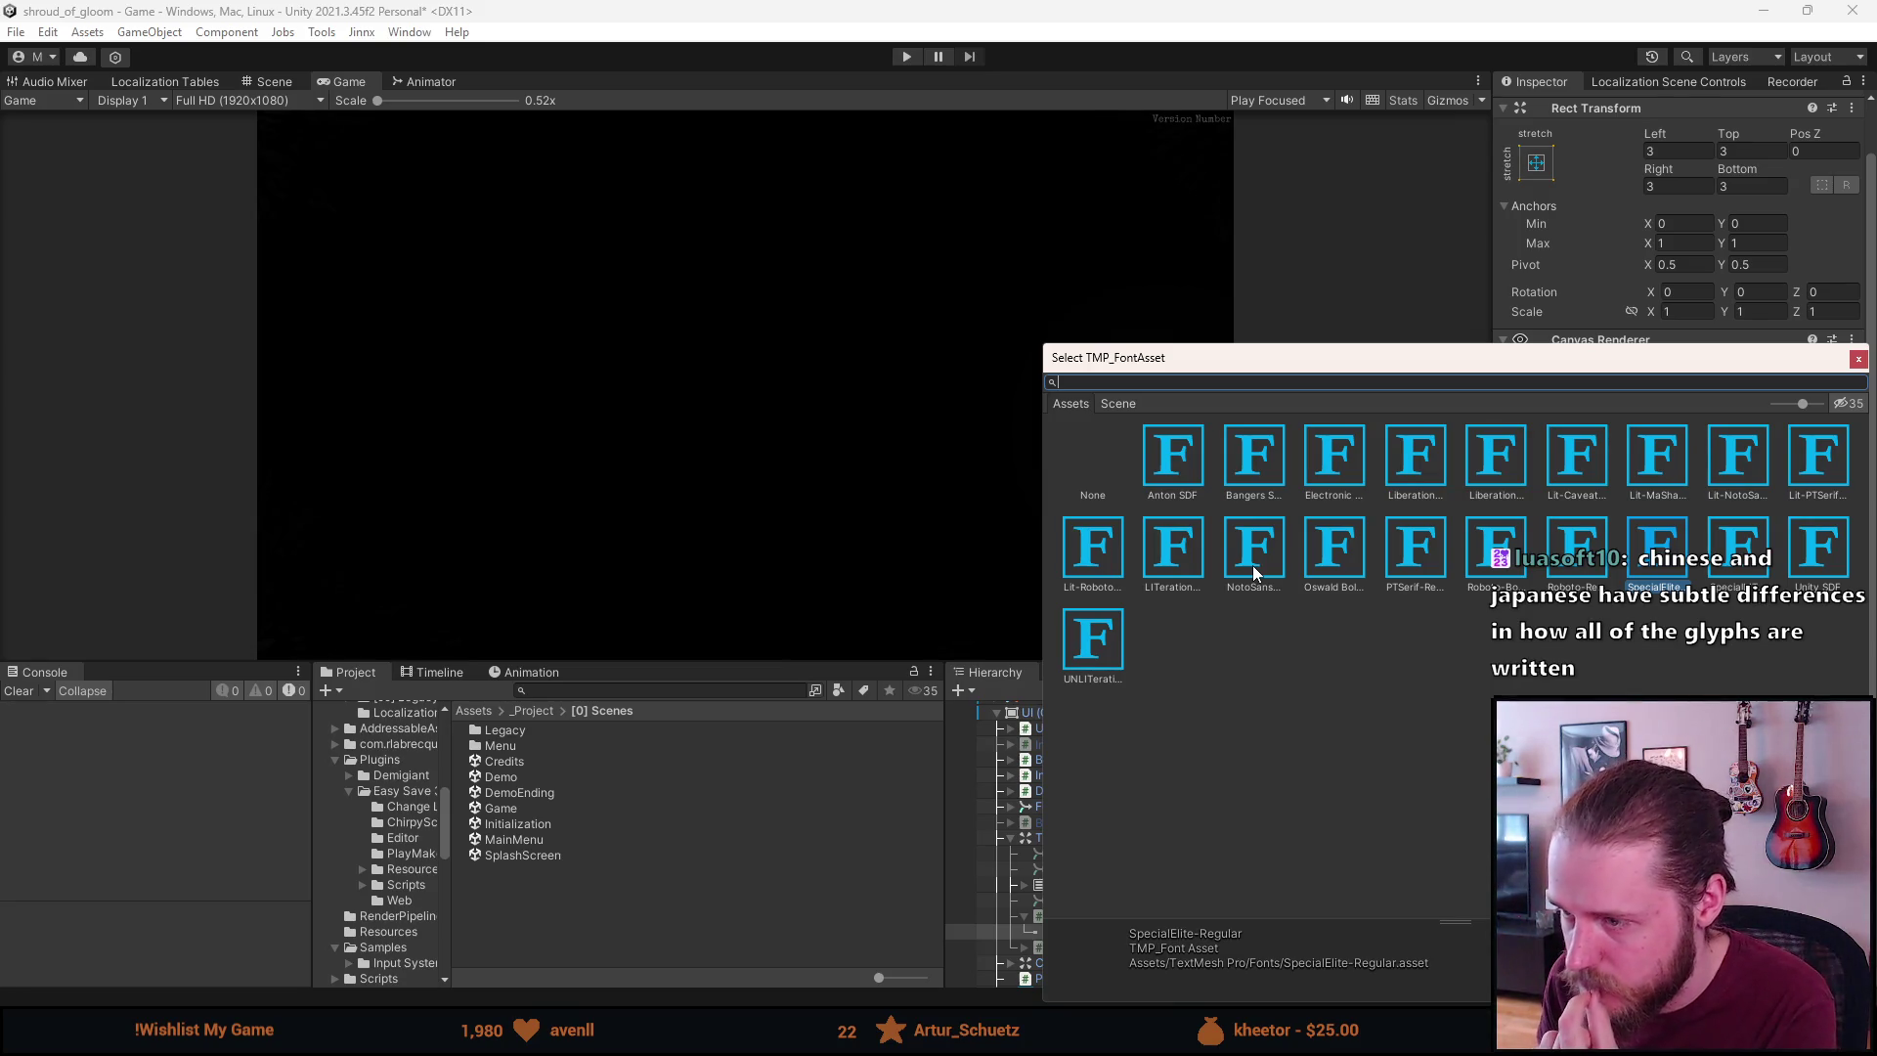
{"action": "left_click", "coordinate": [1662, 489]}
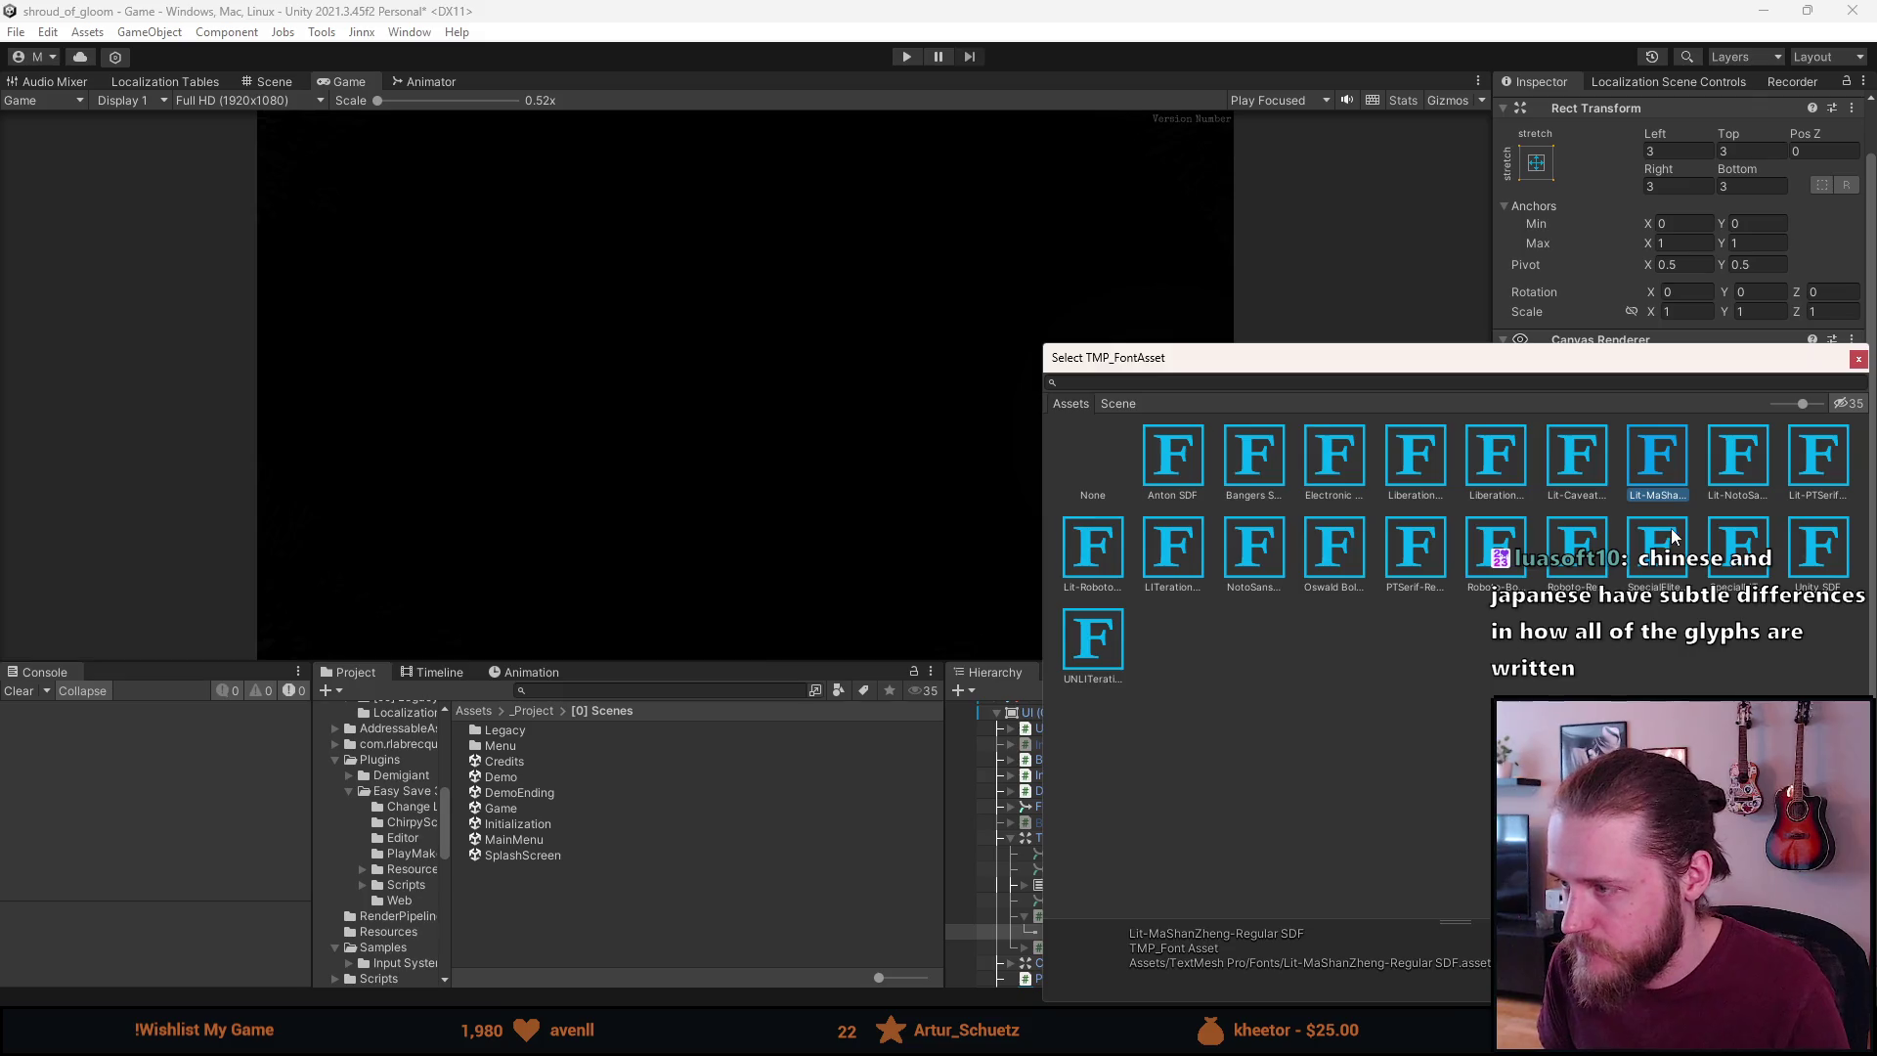
{"action": "double_click", "coordinate": [1672, 535]}
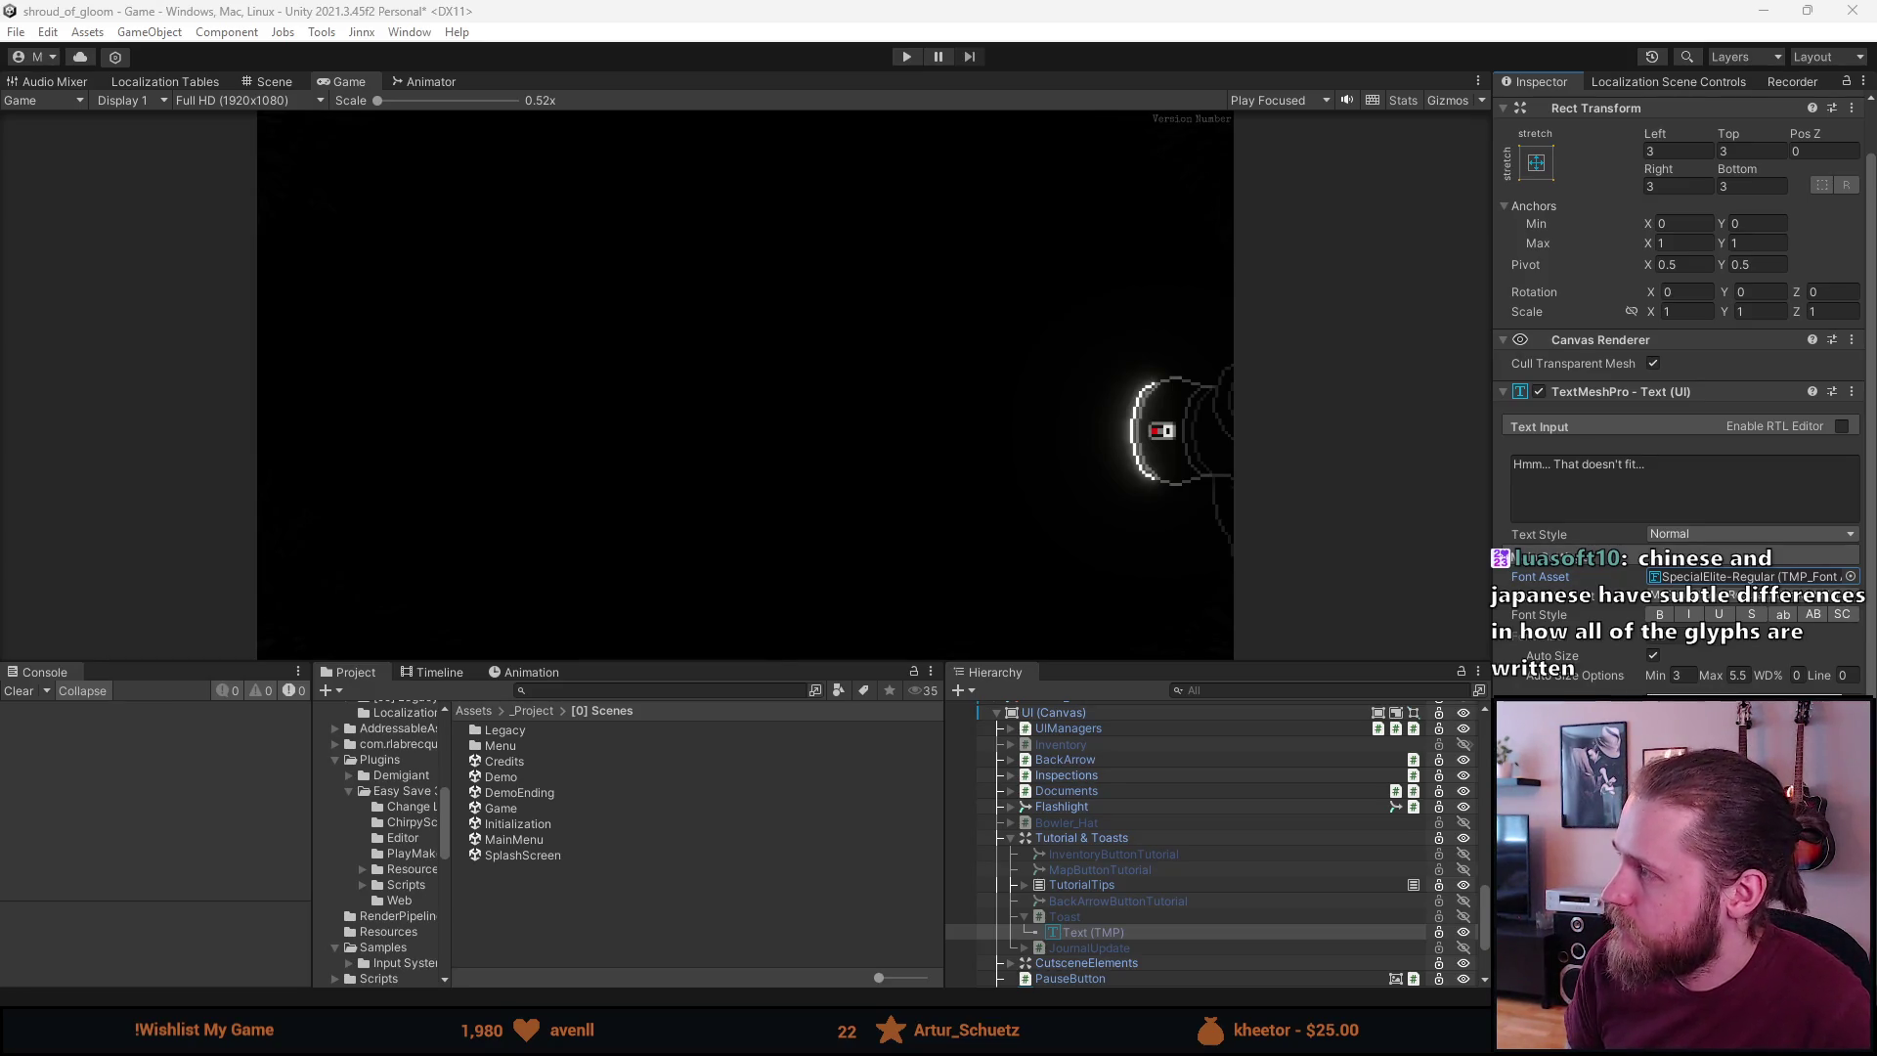
{"action": "key", "text": "super+shift+Left"}
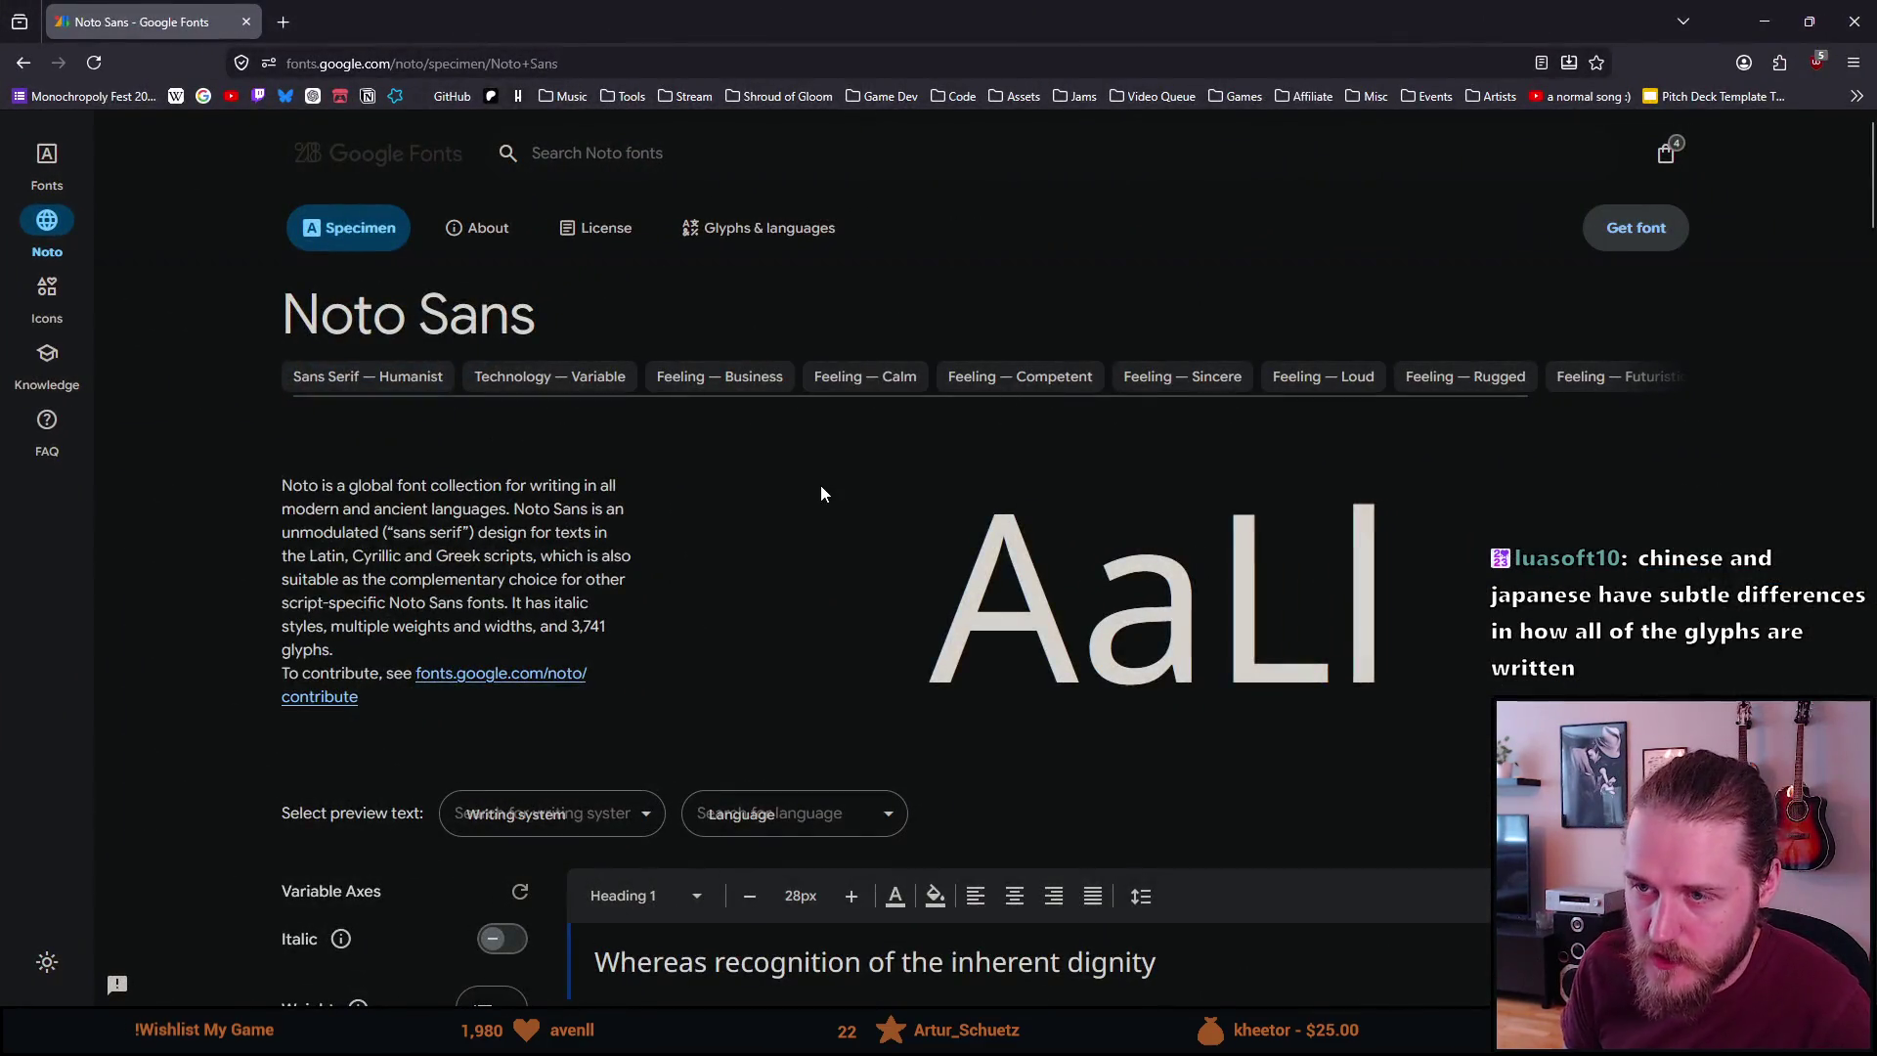
{"action": "scroll", "coordinate": [661, 573], "scroll_direction": "down", "scroll_amount": 3}
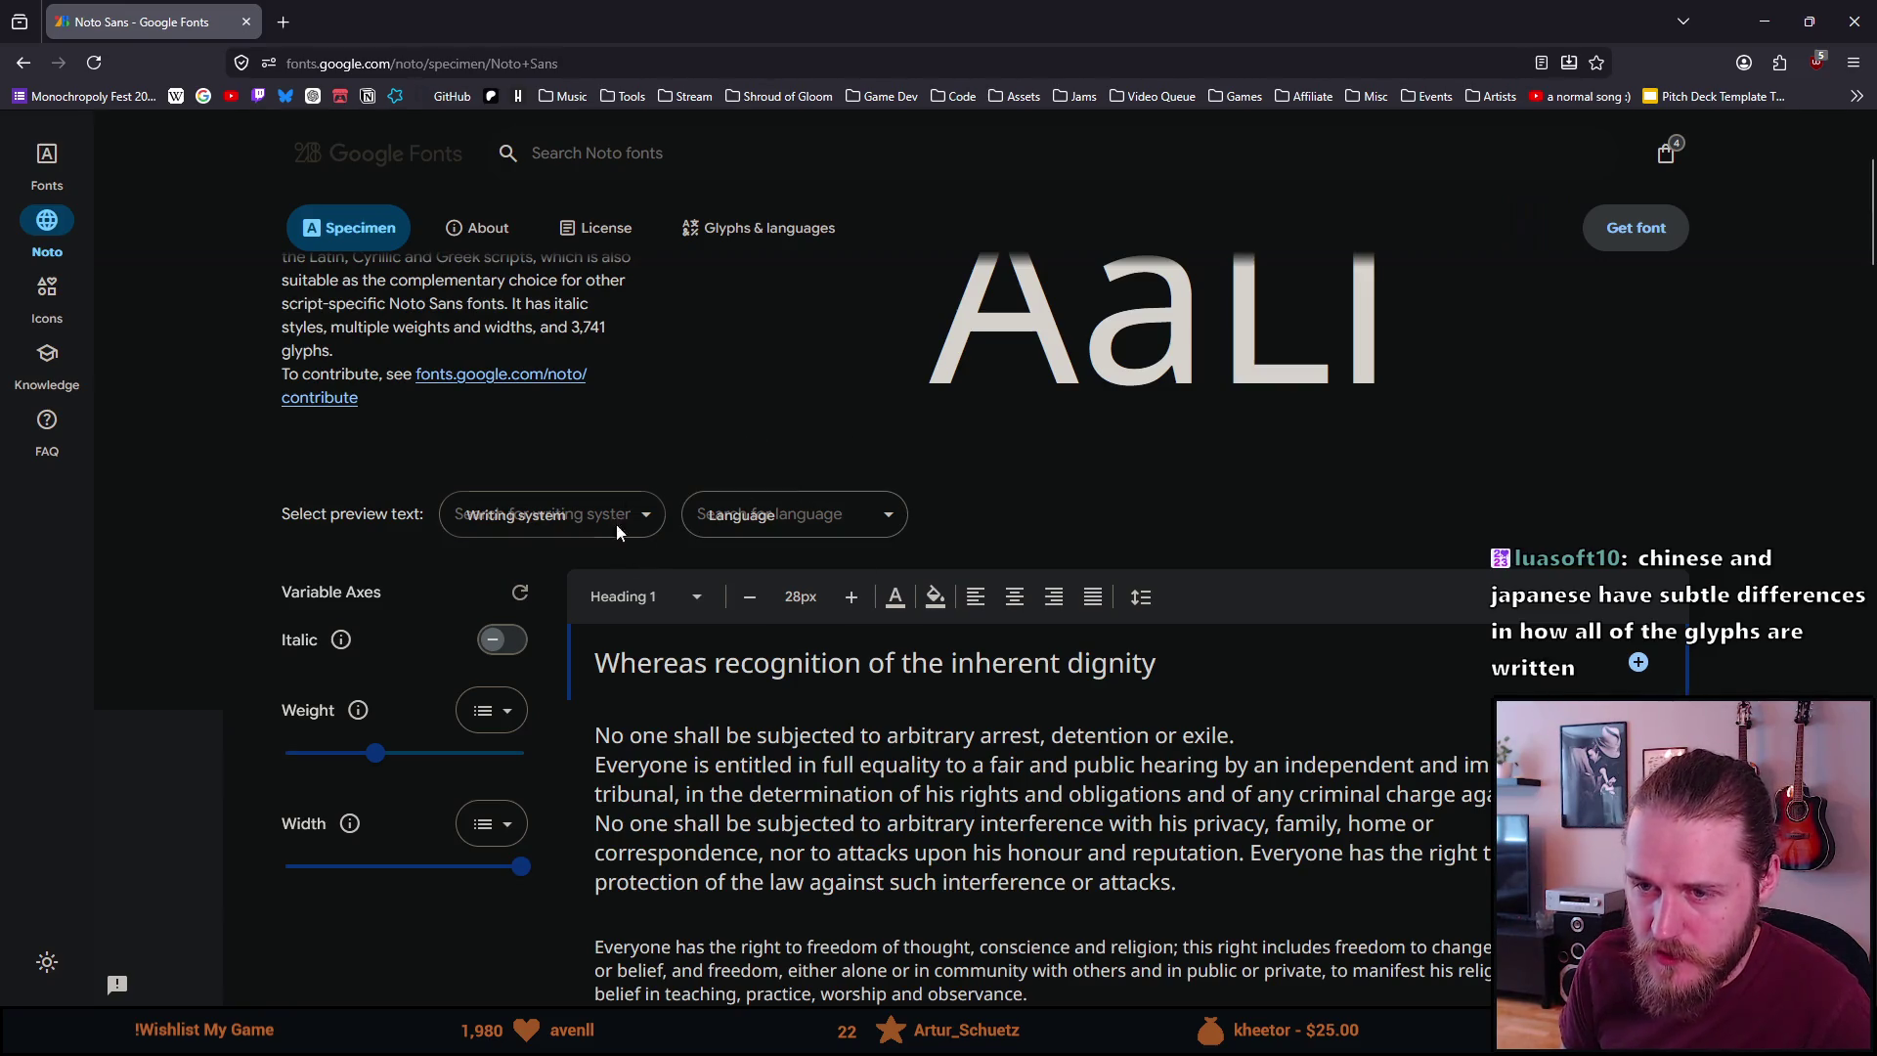
{"action": "left_click", "coordinate": [802, 528]}
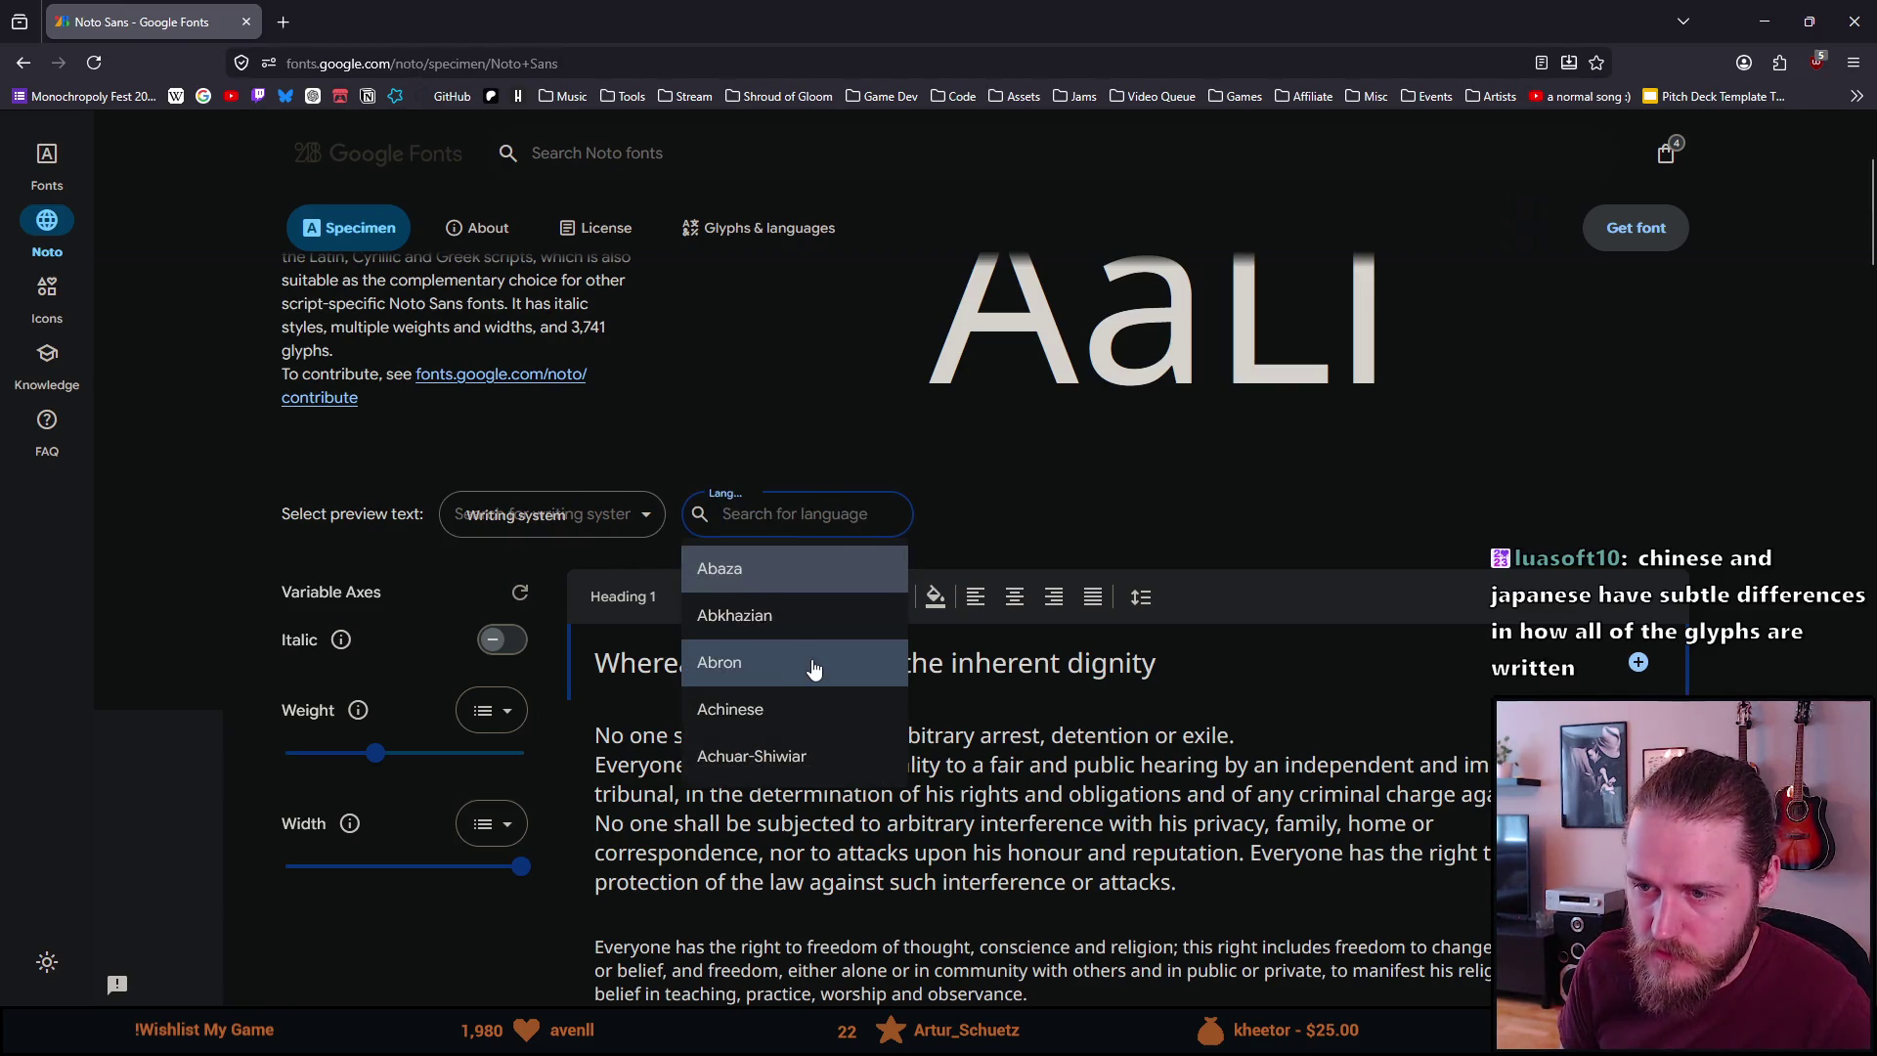
{"action": "type", "text": "a"}
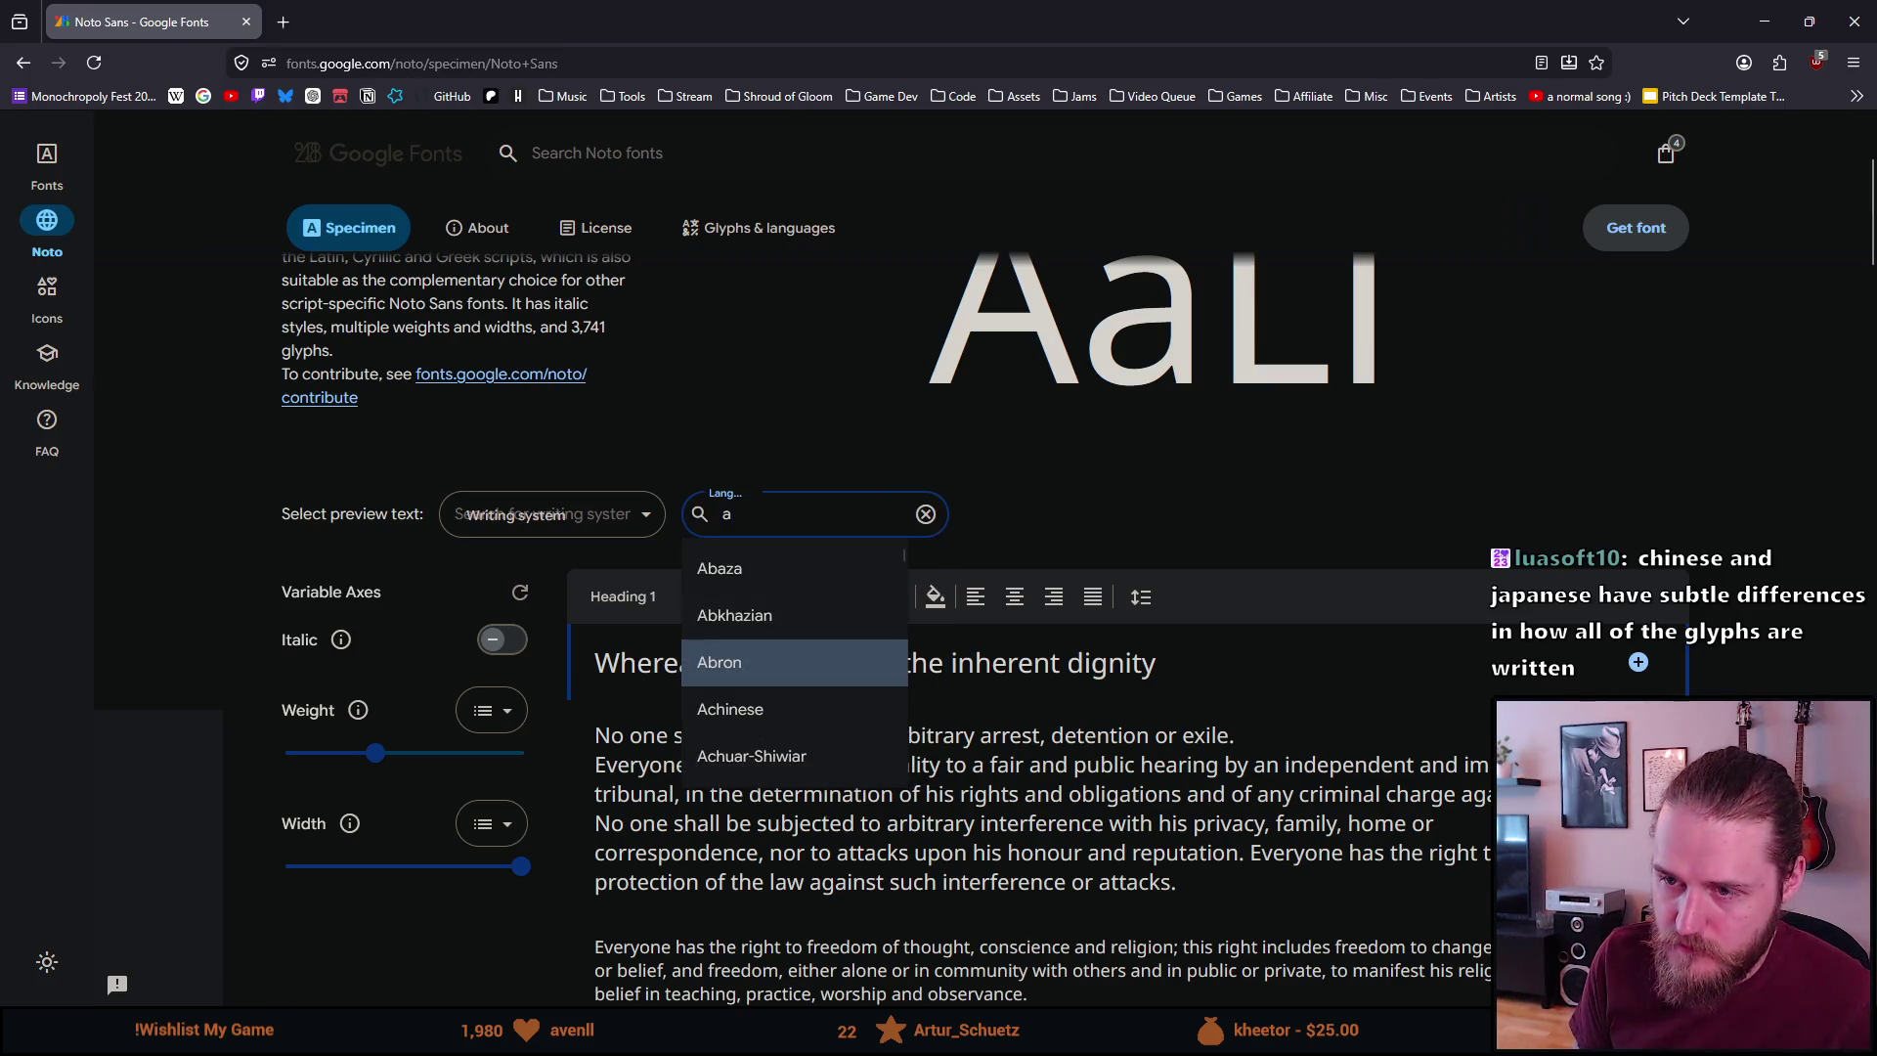
{"action": "key", "text": "Escape"}
{"action": "left_click", "coordinate": [551, 514]}
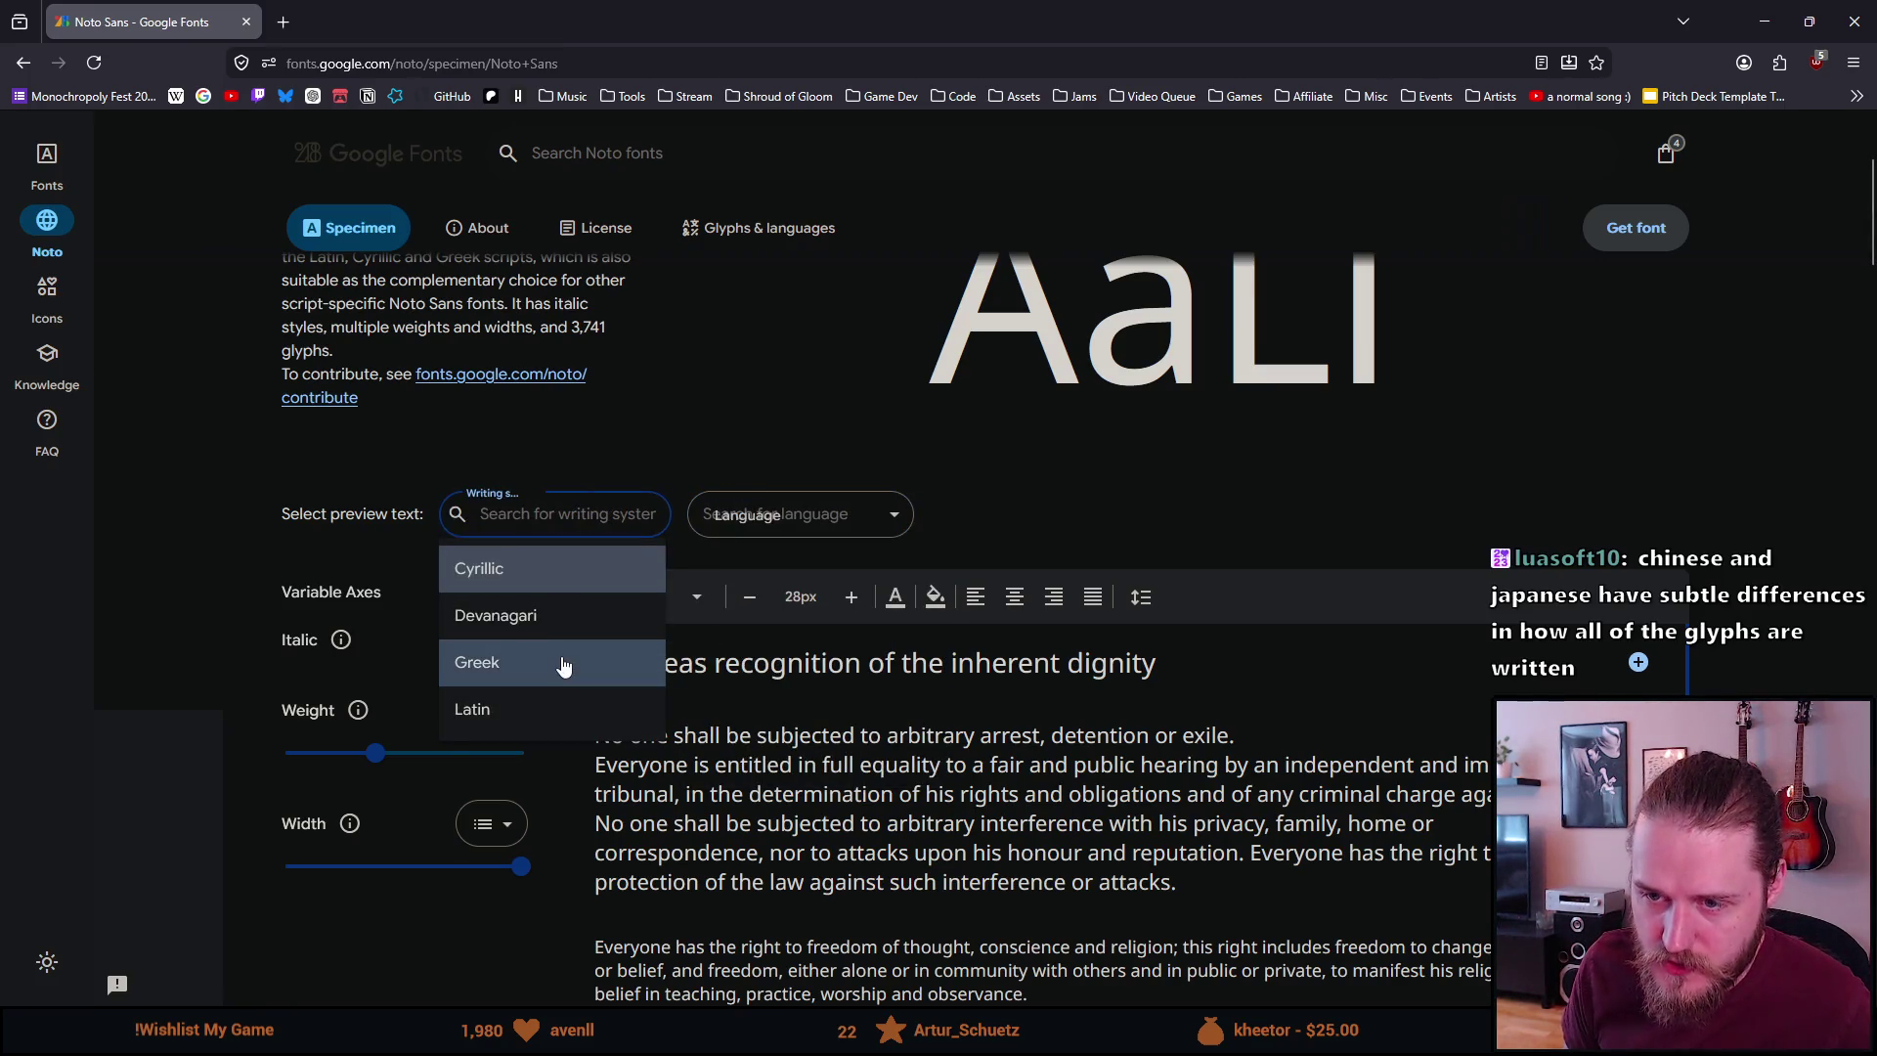
{"action": "scroll", "coordinate": [563, 665], "scroll_direction": "down", "scroll_amount": 1}
{"action": "left_click", "coordinate": [633, 421]}
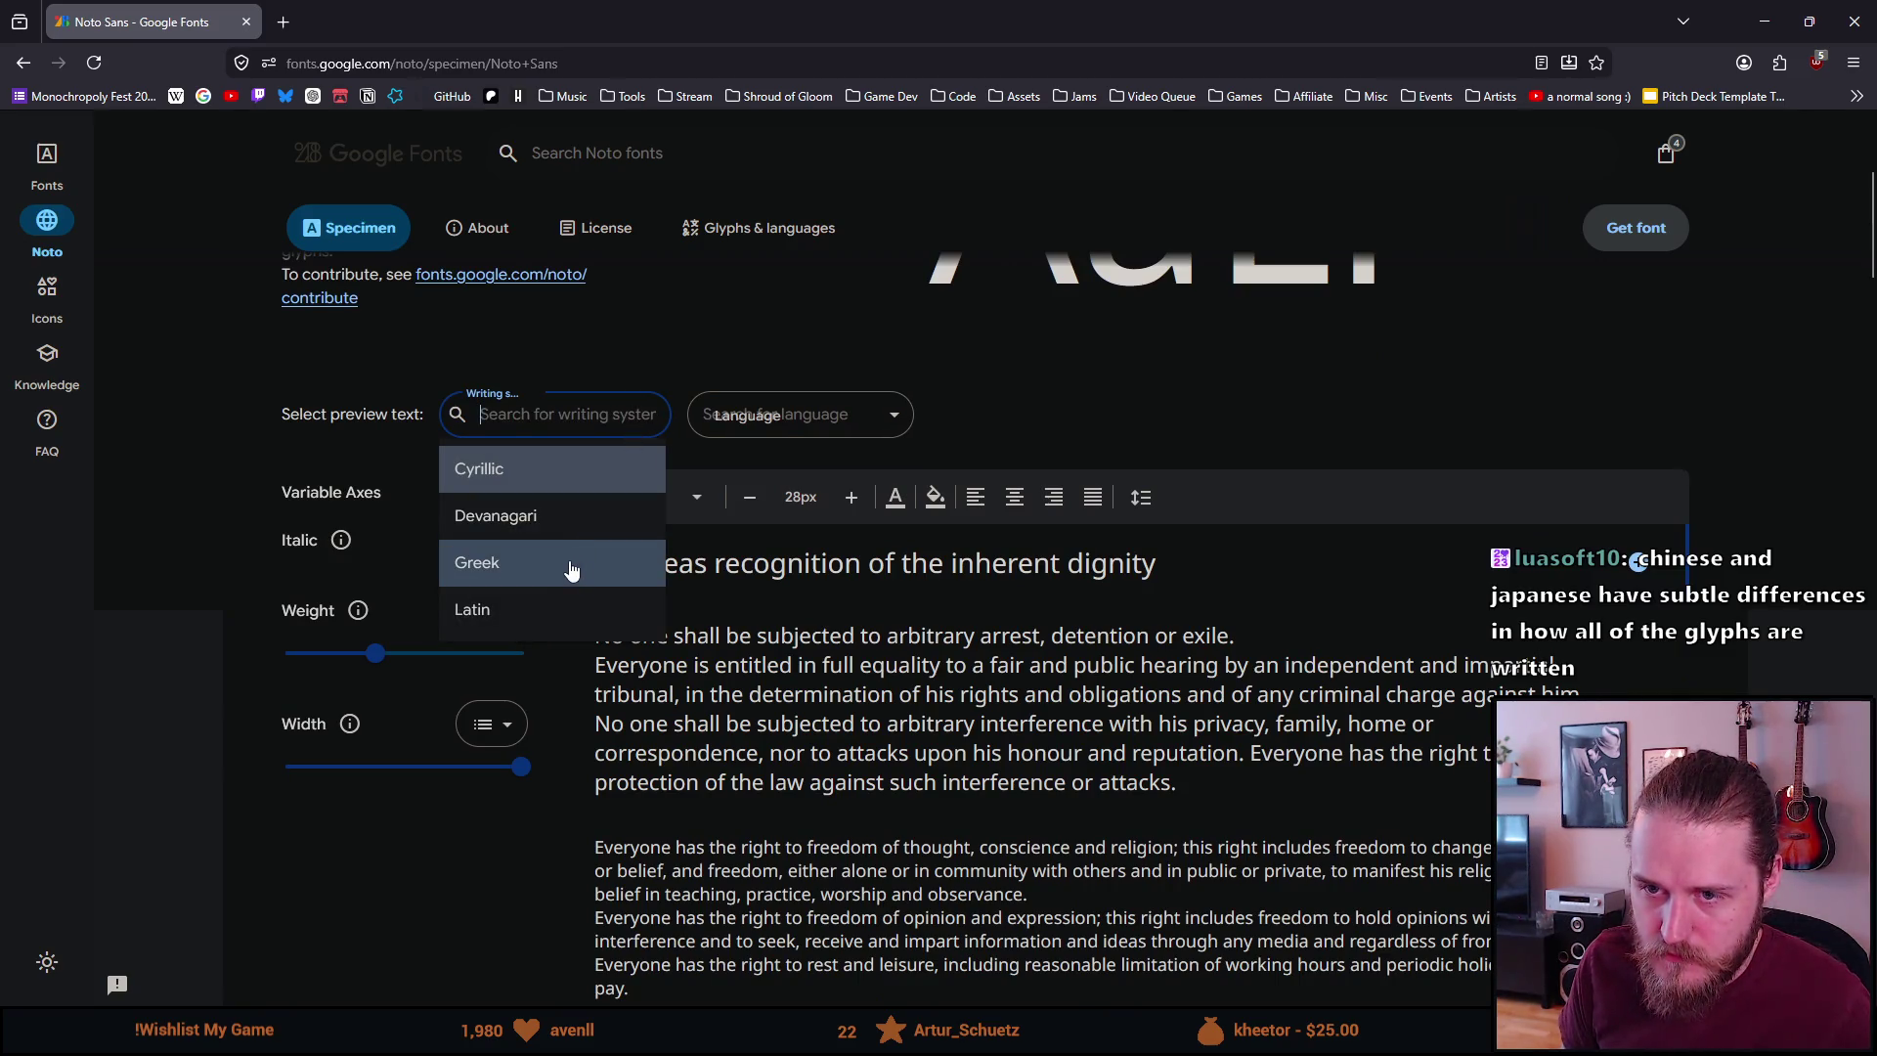
{"action": "scroll", "coordinate": [894, 688], "scroll_direction": "down", "scroll_amount": 10}
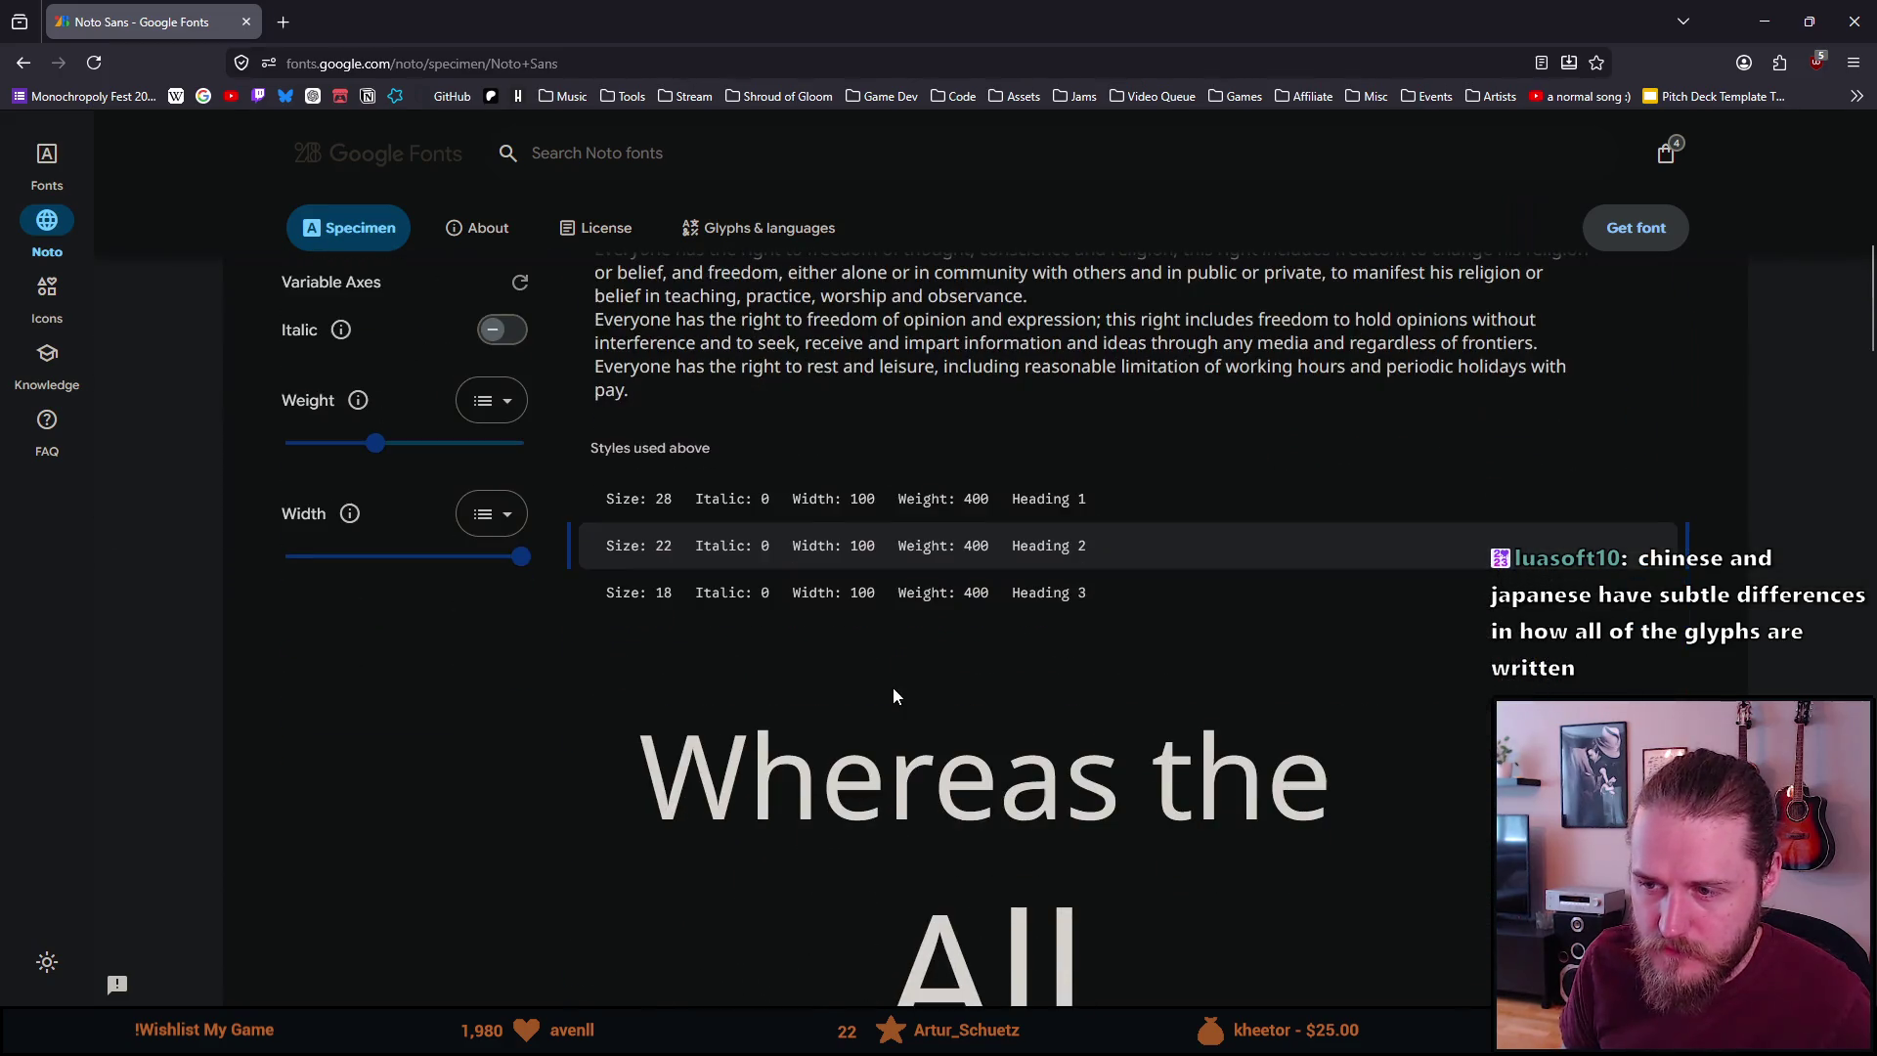
{"action": "scroll", "coordinate": [896, 688], "scroll_direction": "up", "scroll_amount": 15}
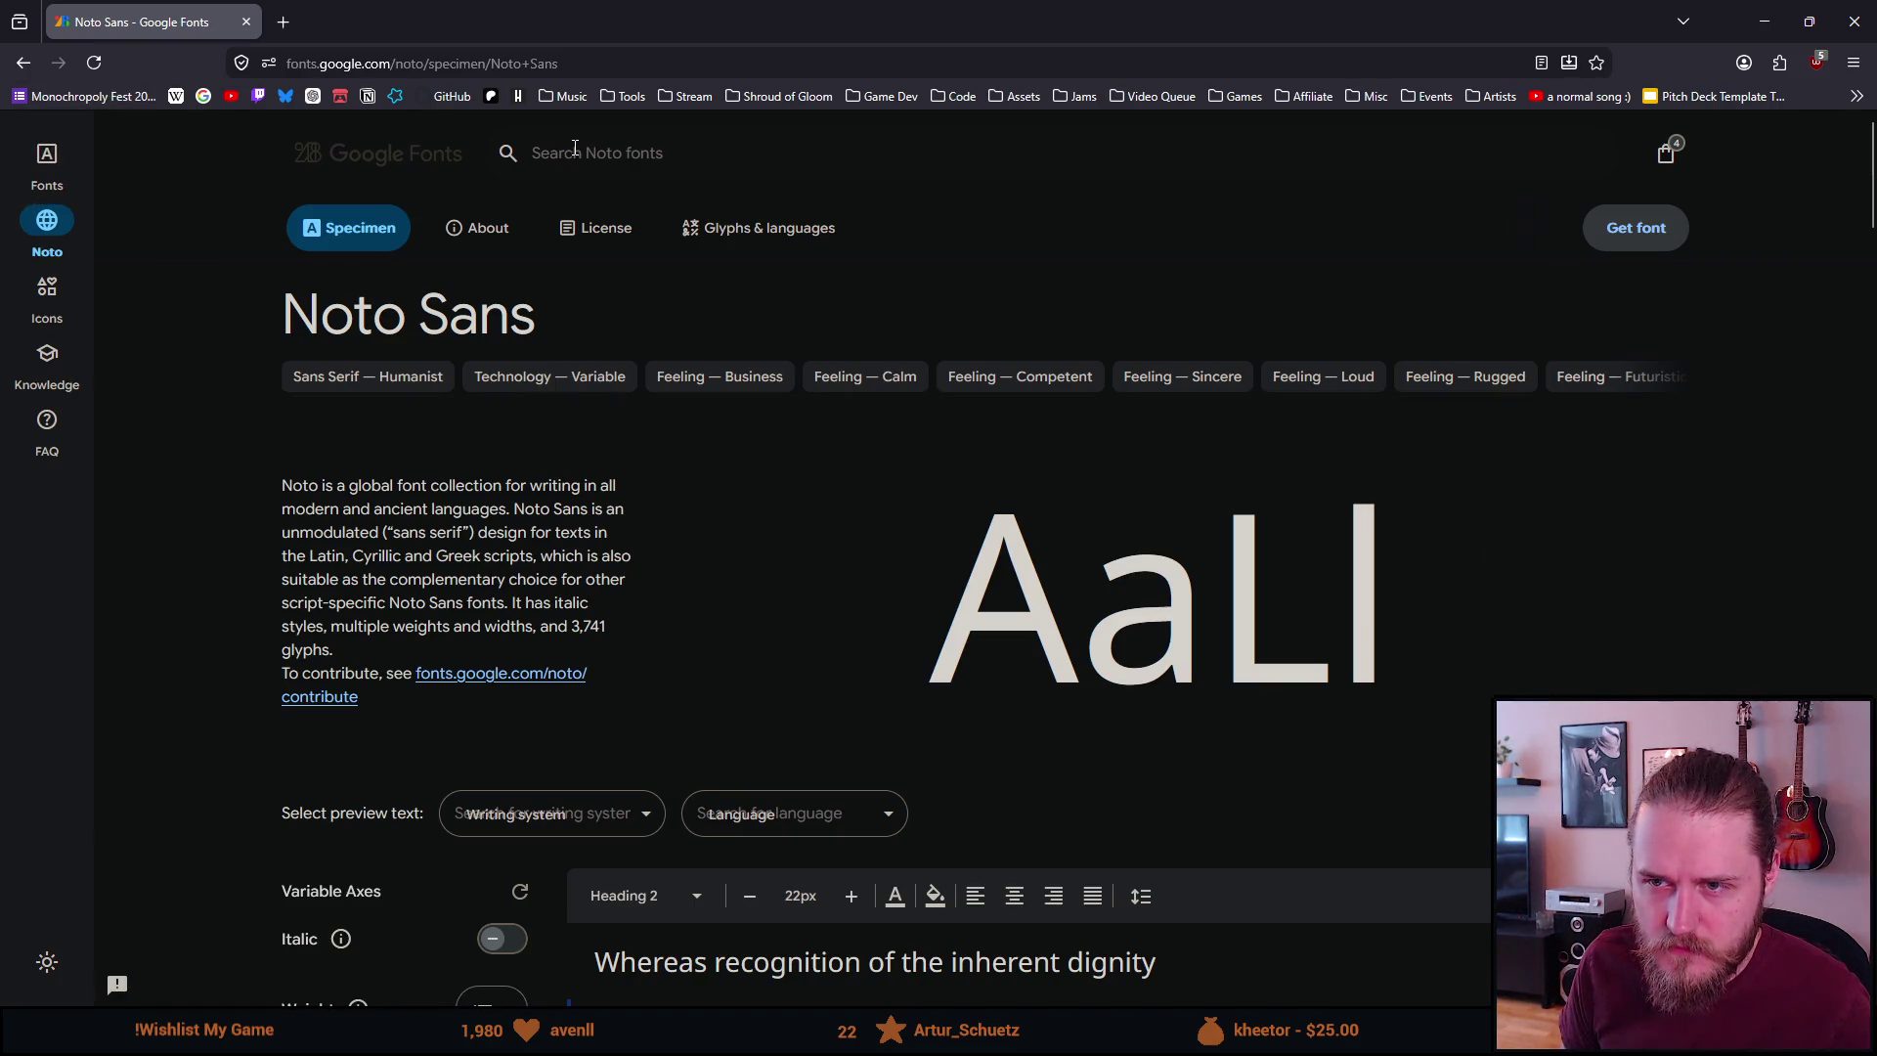
{"action": "left_click", "coordinate": [48, 160]}
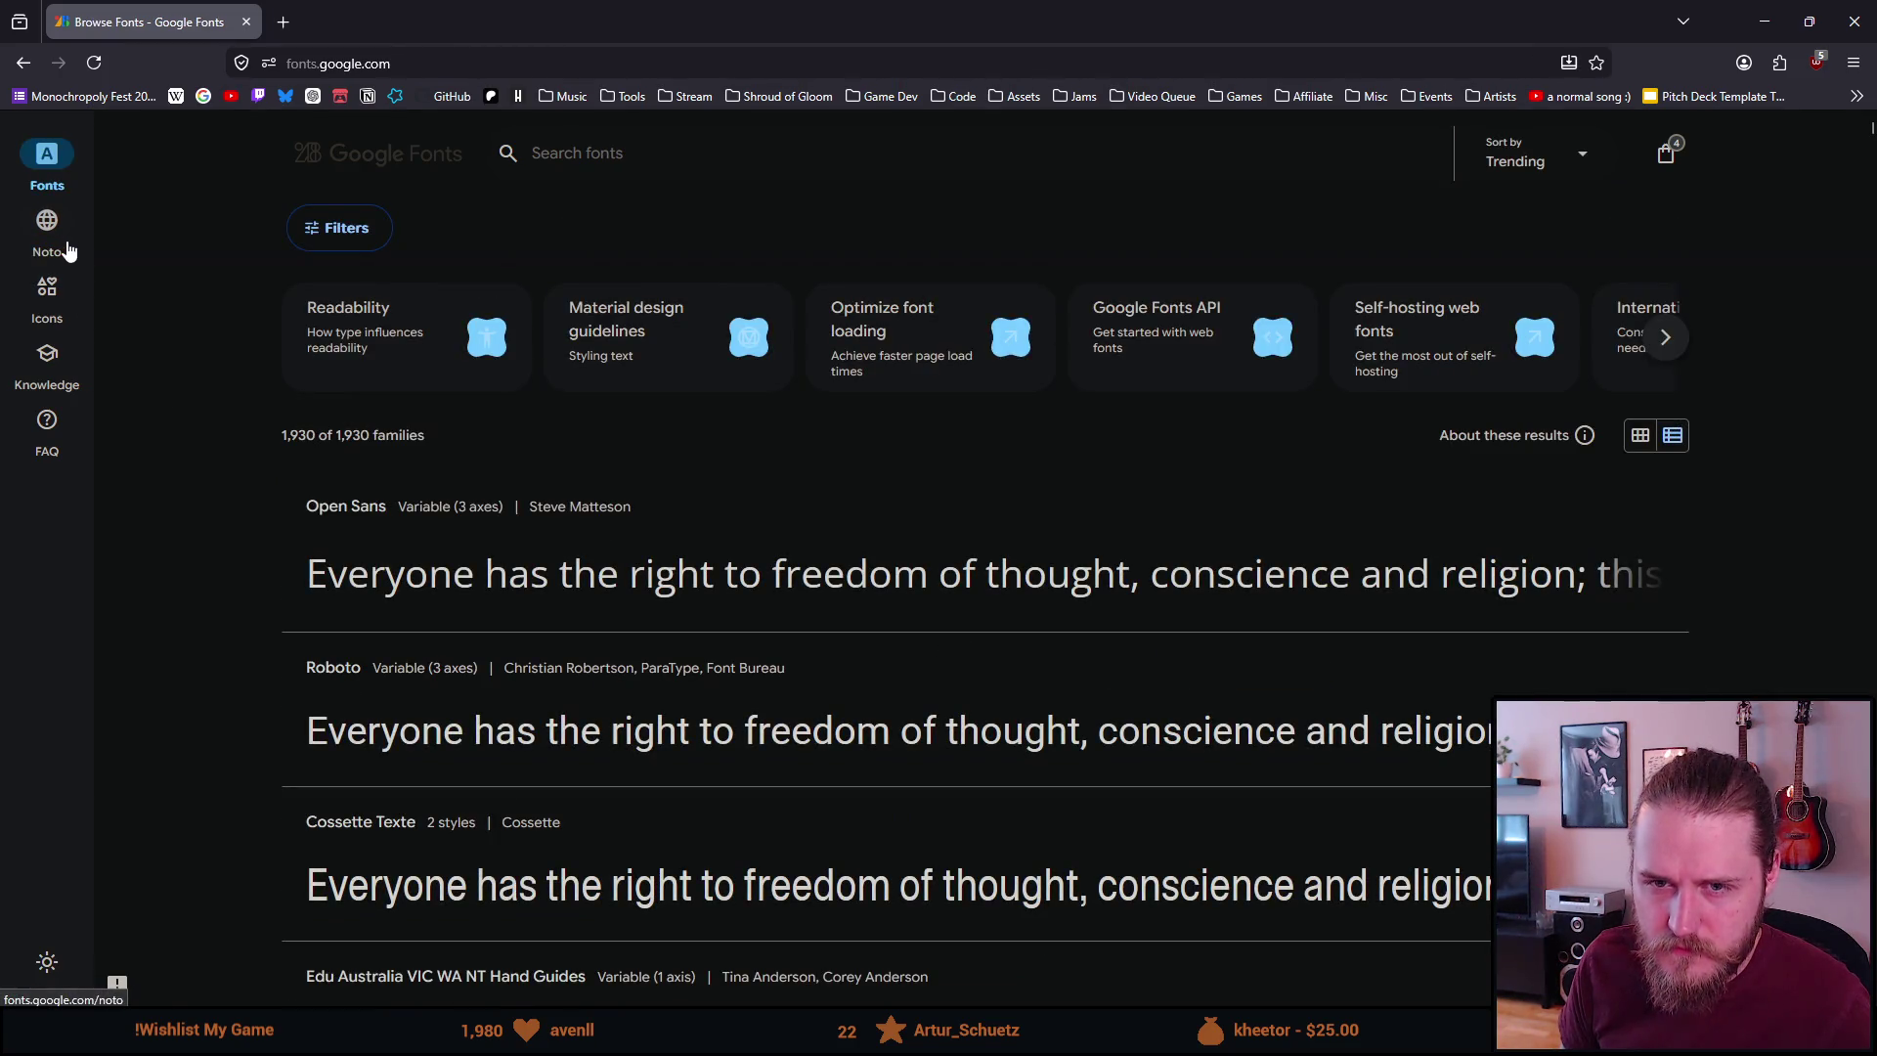
Filter the font catalogue to the Simplified Han writing system
{"action": "scroll", "coordinate": [268, 509], "scroll_direction": "down", "scroll_amount": 2}
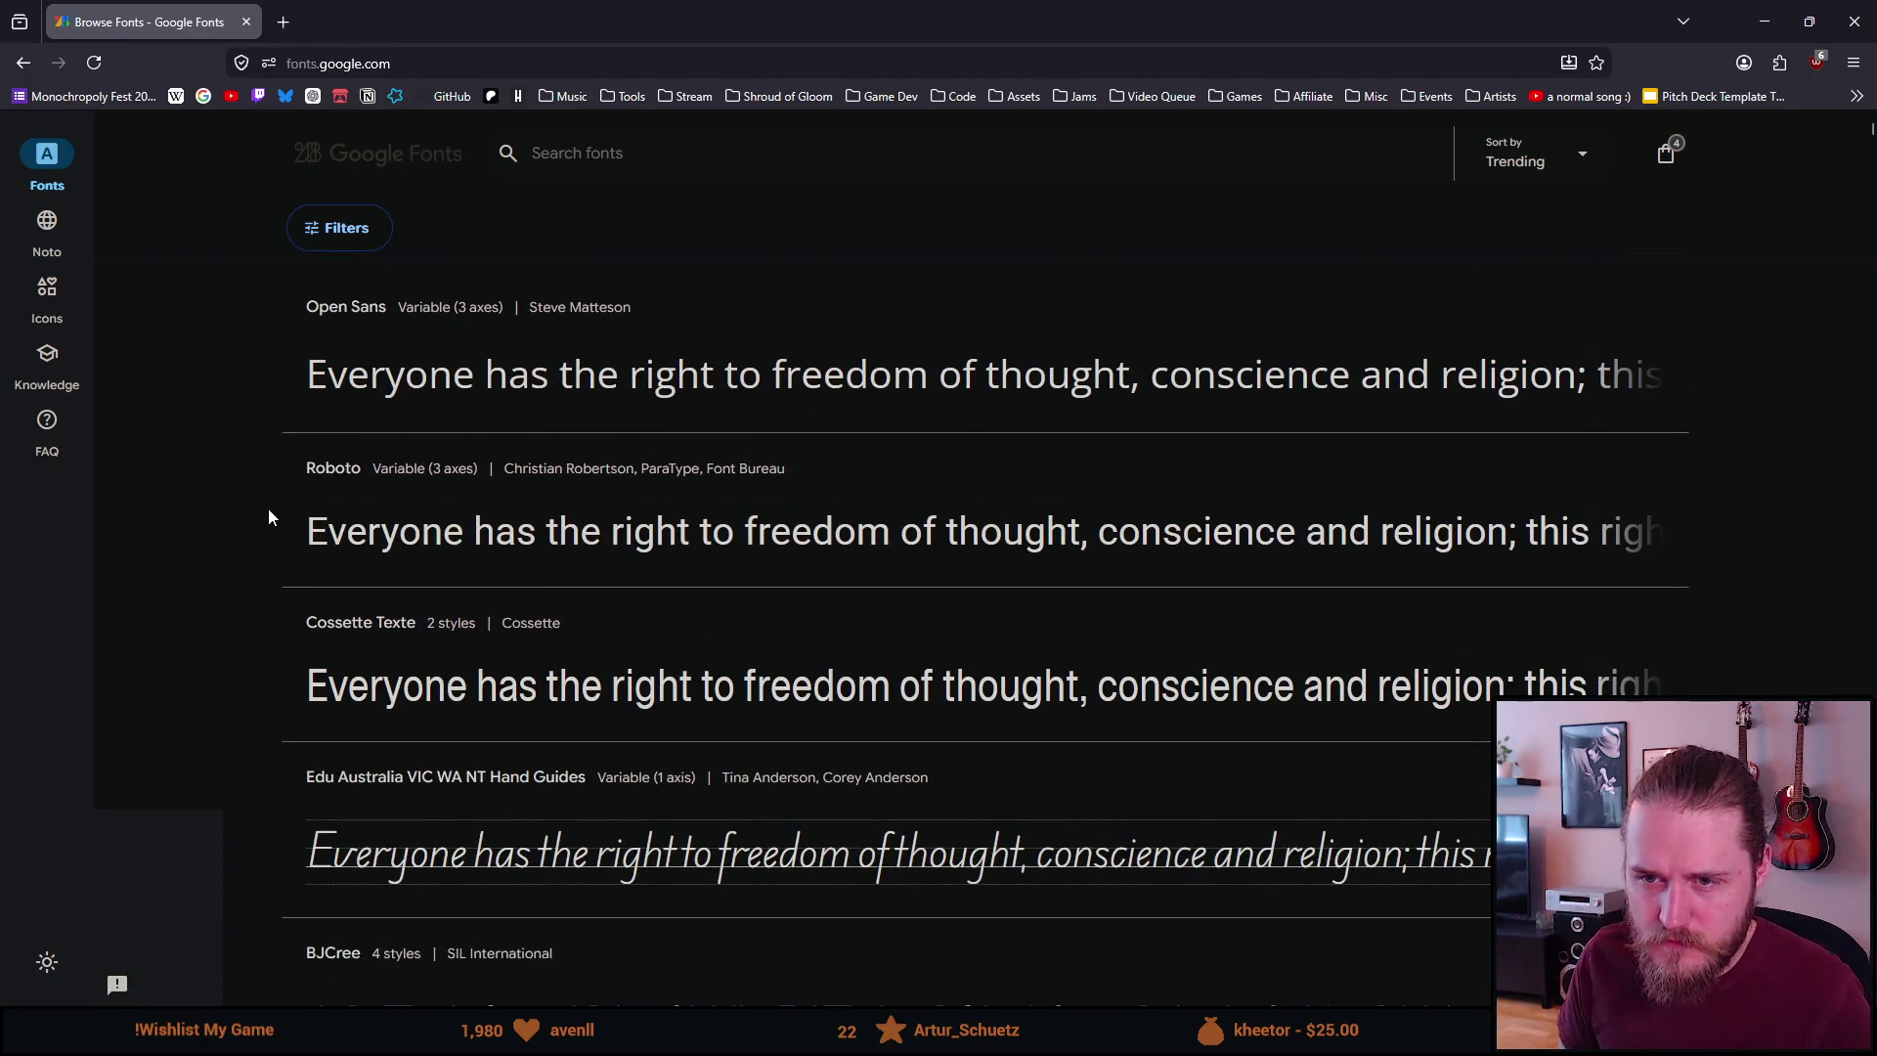
{"action": "scroll", "coordinate": [269, 509], "scroll_direction": "down", "scroll_amount": 3}
{"action": "scroll", "coordinate": [268, 509], "scroll_direction": "up", "scroll_amount": 5}
{"action": "left_click", "coordinate": [371, 227]}
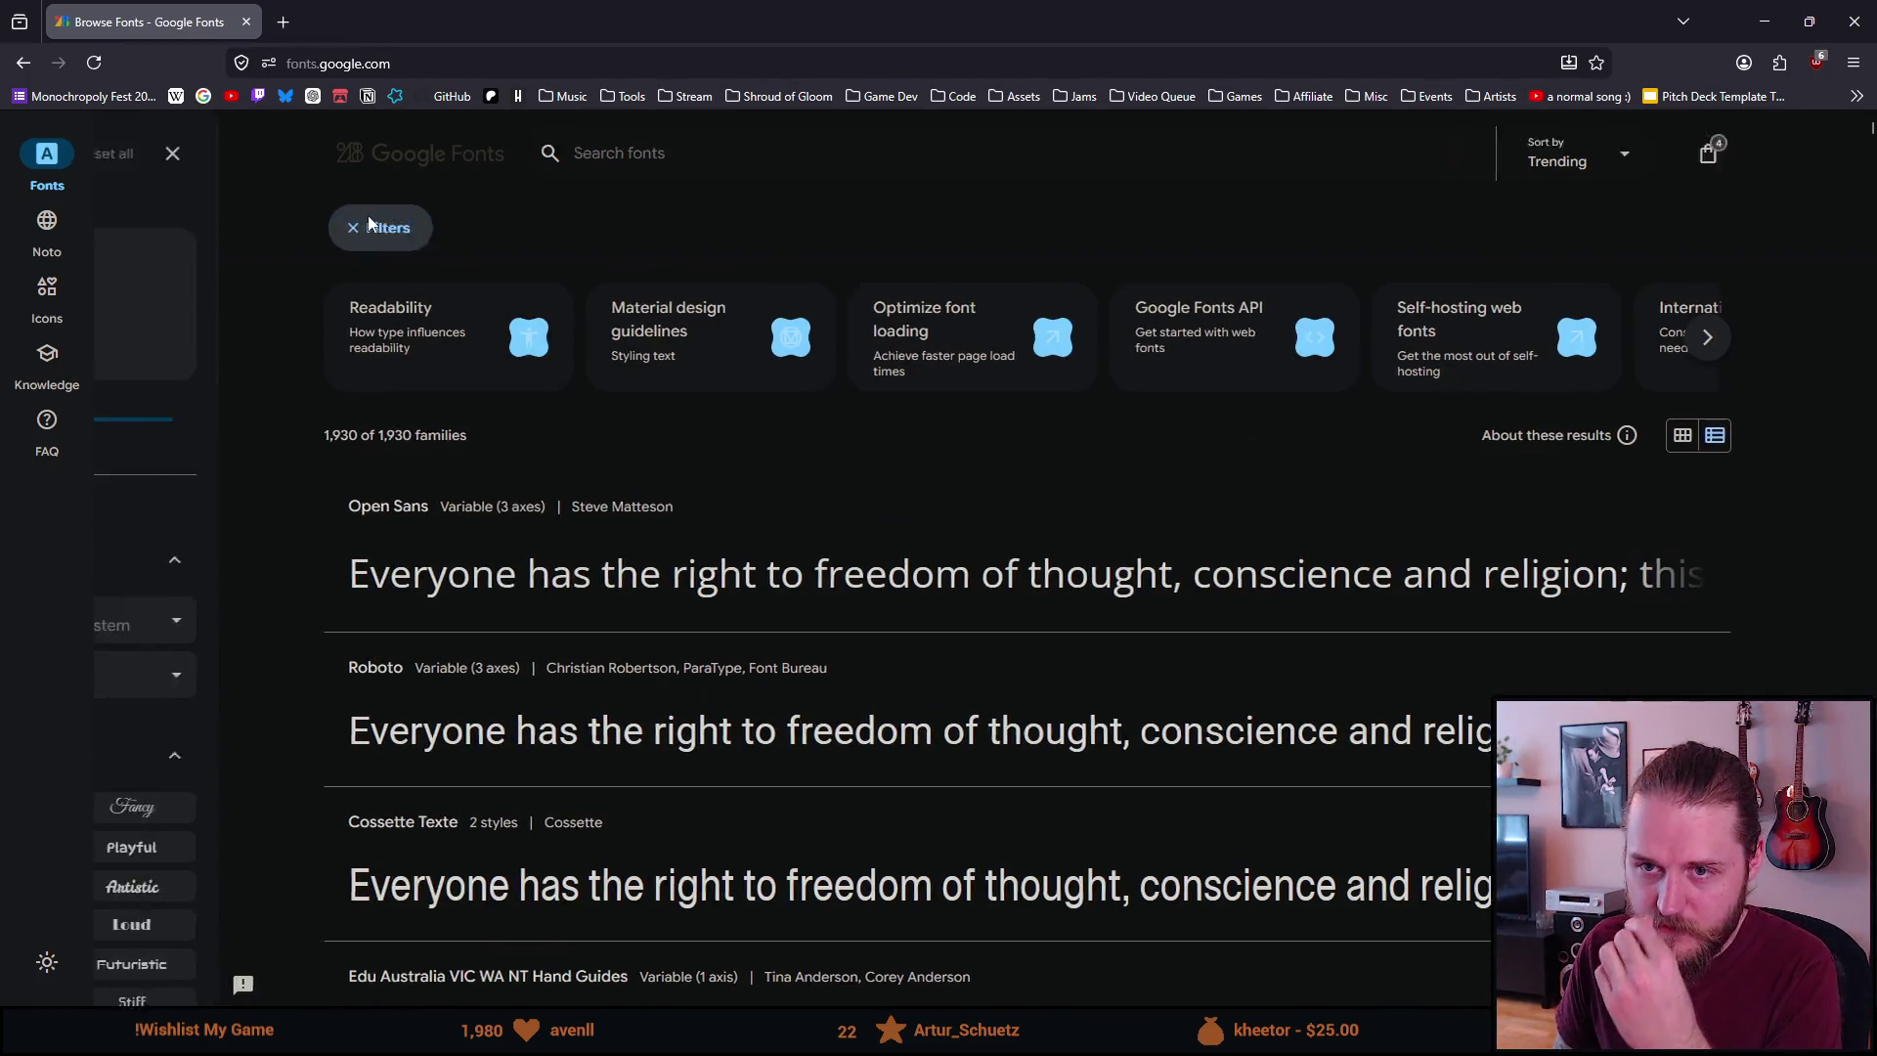
{"action": "scroll", "coordinate": [257, 382], "scroll_direction": "down", "scroll_amount": 3}
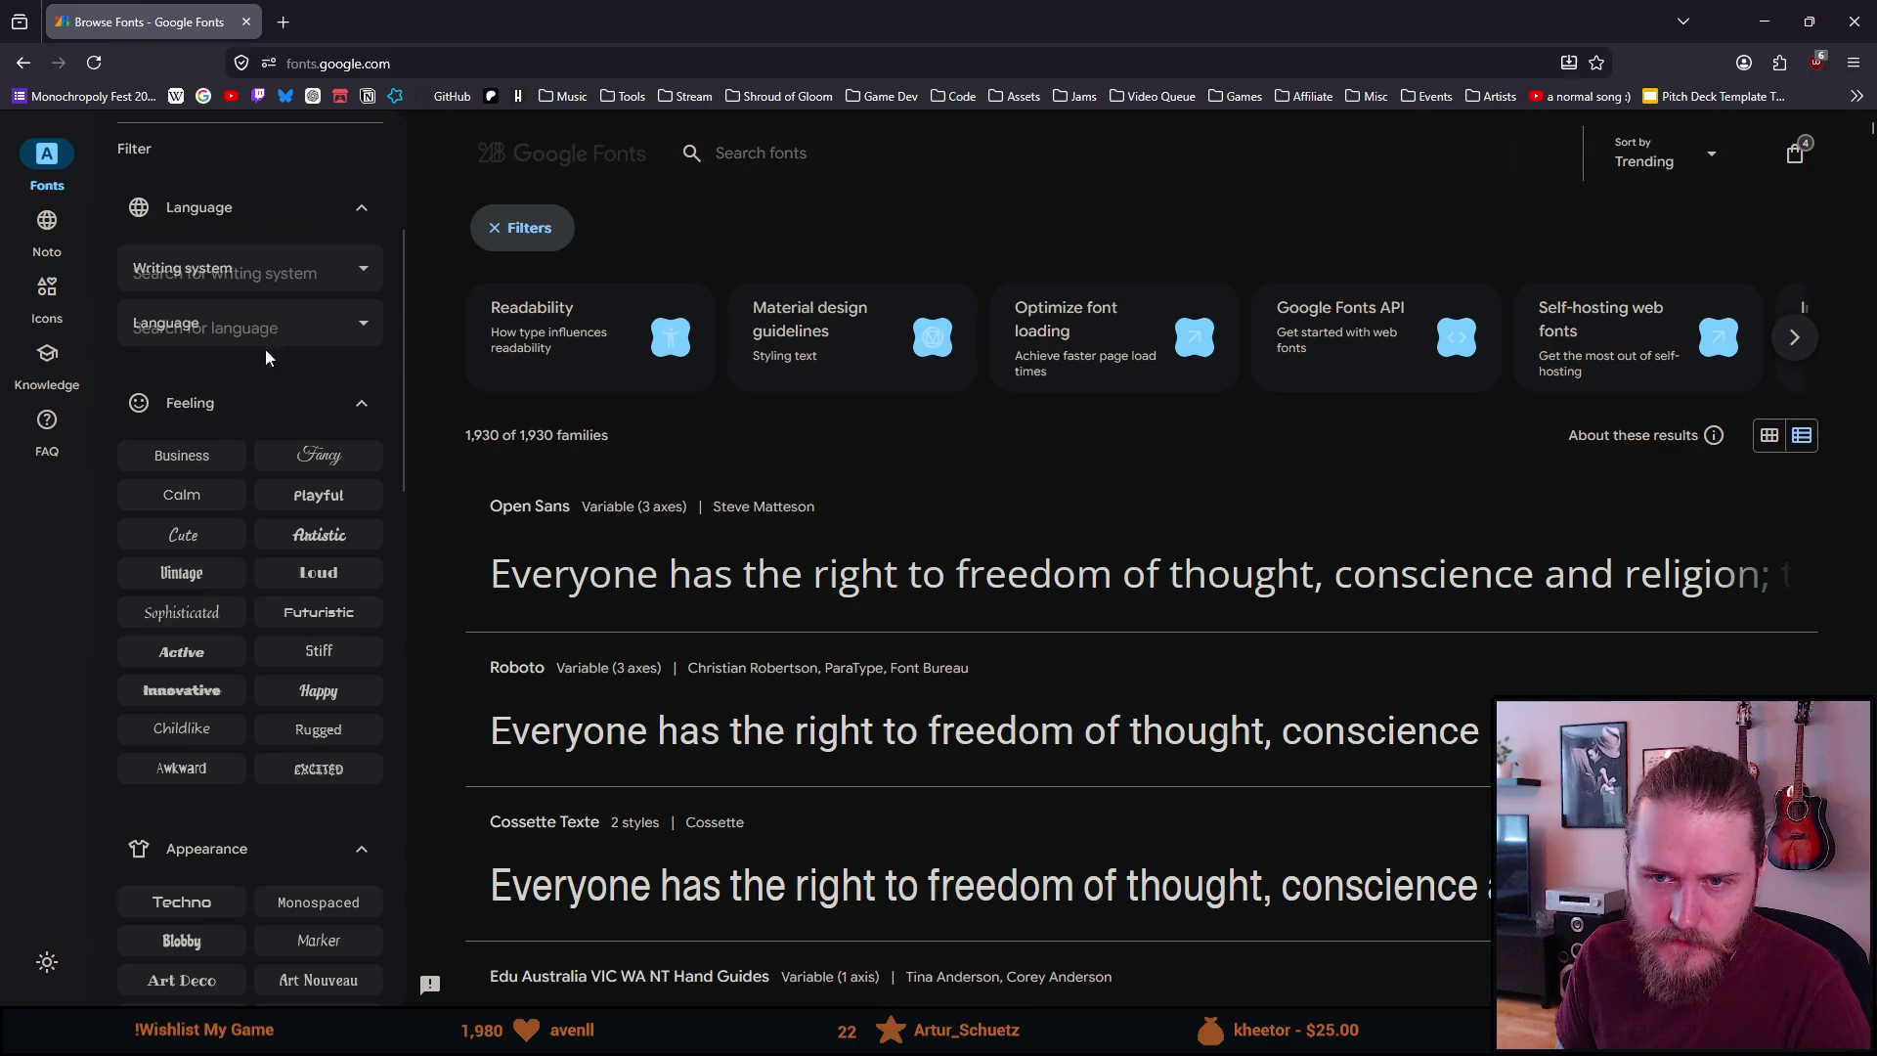
{"action": "left_click", "coordinate": [317, 268]}
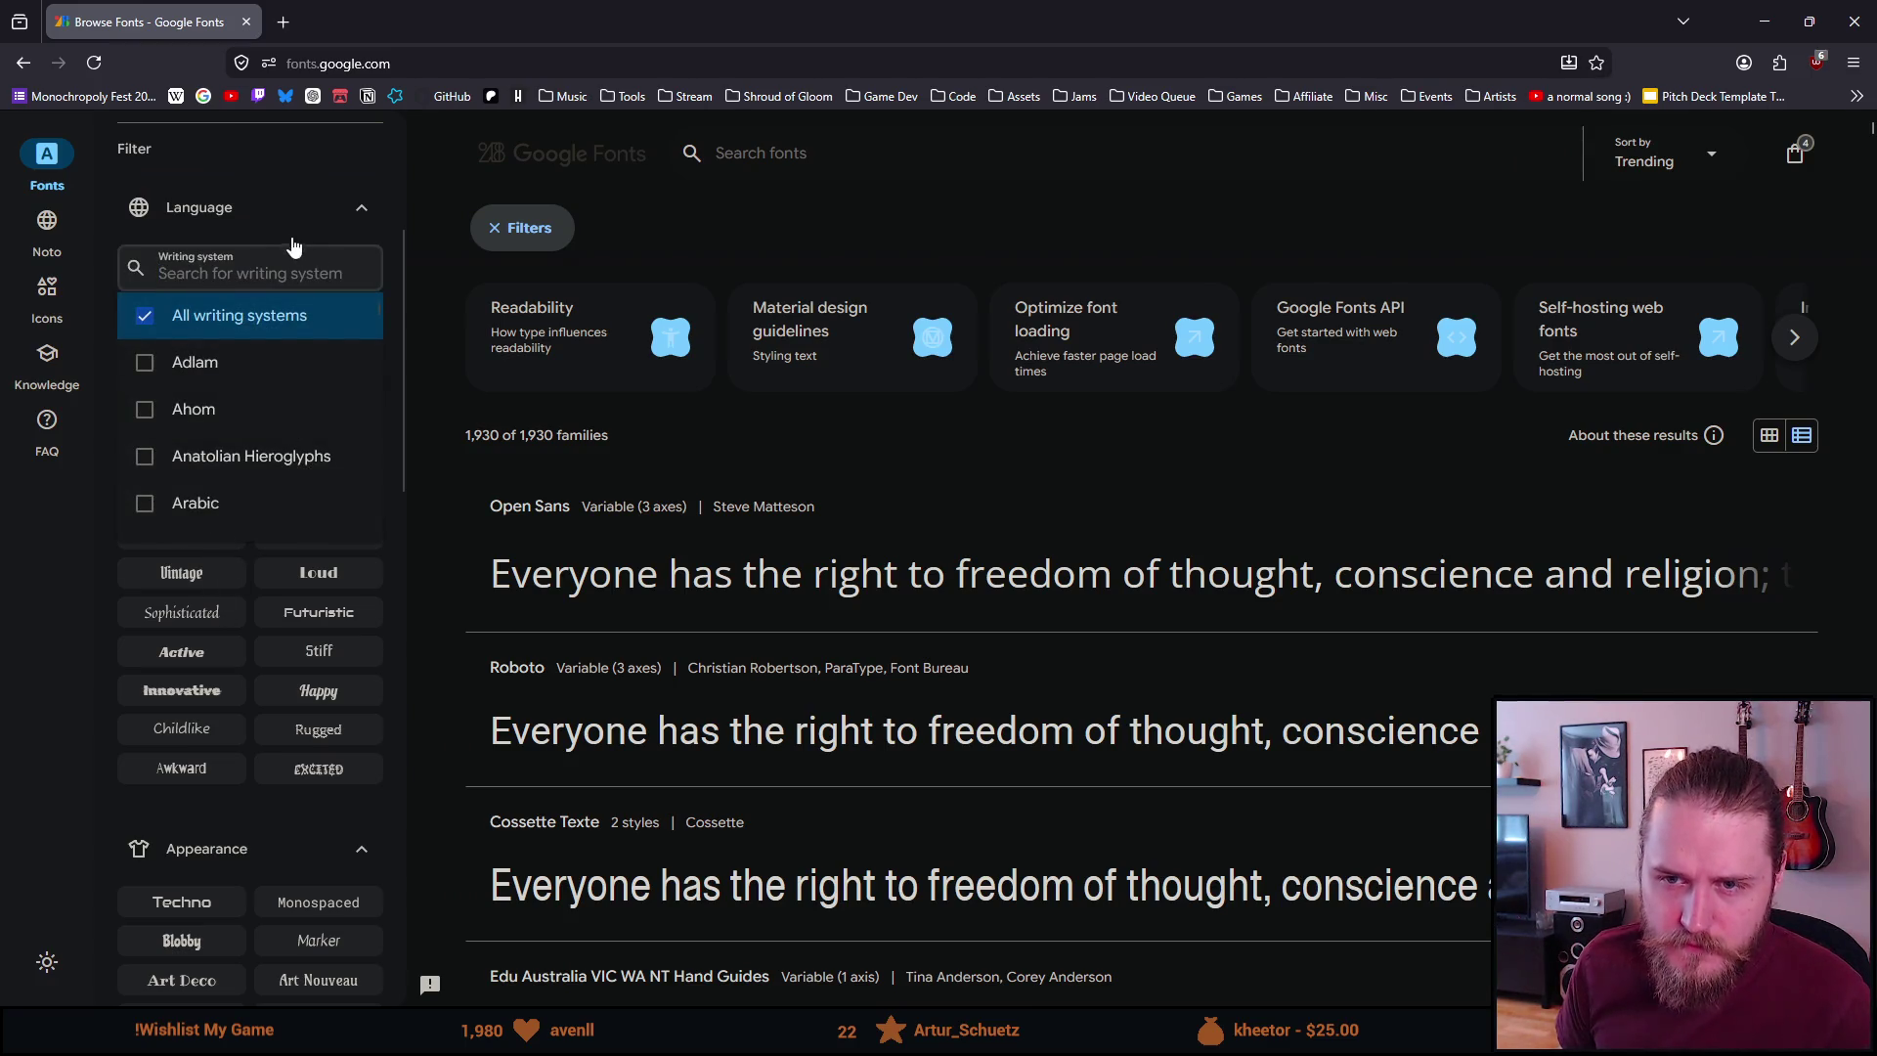
{"action": "scroll", "coordinate": [235, 440], "scroll_direction": "down", "scroll_amount": 6}
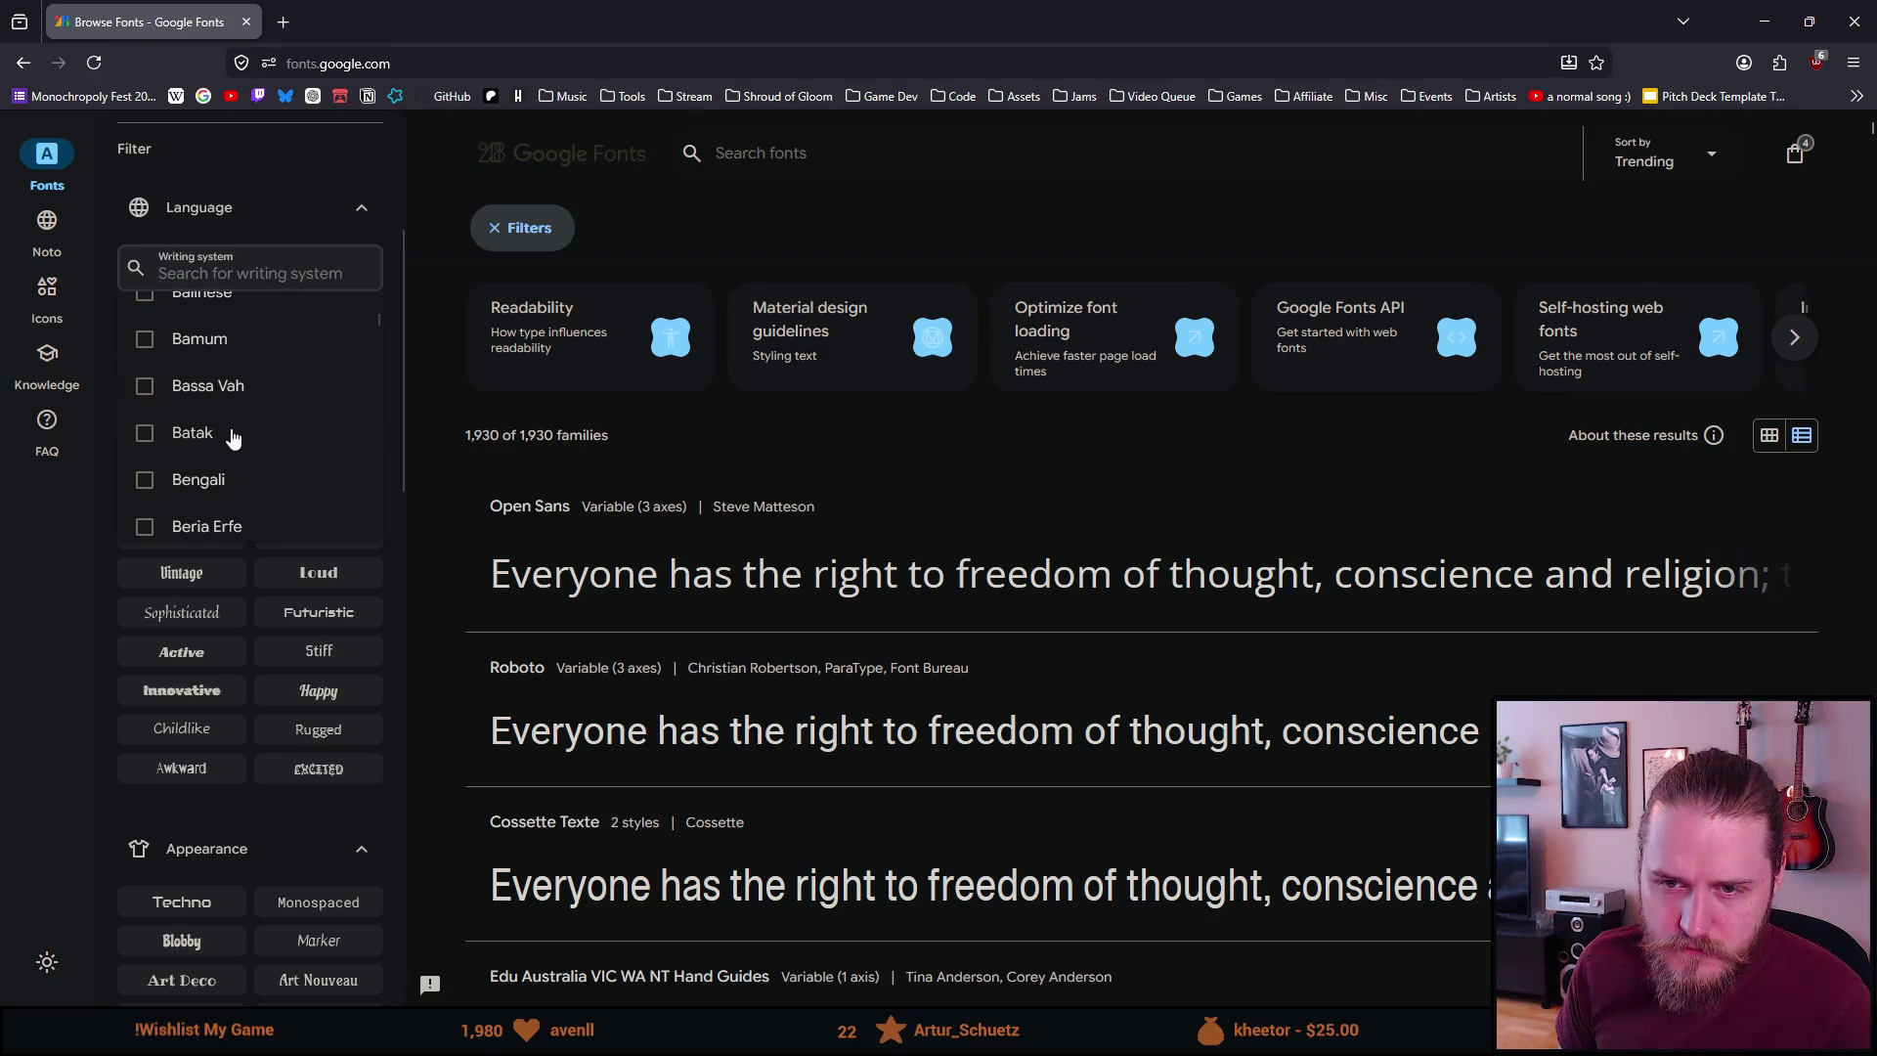
{"action": "scroll", "coordinate": [232, 440], "scroll_direction": "down", "scroll_amount": 6}
{"action": "scroll", "coordinate": [232, 440], "scroll_direction": "up", "scroll_amount": 4}
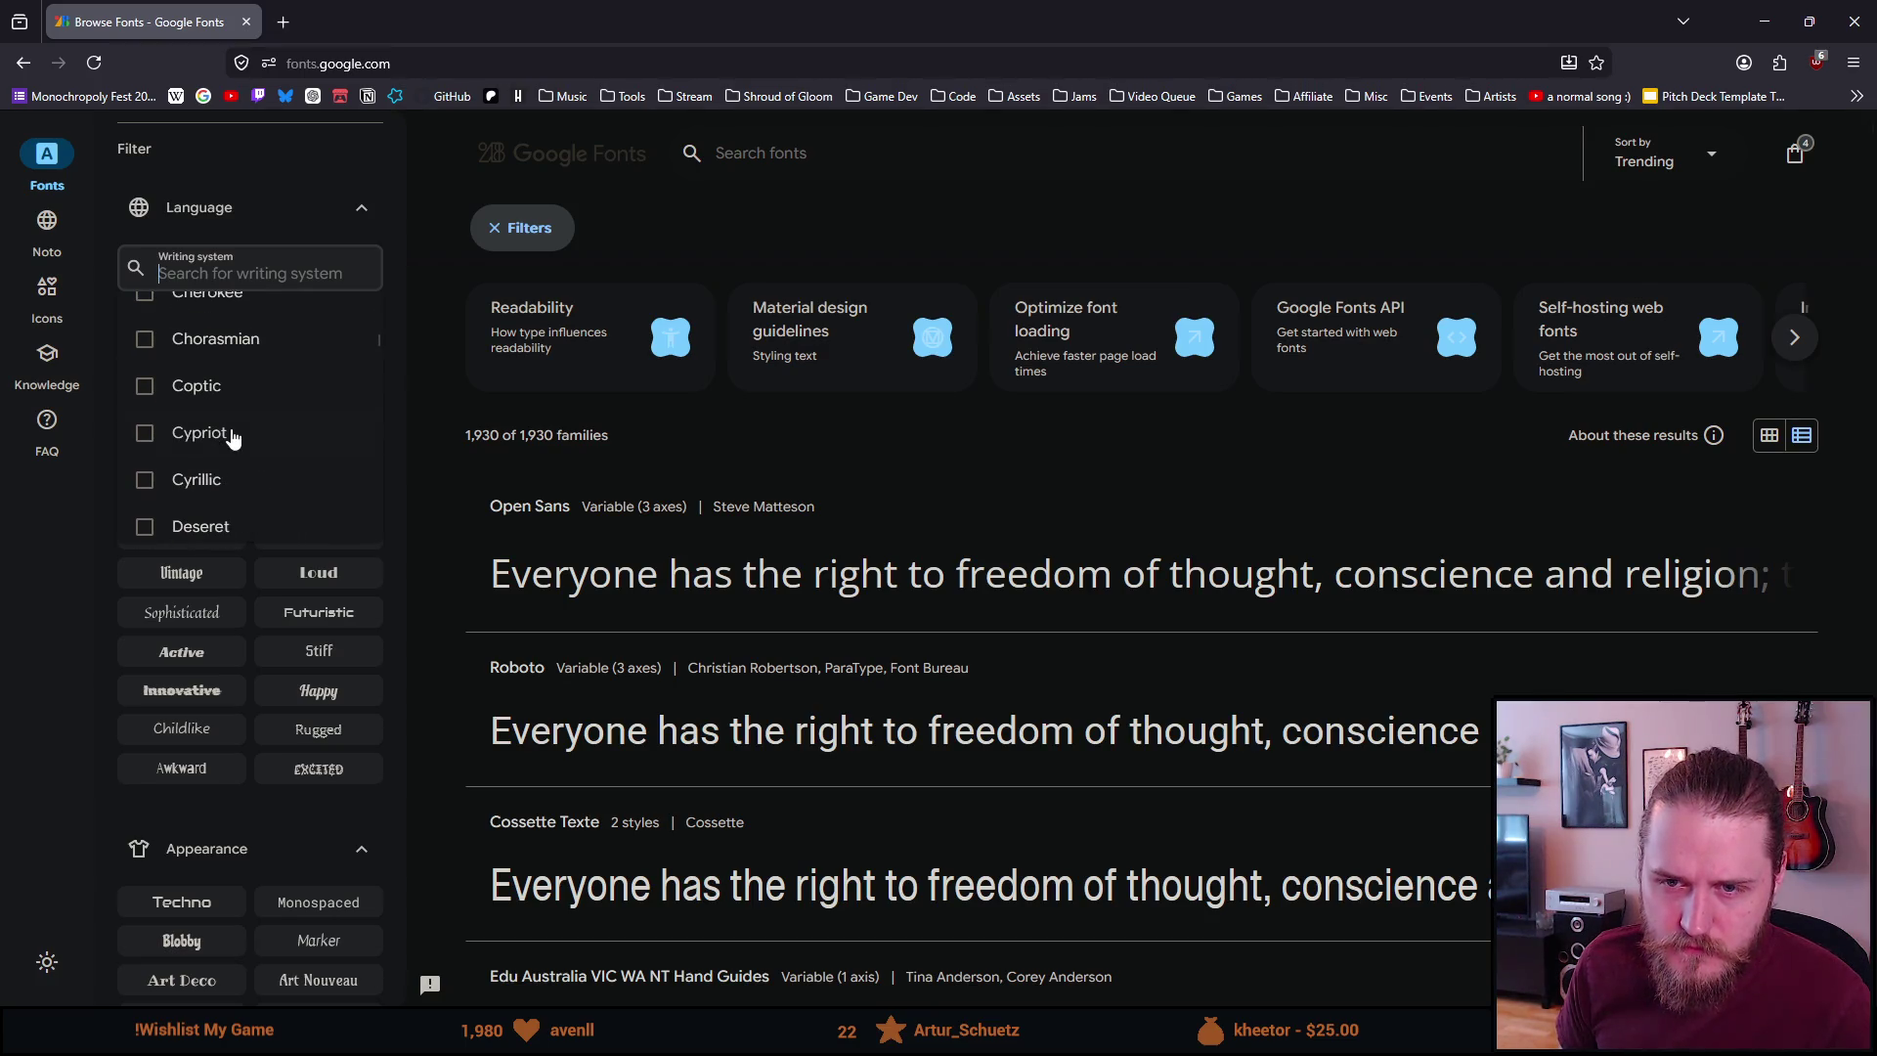
{"action": "scroll", "coordinate": [233, 440], "scroll_direction": "down", "scroll_amount": 10}
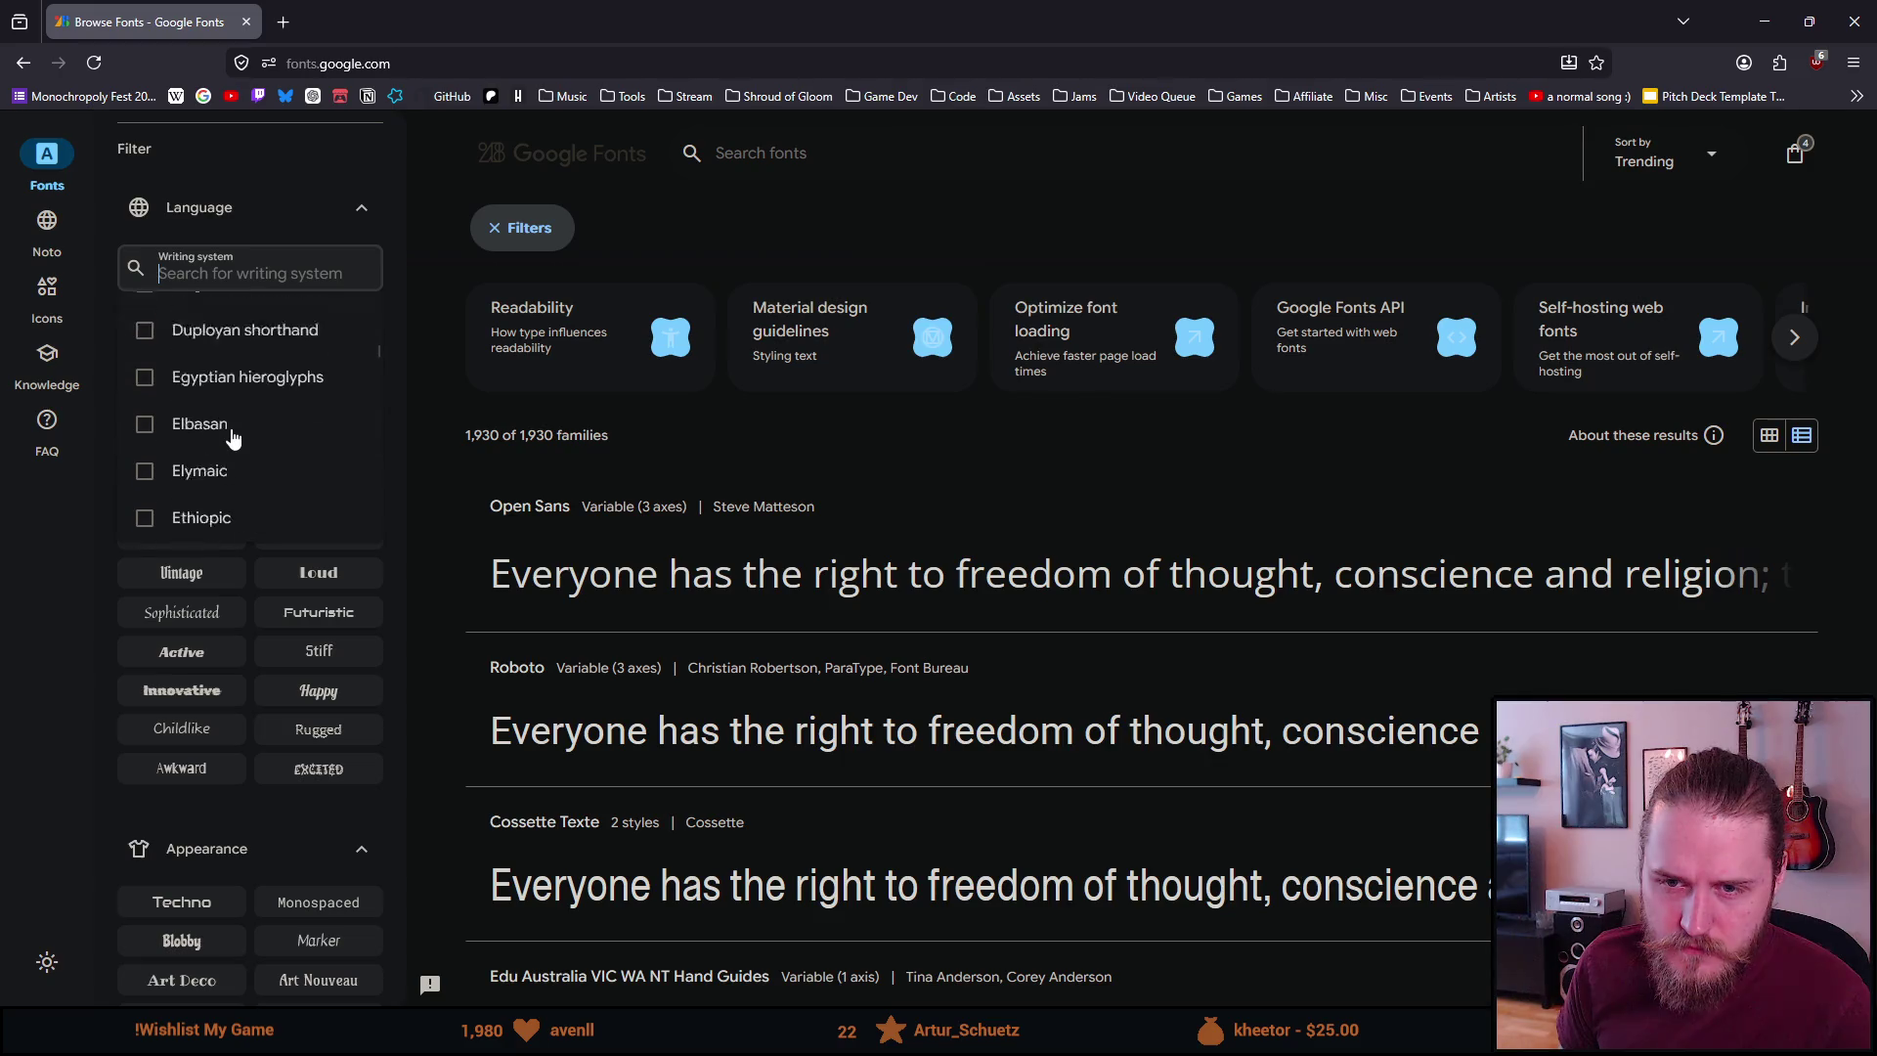
{"action": "scroll", "coordinate": [233, 440], "scroll_direction": "down", "scroll_amount": 10}
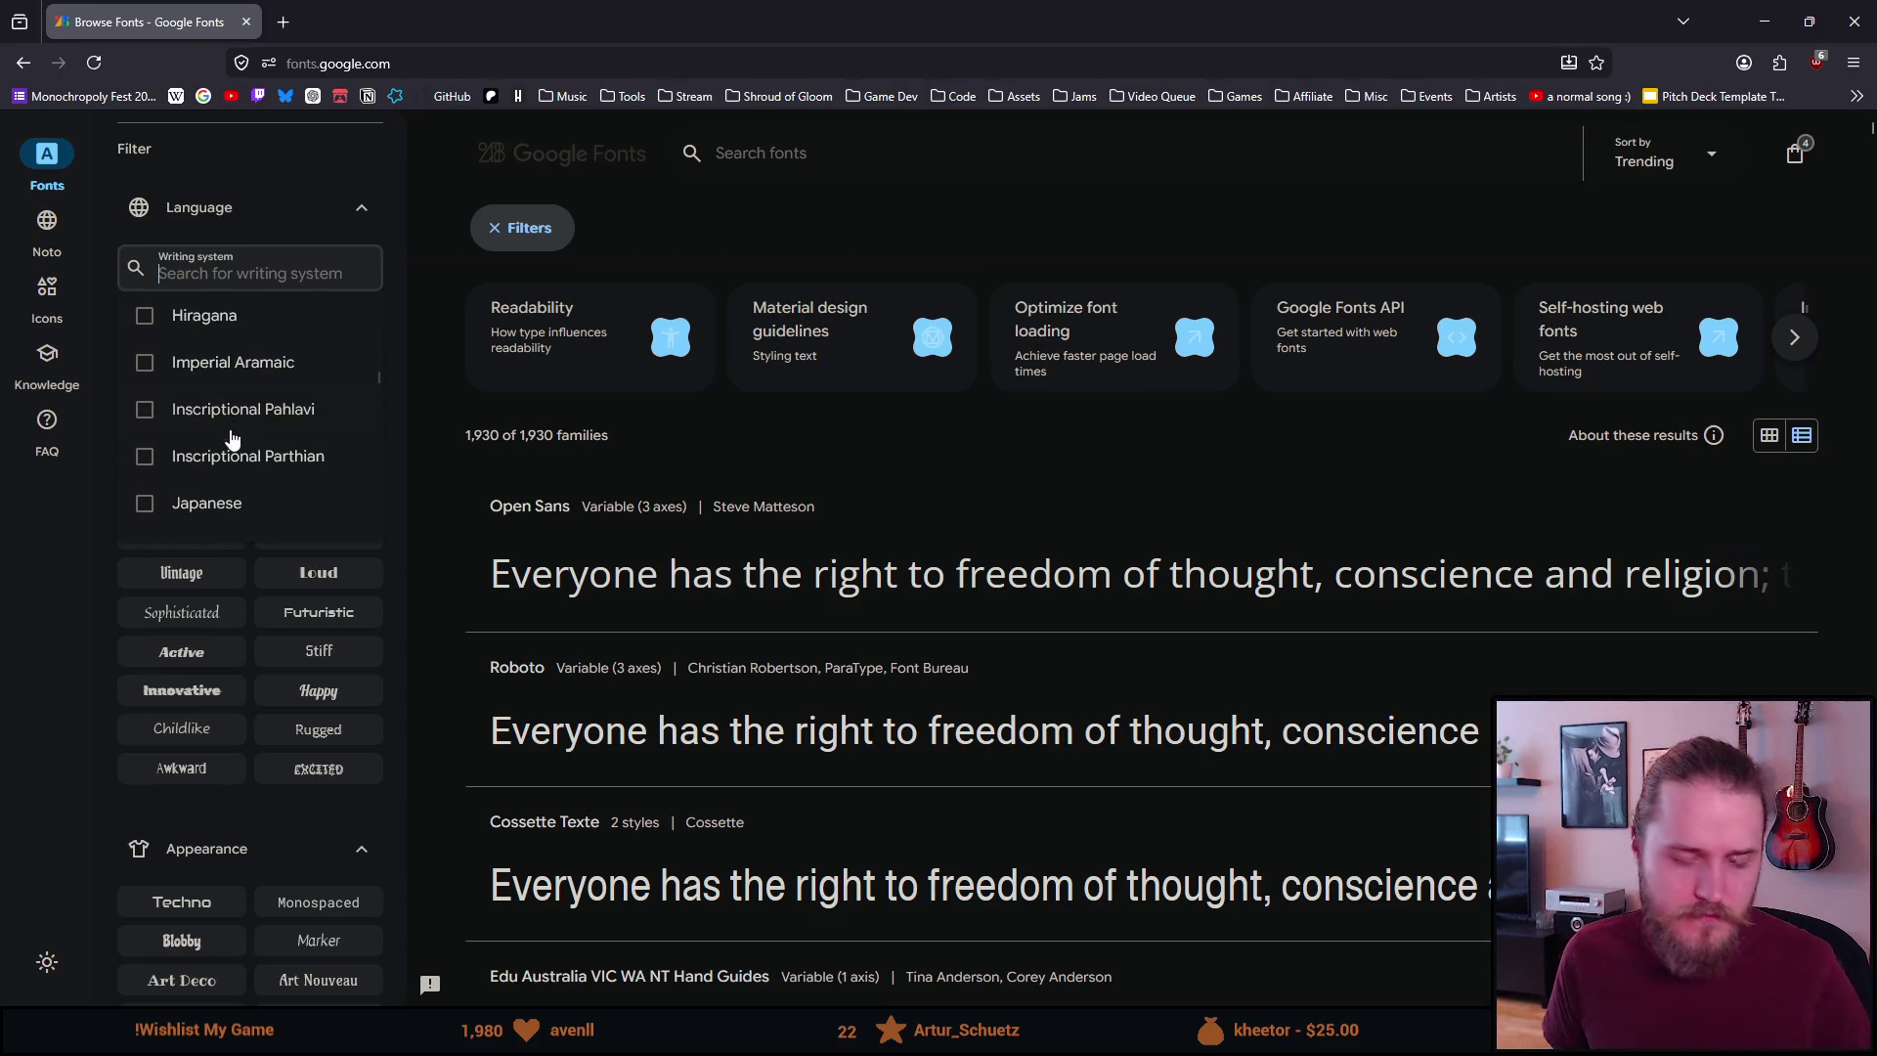
{"action": "scroll", "coordinate": [233, 440], "scroll_direction": "down", "scroll_amount": 10}
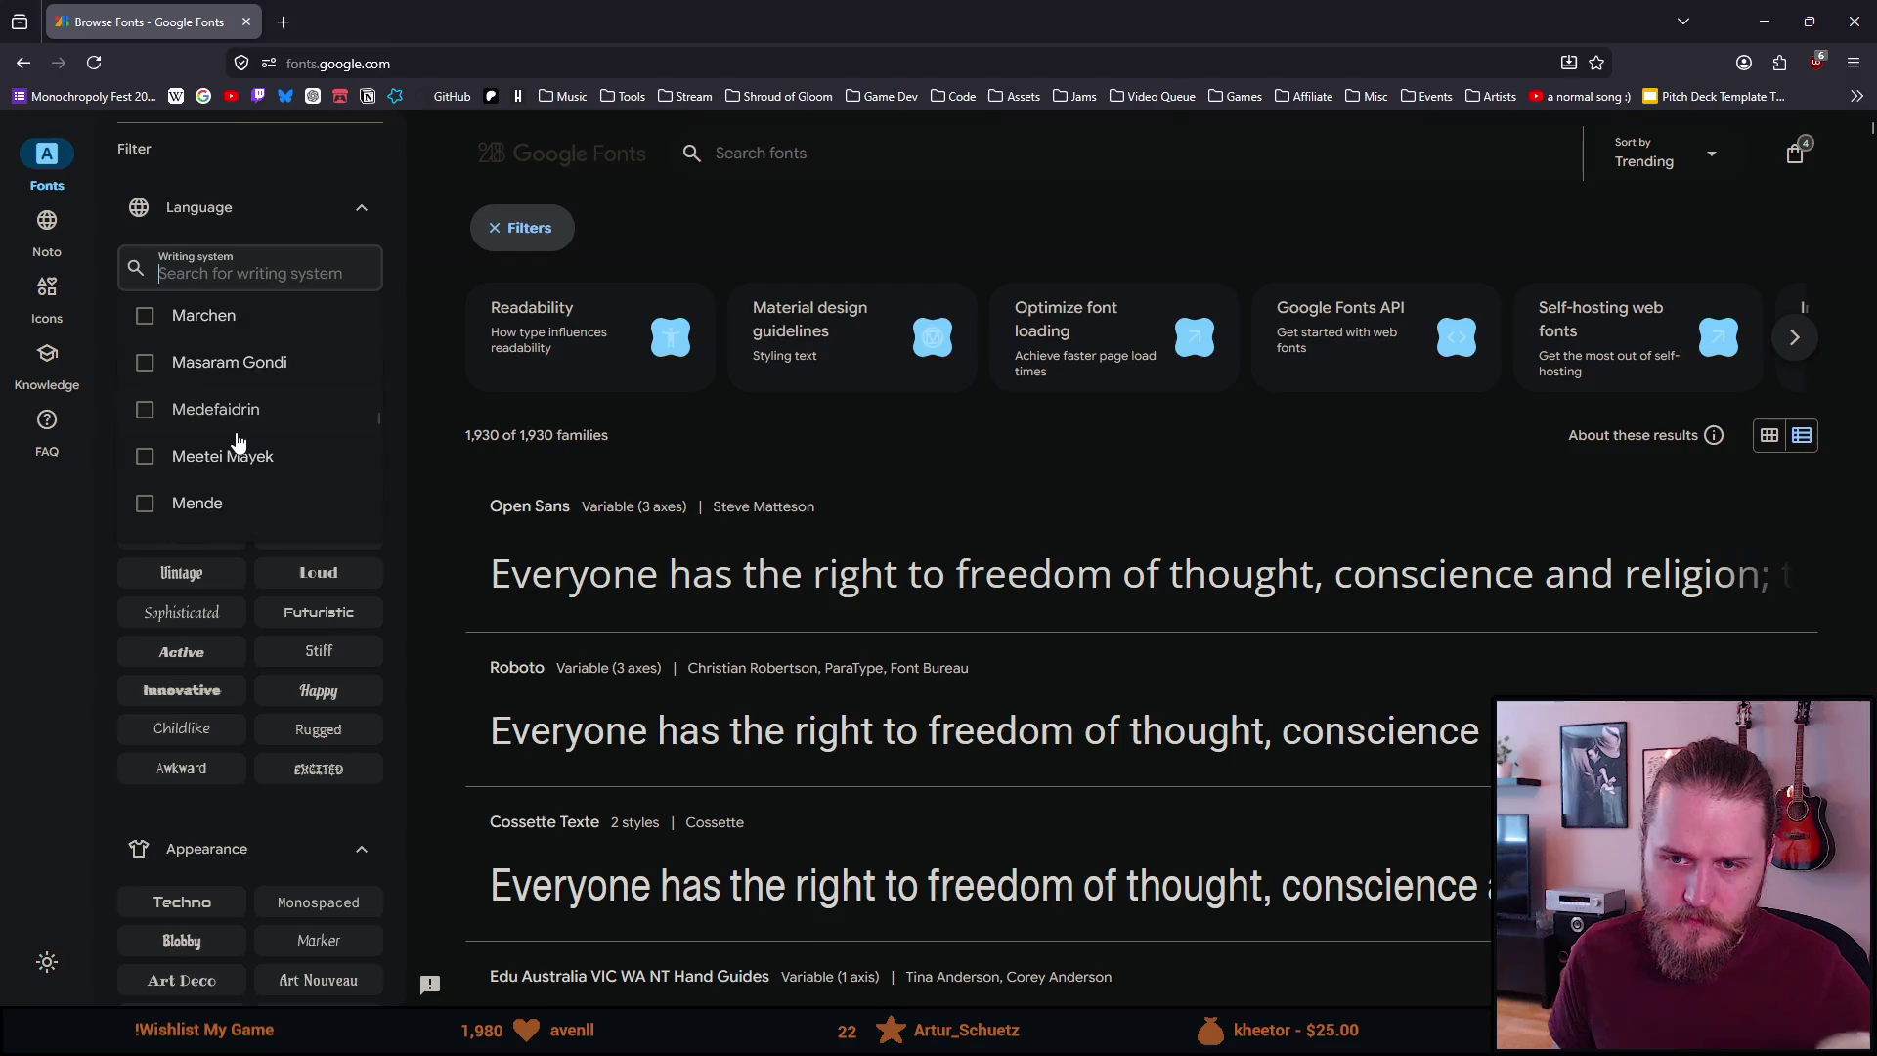
{"action": "scroll", "coordinate": [237, 445], "scroll_direction": "down", "scroll_amount": 10}
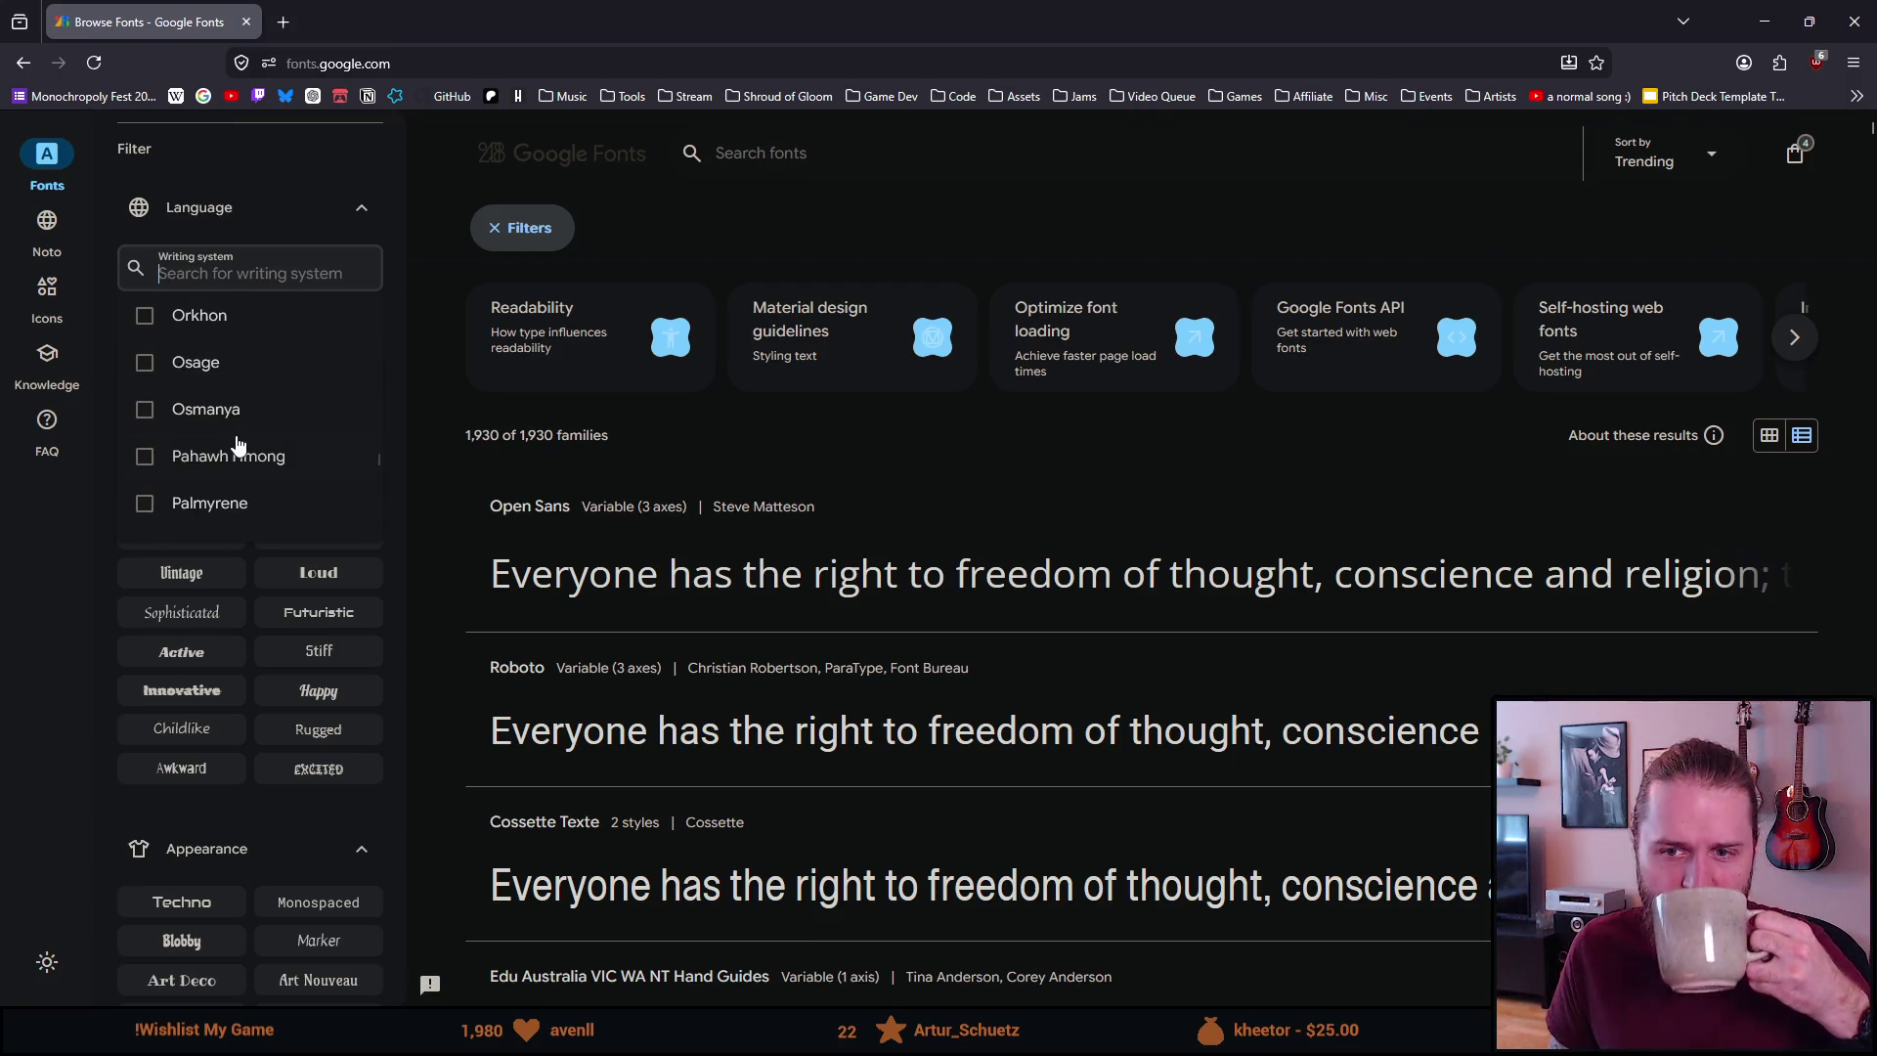
{"action": "scroll", "coordinate": [234, 444], "scroll_direction": "down", "scroll_amount": 5}
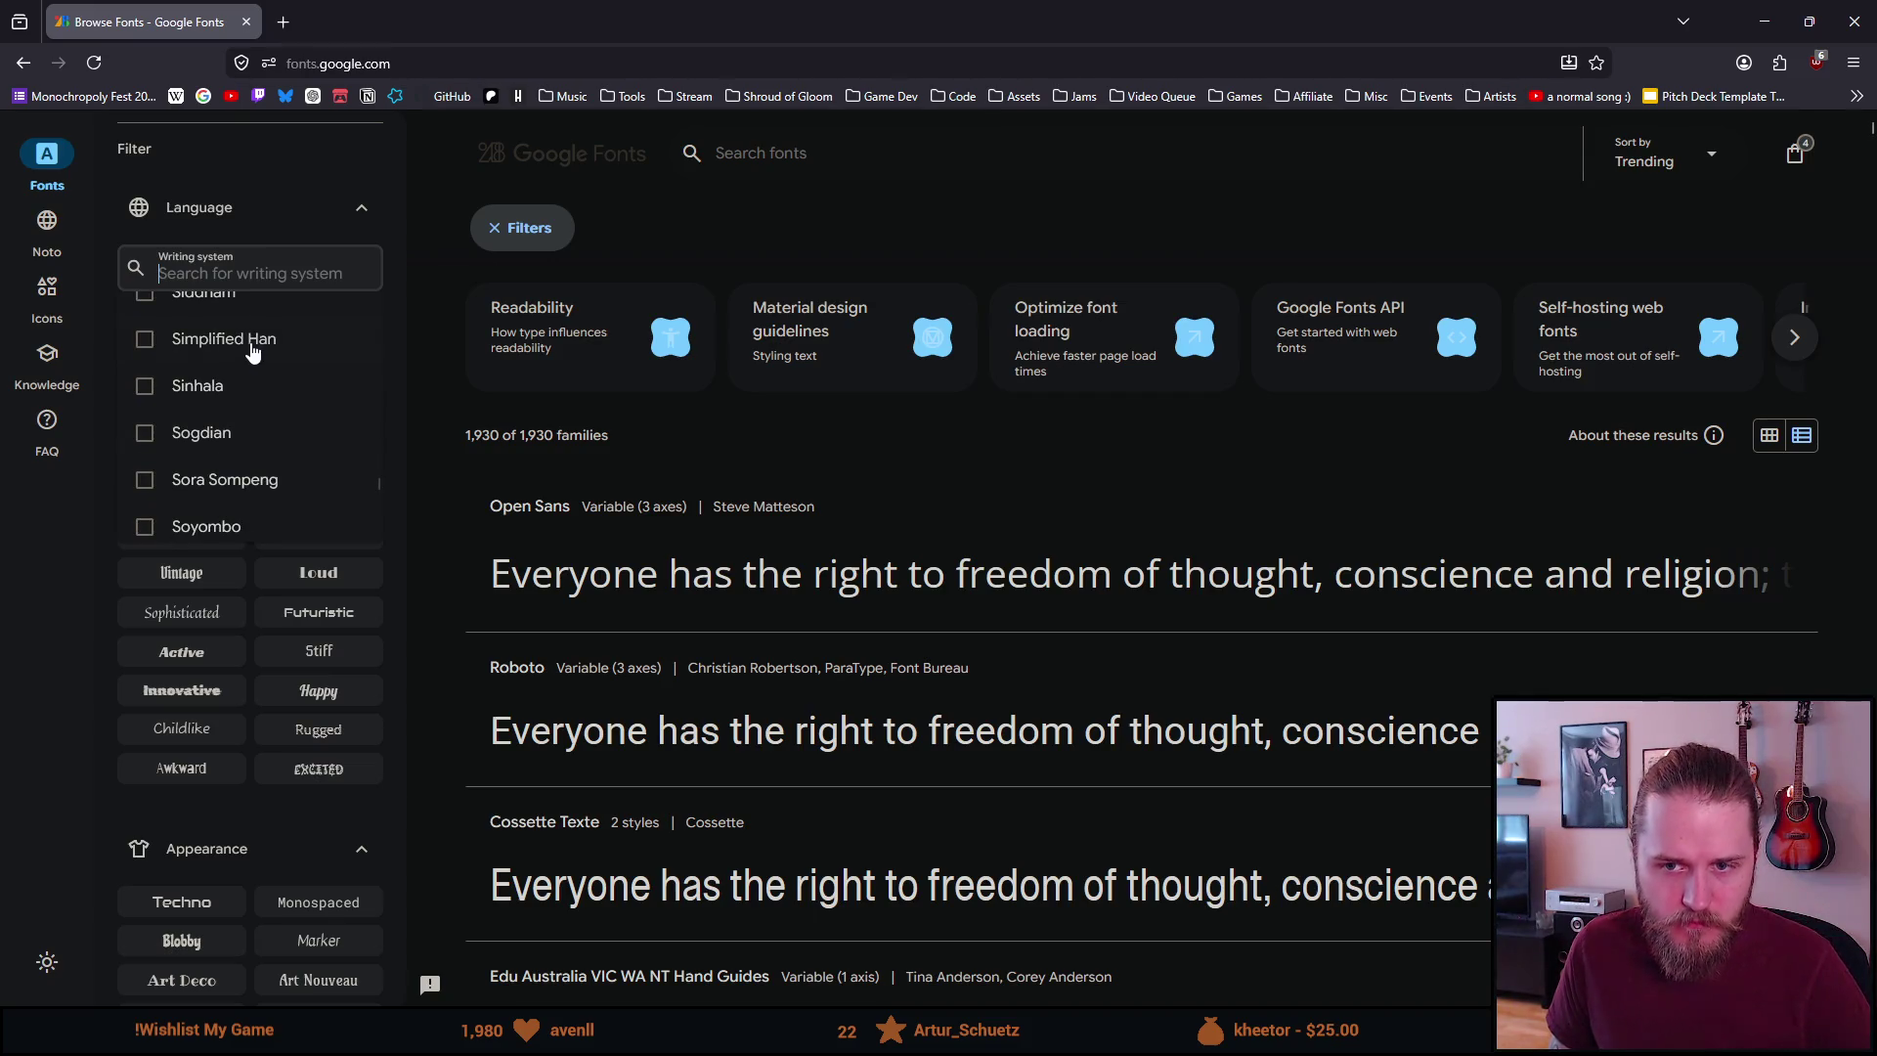
{"action": "left_click", "coordinate": [251, 354]}
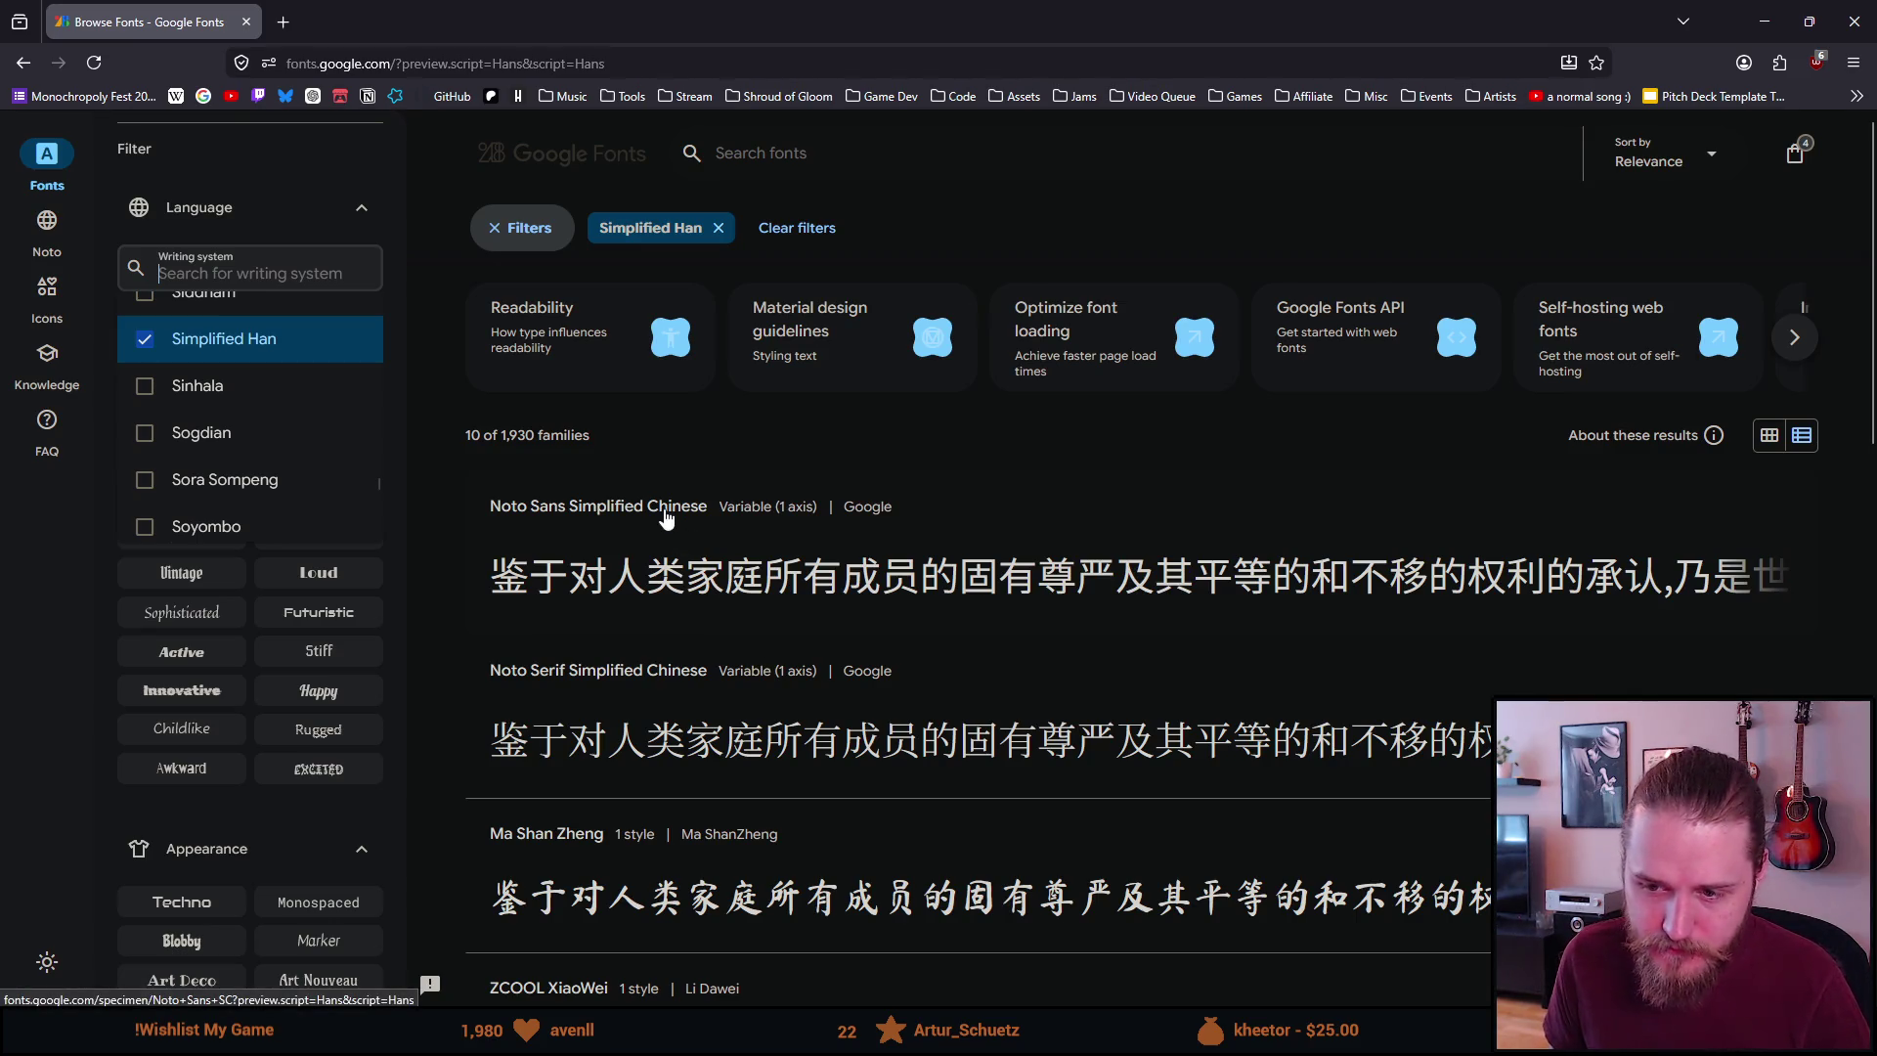
Open Ma Shan Zheng and Noto Sans Simplified Chinese in new tabs
{"action": "middle_click", "coordinate": [562, 845]}
{"action": "scroll", "coordinate": [513, 704], "scroll_direction": "down", "scroll_amount": 4}
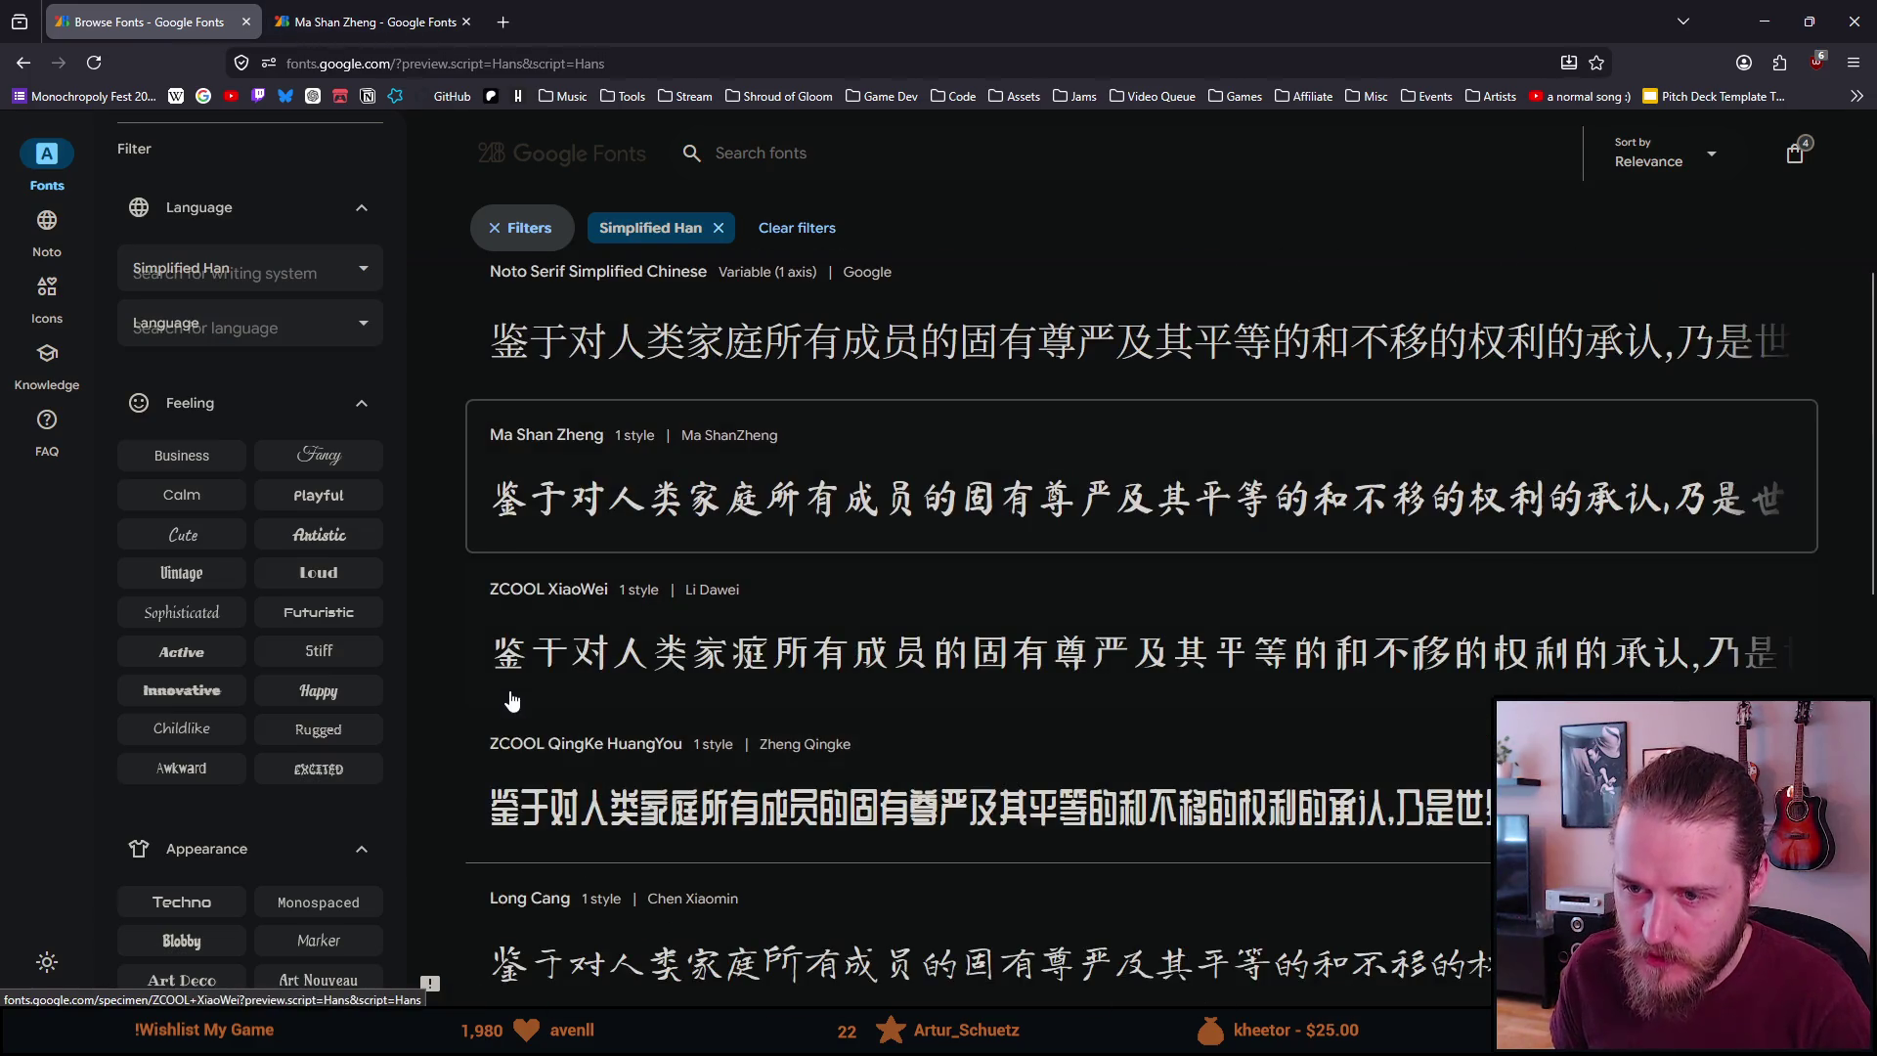
{"action": "scroll", "coordinate": [511, 701], "scroll_direction": "up", "scroll_amount": 4}
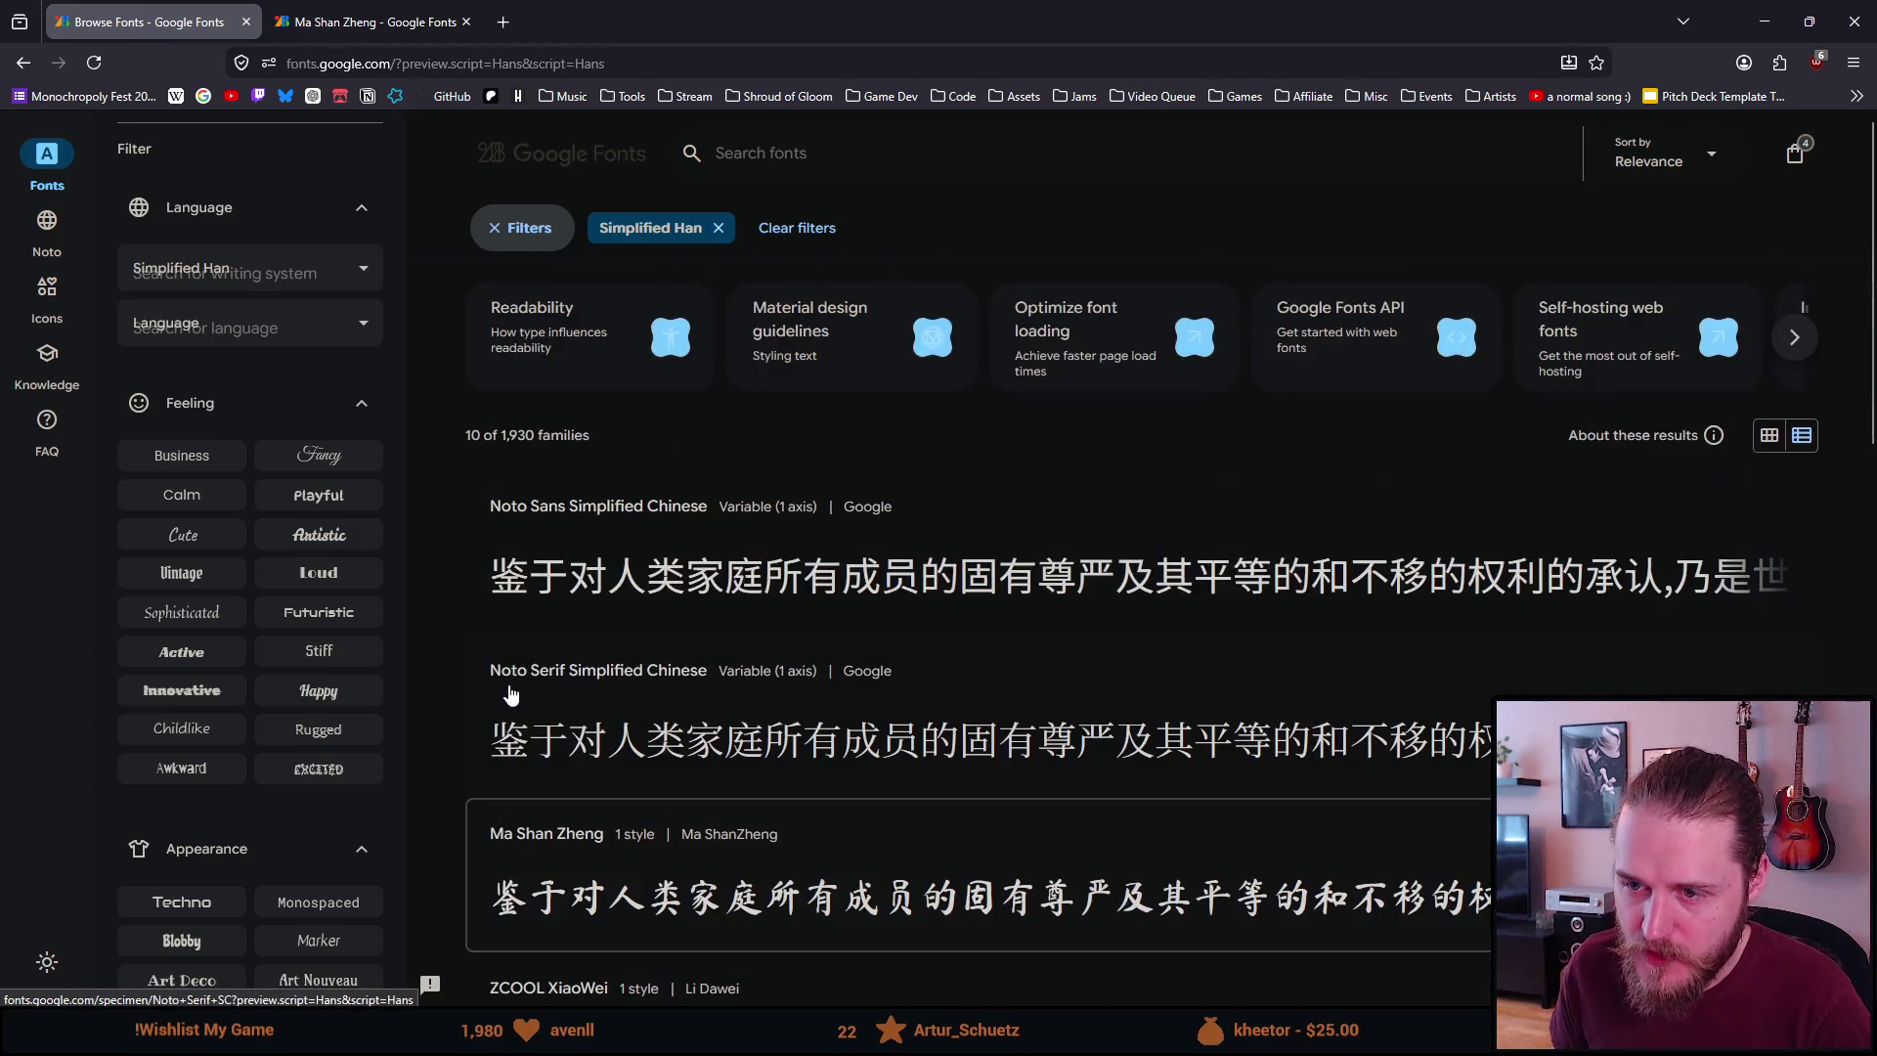
{"action": "middle_click", "coordinate": [601, 518]}
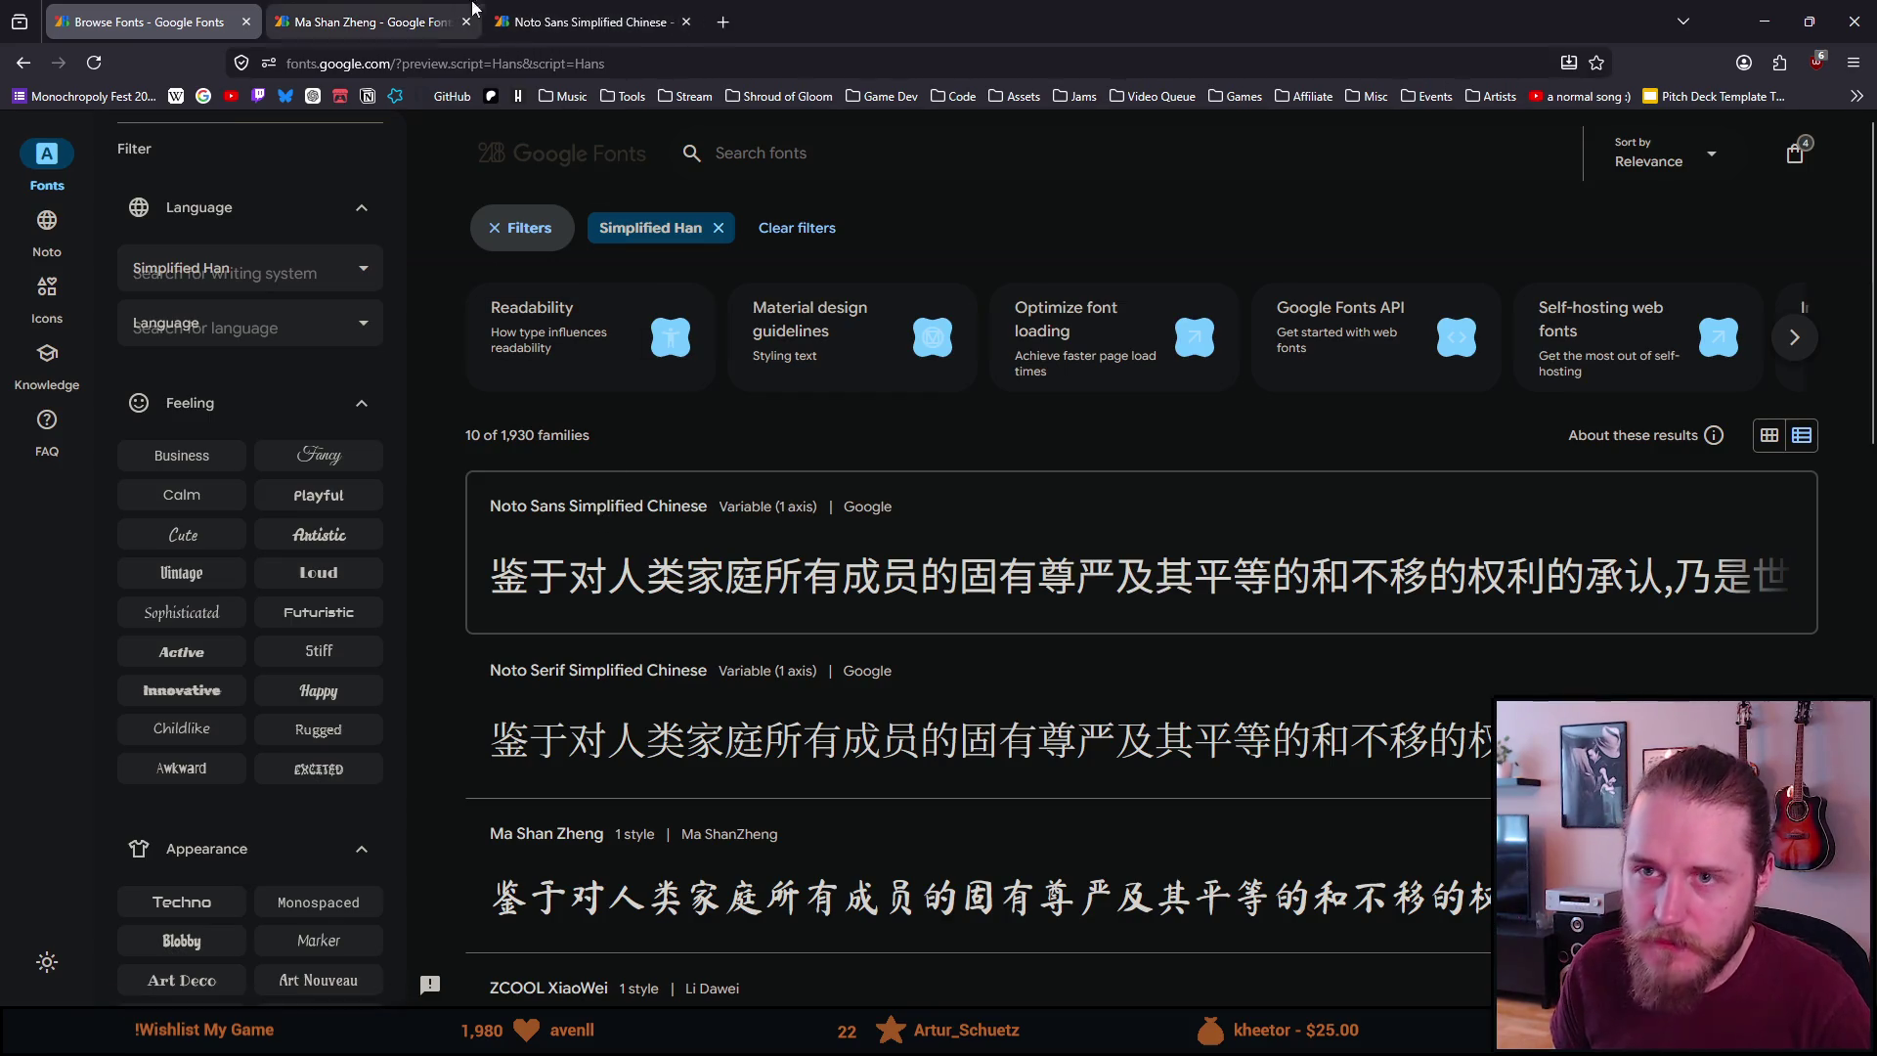
{"action": "left_click", "coordinate": [533, 21]}
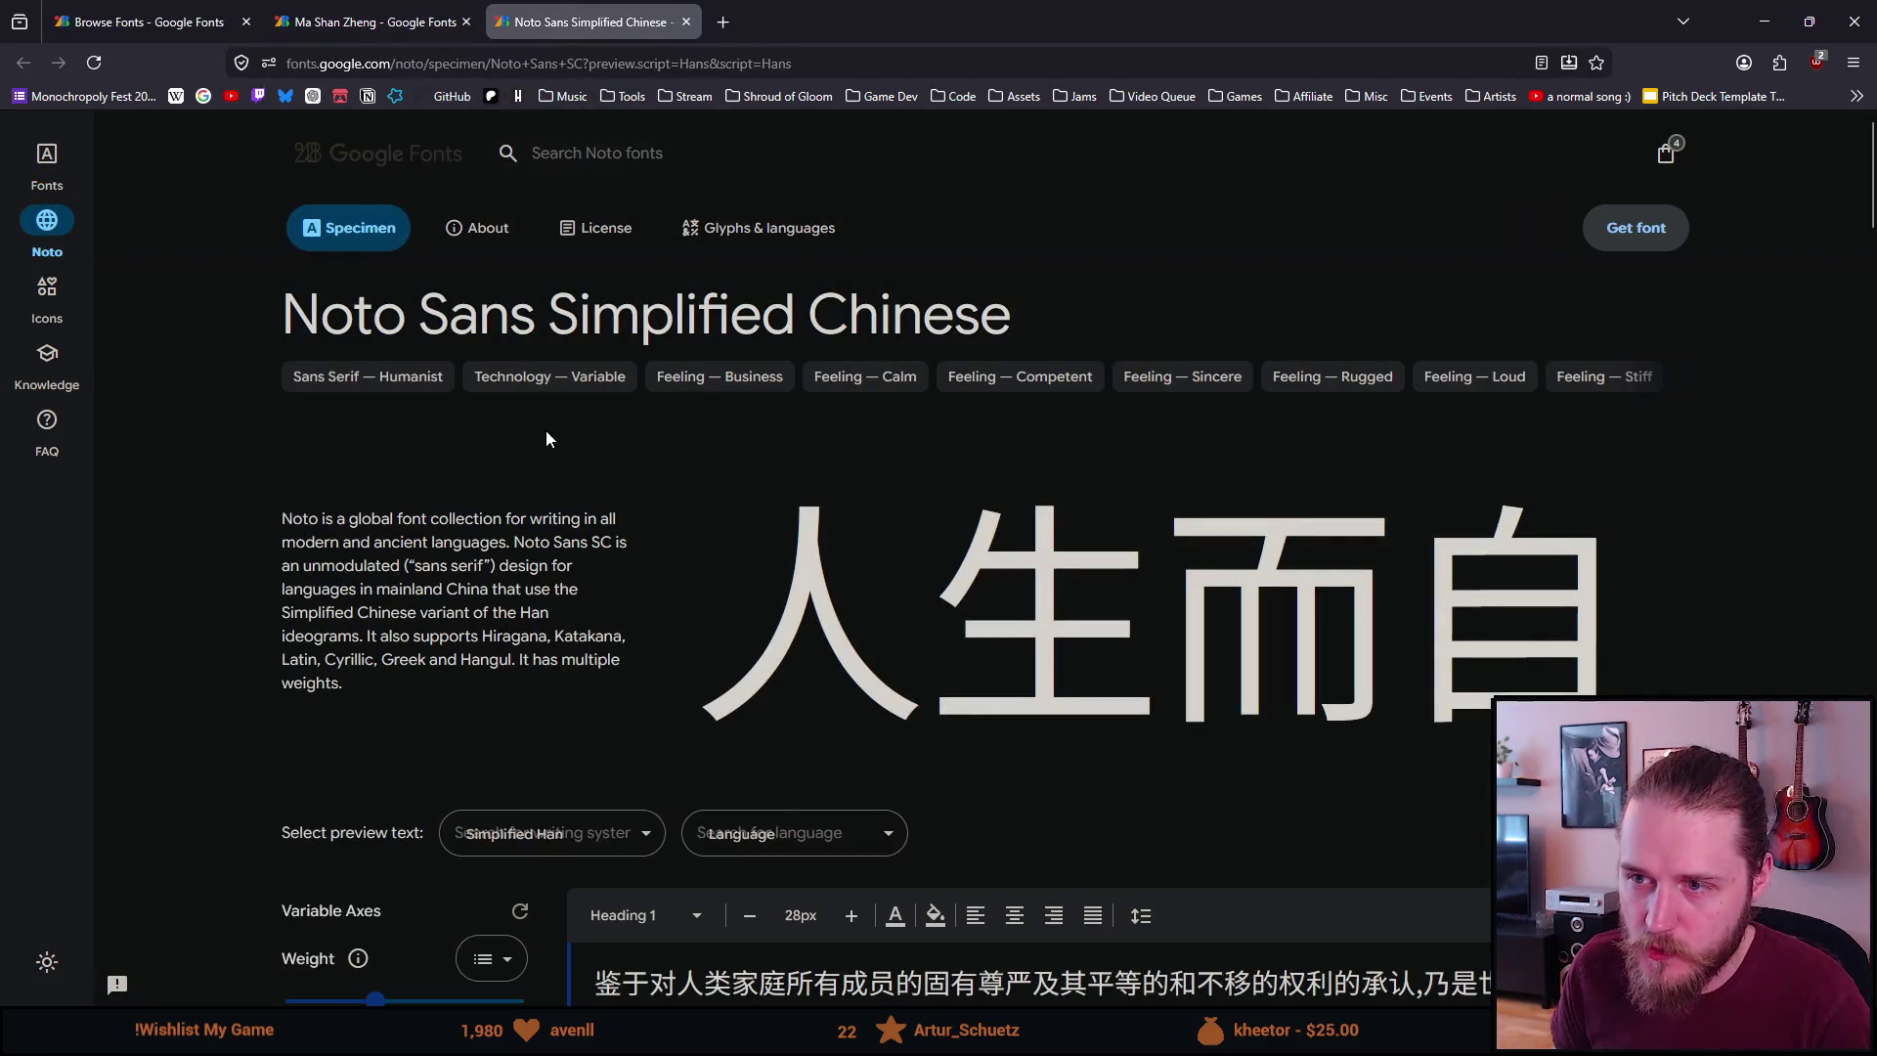
Select the character 人 in the Noto Sans Simplified Chinese heading preview
{"action": "scroll", "coordinate": [544, 434], "scroll_direction": "down", "scroll_amount": 1}
{"action": "scroll", "coordinate": [552, 440], "scroll_direction": "down", "scroll_amount": 4}
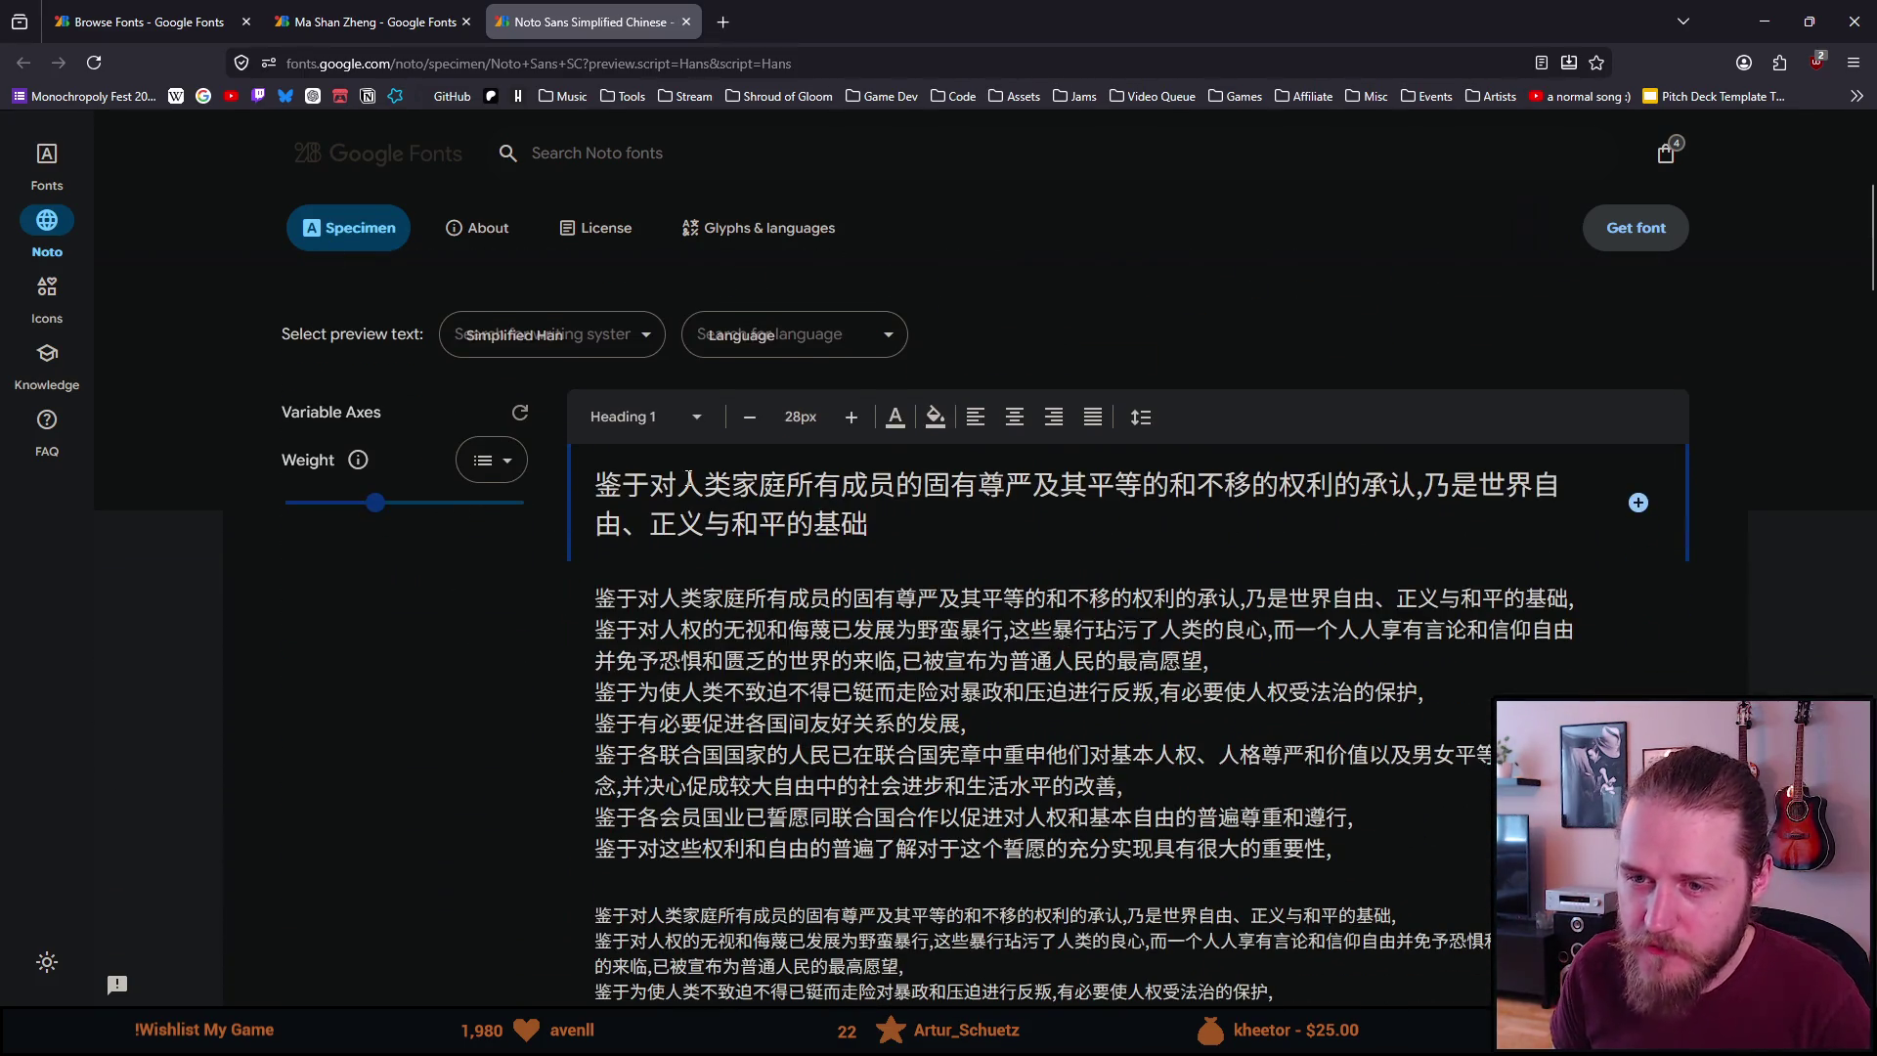
{"action": "left_click_drag", "start_coordinate": [703, 483], "coordinate": [678, 484]}
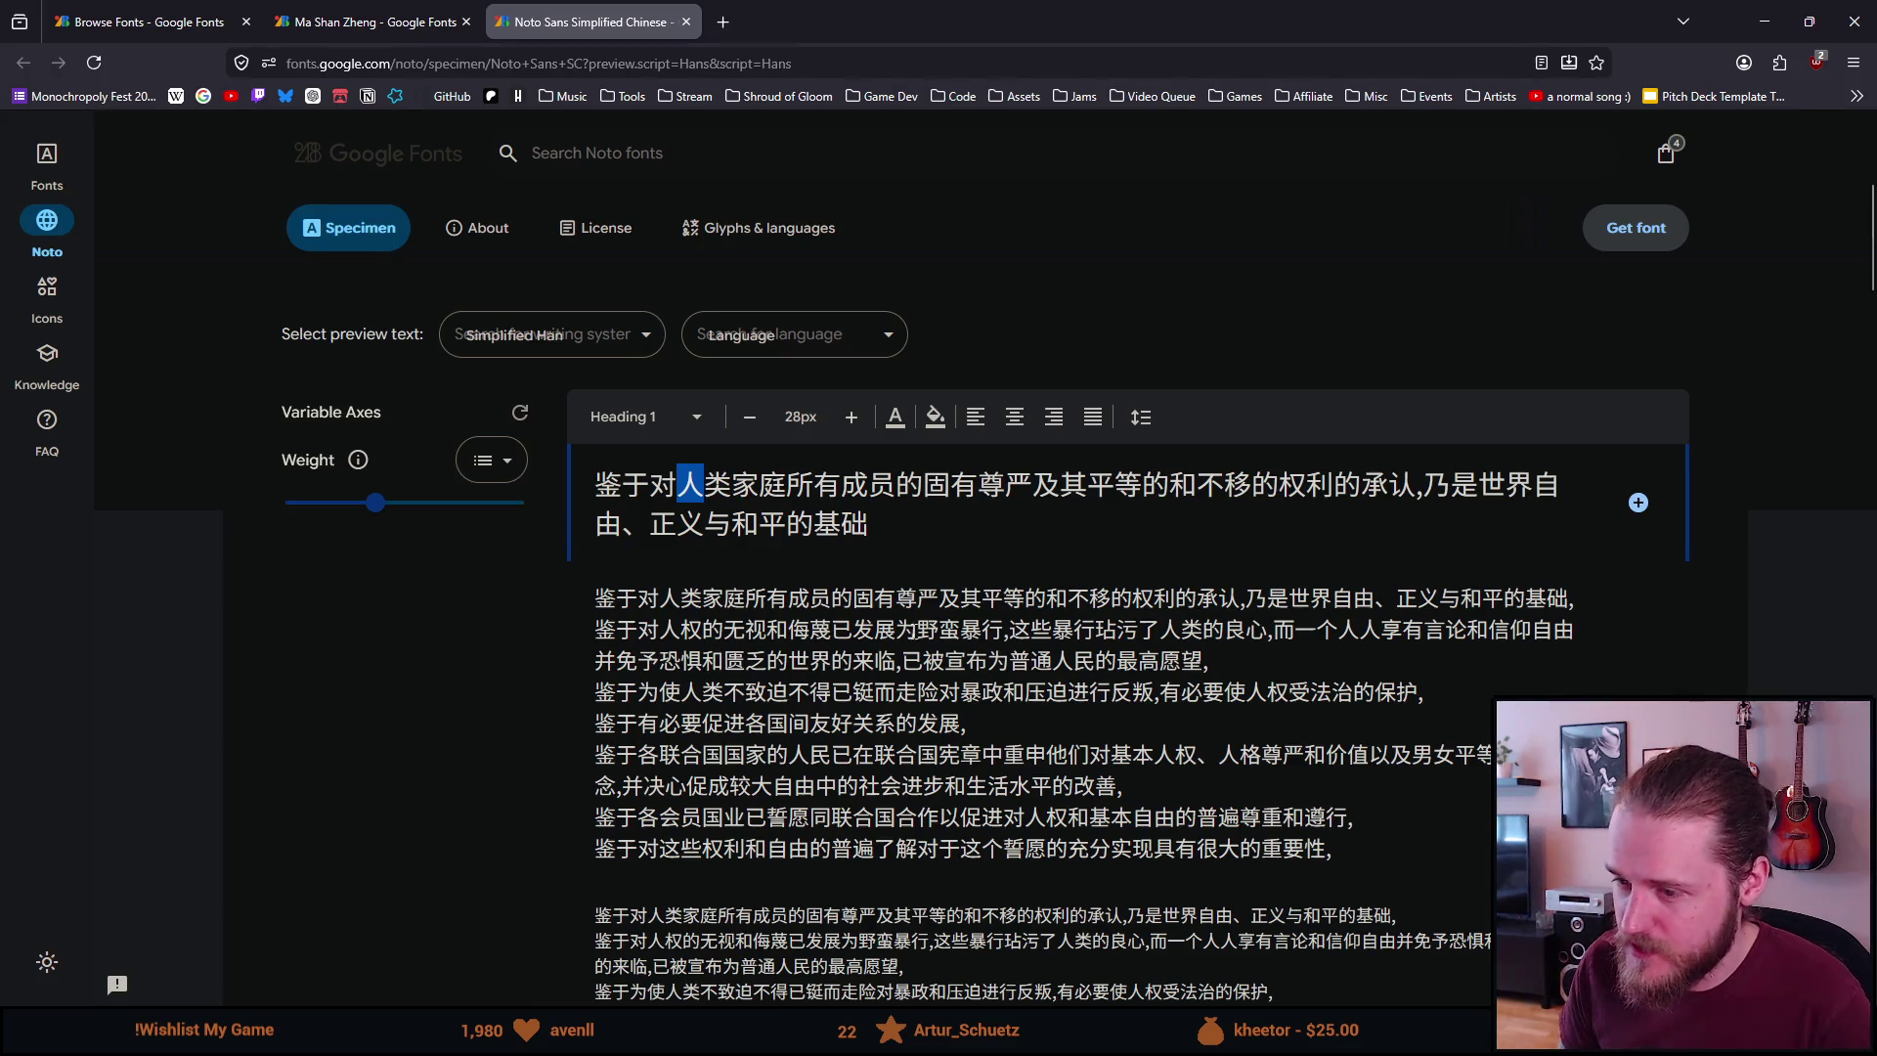
{"action": "scroll", "coordinate": [908, 686], "scroll_direction": "down", "scroll_amount": 6}
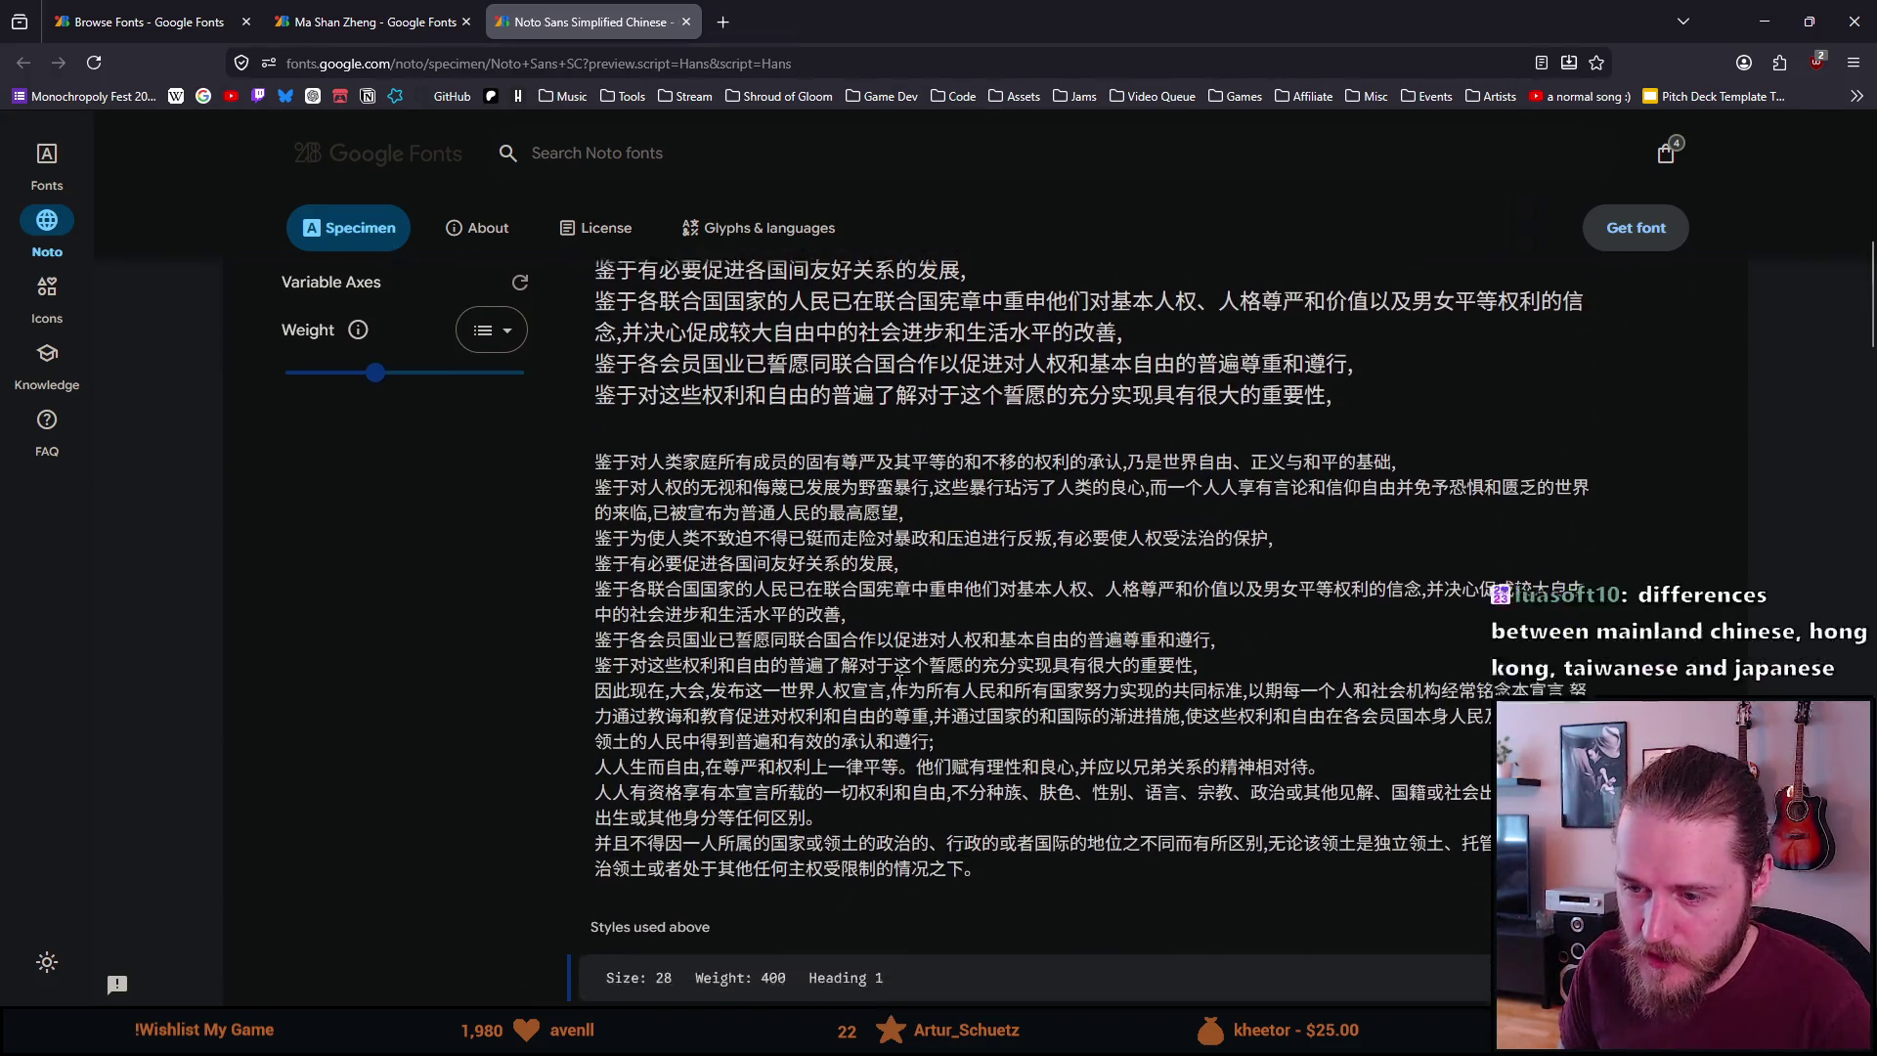
{"action": "scroll", "coordinate": [900, 682], "scroll_direction": "down", "scroll_amount": 3}
{"action": "scroll", "coordinate": [901, 687], "scroll_direction": "up", "scroll_amount": 10}
{"action": "scroll", "coordinate": [900, 687], "scroll_direction": "up", "scroll_amount": 5}
{"action": "scroll", "coordinate": [819, 533], "scroll_direction": "down", "scroll_amount": 4}
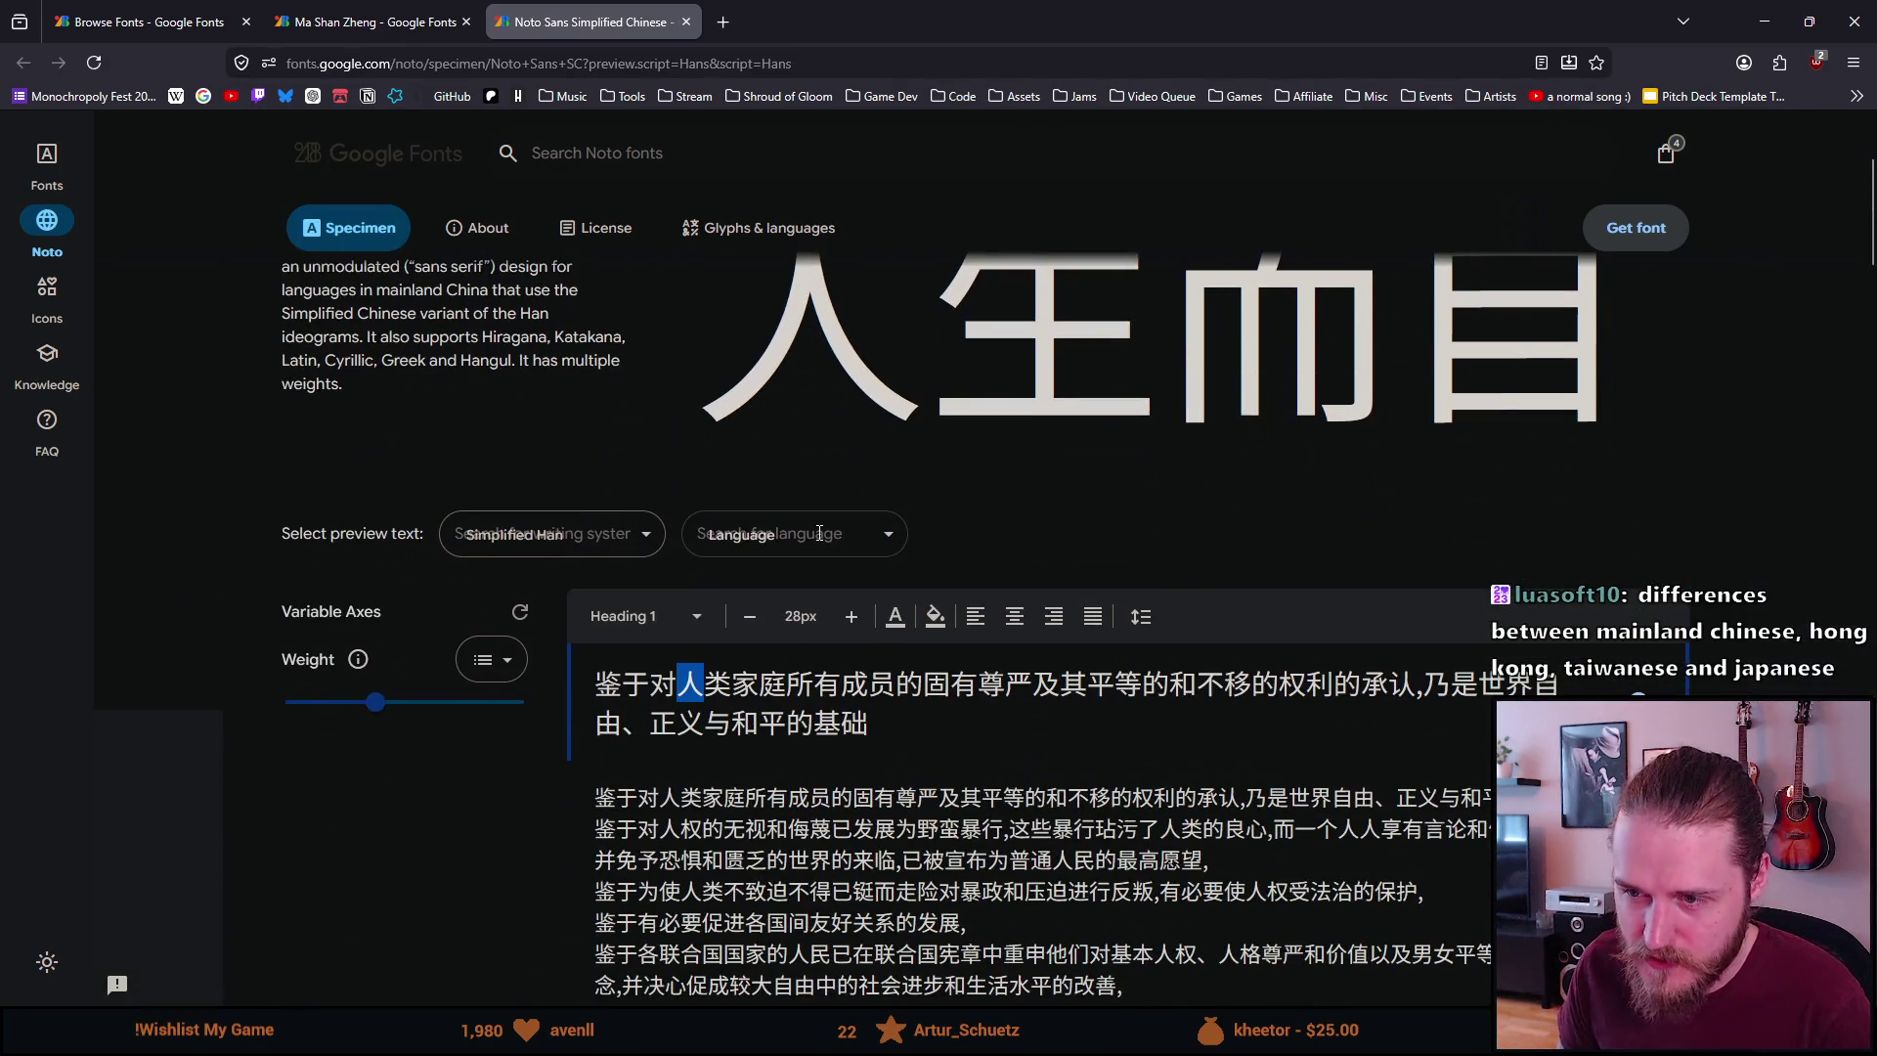
Check the preview Language list without changing it, then return to the Simplified Han list
{"action": "left_click", "coordinate": [772, 528]}
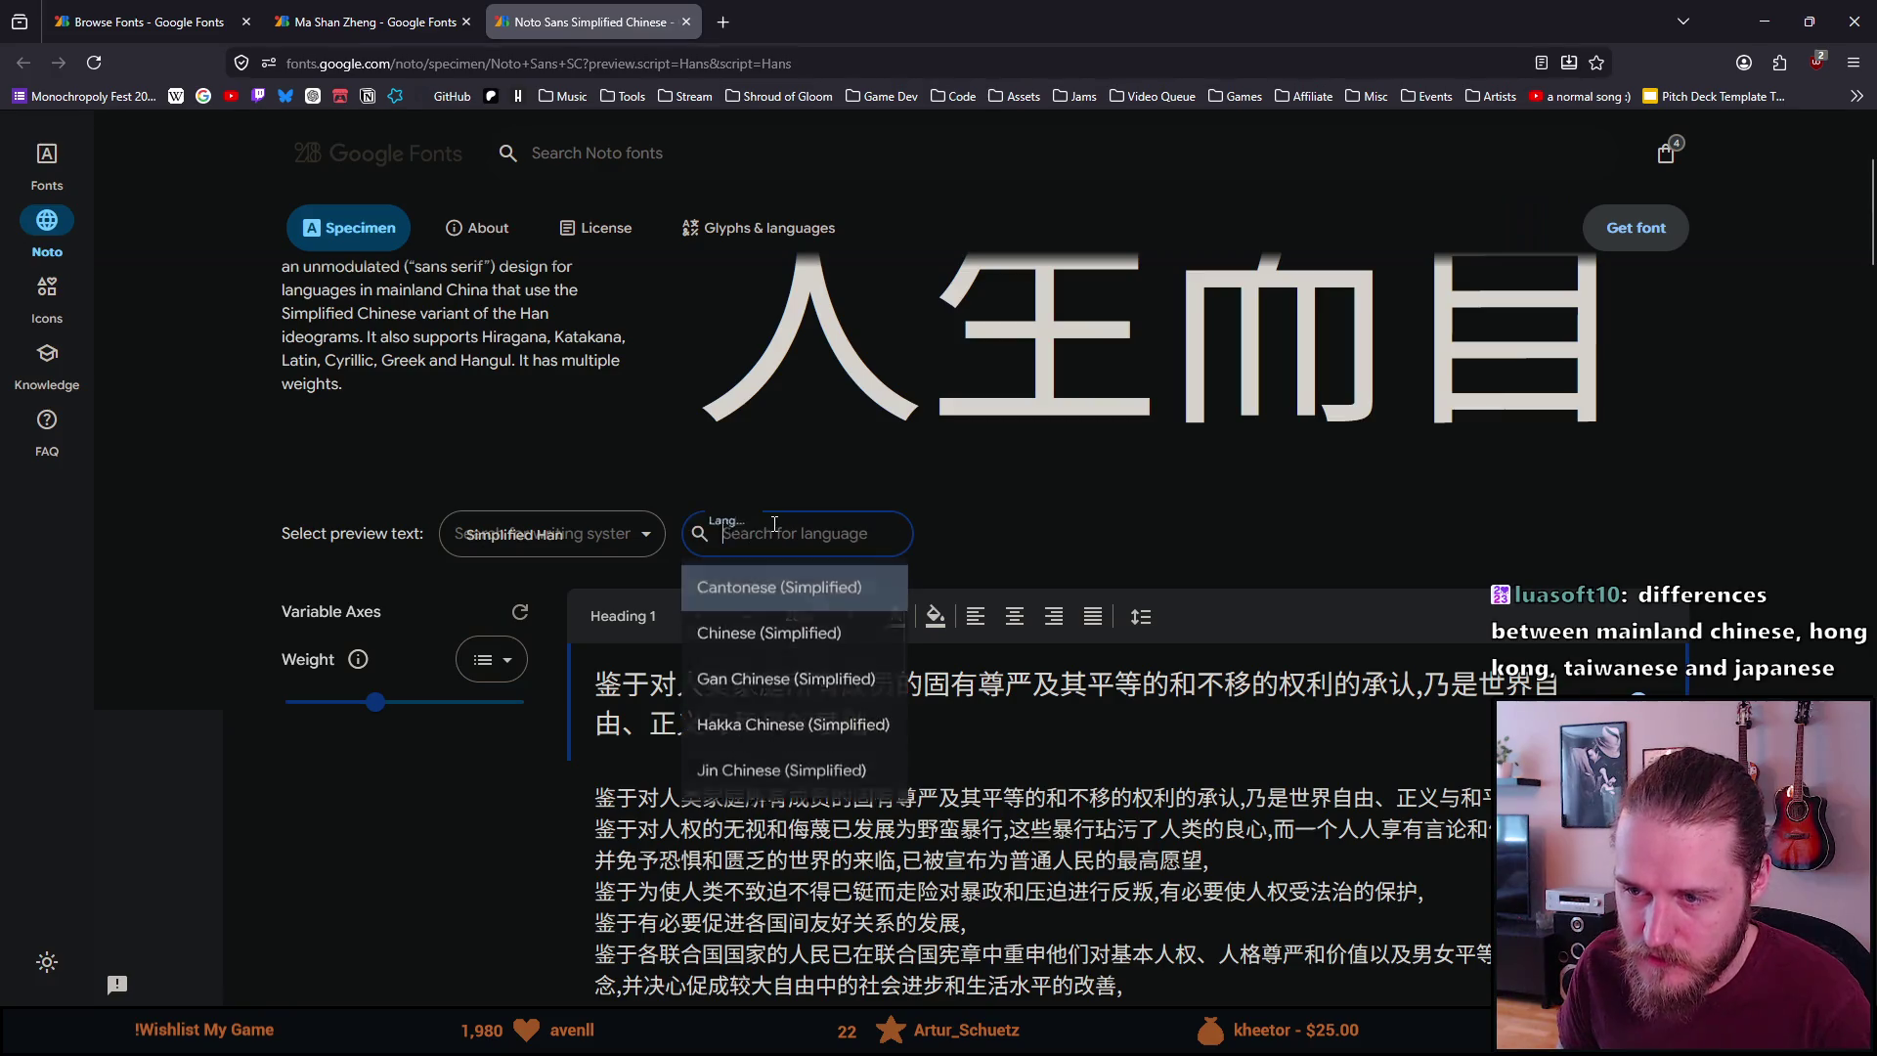
{"action": "scroll", "coordinate": [792, 685], "scroll_direction": "down", "scroll_amount": 3}
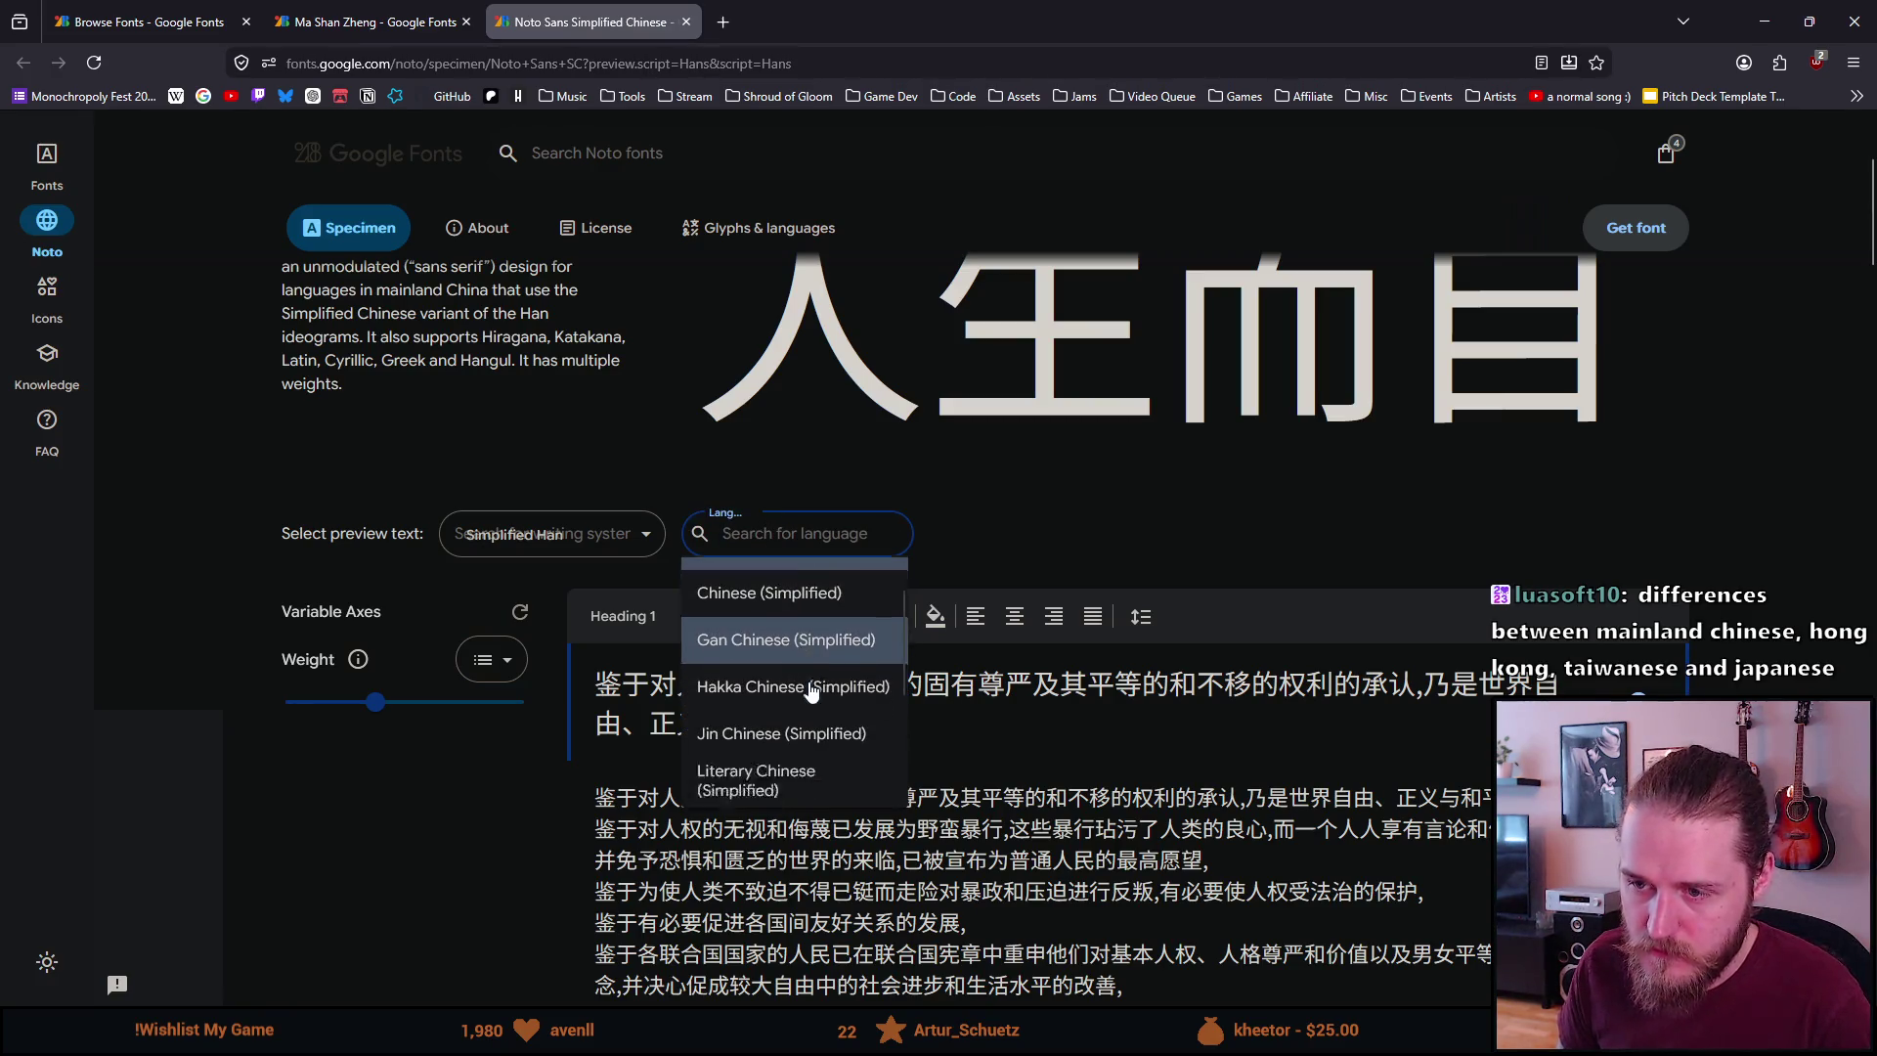
{"action": "scroll", "coordinate": [809, 691], "scroll_direction": "up", "scroll_amount": 3}
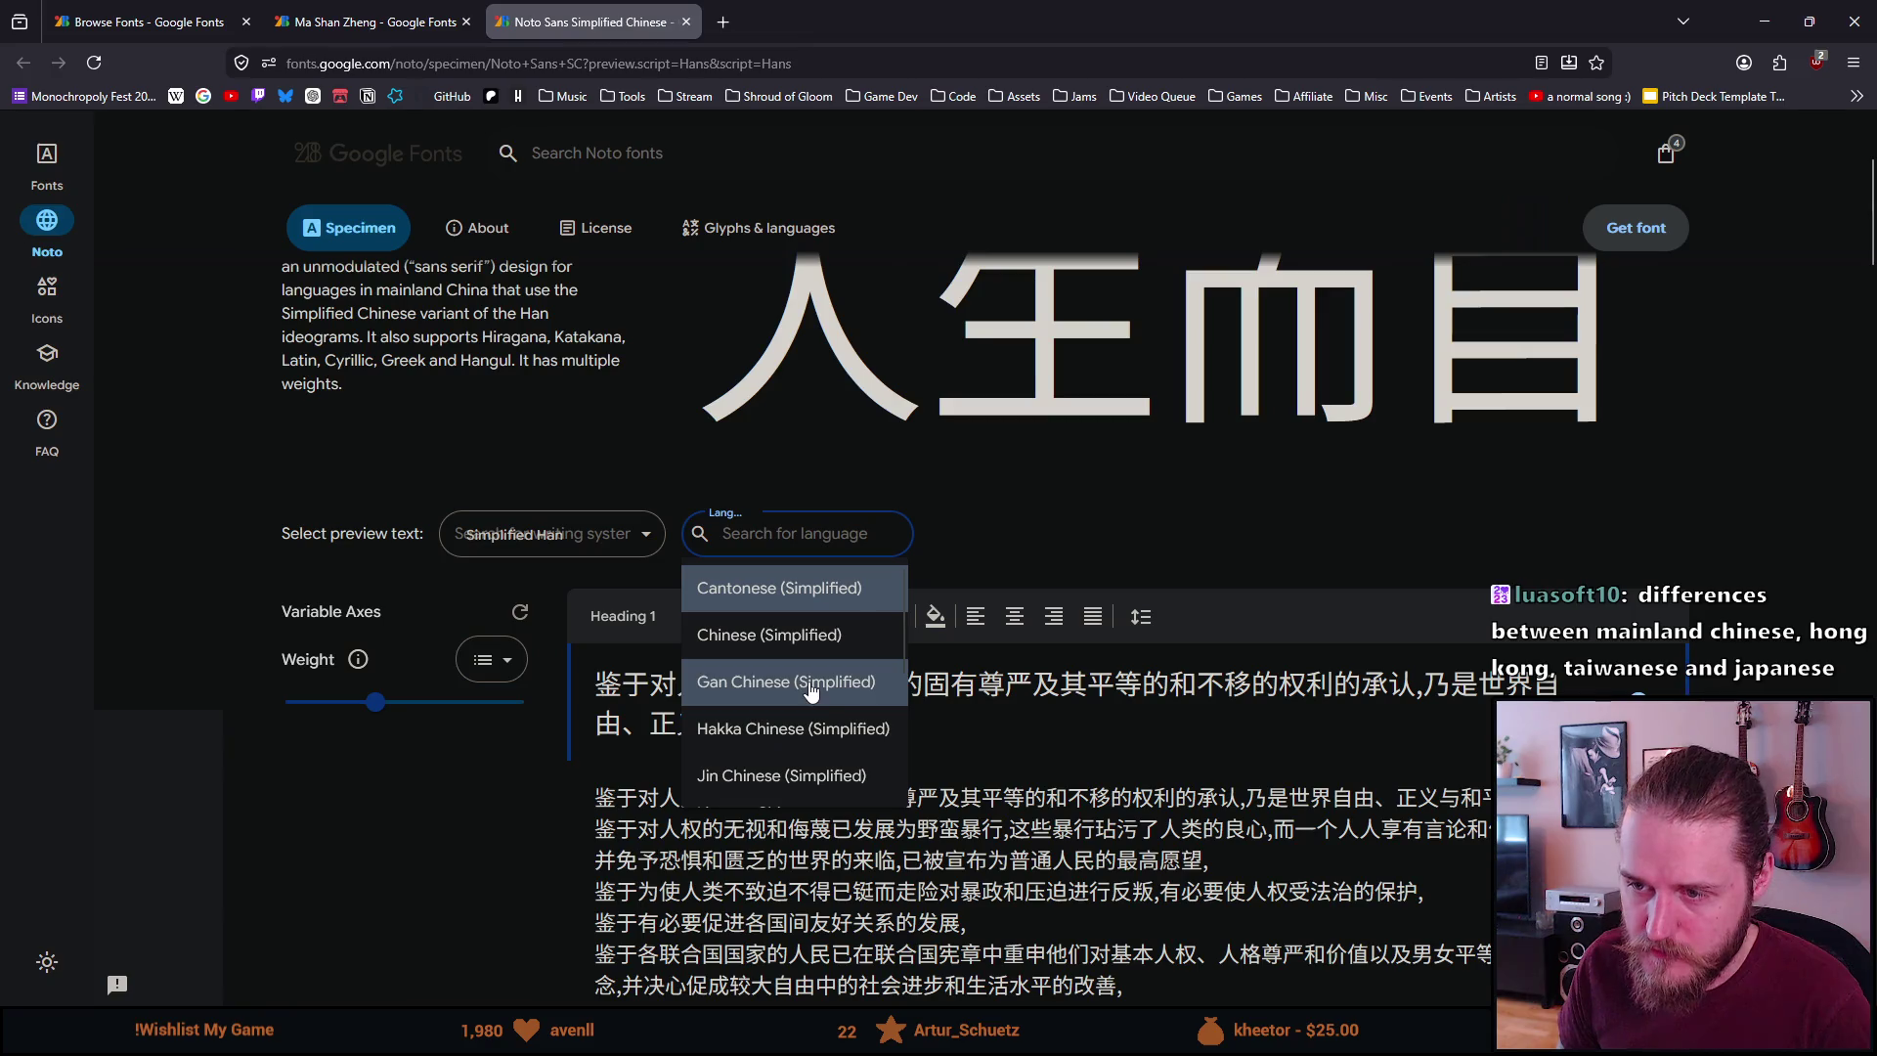
{"action": "left_click", "coordinate": [537, 782]}
{"action": "scroll", "coordinate": [670, 777], "scroll_direction": "up", "scroll_amount": 3}
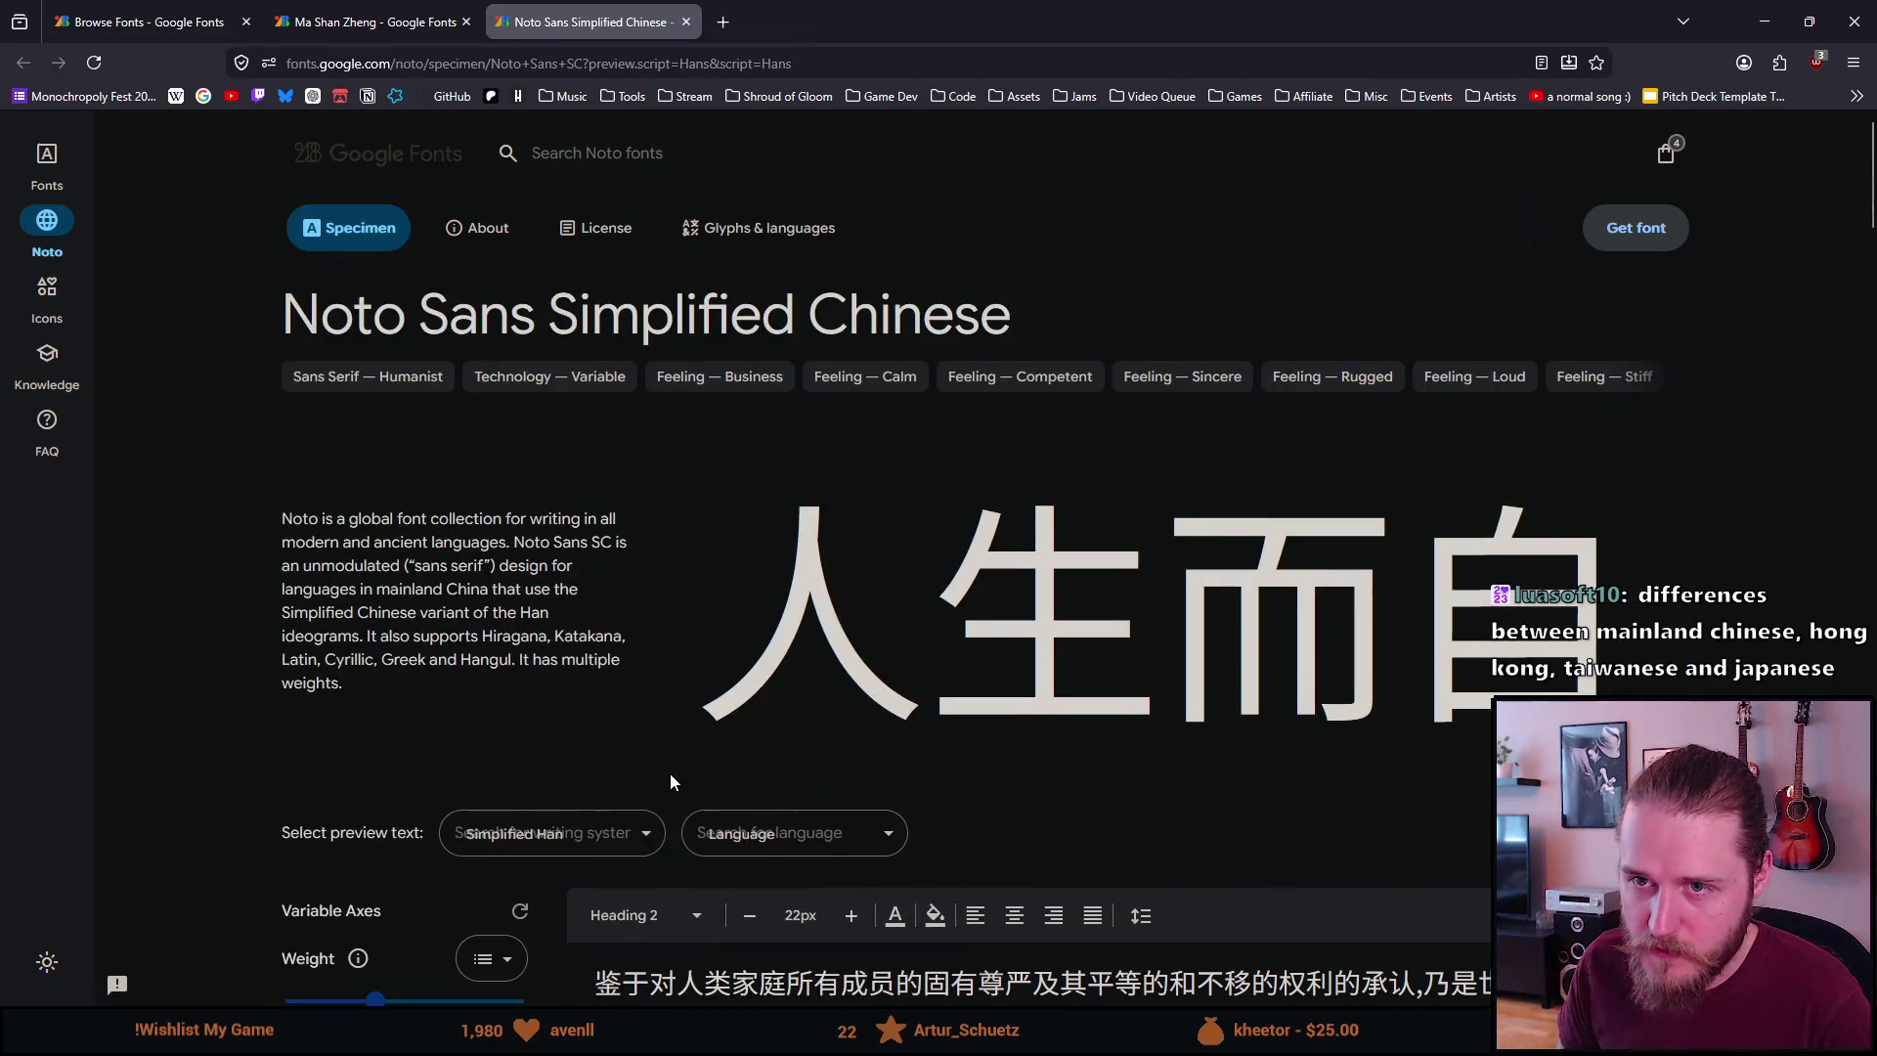
{"action": "left_click", "coordinate": [61, 171]}
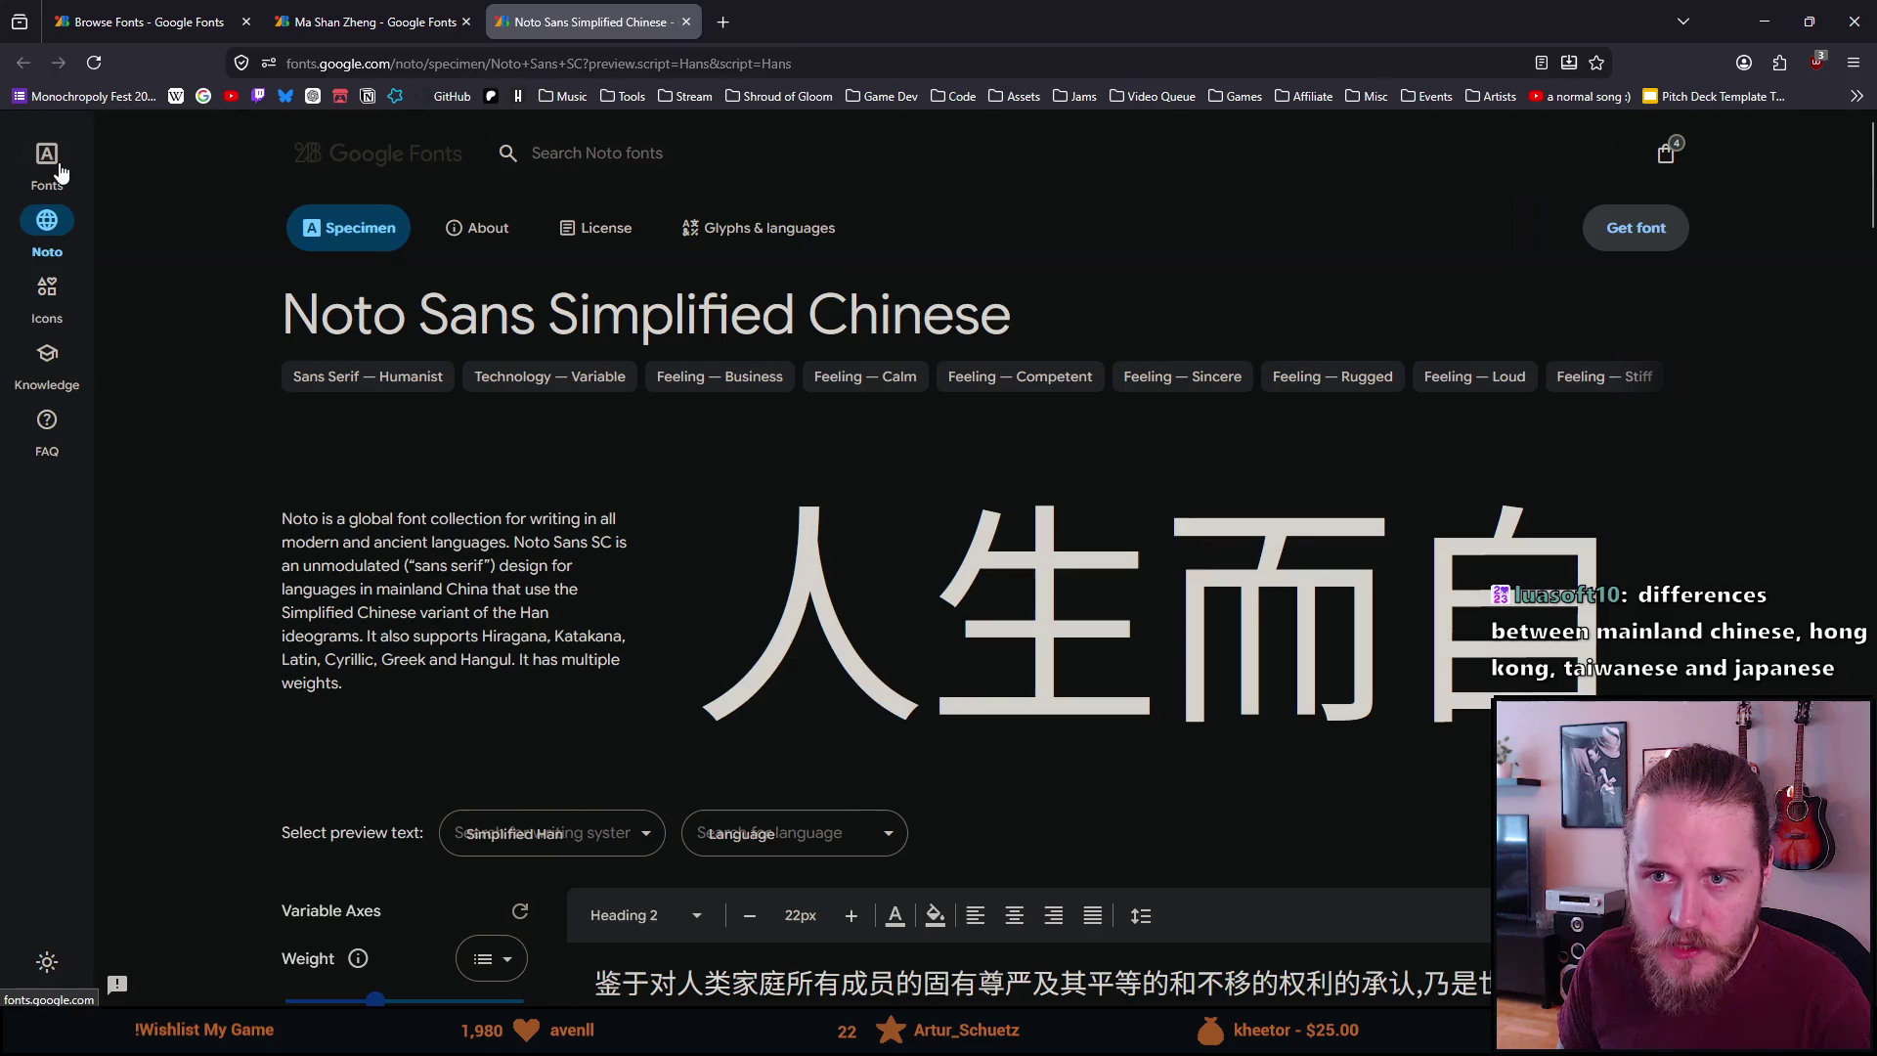
{"action": "left_click", "coordinate": [337, 227]}
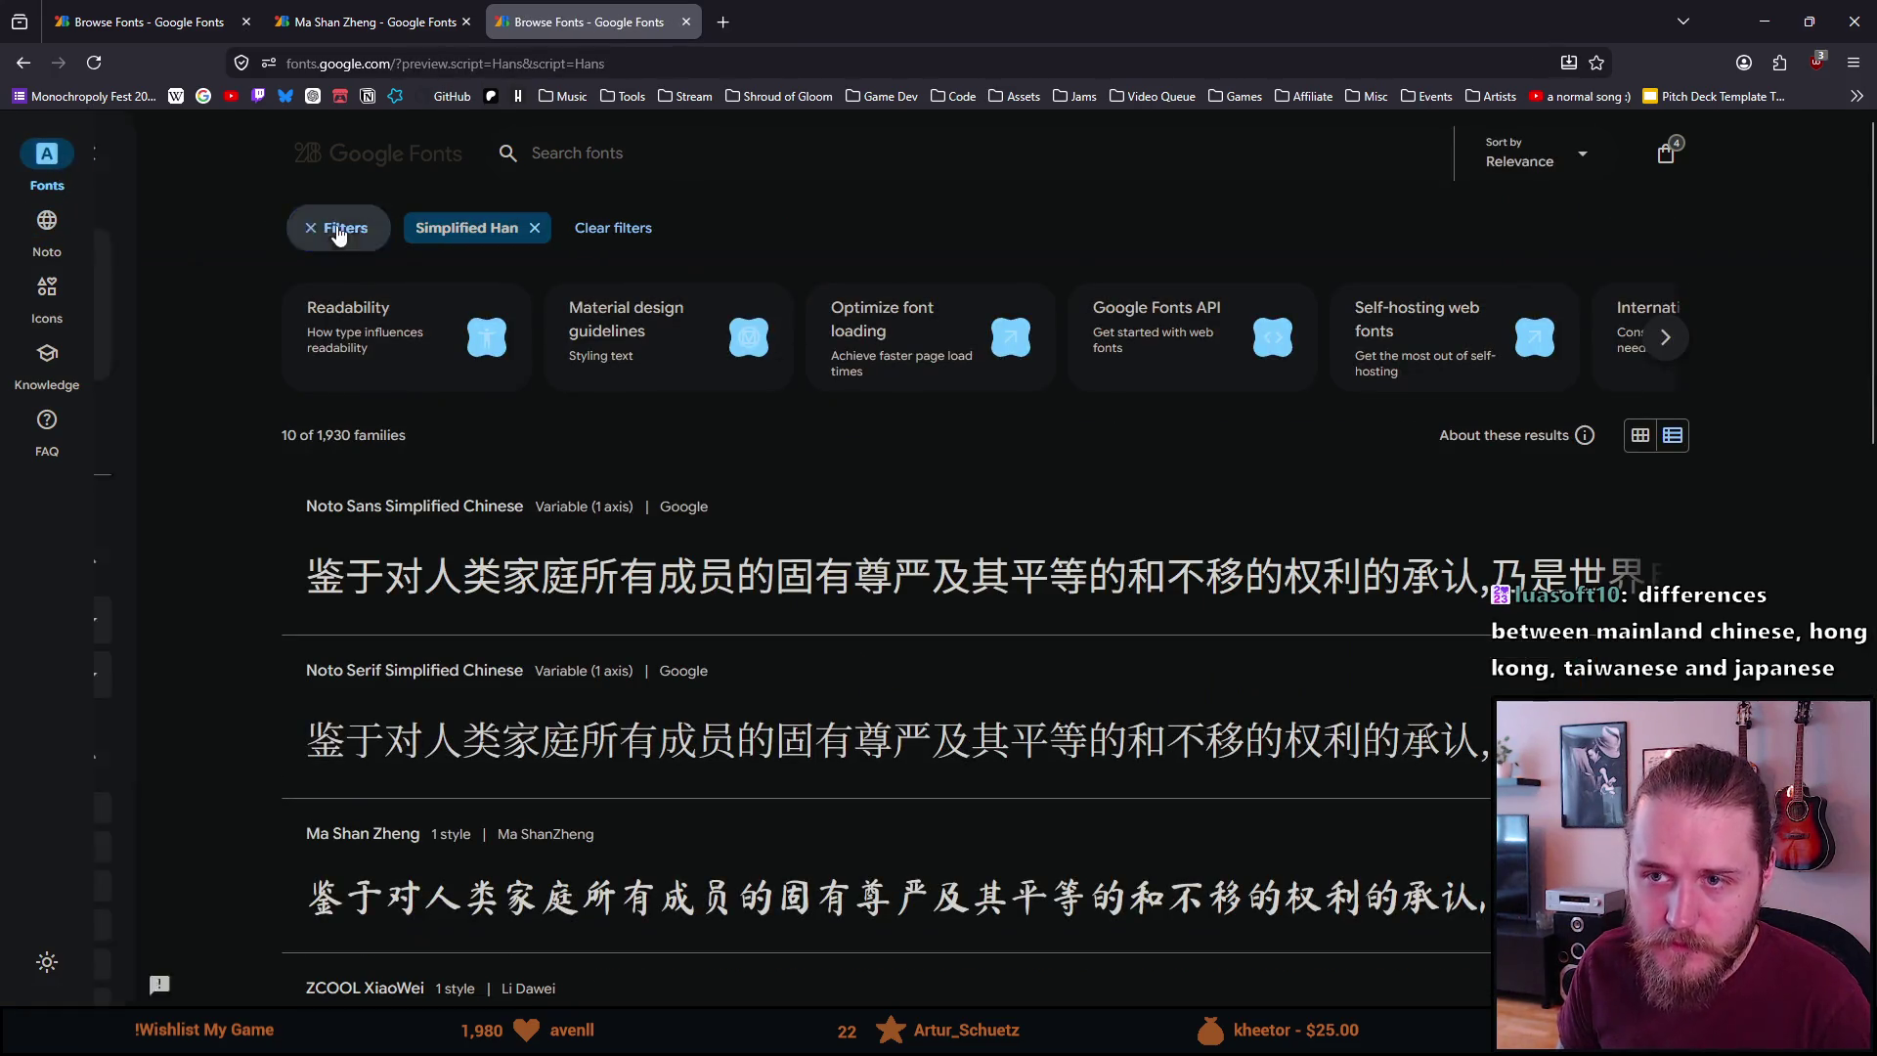
Replace the Simplified Han filter with the Japanese writing system
{"action": "left_click", "coordinate": [788, 232]}
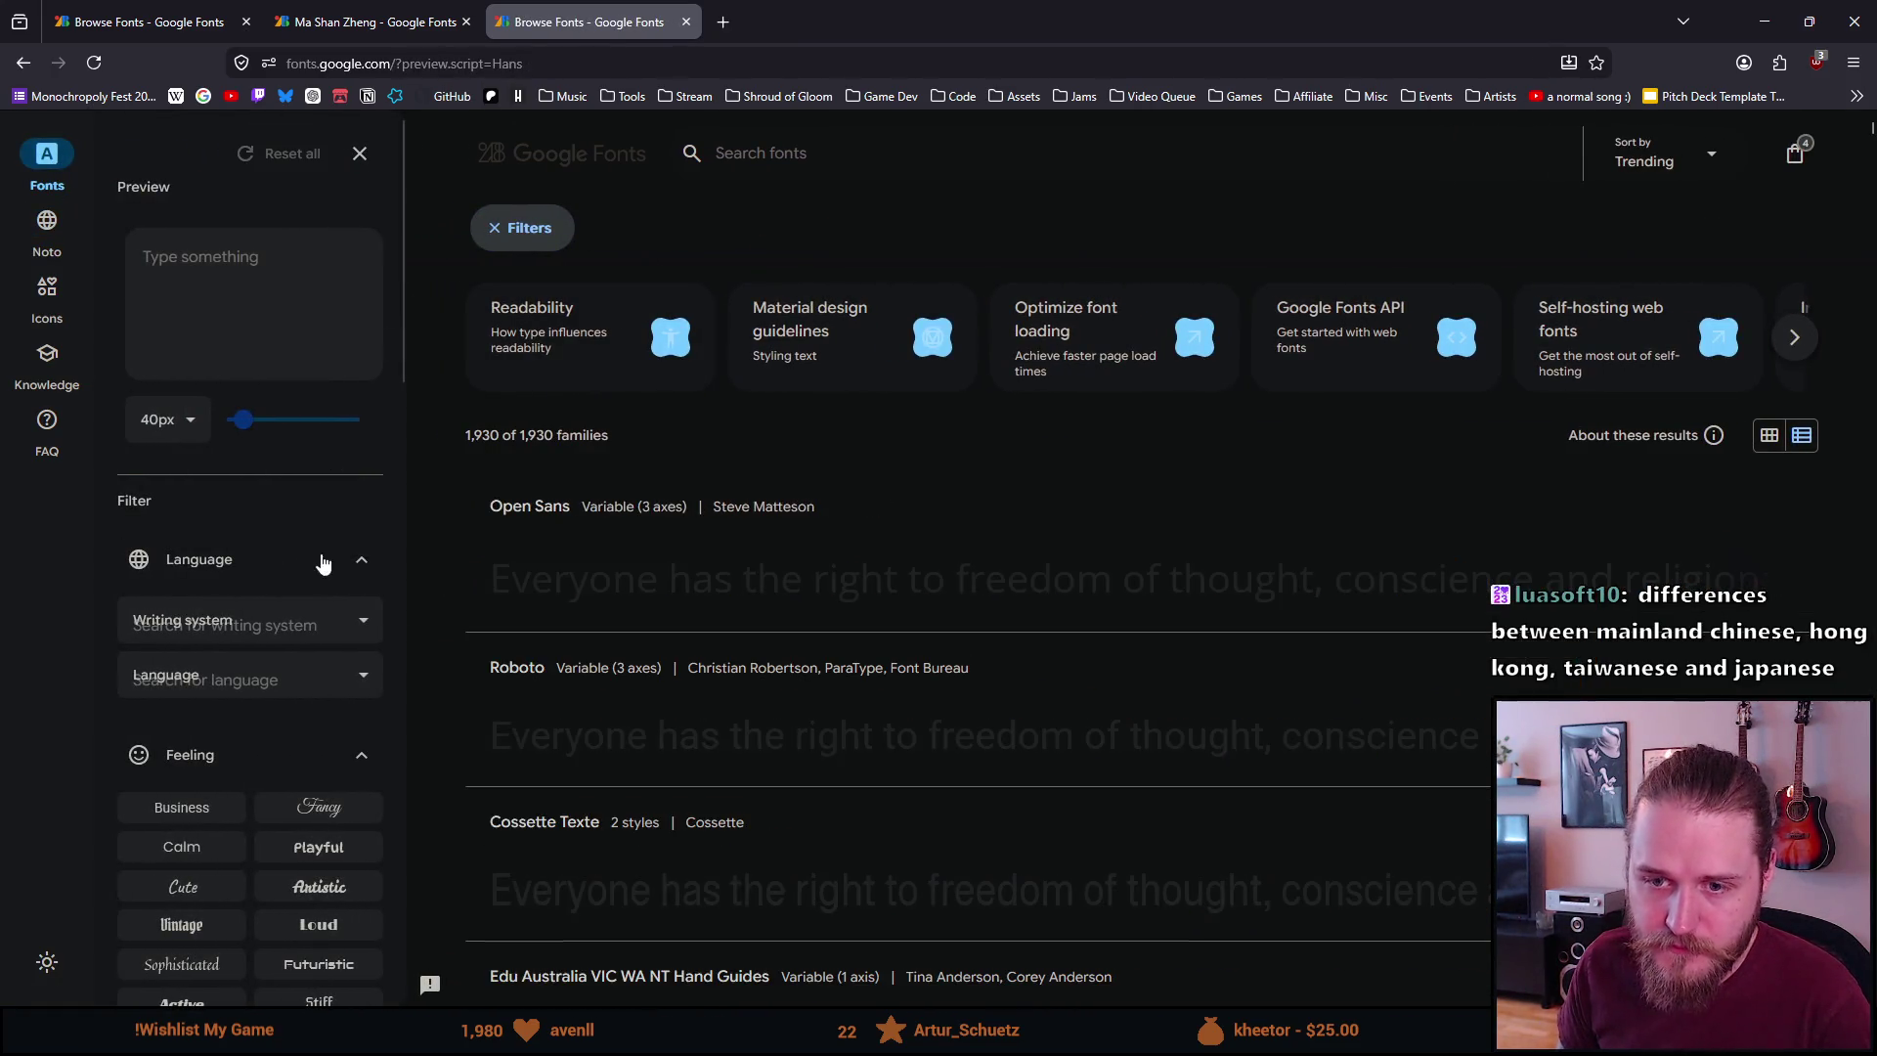
{"action": "left_click", "coordinate": [294, 623]}
{"action": "type", "text": "Japanese"}
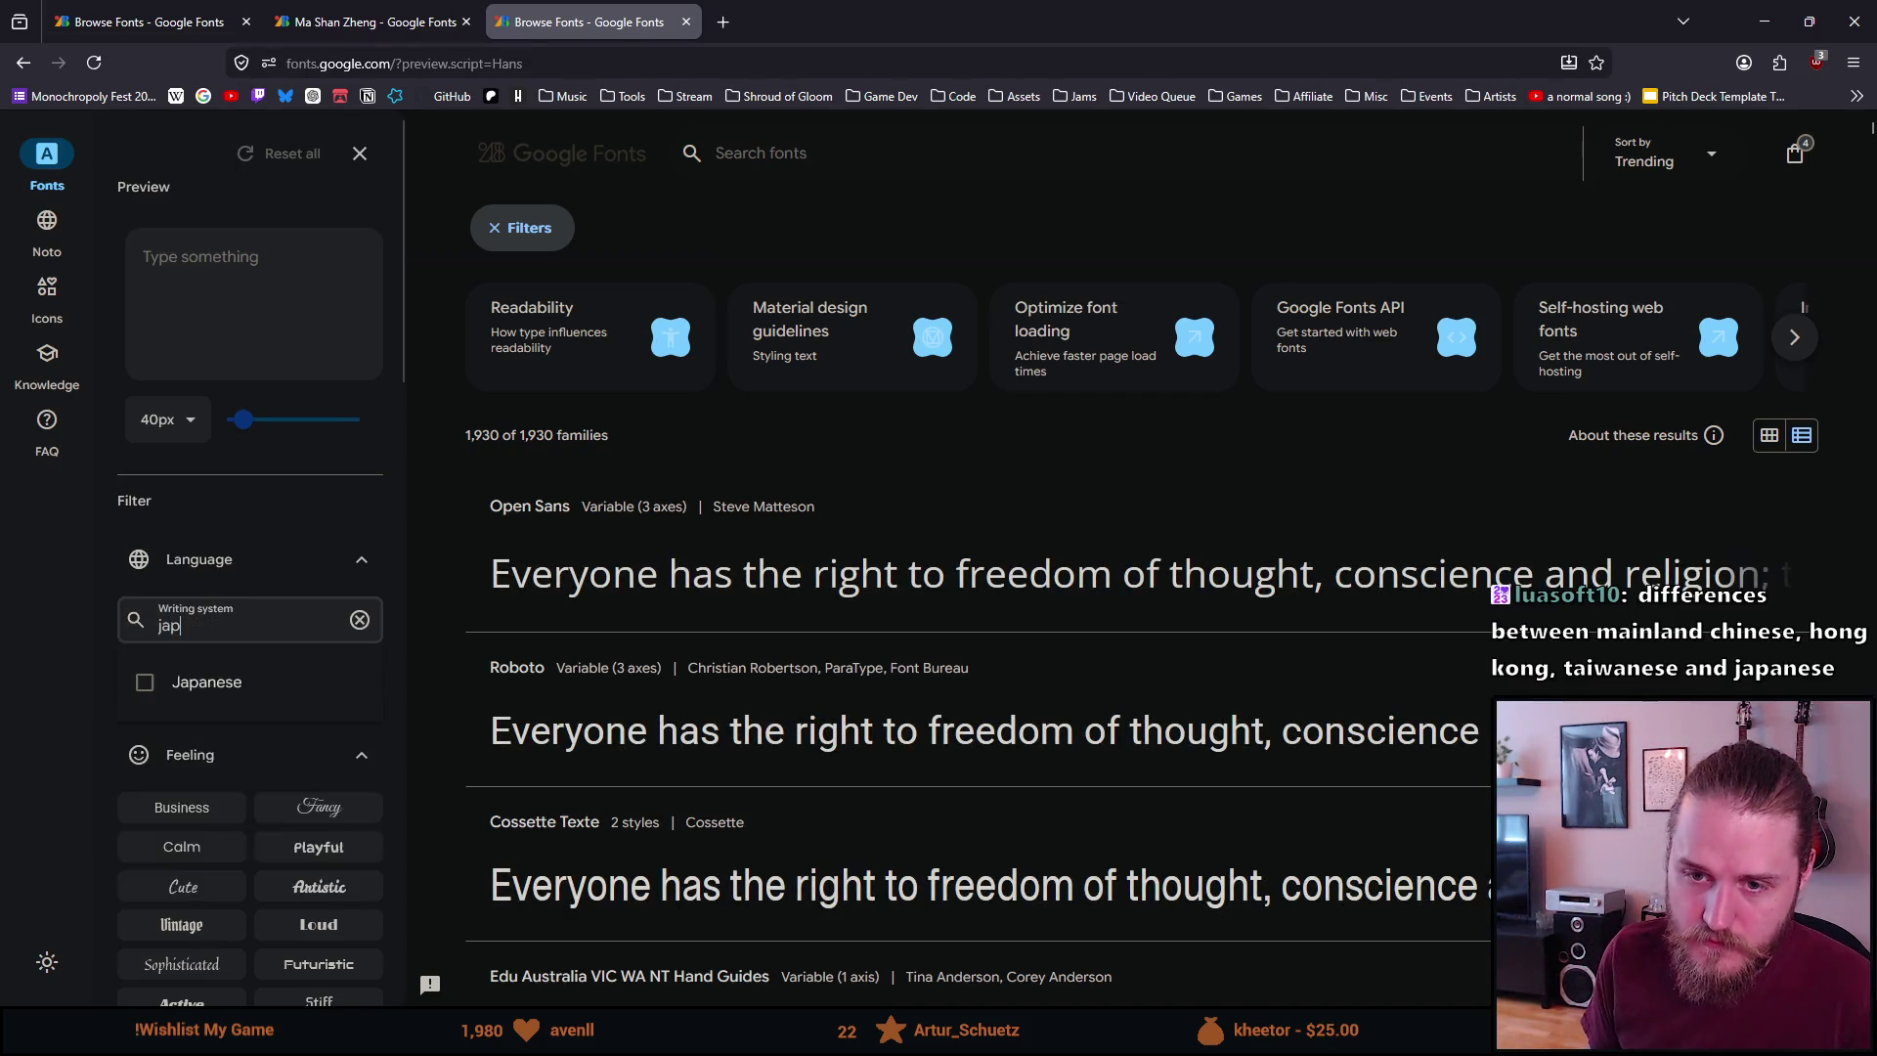
{"action": "left_click", "coordinate": [226, 687]}
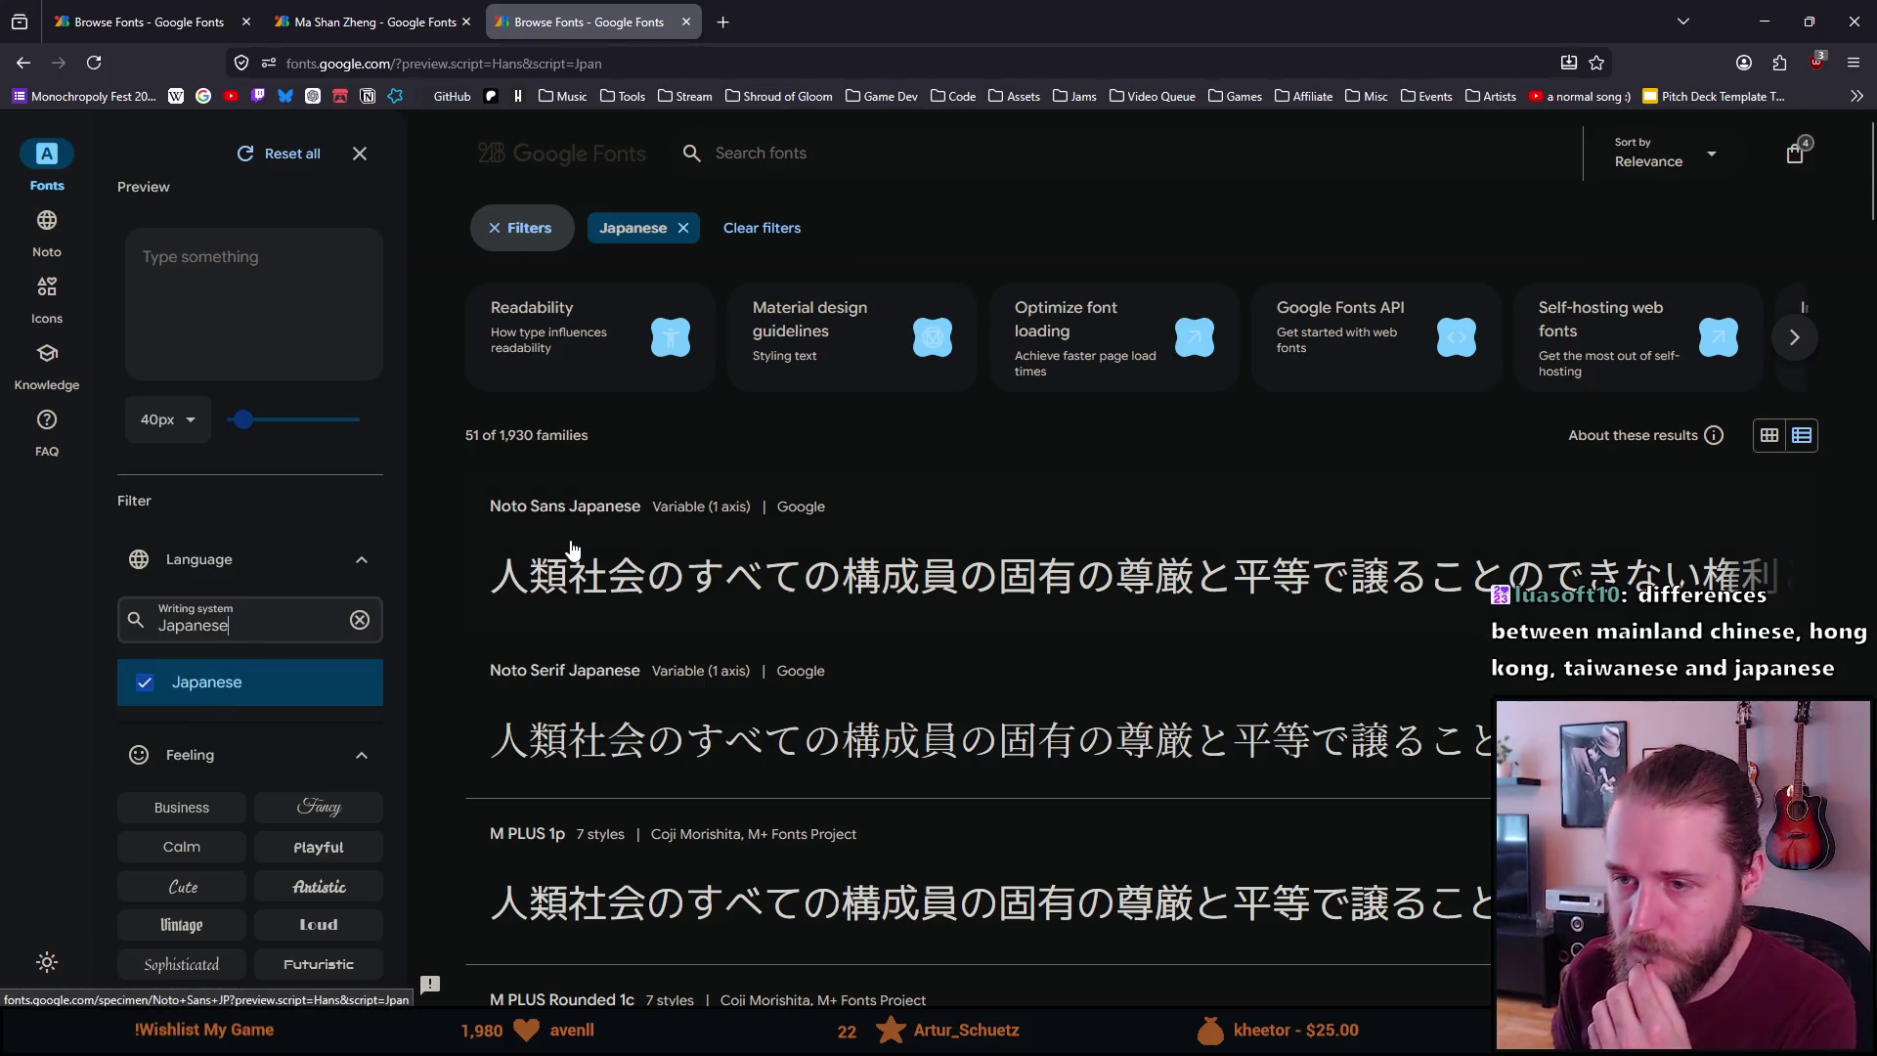
Open Noto Sans Japanese and select its whole Japanese heading sample
{"action": "left_click", "coordinate": [914, 557]}
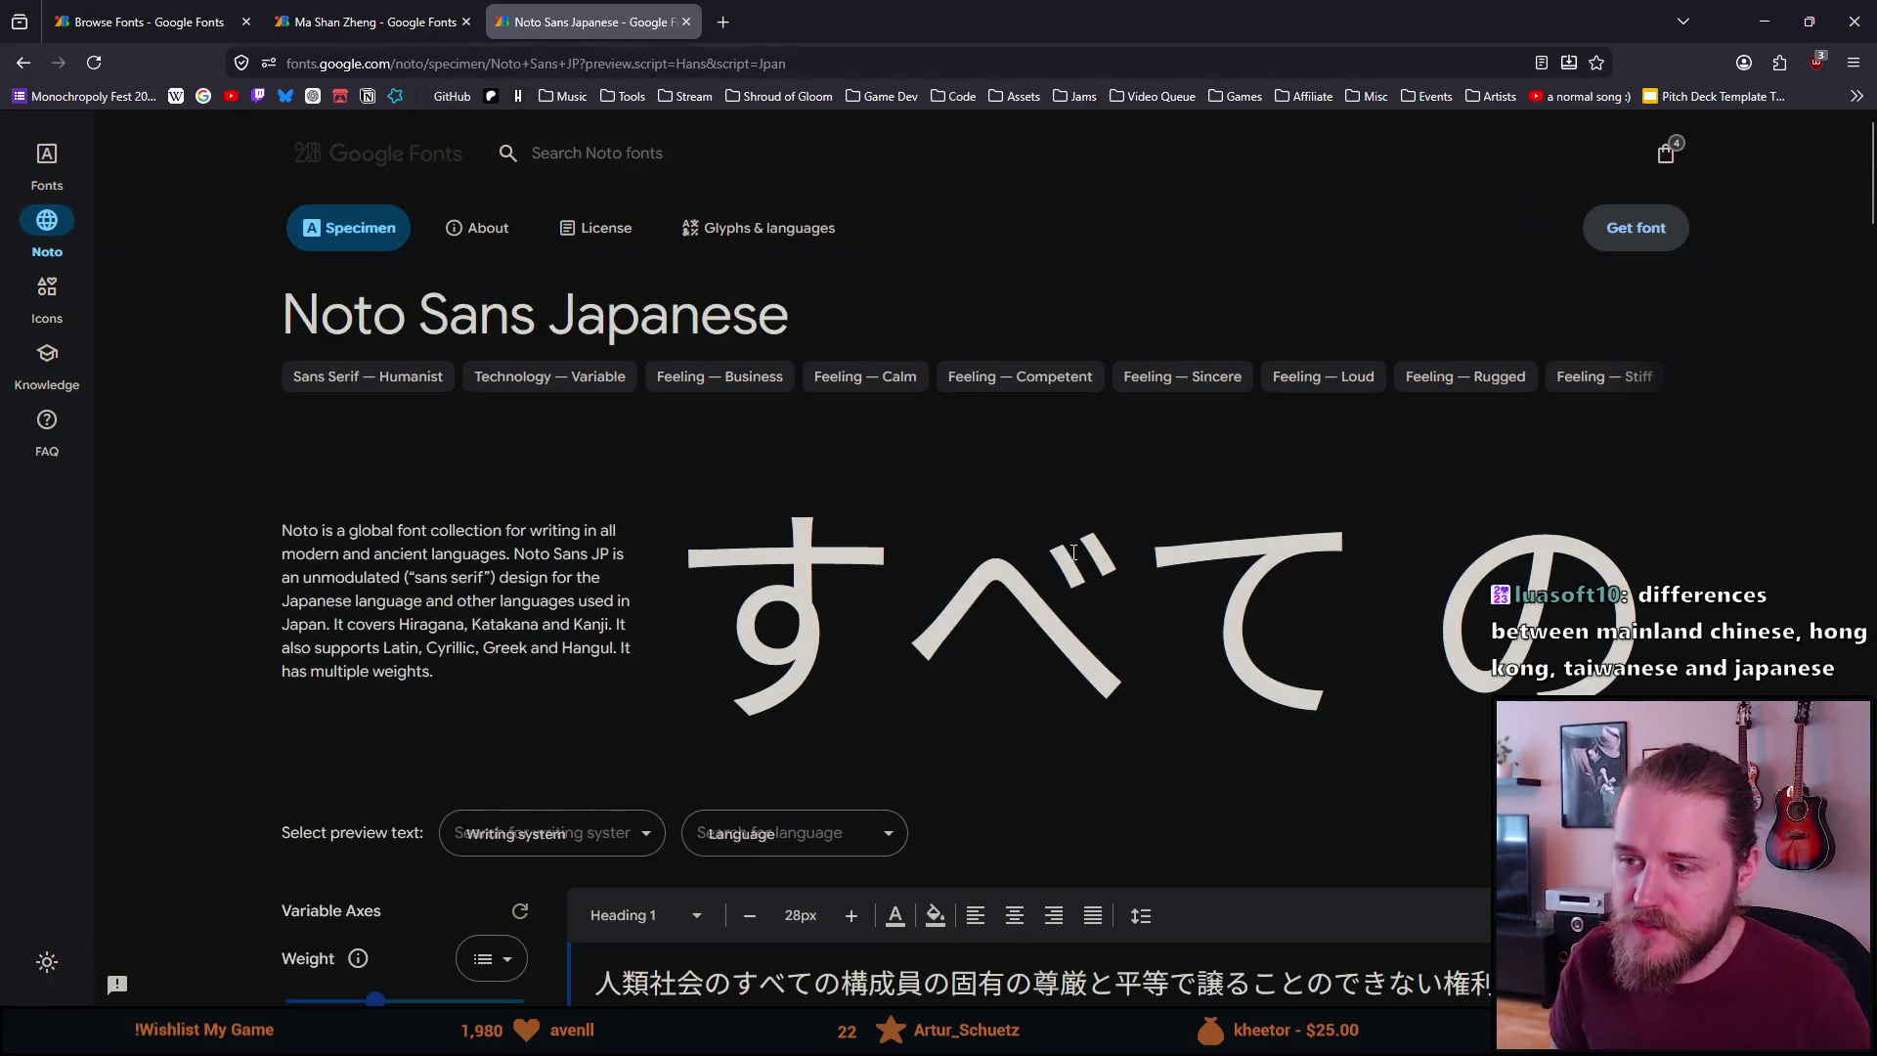
{"action": "scroll", "coordinate": [711, 590], "scroll_direction": "down", "scroll_amount": 4}
{"action": "left_click_drag", "start_coordinate": [603, 587], "coordinate": [763, 629]}
{"action": "key", "text": "ctrl+c"}
Paste the Japanese sample sentence into the Text Input of Toast's Text (TMP)
{"action": "mouse_move", "coordinate": [531, 1051]}
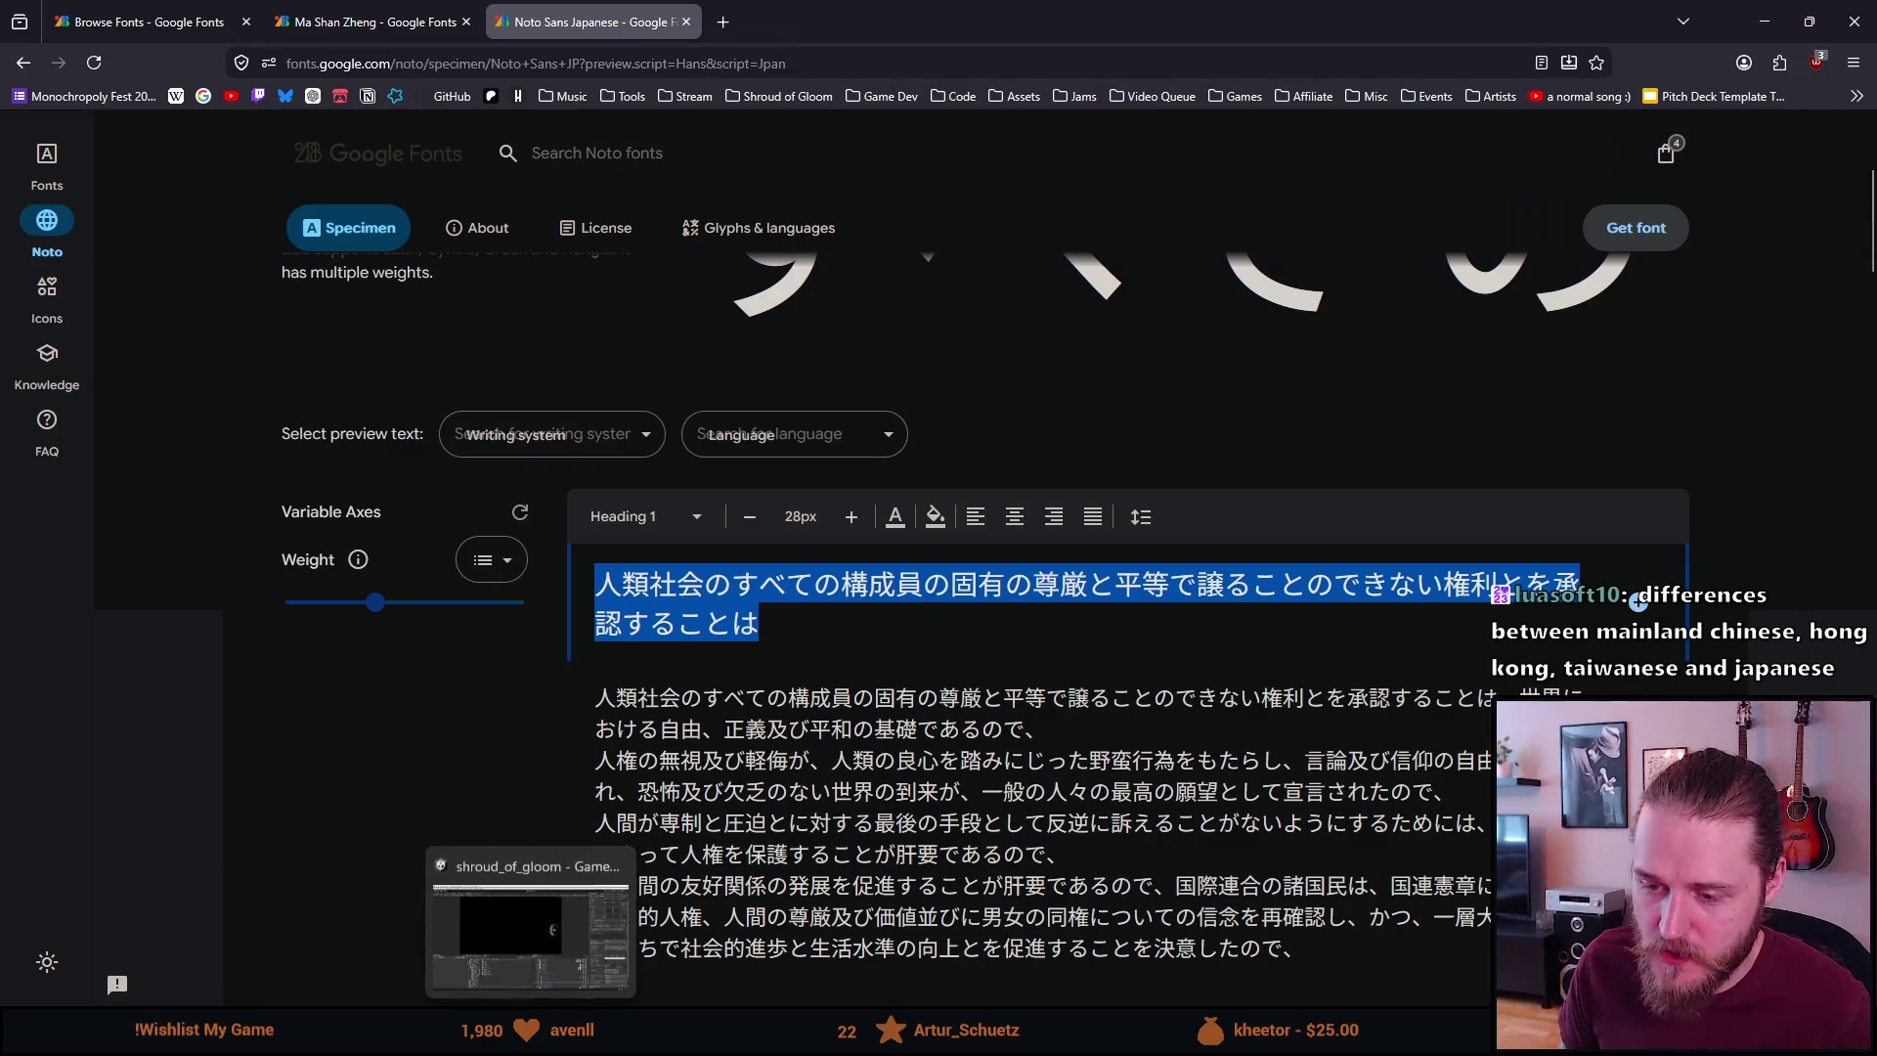
{"action": "left_click", "coordinate": [531, 929]}
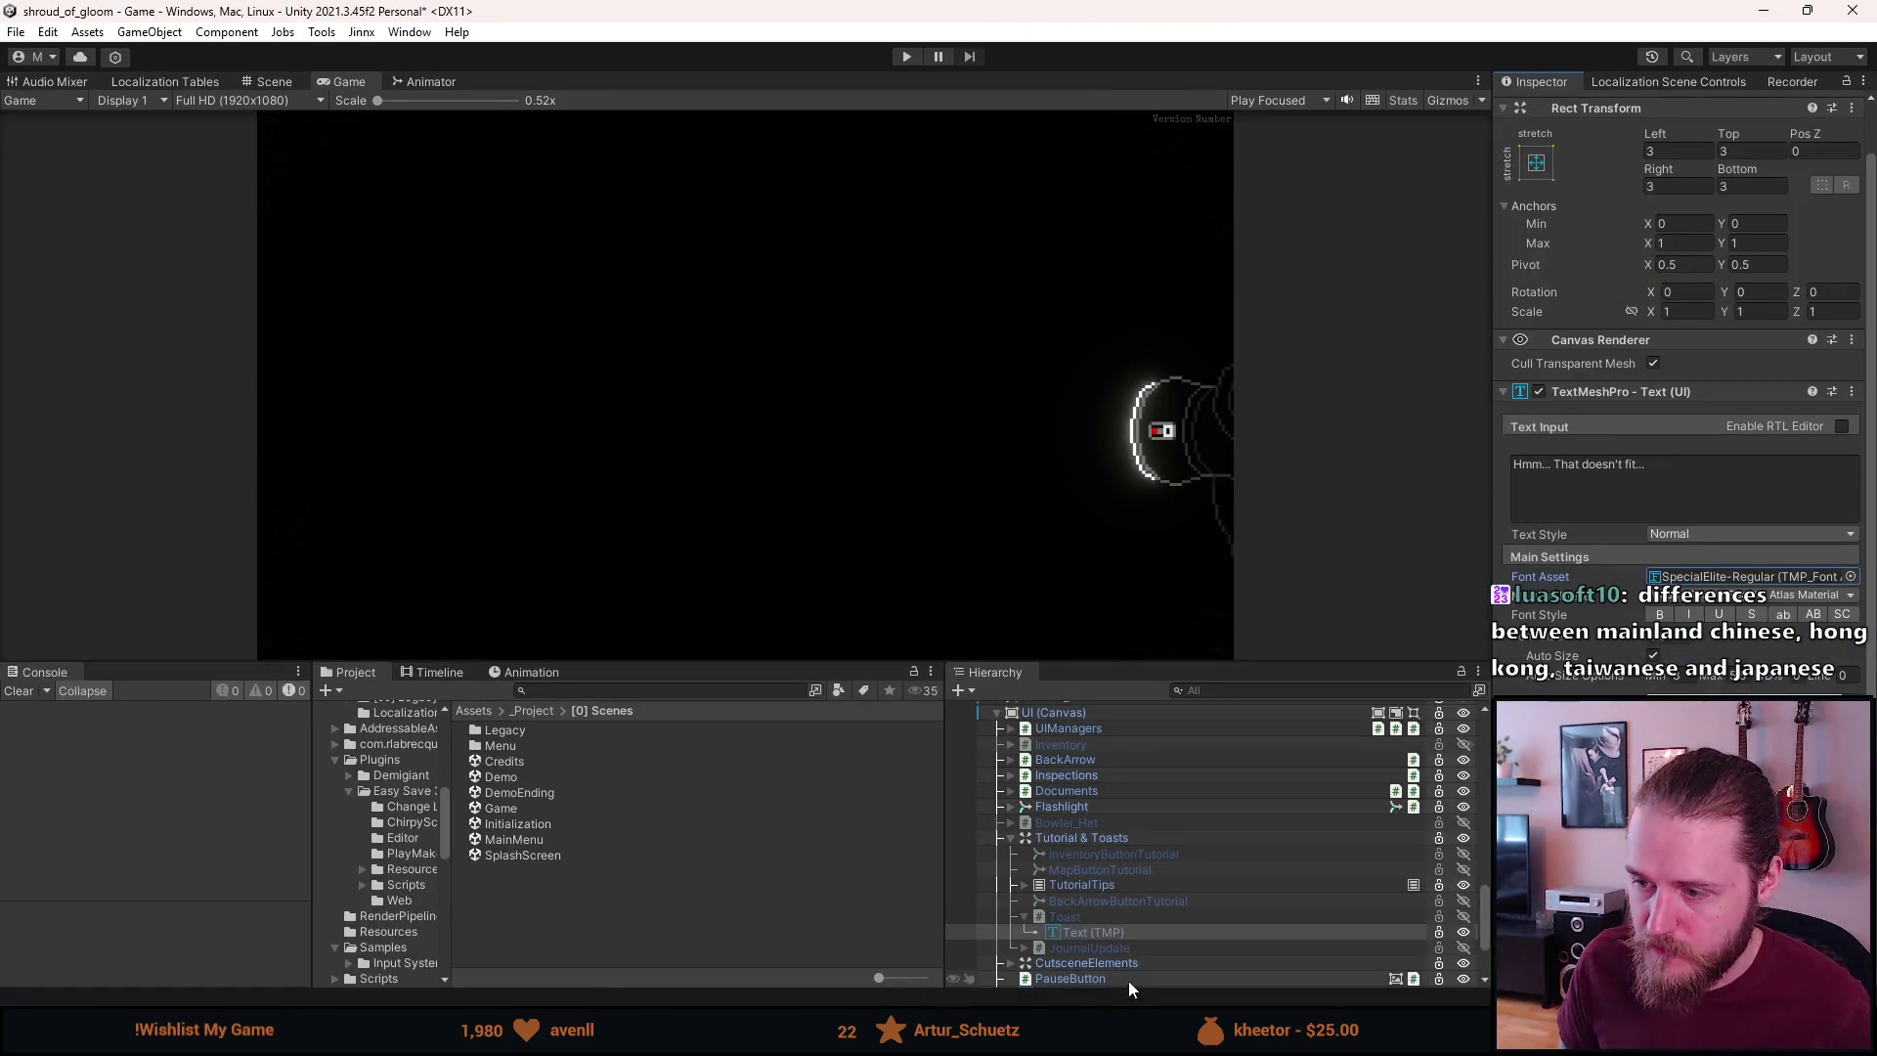
{"action": "left_click", "coordinate": [1085, 919]}
{"action": "left_click", "coordinate": [1089, 932]}
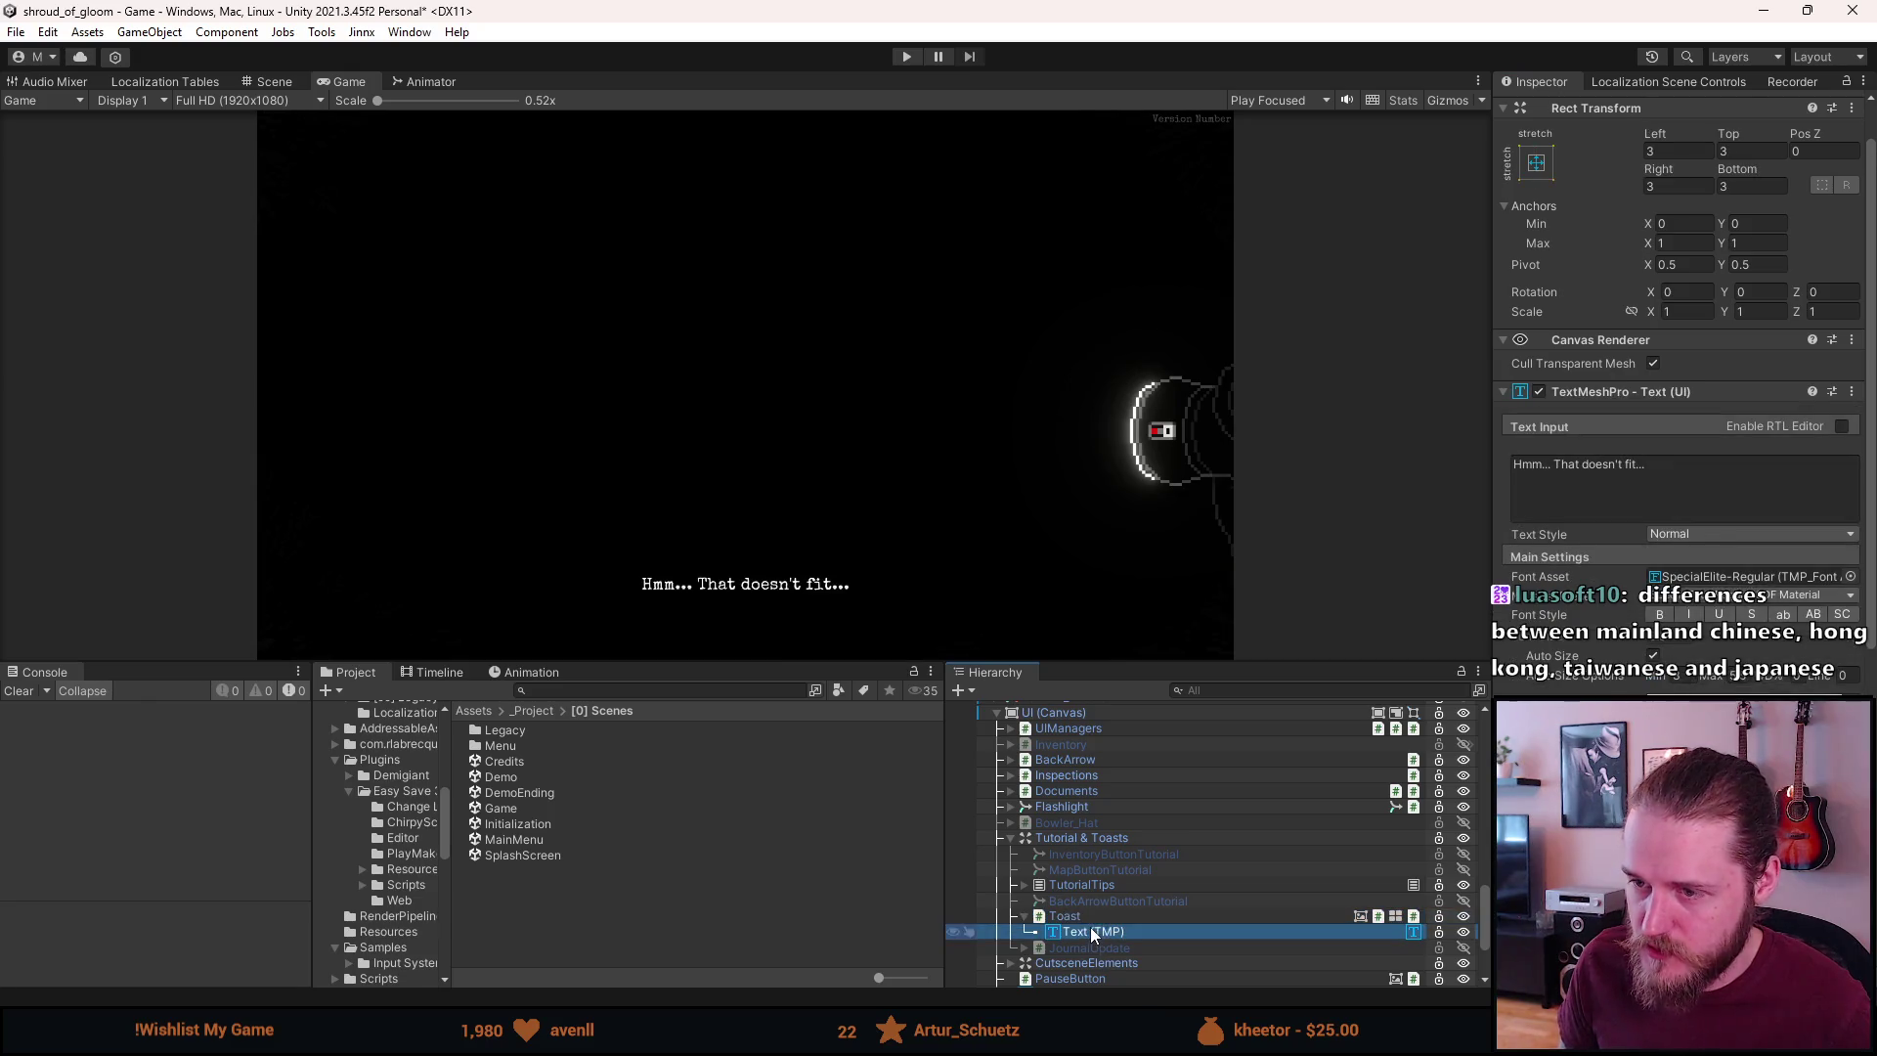
{"action": "left_click", "coordinate": [1646, 483]}
{"action": "key", "text": "ctrl+v"}
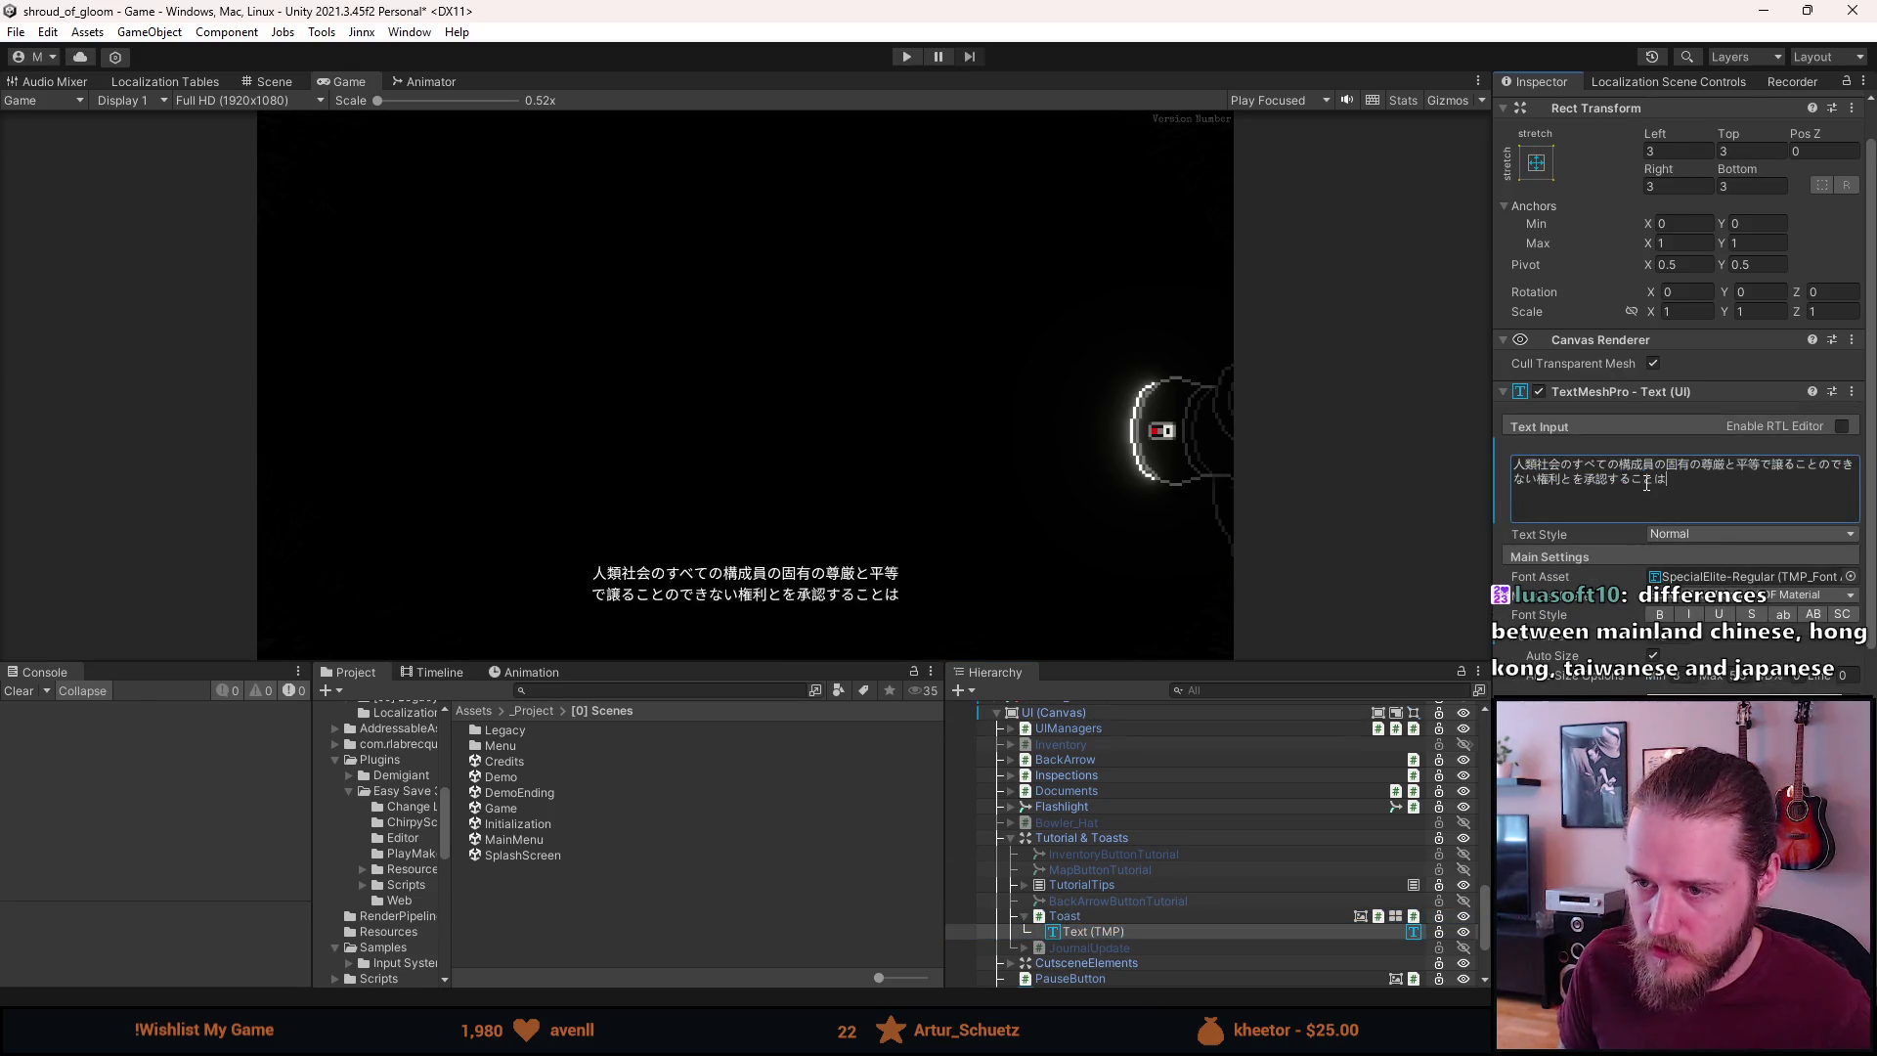
Zoom the Game view to inspect how the Japanese toast text renders
{"action": "scroll", "coordinate": [618, 587], "scroll_direction": "up", "scroll_amount": 3}
{"action": "scroll", "coordinate": [617, 587], "scroll_direction": "up", "scroll_amount": 8}
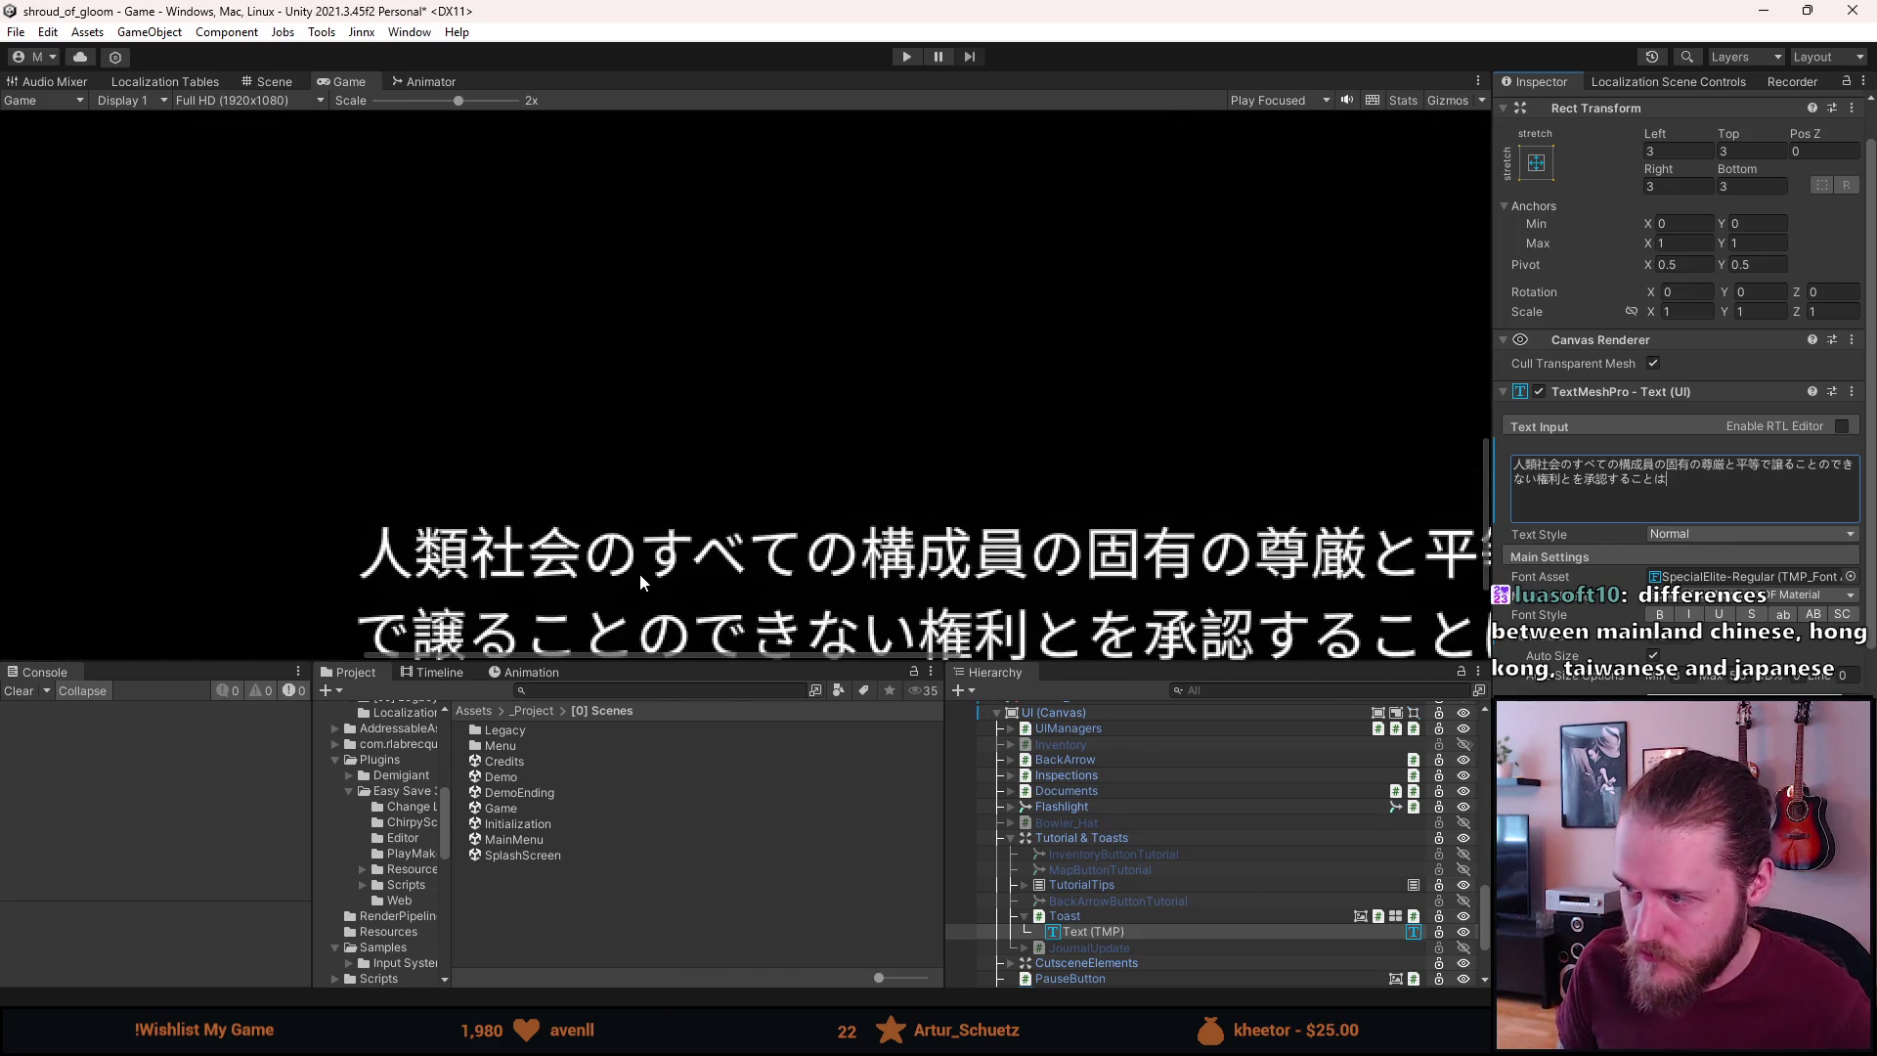
{"action": "scroll", "coordinate": [800, 581], "scroll_direction": "down", "scroll_amount": 4}
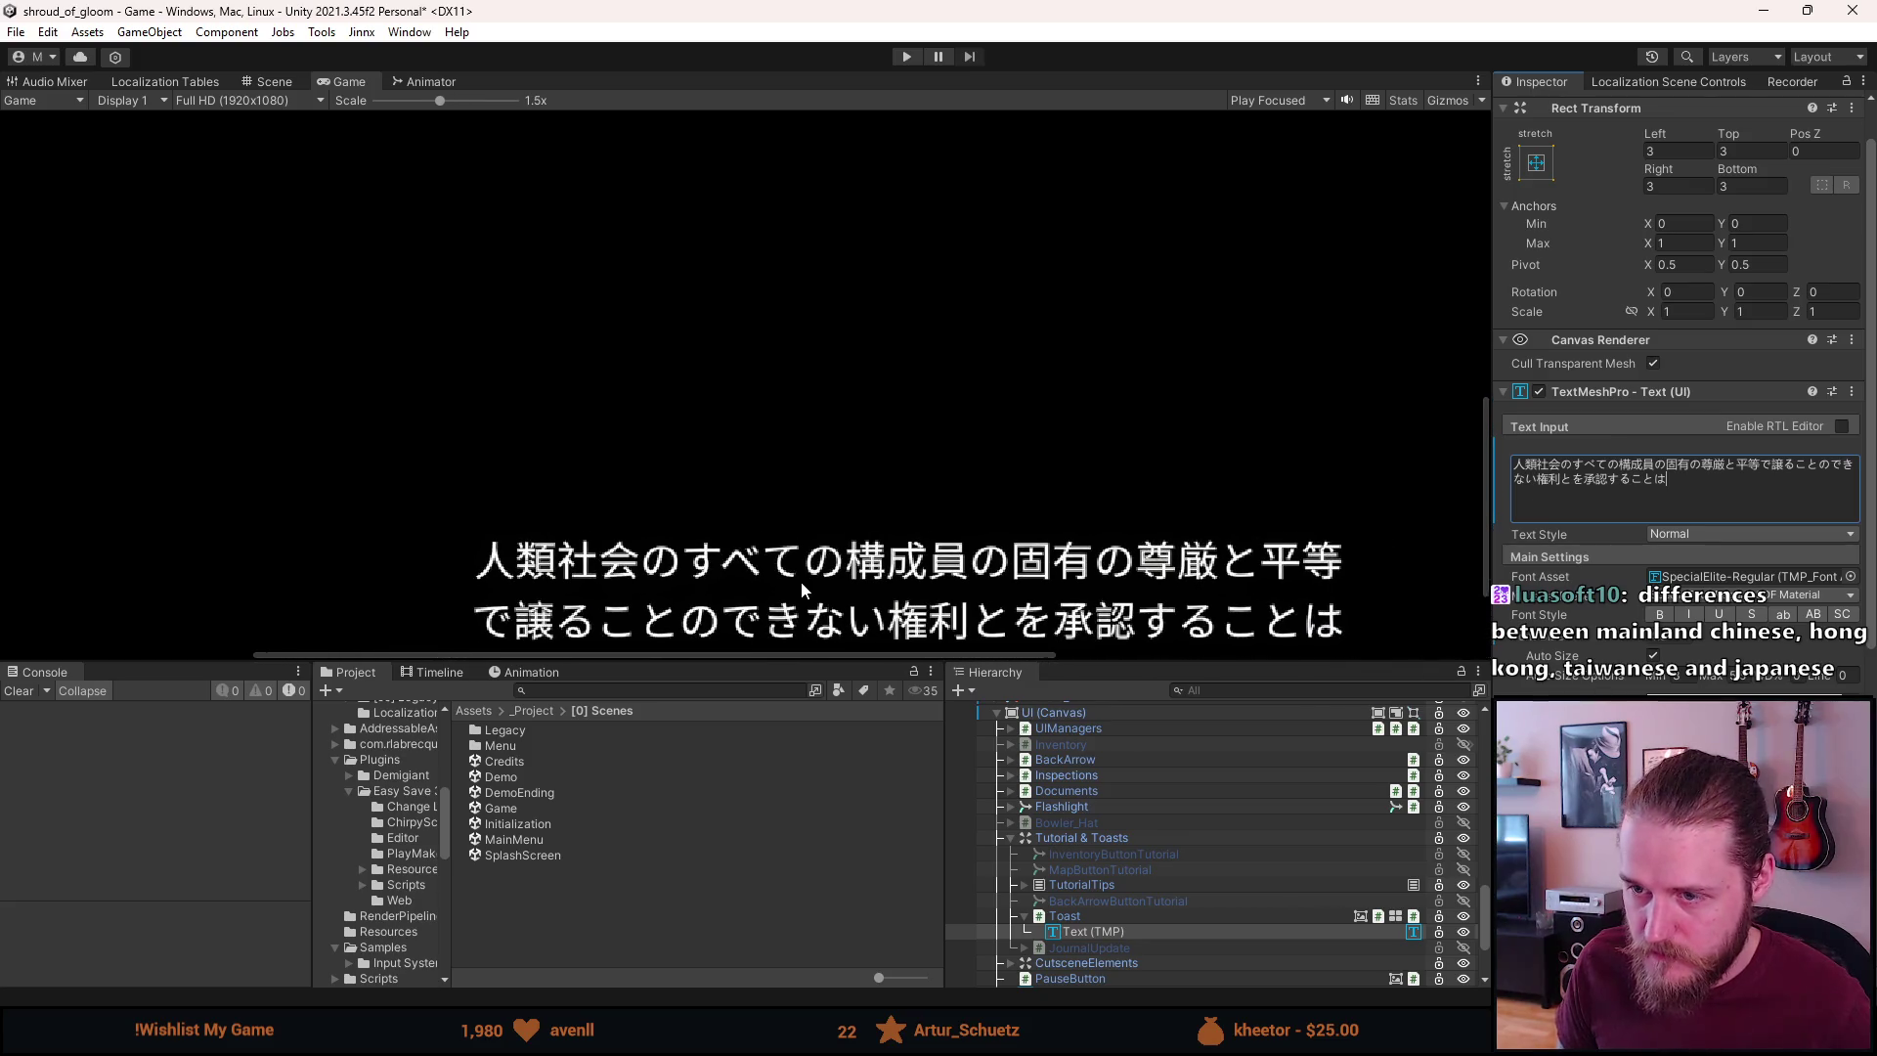
{"action": "scroll", "coordinate": [855, 521], "scroll_direction": "up", "scroll_amount": 3}
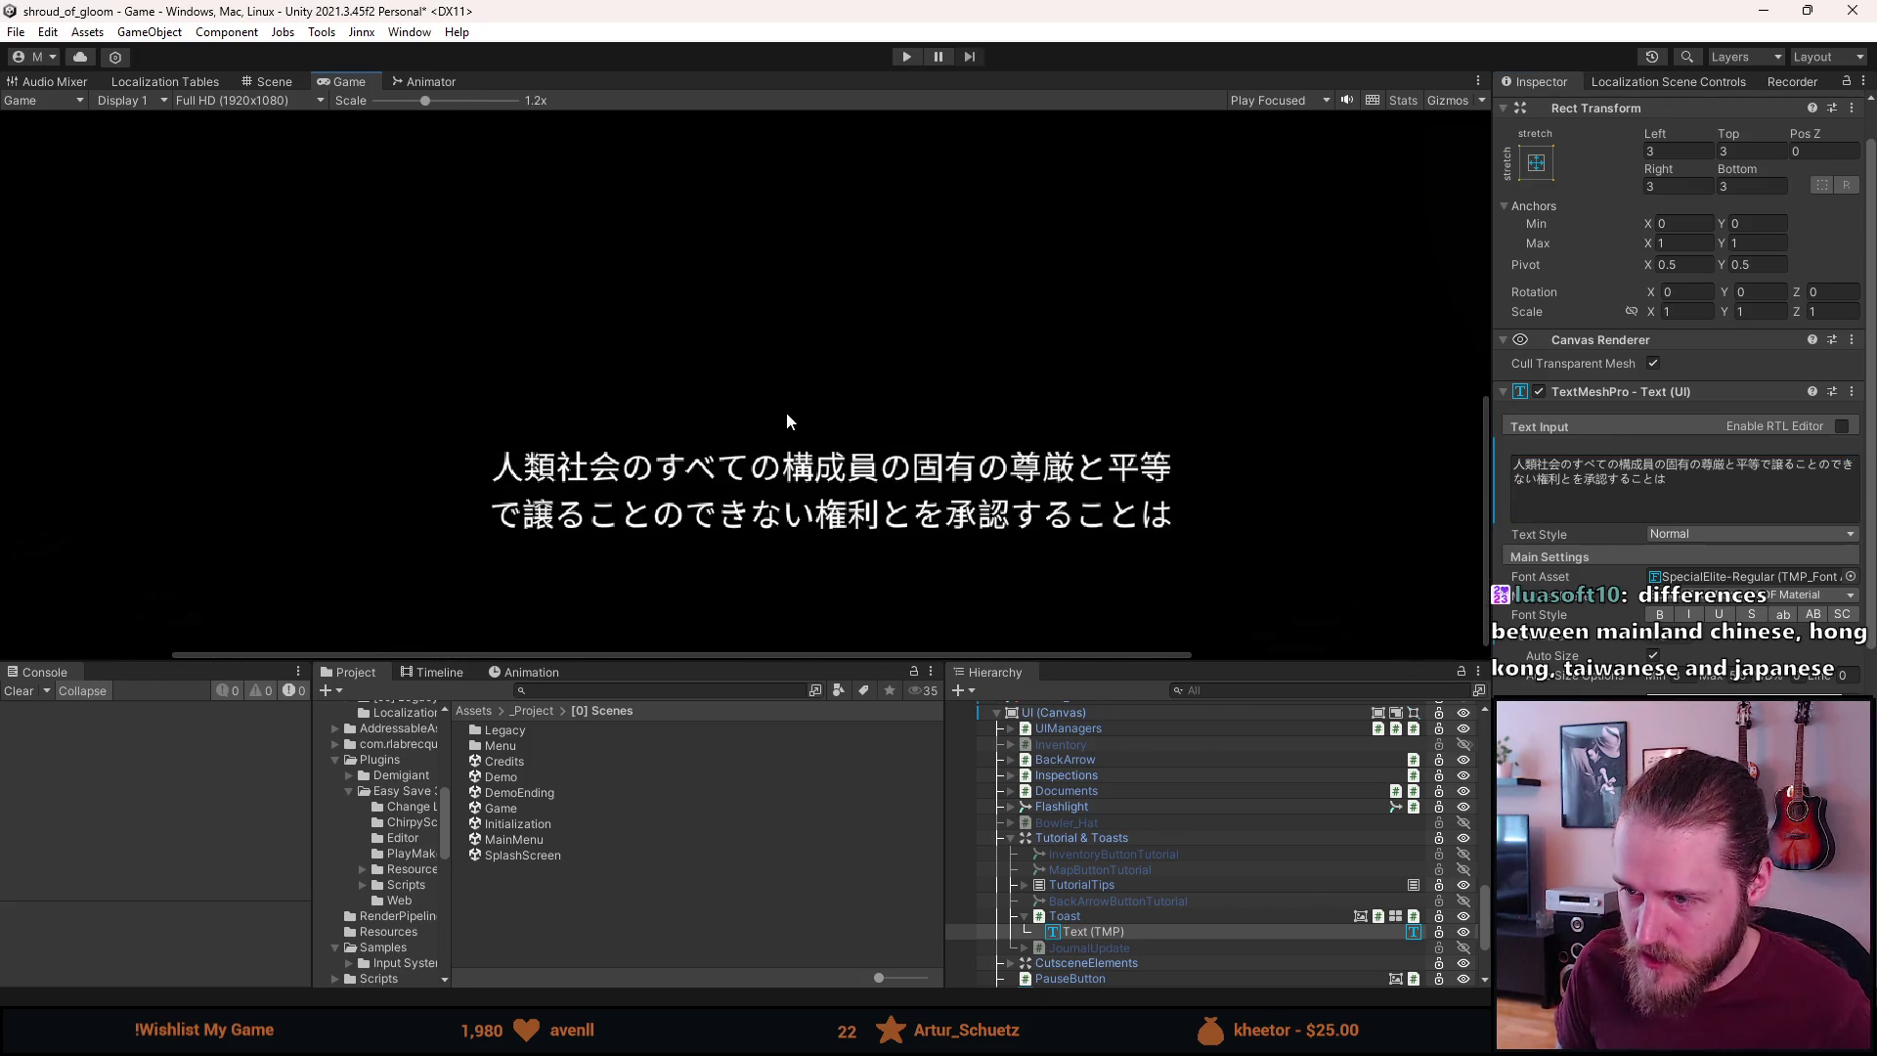
{"action": "scroll", "coordinate": [856, 521], "scroll_direction": "up", "scroll_amount": 4}
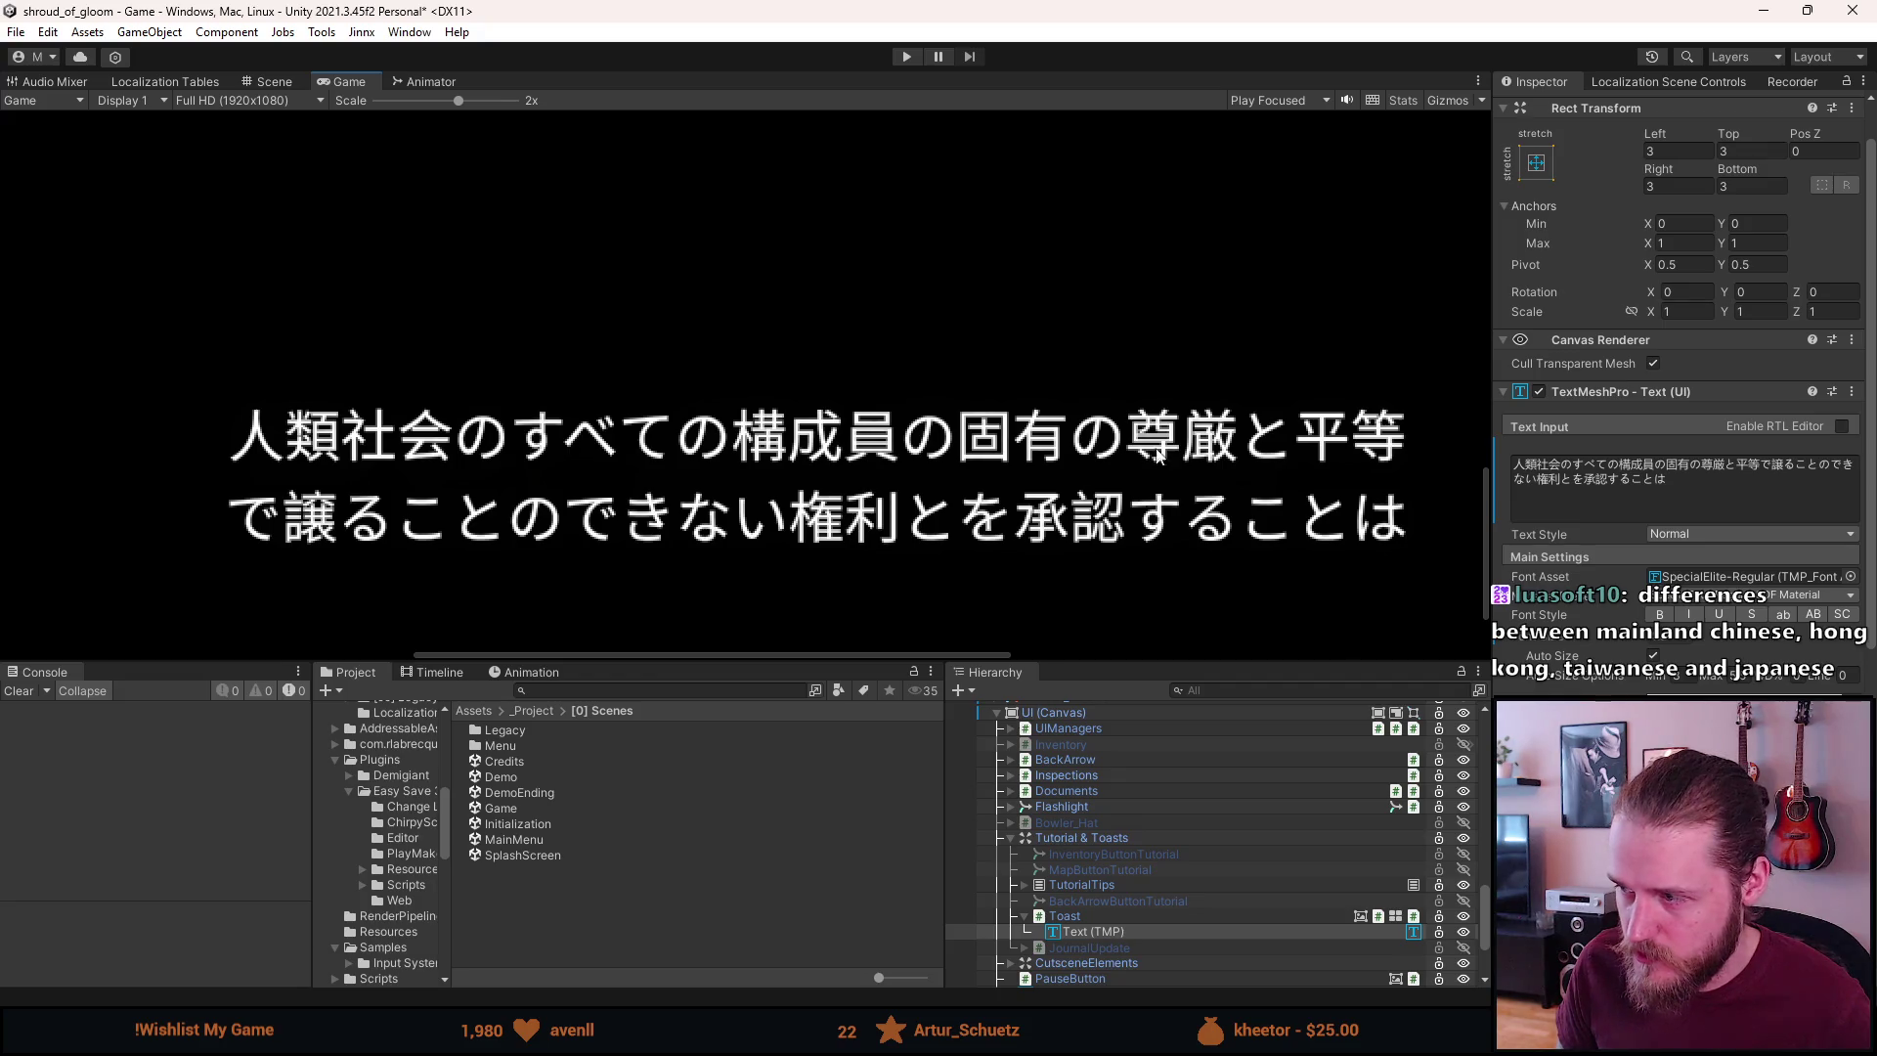
{"action": "left_click", "coordinate": [1850, 576]}
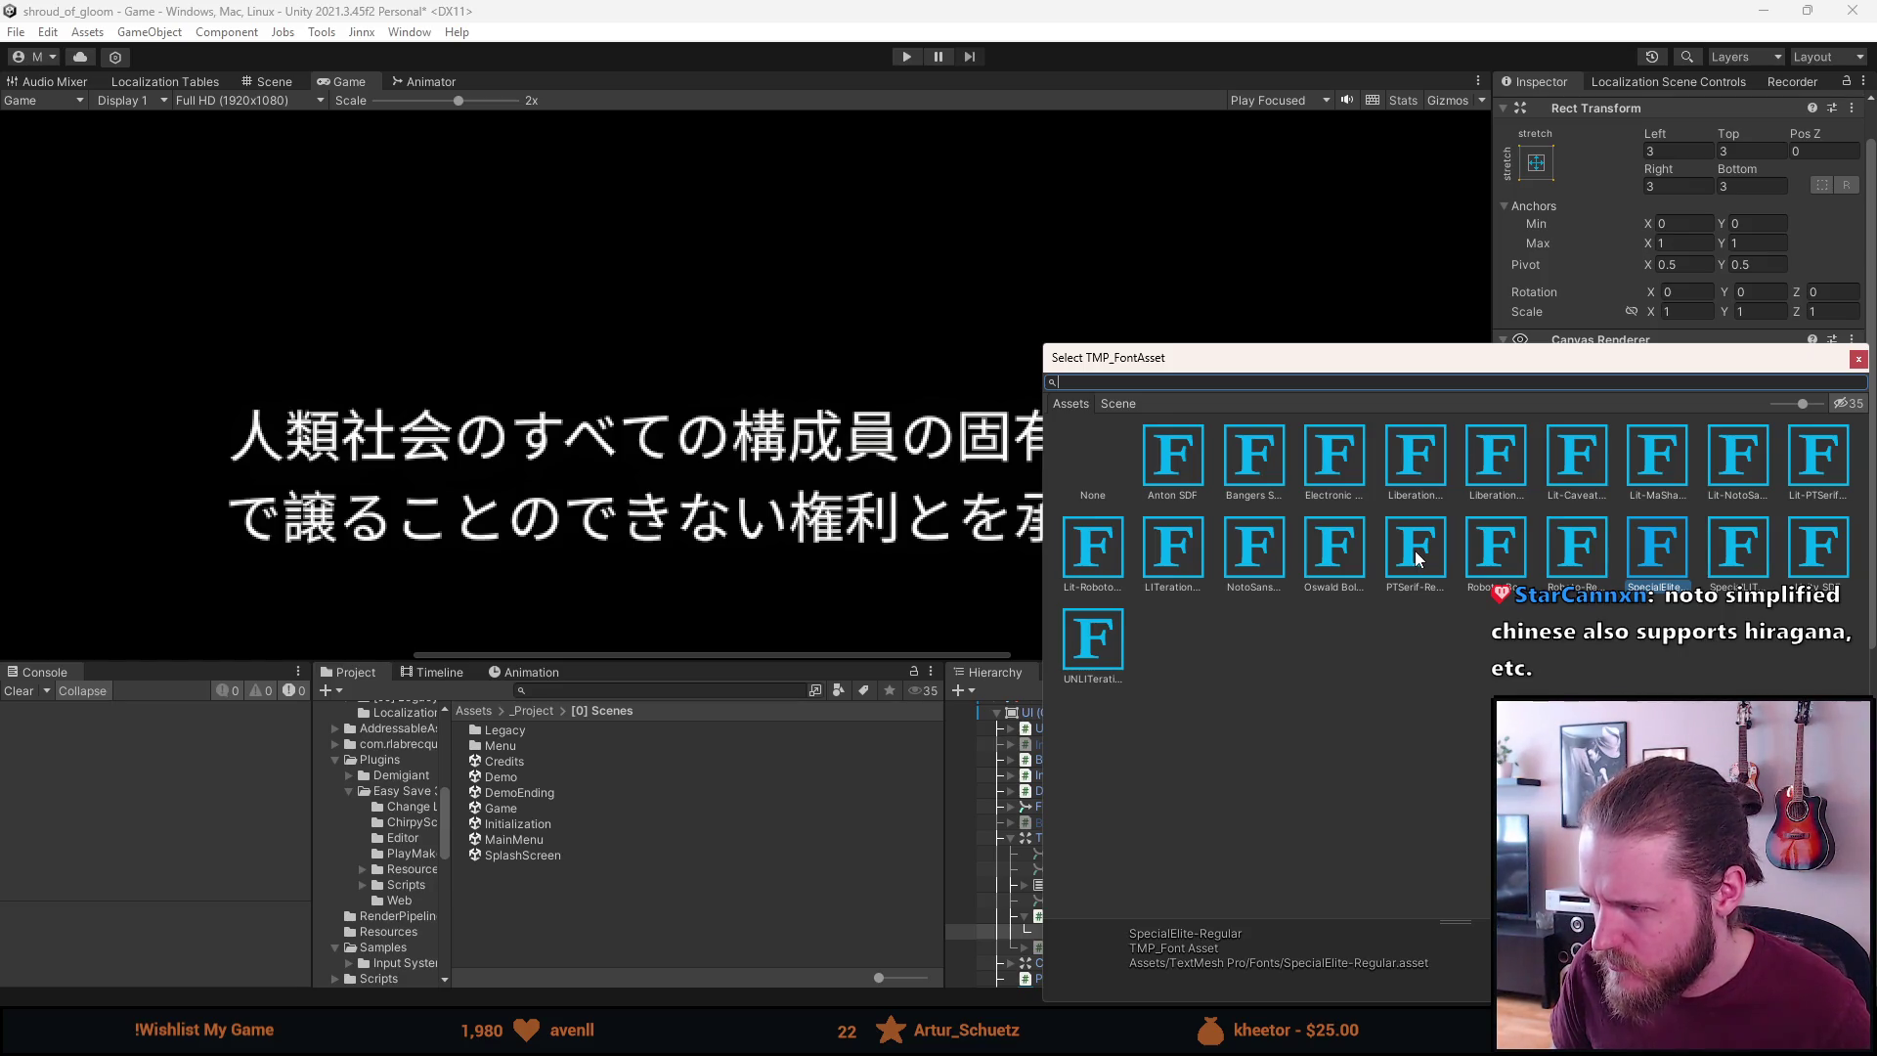
{"action": "left_click", "coordinate": [1576, 486]}
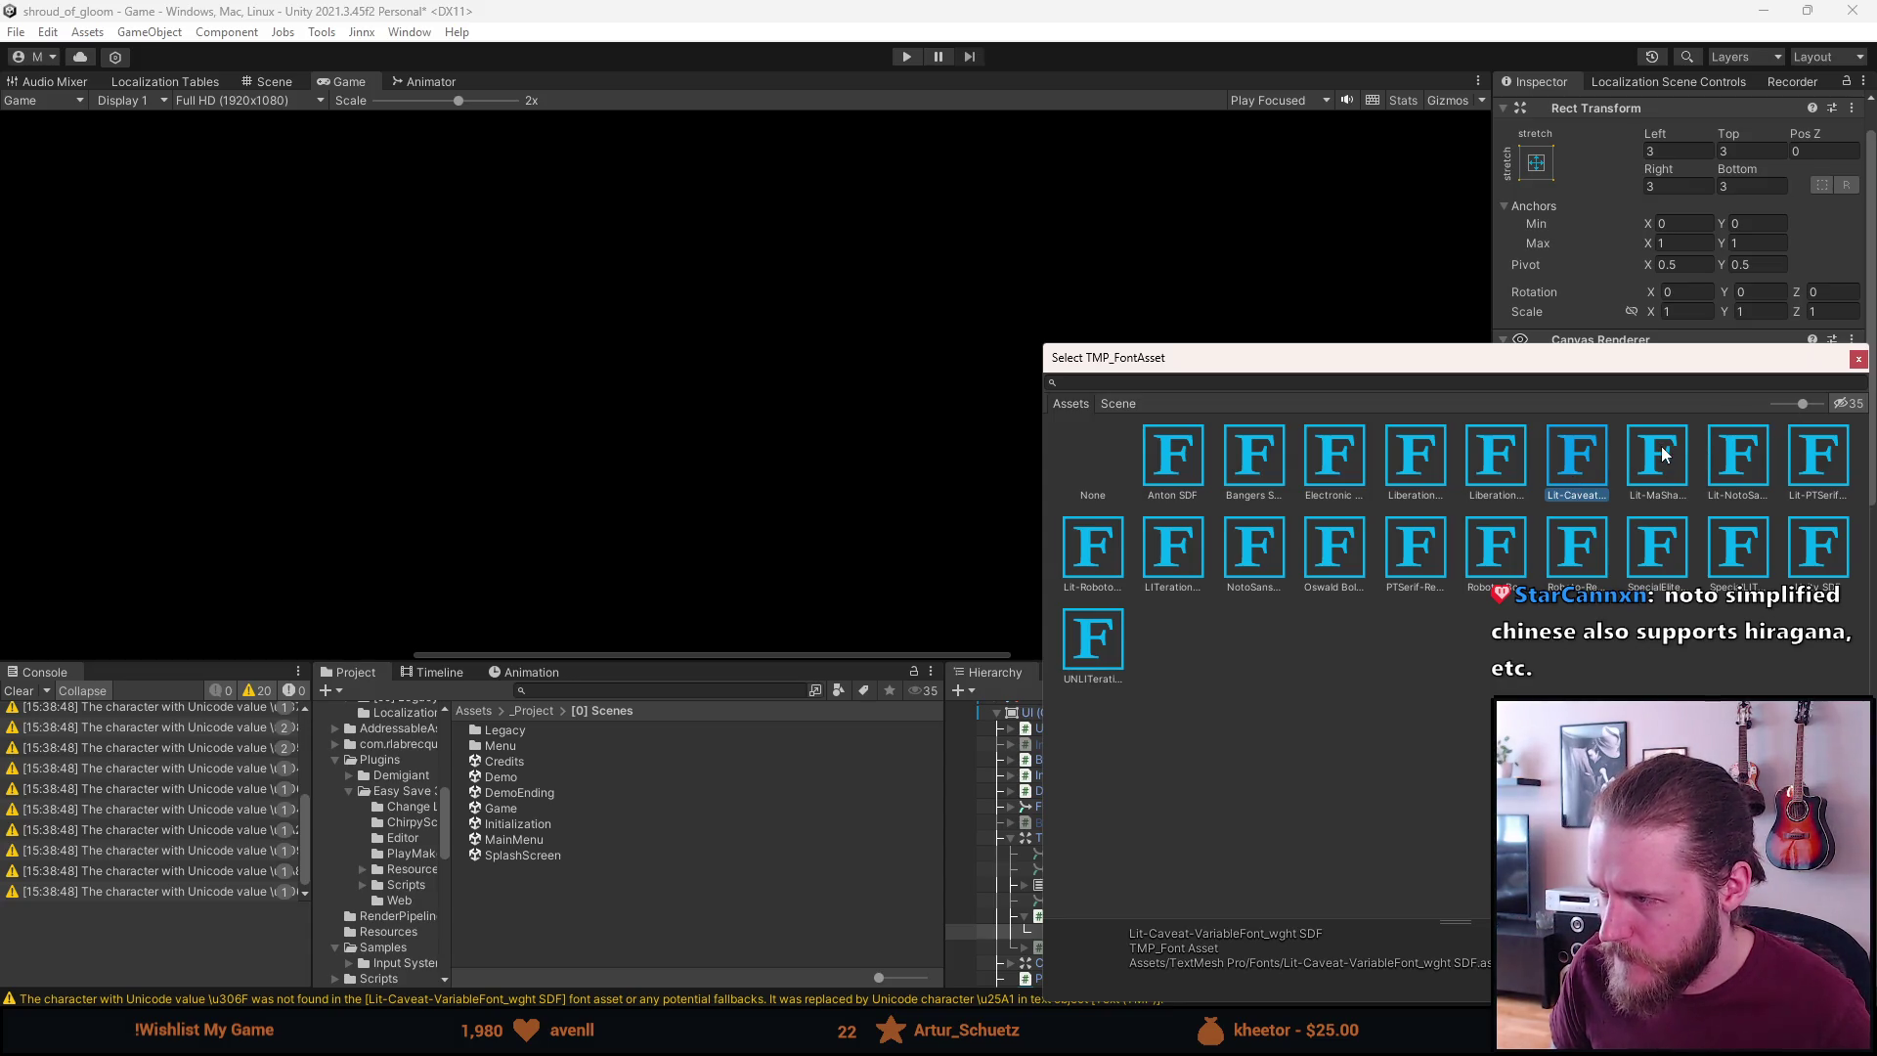
{"action": "left_click", "coordinate": [1745, 458]}
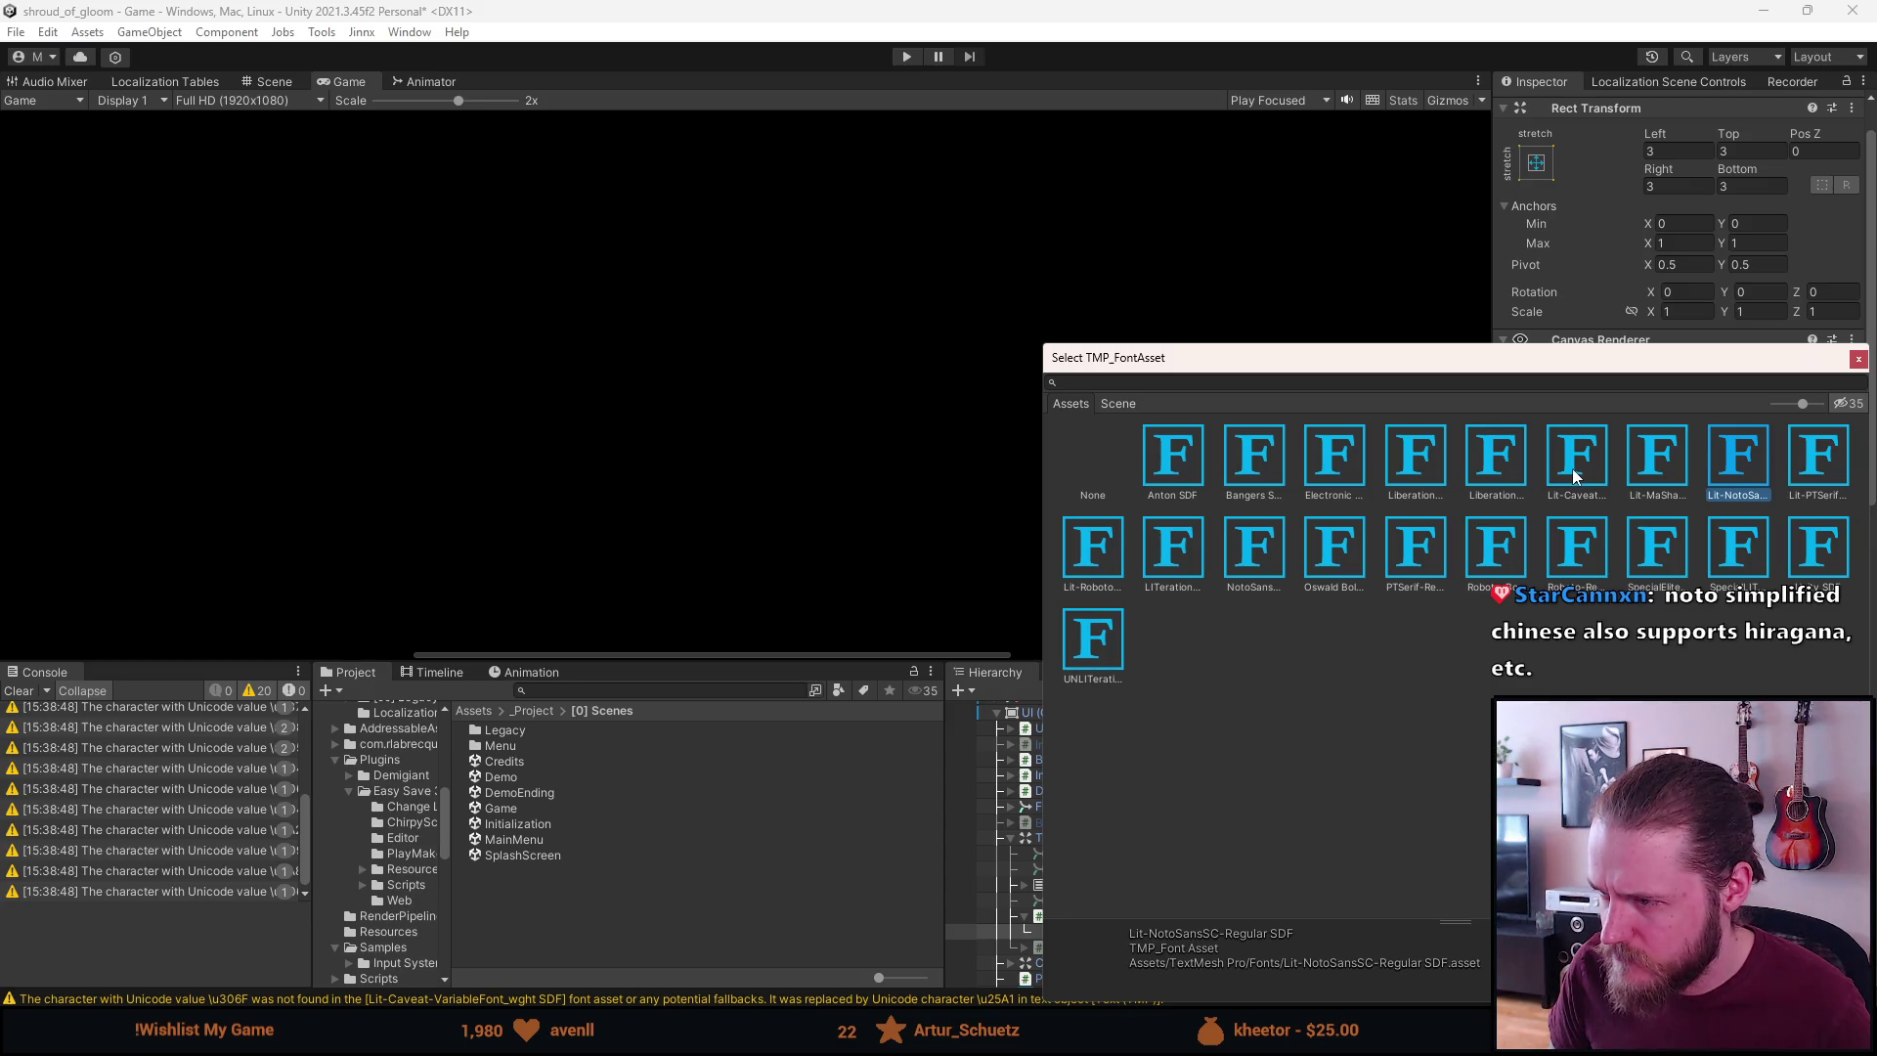
{"action": "left_click", "coordinate": [1337, 543]}
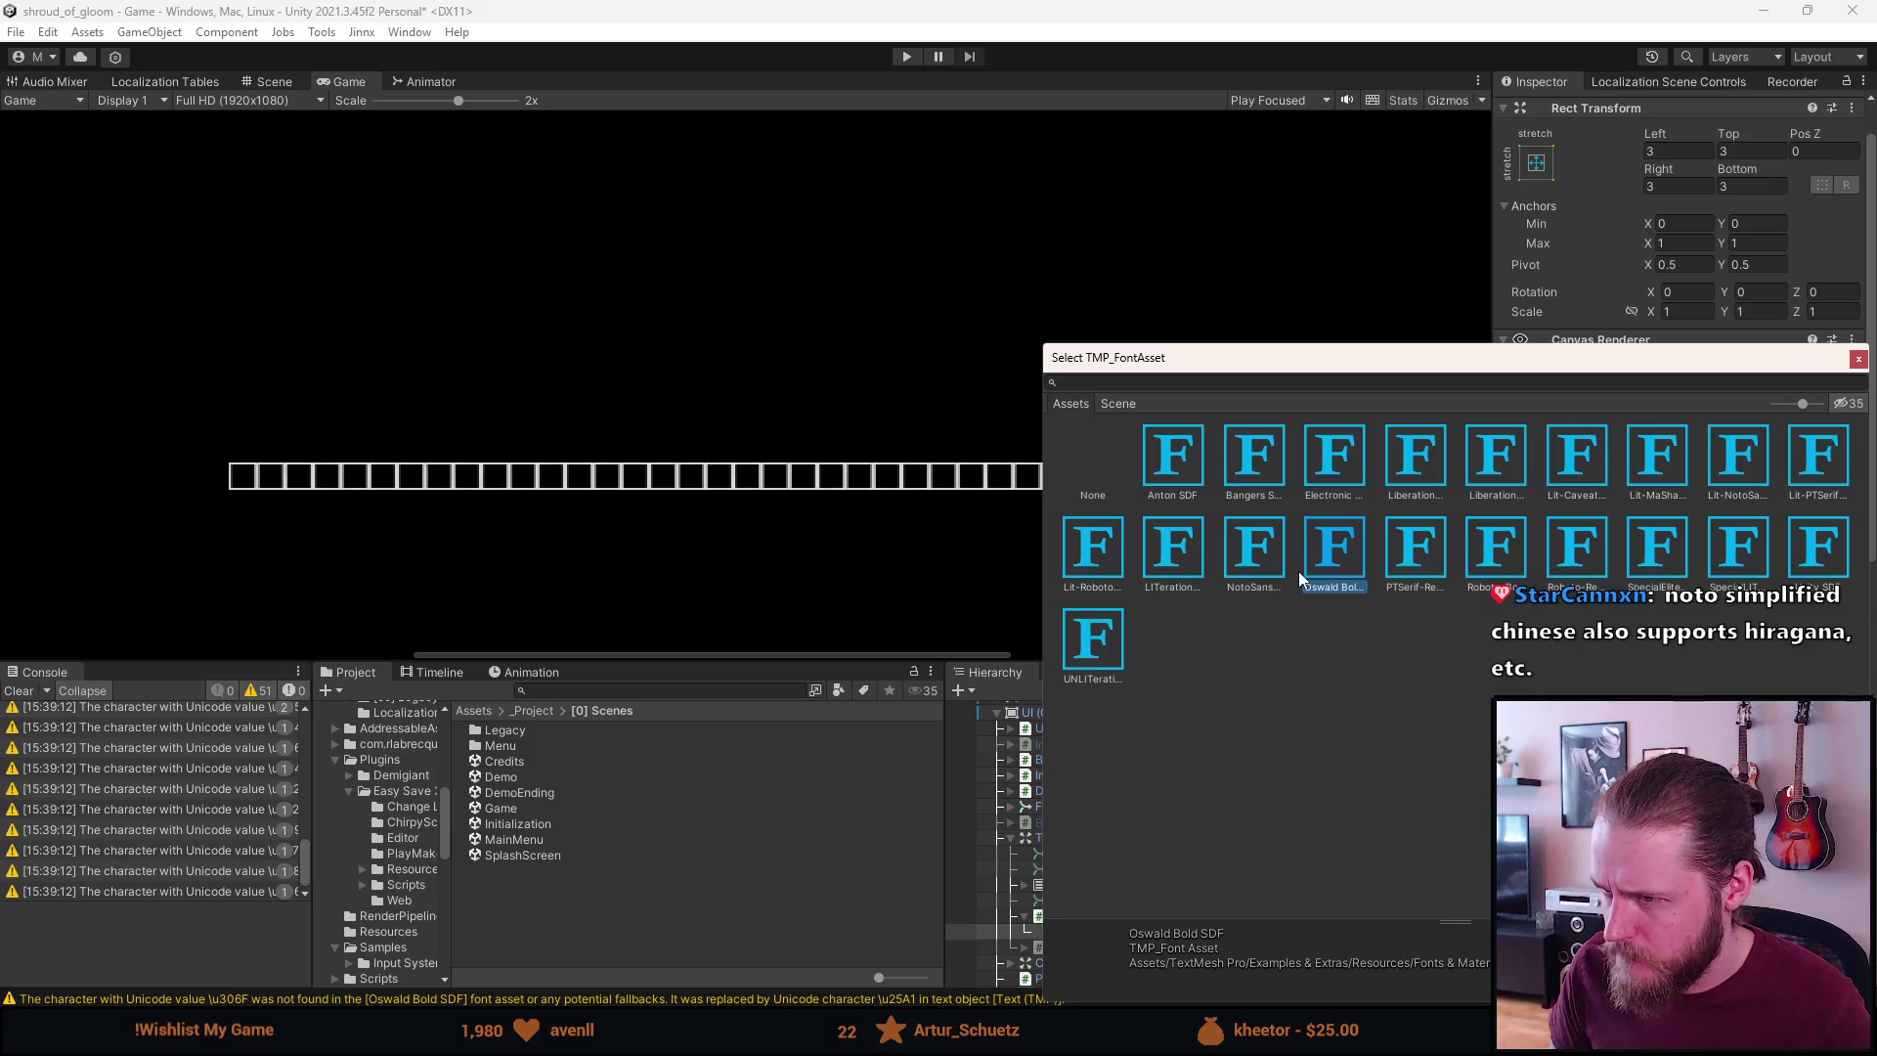
{"action": "left_click", "coordinate": [1585, 465]}
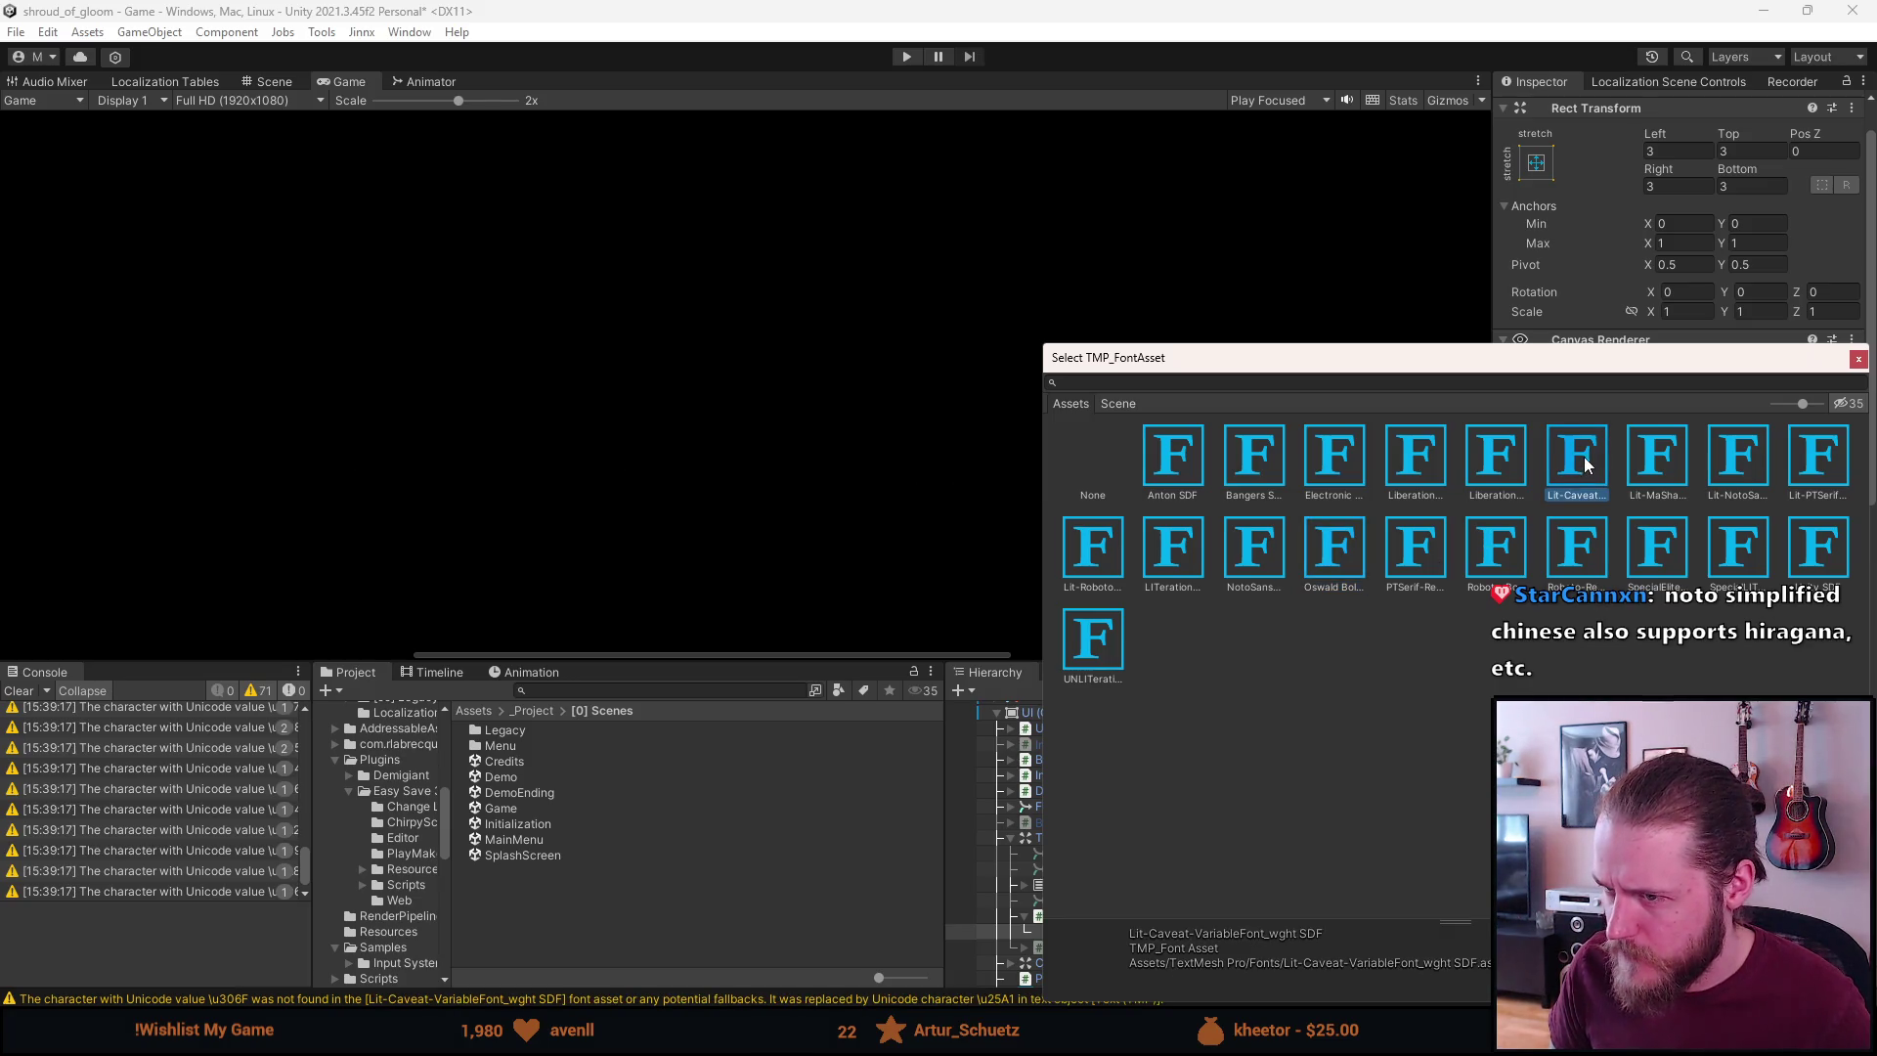
{"action": "key", "text": "Return"}
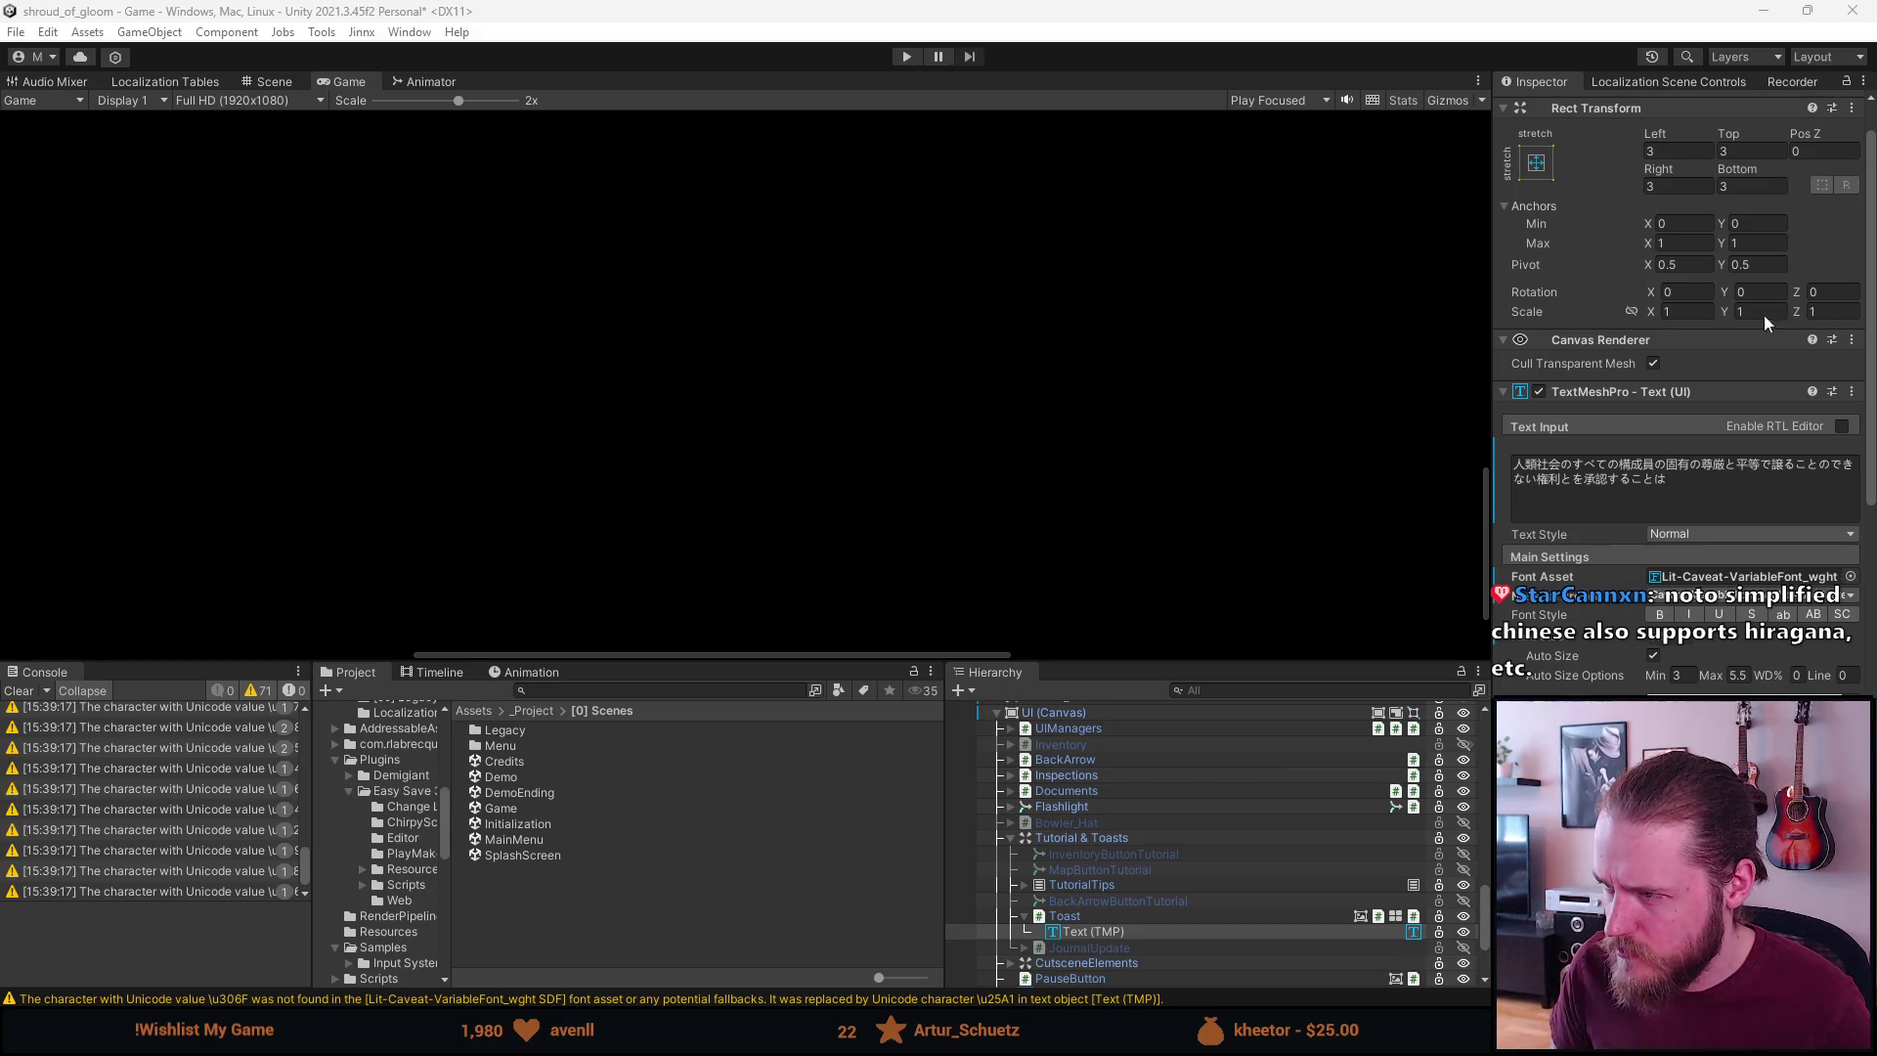
{"action": "left_click", "coordinate": [1585, 465]}
{"action": "key", "text": "ctrl+a"}
Replace the toast text with test text 'asdasd' and switch to the Scene view
{"action": "type", "text": "asdasd"}
{"action": "scroll", "coordinate": [1105, 532], "scroll_direction": "up", "scroll_amount": 5}
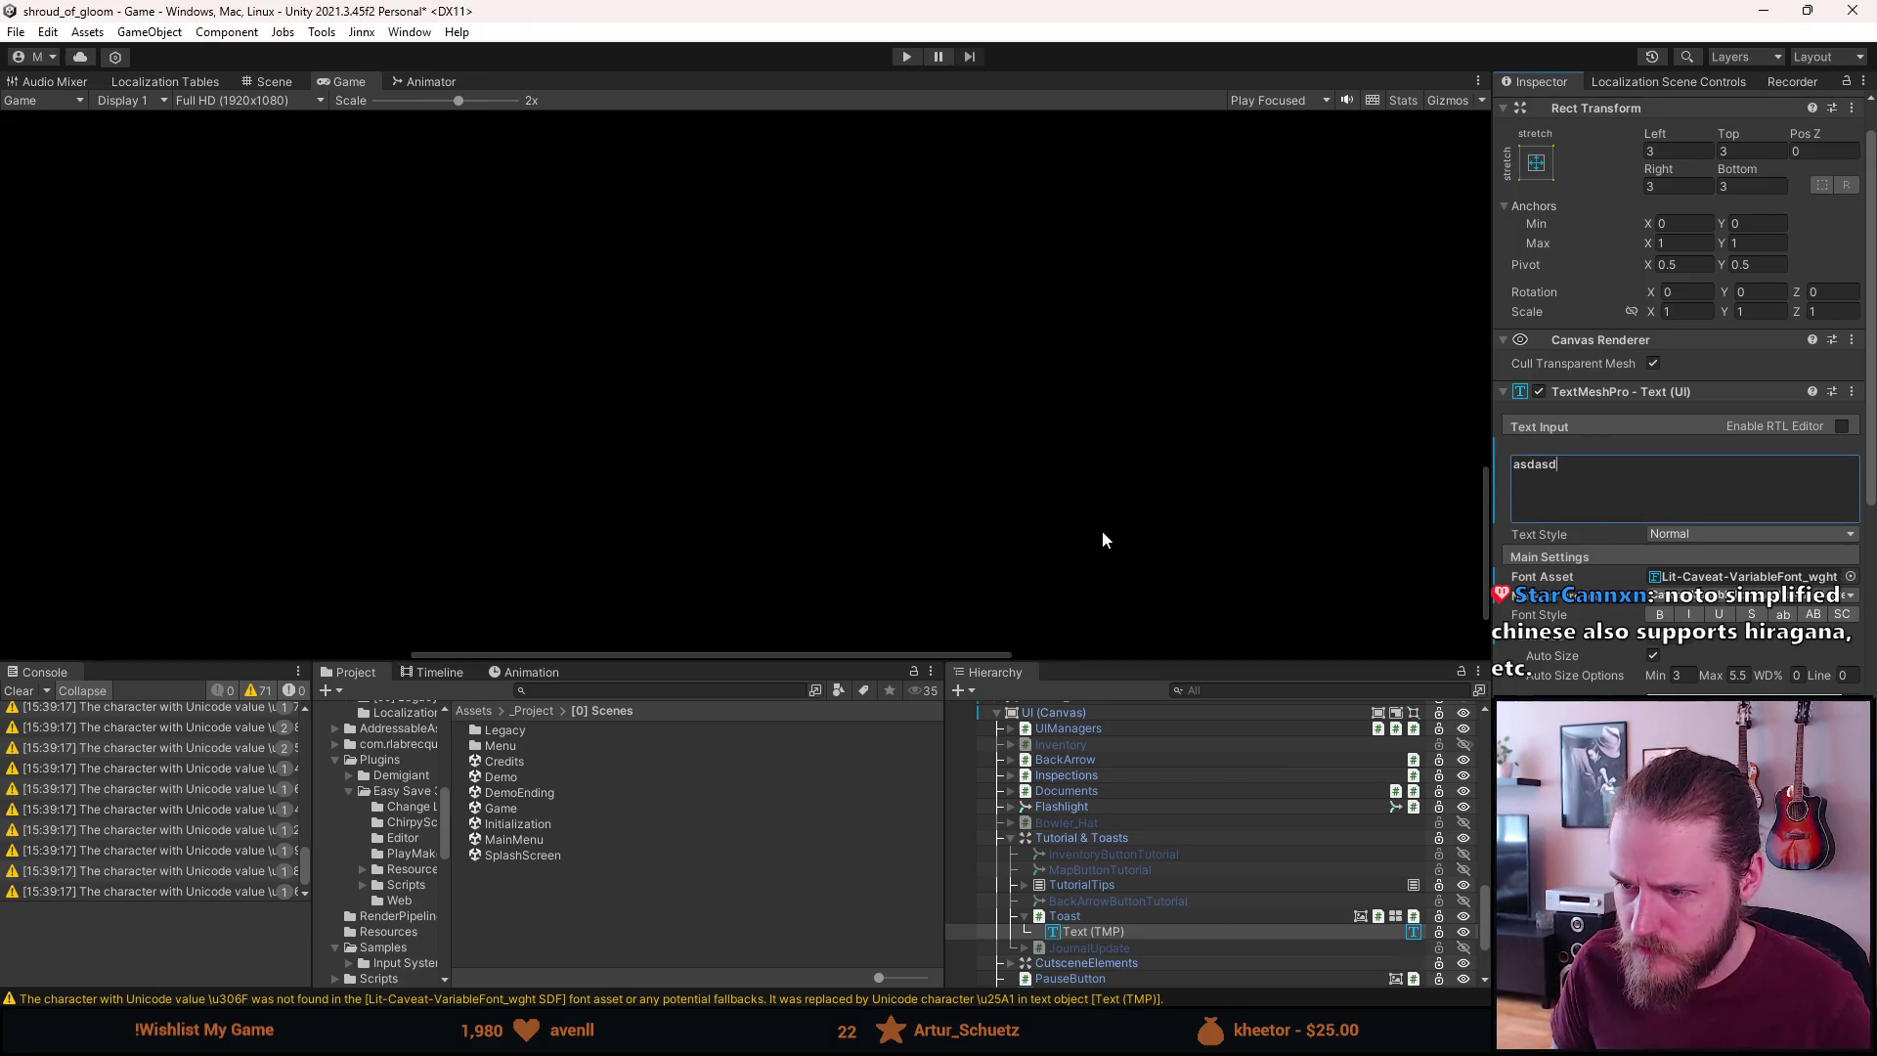
{"action": "scroll", "coordinate": [1107, 526], "scroll_direction": "up", "scroll_amount": 1}
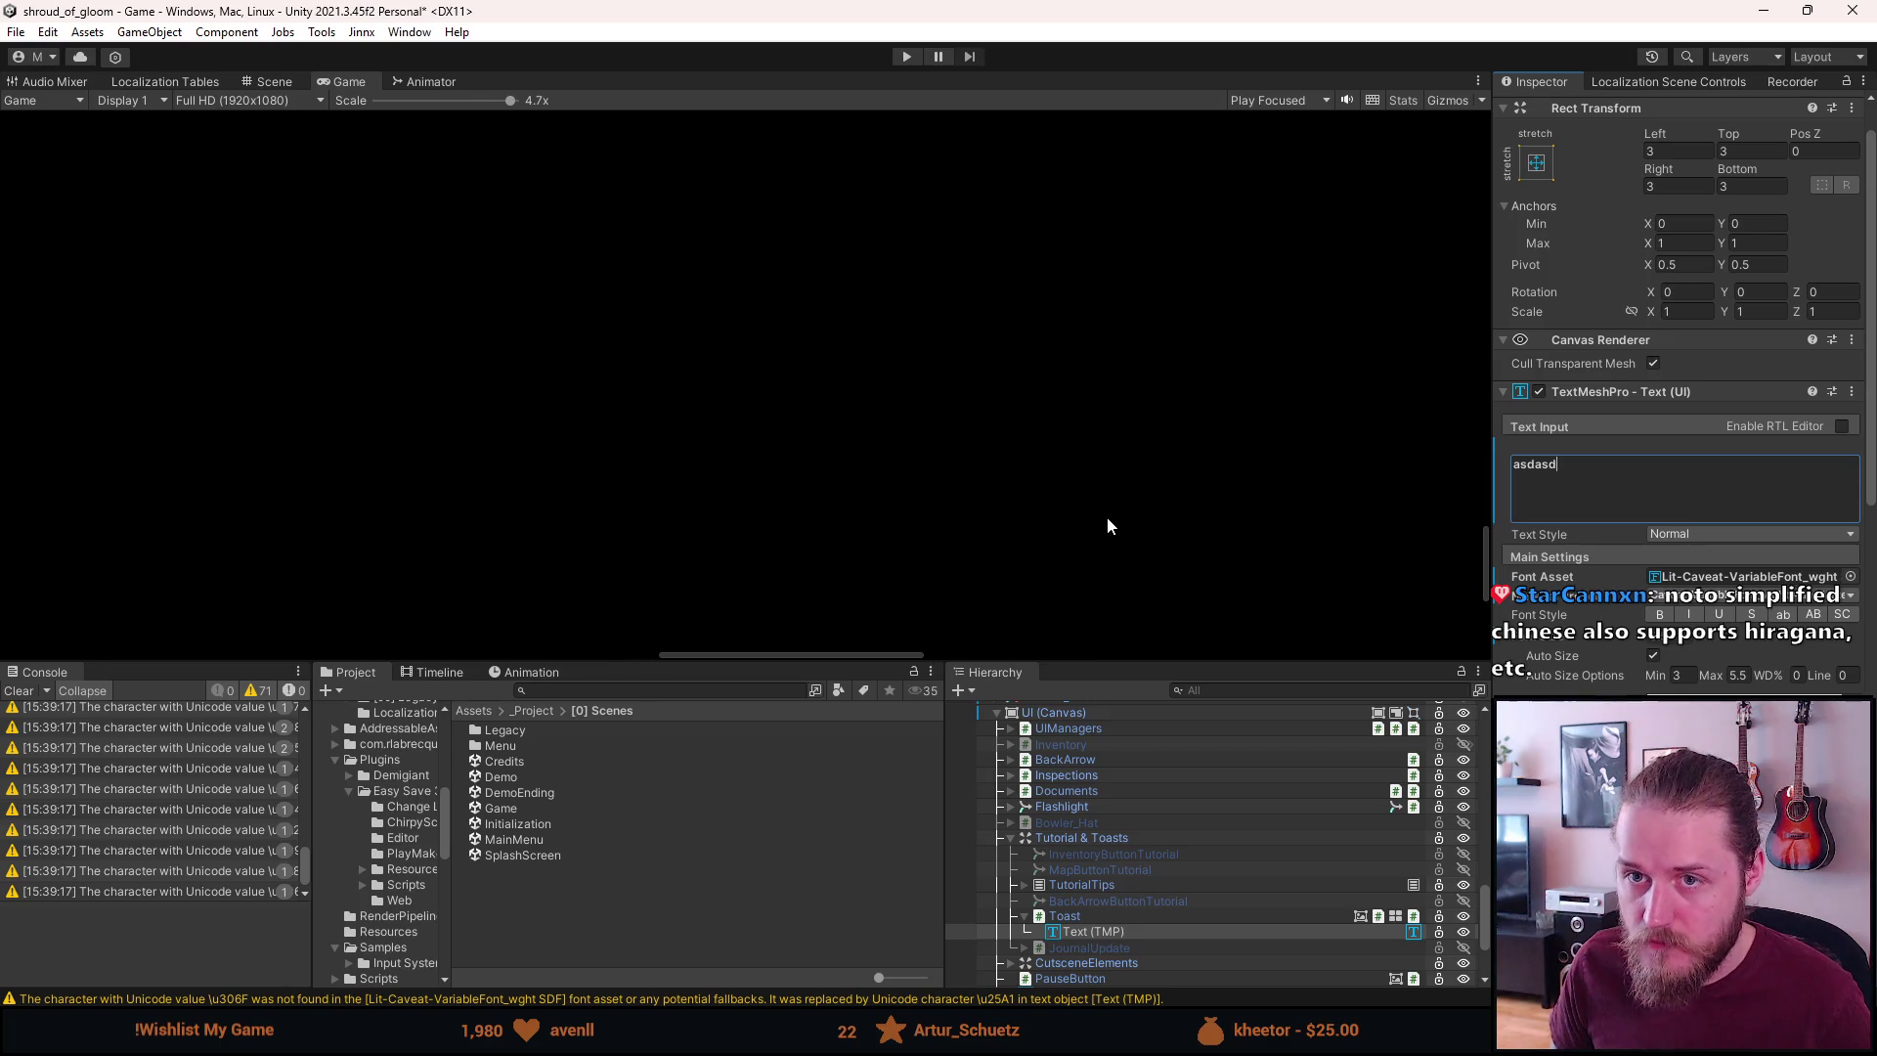
{"action": "left_click", "coordinate": [274, 81]}
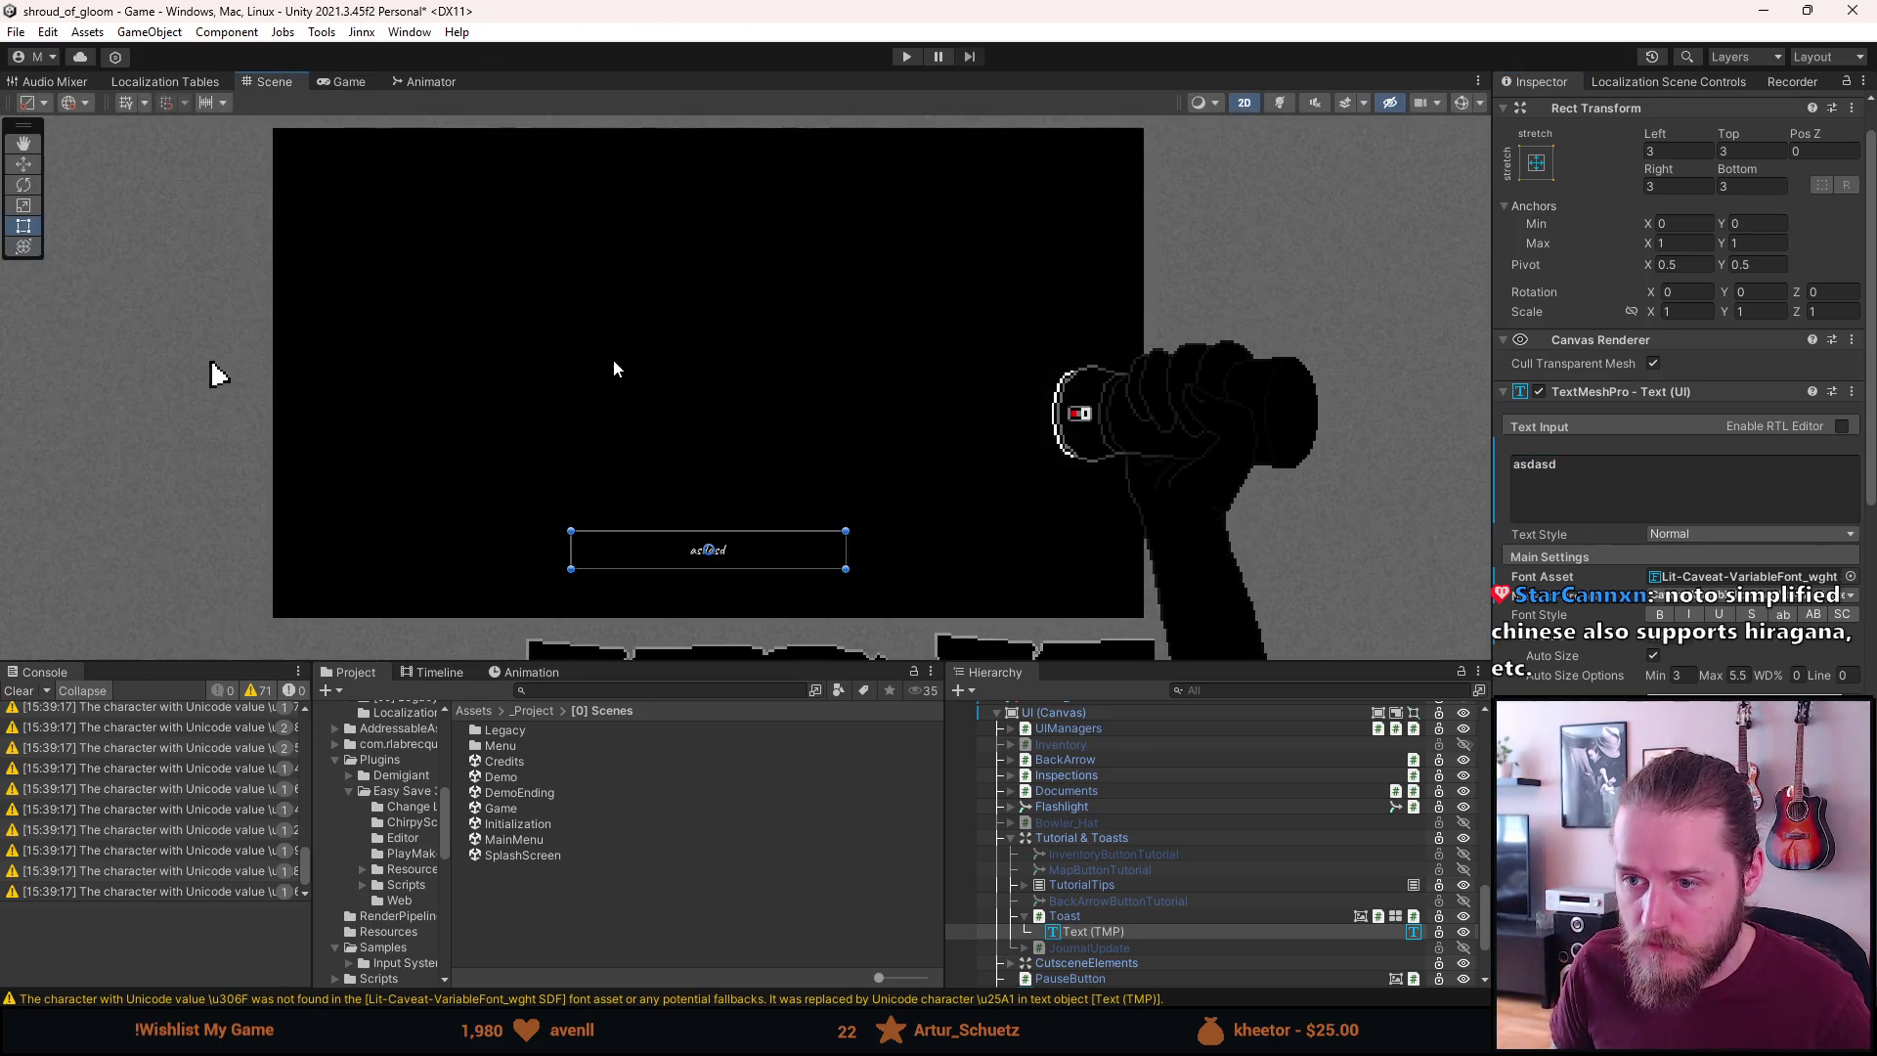
{"action": "scroll", "coordinate": [695, 618], "scroll_direction": "up", "scroll_amount": 3}
{"action": "scroll", "coordinate": [696, 635], "scroll_direction": "down", "scroll_amount": 3}
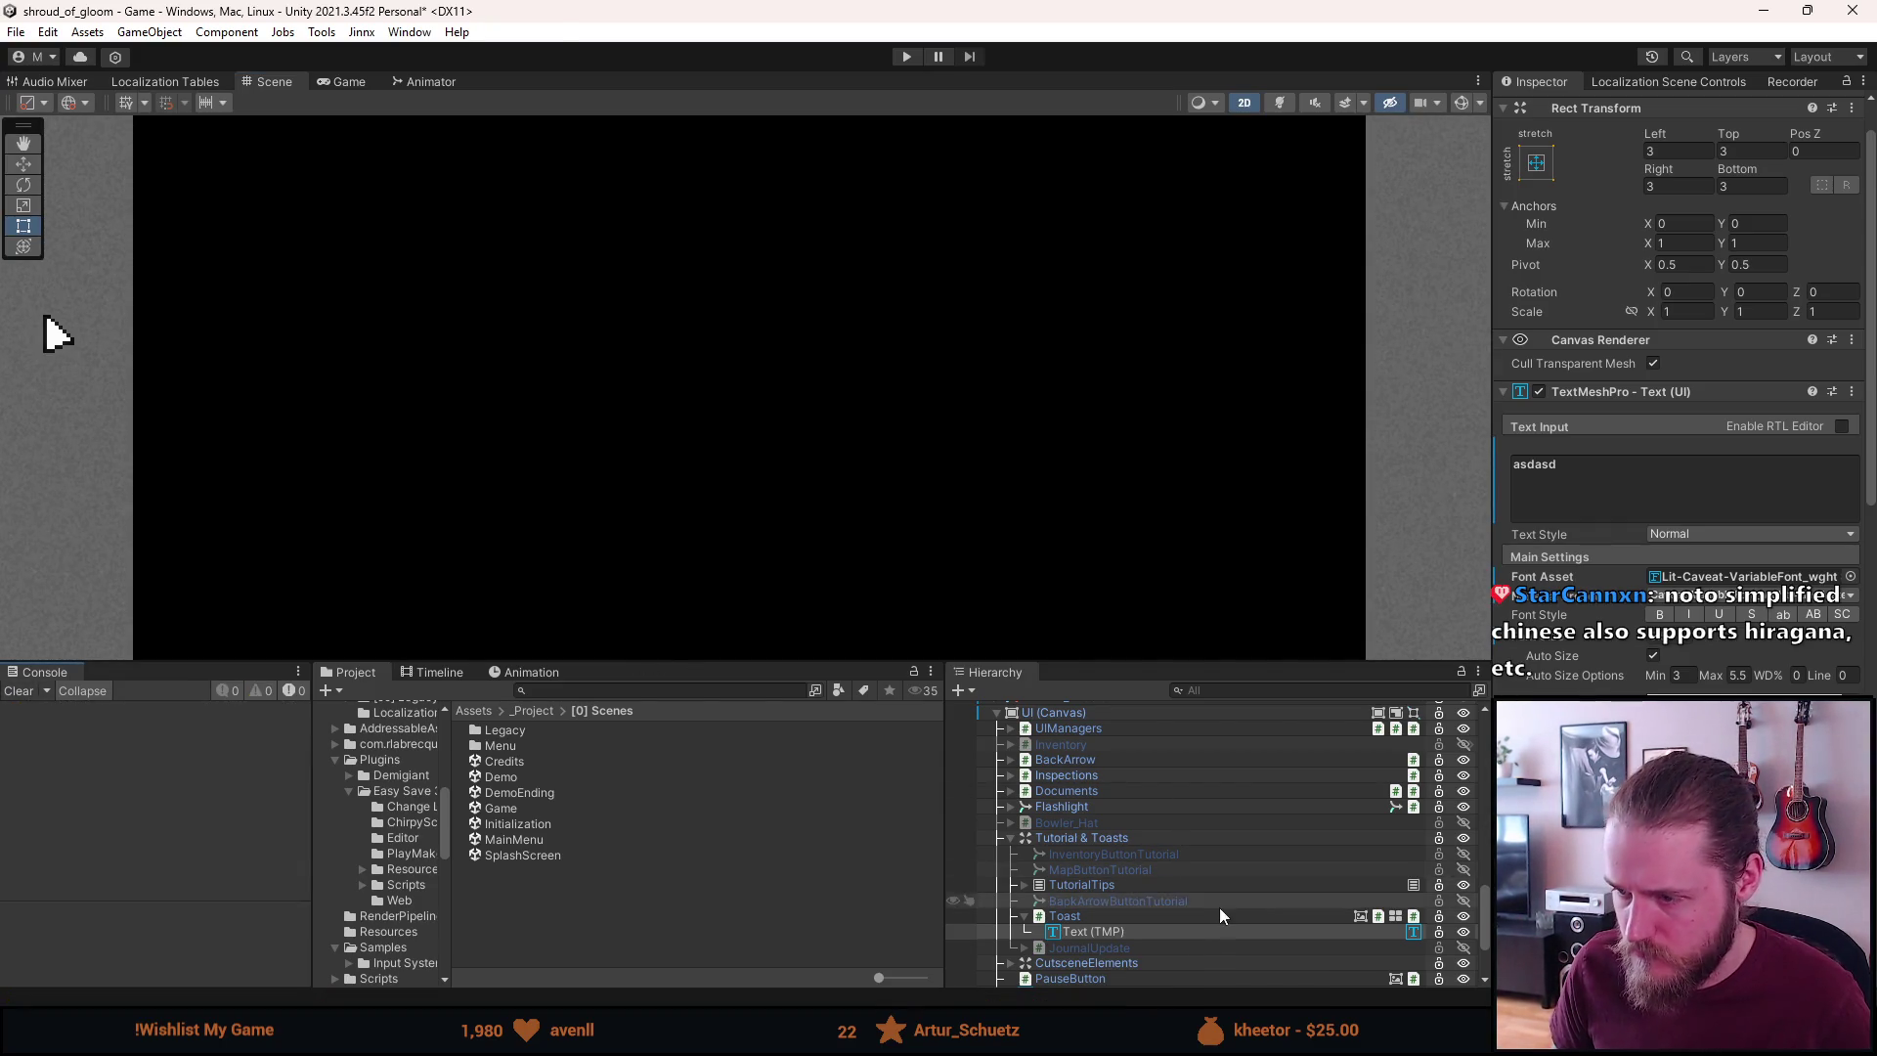
Paste the Japanese sentence back into Text (TMP) and clear the missing-glyph console warnings
{"action": "double_click", "coordinate": [1186, 932]}
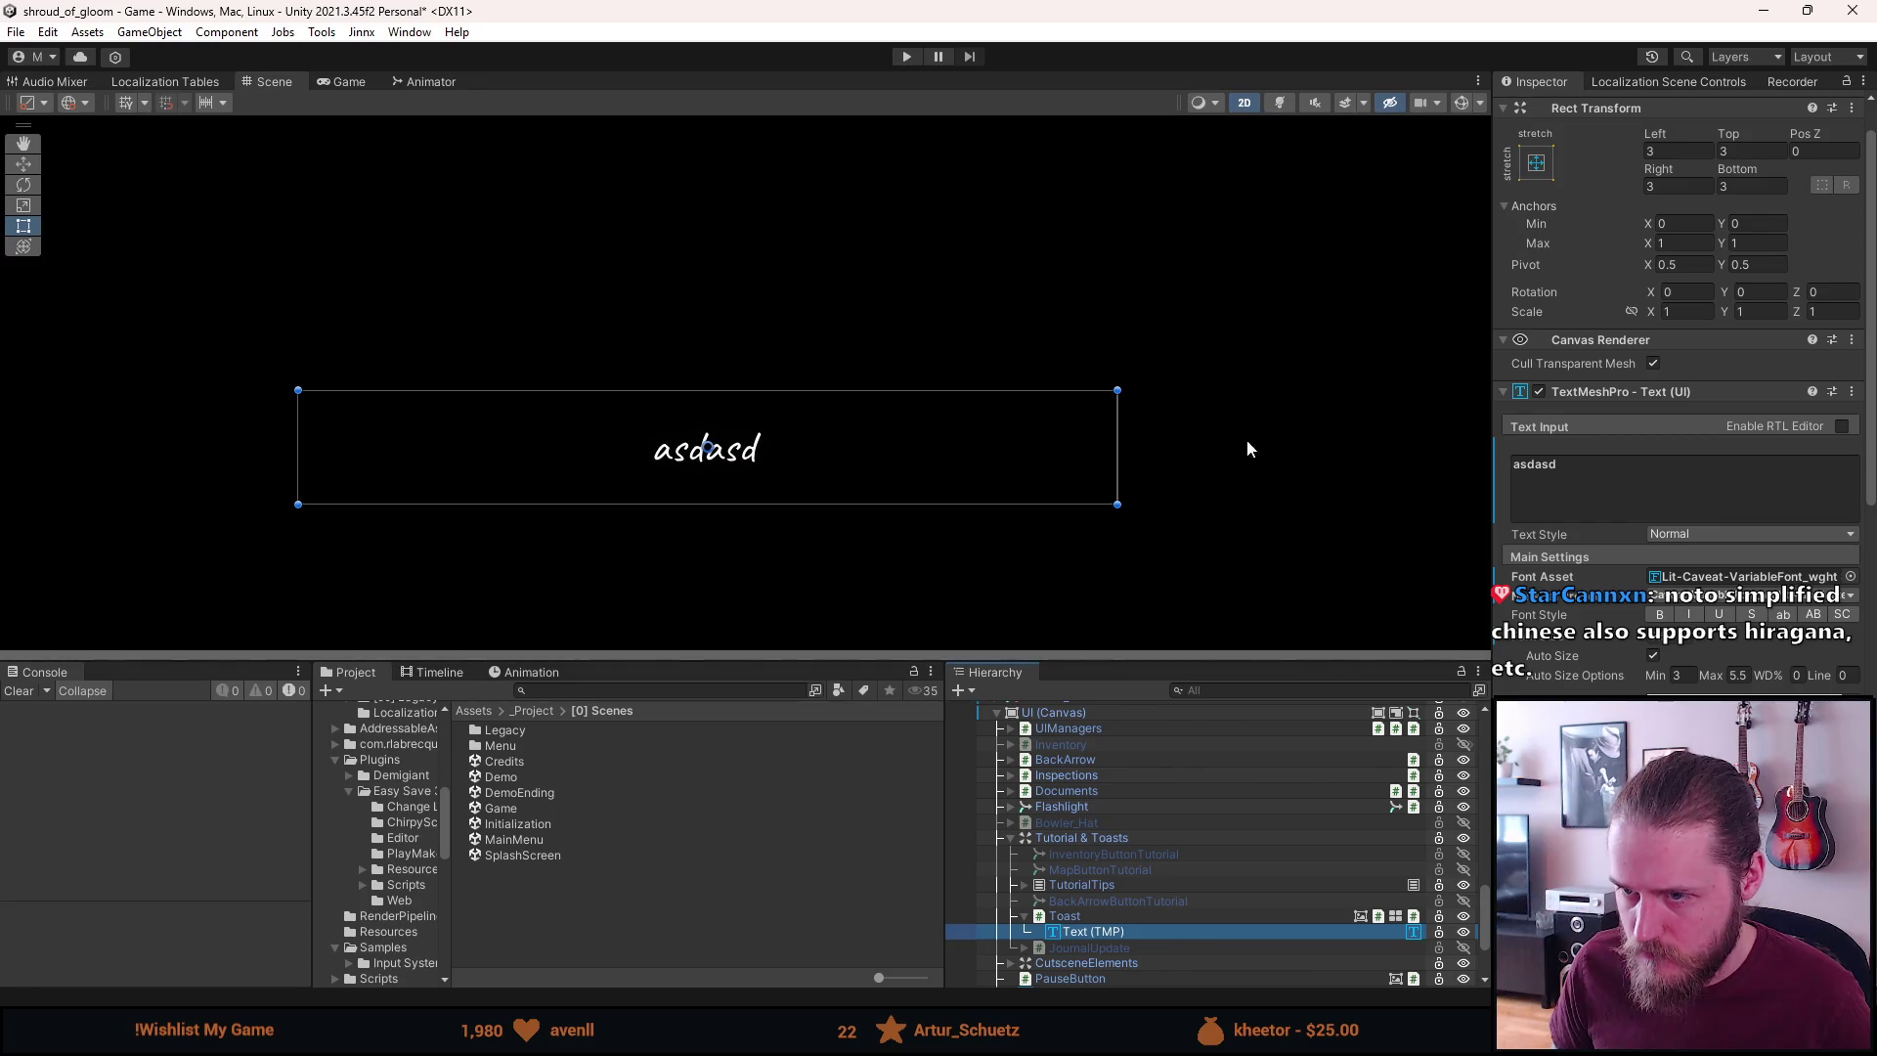
{"action": "left_click", "coordinate": [1636, 494]}
{"action": "type", "text": "人類社会のすべての構成員の固有の尊厳と平等で譲ることのできない権利とを承認することは"}
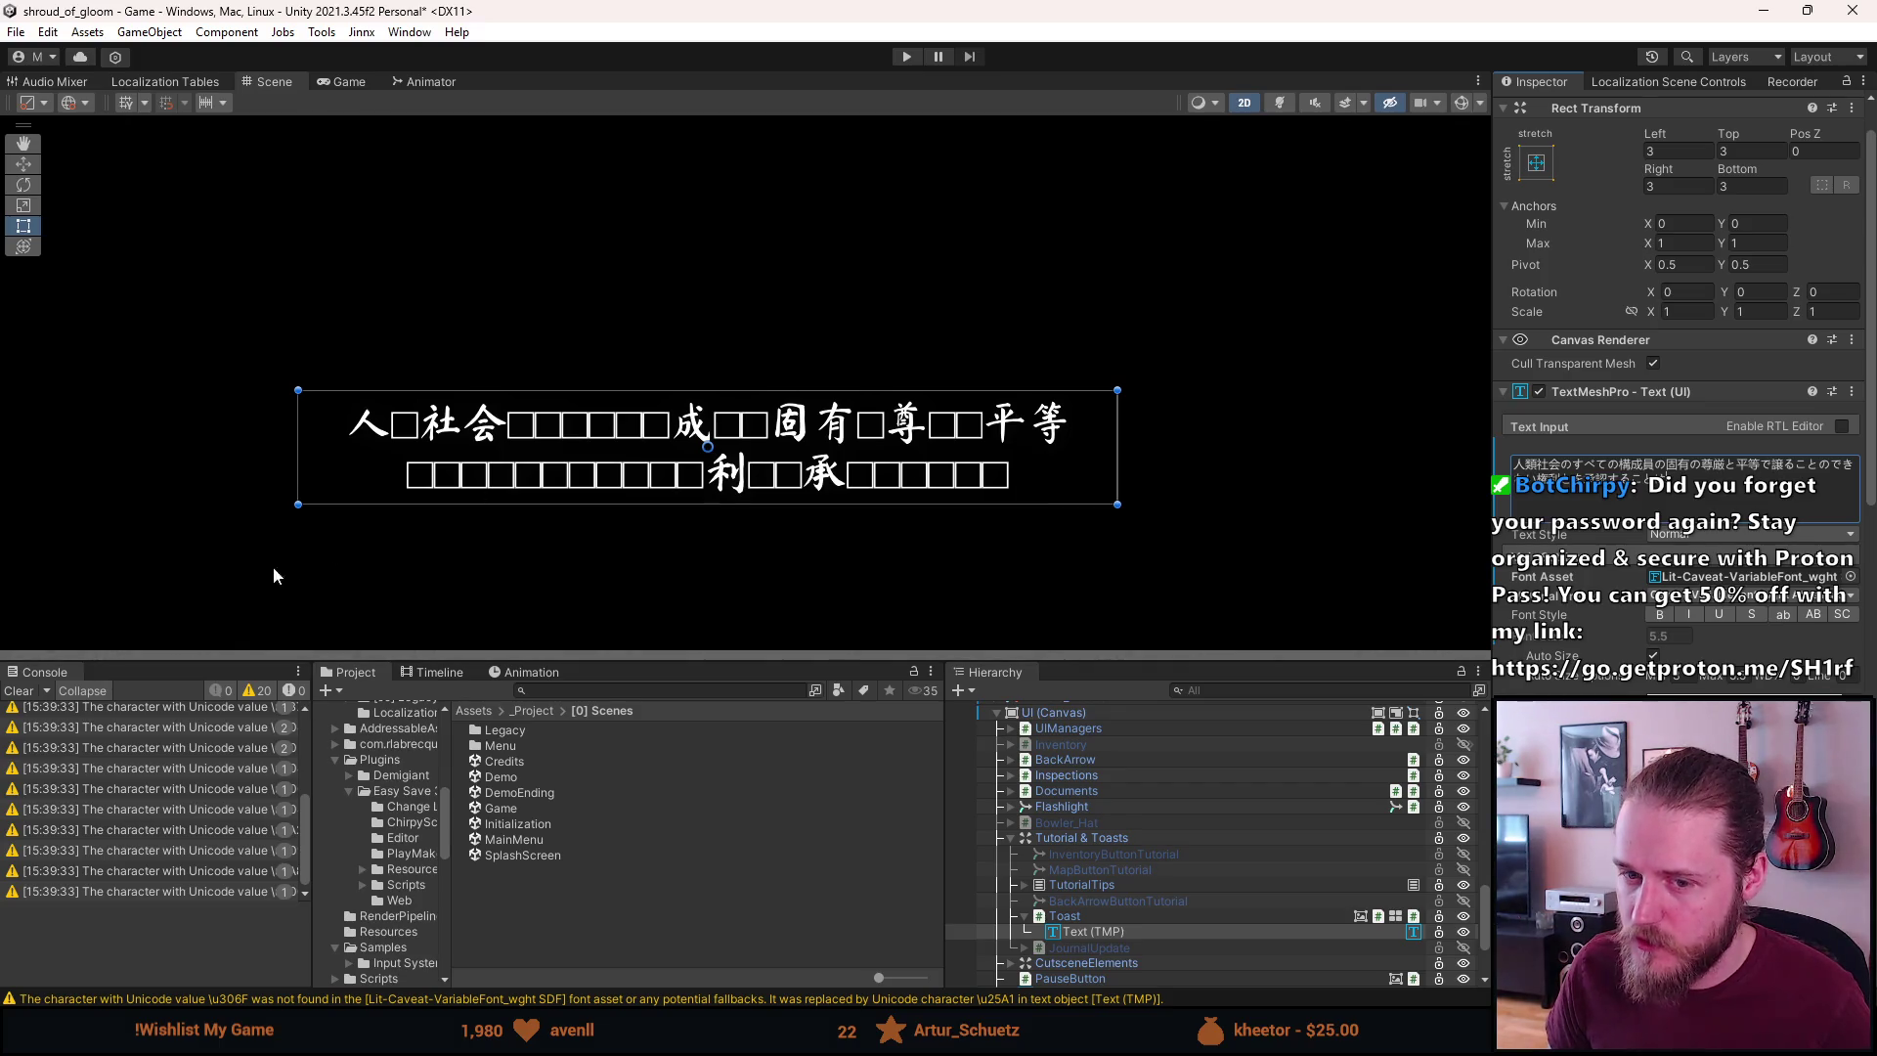
{"action": "left_click", "coordinate": [19, 691]}
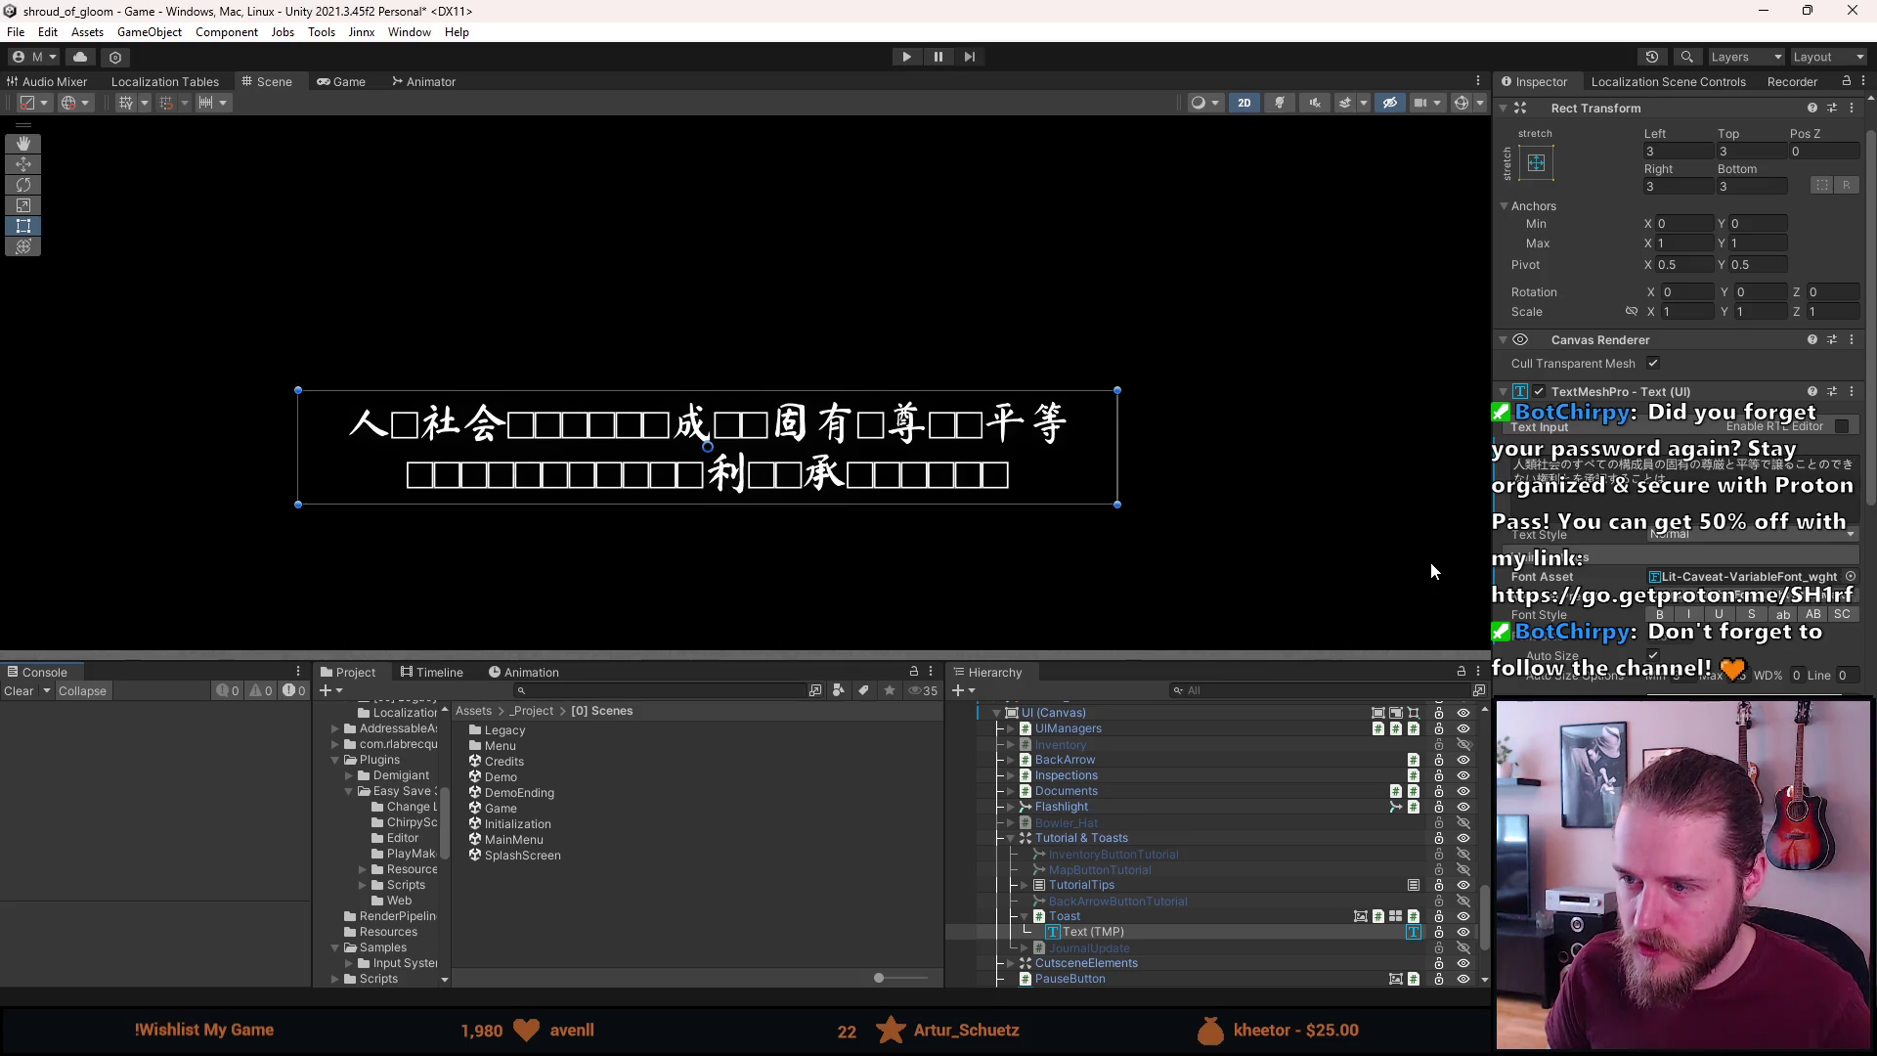
{"action": "left_click", "coordinate": [1850, 578]}
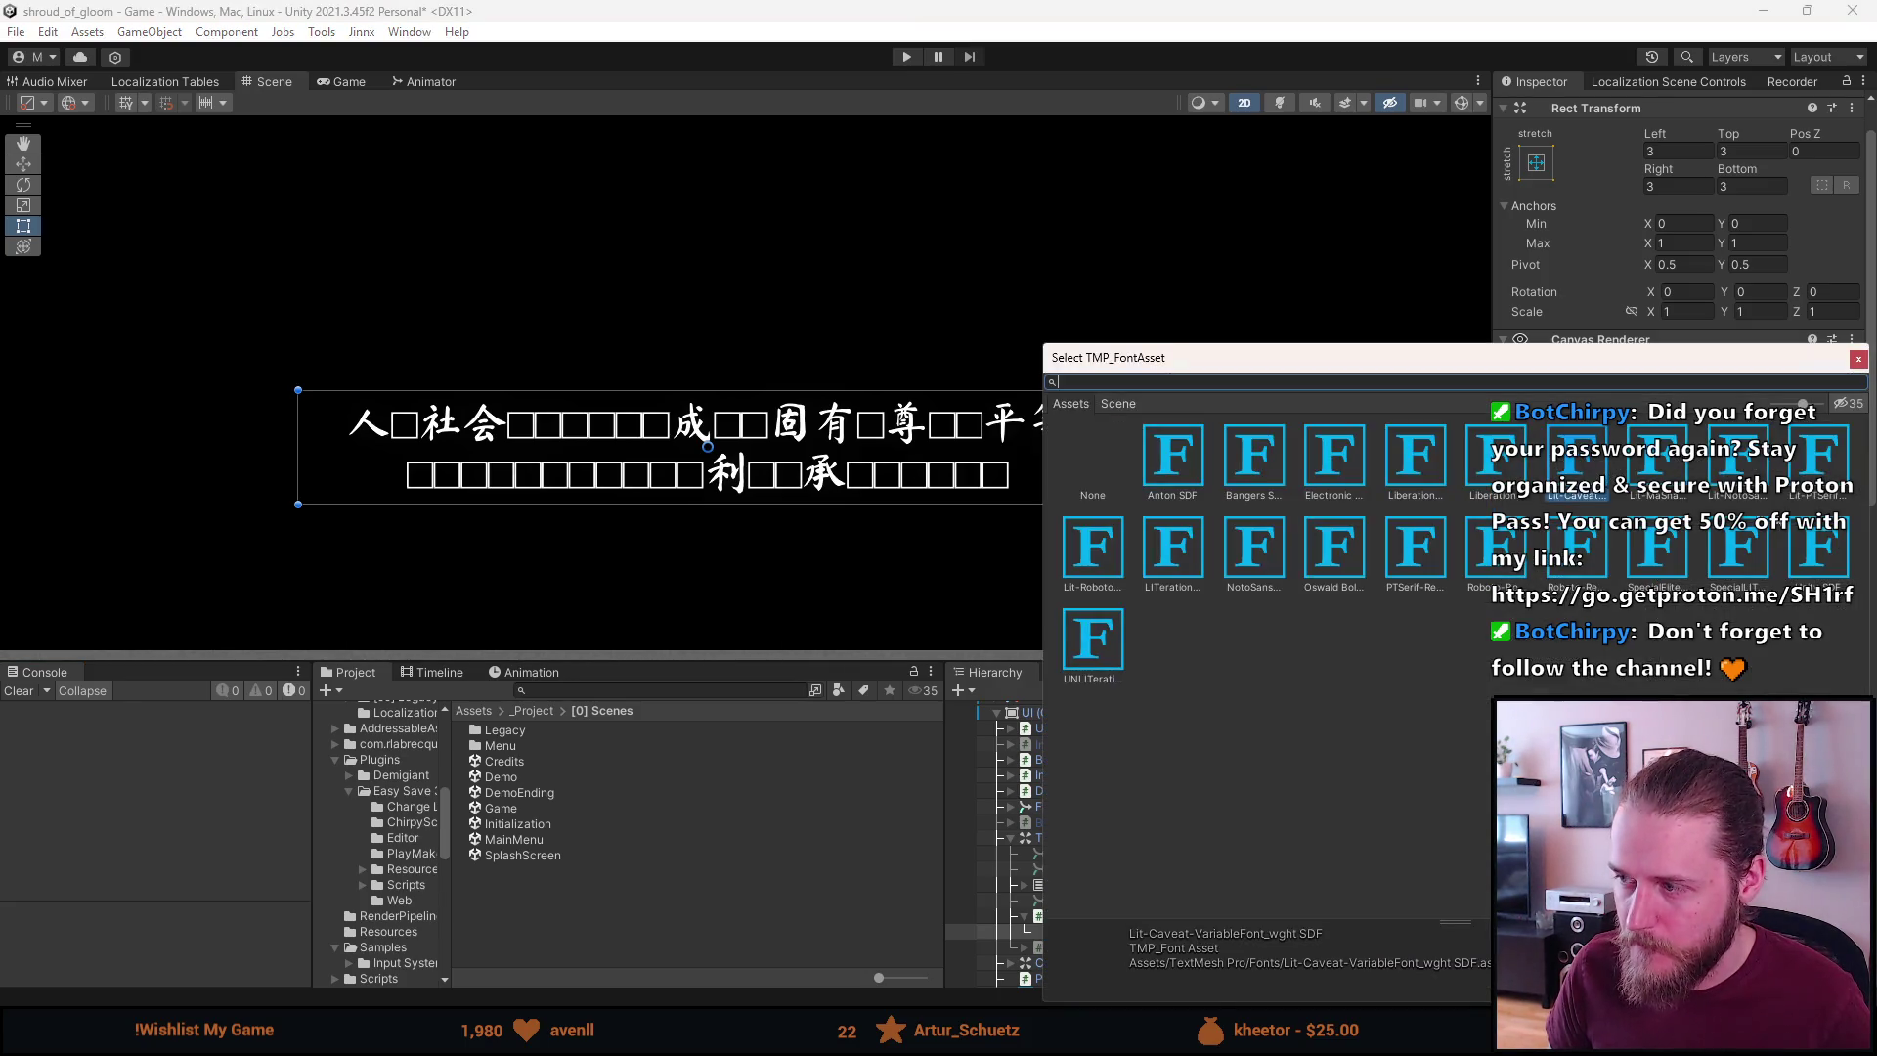
Compare Lit-NotoSansSC-Regular with SpecialElite-Regular, keeping SpecialElite-Regular for the toast text
{"action": "left_click", "coordinate": [1736, 461]}
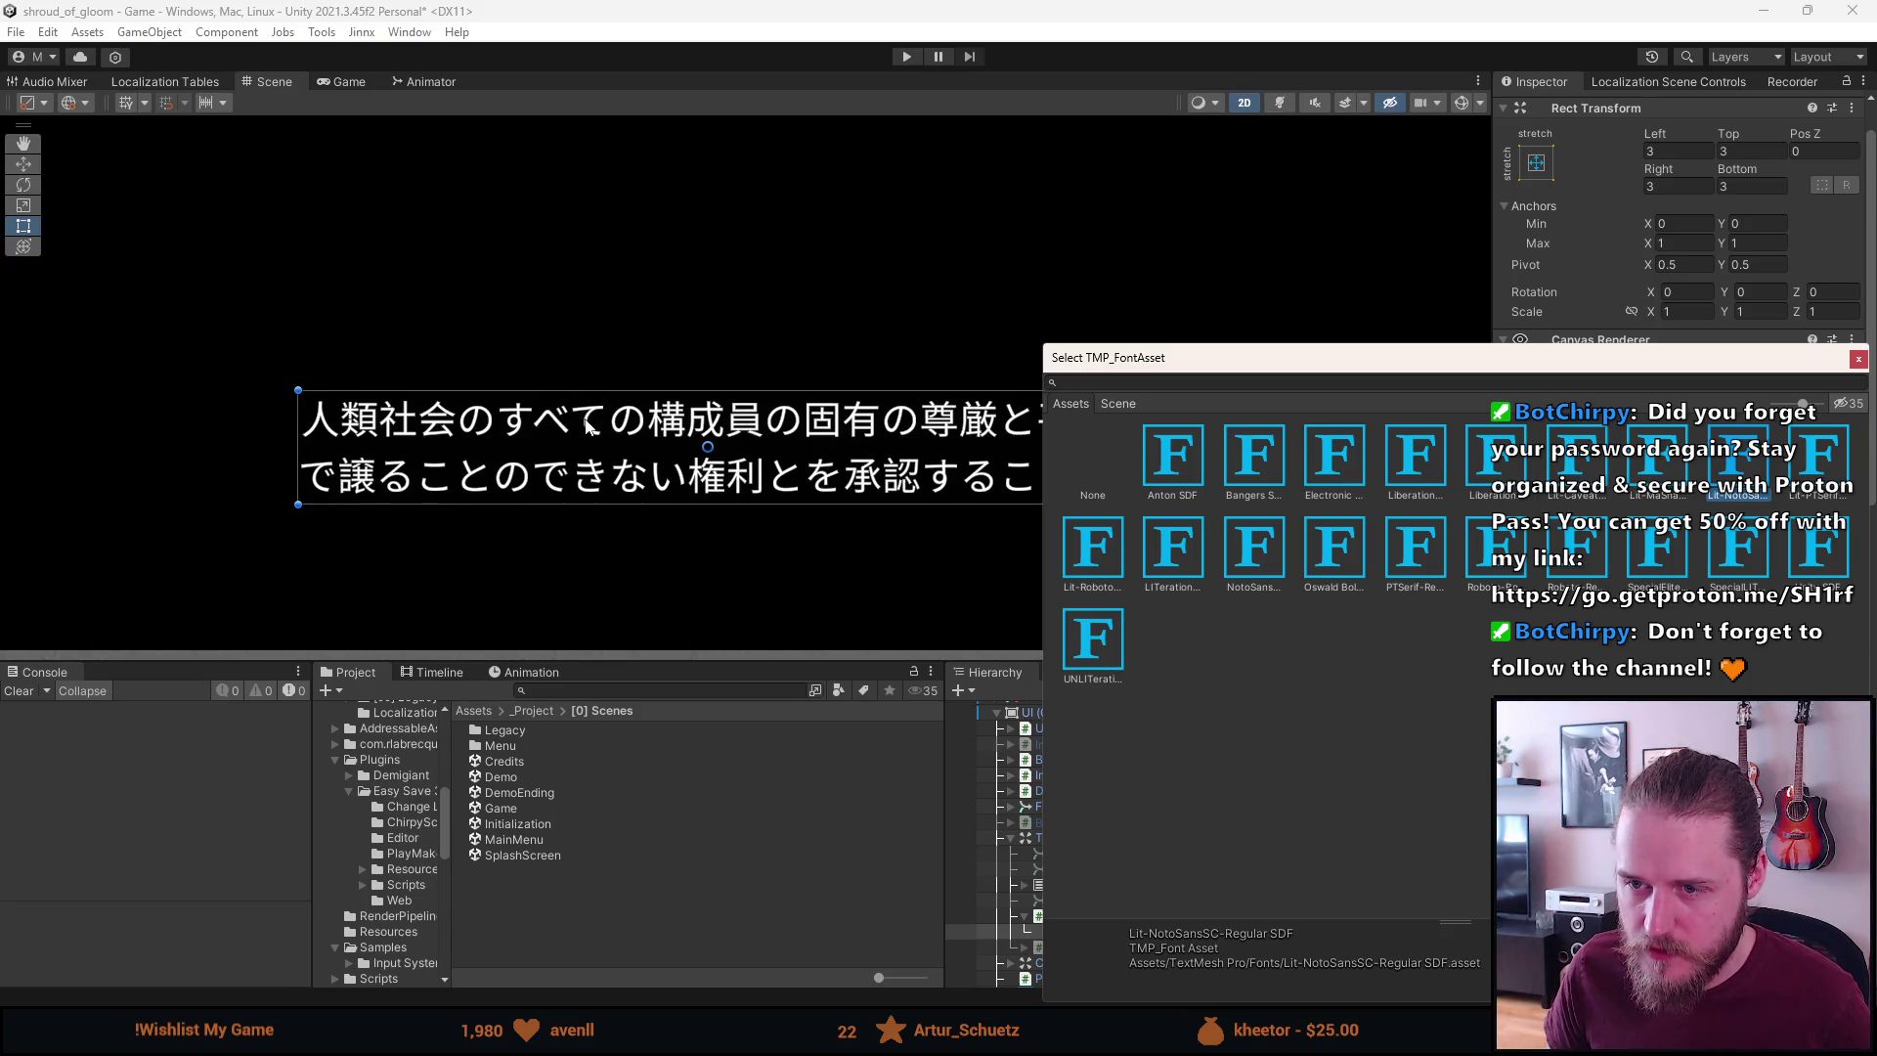
{"action": "mouse_move", "coordinate": [1237, 367]}
{"action": "left_mouse_down"}
{"action": "mouse_move", "coordinate": [1213, 369]}
{"action": "mouse_move", "coordinate": [1493, 498]}
{"action": "mouse_move", "coordinate": [1525, 493]}
{"action": "mouse_move", "coordinate": [1117, 305]}
{"action": "mouse_move", "coordinate": [1212, 295]}
{"action": "mouse_move", "coordinate": [1144, 300]}
{"action": "mouse_move", "coordinate": [1184, 298]}
{"action": "mouse_move", "coordinate": [1026, 262]}
{"action": "left_mouse_up"}
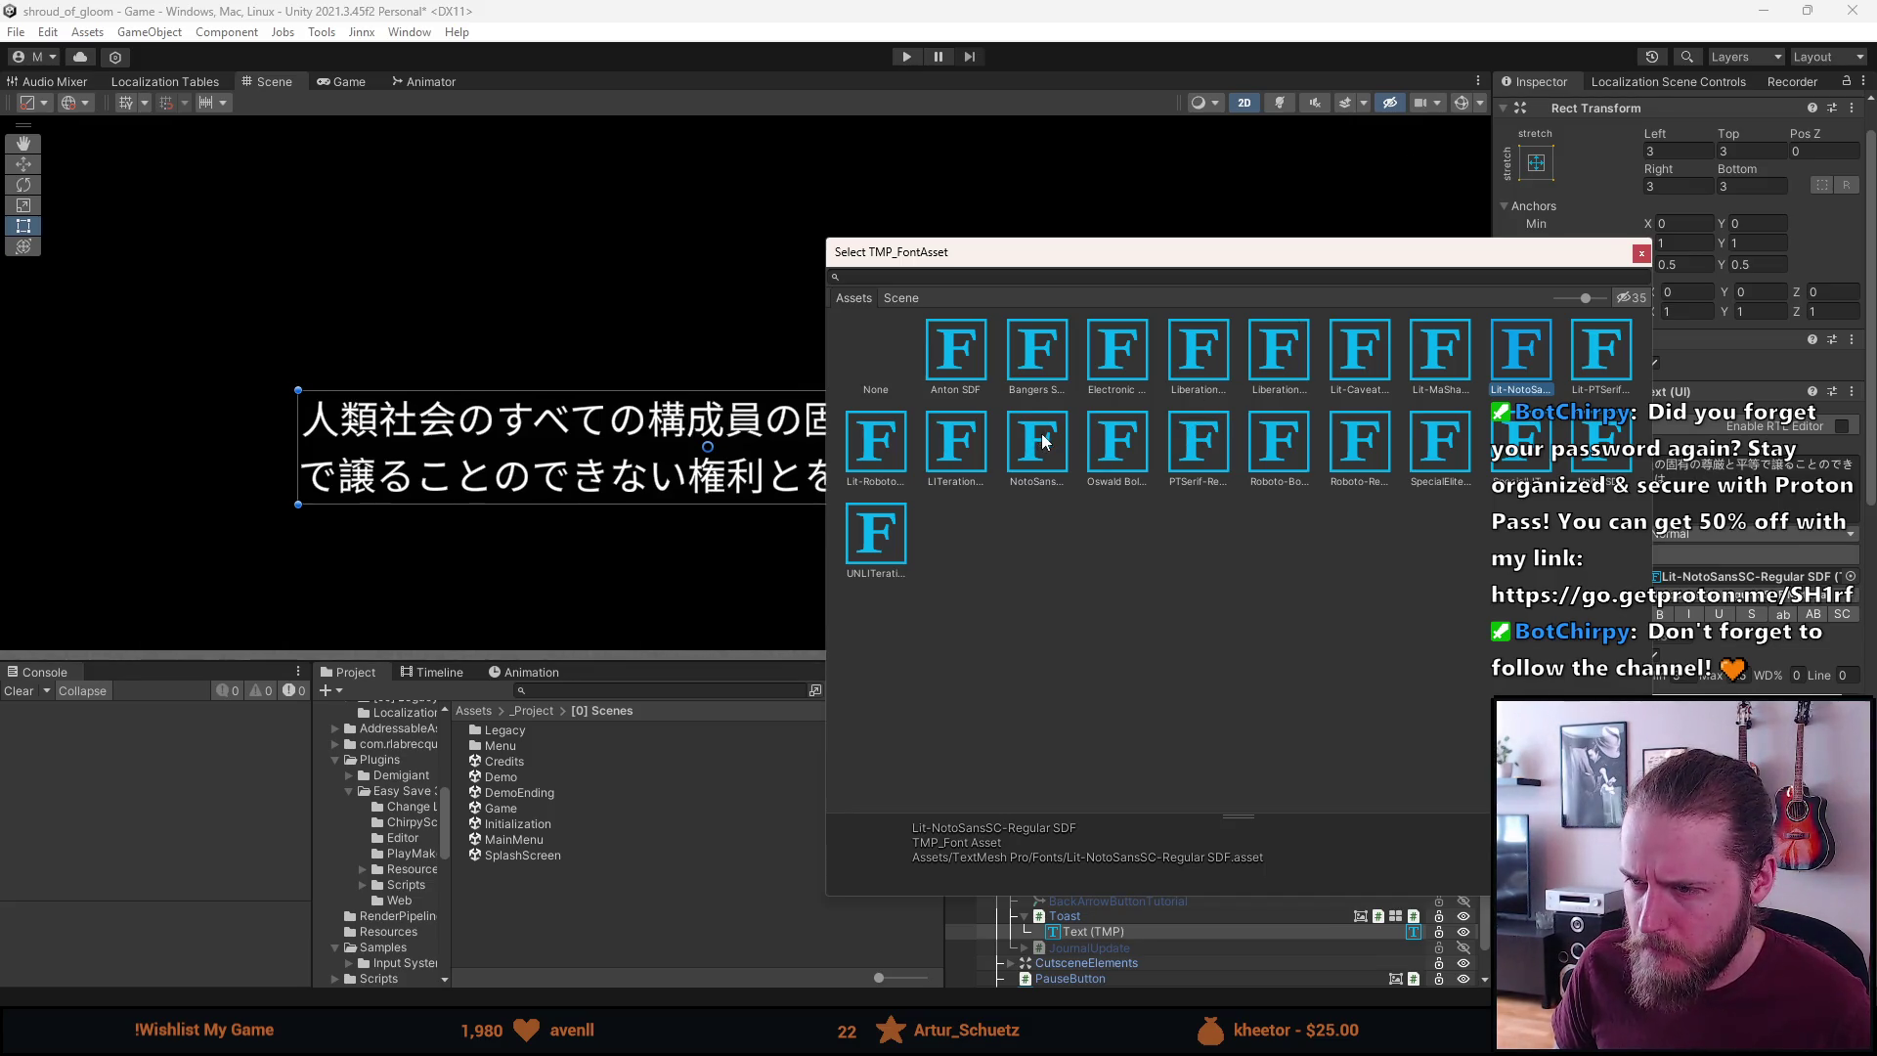
{"action": "left_click", "coordinate": [1445, 442]}
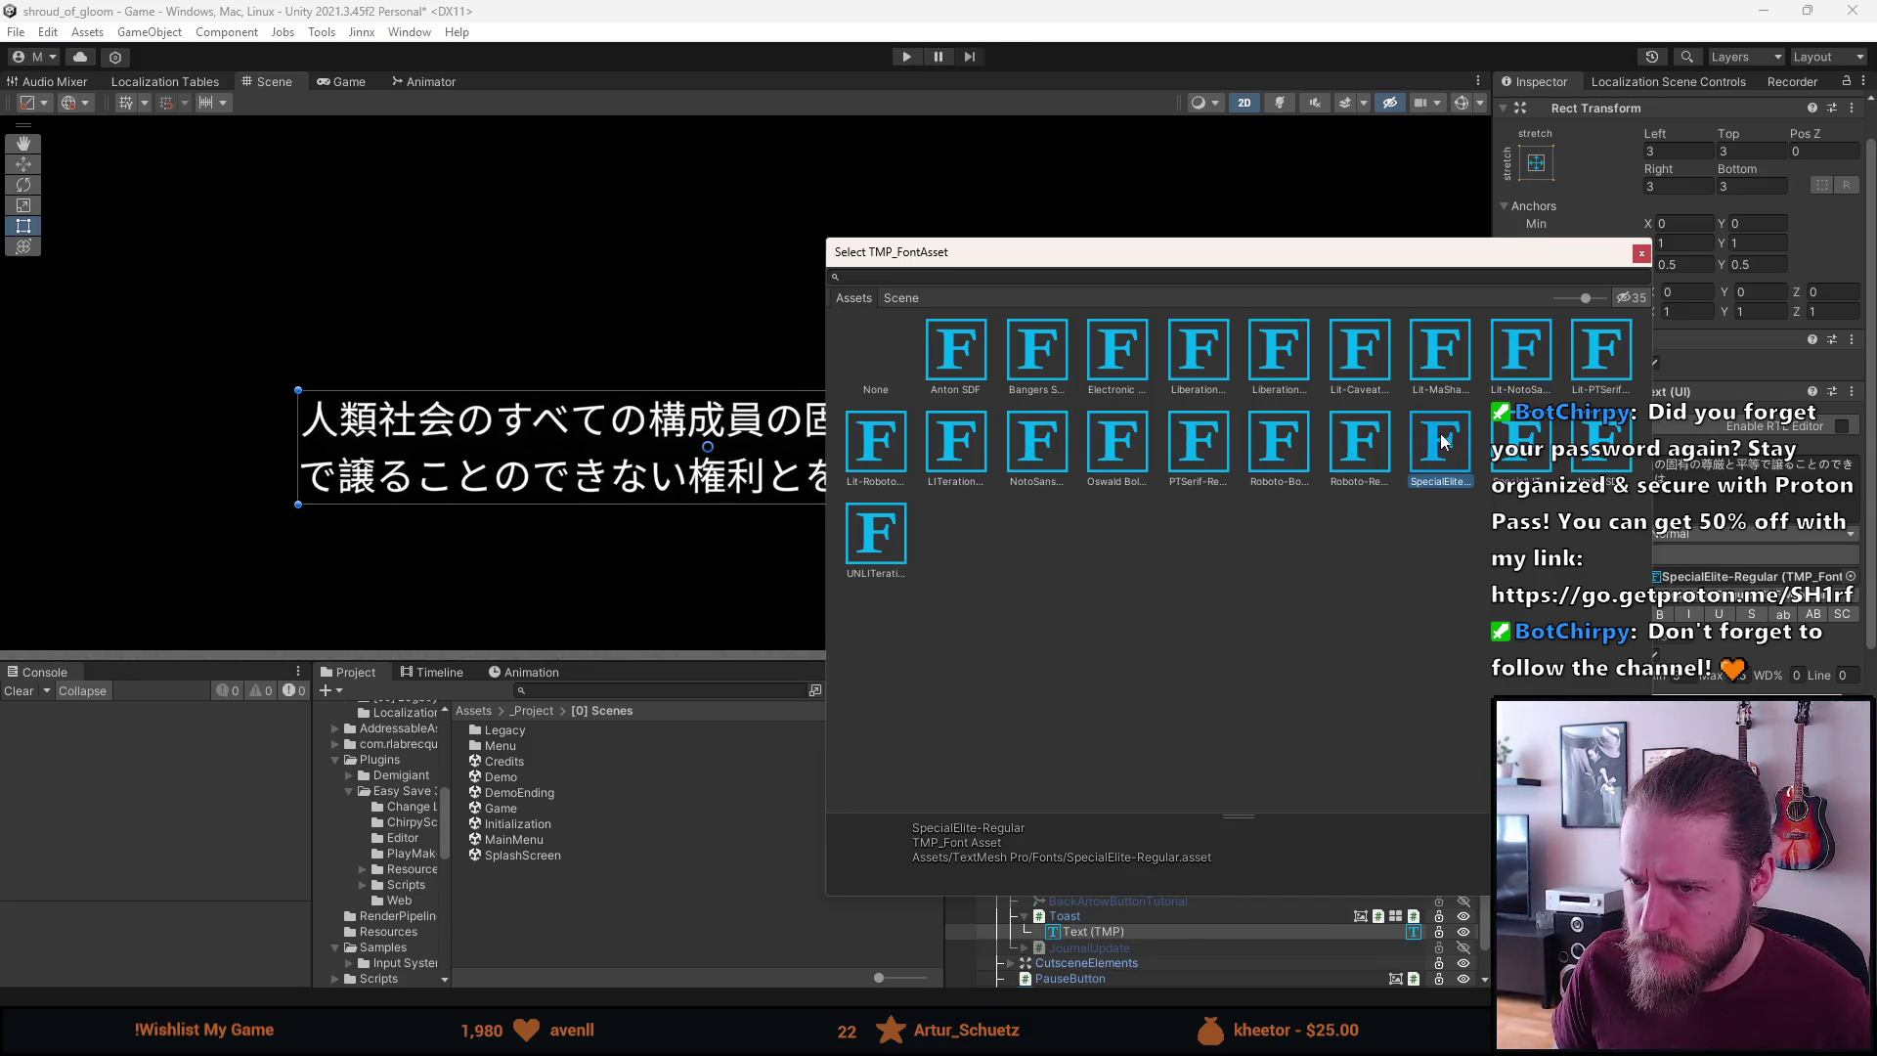
{"action": "left_click", "coordinate": [1517, 360]}
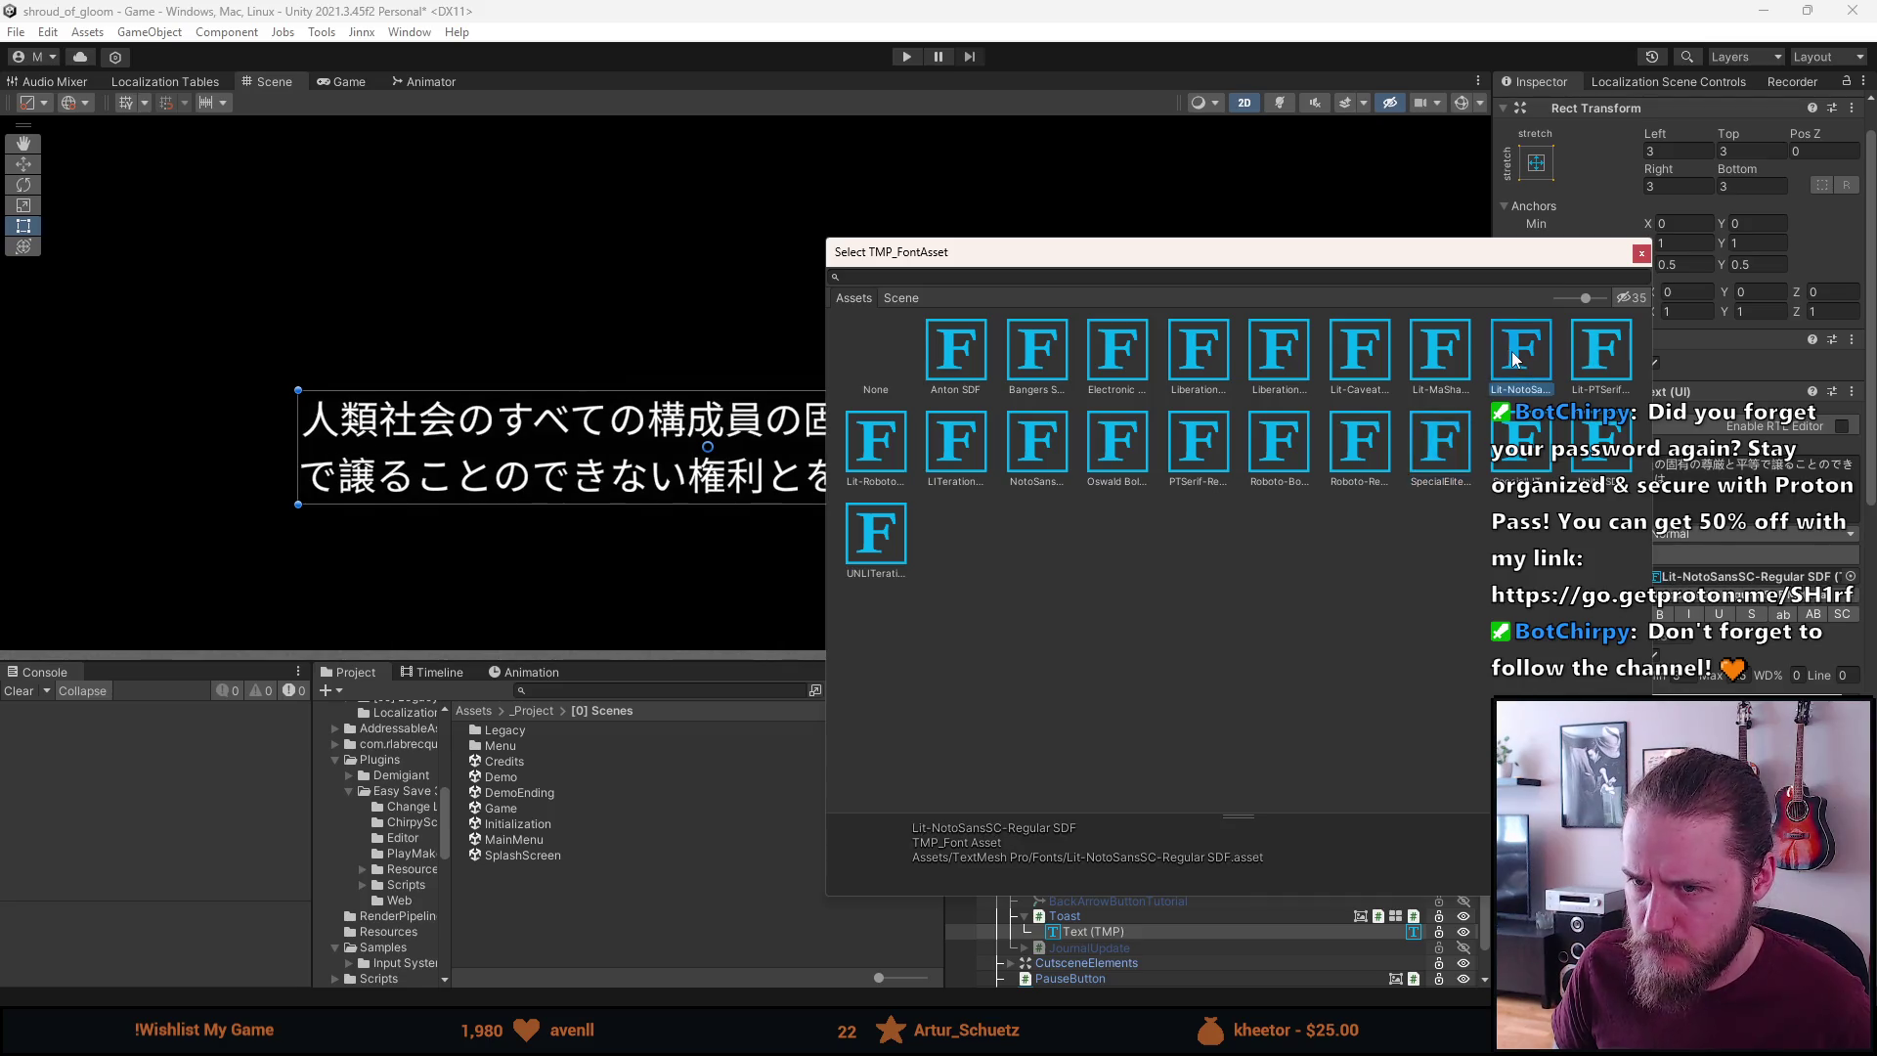
{"action": "double_click", "coordinate": [1434, 447]}
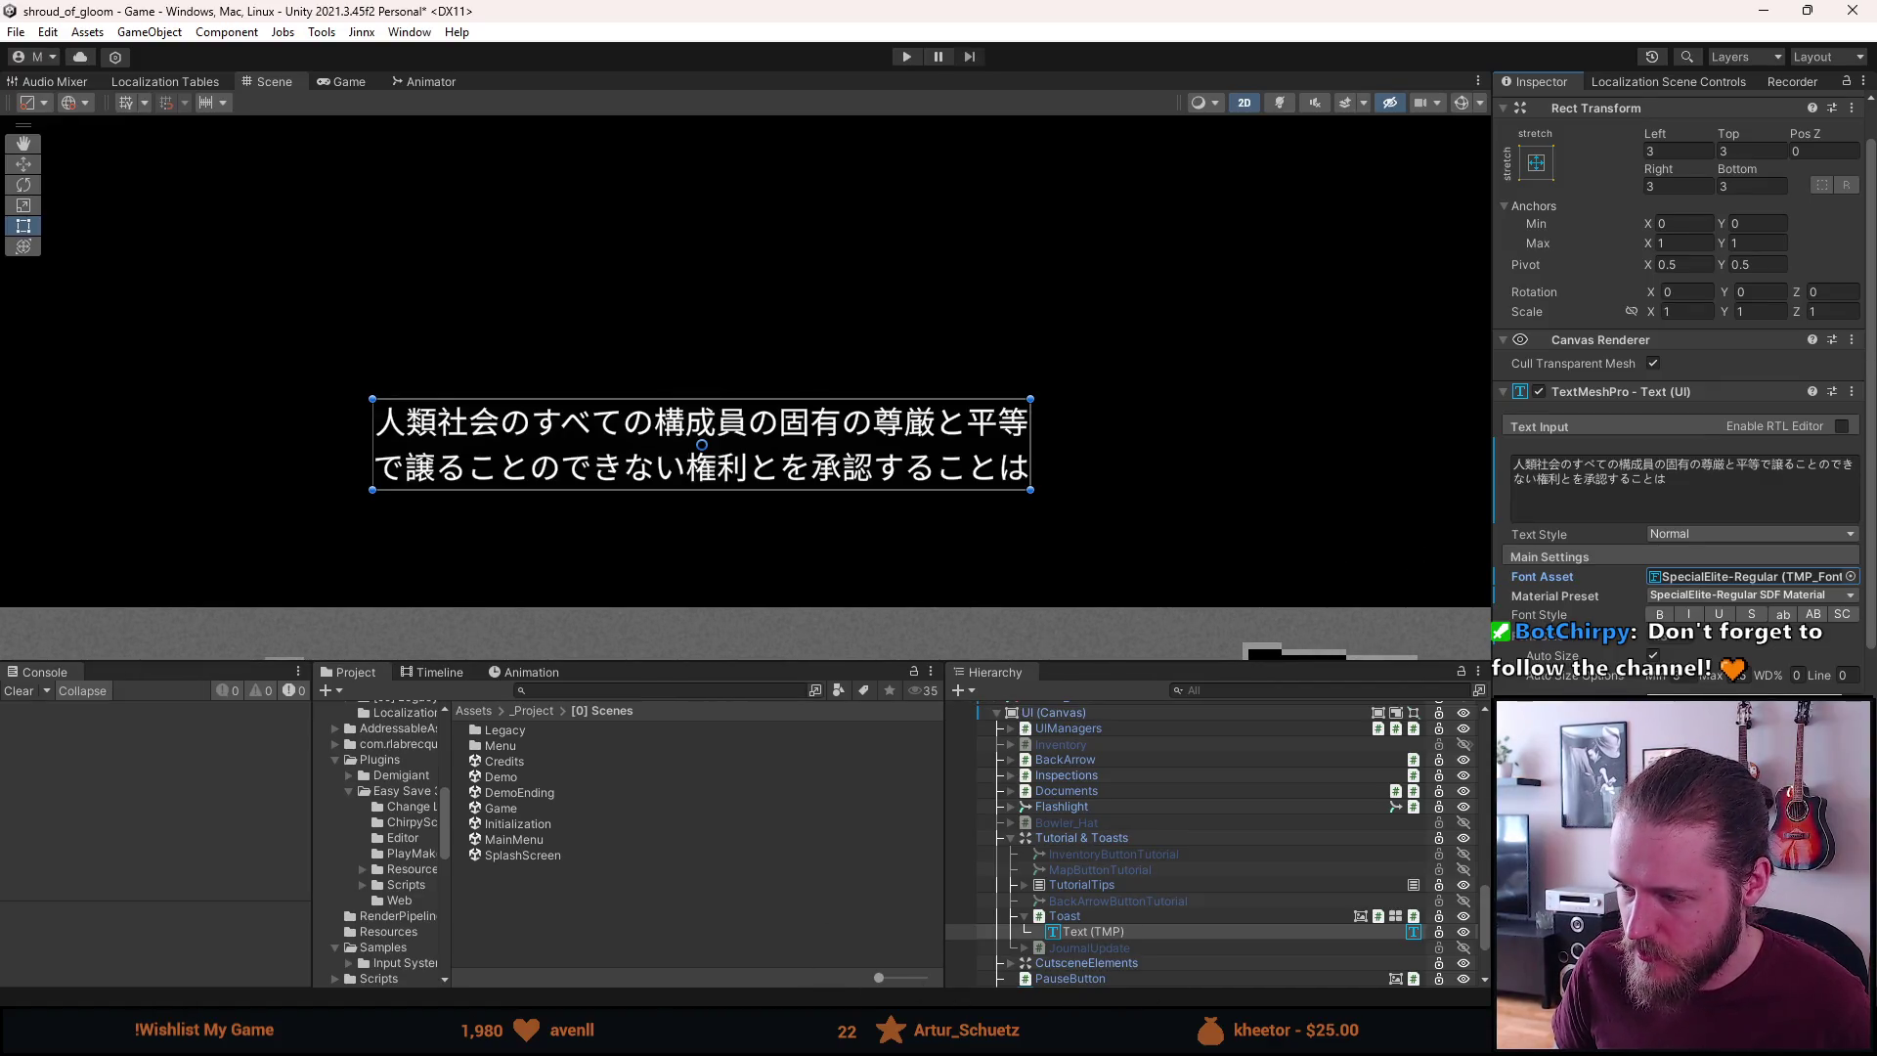
Bring up the Noto Sans Japanese specimen page and scroll through its samples
{"action": "mouse_move", "coordinate": [704, 1038]}
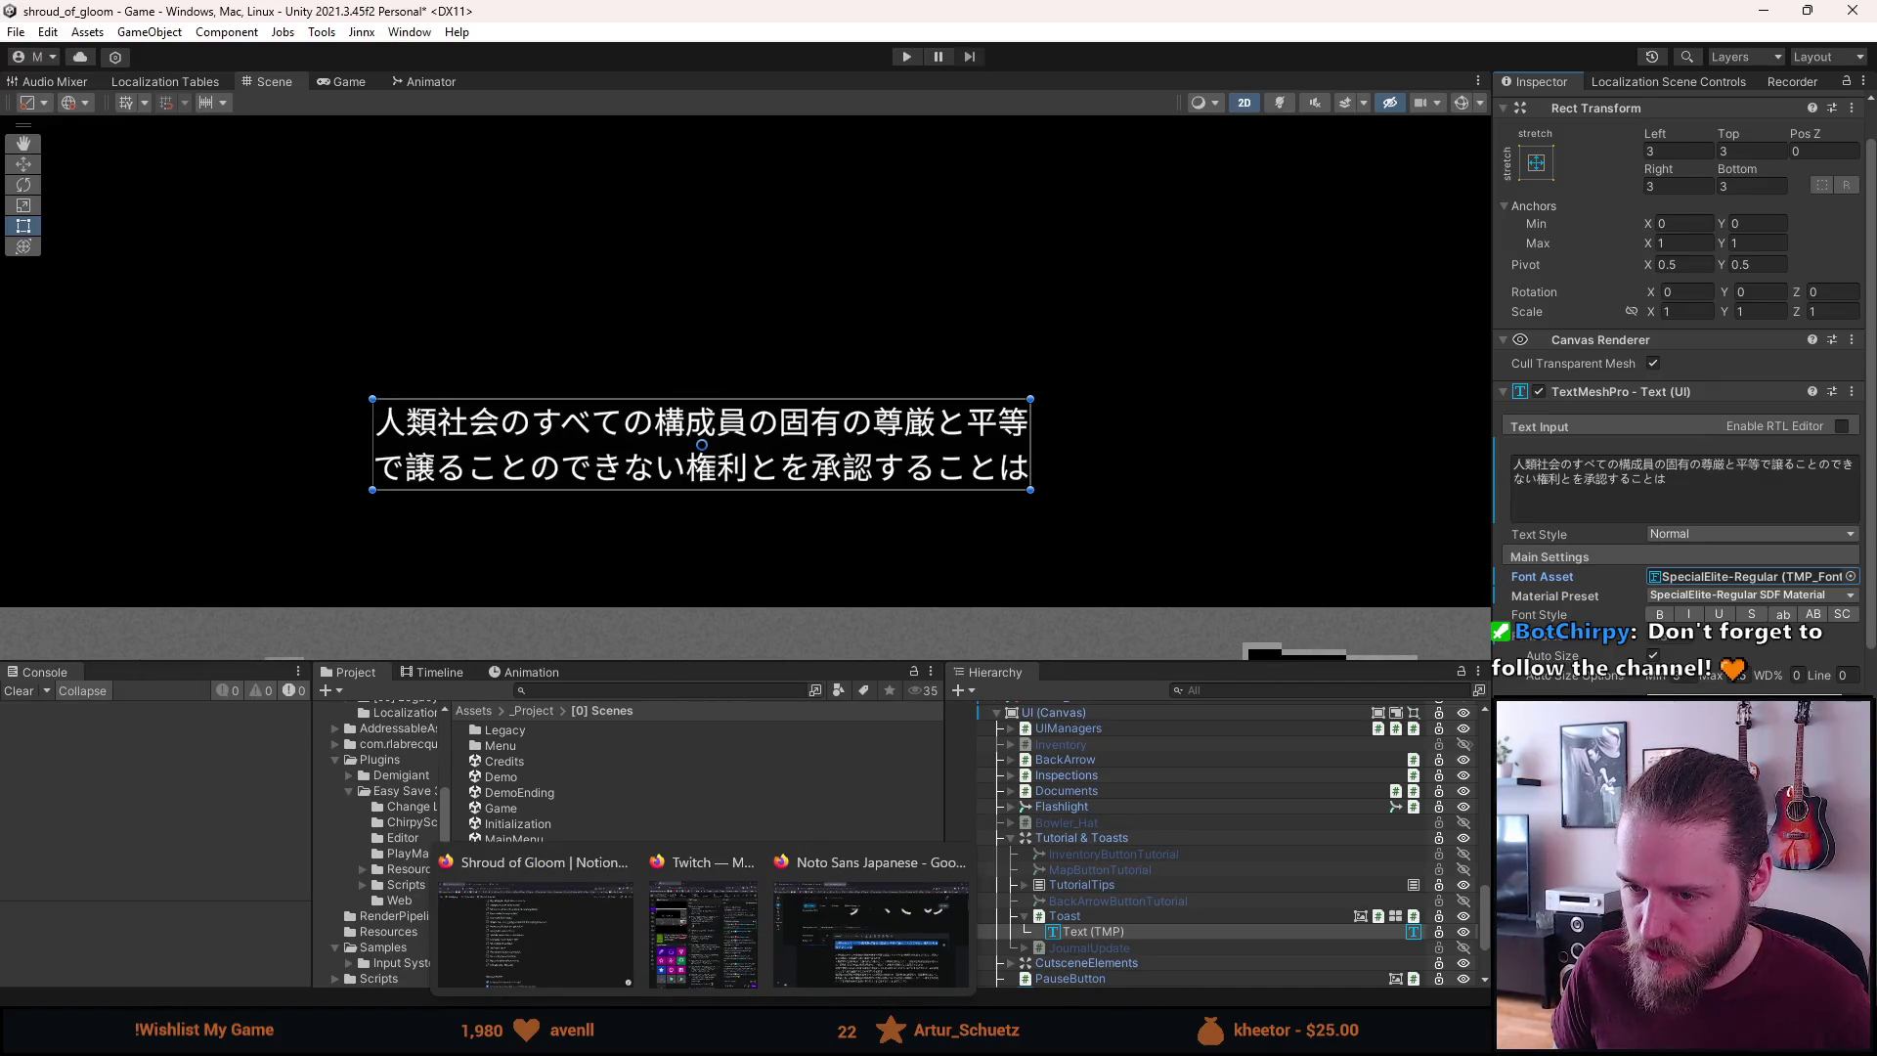
{"action": "left_click", "coordinate": [838, 912]}
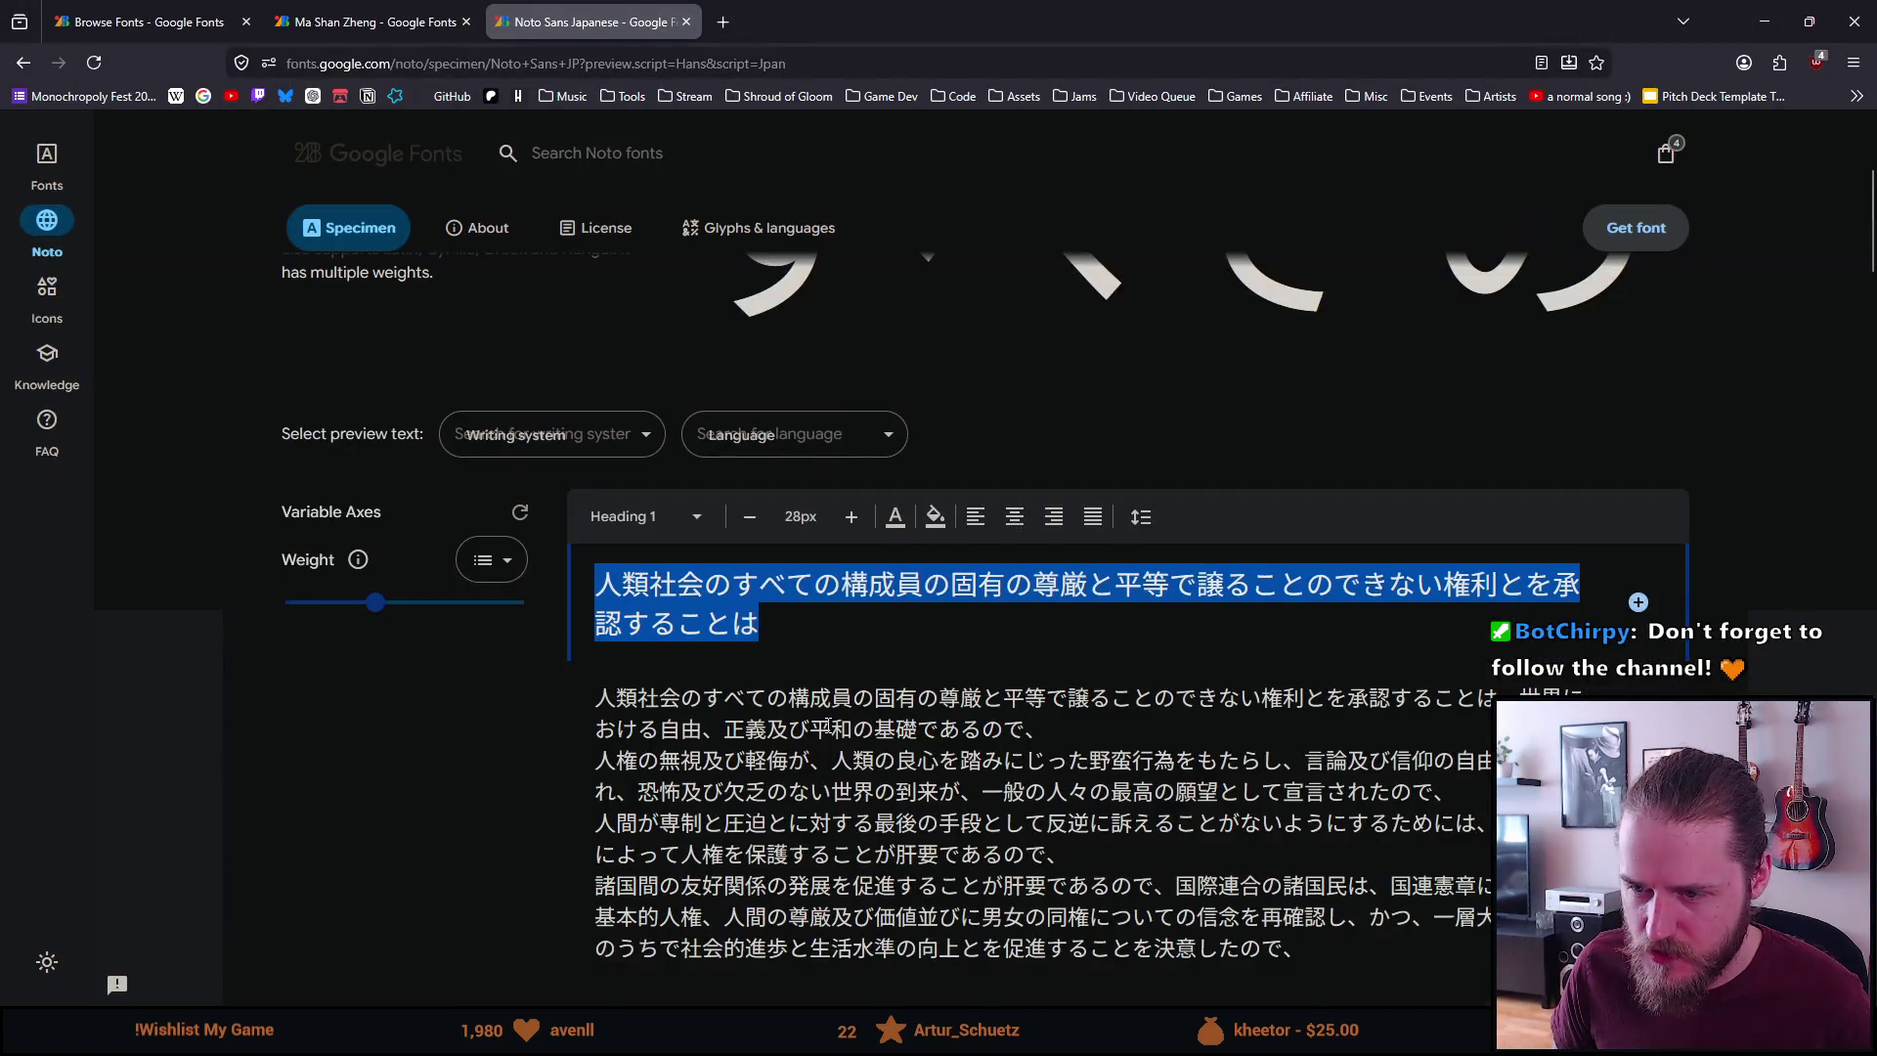
{"action": "scroll", "coordinate": [827, 726], "scroll_direction": "down", "scroll_amount": 2}
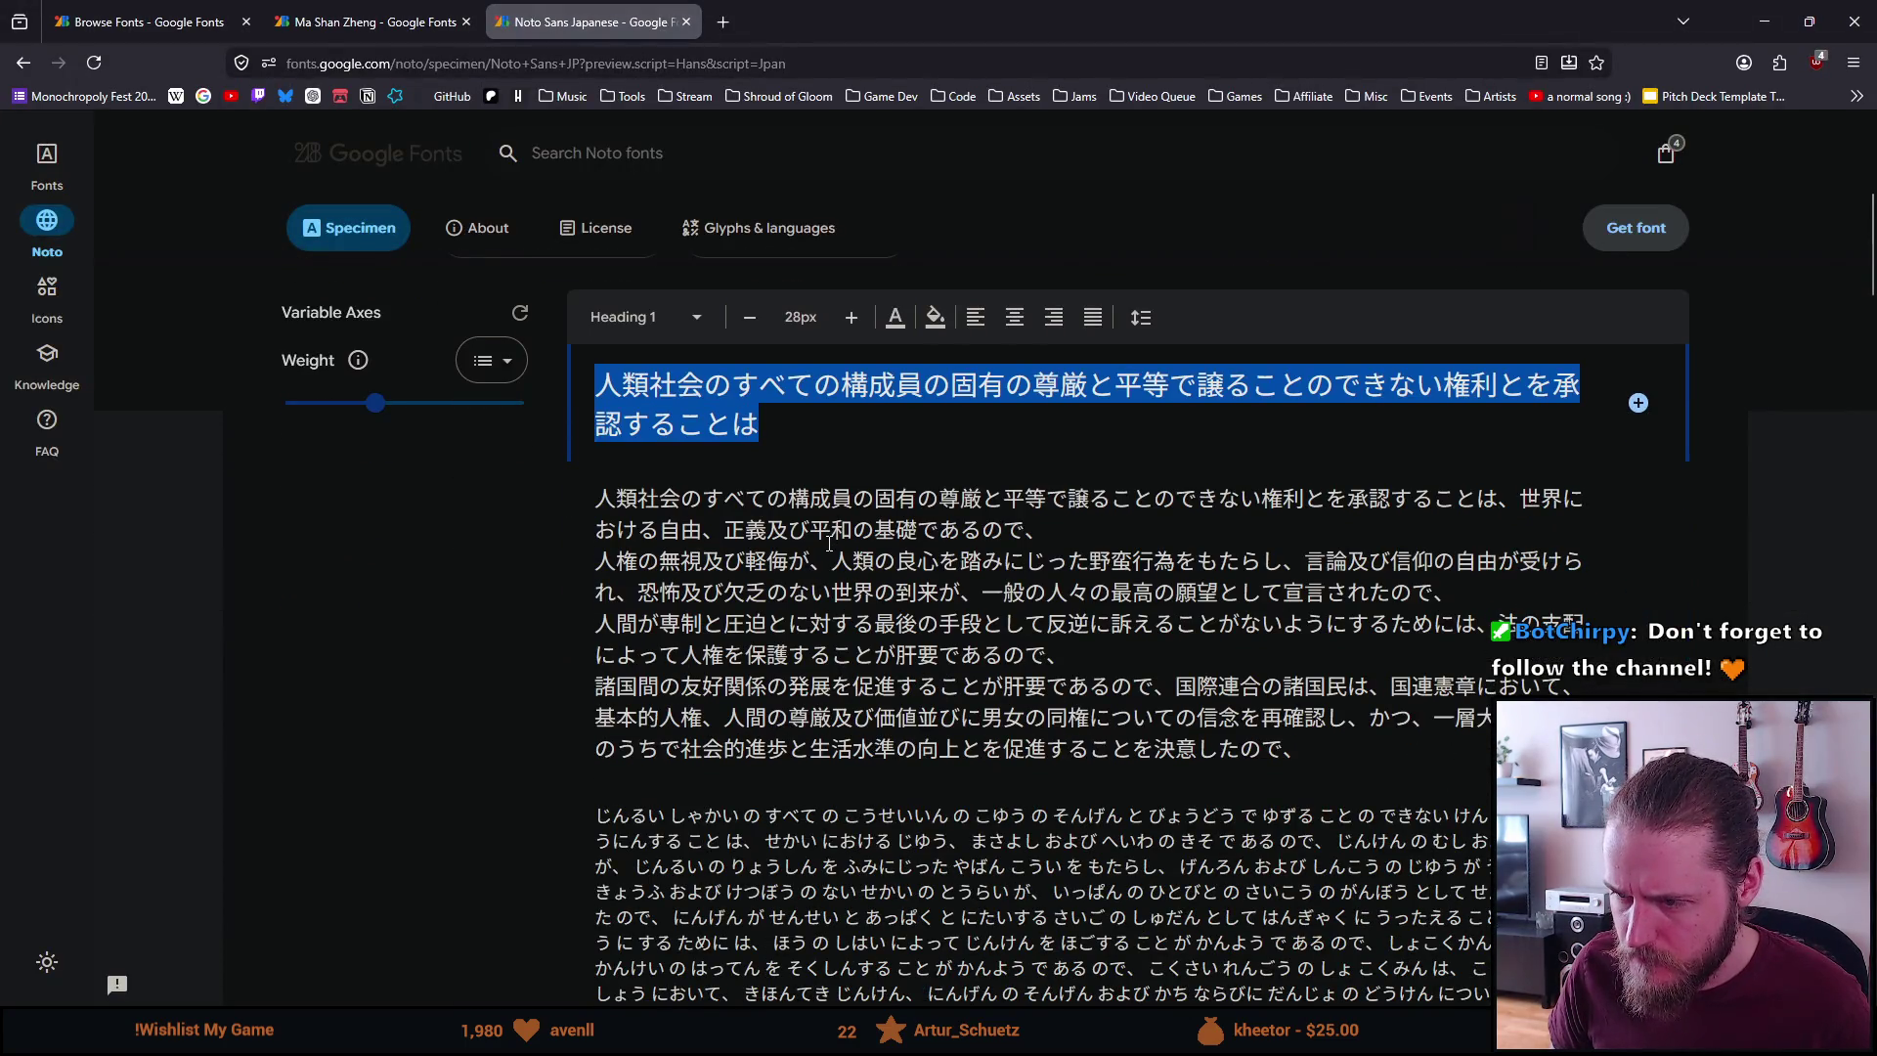
{"action": "scroll", "coordinate": [829, 542], "scroll_direction": "down", "scroll_amount": 4}
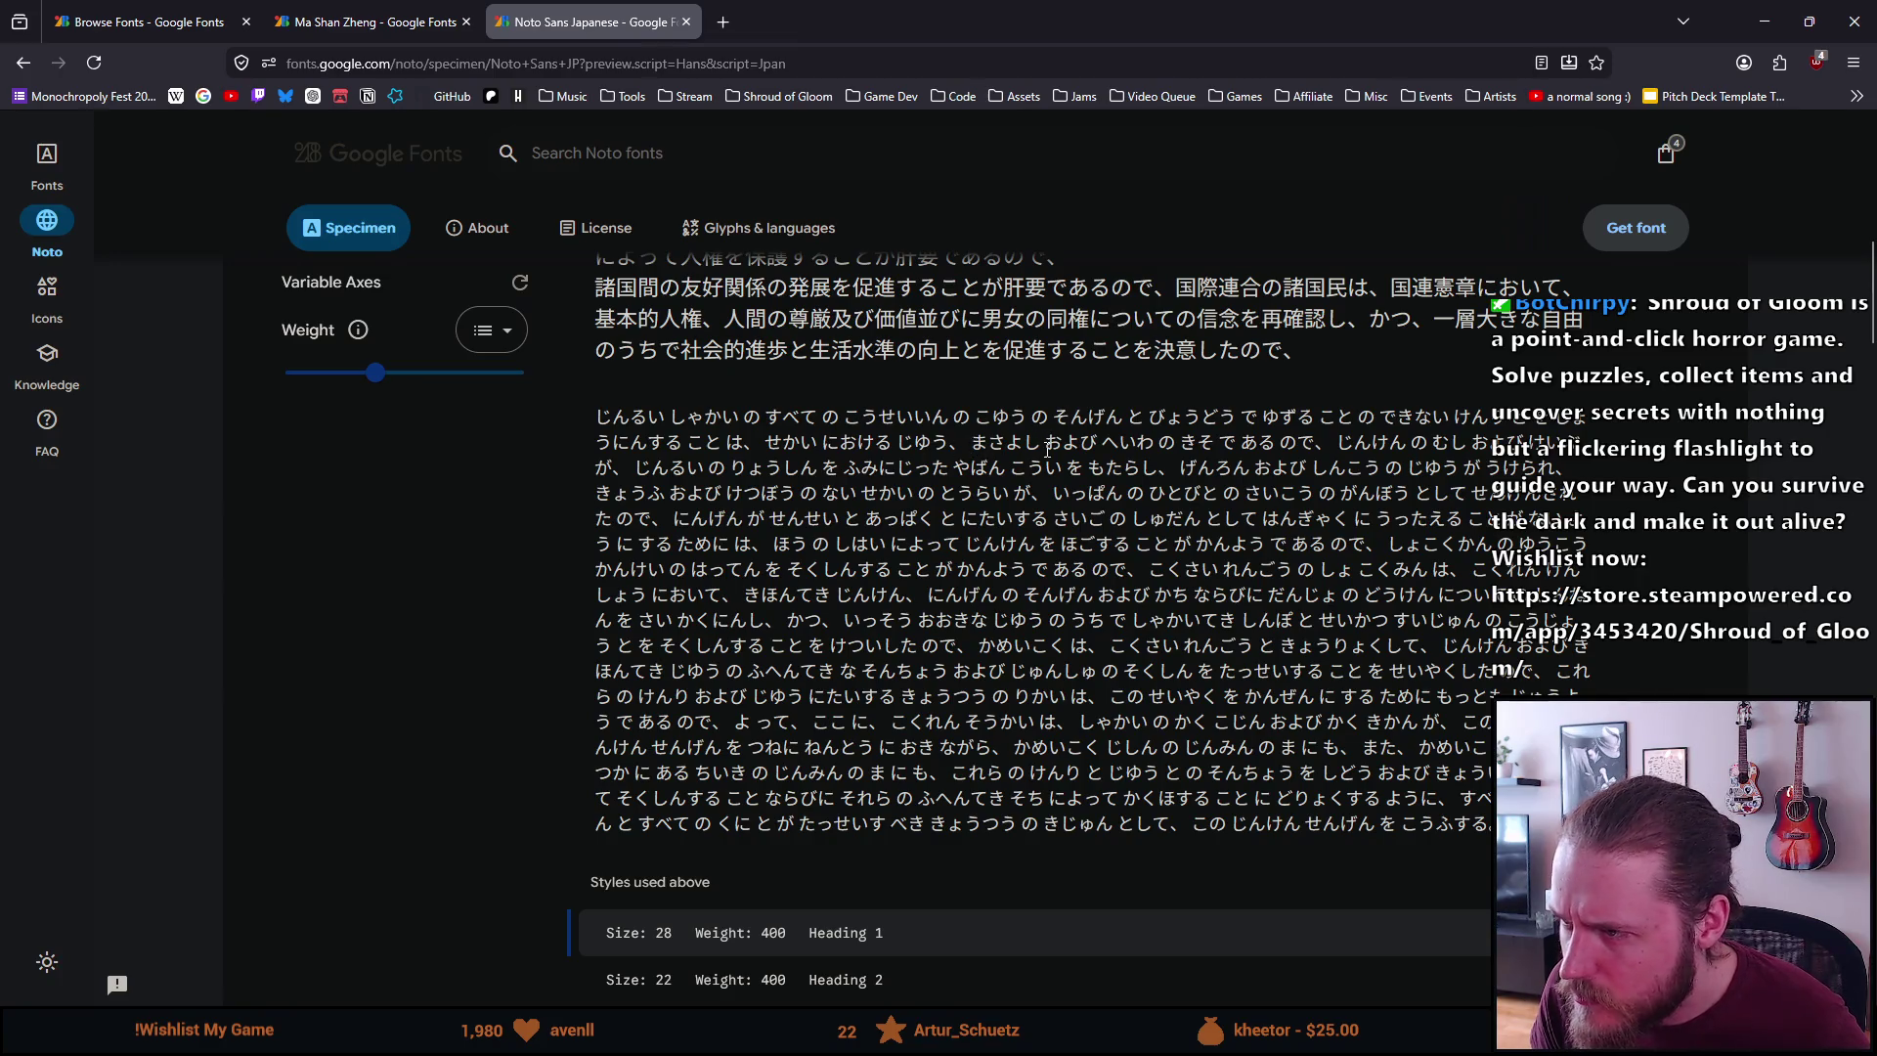
{"action": "scroll", "coordinate": [1046, 469], "scroll_direction": "up", "scroll_amount": 5}
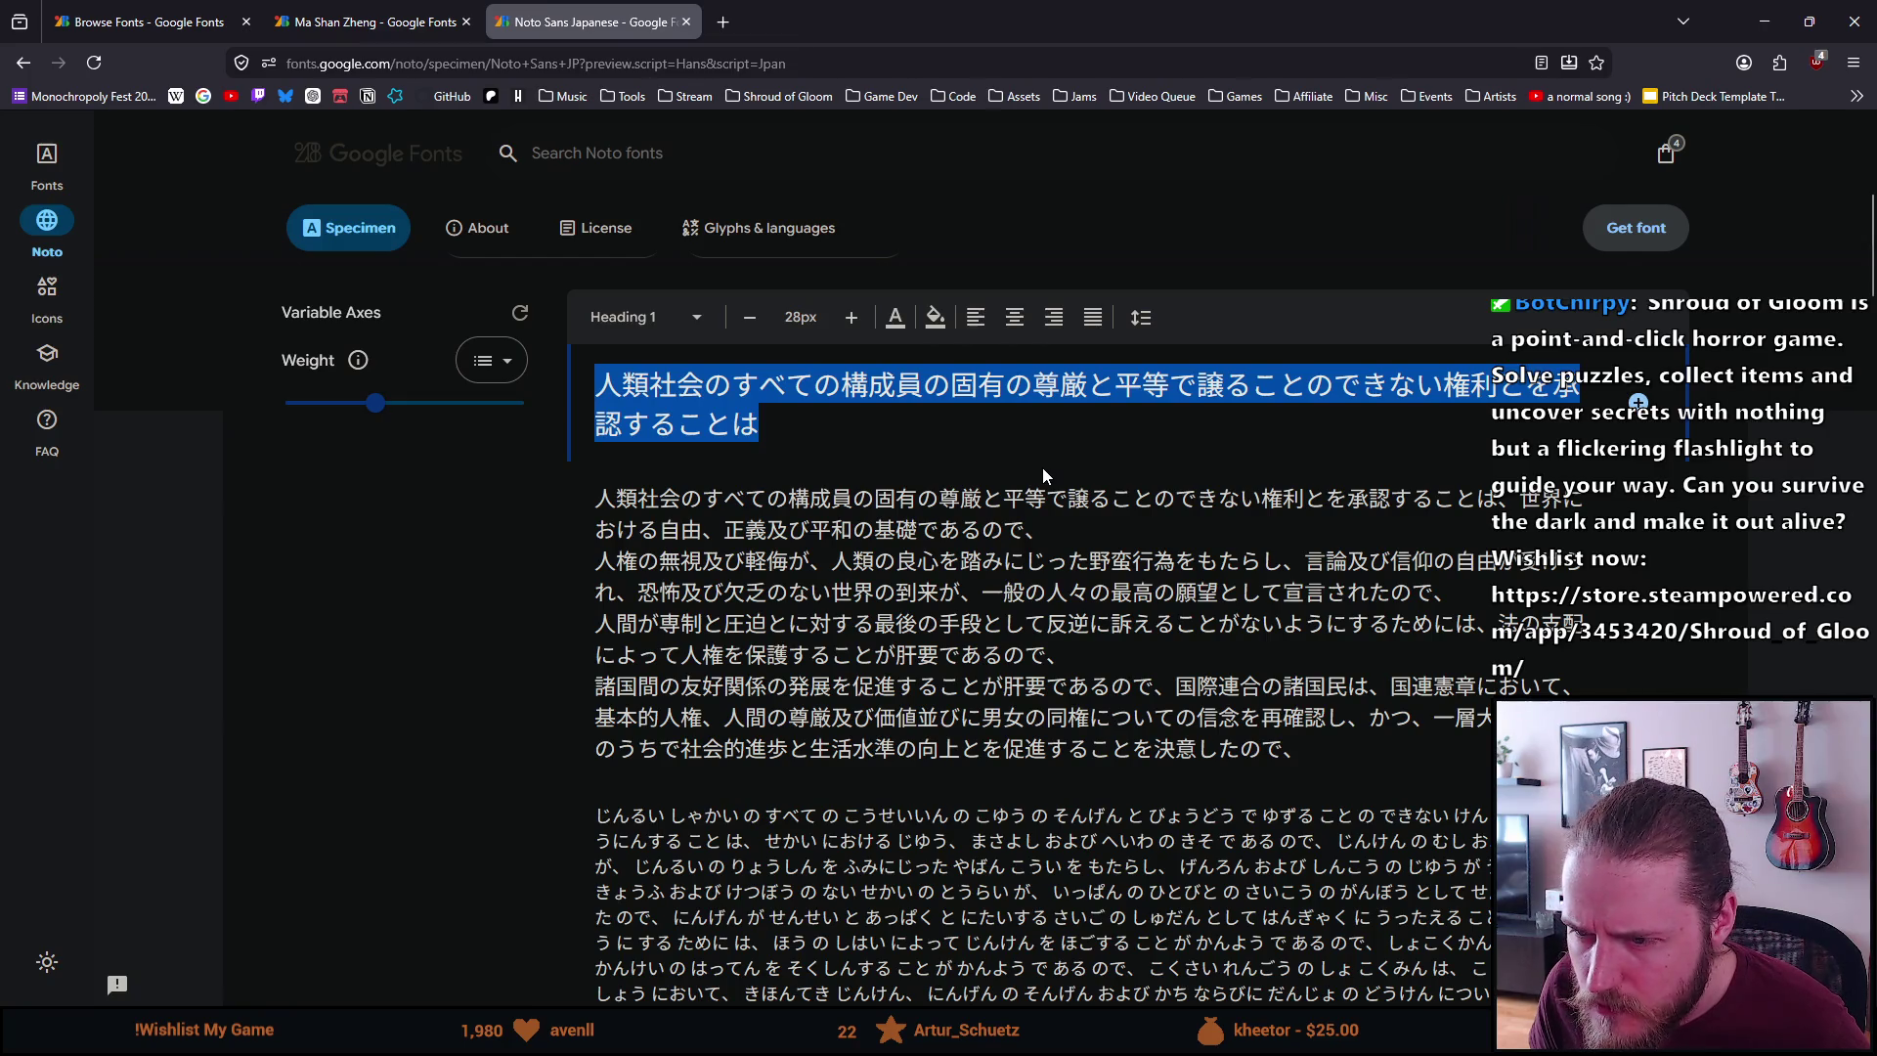
{"action": "scroll", "coordinate": [1042, 466], "scroll_direction": "down", "scroll_amount": 10}
{"action": "scroll", "coordinate": [1042, 476], "scroll_direction": "down", "scroll_amount": 4}
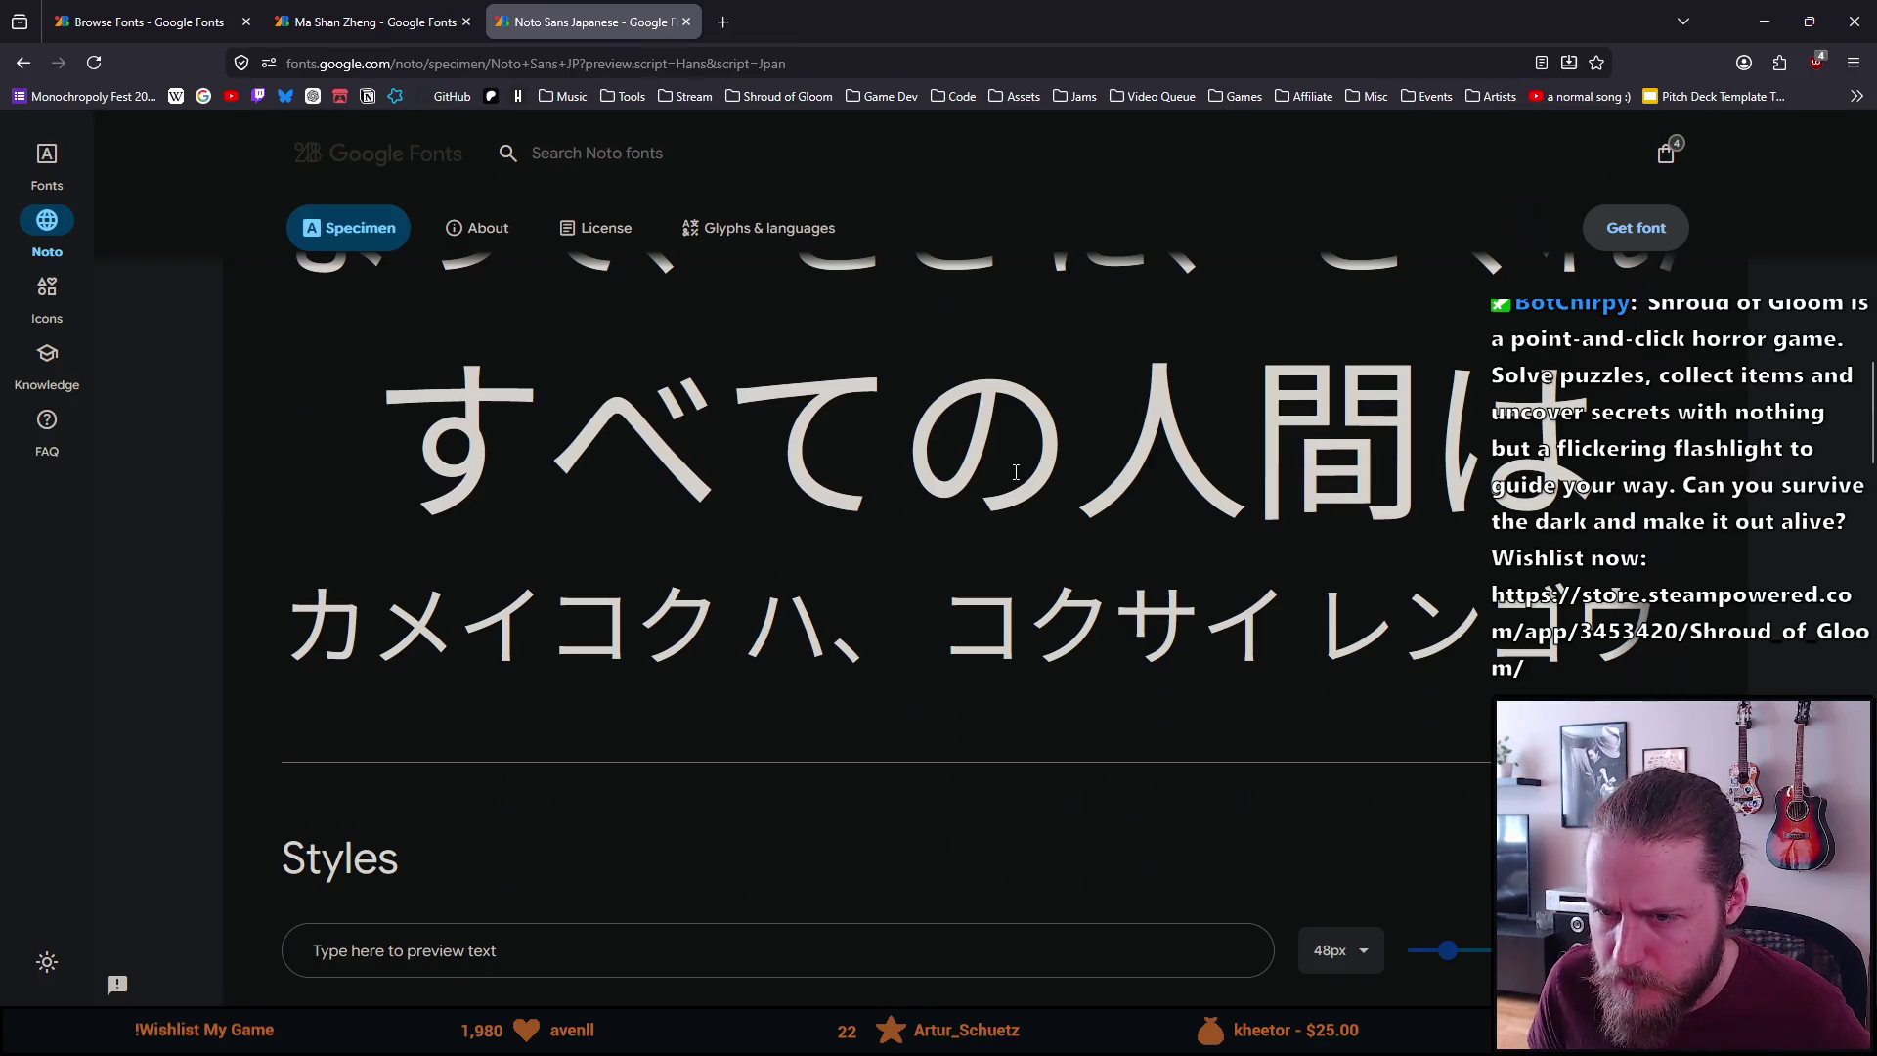
{"action": "scroll", "coordinate": [1007, 482], "scroll_direction": "down", "scroll_amount": 1}
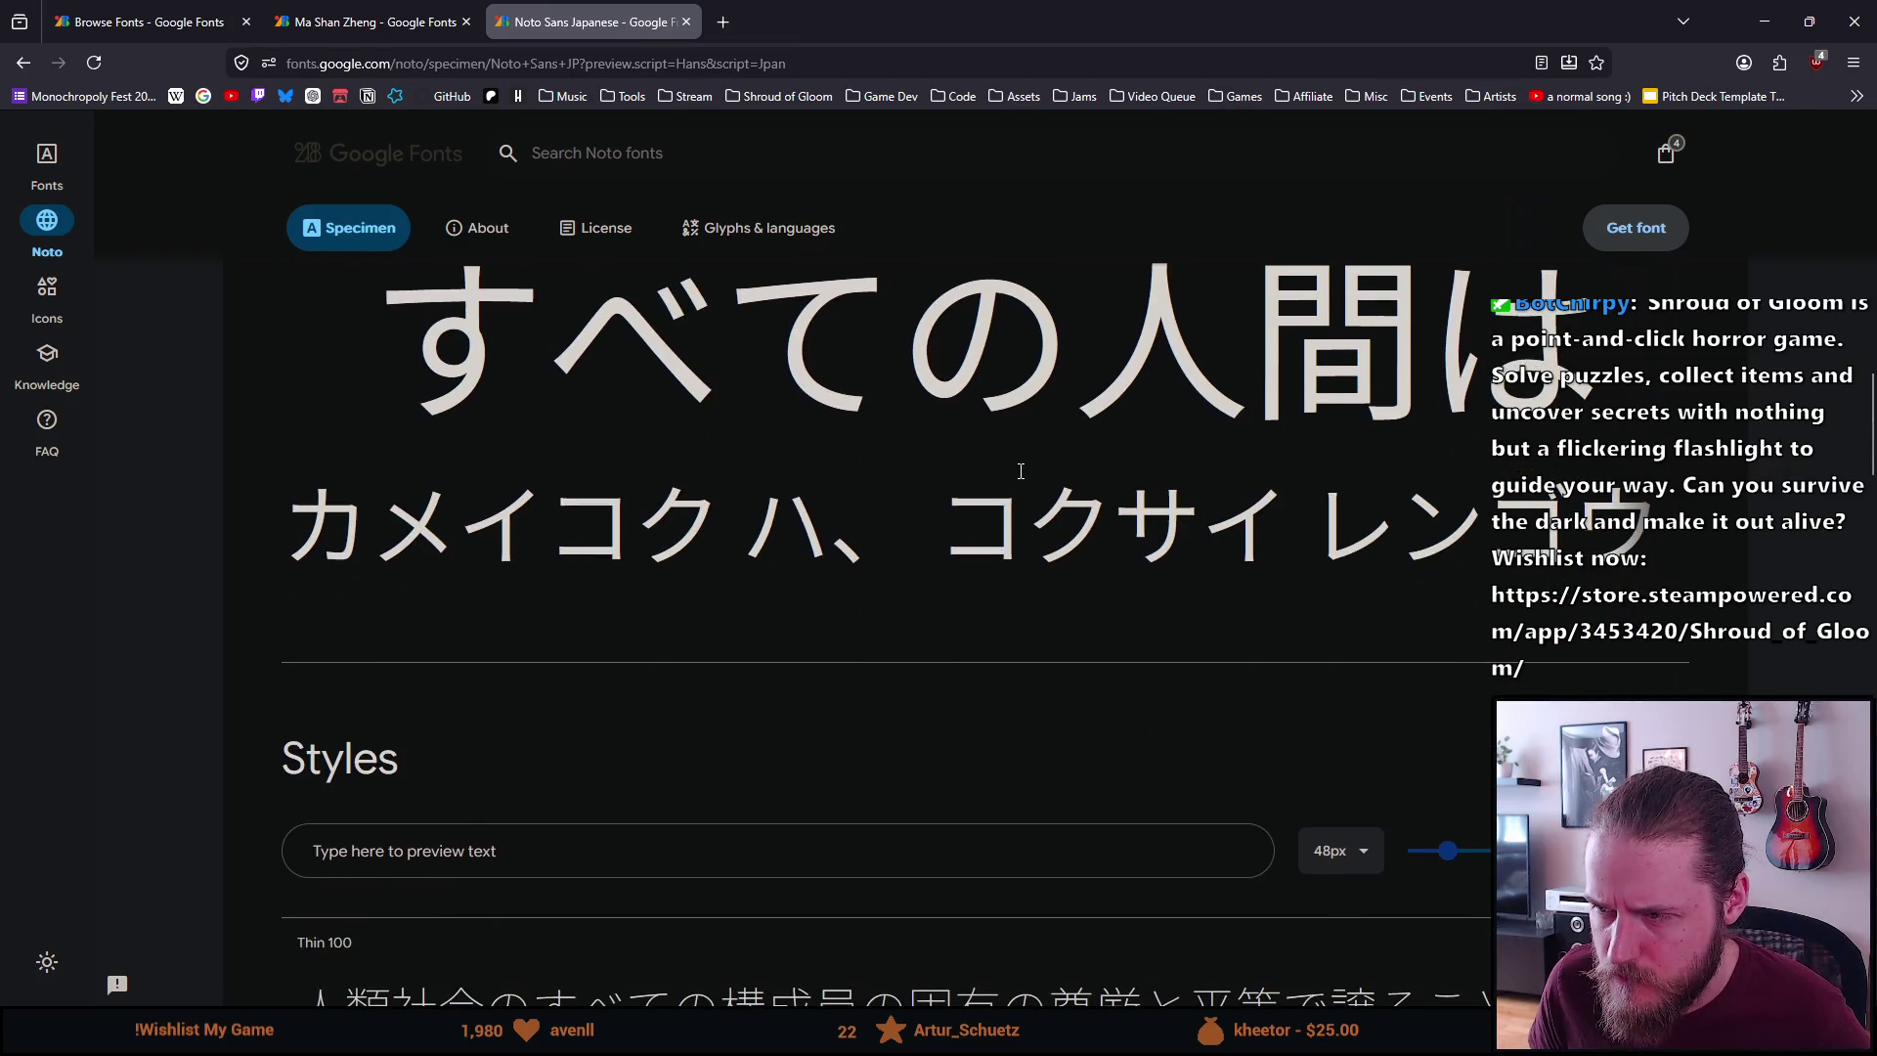
Browse back to the Noto Sans Simplified Chinese specimen, then forward to Noto Sans Japanese
{"action": "key", "text": "alt+Left"}
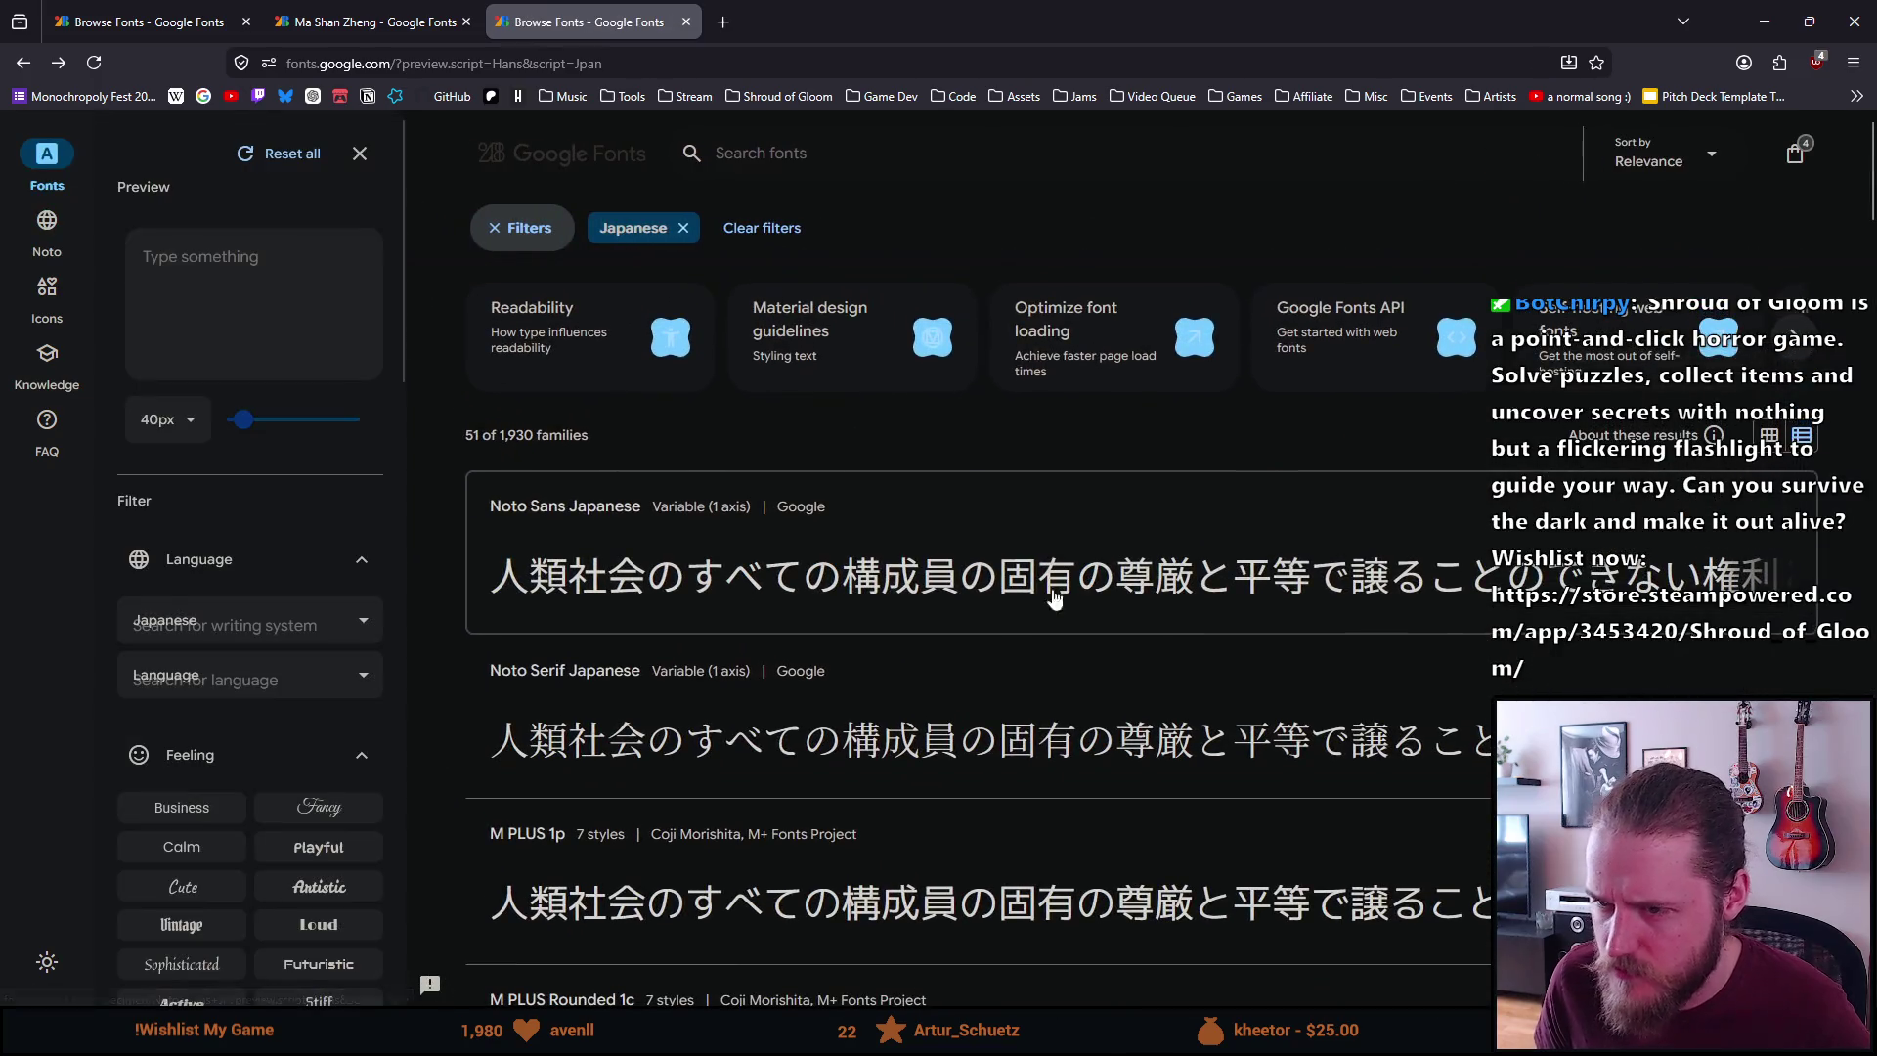
{"action": "key", "text": "alt+Left"}
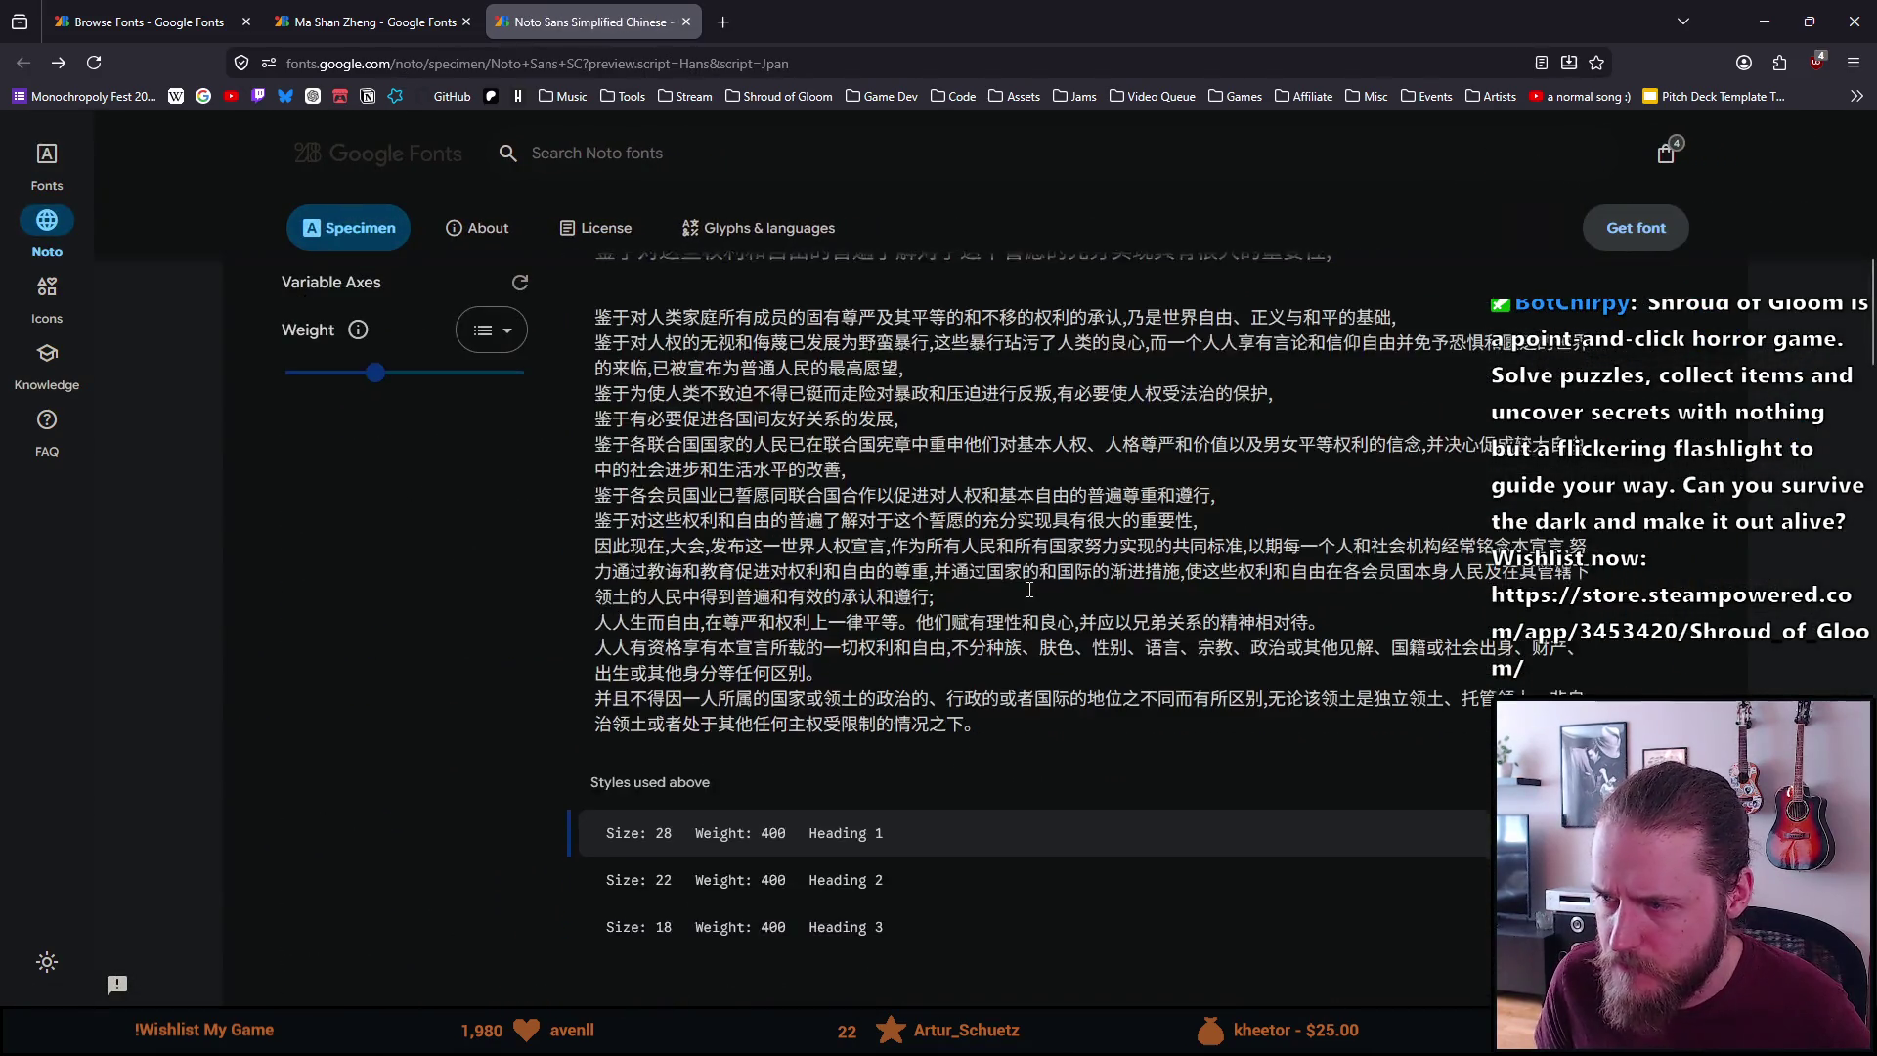
{"action": "scroll", "coordinate": [1032, 598], "scroll_direction": "down", "scroll_amount": 6}
{"action": "scroll", "coordinate": [1029, 595], "scroll_direction": "up", "scroll_amount": 6}
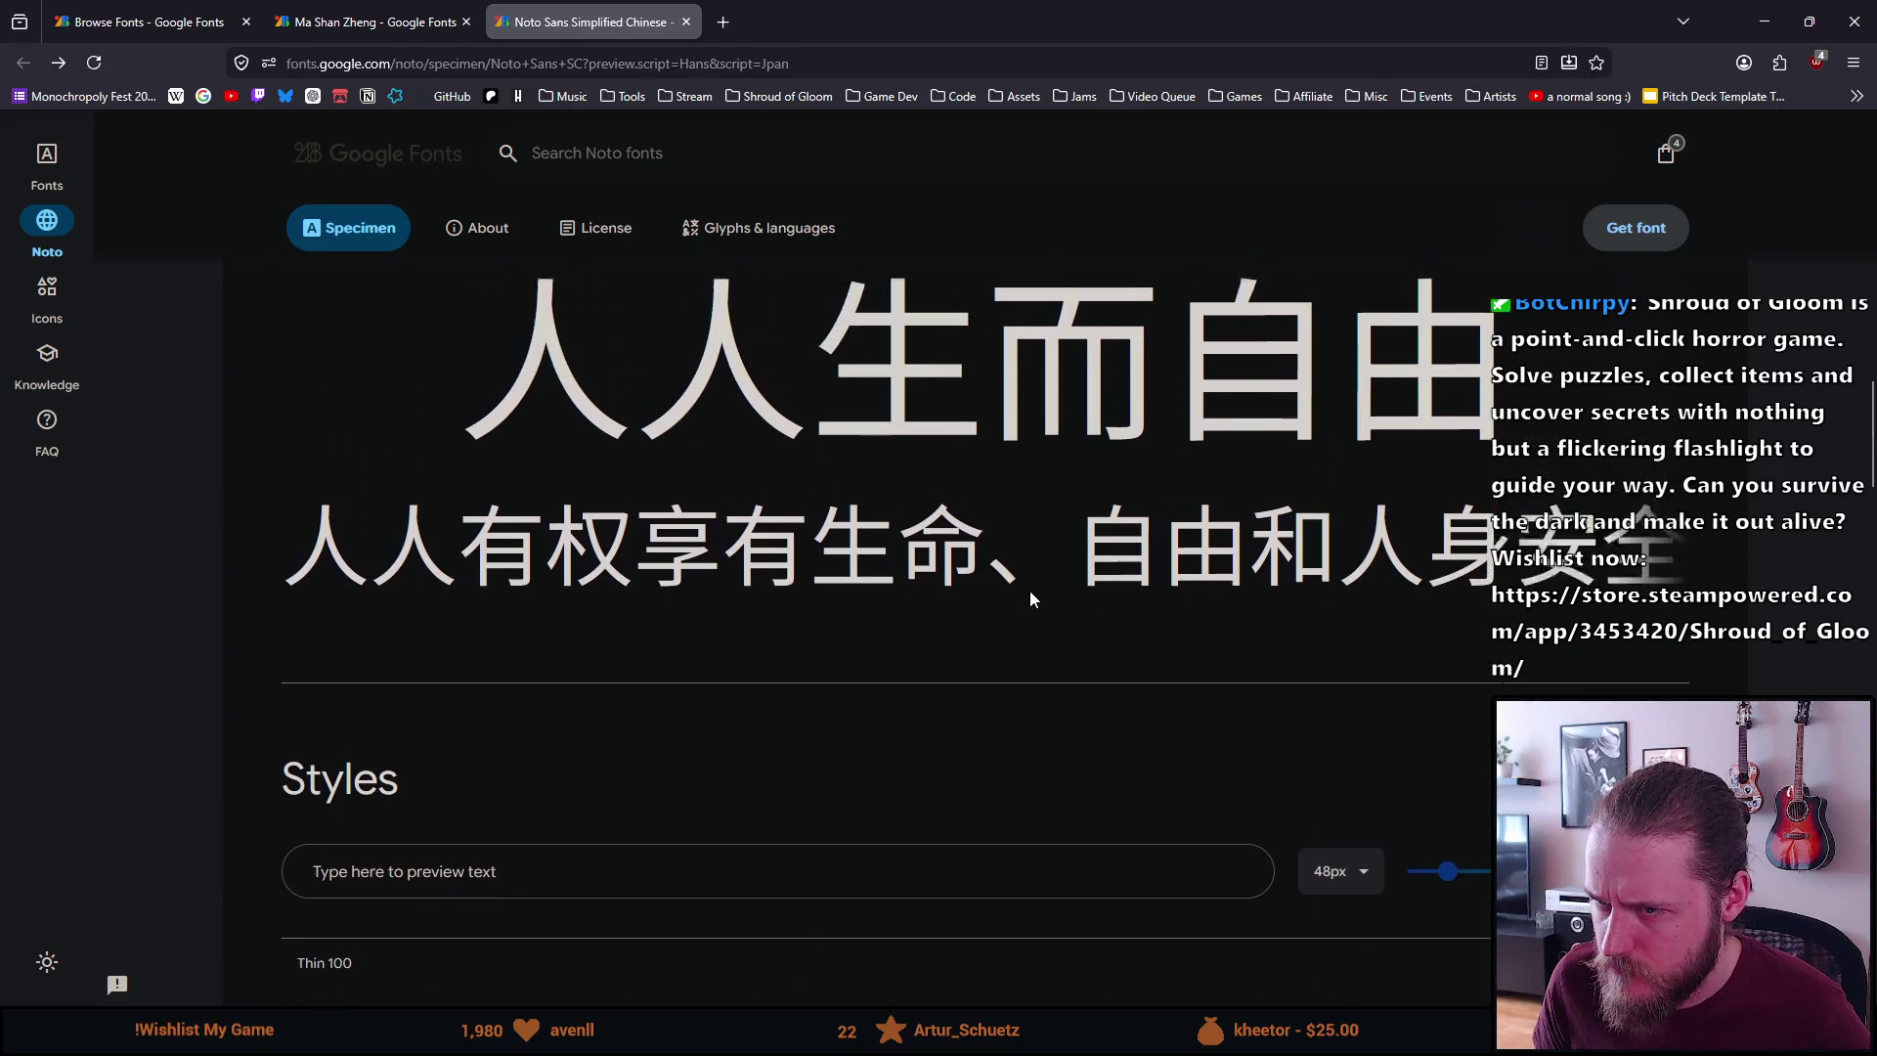
{"action": "scroll", "coordinate": [1030, 590], "scroll_direction": "down", "scroll_amount": 8}
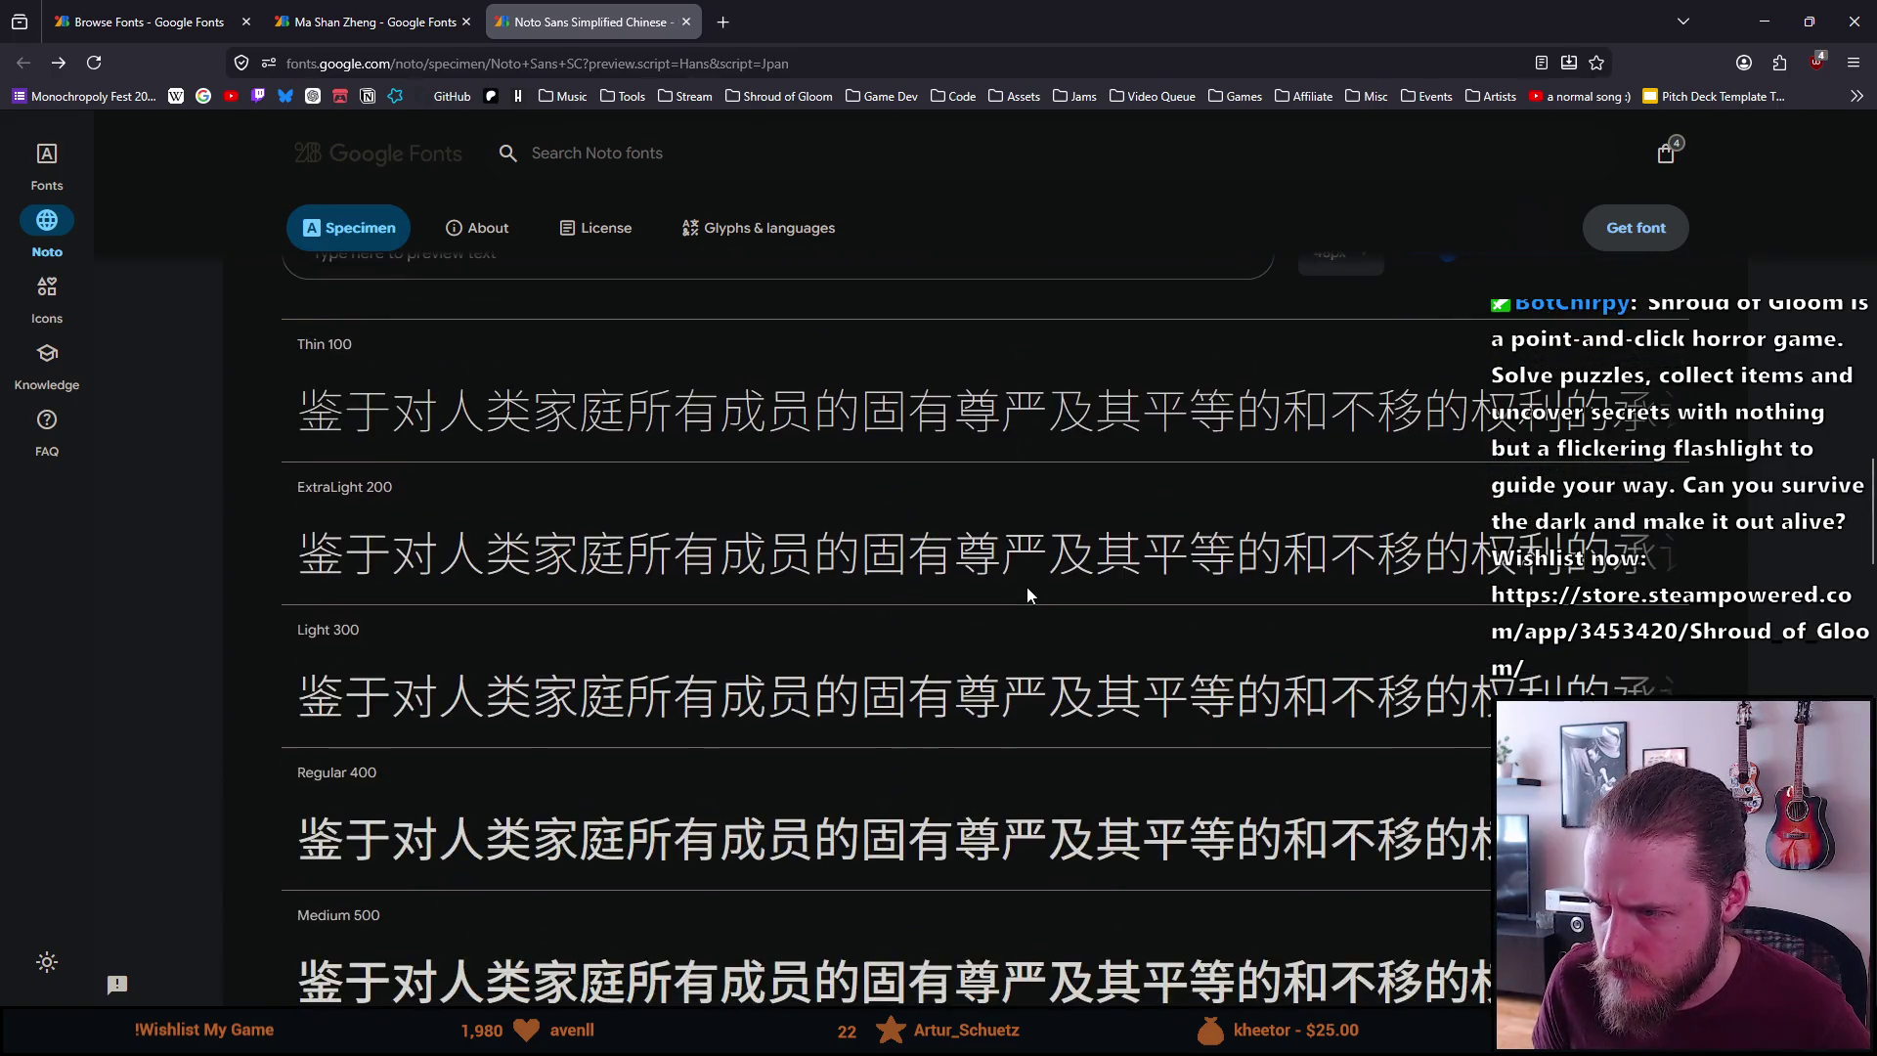
{"action": "scroll", "coordinate": [1026, 586], "scroll_direction": "up", "scroll_amount": 12}
{"action": "scroll", "coordinate": [1027, 586], "scroll_direction": "up", "scroll_amount": 10}
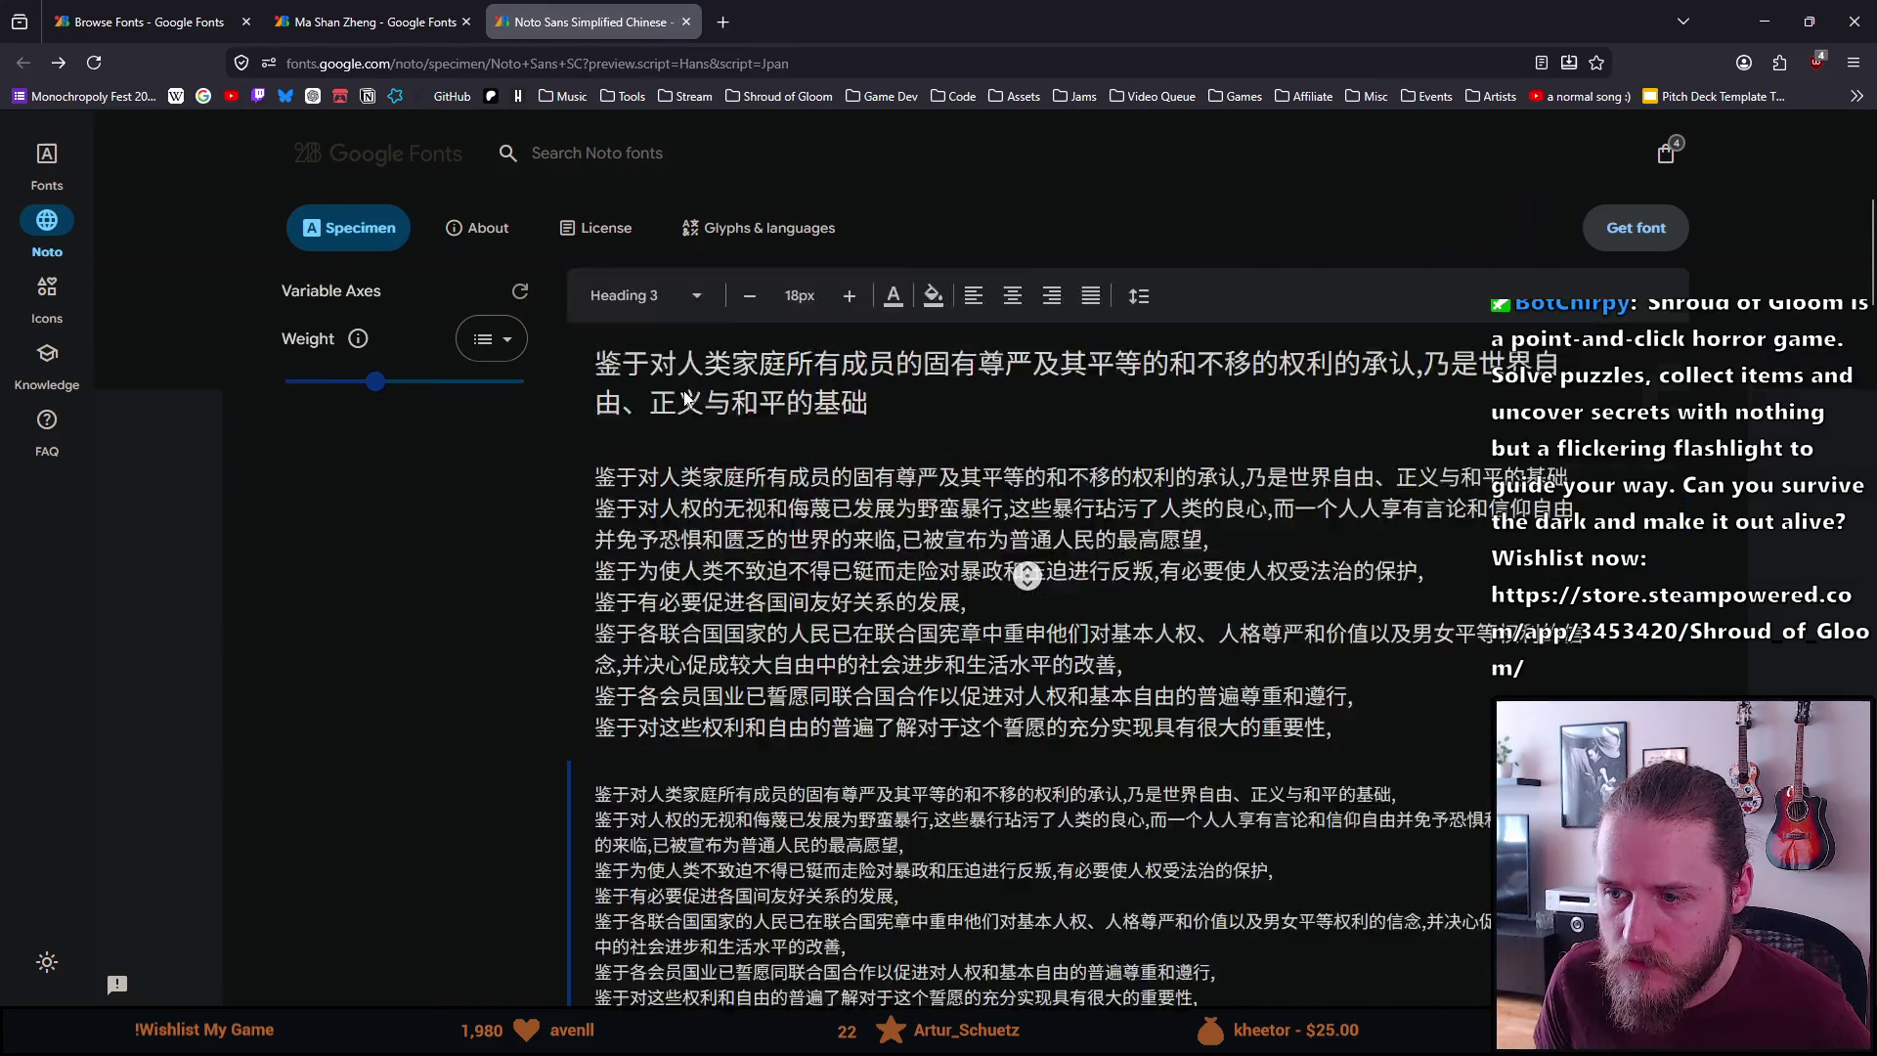
{"action": "left_click", "coordinate": [59, 64]}
{"action": "left_click", "coordinate": [59, 65]}
Select the katakana コクサイ レン in the Noto Sans Japanese sample text
{"action": "scroll", "coordinate": [977, 587], "scroll_direction": "down", "scroll_amount": 15}
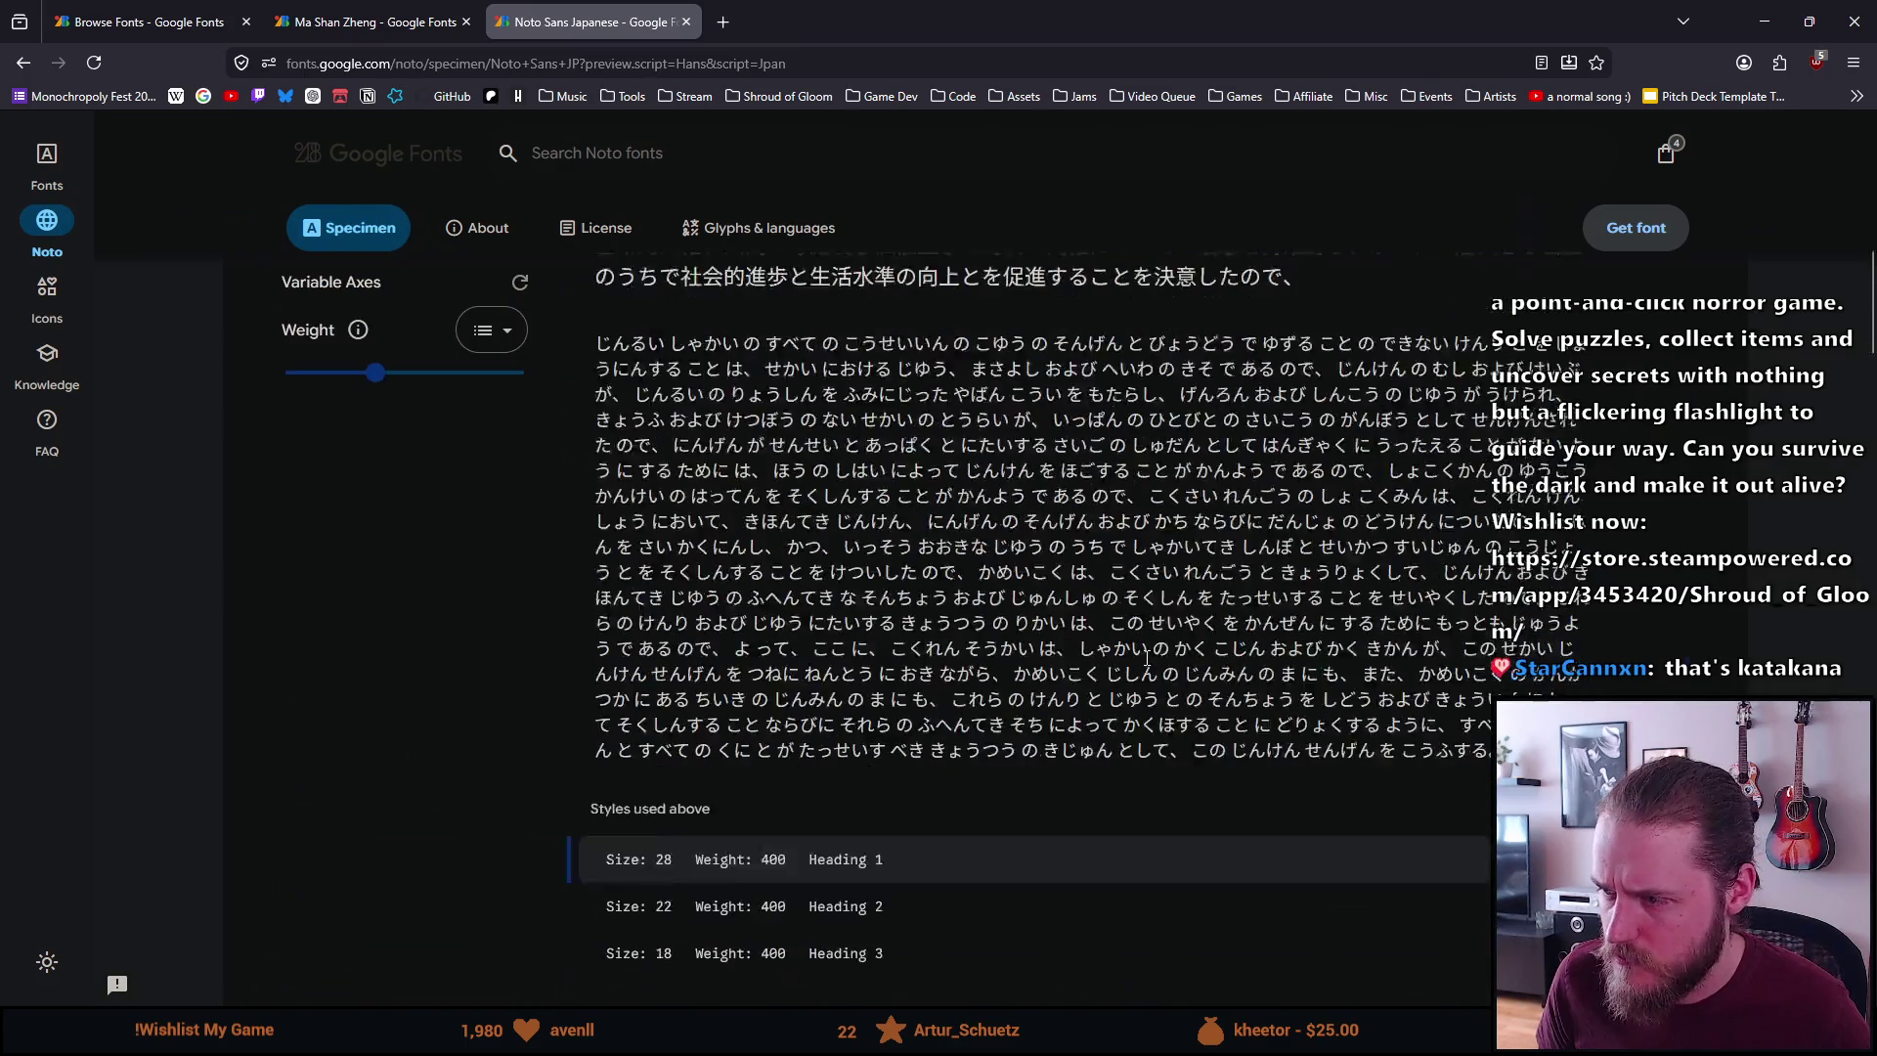
{"action": "scroll", "coordinate": [1140, 658], "scroll_direction": "down", "scroll_amount": 2}
{"action": "left_click_drag", "start_coordinate": [940, 625], "coordinate": [1476, 674]}
{"action": "key", "text": "ctrl+c"}
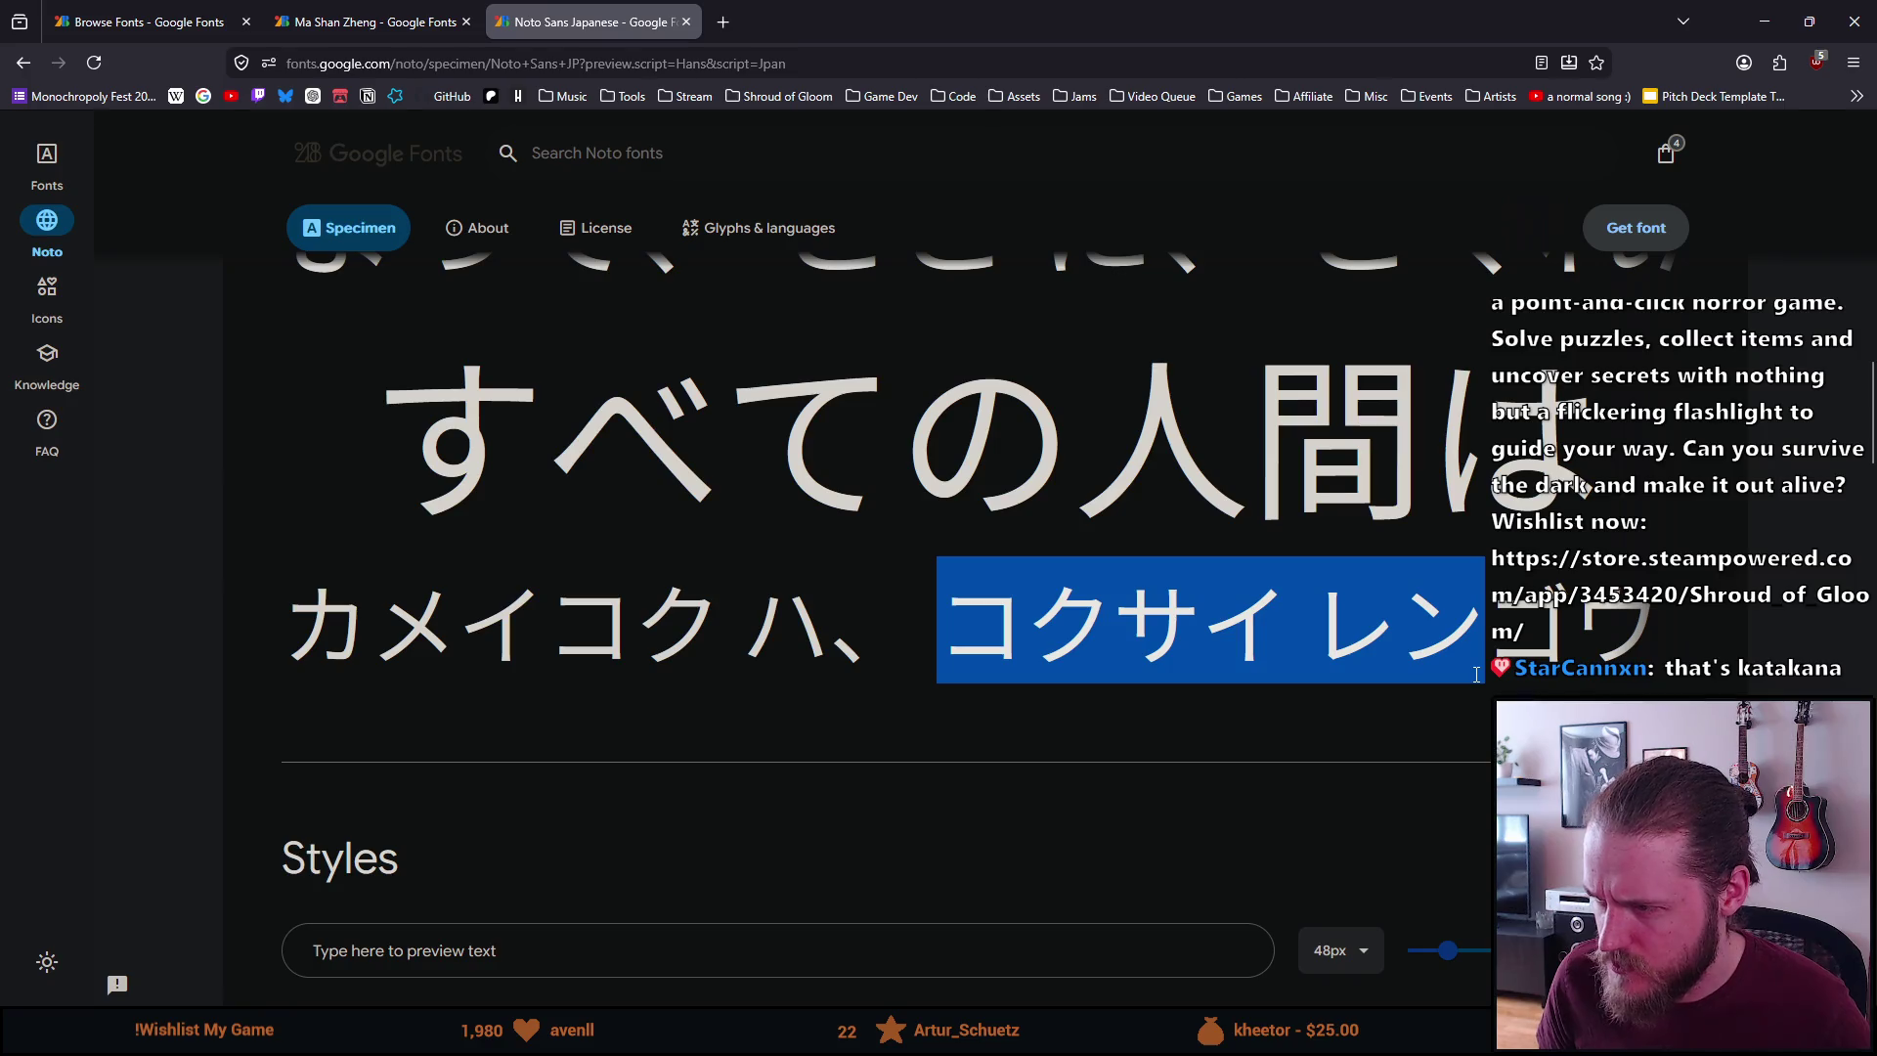
{"action": "key", "text": "alt+Tab"}
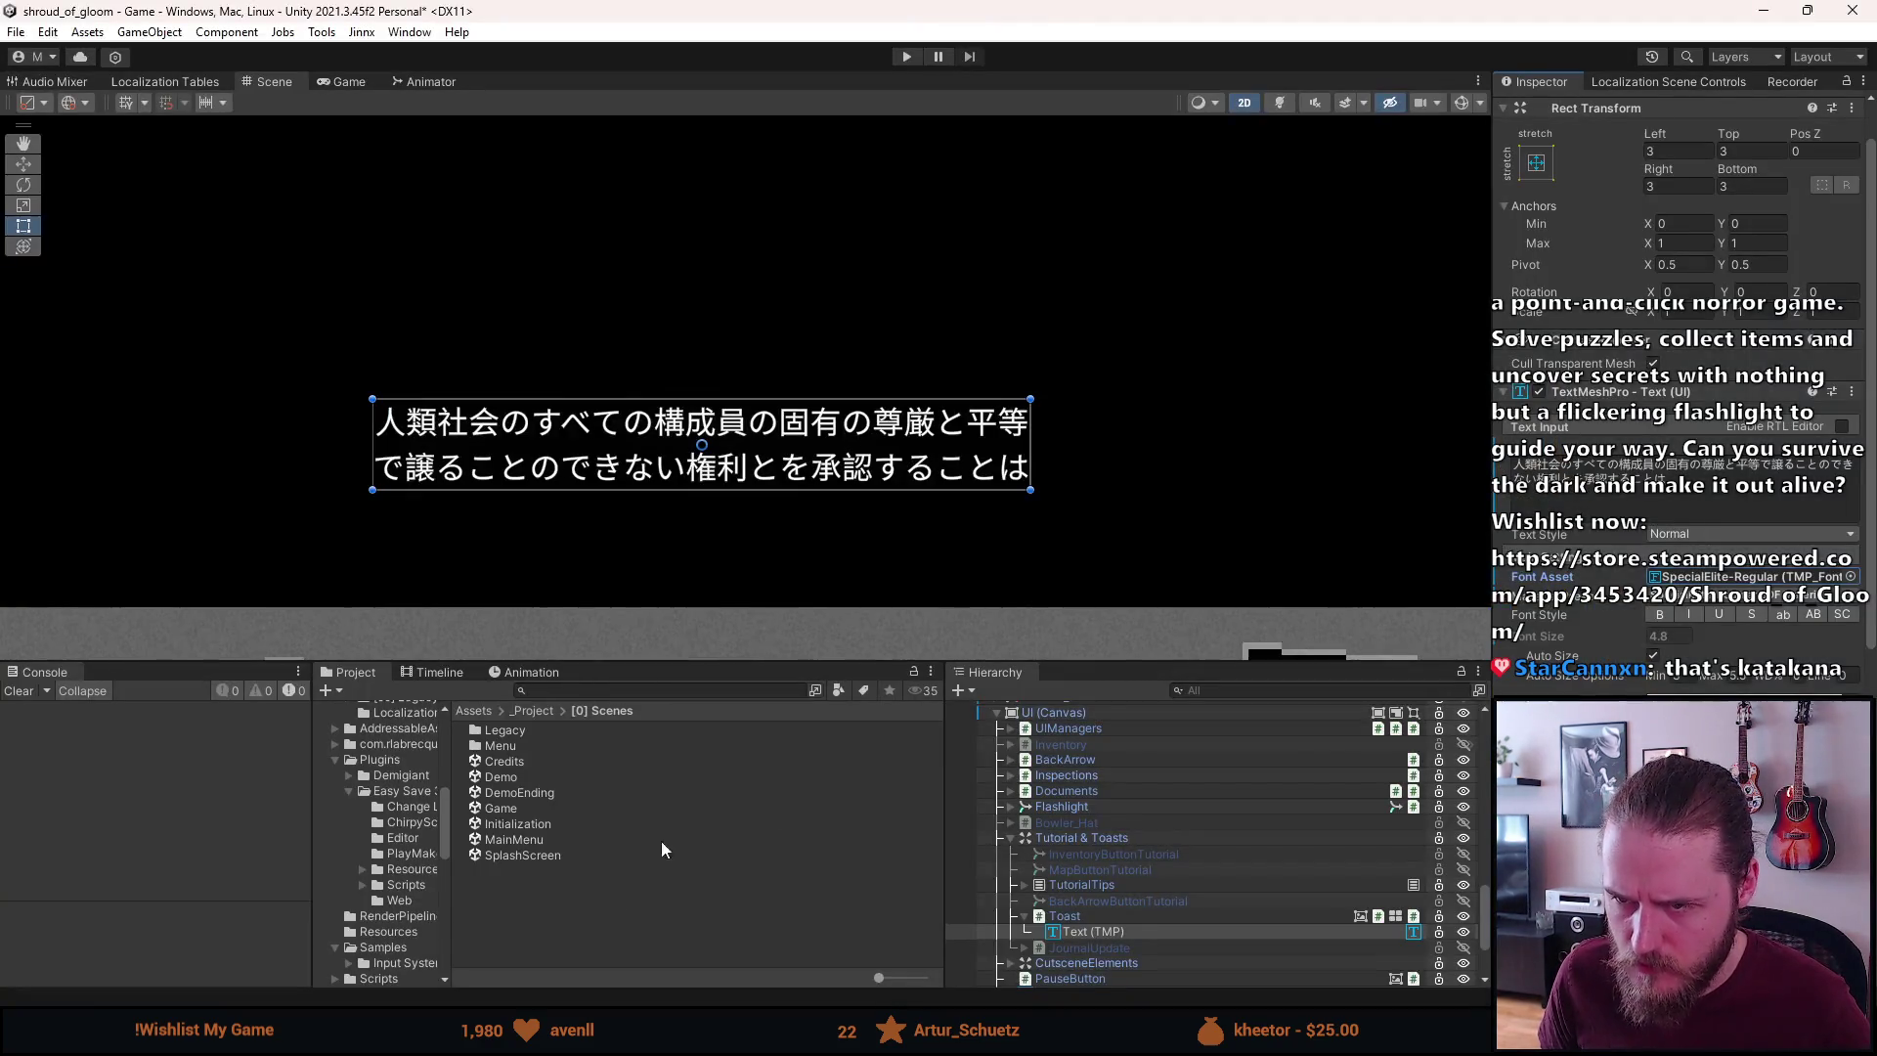
Paste the katakana コクサイ レン at the end of the toast's TextMeshPro Japanese text
{"action": "left_click", "coordinate": [1730, 484]}
{"action": "key", "text": "ctrl+v"}
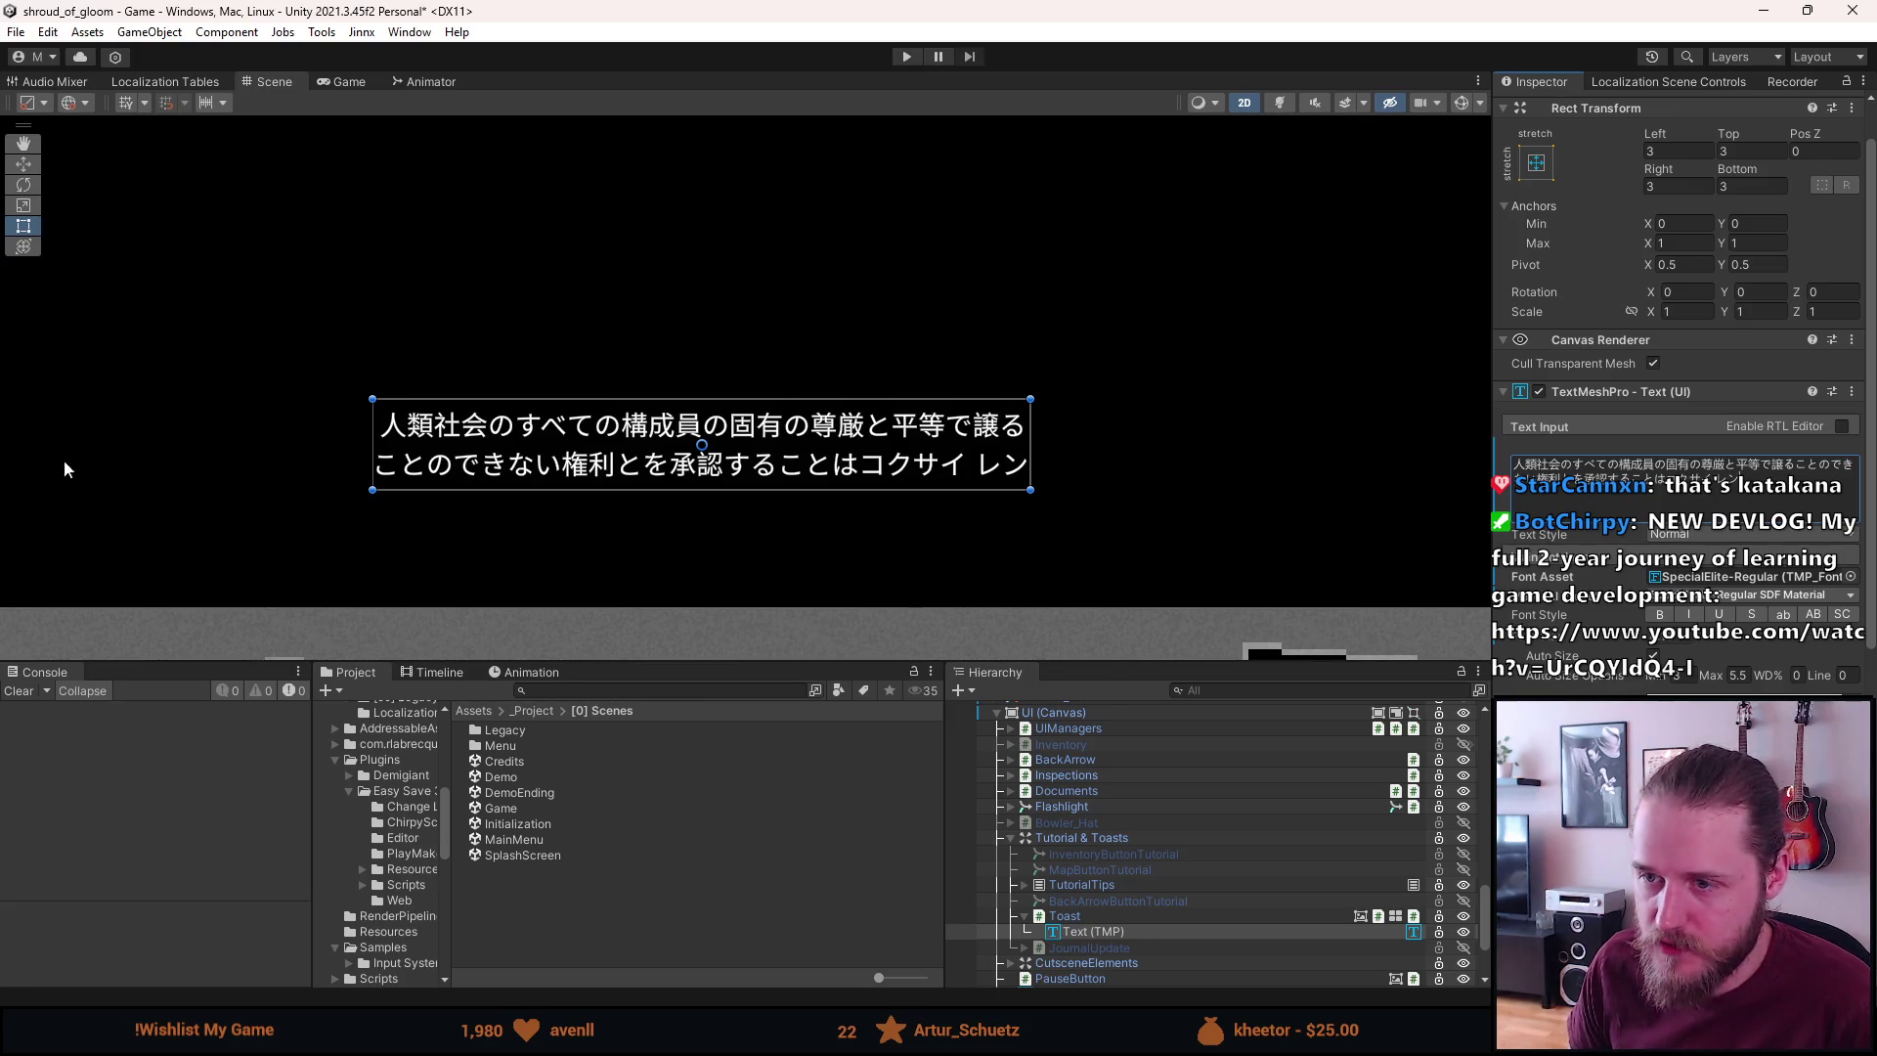
{"action": "scroll", "coordinate": [738, 457], "scroll_direction": "up", "scroll_amount": 2}
{"action": "scroll", "coordinate": [738, 457], "scroll_direction": "up", "scroll_amount": 3}
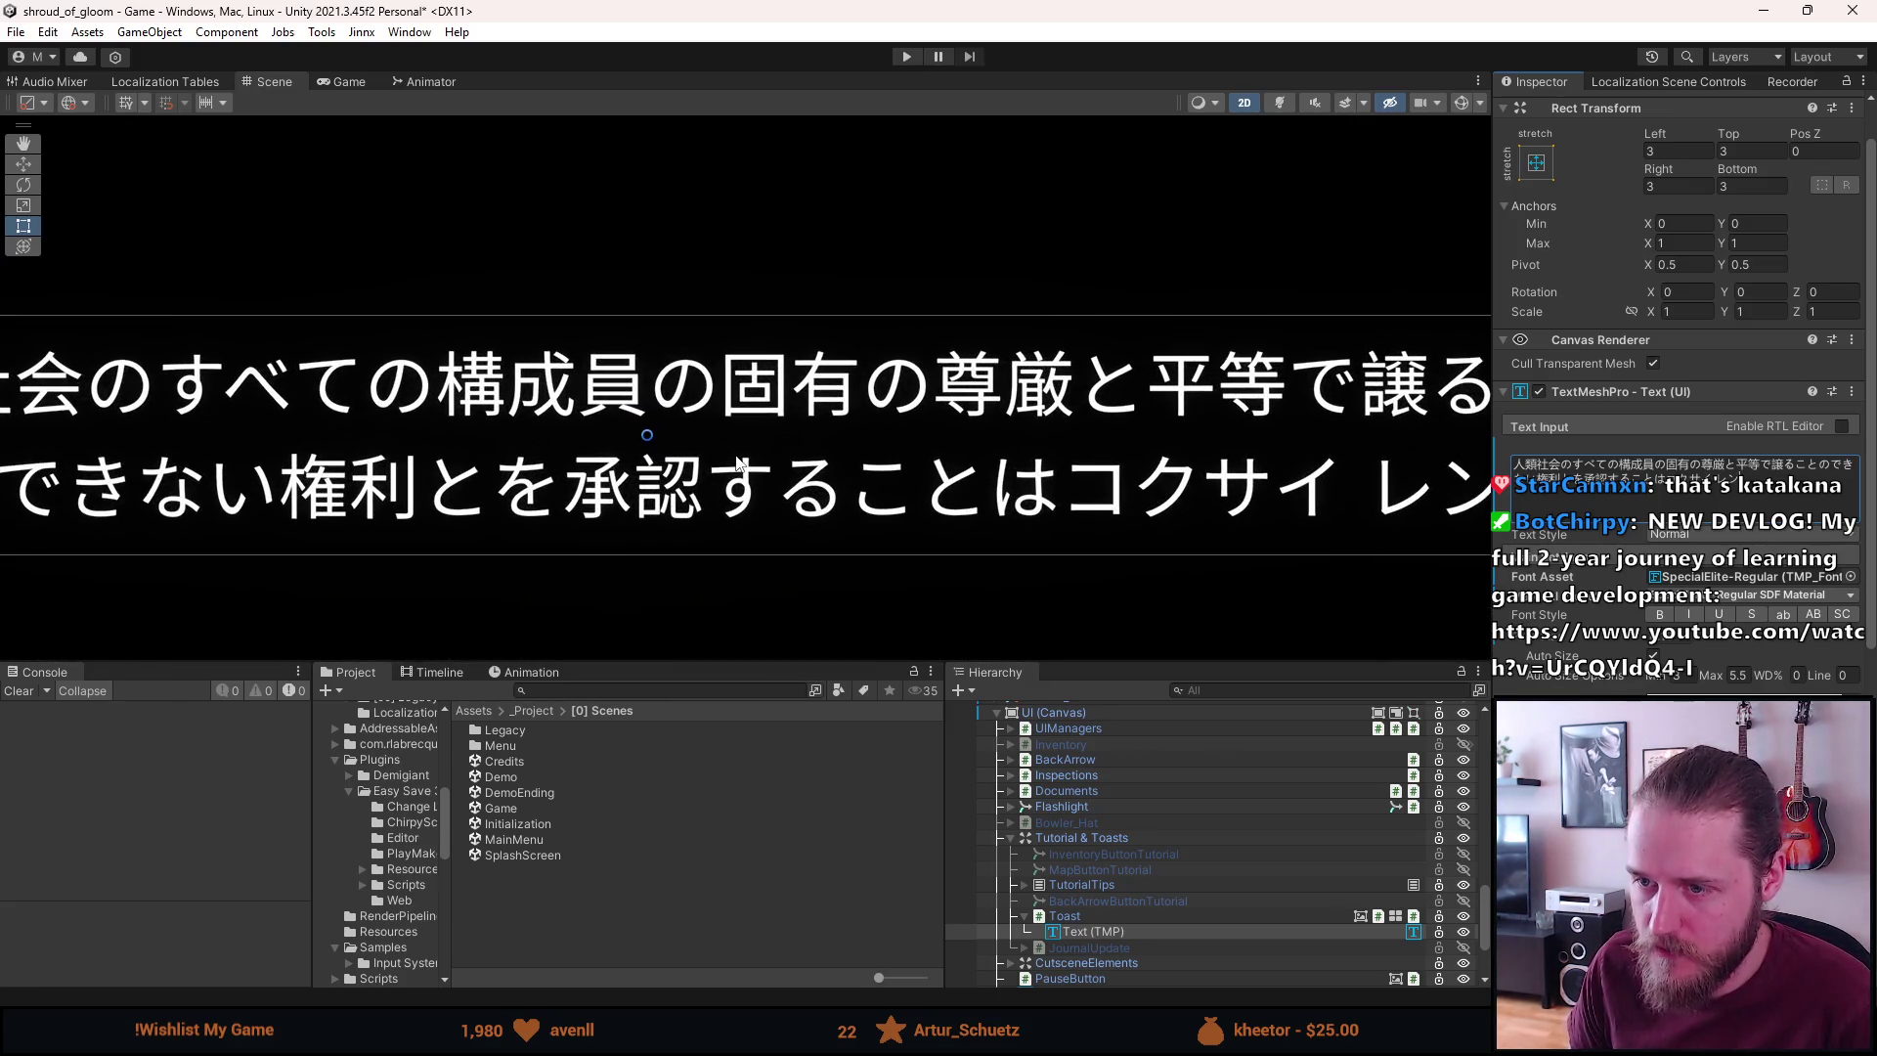
{"action": "scroll", "coordinate": [652, 396], "scroll_direction": "down", "scroll_amount": 3}
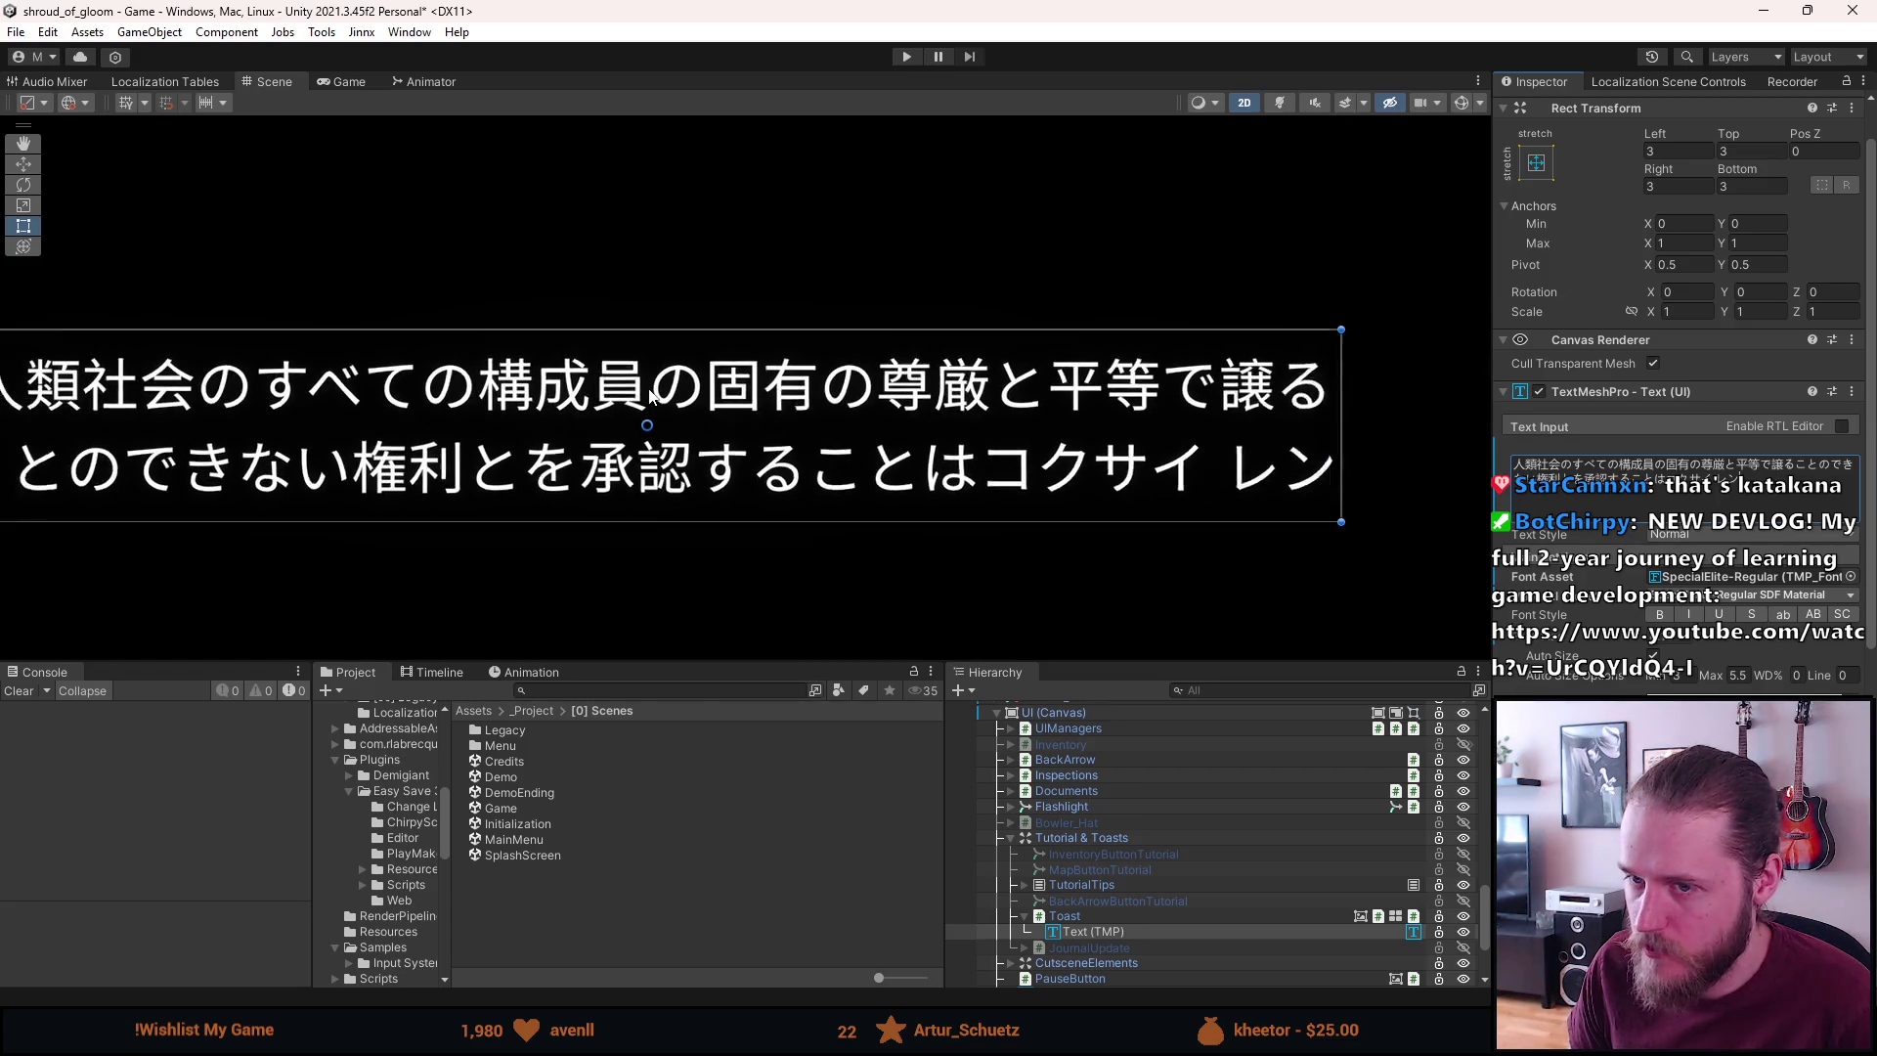
{"action": "scroll", "coordinate": [652, 396], "scroll_direction": "down", "scroll_amount": 1}
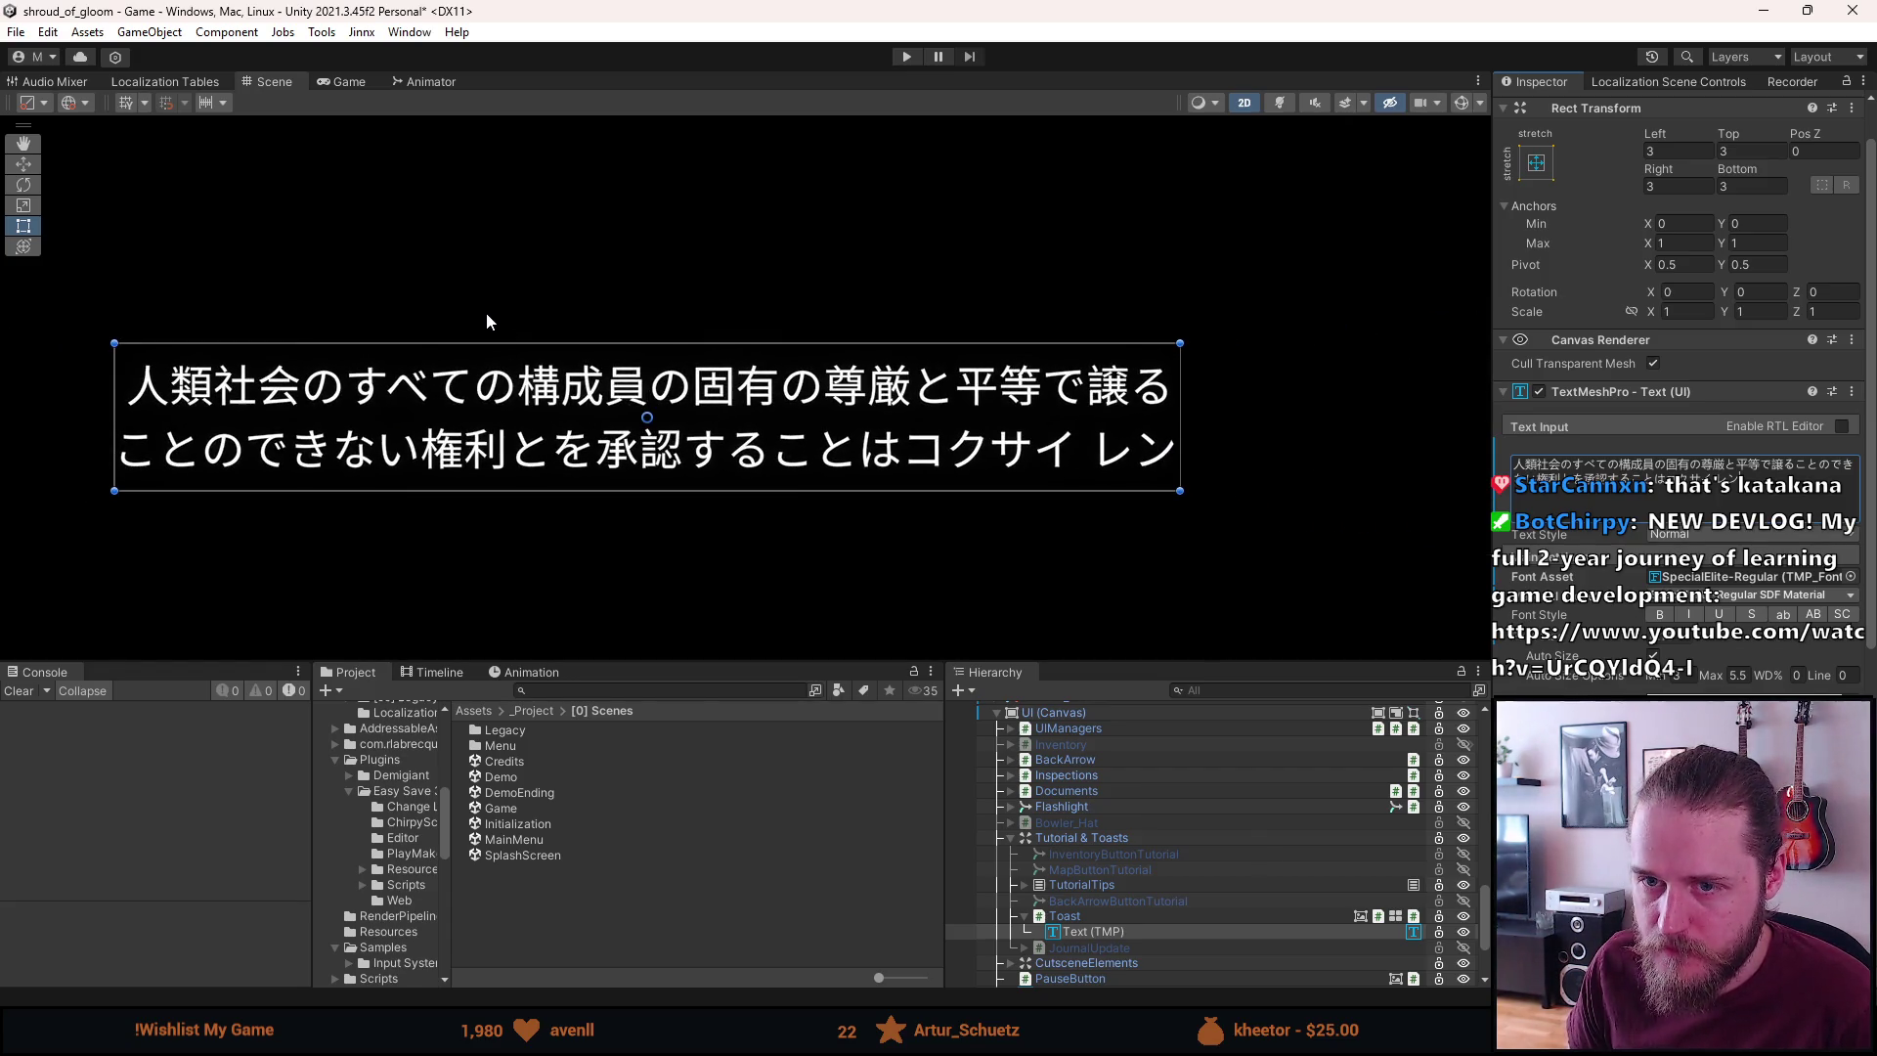
Try the Lit-Caveat font asset on the toast text, then revert to SpecialElite-Regular
{"action": "scroll", "coordinate": [520, 325], "scroll_direction": "down", "scroll_amount": 1}
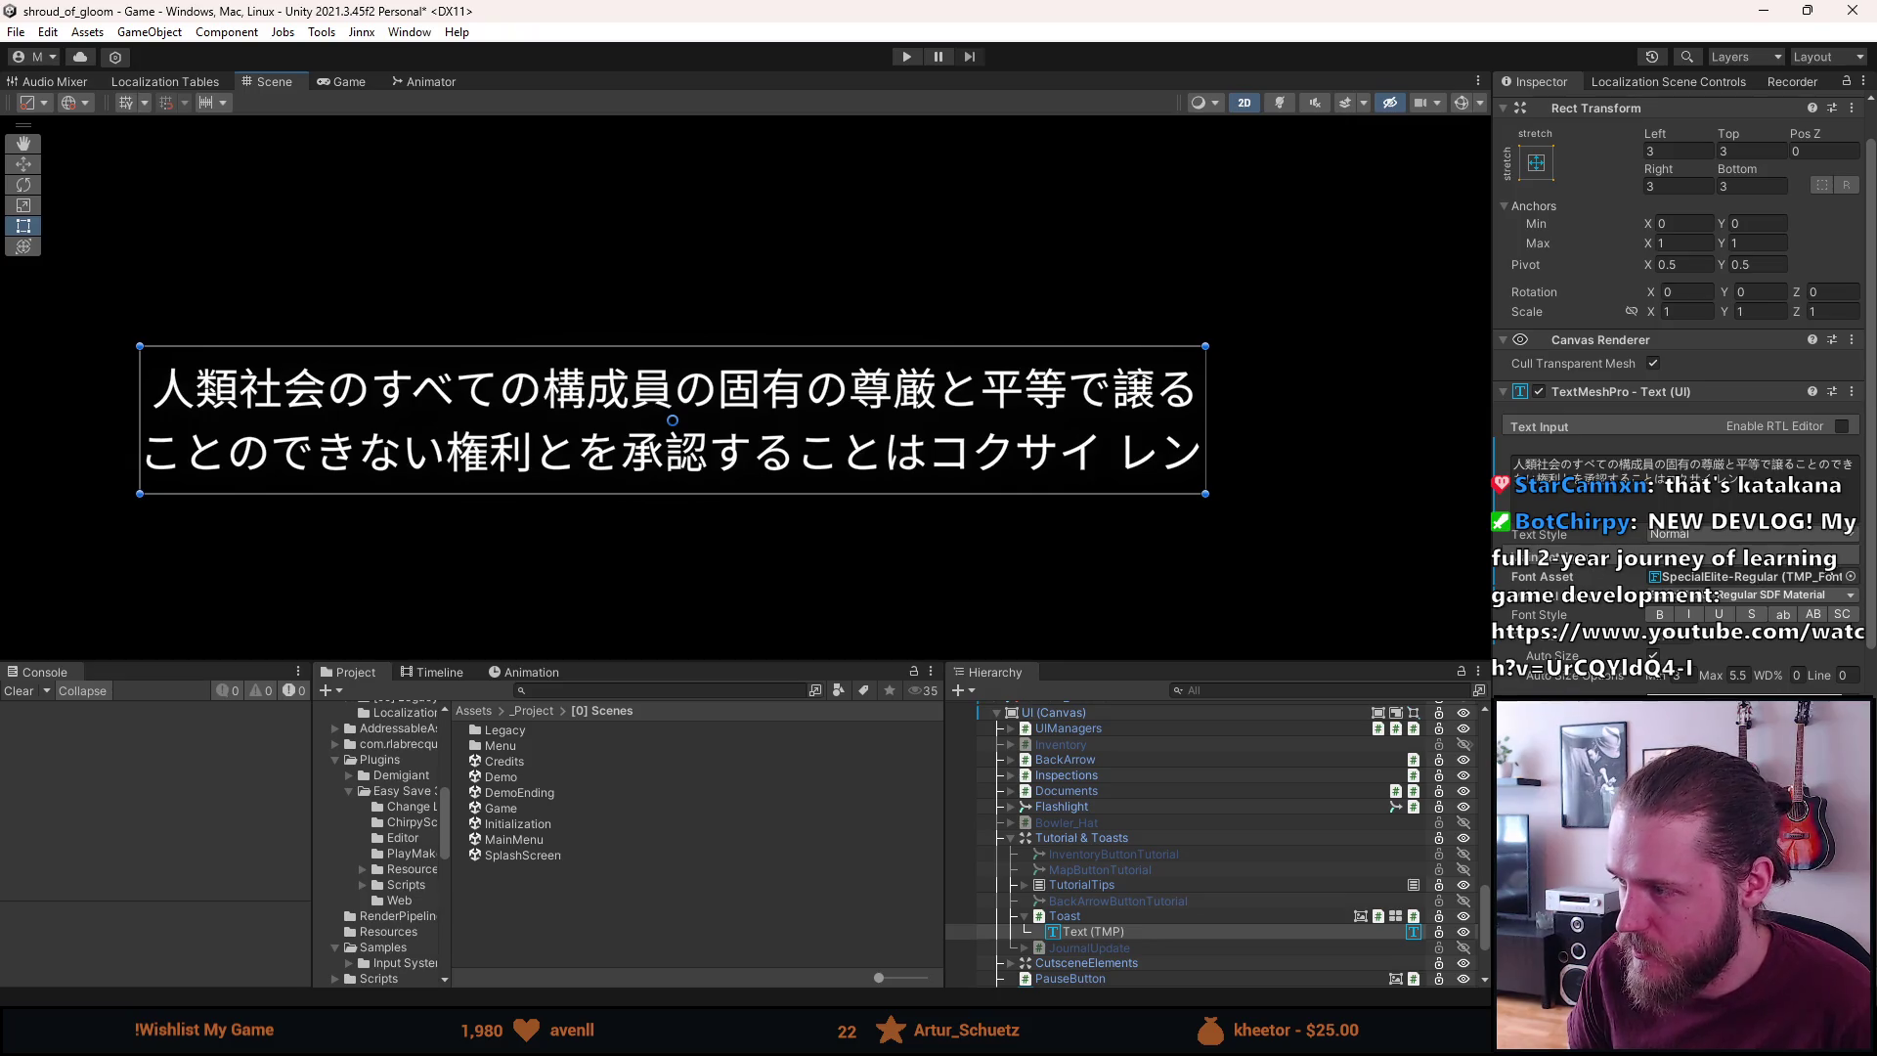
{"action": "left_click", "coordinate": [1849, 577]}
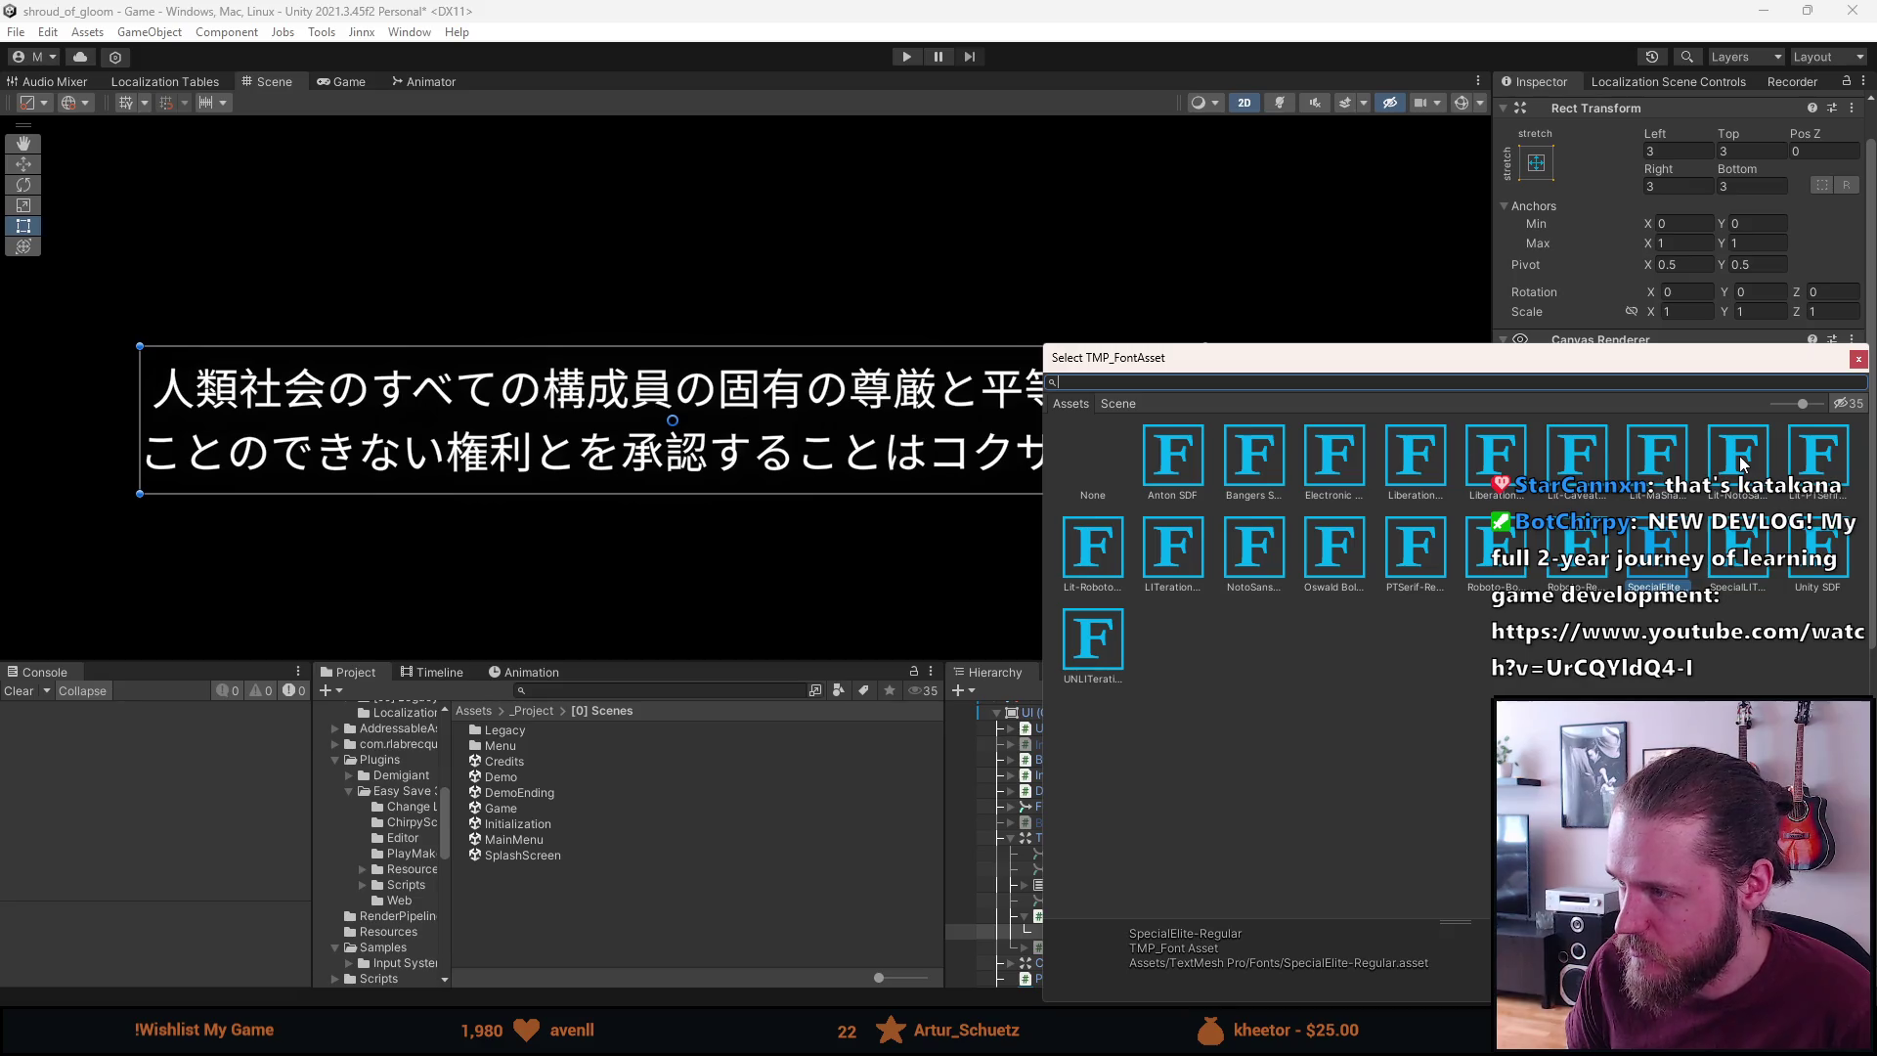
{"action": "left_click", "coordinate": [1578, 464]}
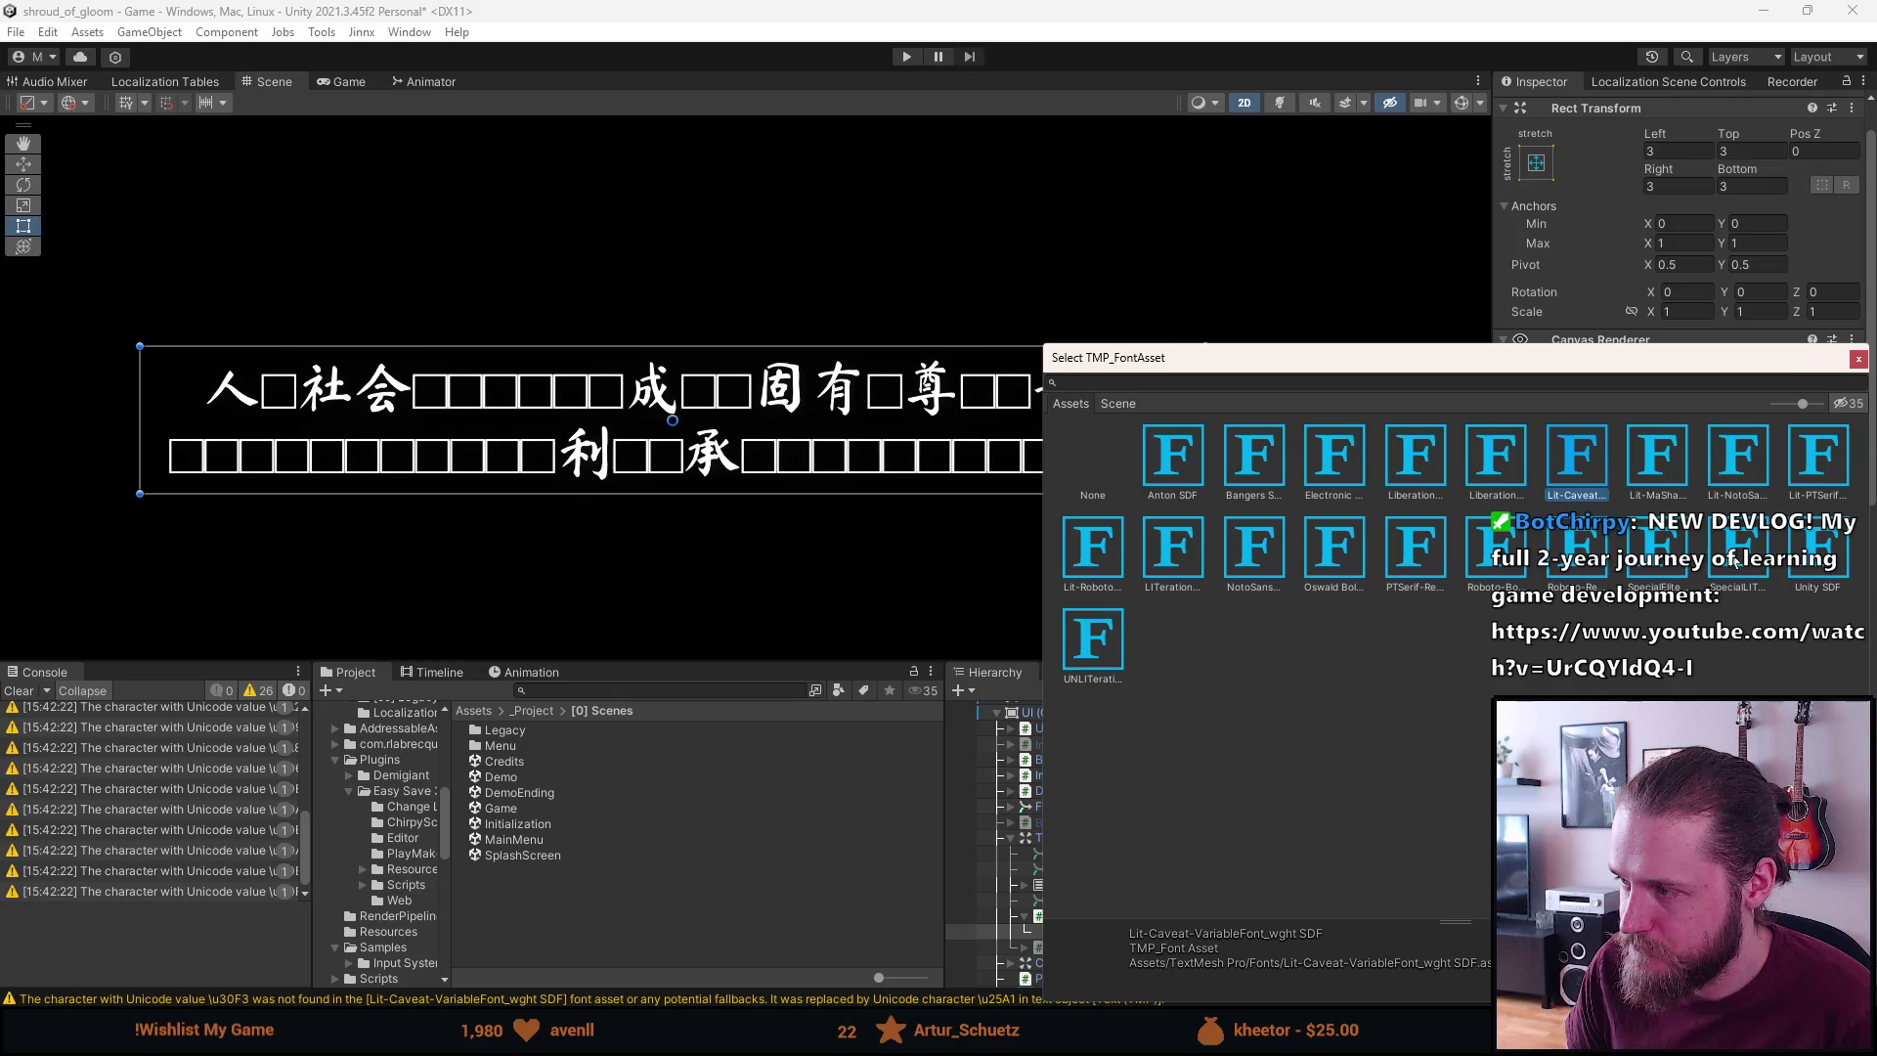
{"action": "left_click", "coordinate": [1650, 547]}
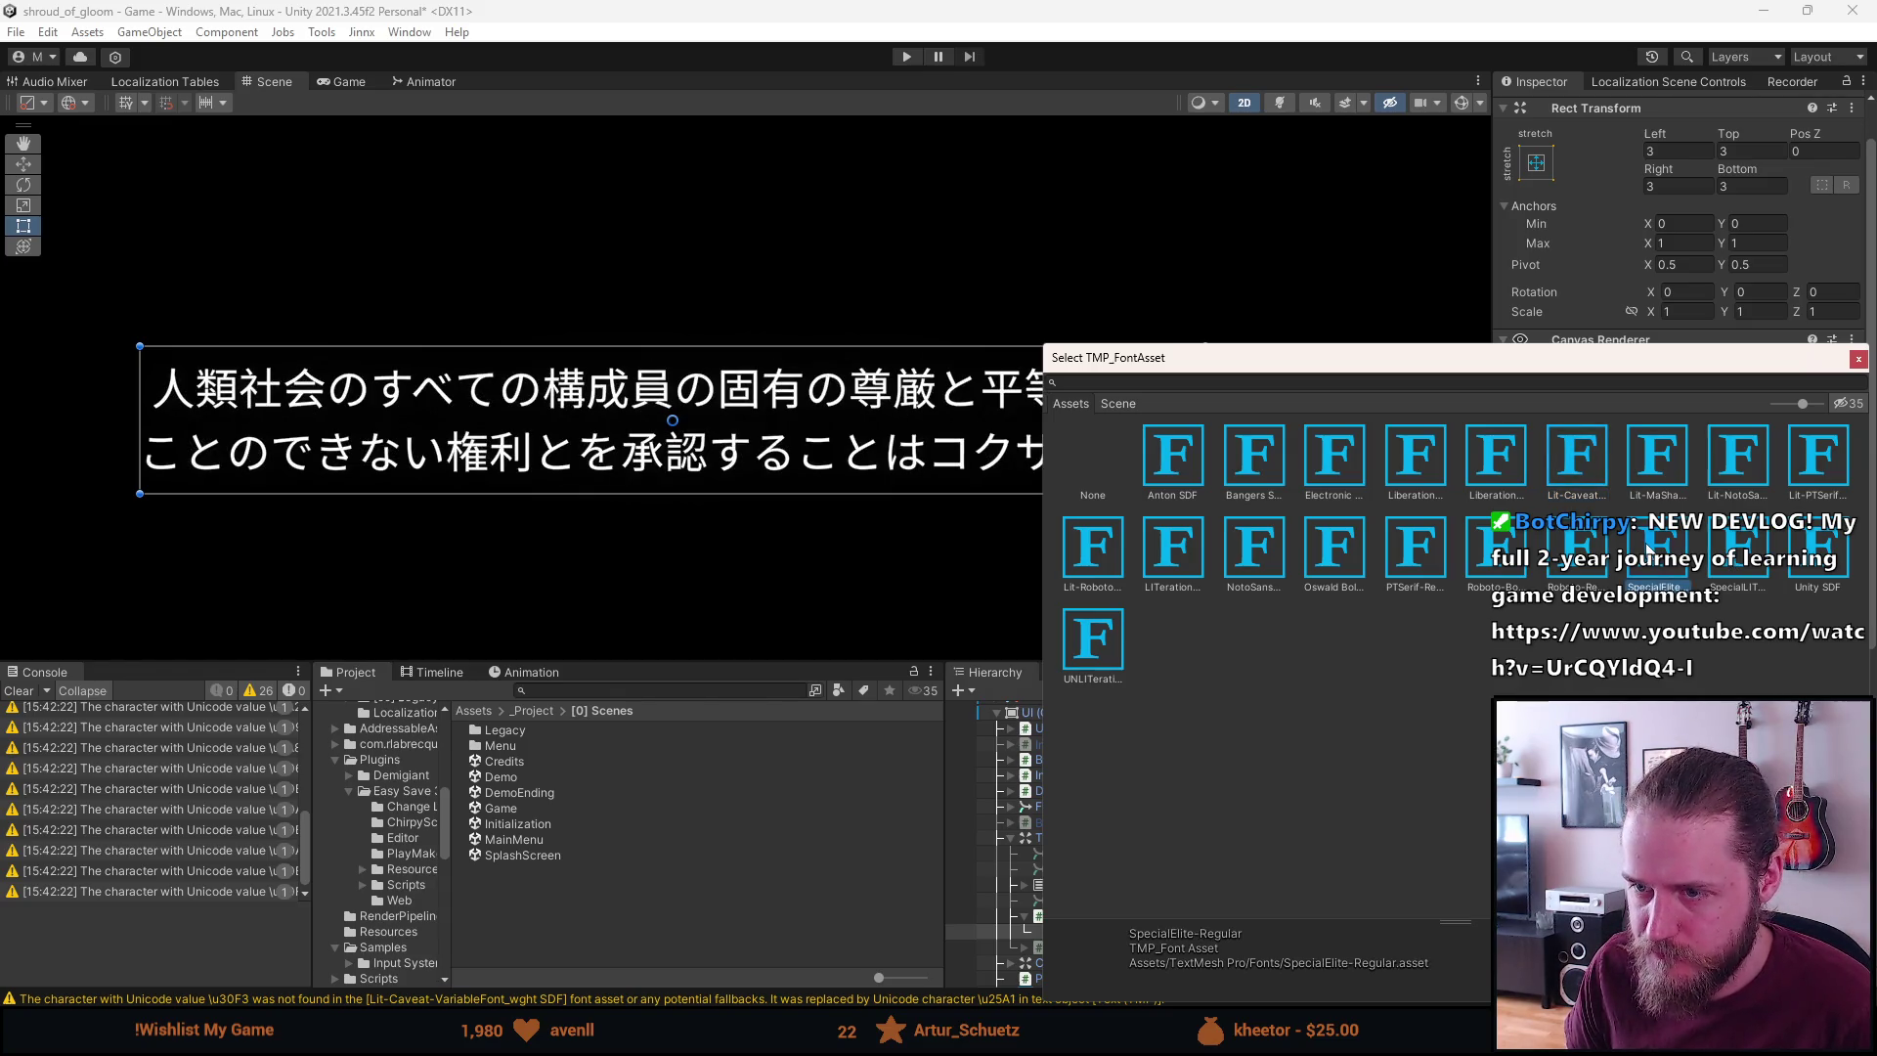
{"action": "left_click", "coordinate": [1858, 360]}
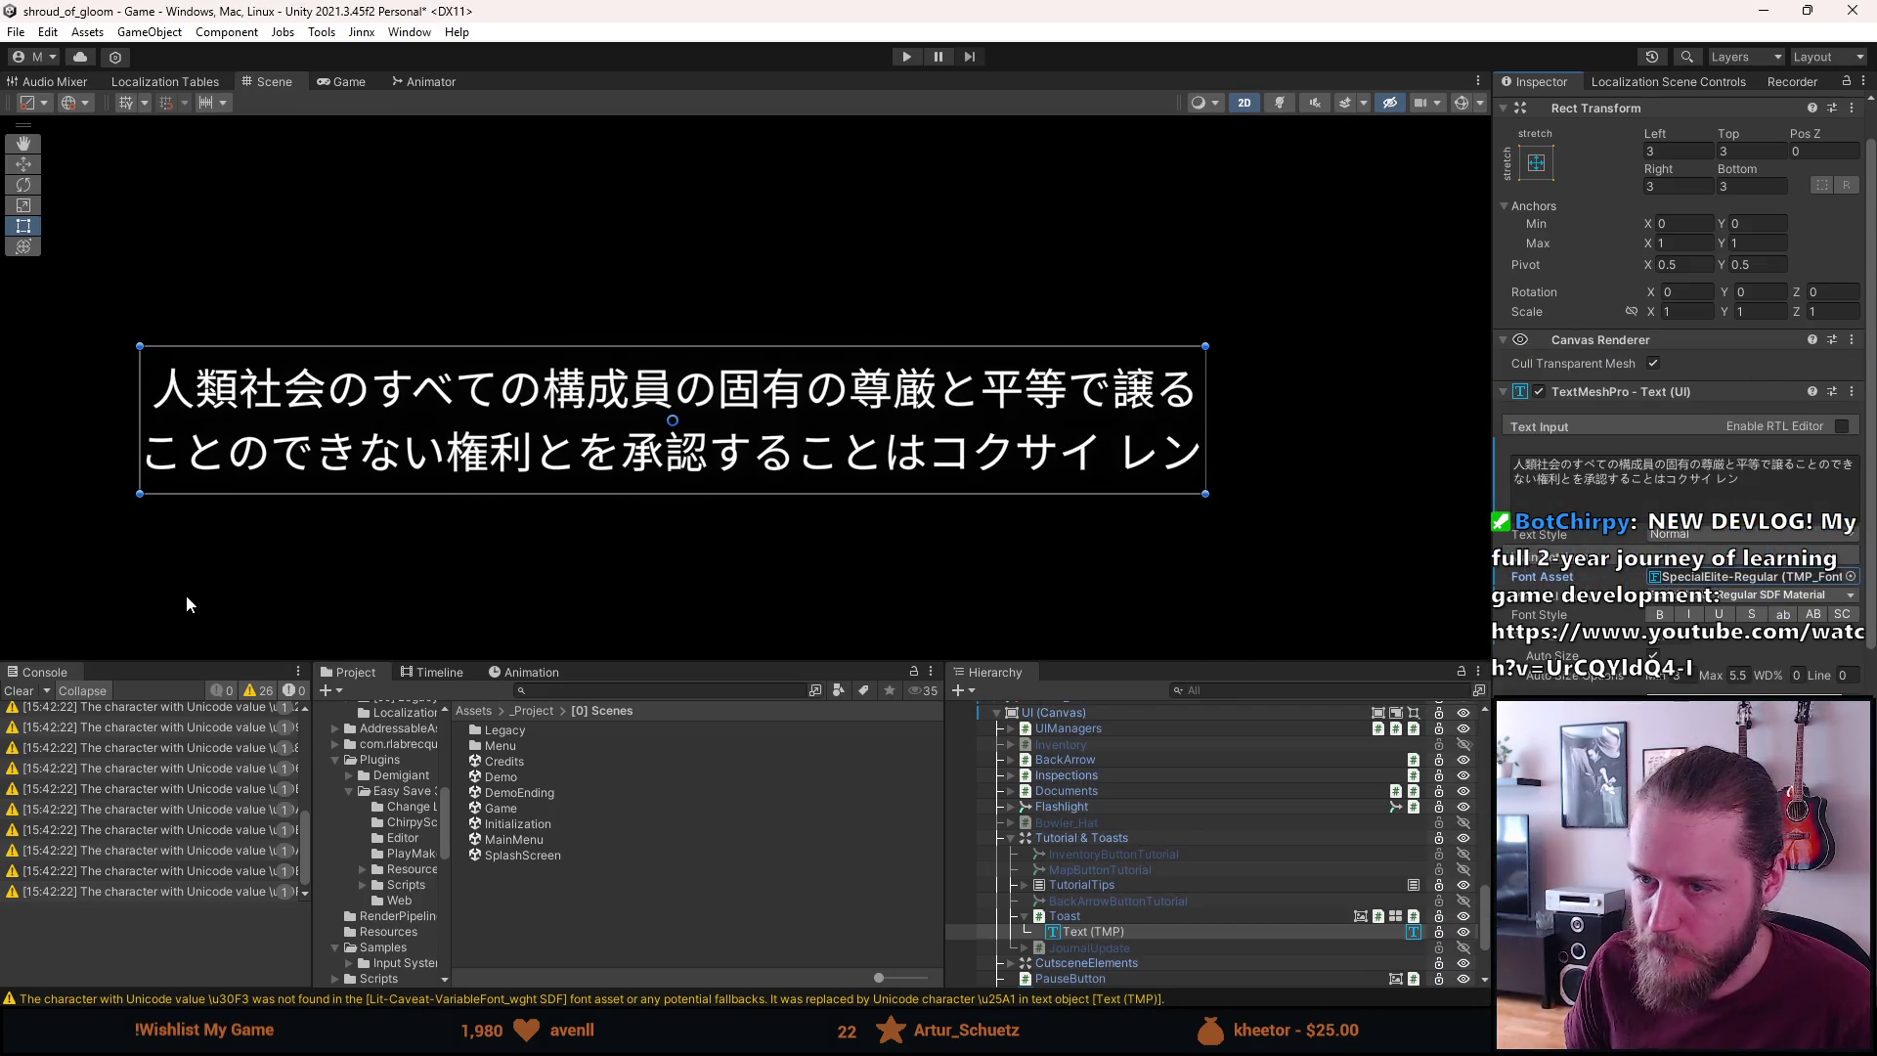
Clear the missing-character warnings from Unity's Console
{"action": "left_click", "coordinate": [19, 691]}
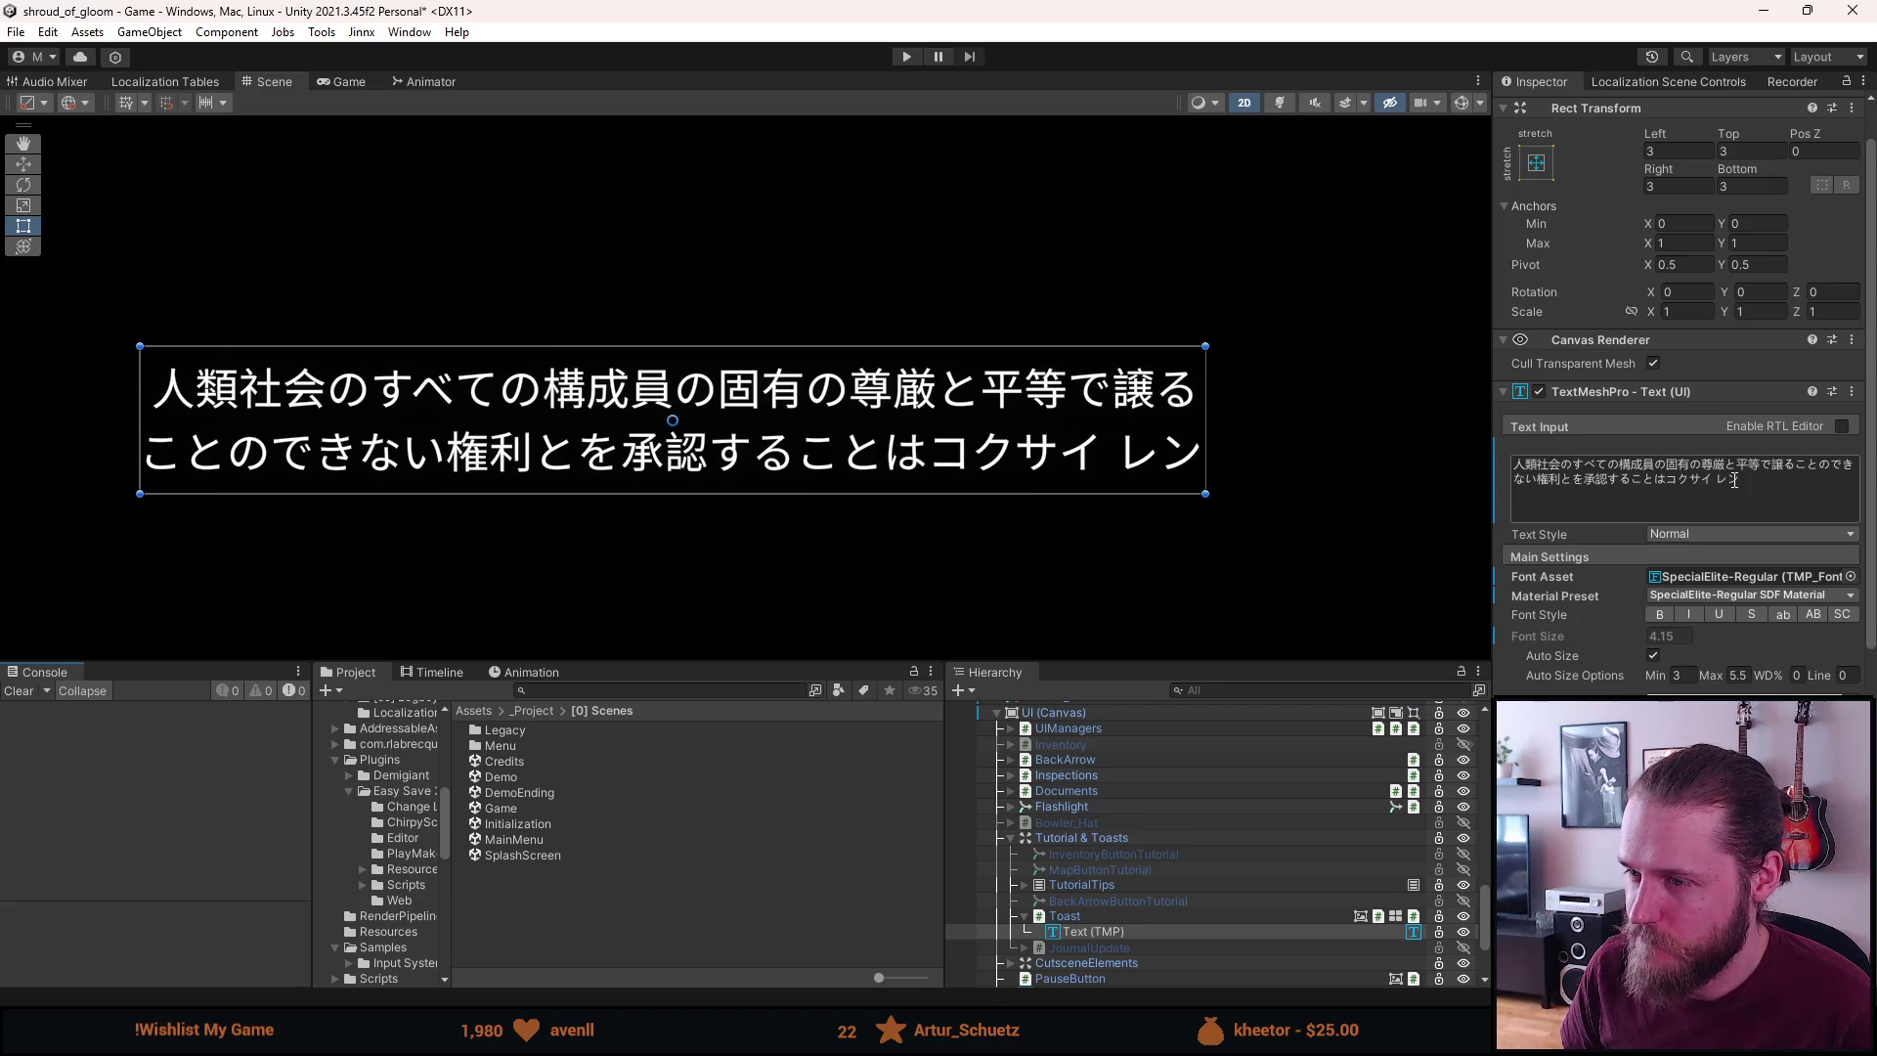
{"action": "scroll", "coordinate": [788, 457], "scroll_direction": "down", "scroll_amount": 3}
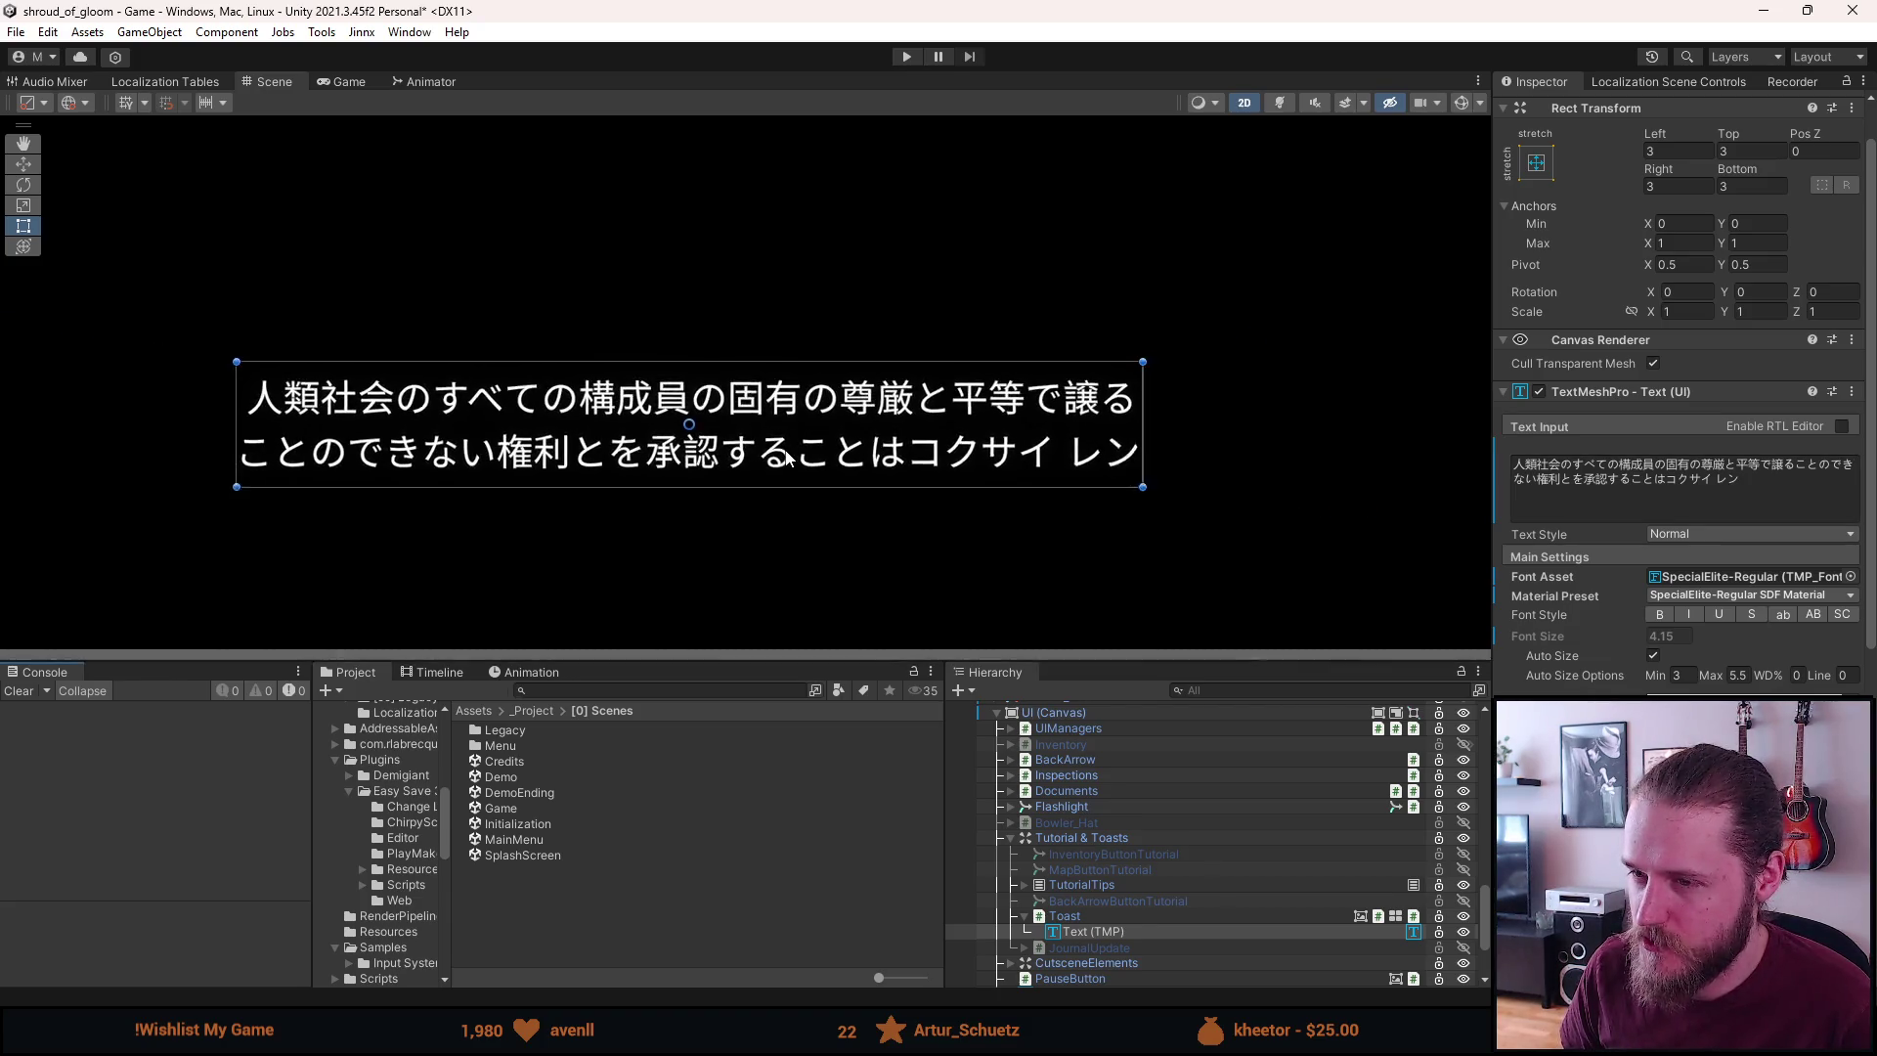
{"action": "scroll", "coordinate": [788, 457], "scroll_direction": "down", "scroll_amount": 2}
{"action": "scroll", "coordinate": [628, 220], "scroll_direction": "down", "scroll_amount": 2}
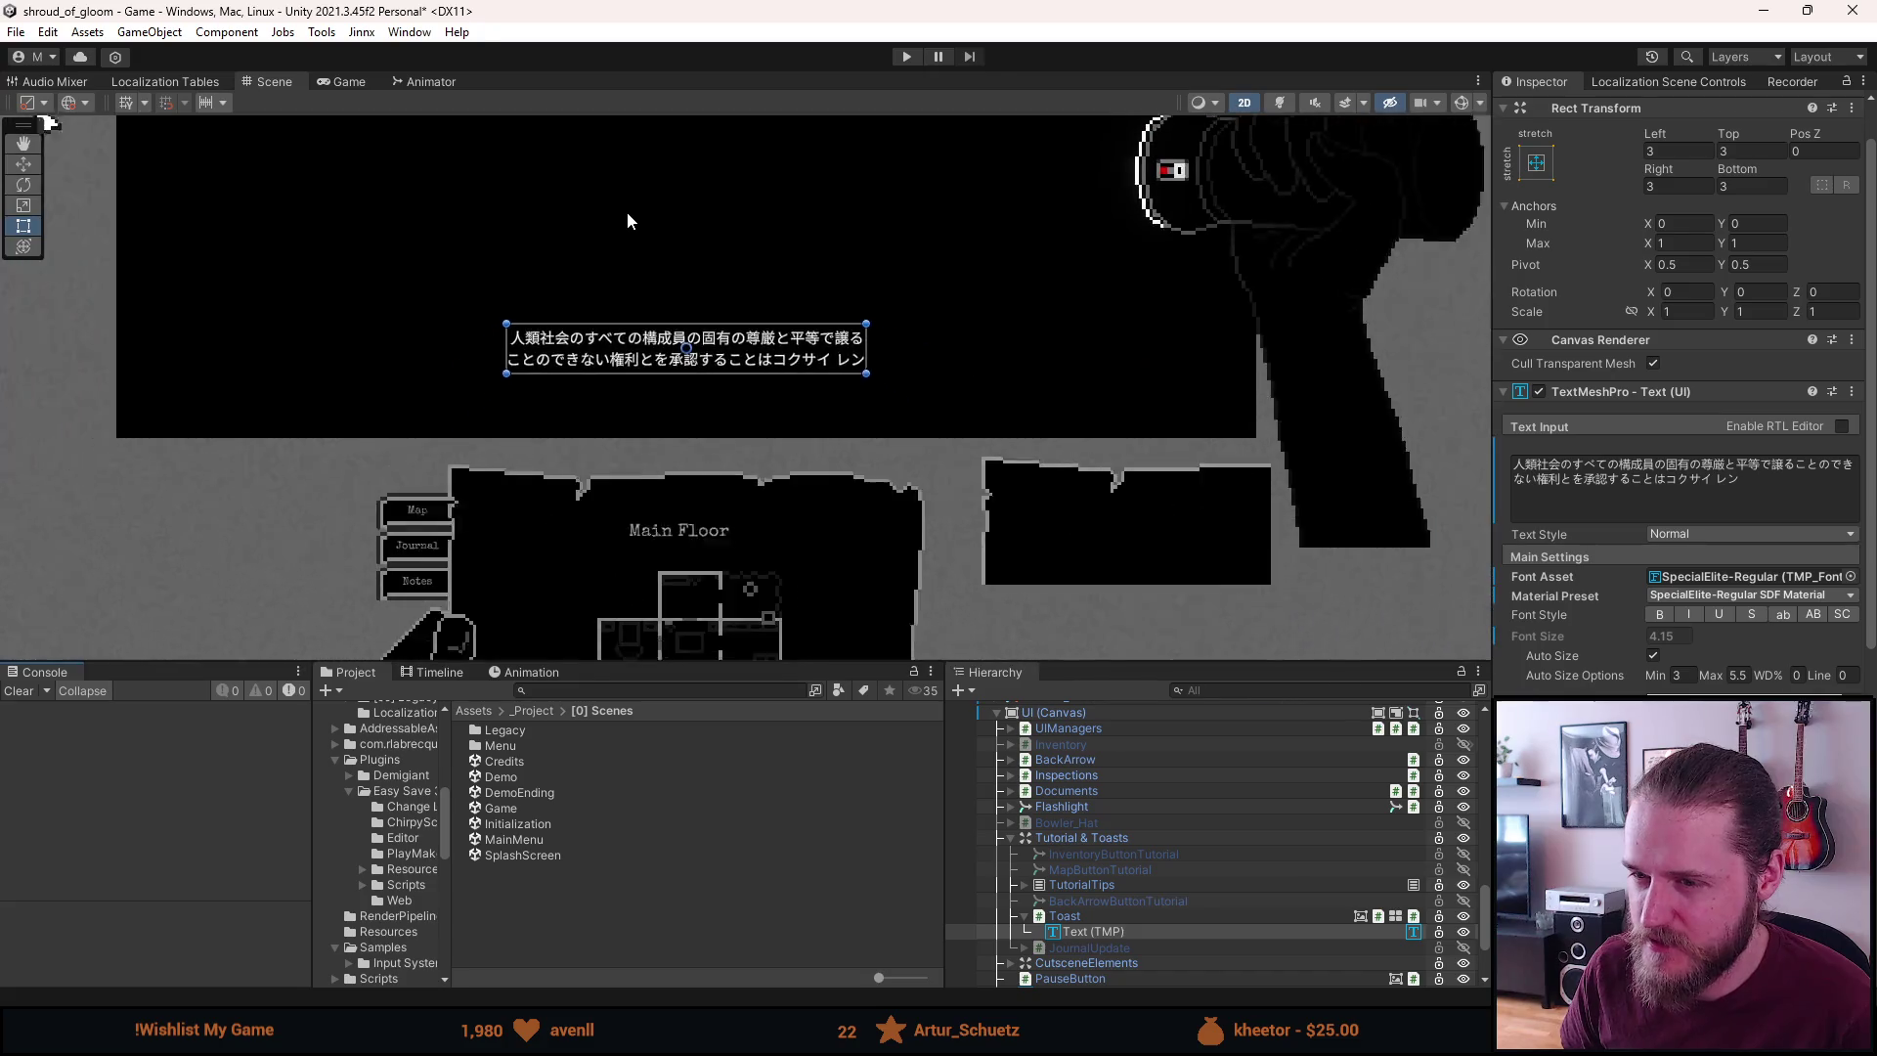
{"action": "scroll", "coordinate": [636, 458], "scroll_direction": "up", "scroll_amount": 1}
{"action": "scroll", "coordinate": [645, 445], "scroll_direction": "down", "scroll_amount": 3}
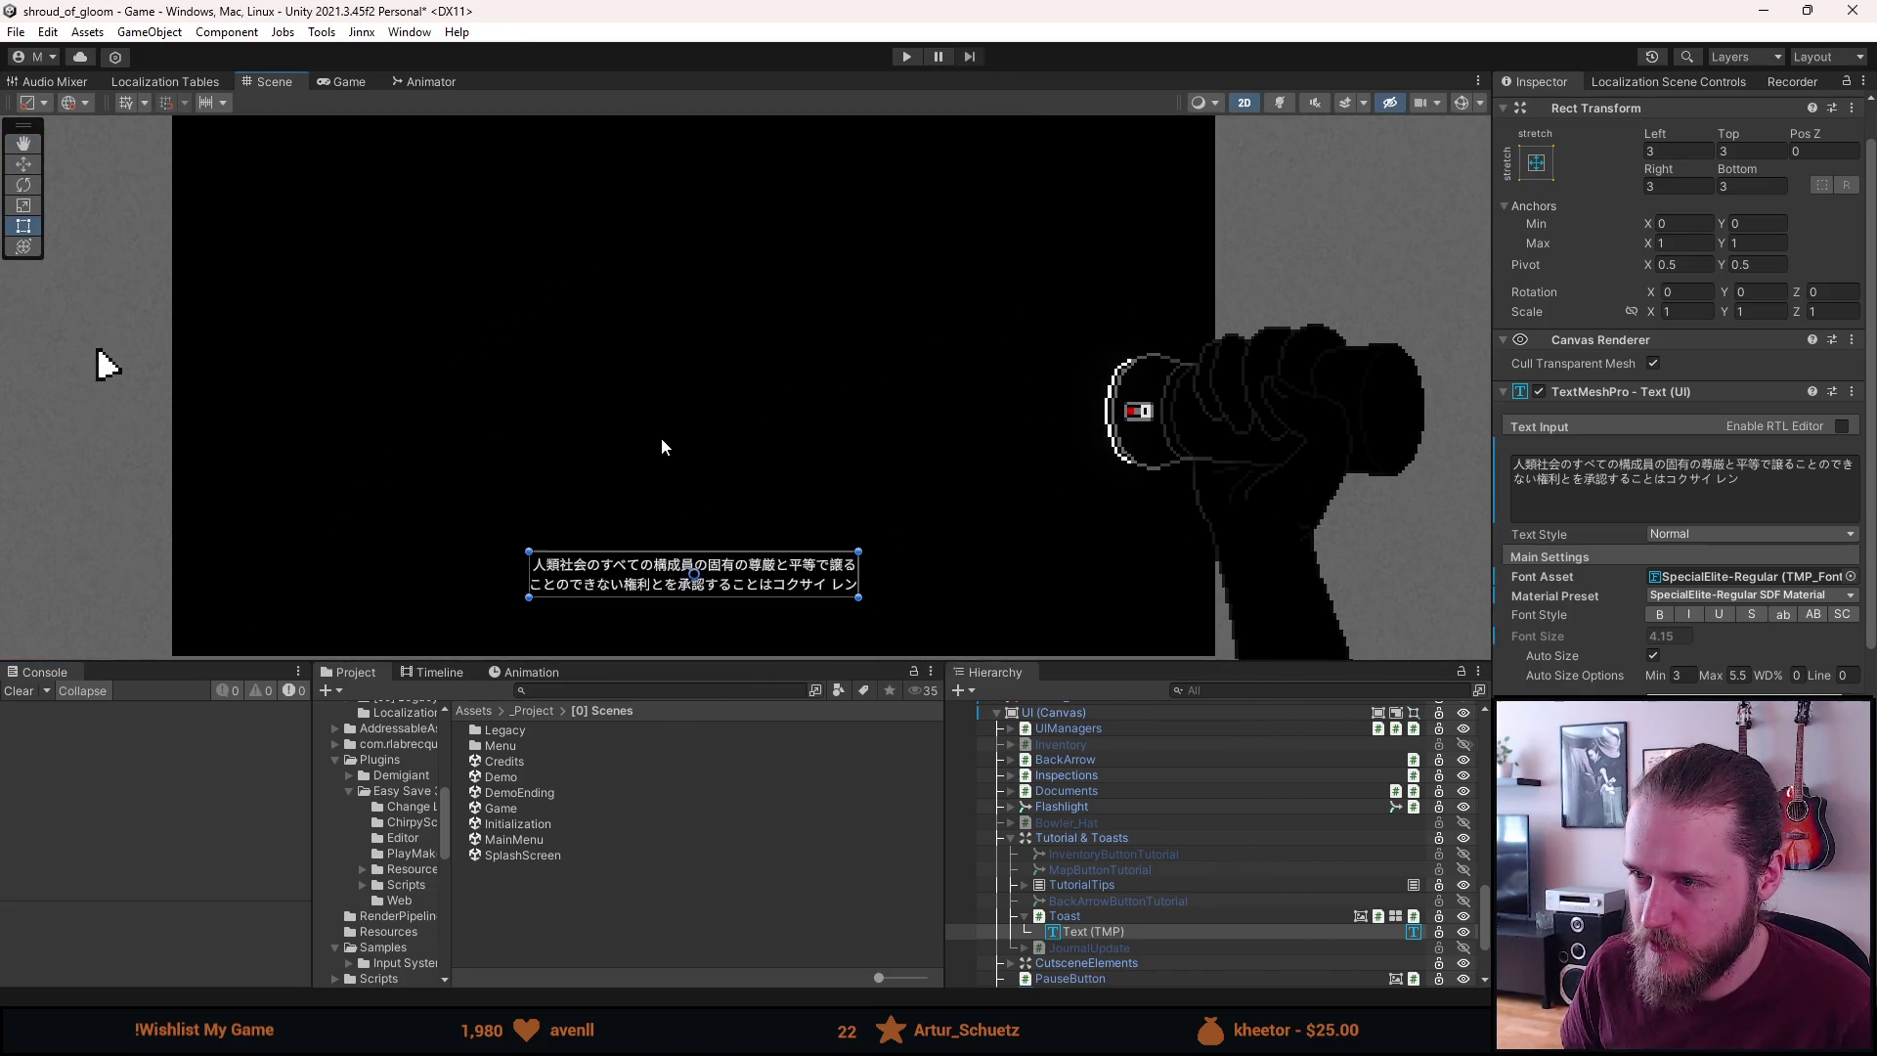
Frame the whole canvas in the Scene view, then return to the Noto Sans Japanese page
{"action": "scroll", "coordinate": [658, 430], "scroll_direction": "up", "scroll_amount": 2}
{"action": "scroll", "coordinate": [658, 423], "scroll_direction": "down", "scroll_amount": 1}
{"action": "left_click_drag", "start_coordinate": [657, 428], "coordinate": [671, 428]}
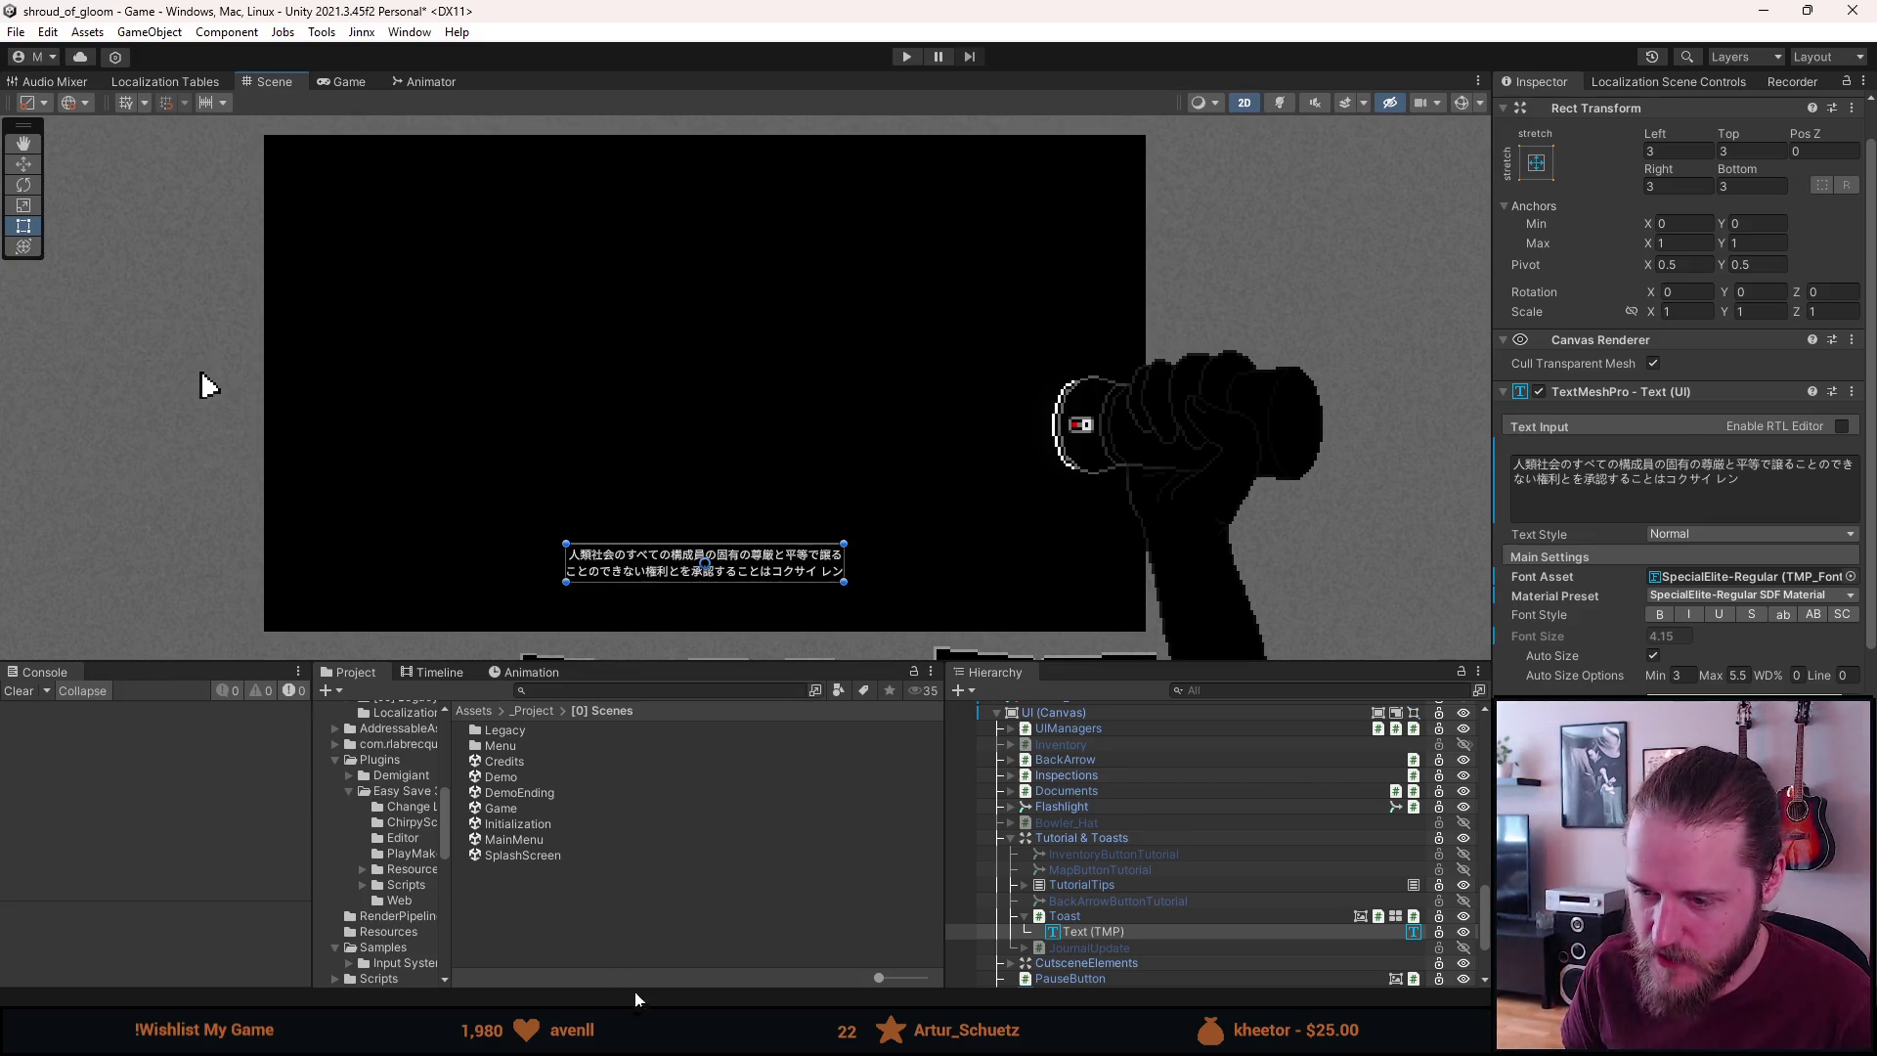
{"action": "mouse_move", "coordinate": [704, 1036]}
{"action": "left_click", "coordinate": [848, 943]}
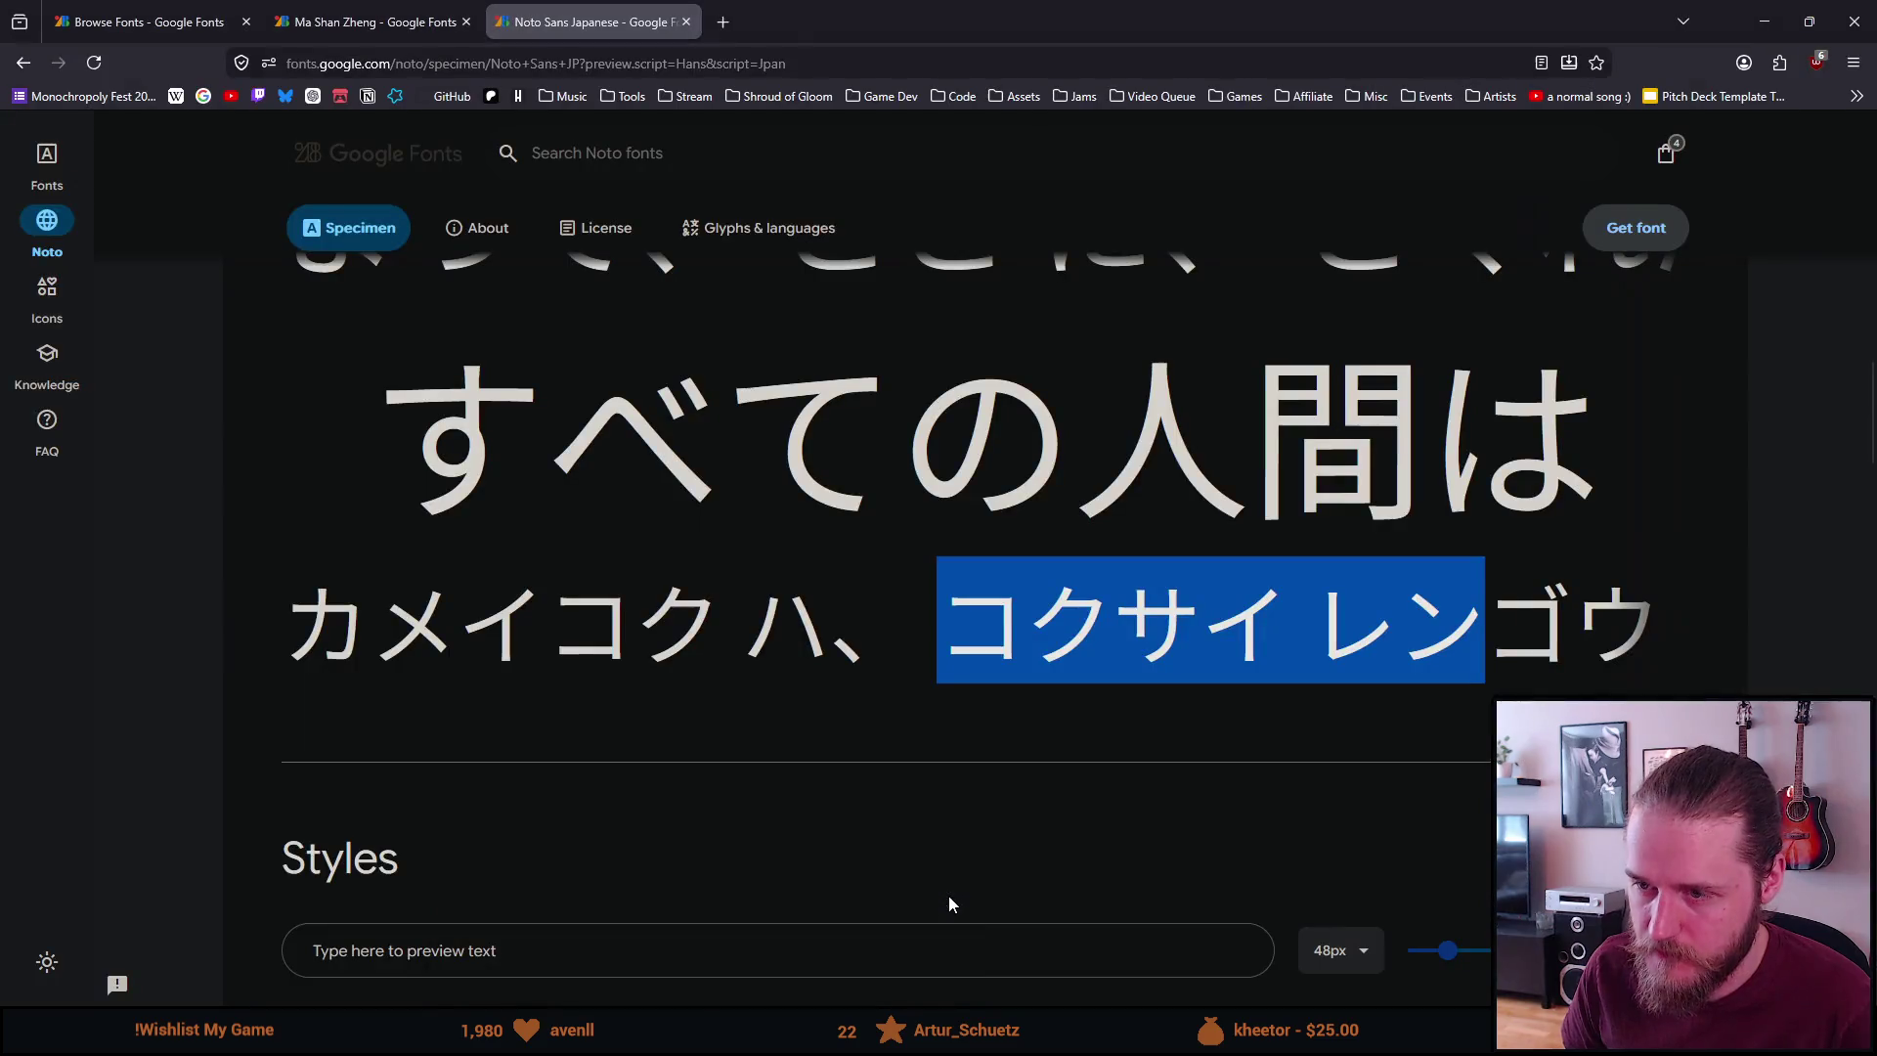
Go back to the Japanese-filtered font list and scroll down toward Sawarabi Gothic and Potta One
{"action": "scroll", "coordinate": [784, 591], "scroll_direction": "down", "scroll_amount": 3}
{"action": "key", "text": "alt+Left"}
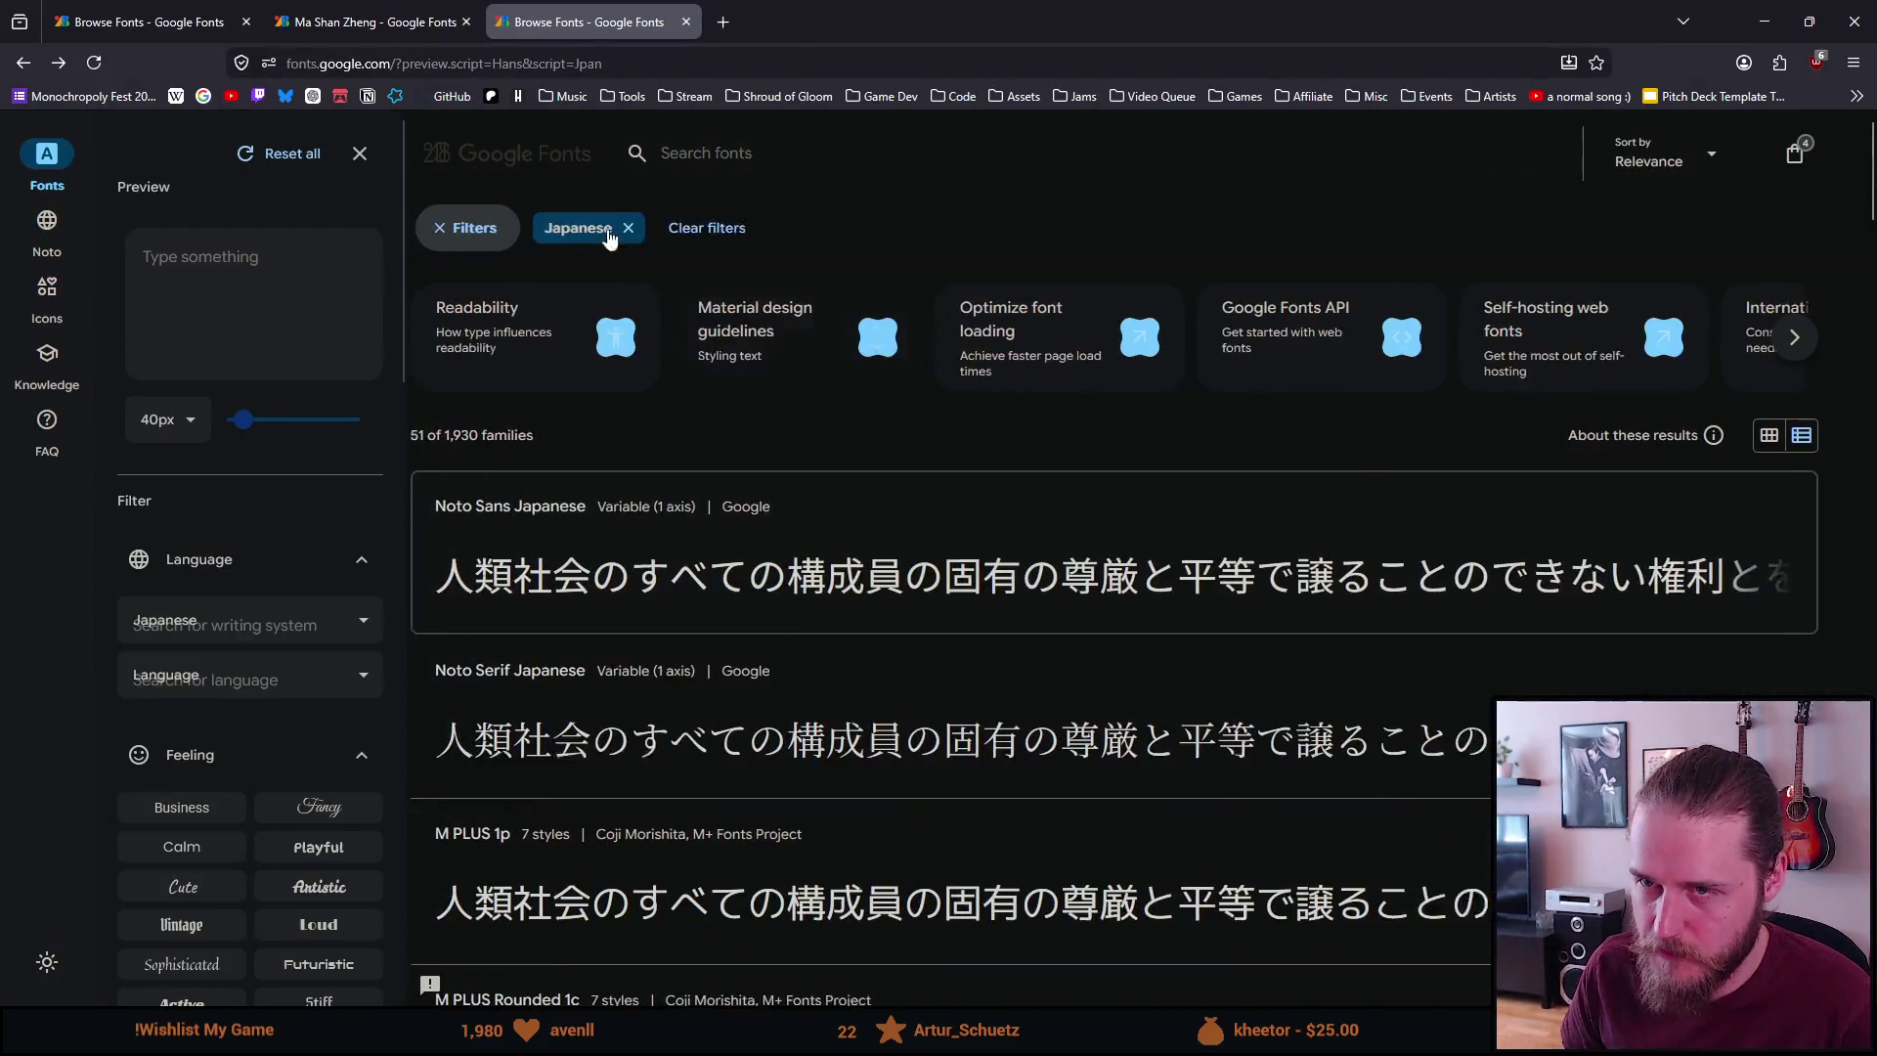
{"action": "scroll", "coordinate": [467, 543], "scroll_direction": "down", "scroll_amount": 1}
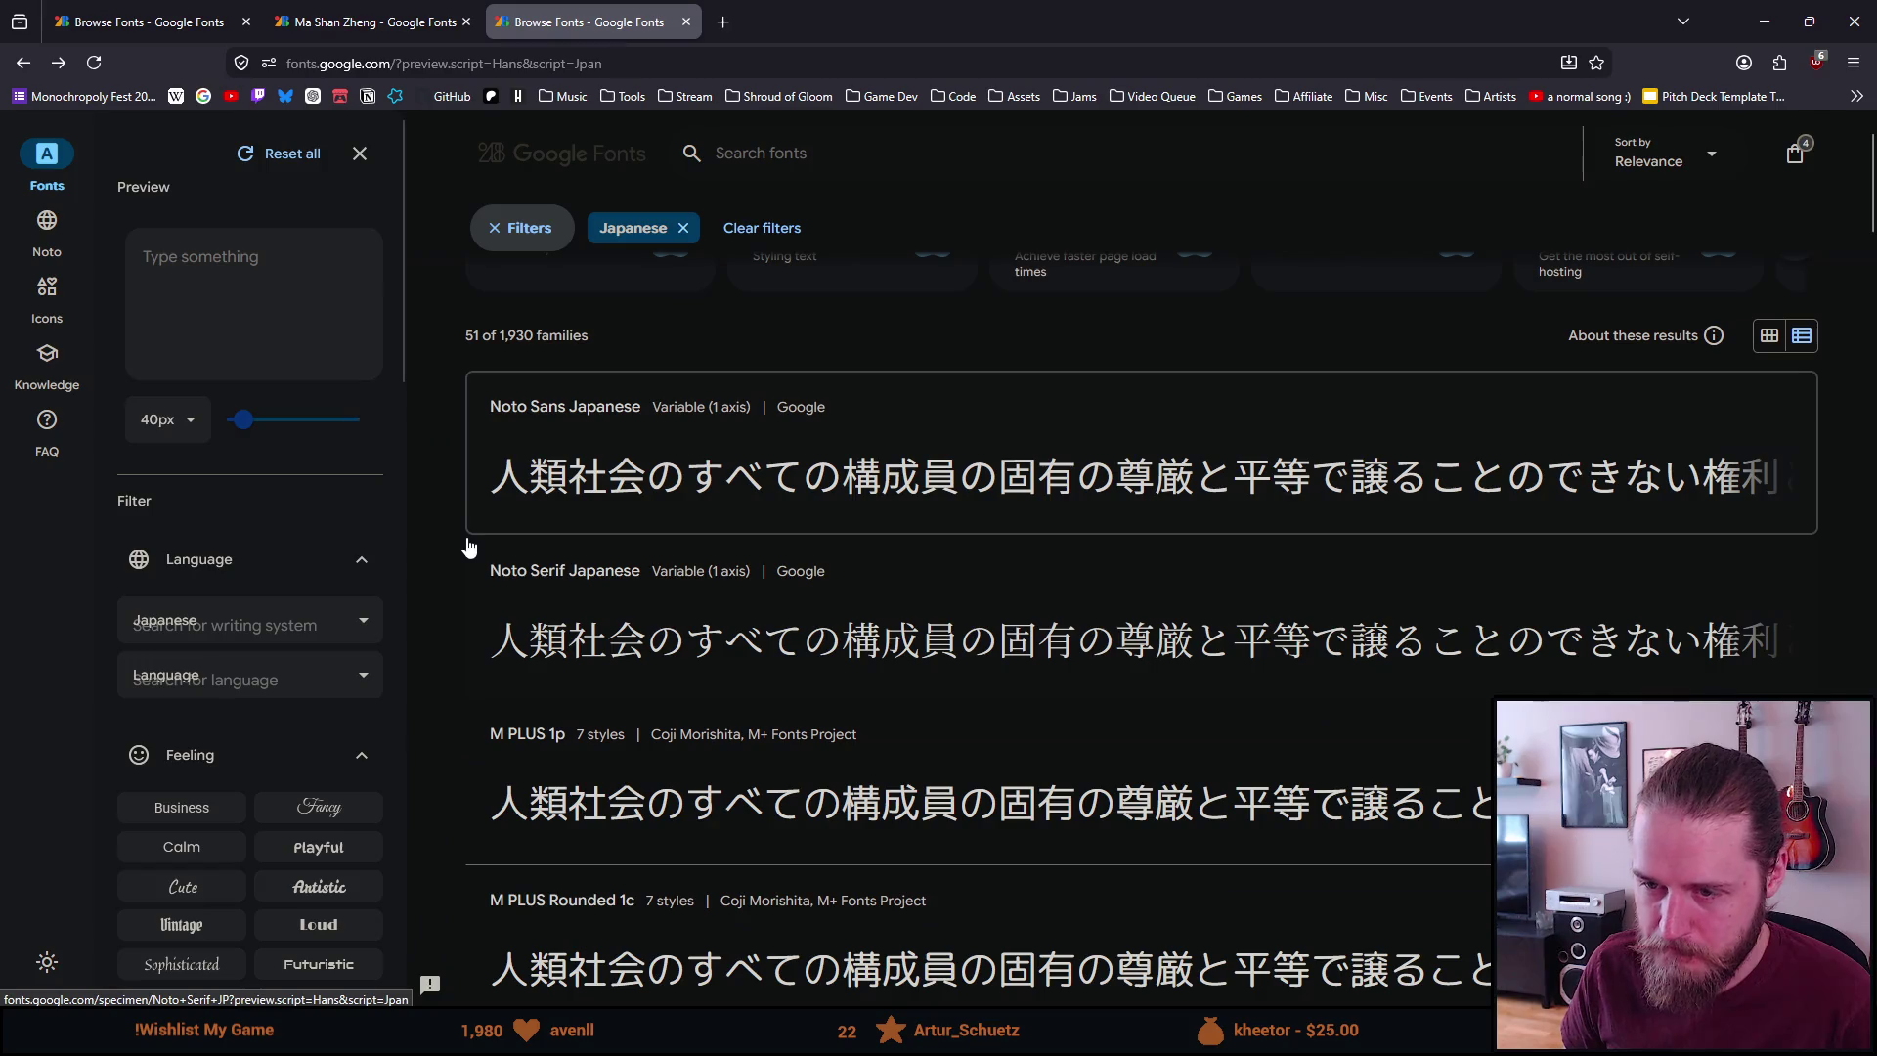
{"action": "scroll", "coordinate": [464, 536], "scroll_direction": "down", "scroll_amount": 1}
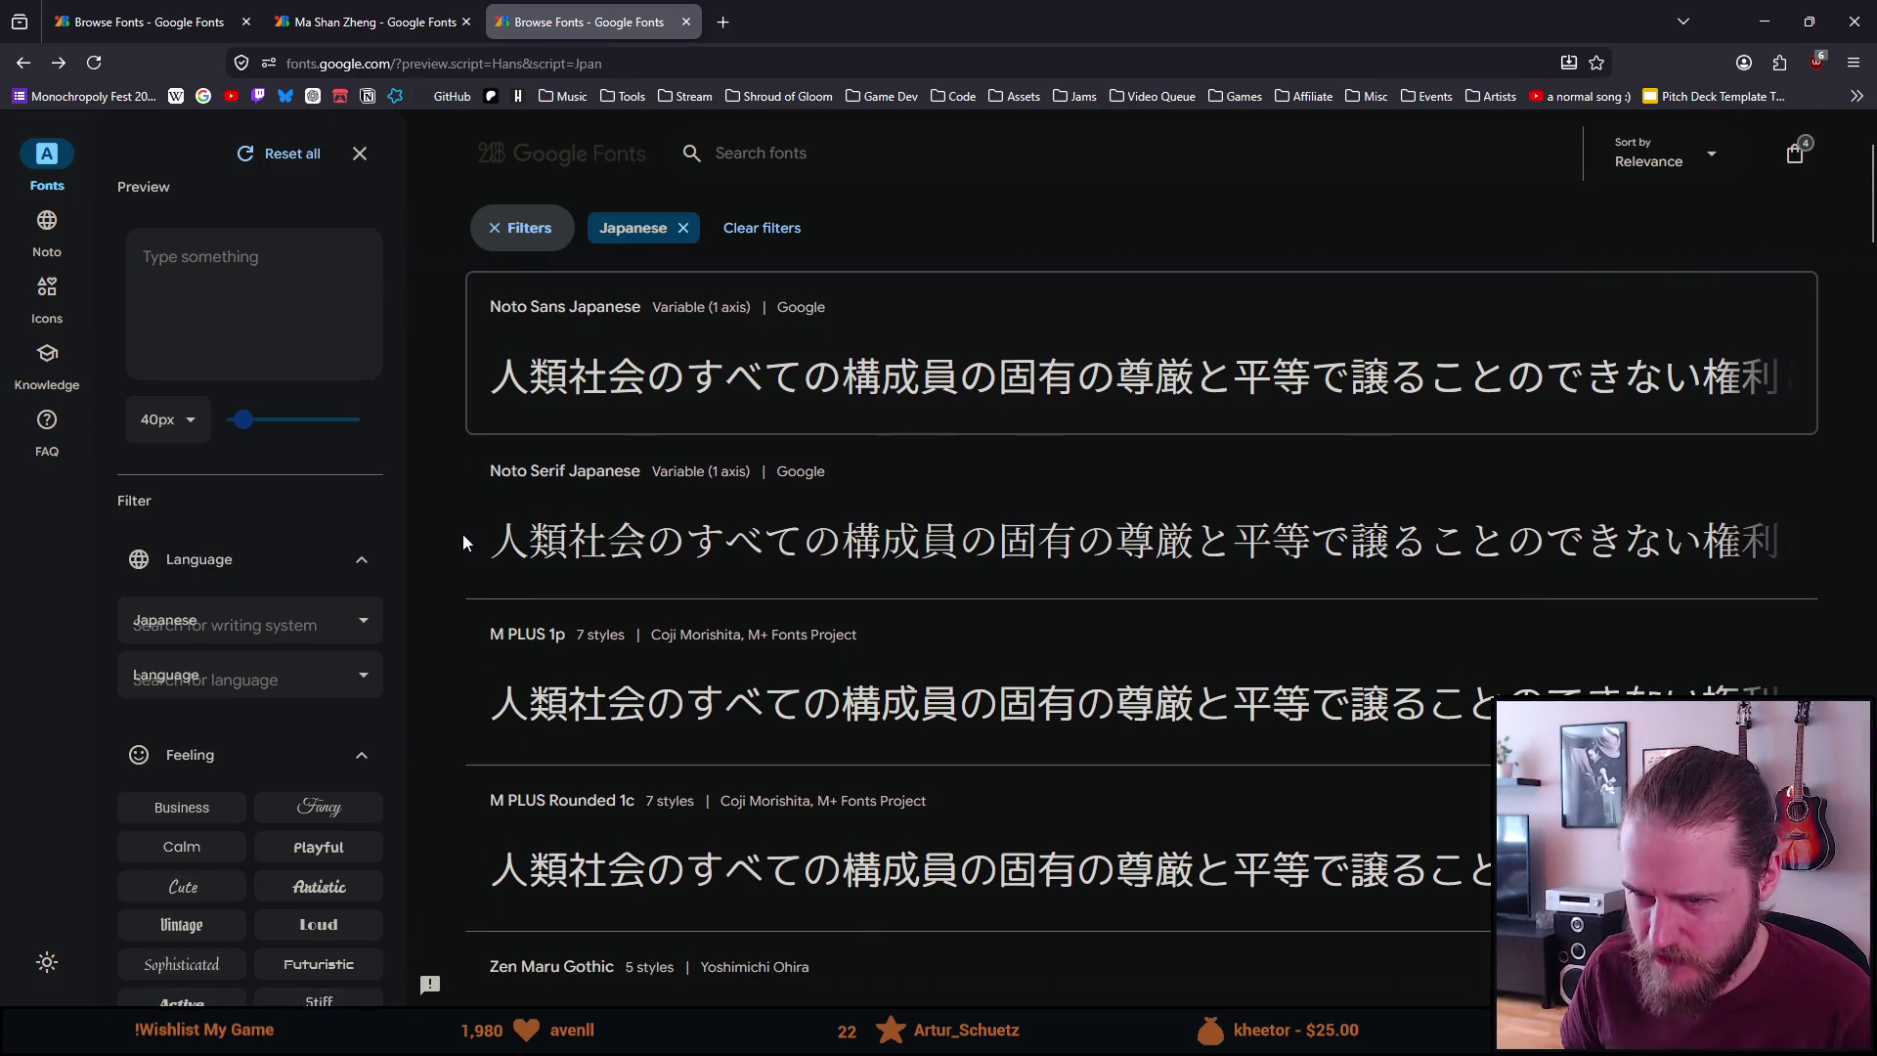
{"action": "scroll", "coordinate": [465, 553], "scroll_direction": "down", "scroll_amount": 2}
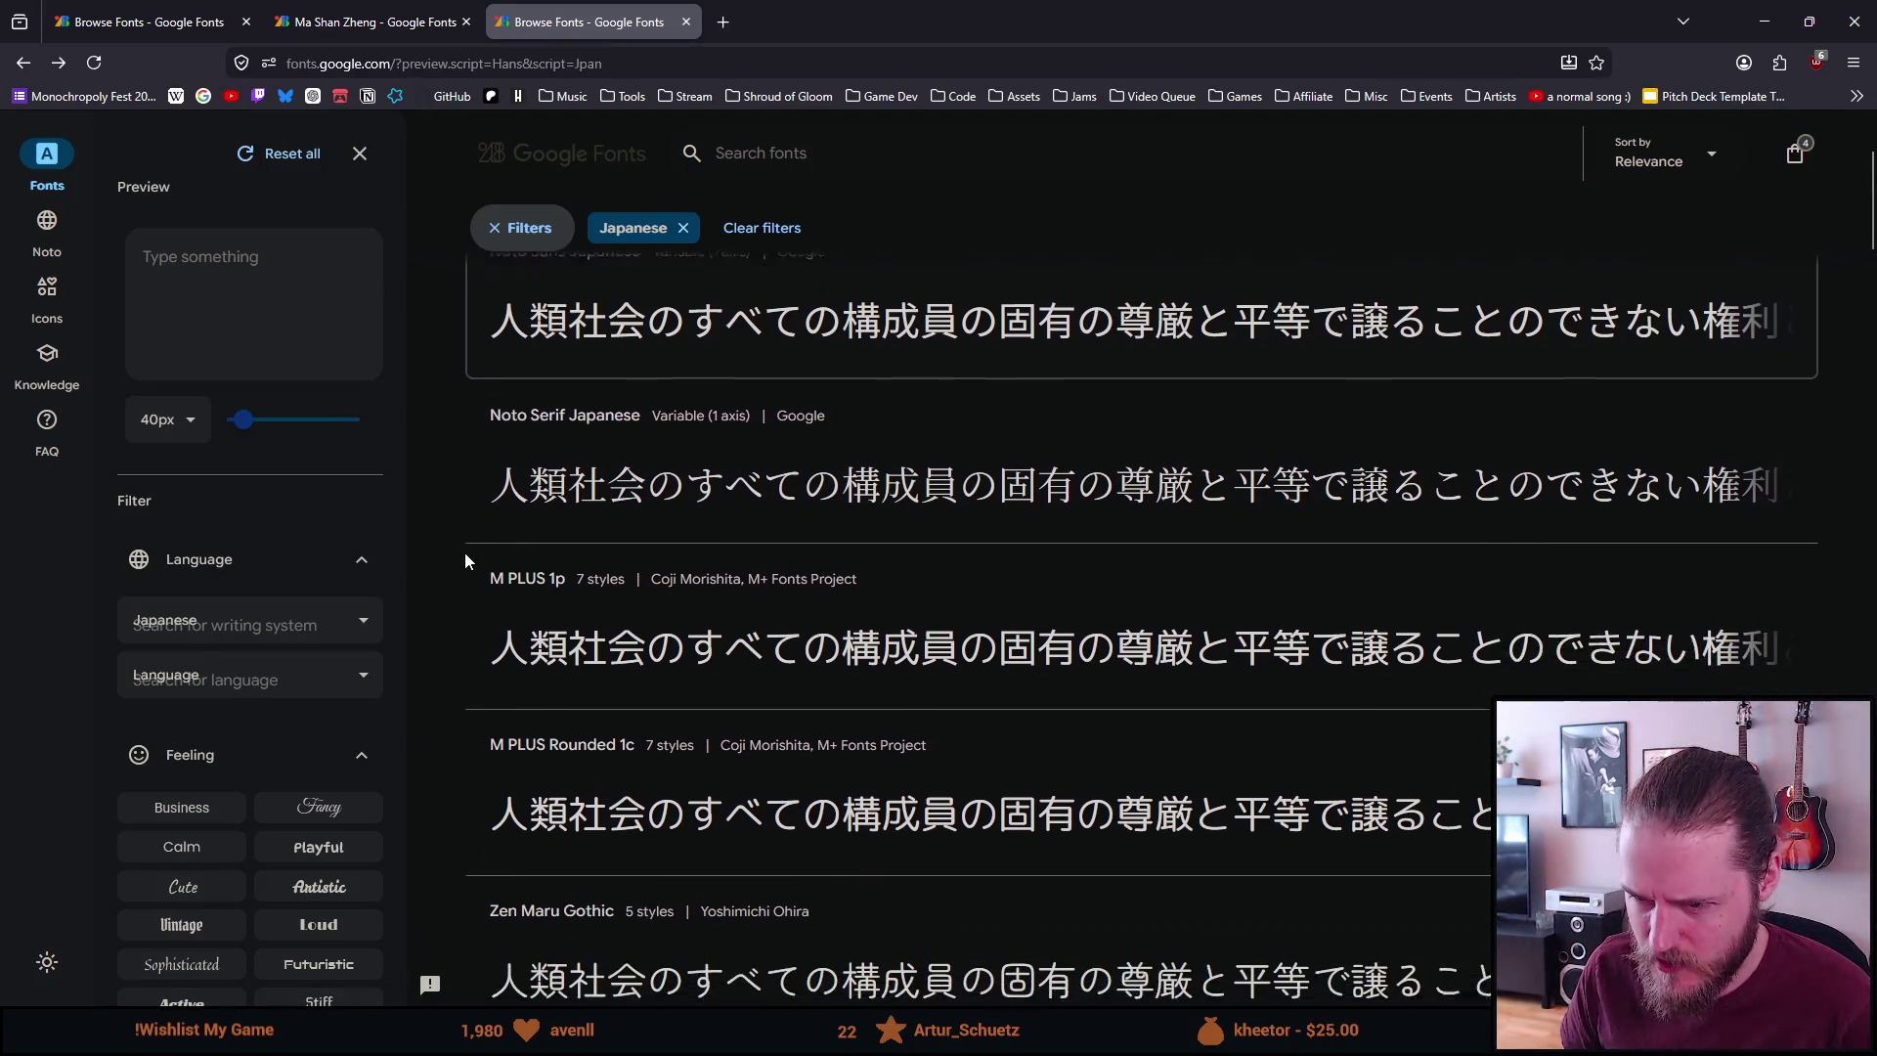
{"action": "scroll", "coordinate": [466, 554], "scroll_direction": "down", "scroll_amount": 1}
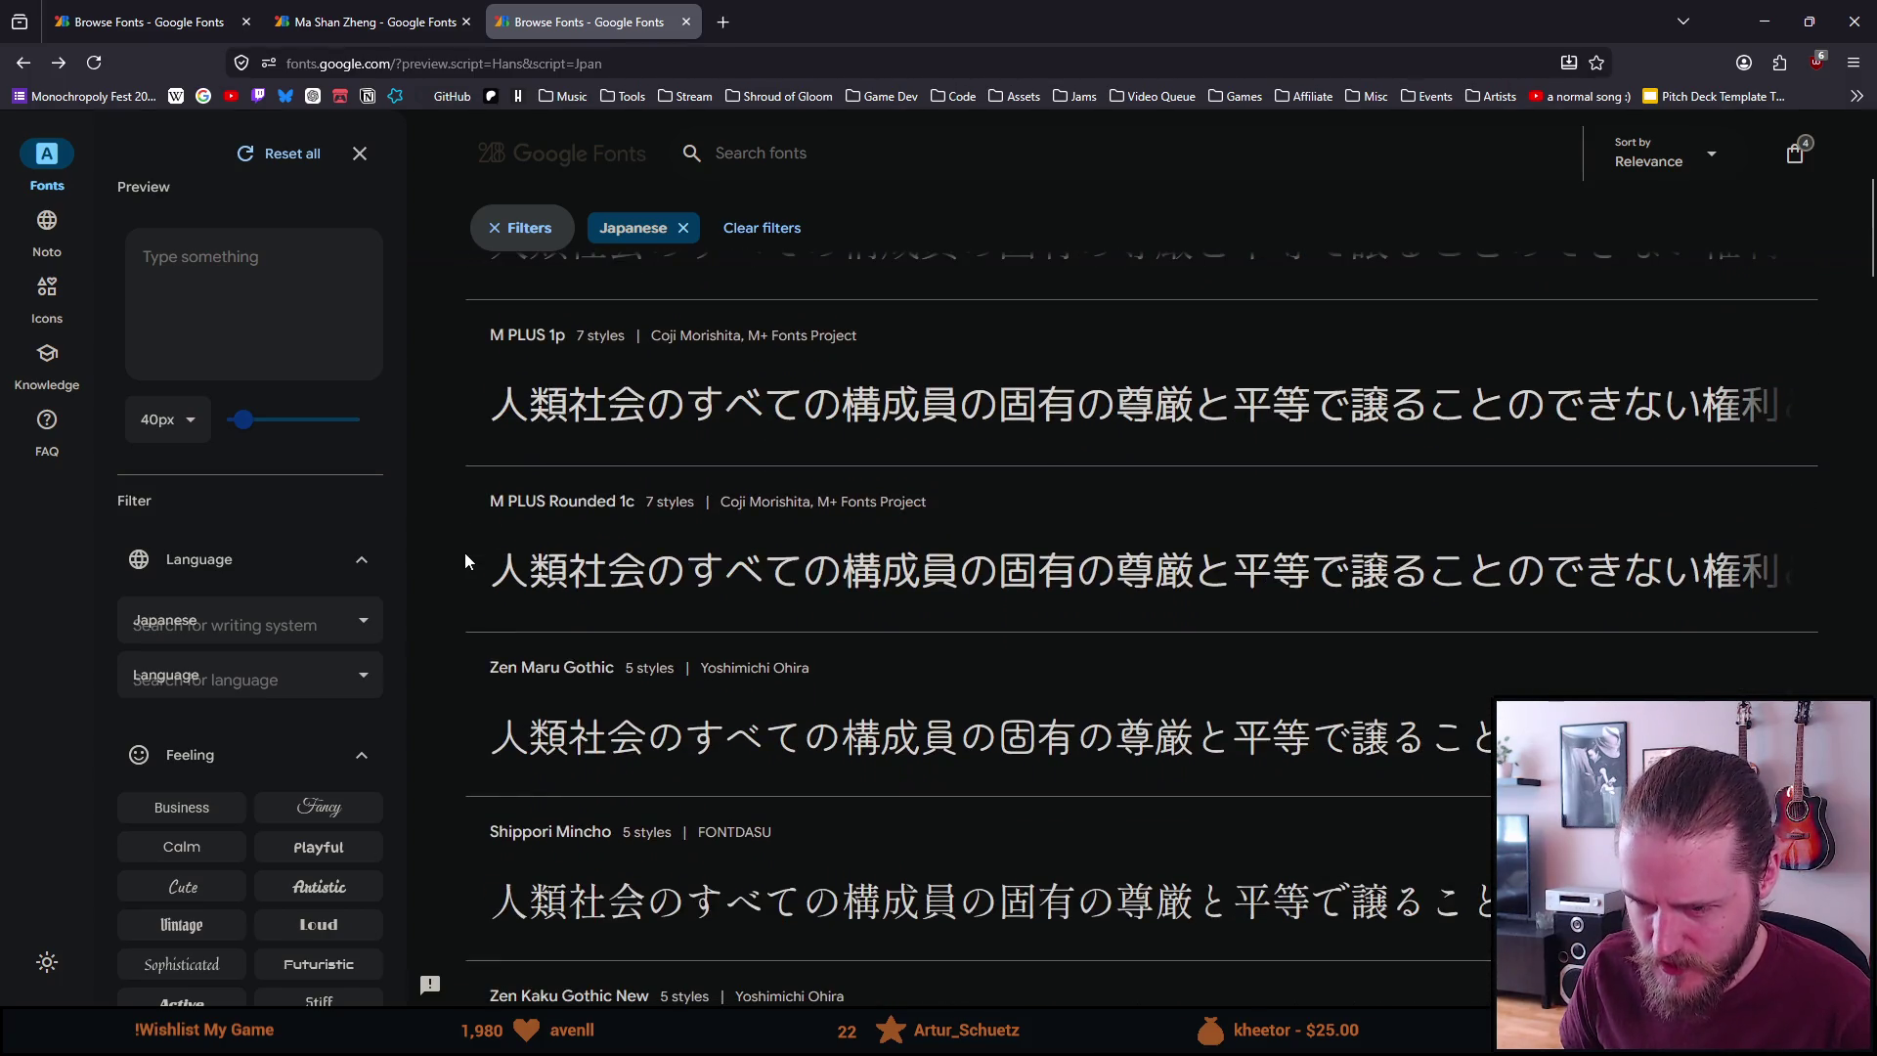
{"action": "scroll", "coordinate": [465, 553], "scroll_direction": "down", "scroll_amount": 1}
{"action": "scroll", "coordinate": [465, 549], "scroll_direction": "down", "scroll_amount": 1}
{"action": "scroll", "coordinate": [465, 550], "scroll_direction": "down", "scroll_amount": 3}
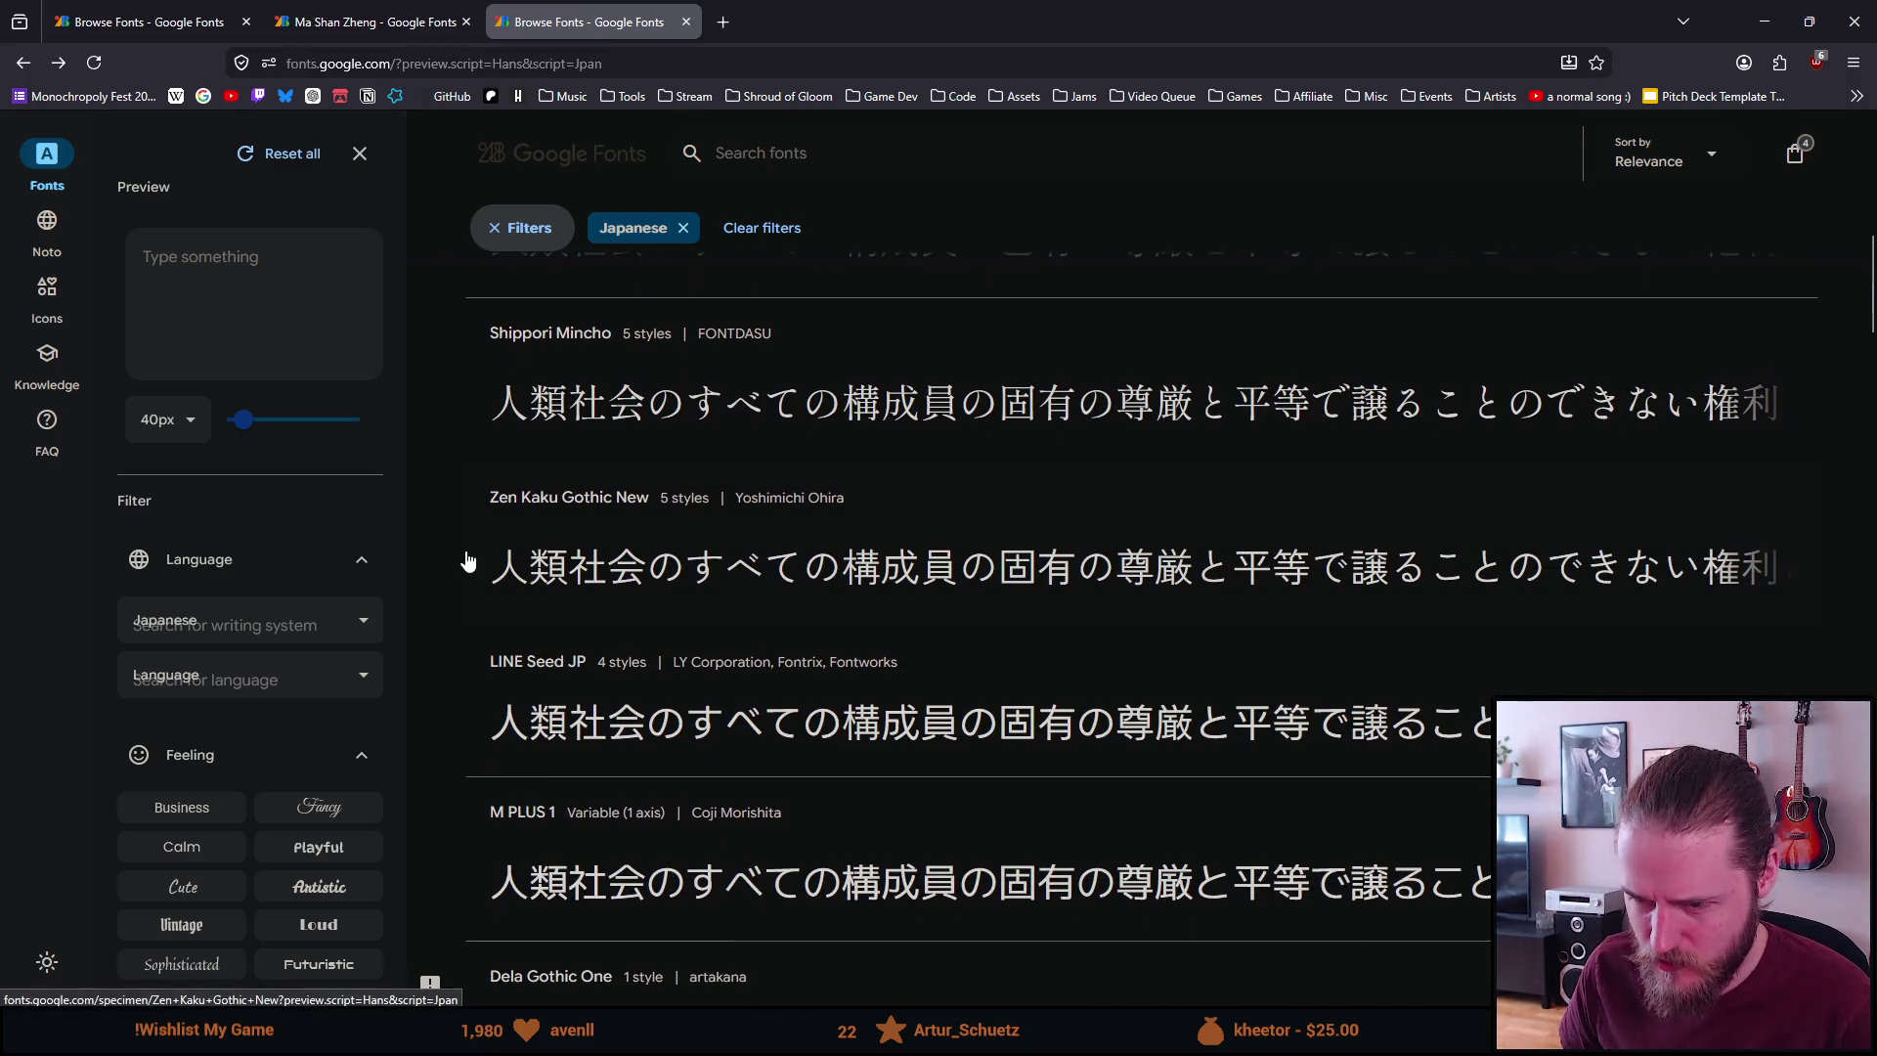
{"action": "scroll", "coordinate": [467, 559], "scroll_direction": "down", "scroll_amount": 1}
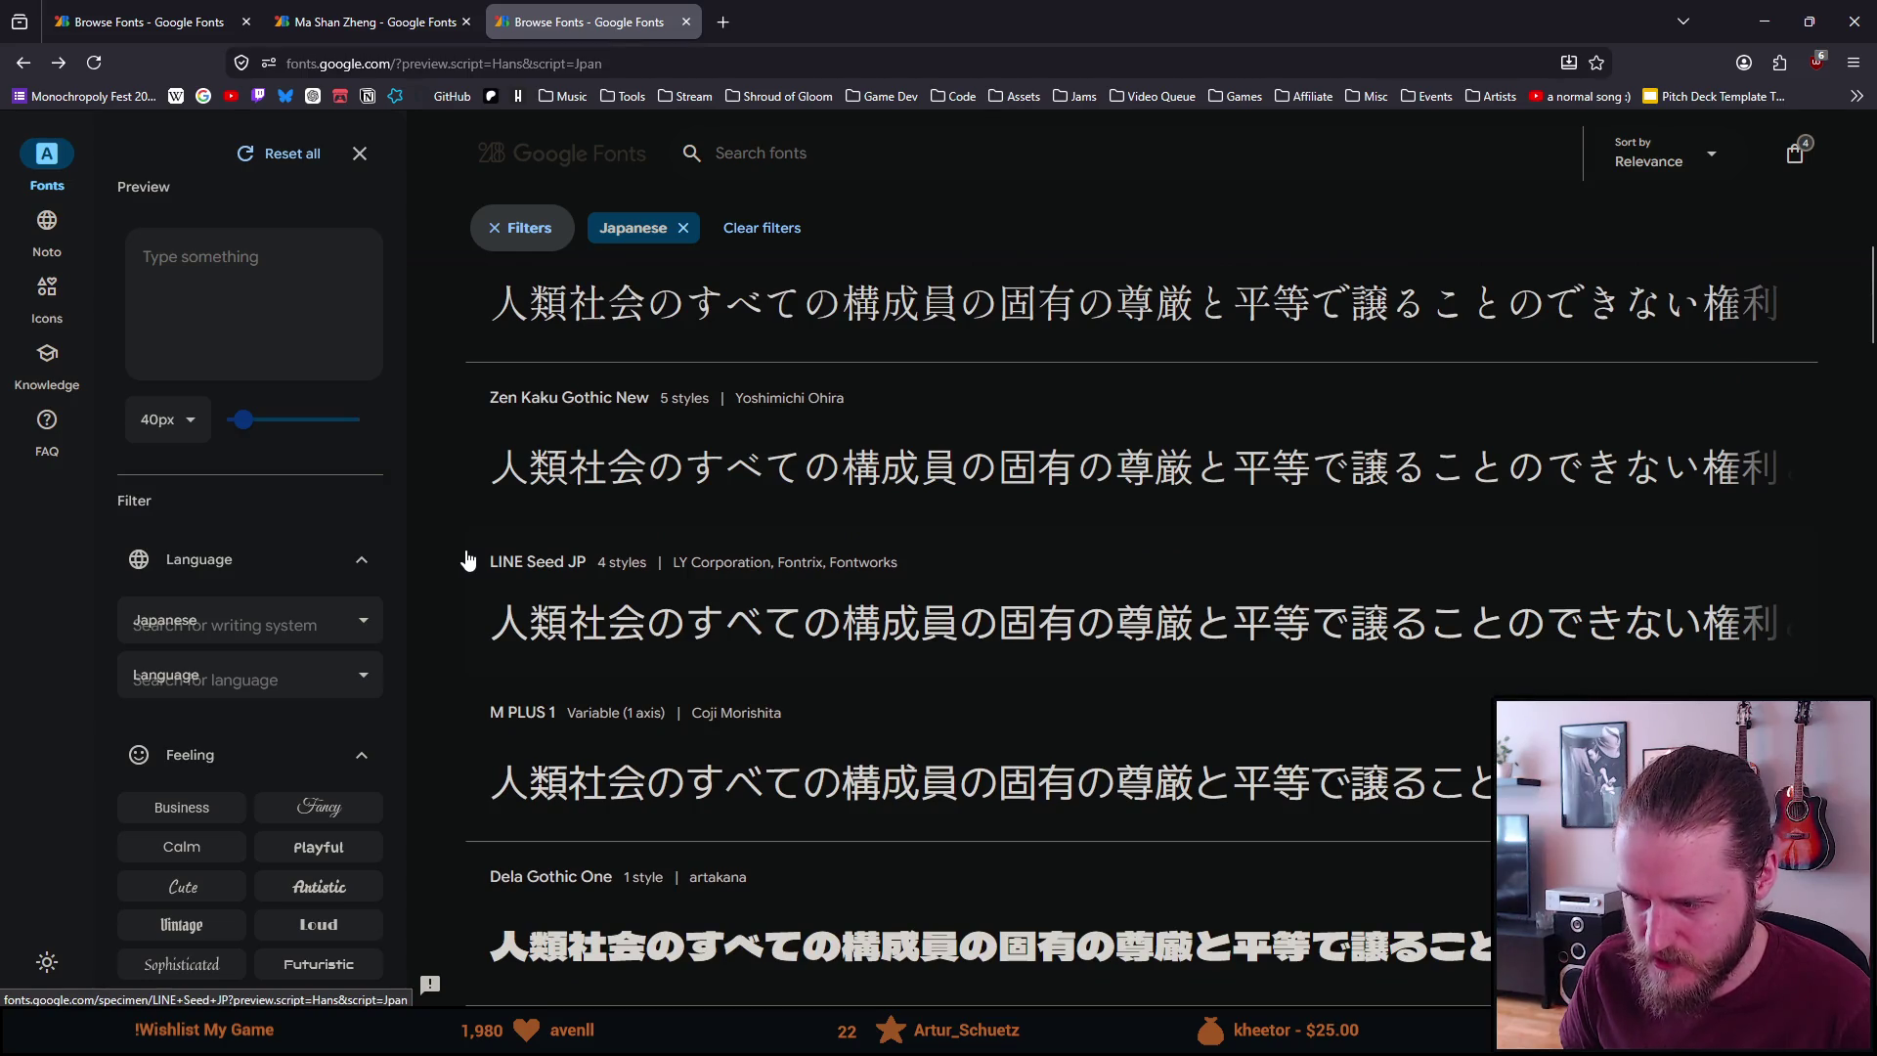
{"action": "scroll", "coordinate": [467, 558], "scroll_direction": "down", "scroll_amount": 1}
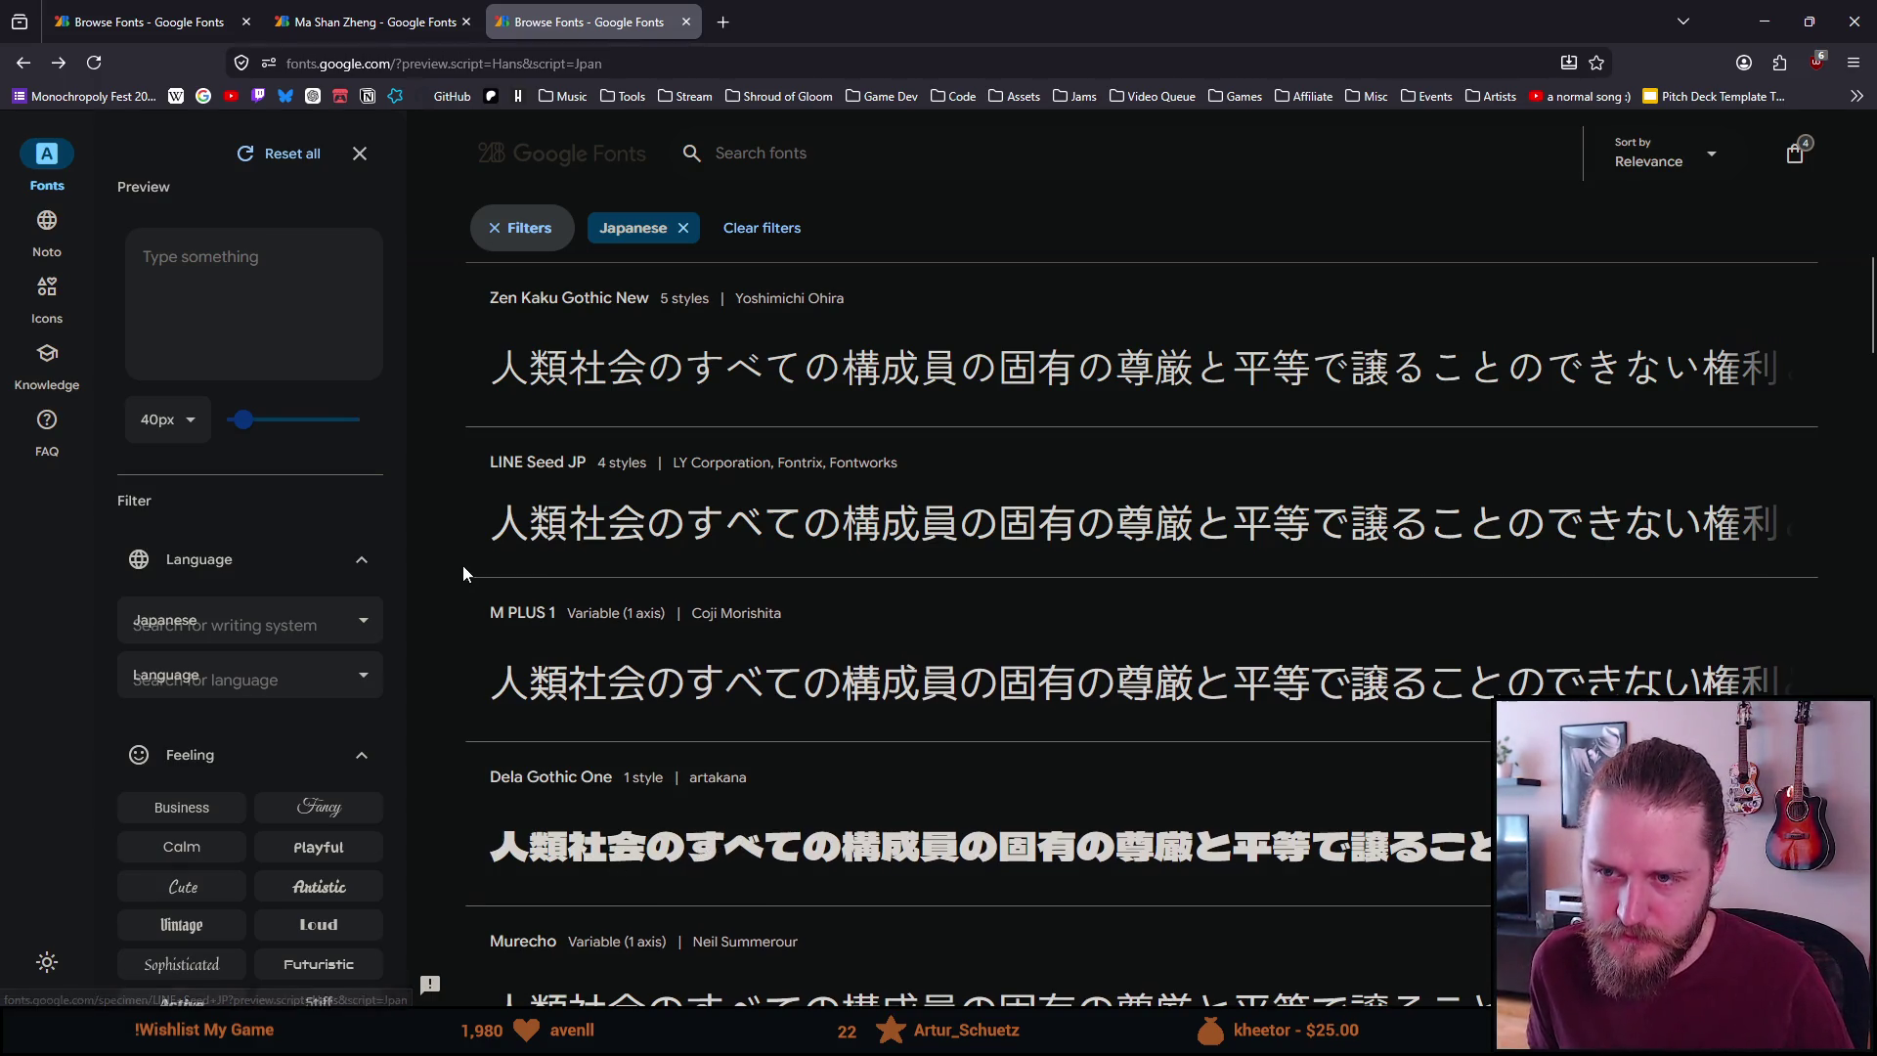
Scroll on to Shippori Mincho B1 and open its specimen in a new tab
{"action": "scroll", "coordinate": [462, 566], "scroll_direction": "up", "scroll_amount": 3}
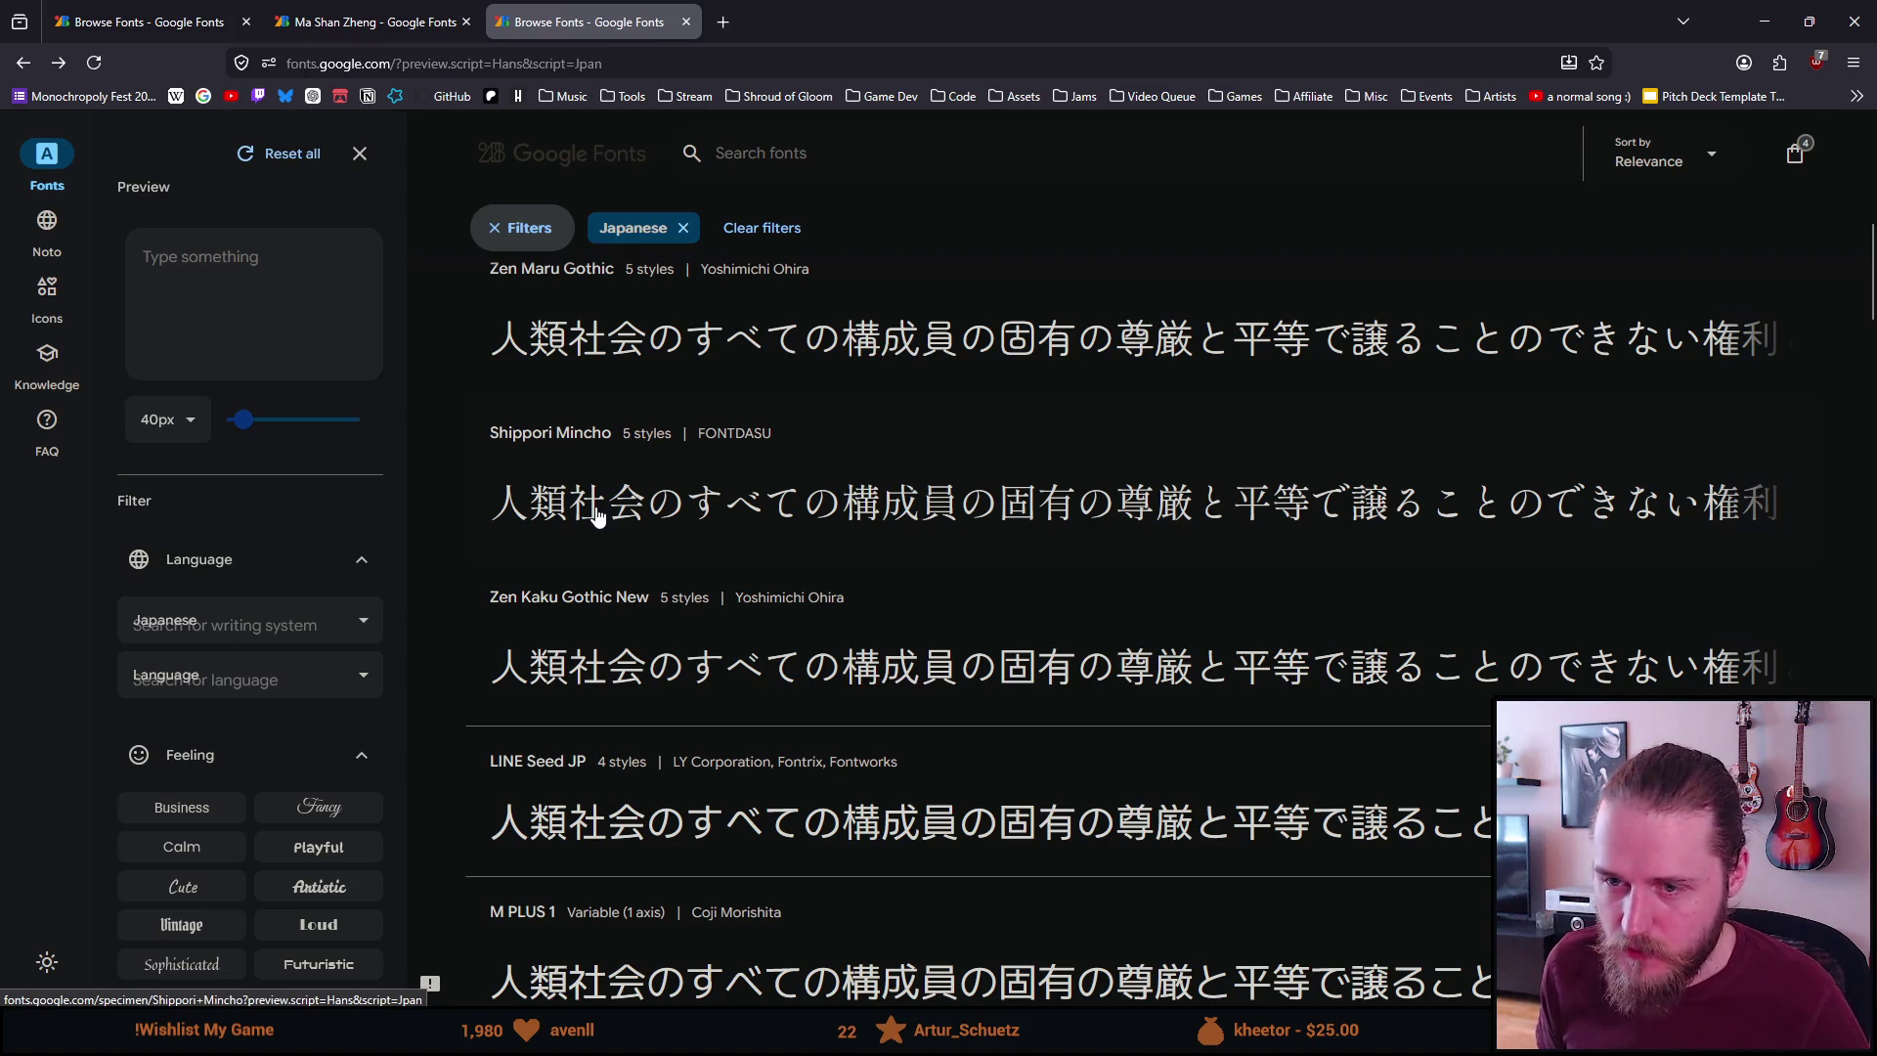
{"action": "scroll", "coordinate": [600, 515], "scroll_direction": "down", "scroll_amount": 3}
{"action": "scroll", "coordinate": [600, 515], "scroll_direction": "down", "scroll_amount": 5}
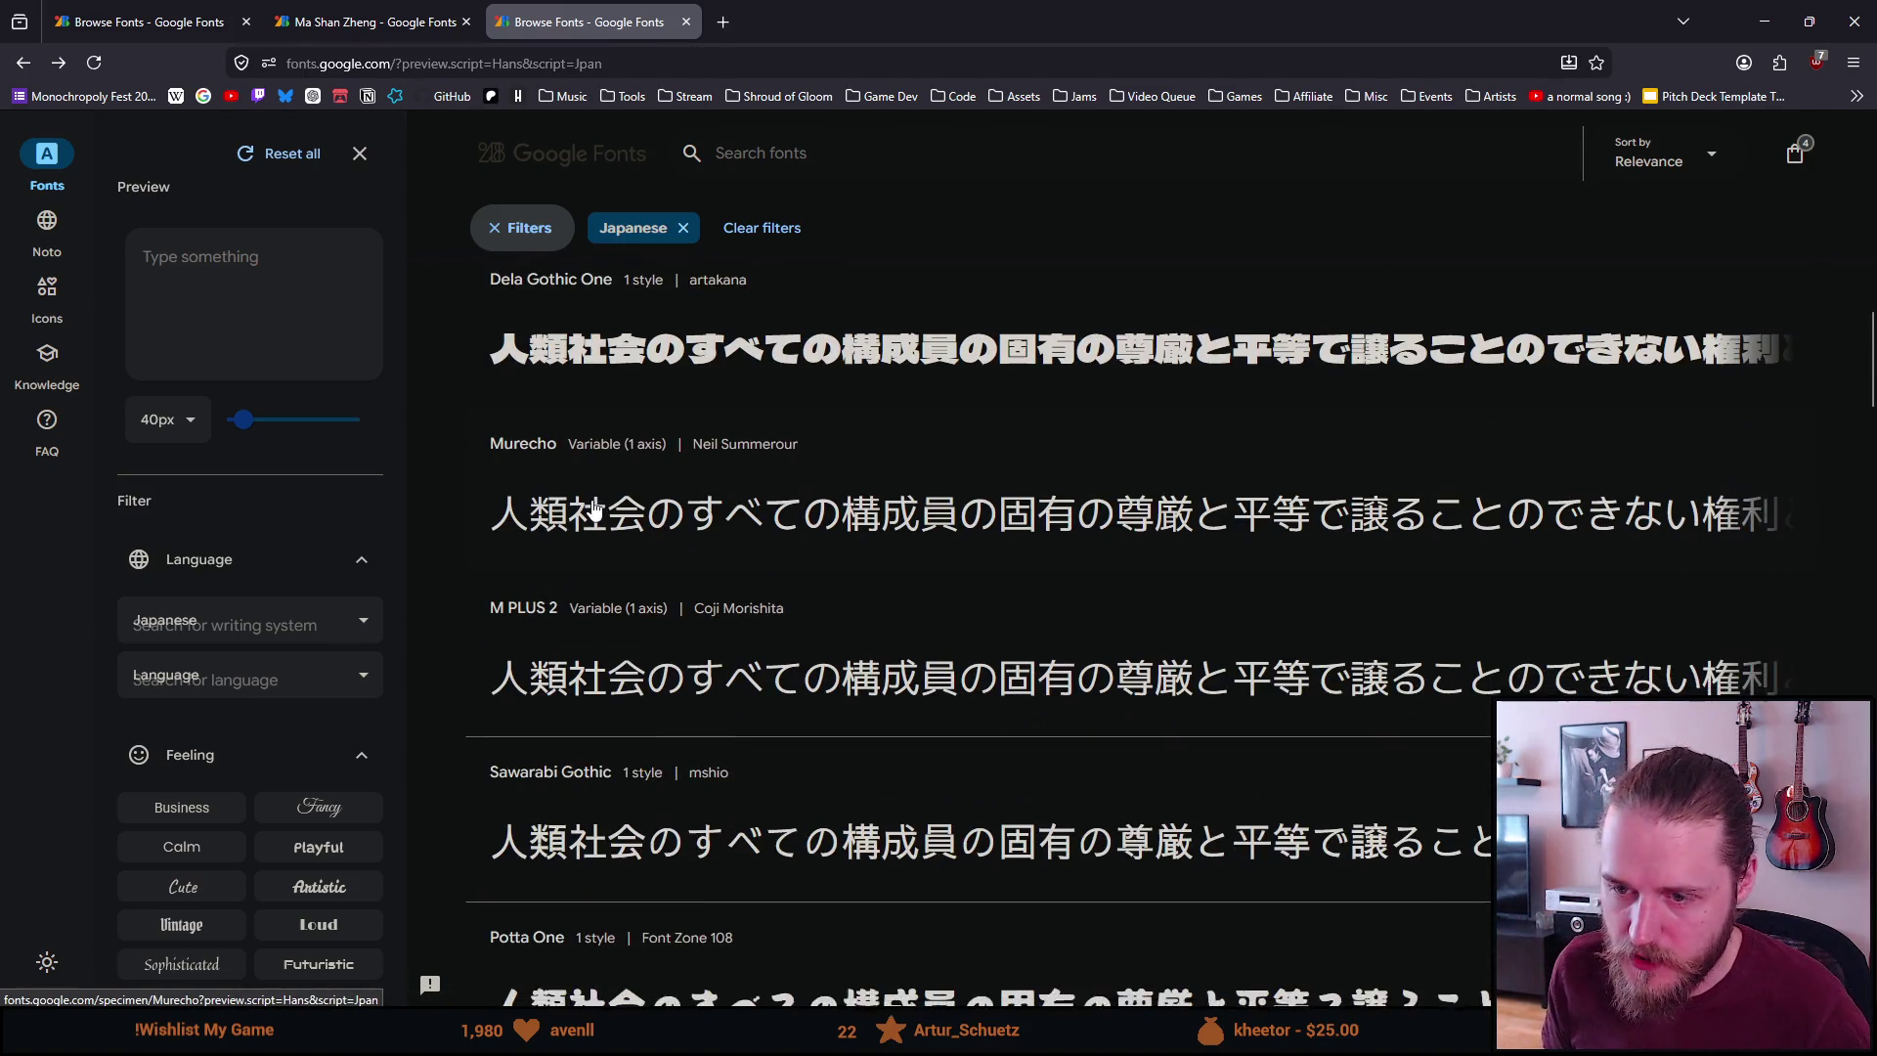
{"action": "scroll", "coordinate": [594, 508], "scroll_direction": "down", "scroll_amount": 4}
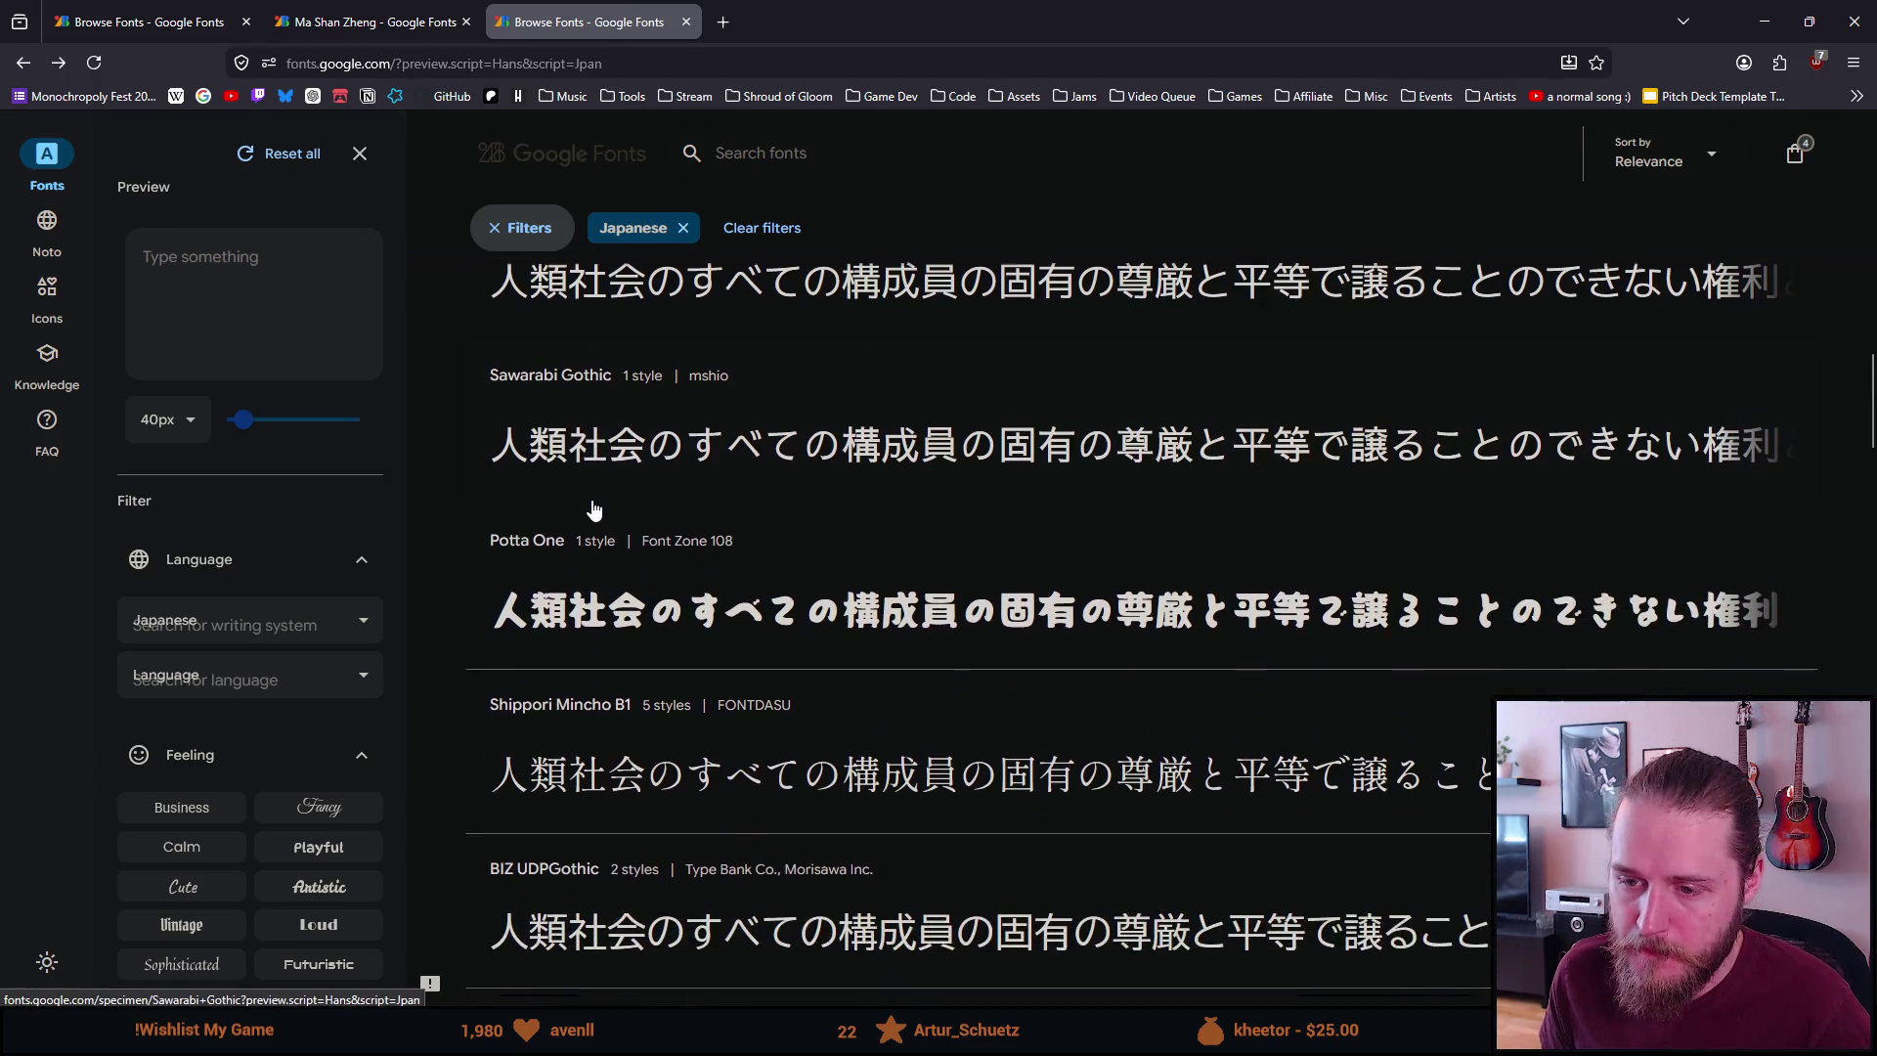
{"action": "scroll", "coordinate": [595, 508], "scroll_direction": "down", "scroll_amount": 1}
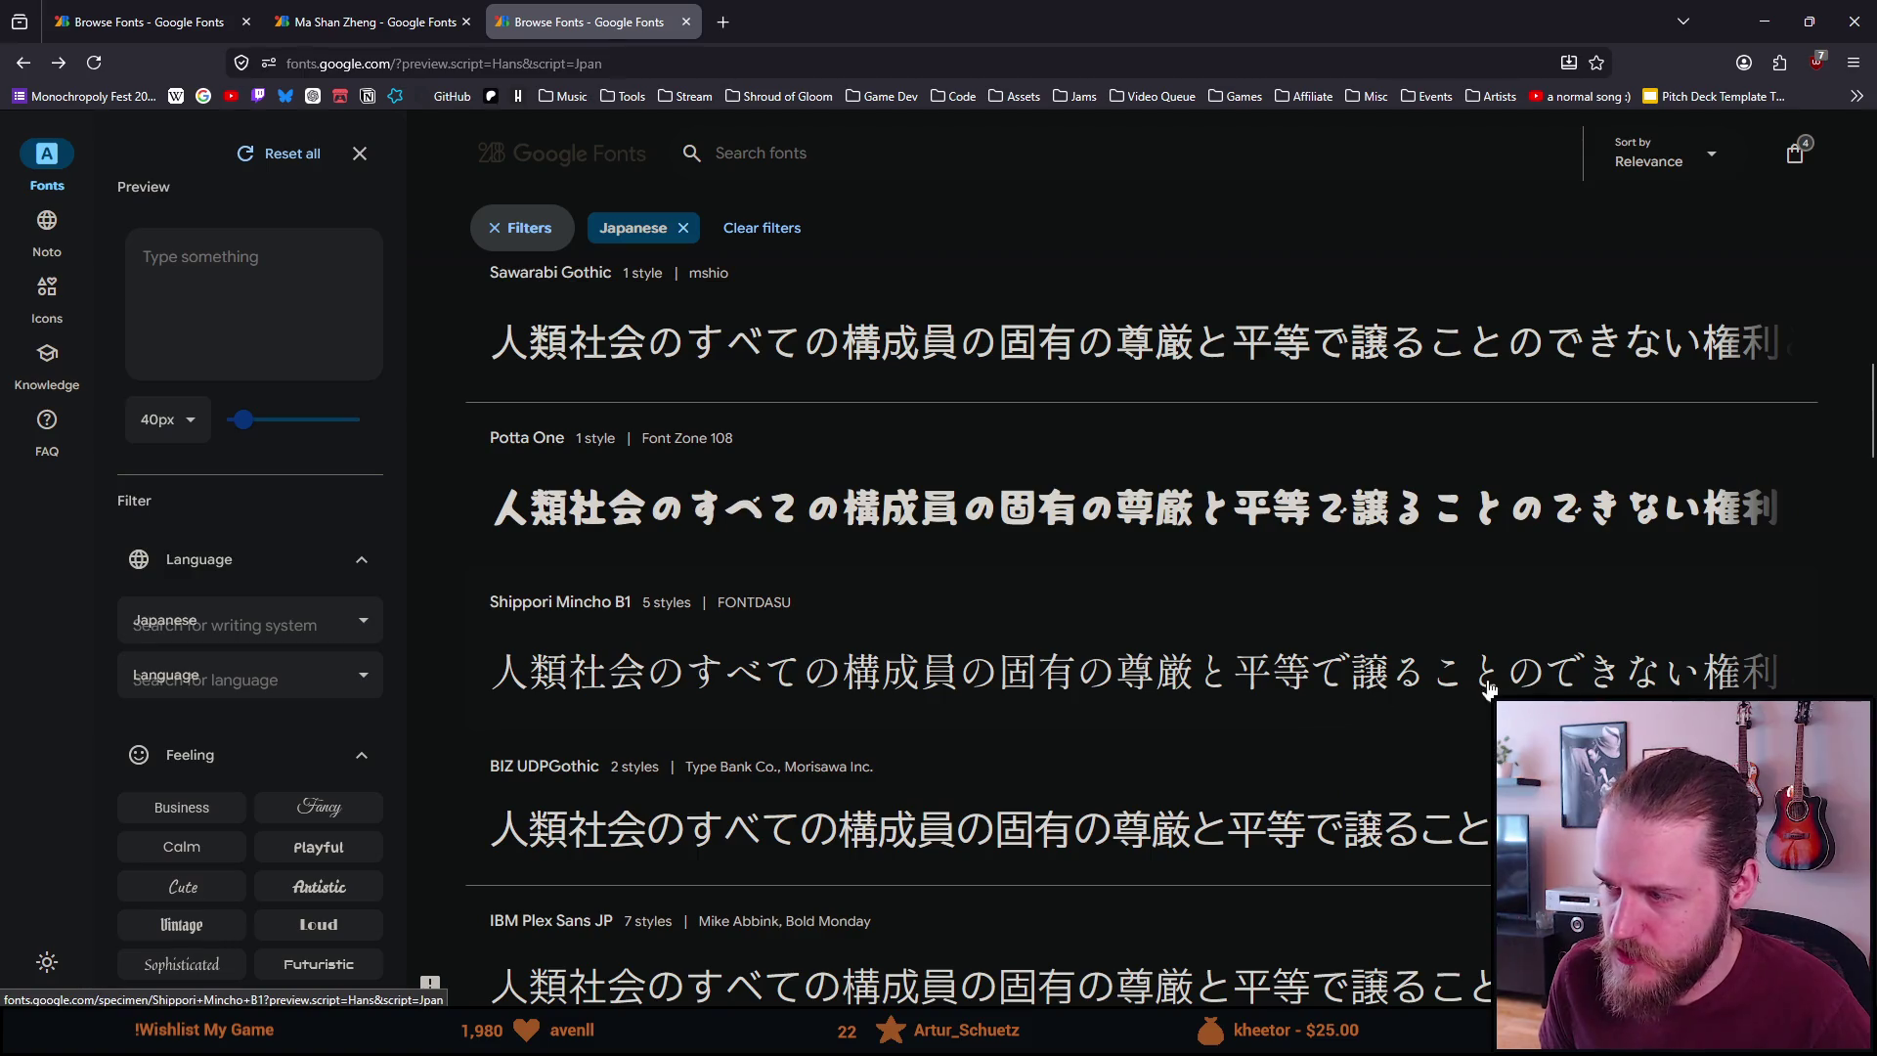
{"action": "middle_click", "coordinate": [1649, 688]}
In the Shippori Mincho B1 tab, select the characters た and に in the specimen text
{"action": "left_click", "coordinate": [812, 22]}
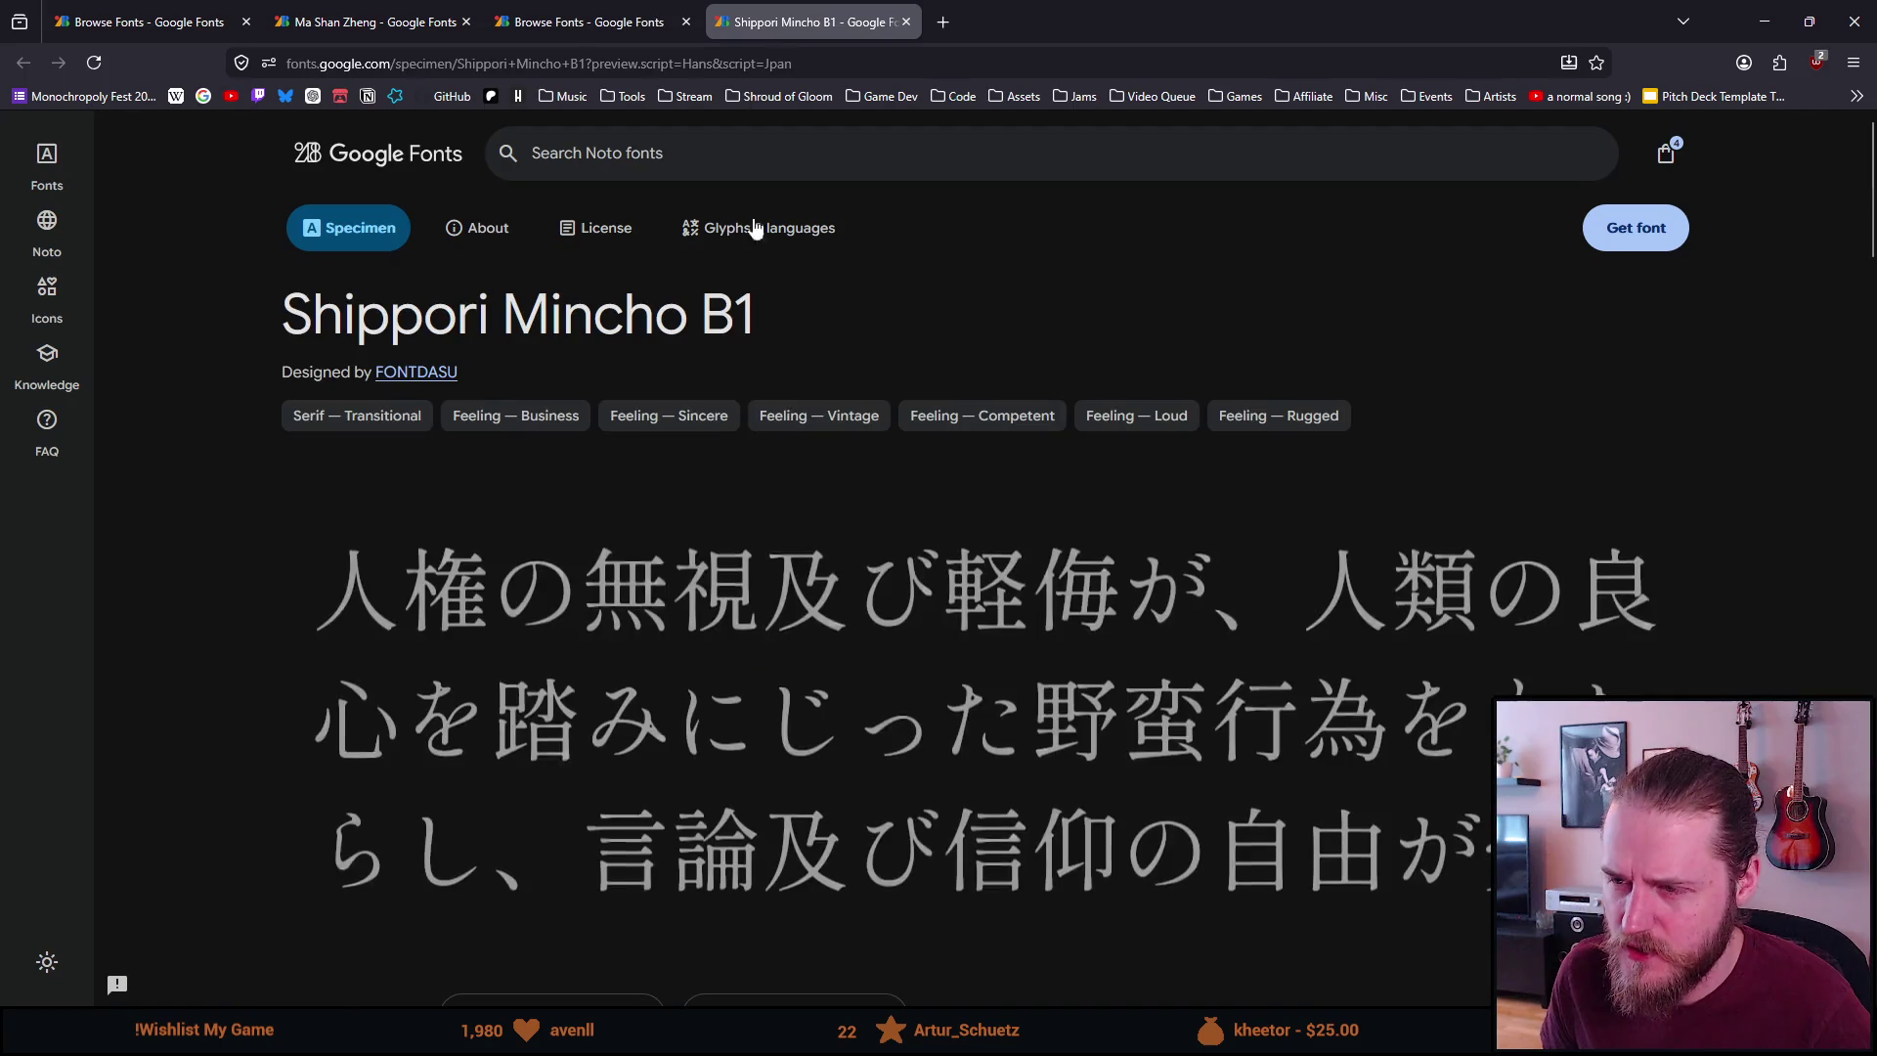
{"action": "scroll", "coordinate": [818, 319], "scroll_direction": "down", "scroll_amount": 1}
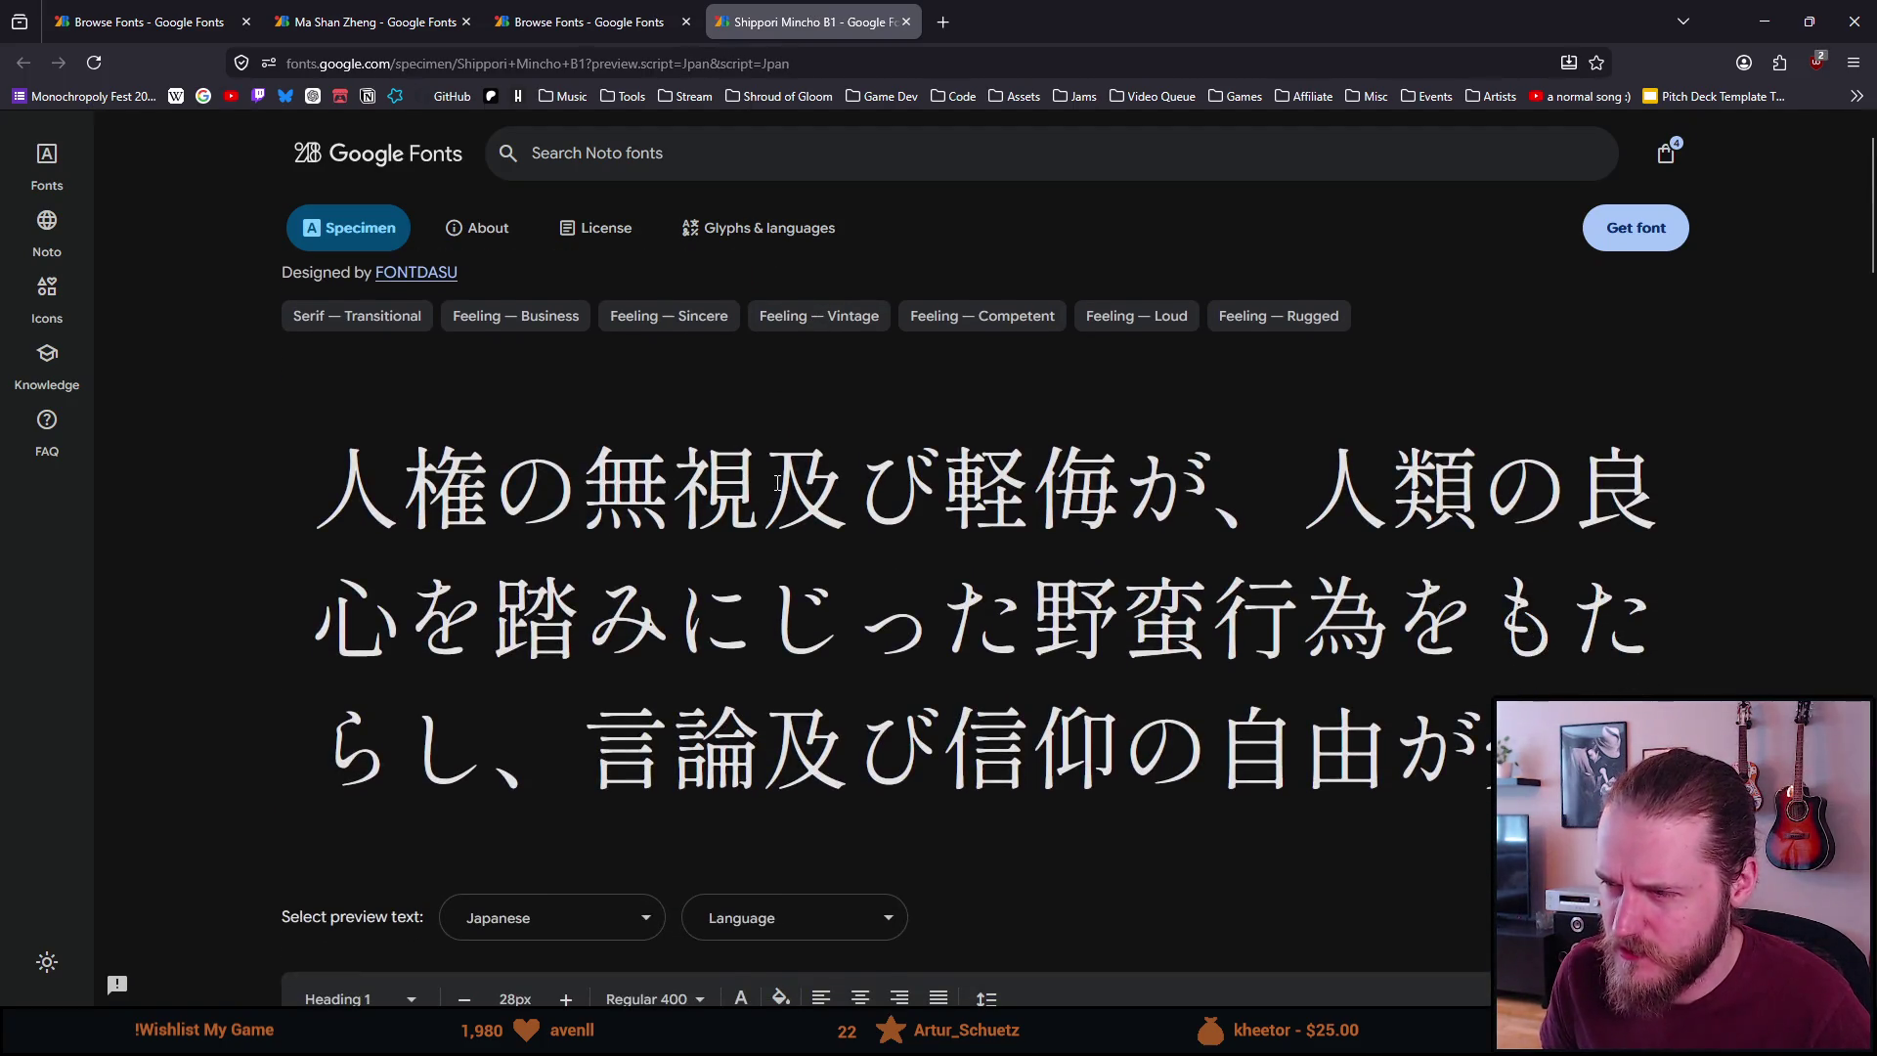
{"action": "scroll", "coordinate": [779, 481], "scroll_direction": "down", "scroll_amount": 1}
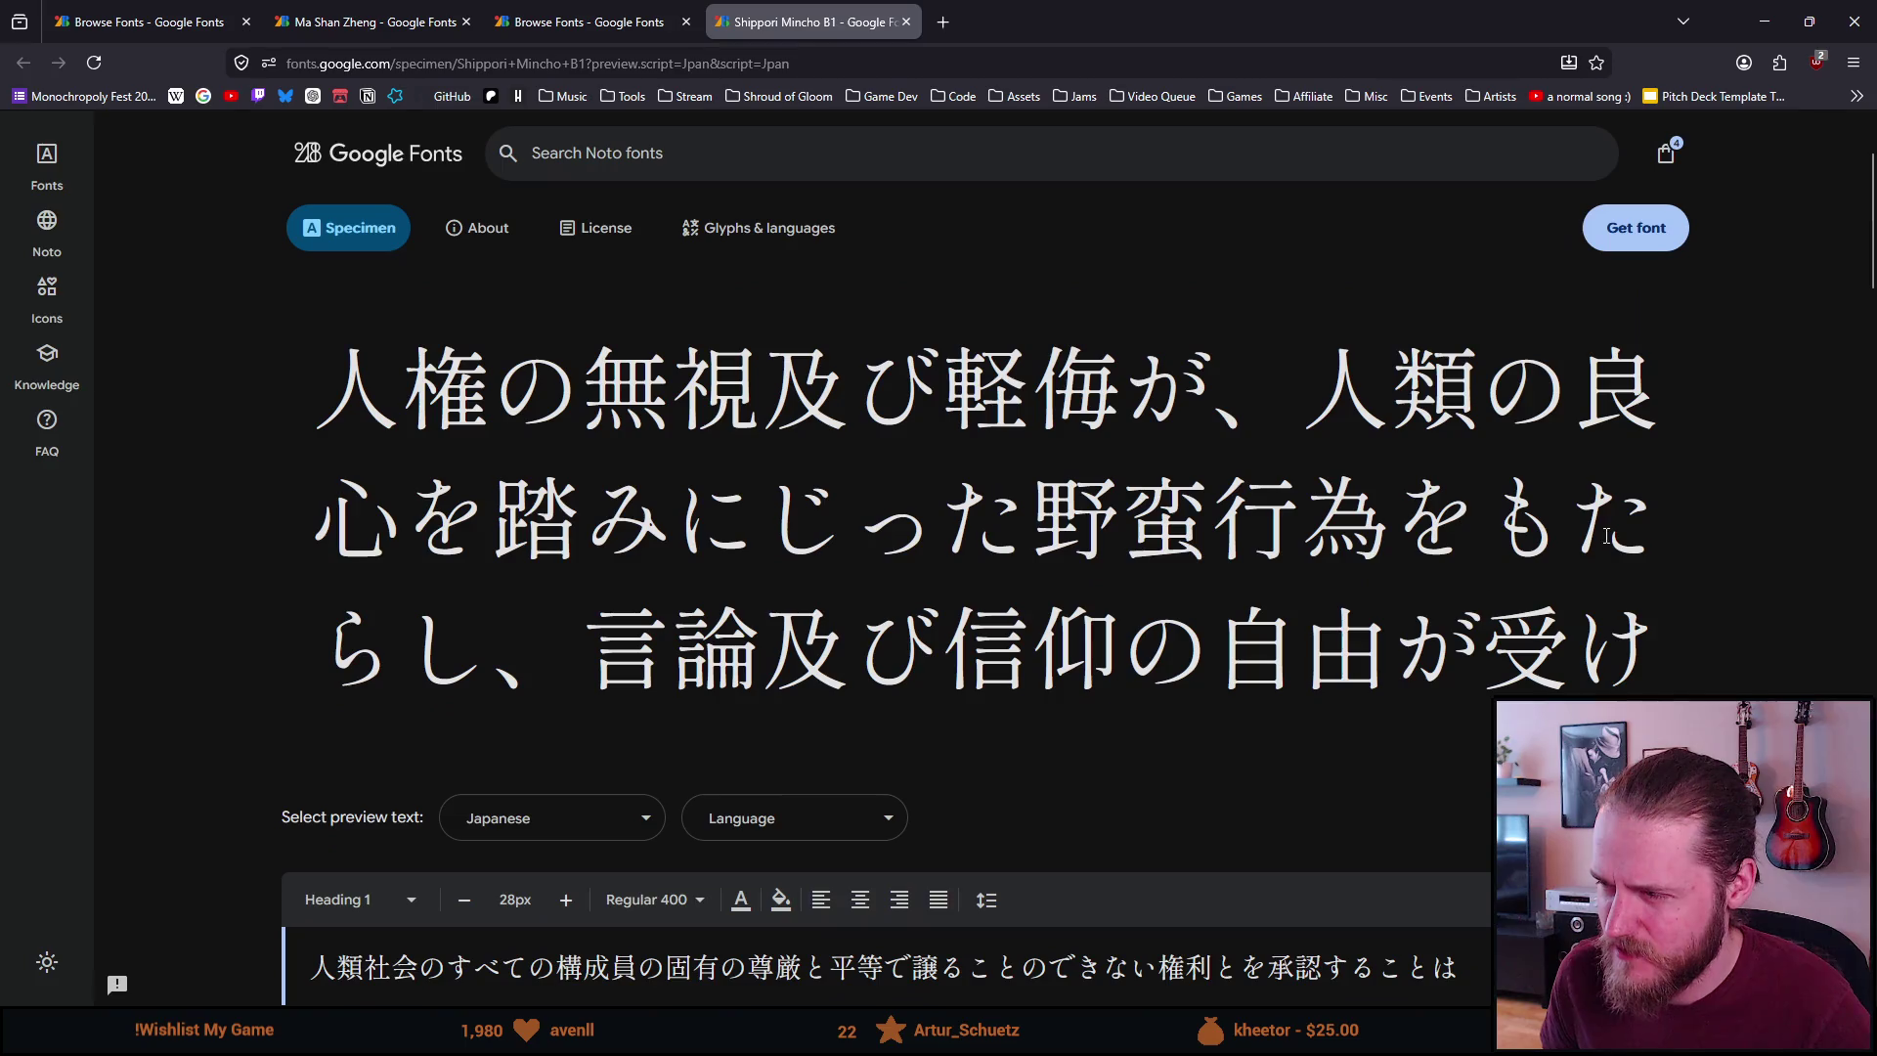
{"action": "left_click_drag", "start_coordinate": [1607, 536], "coordinate": [1656, 546]}
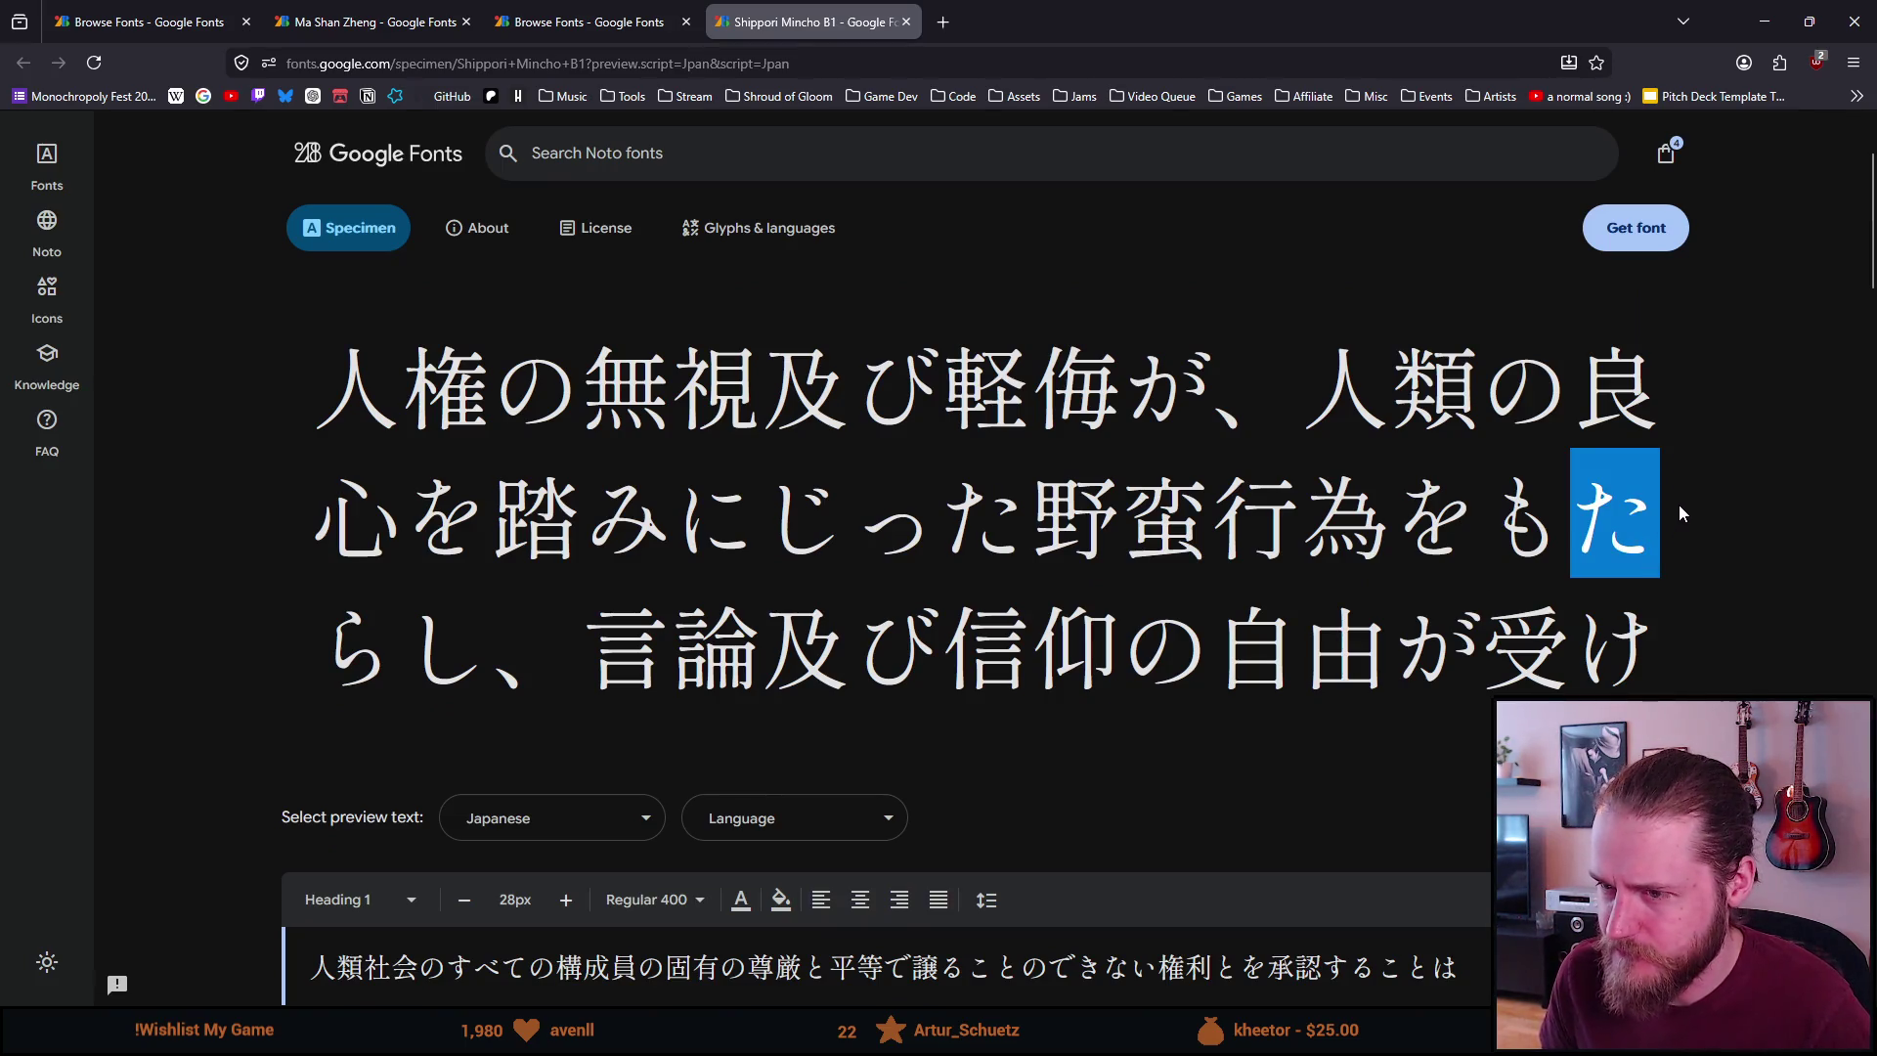
{"action": "double_click", "coordinate": [733, 507]}
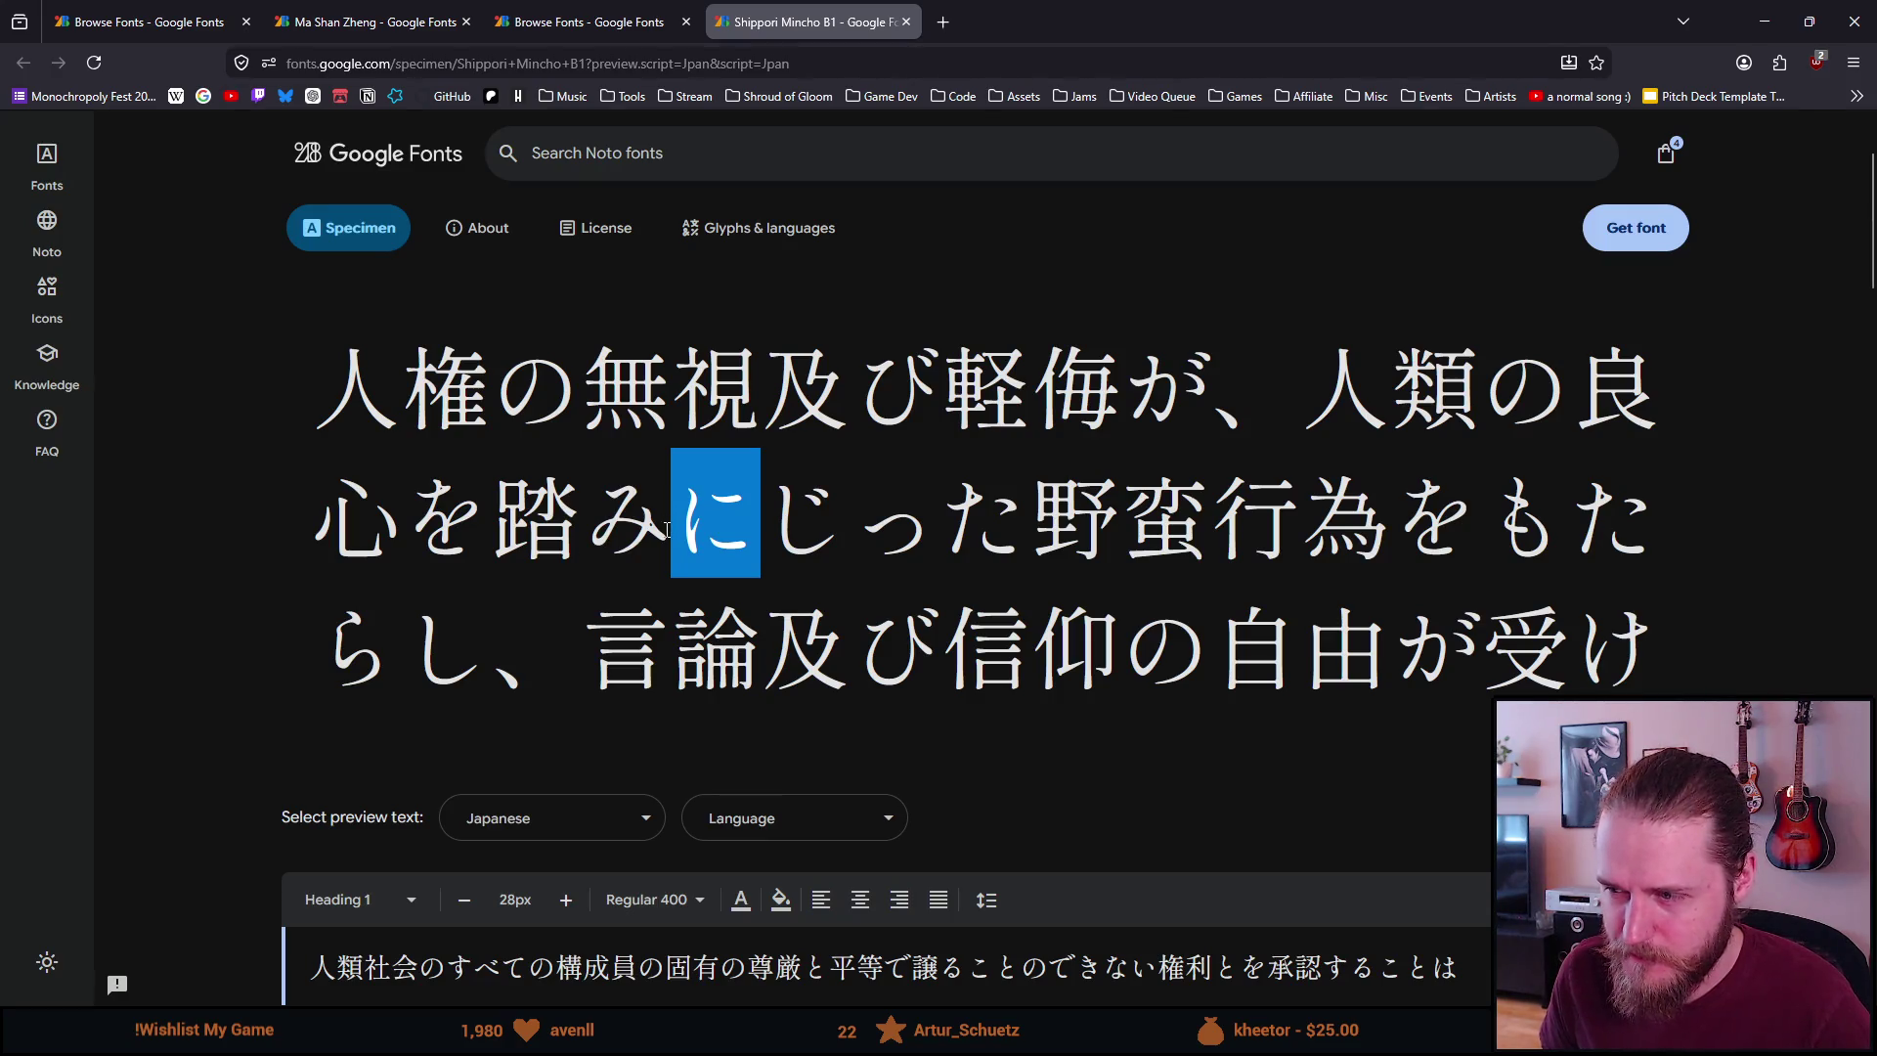
Reselect た, then go back to the Japanese-filtered font list tab
{"action": "scroll", "coordinate": [668, 531], "scroll_direction": "down", "scroll_amount": 1}
{"action": "scroll", "coordinate": [668, 531], "scroll_direction": "up", "scroll_amount": 1}
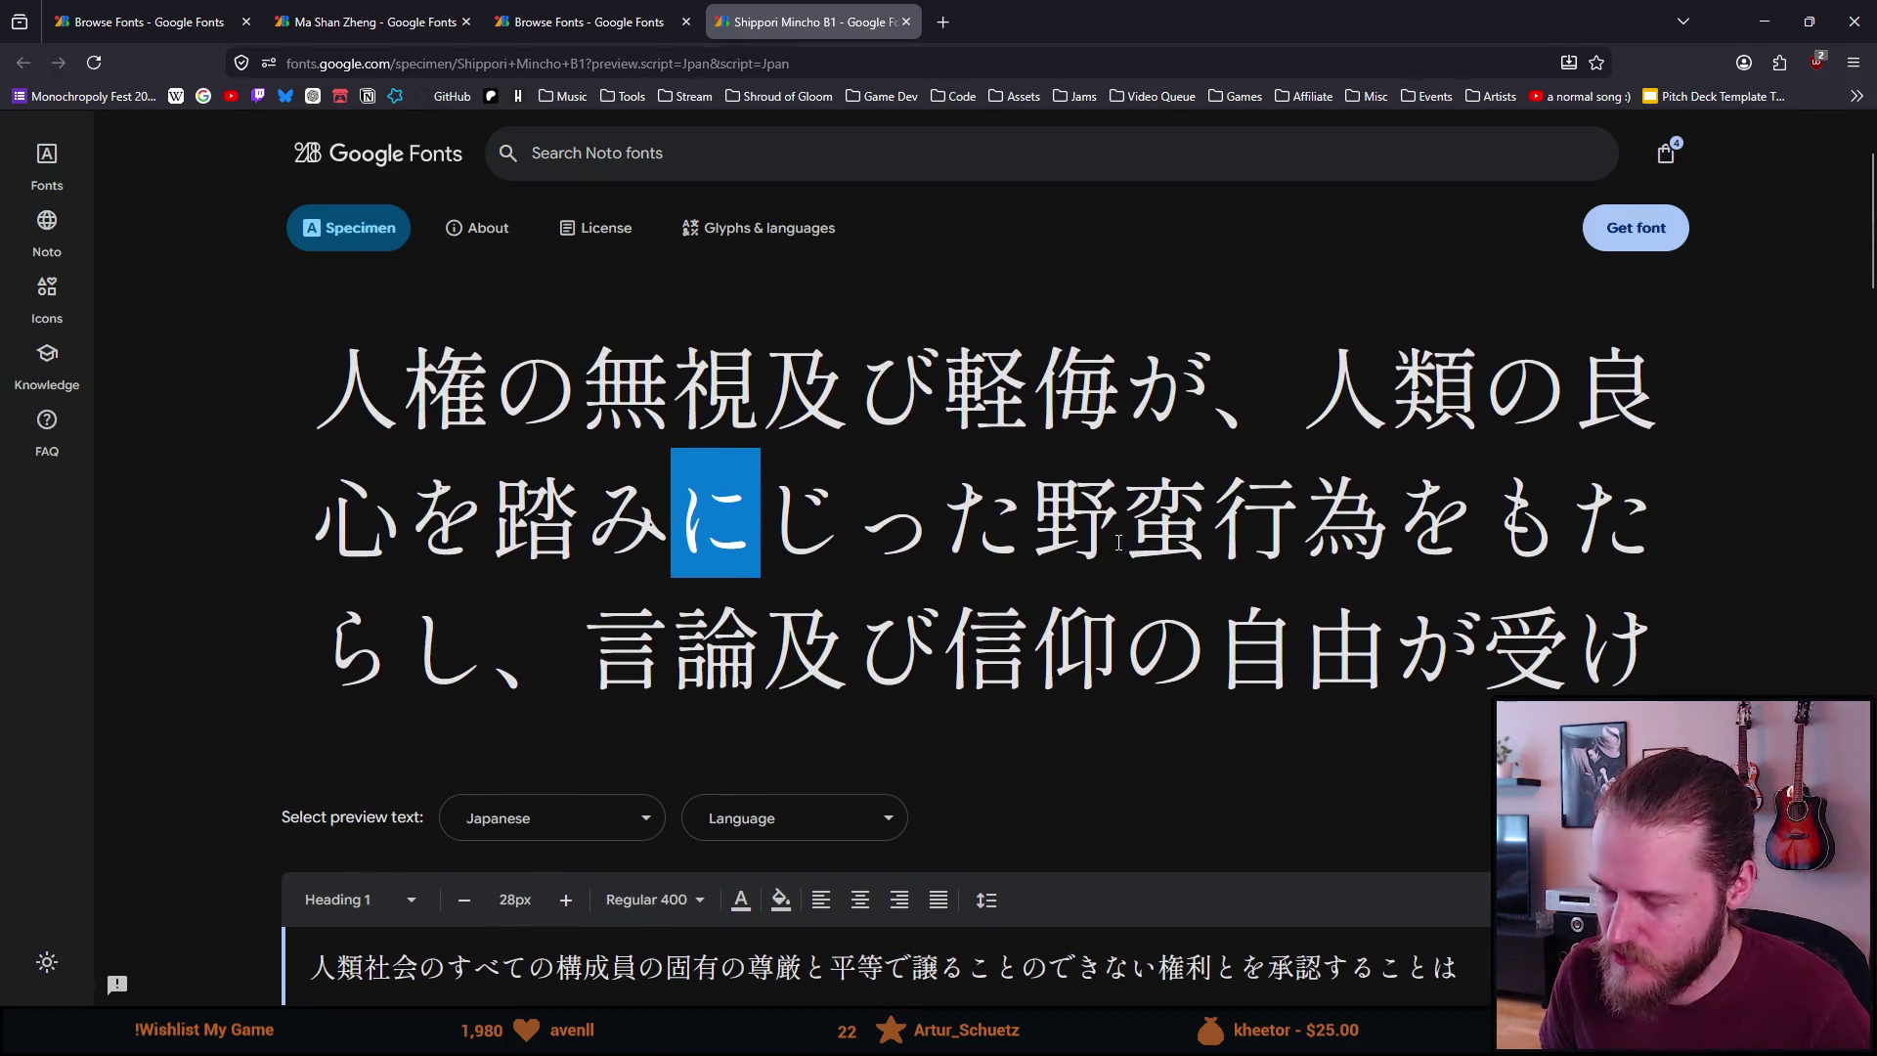
{"action": "double_click", "coordinate": [1631, 516]}
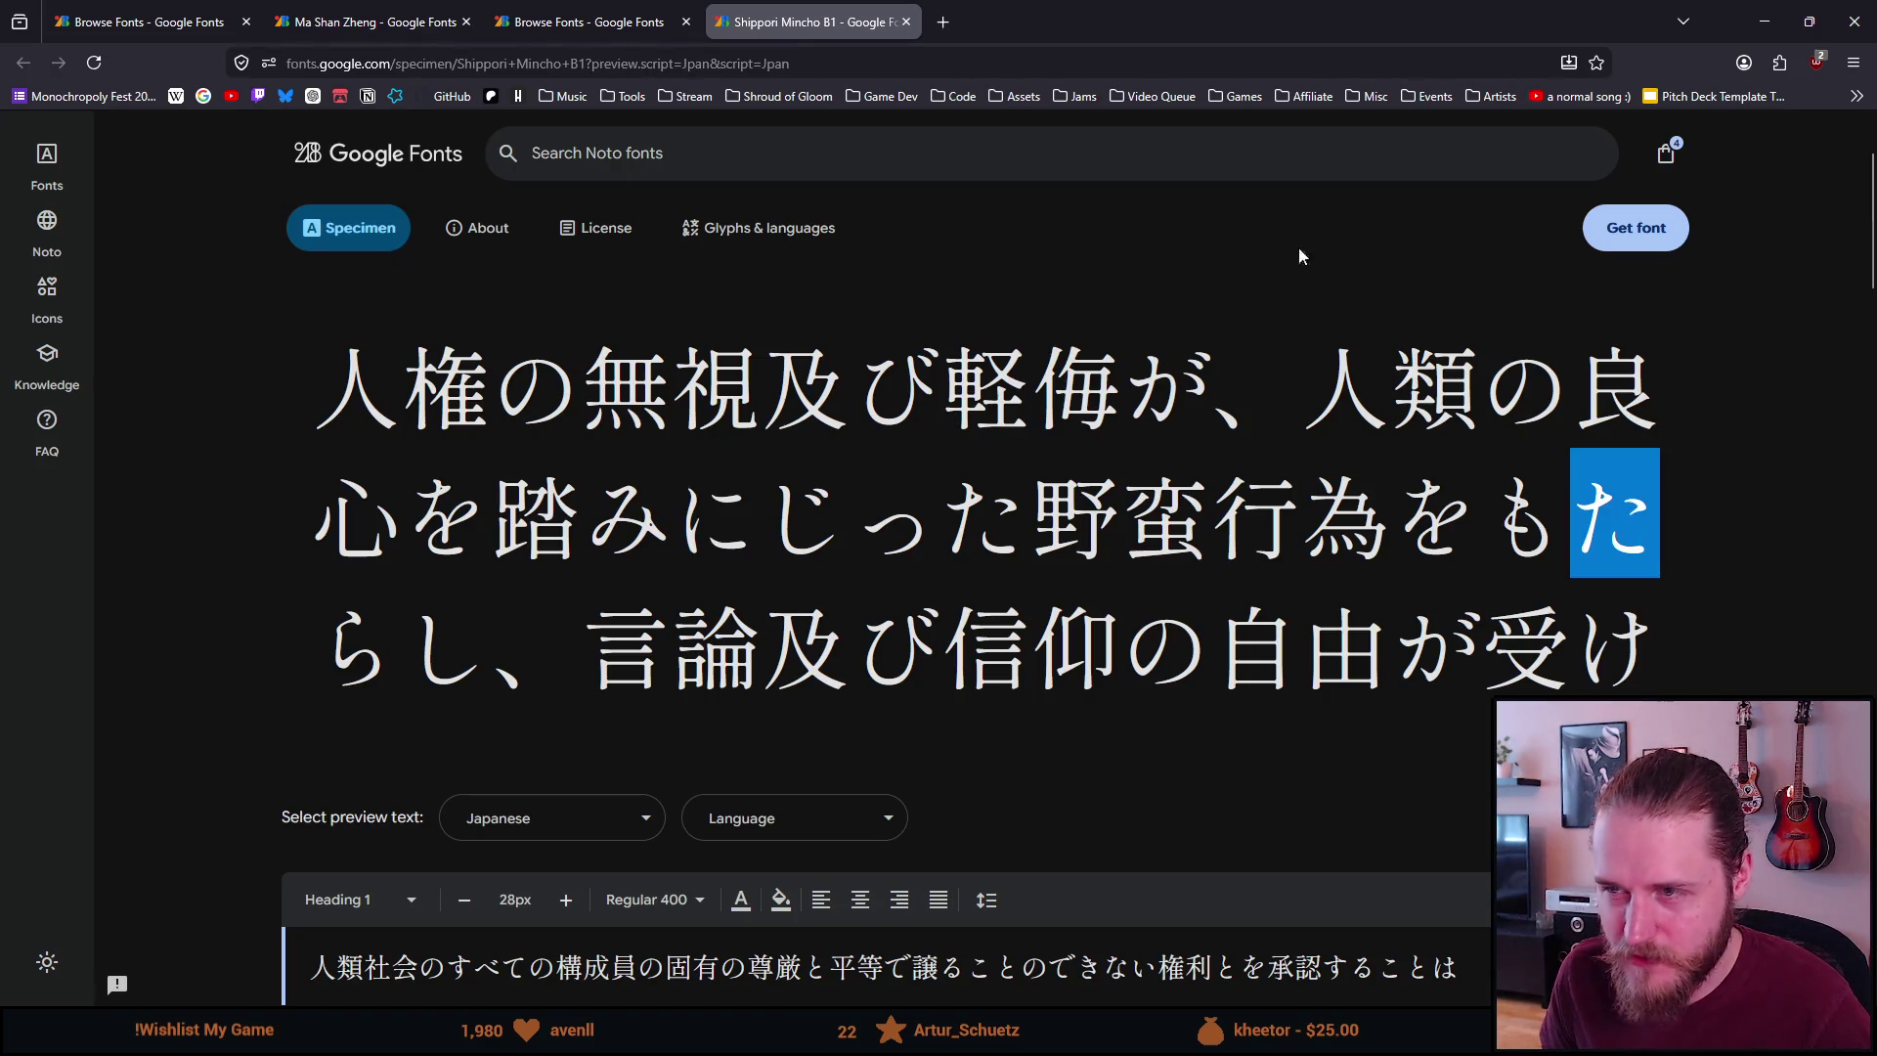
{"action": "left_click", "coordinate": [586, 22]}
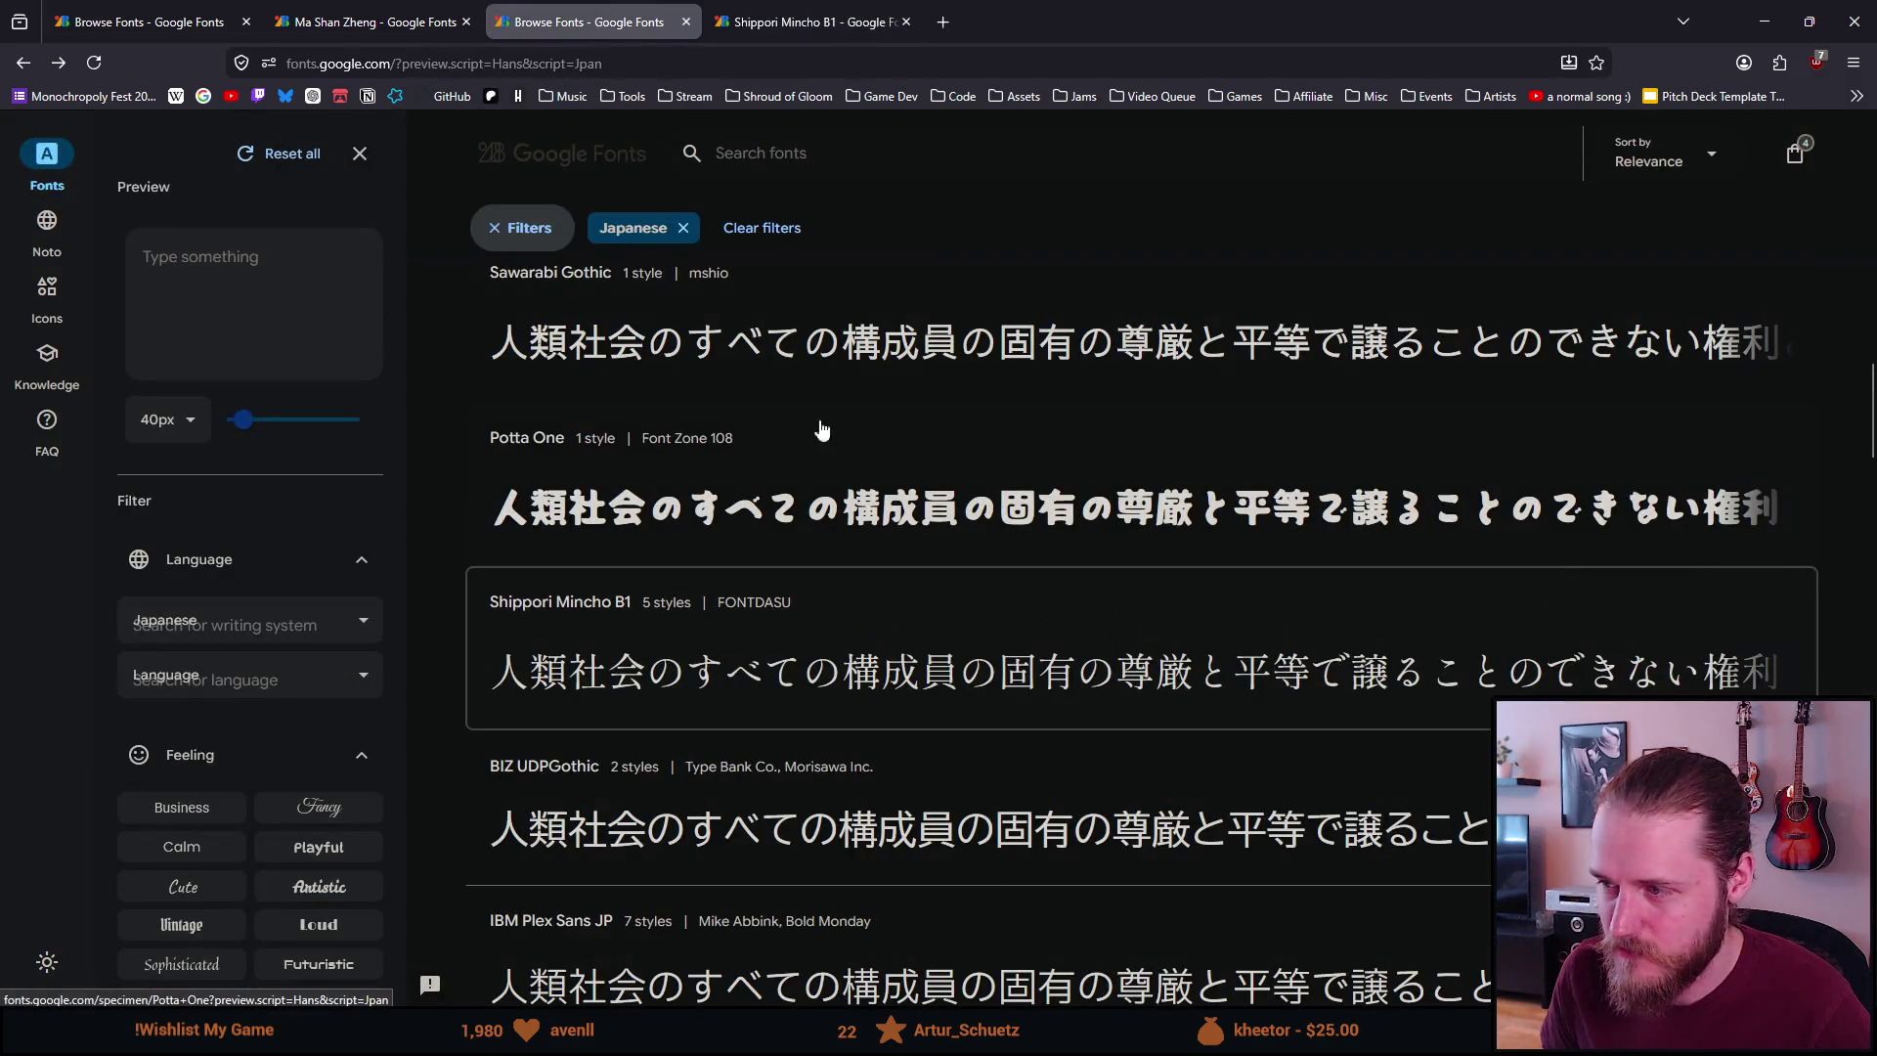
Open the Sawarabi Gothic specimen and select た in its sample text for comparison
{"action": "scroll", "coordinate": [876, 460], "scroll_direction": "up", "scroll_amount": 1}
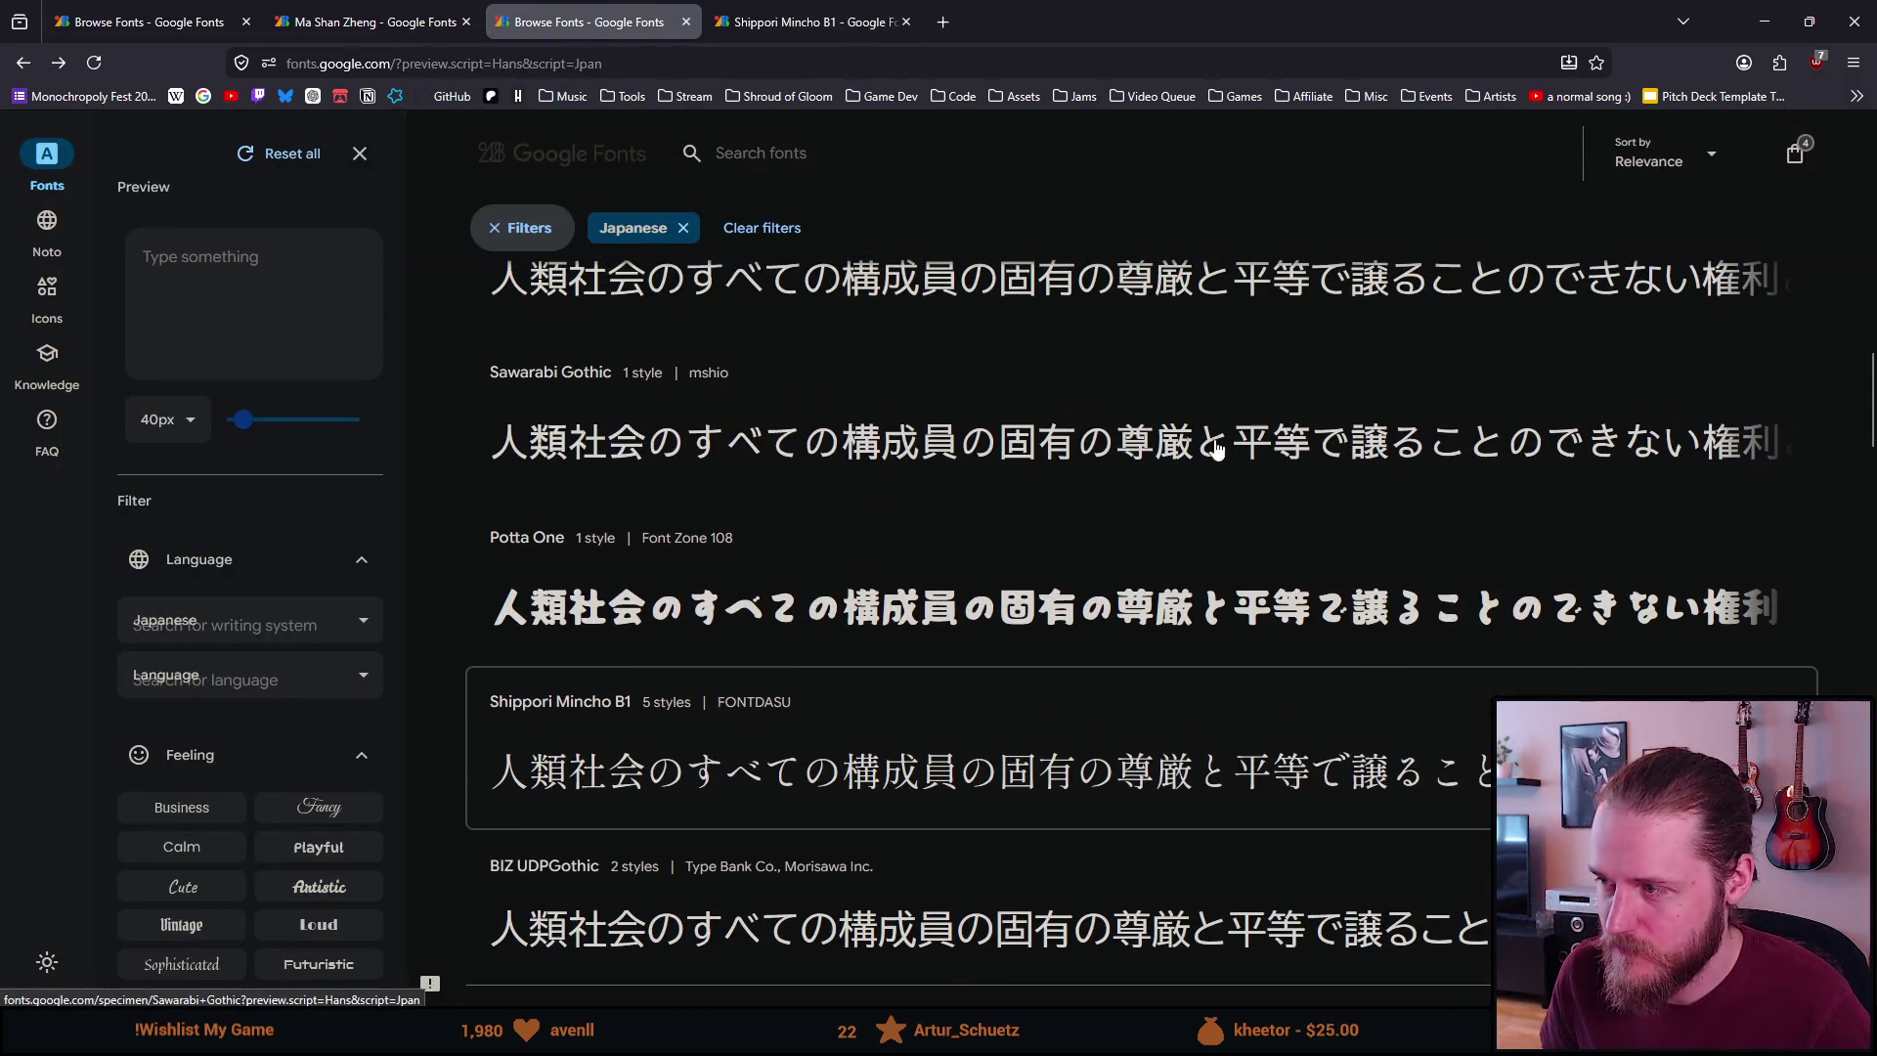
{"action": "left_click", "coordinate": [1015, 440]}
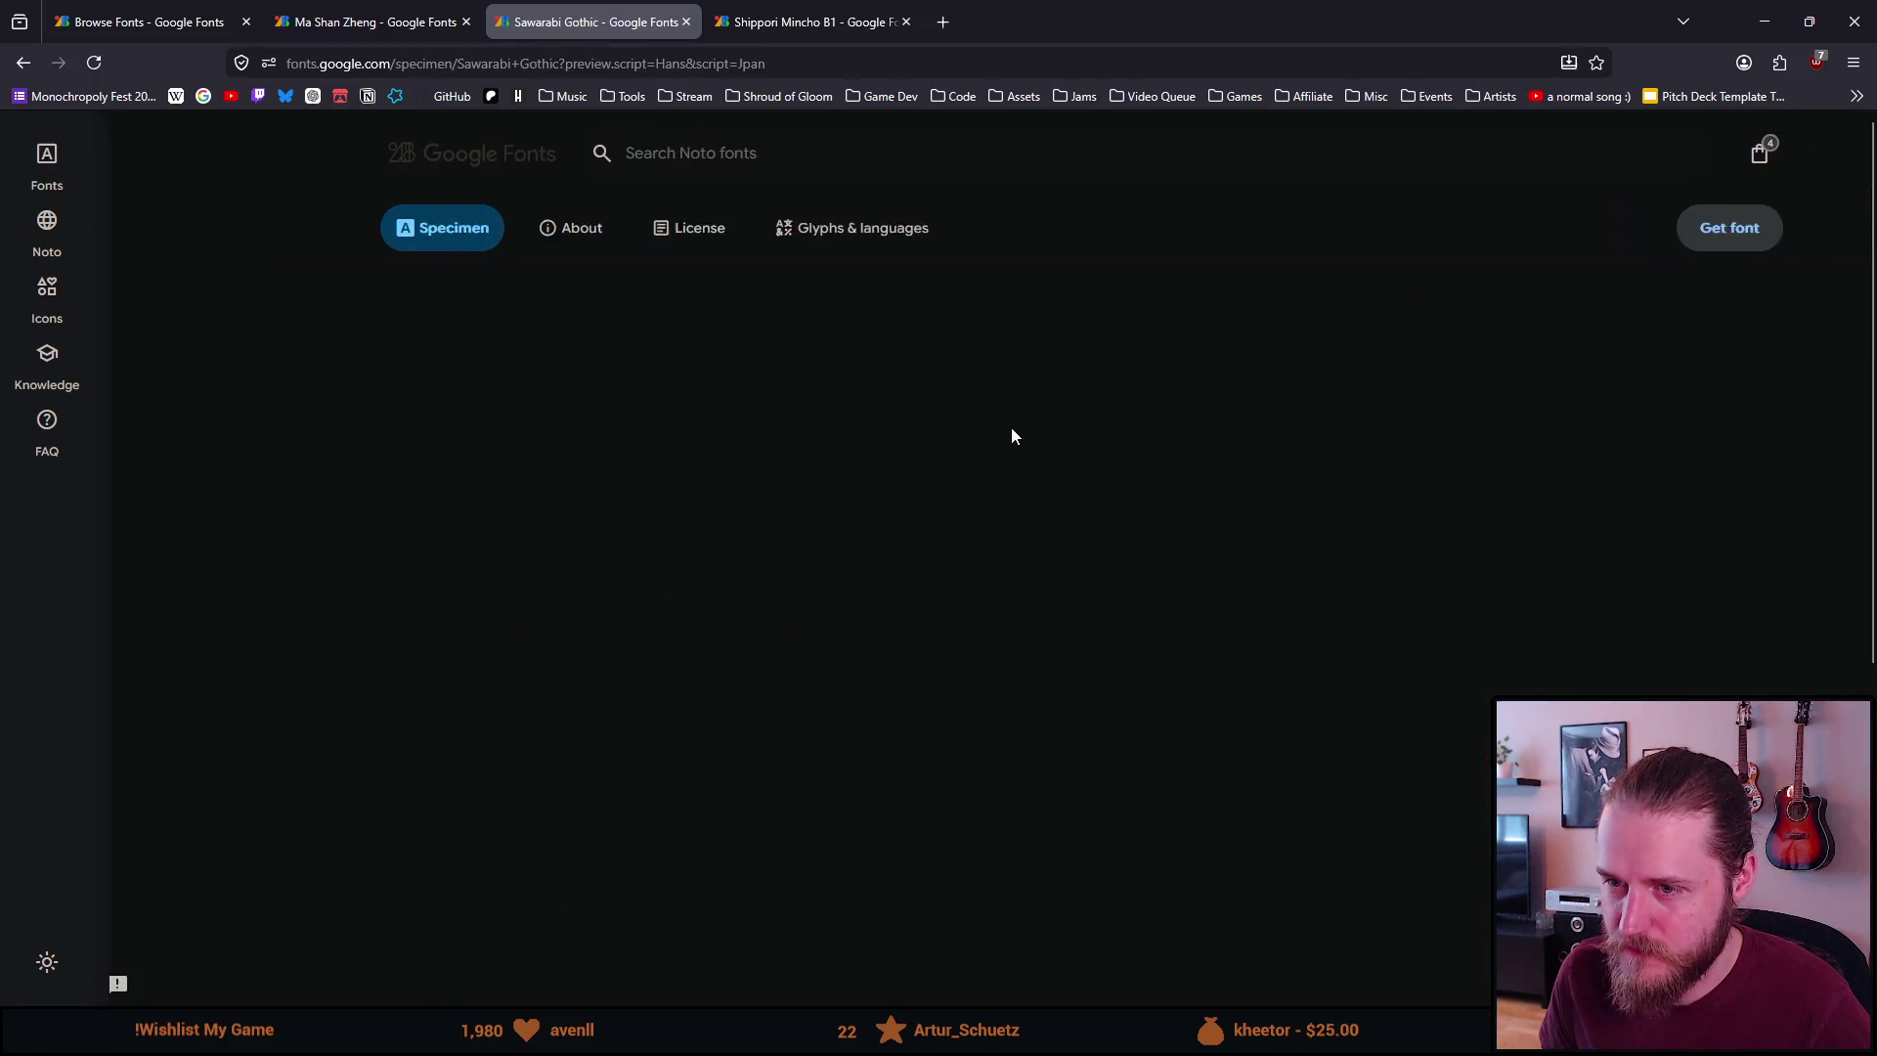
{"action": "scroll", "coordinate": [1046, 473], "scroll_direction": "down", "scroll_amount": 2}
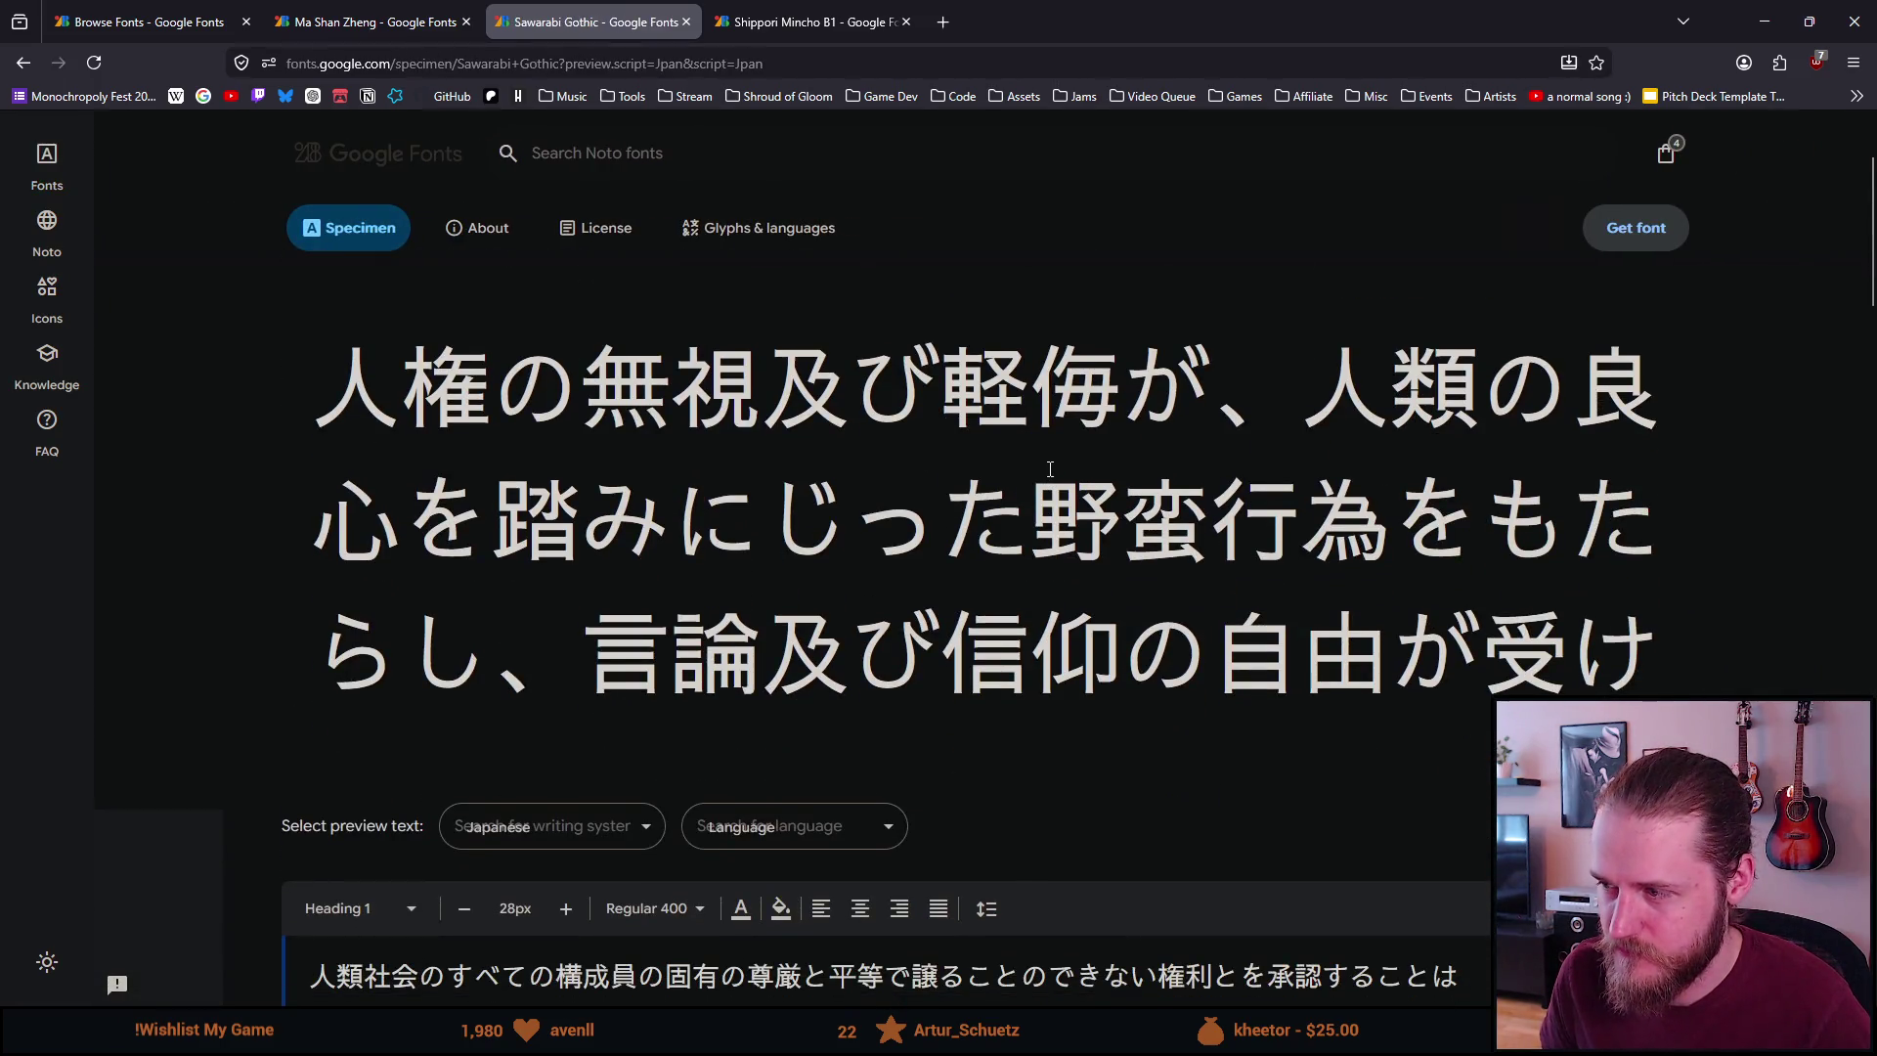
{"action": "left_click_drag", "start_coordinate": [1563, 528], "coordinate": [1619, 533]}
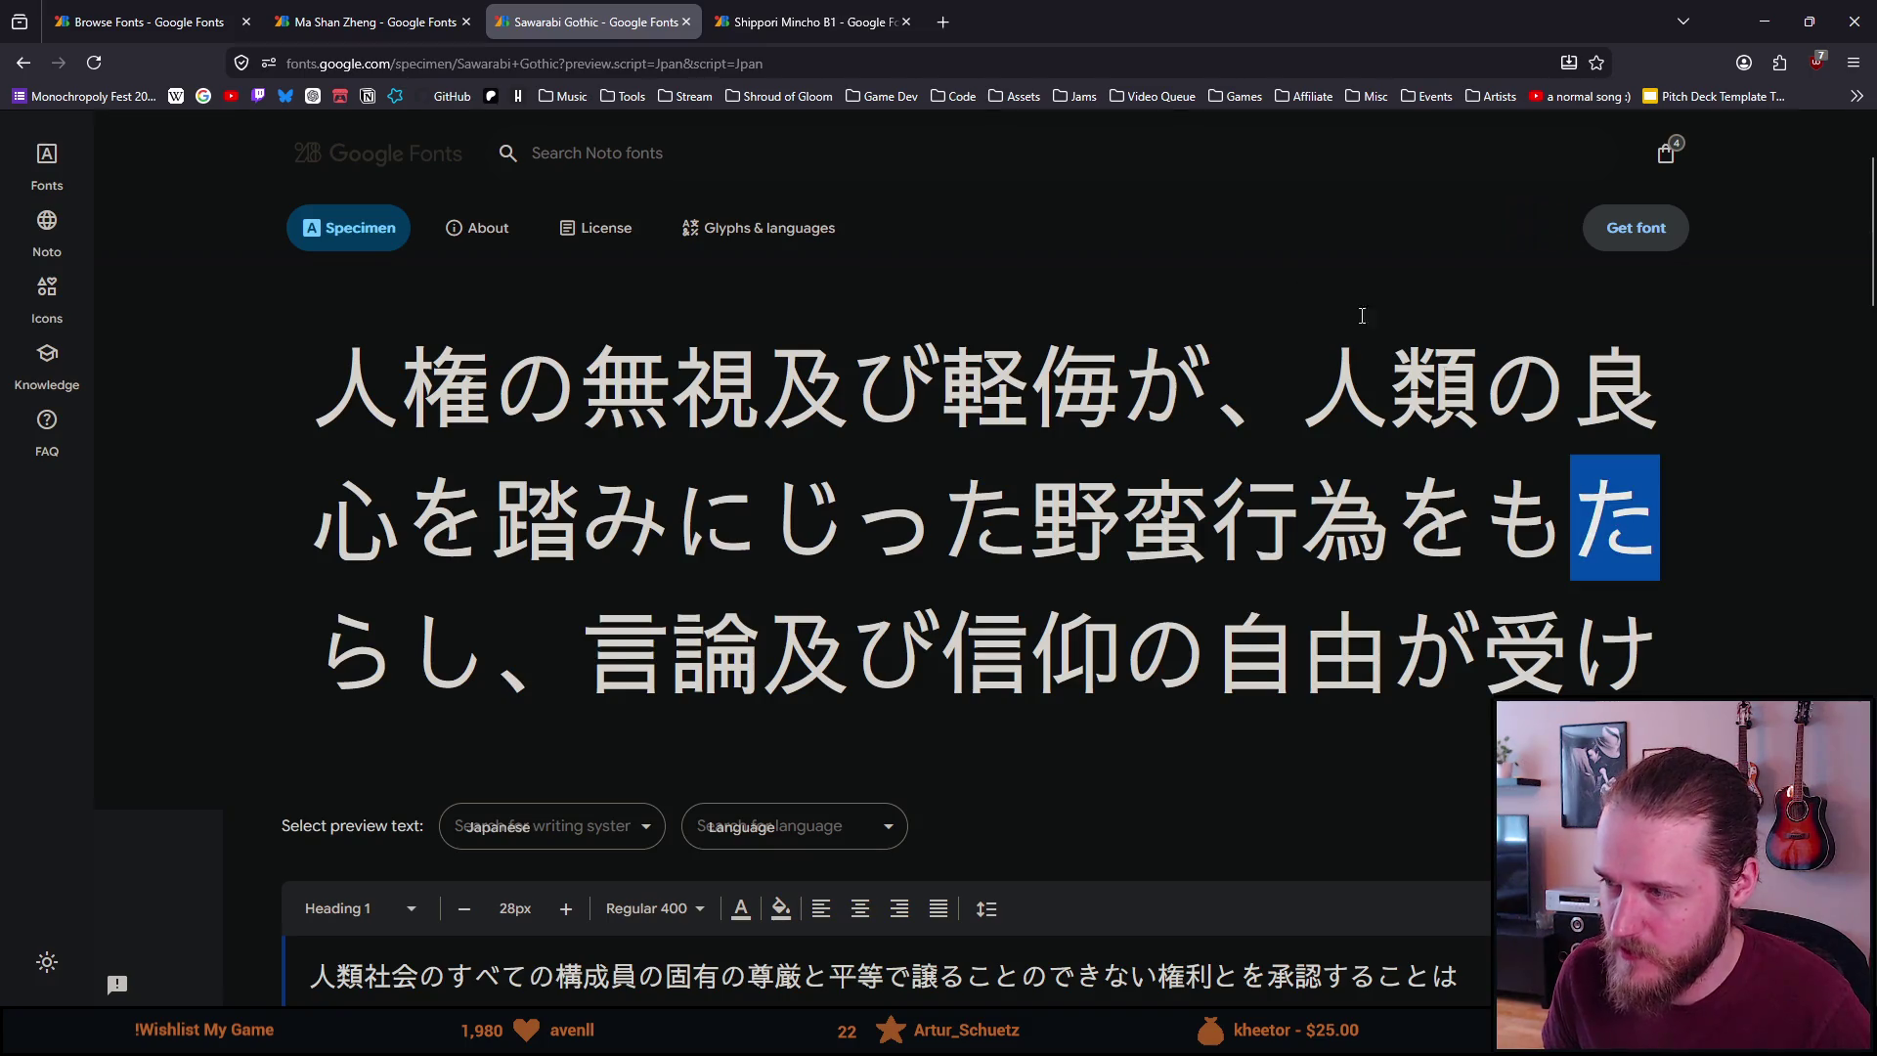
Compare the Shippori Mincho B1 and Sawarabi Gothic specimens, then close both tabs
{"action": "left_click", "coordinate": [826, 15]}
{"action": "left_click", "coordinate": [586, 14]}
{"action": "left_click", "coordinate": [741, 8]}
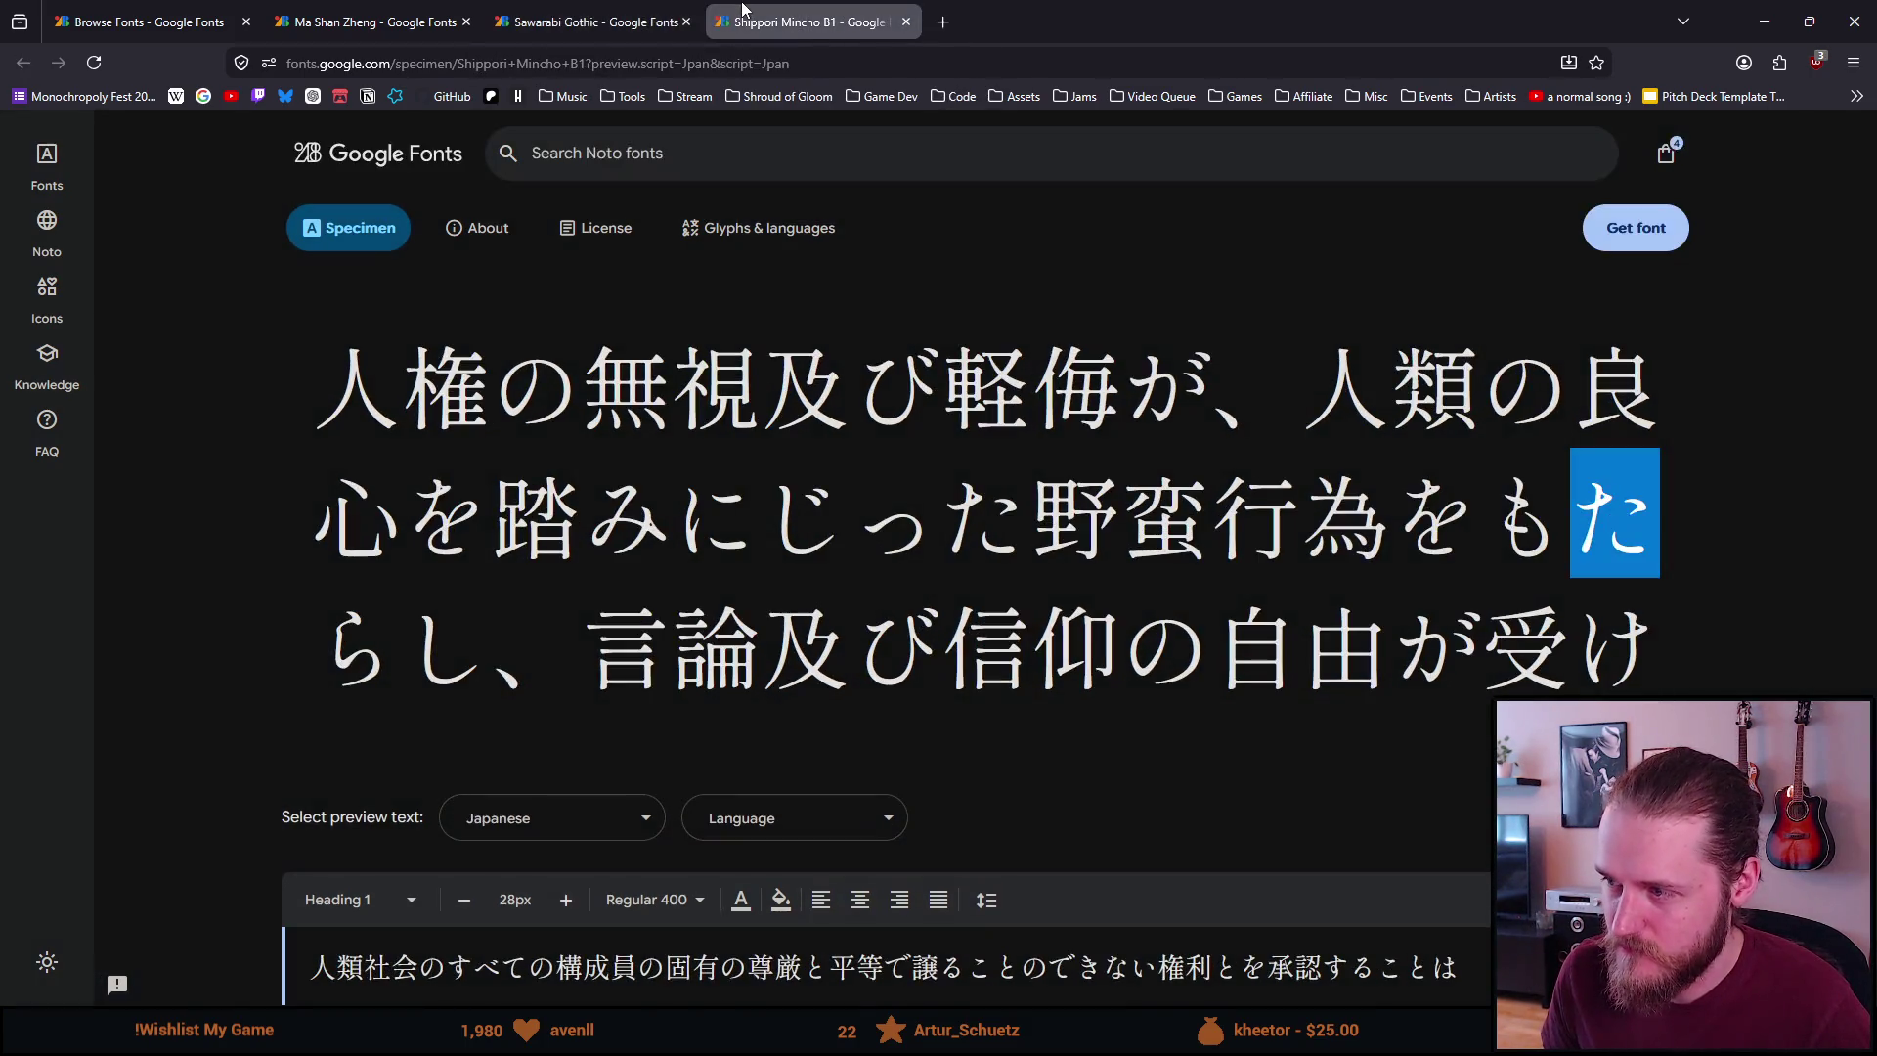
{"action": "left_click", "coordinate": [906, 22]}
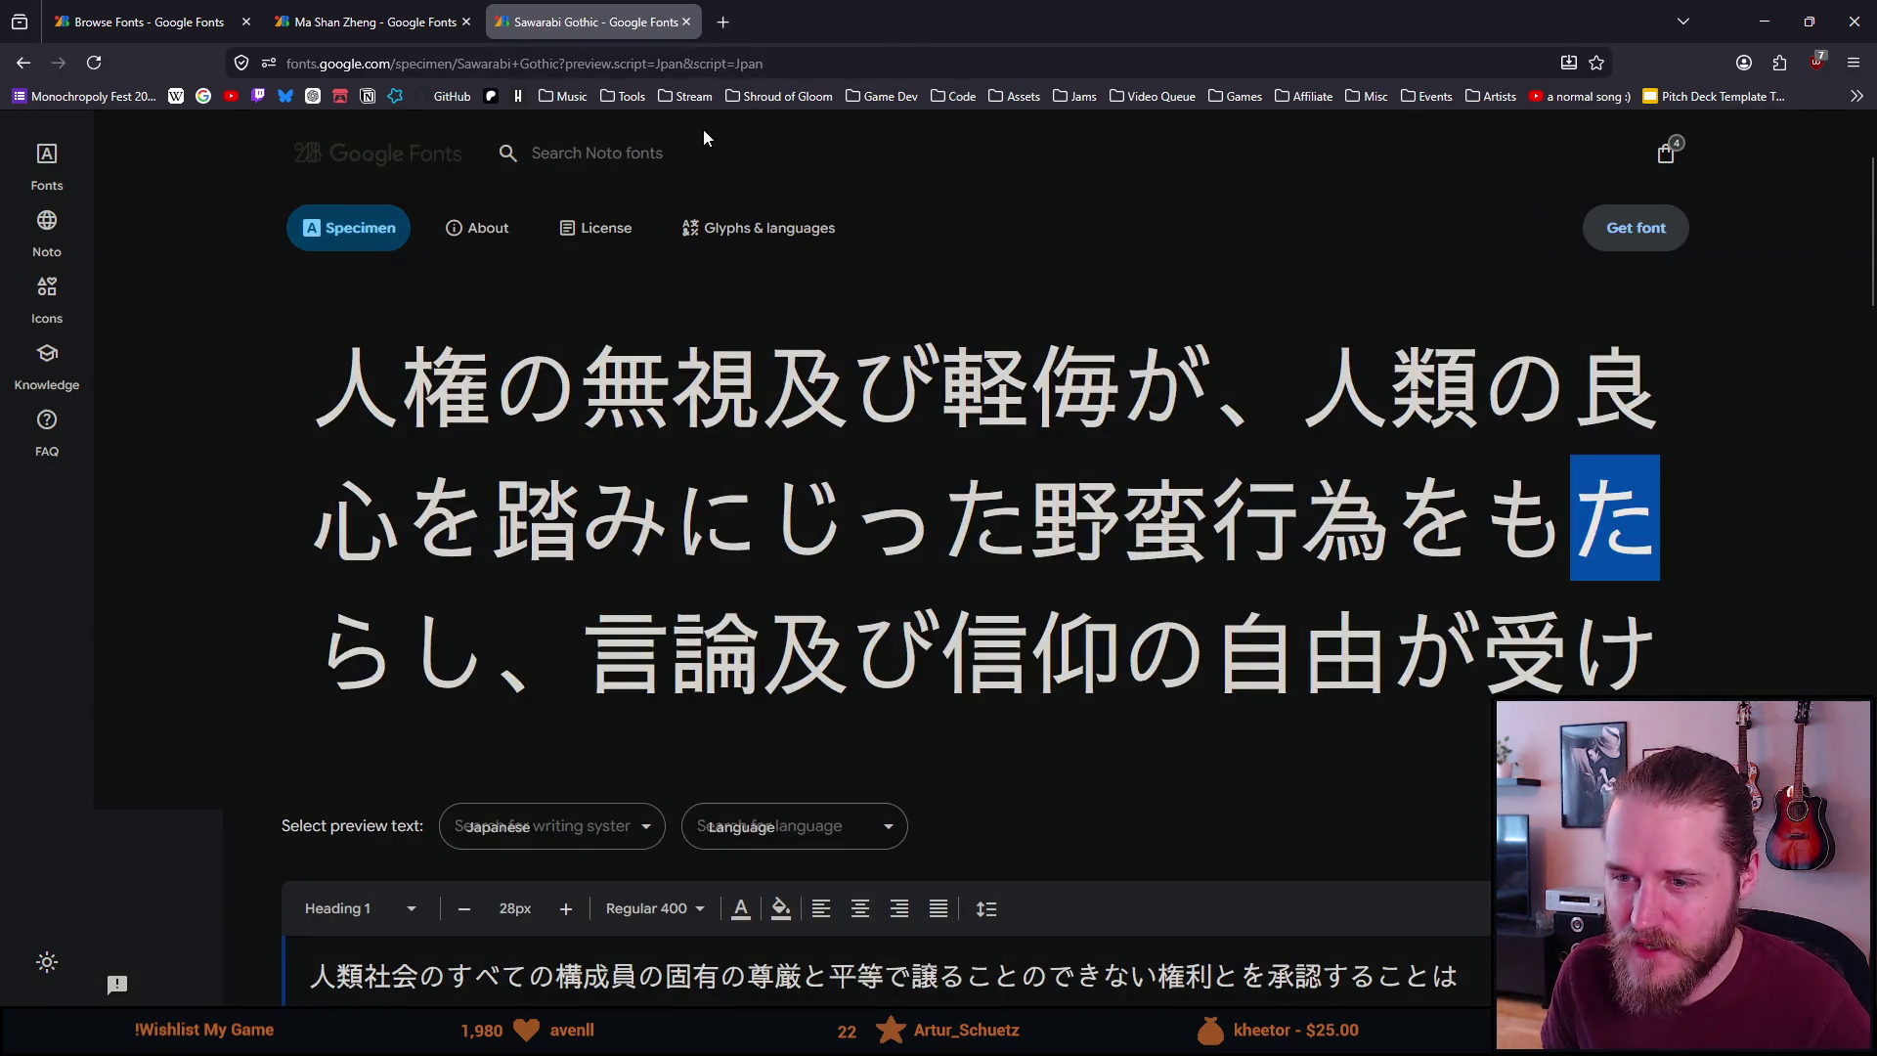
{"action": "left_click", "coordinate": [686, 23]}
On the font list, replace the Simplified Han filter with the Japanese writing system
{"action": "left_click", "coordinate": [146, 21]}
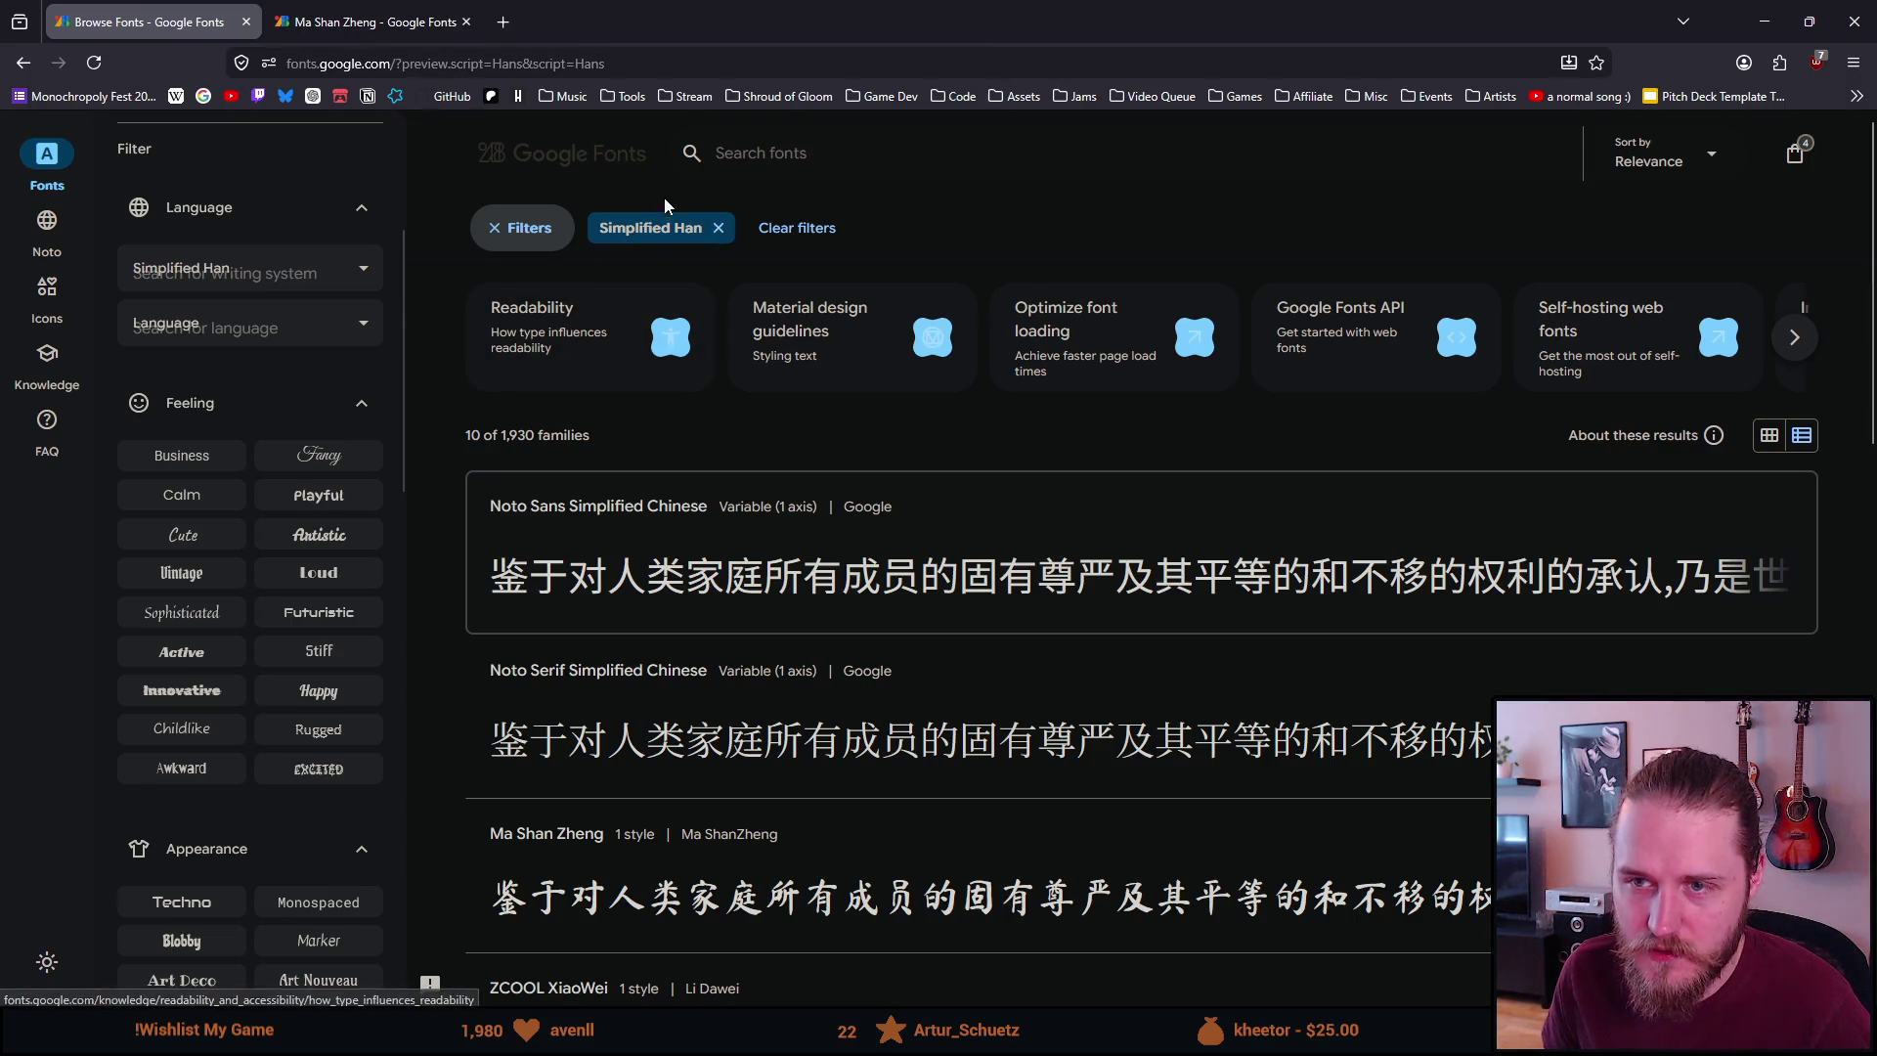
{"action": "left_click", "coordinate": [714, 228]}
{"action": "left_click", "coordinate": [308, 268]}
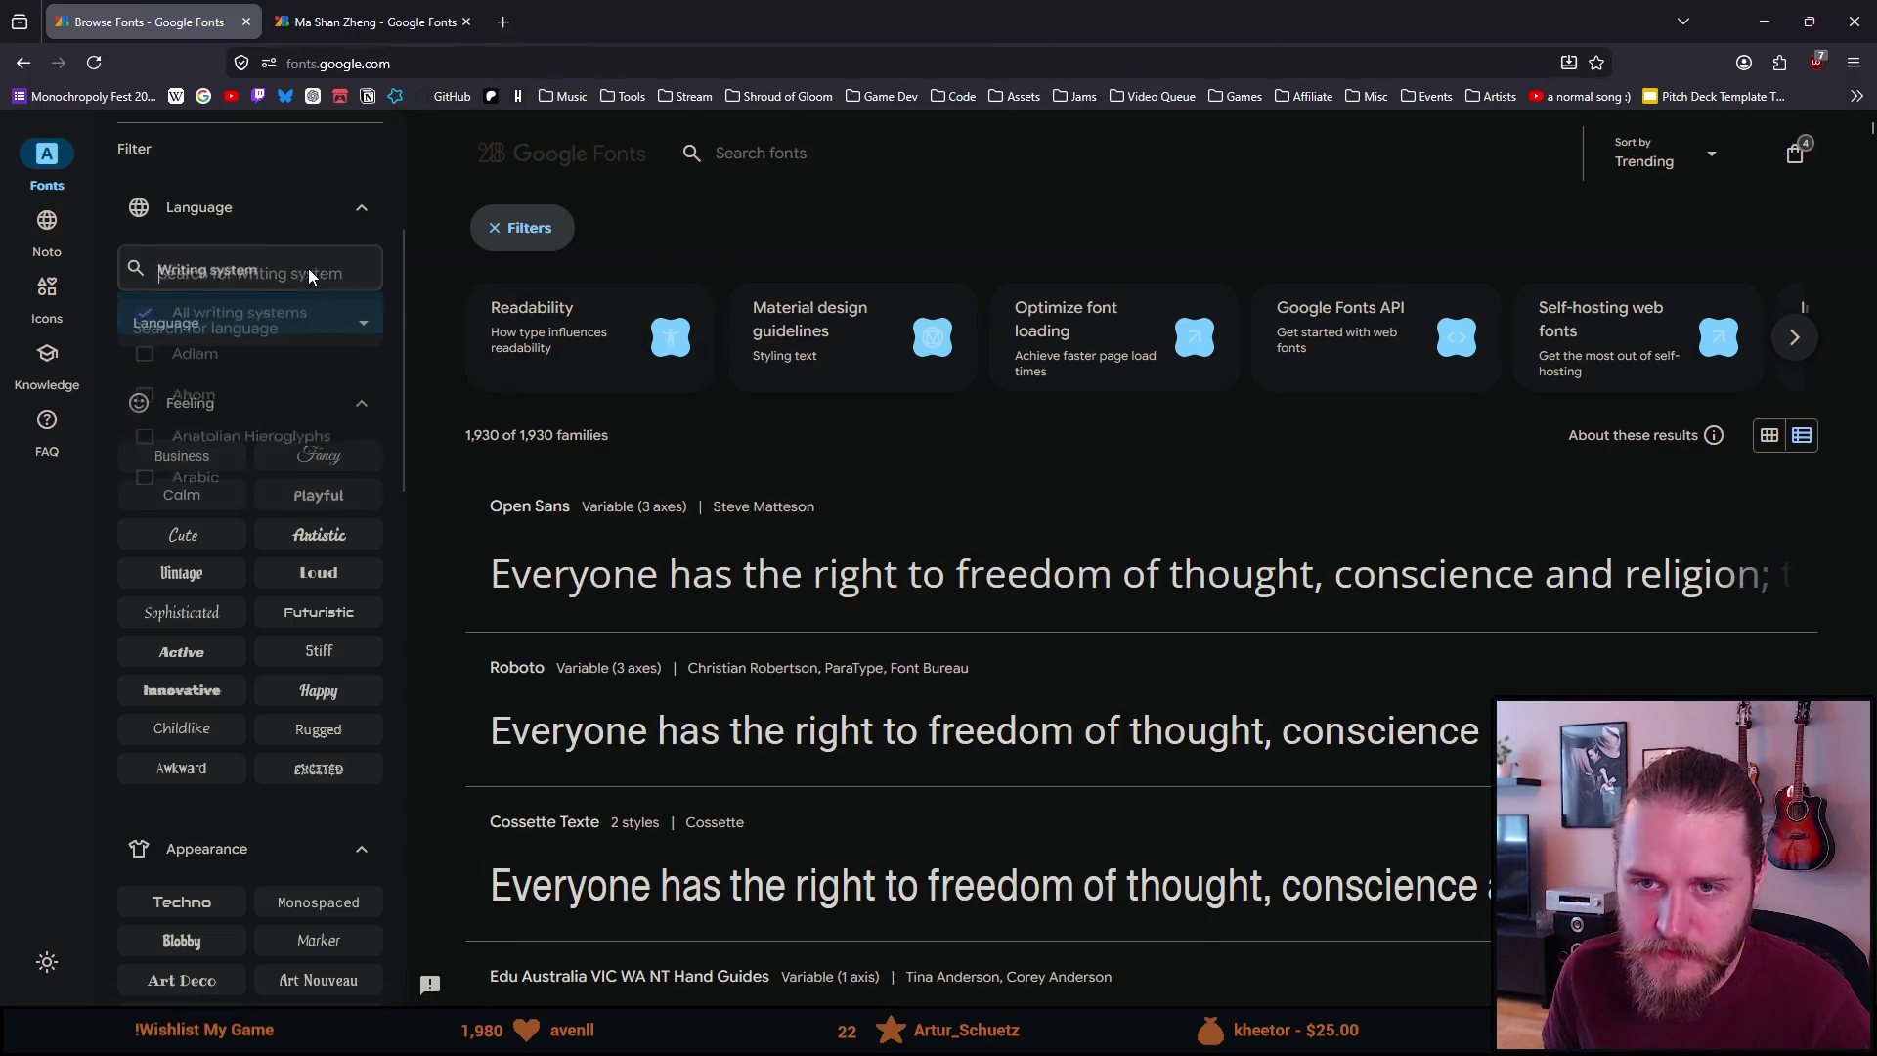
{"action": "type", "text": "japamn"}
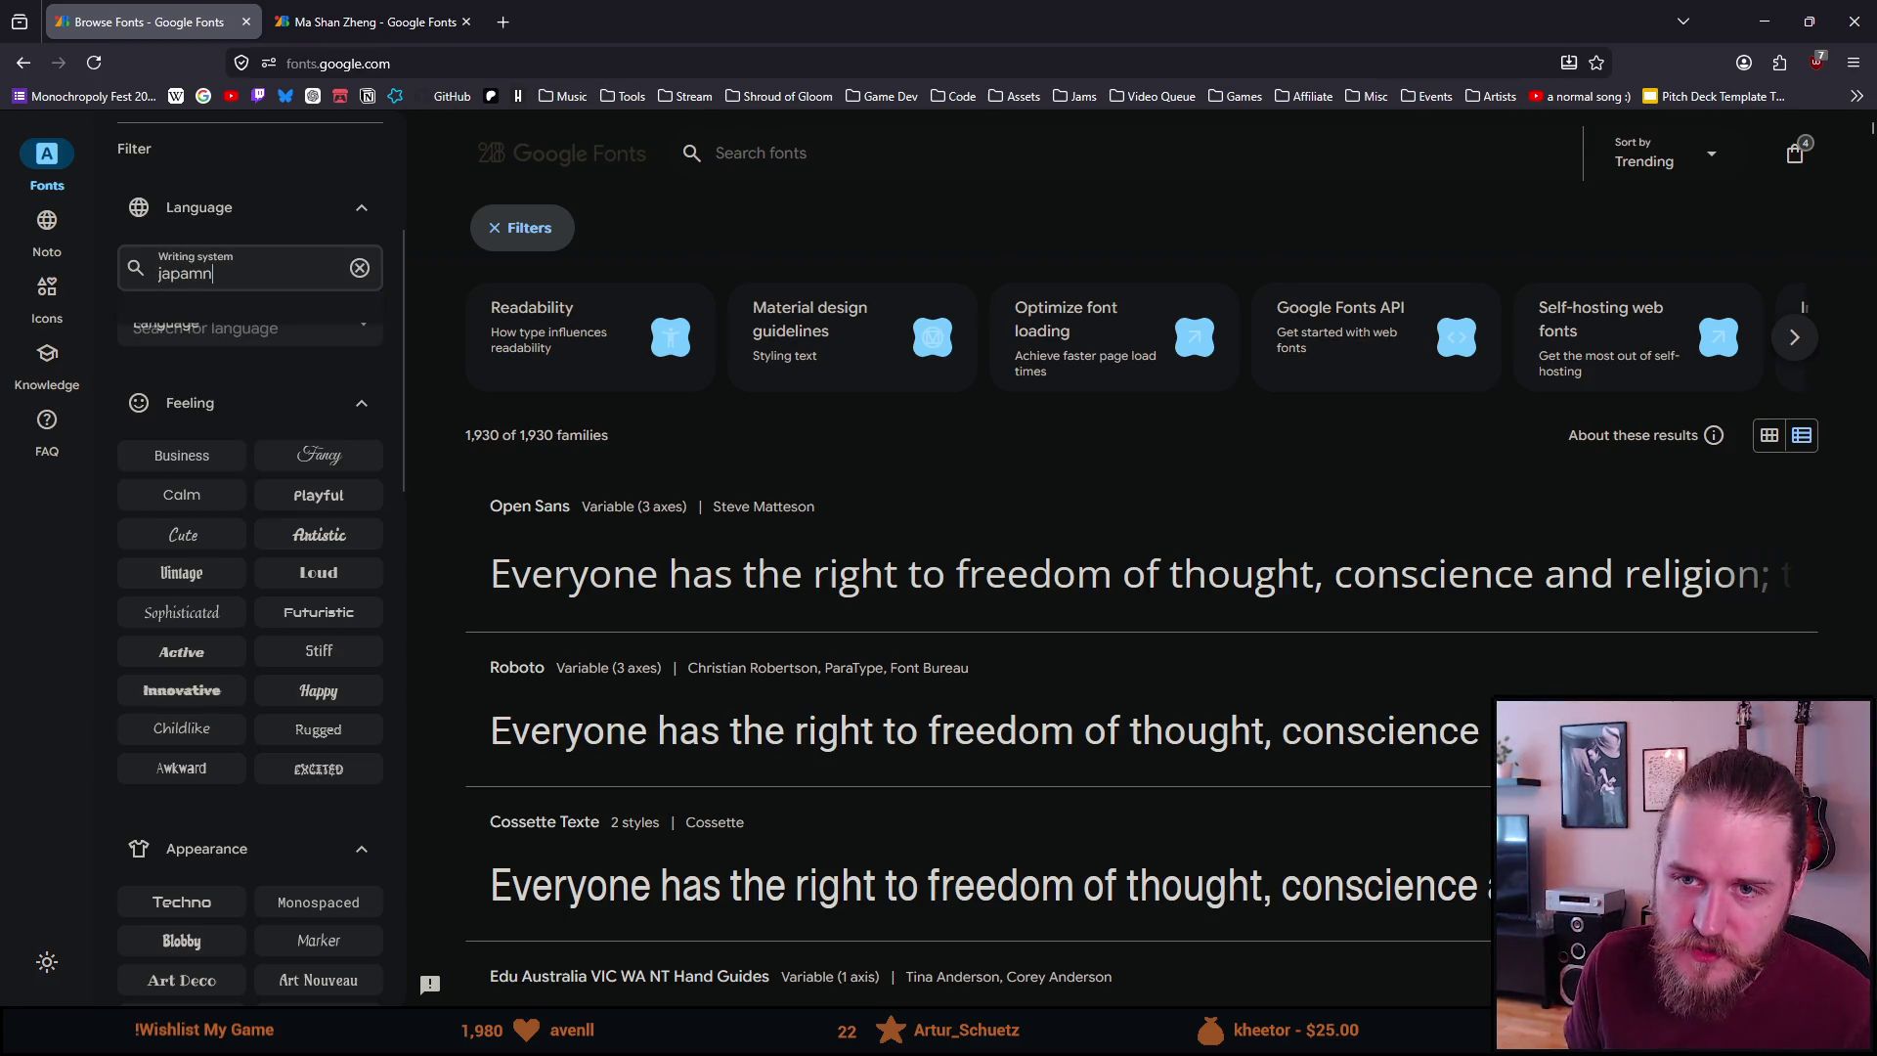
{"action": "key", "text": "BackSpace"}
{"action": "left_click", "coordinate": [211, 330]}
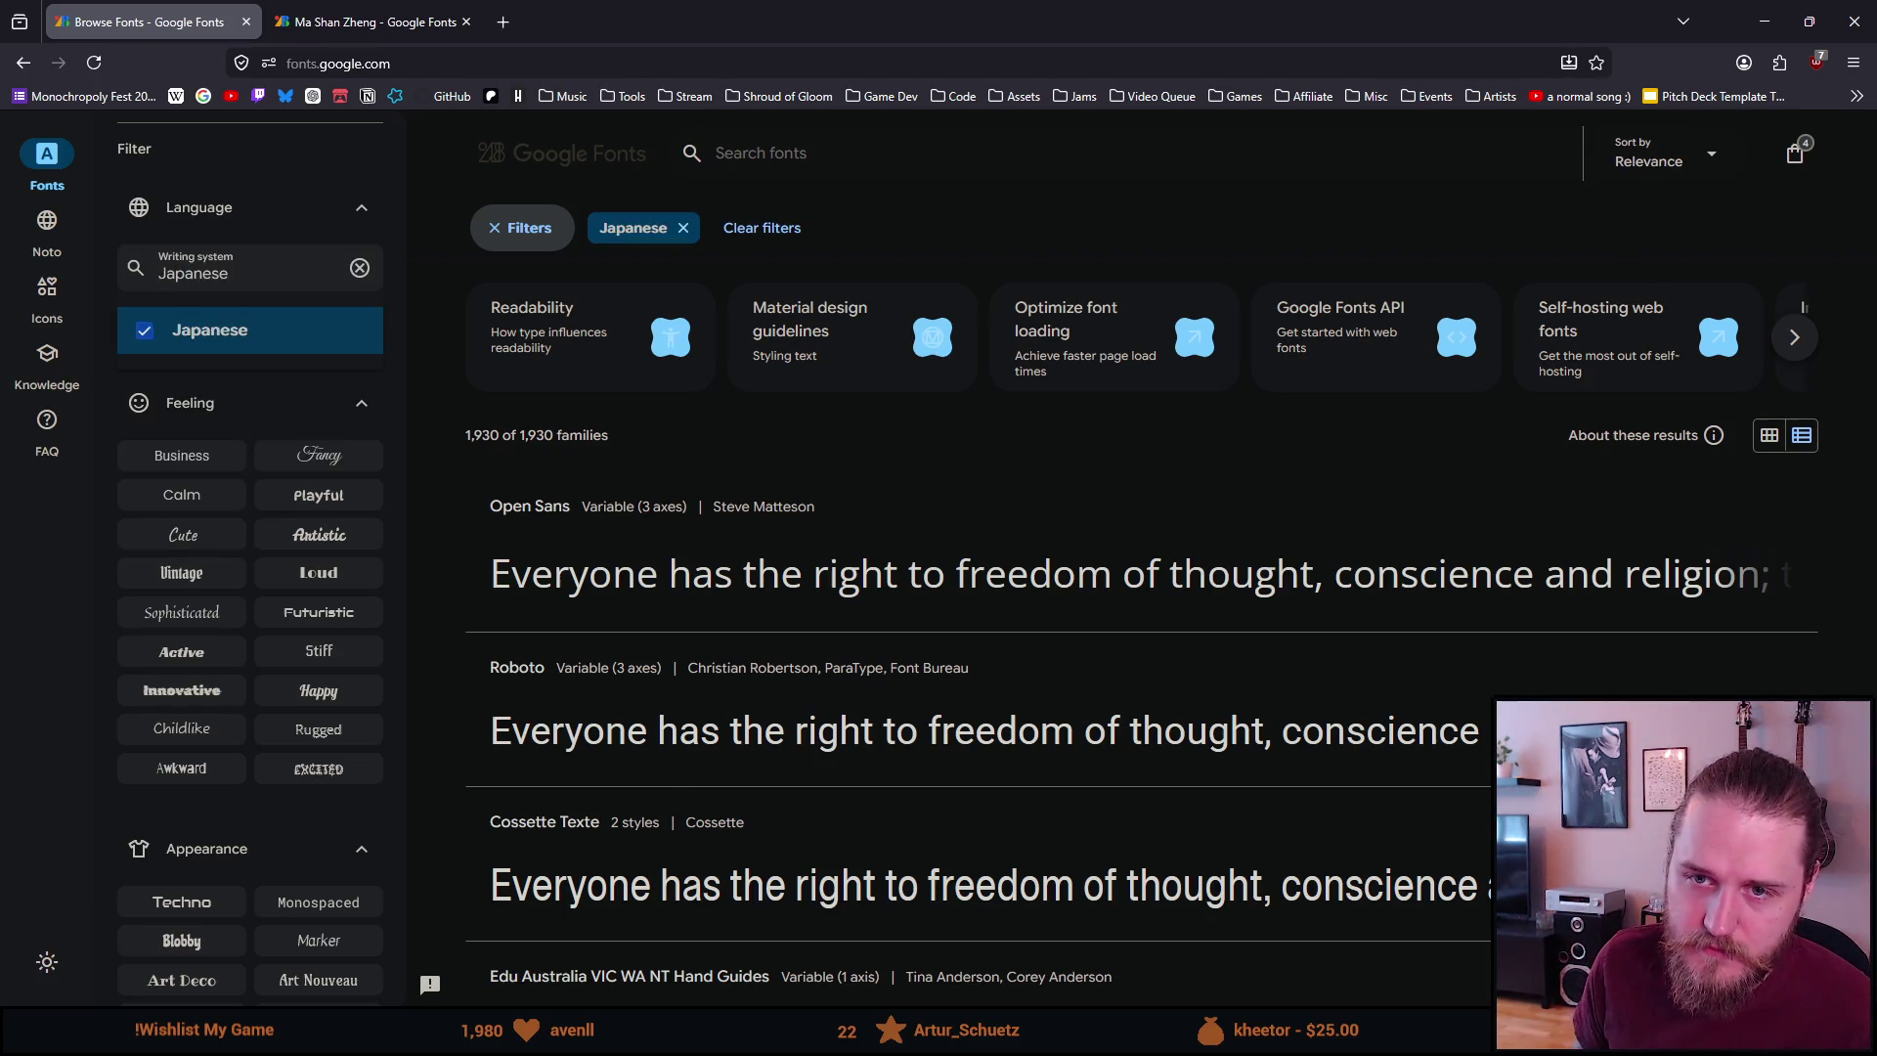
Scroll through the first part of the Japanese-filtered font list
{"action": "scroll", "coordinate": [628, 420], "scroll_direction": "down", "scroll_amount": 5}
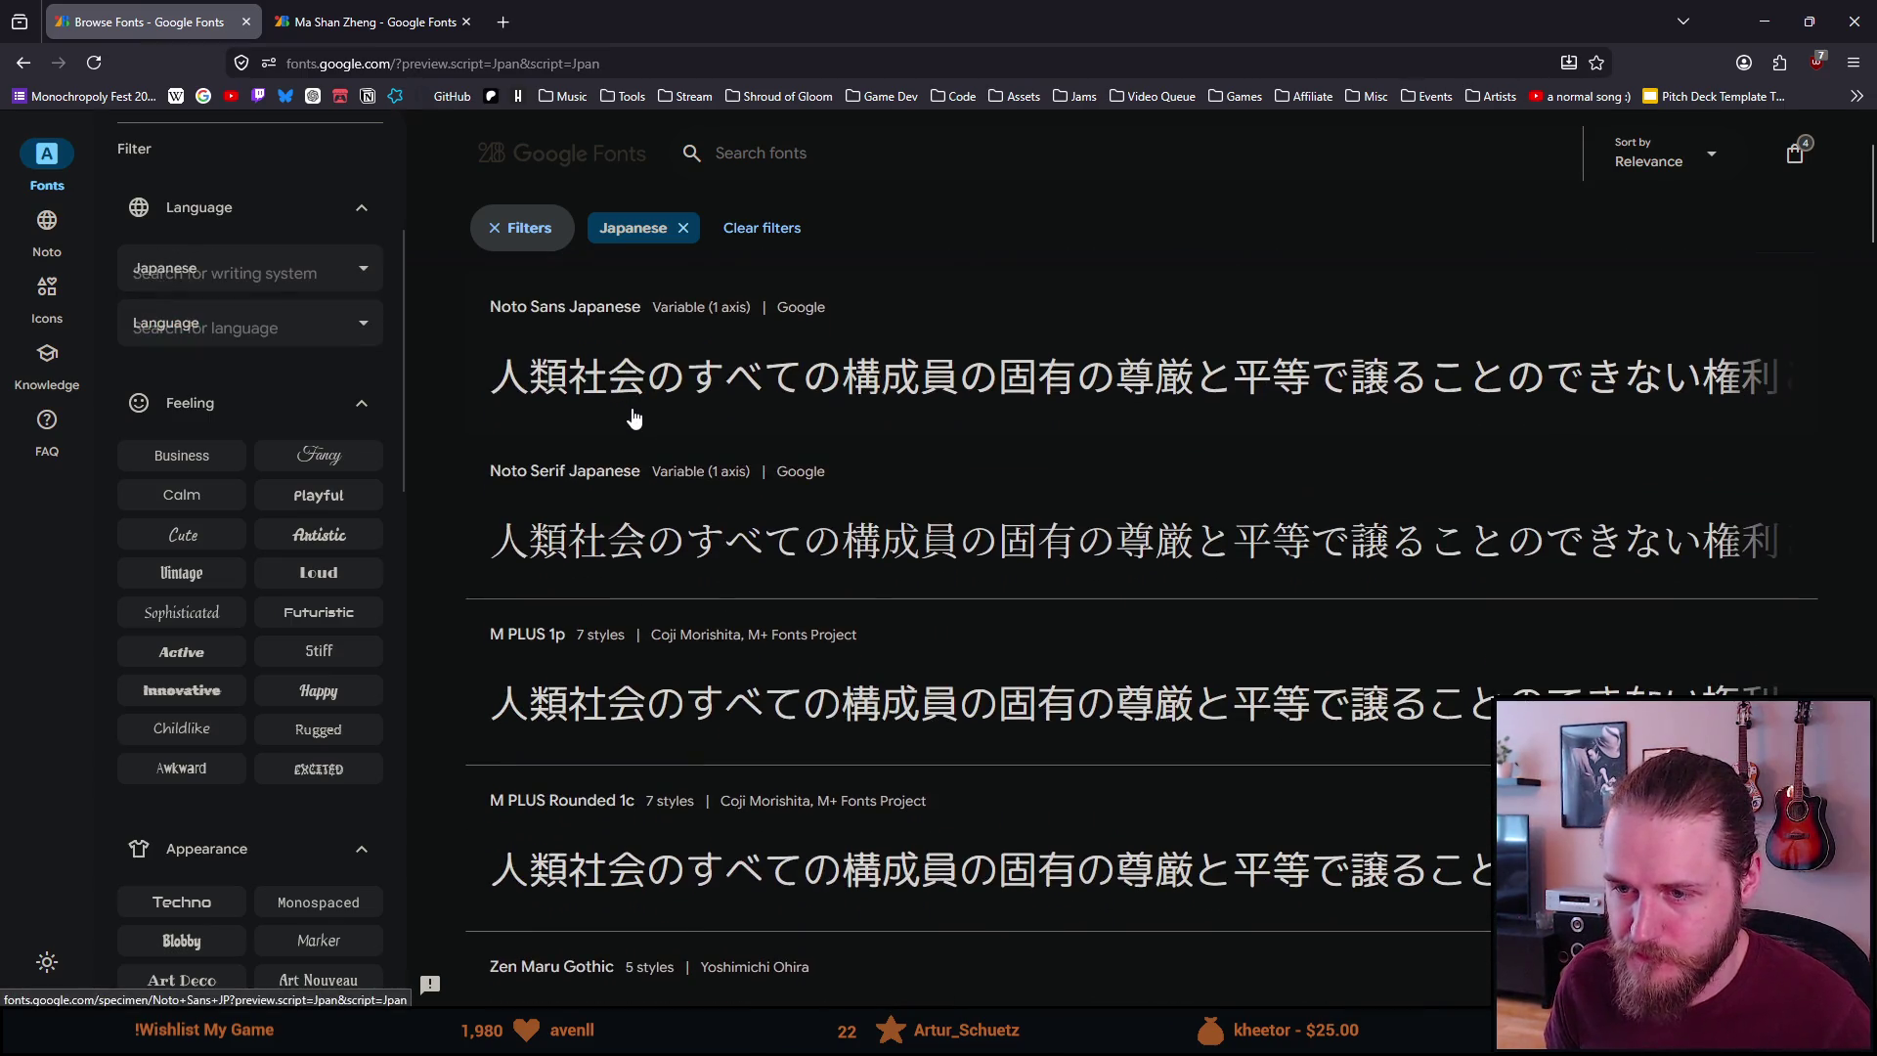
{"action": "scroll", "coordinate": [633, 417], "scroll_direction": "down", "scroll_amount": 5}
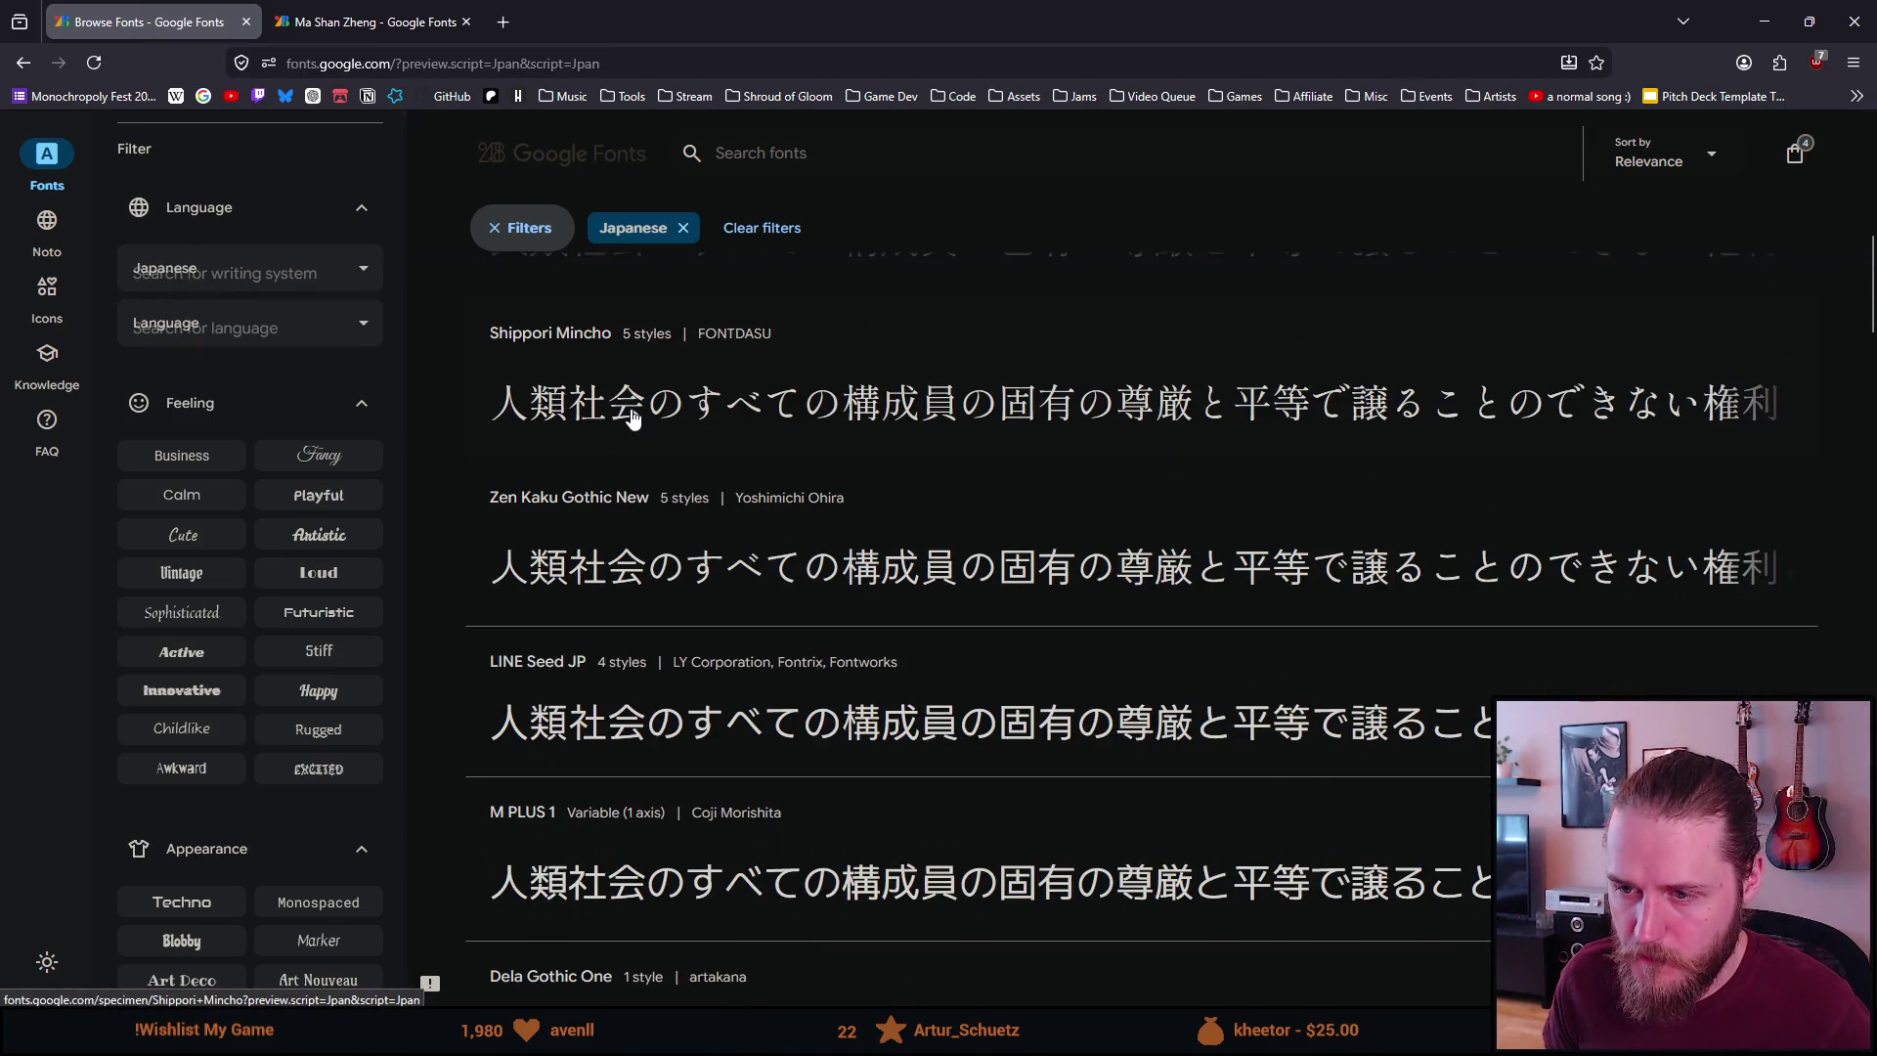
{"action": "scroll", "coordinate": [632, 418], "scroll_direction": "down", "scroll_amount": 1}
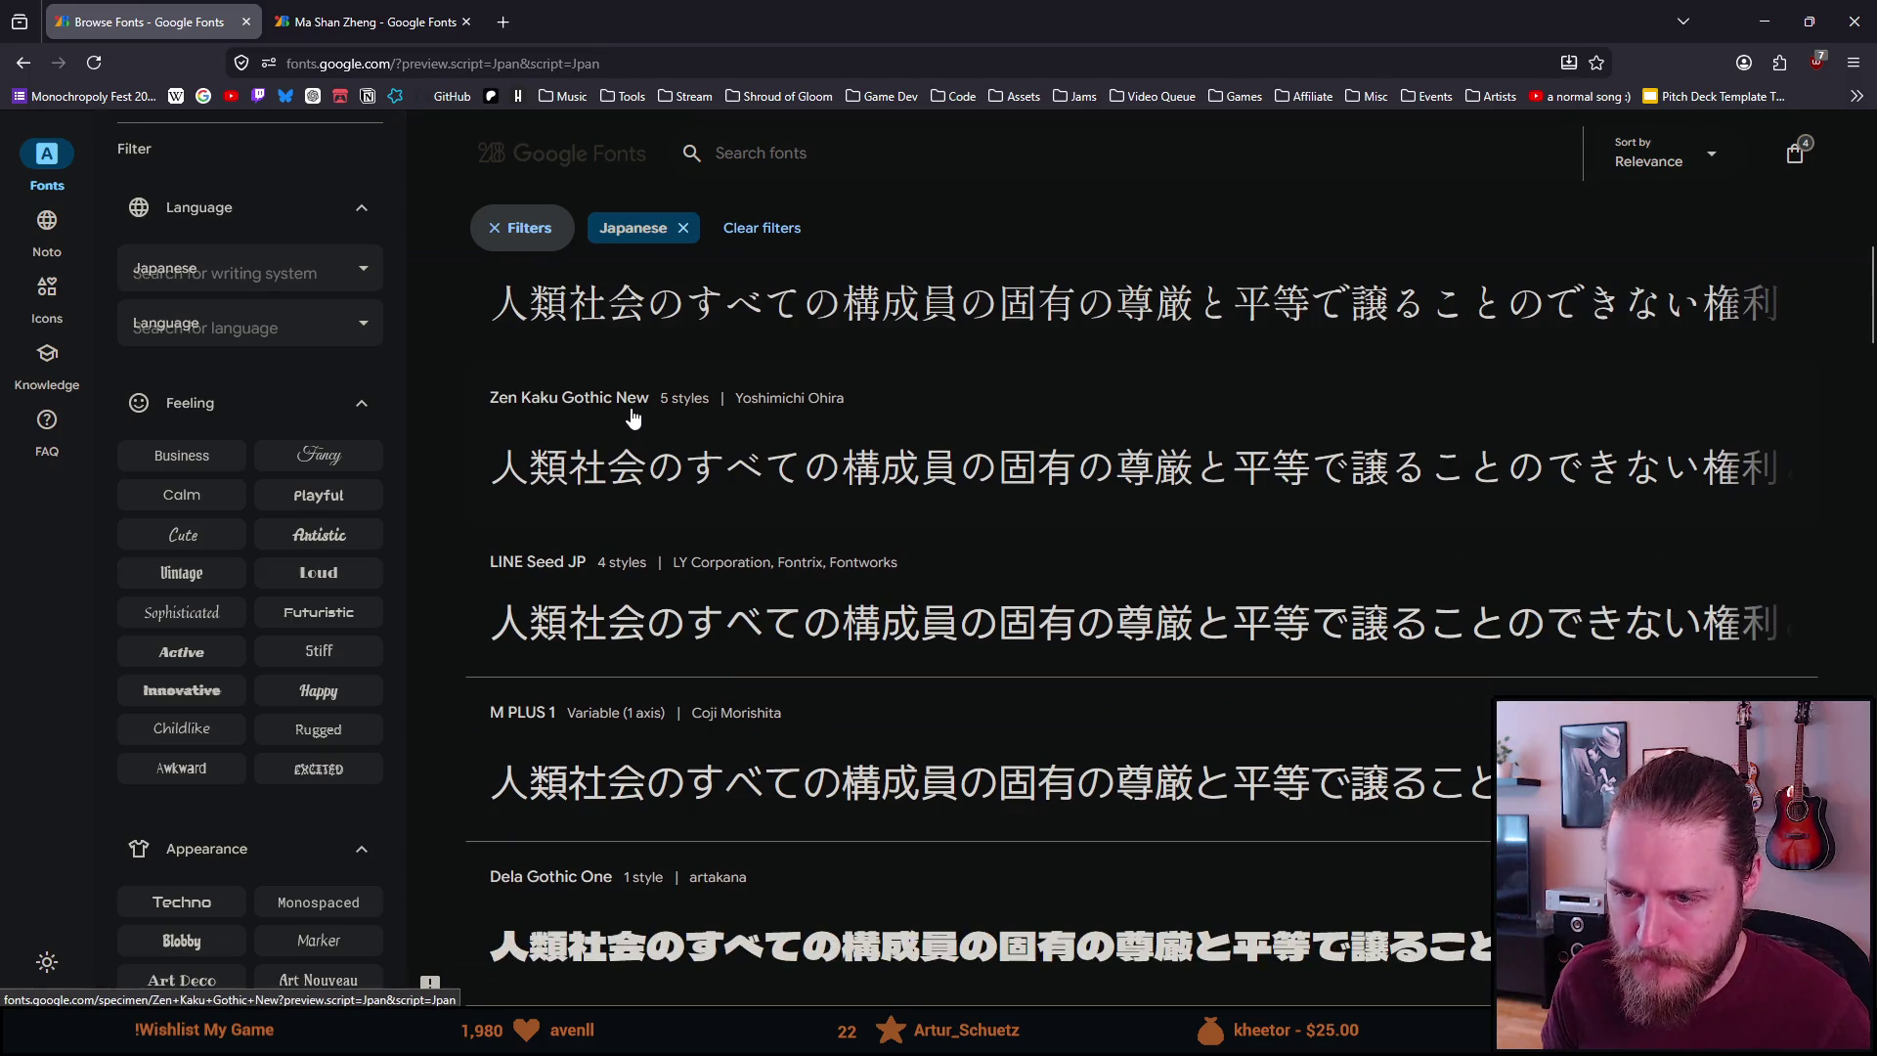
{"action": "scroll", "coordinate": [633, 418], "scroll_direction": "down", "scroll_amount": 4}
{"action": "scroll", "coordinate": [636, 411], "scroll_direction": "down", "scroll_amount": 2}
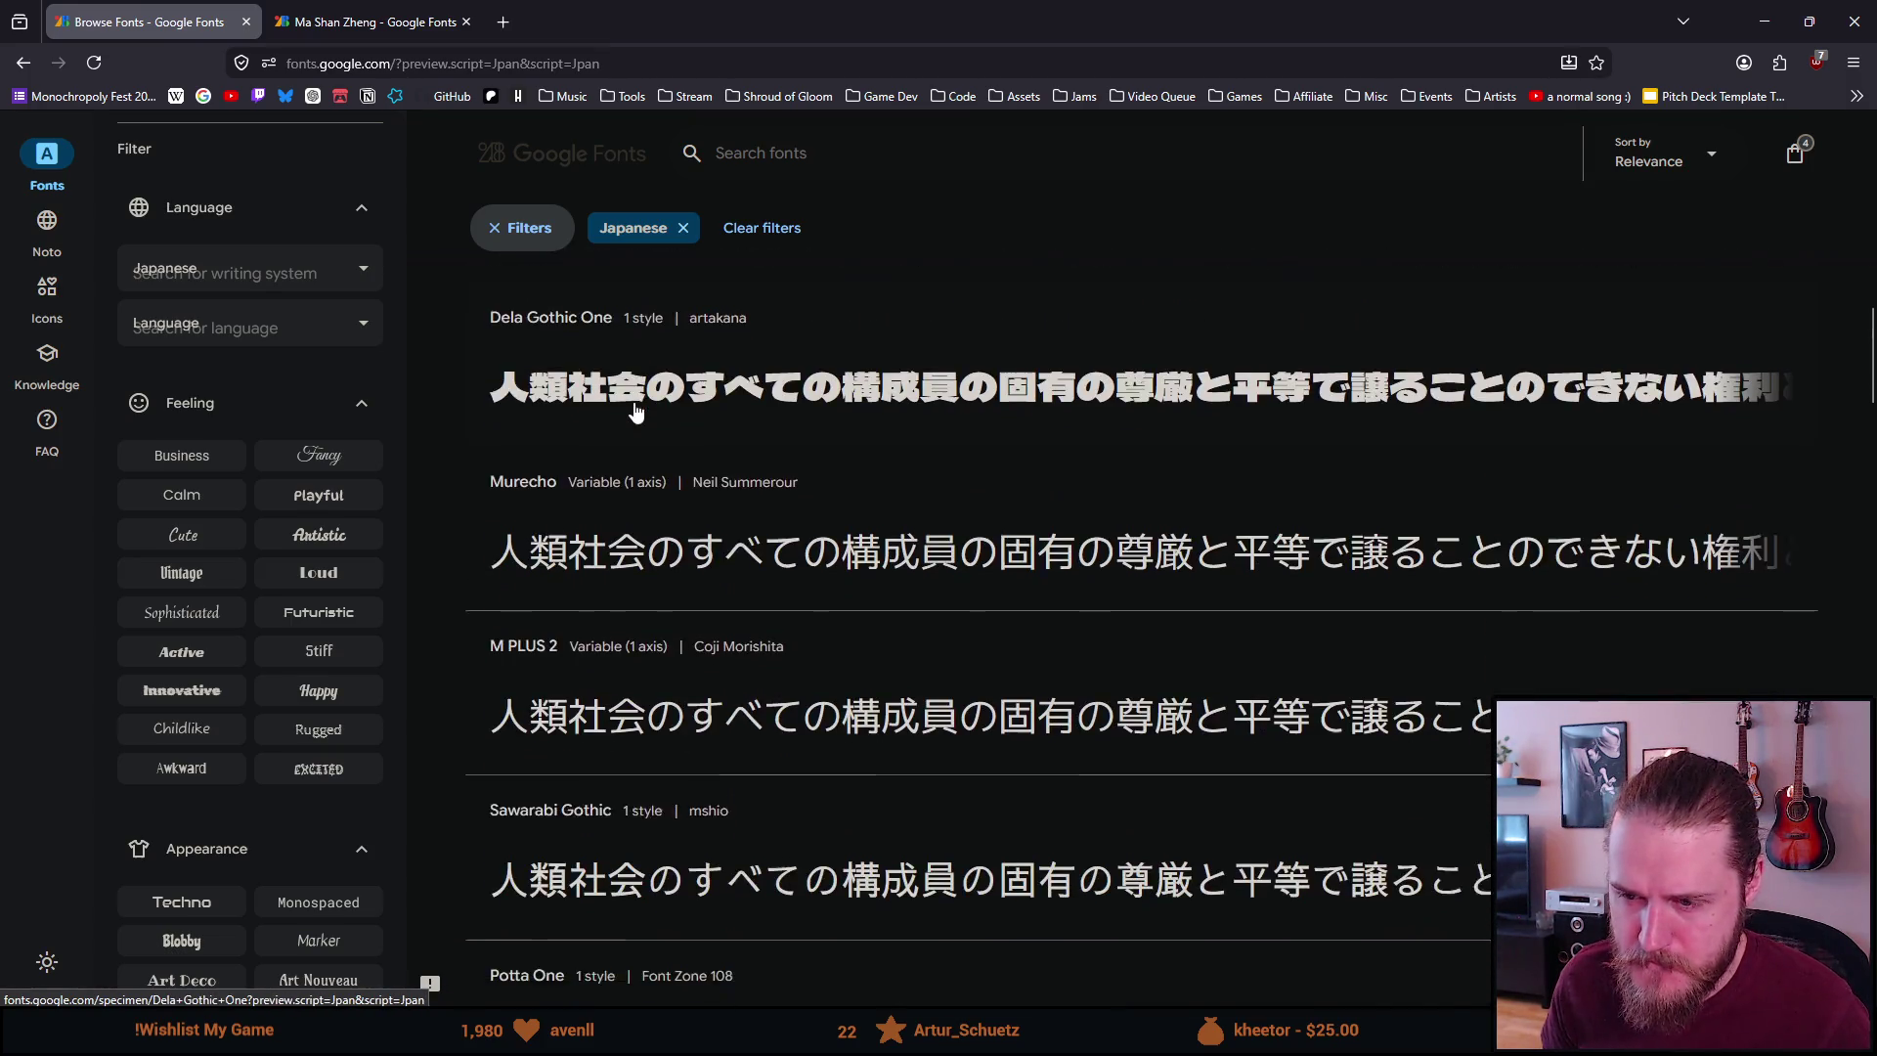
{"action": "scroll", "coordinate": [635, 410], "scroll_direction": "down", "scroll_amount": 1}
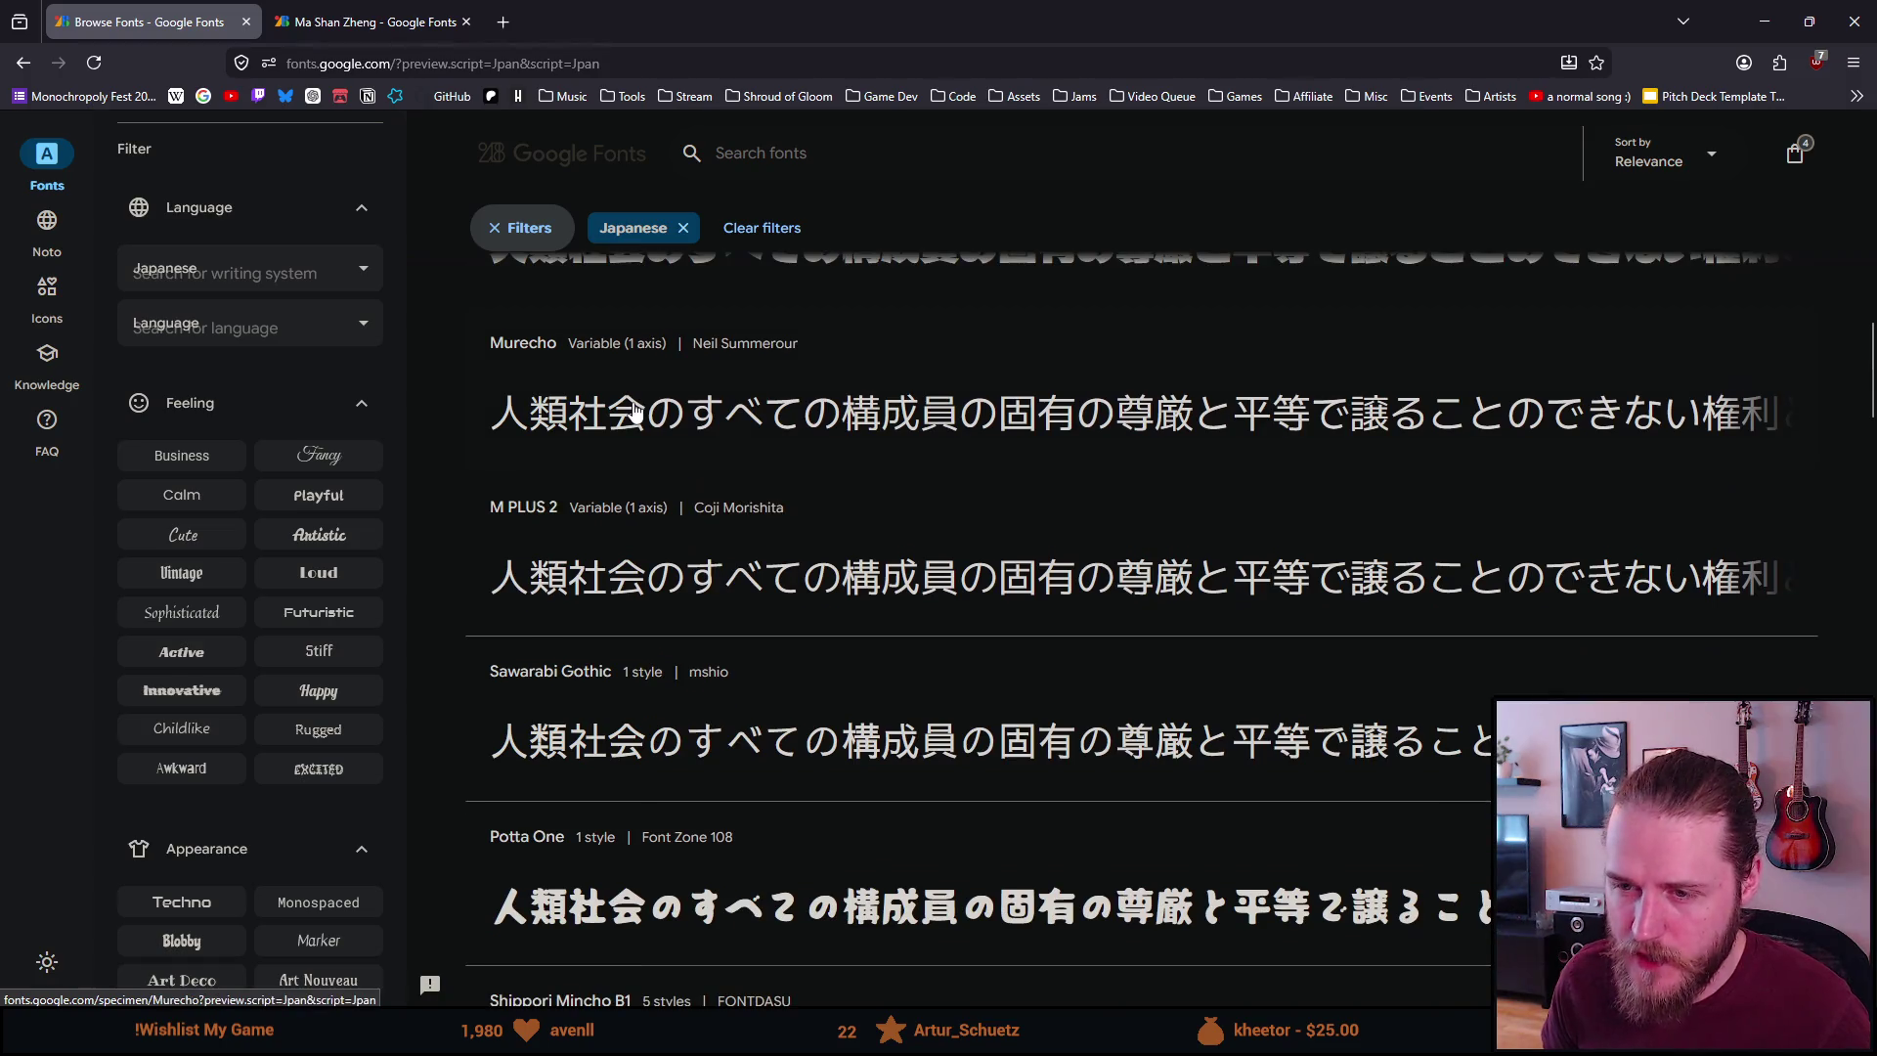
{"action": "scroll", "coordinate": [428, 507], "scroll_direction": "down", "scroll_amount": 1}
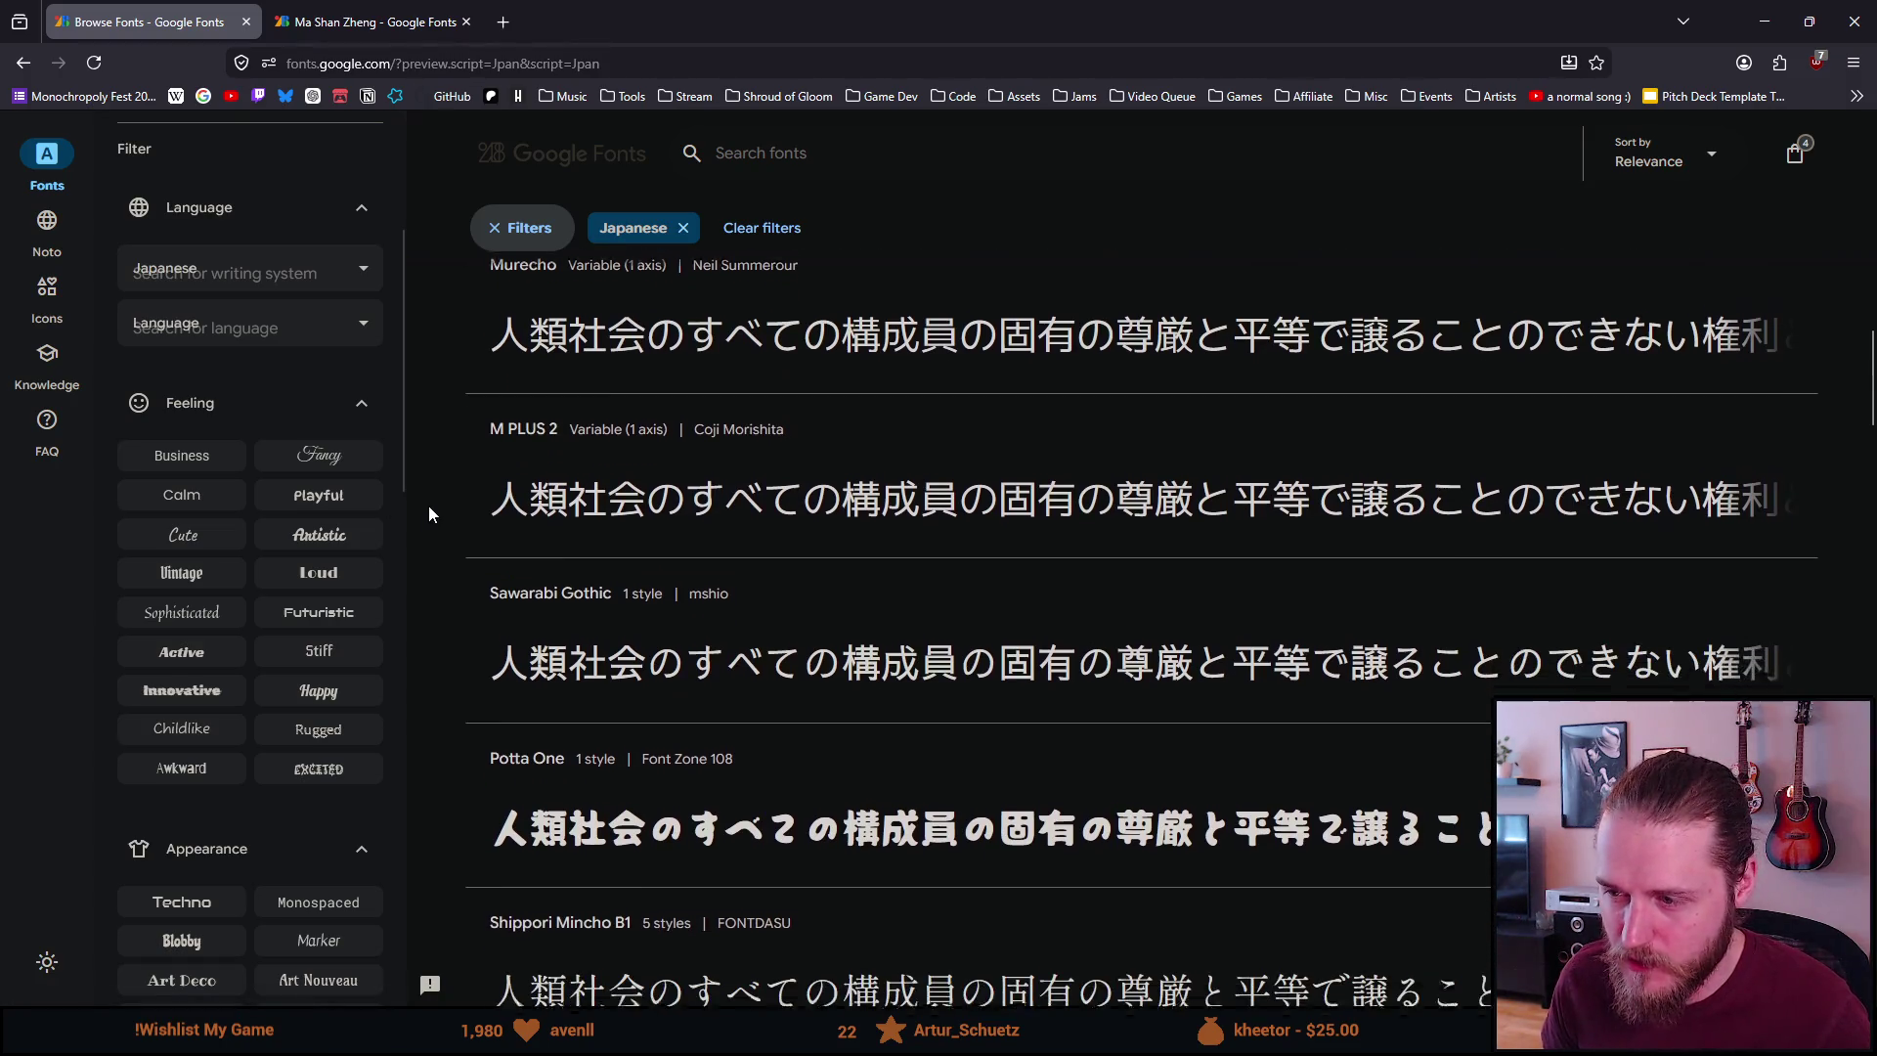
{"action": "scroll", "coordinate": [430, 504], "scroll_direction": "down", "scroll_amount": 1}
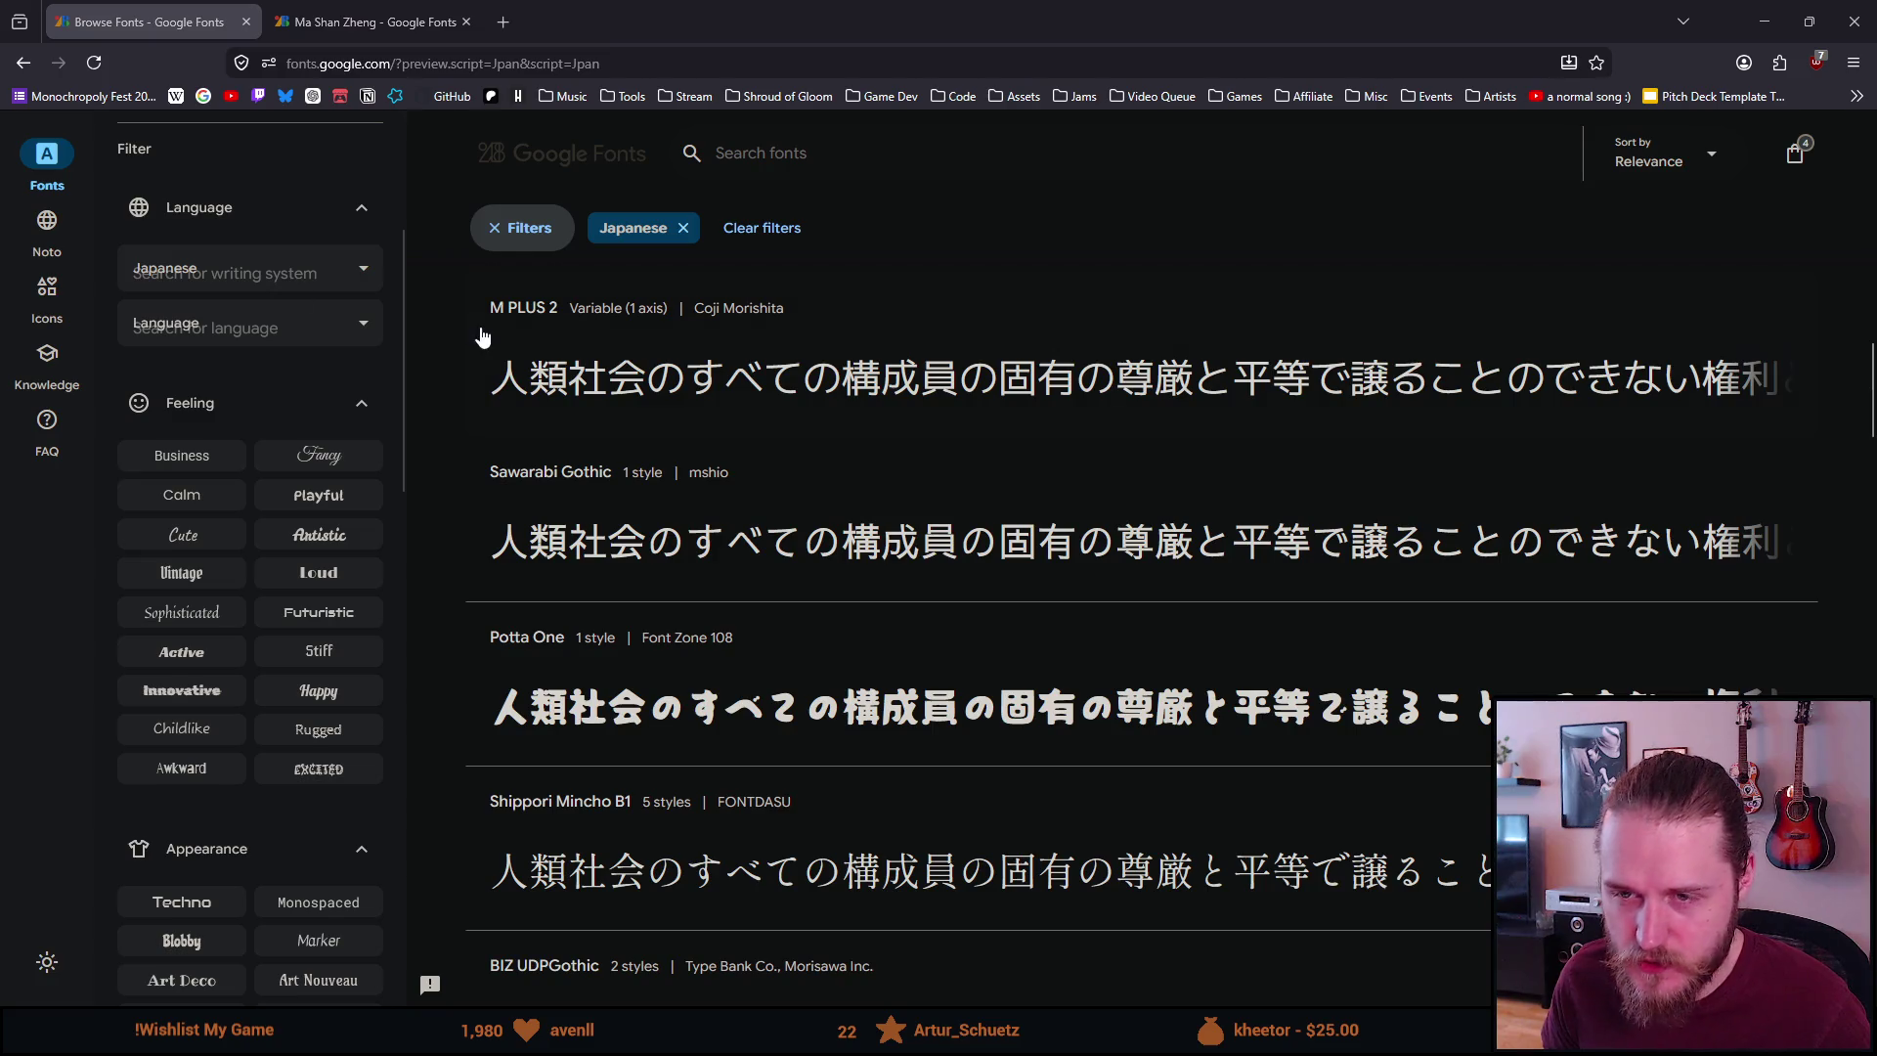
{"action": "scroll", "coordinate": [450, 432], "scroll_direction": "down", "scroll_amount": 2}
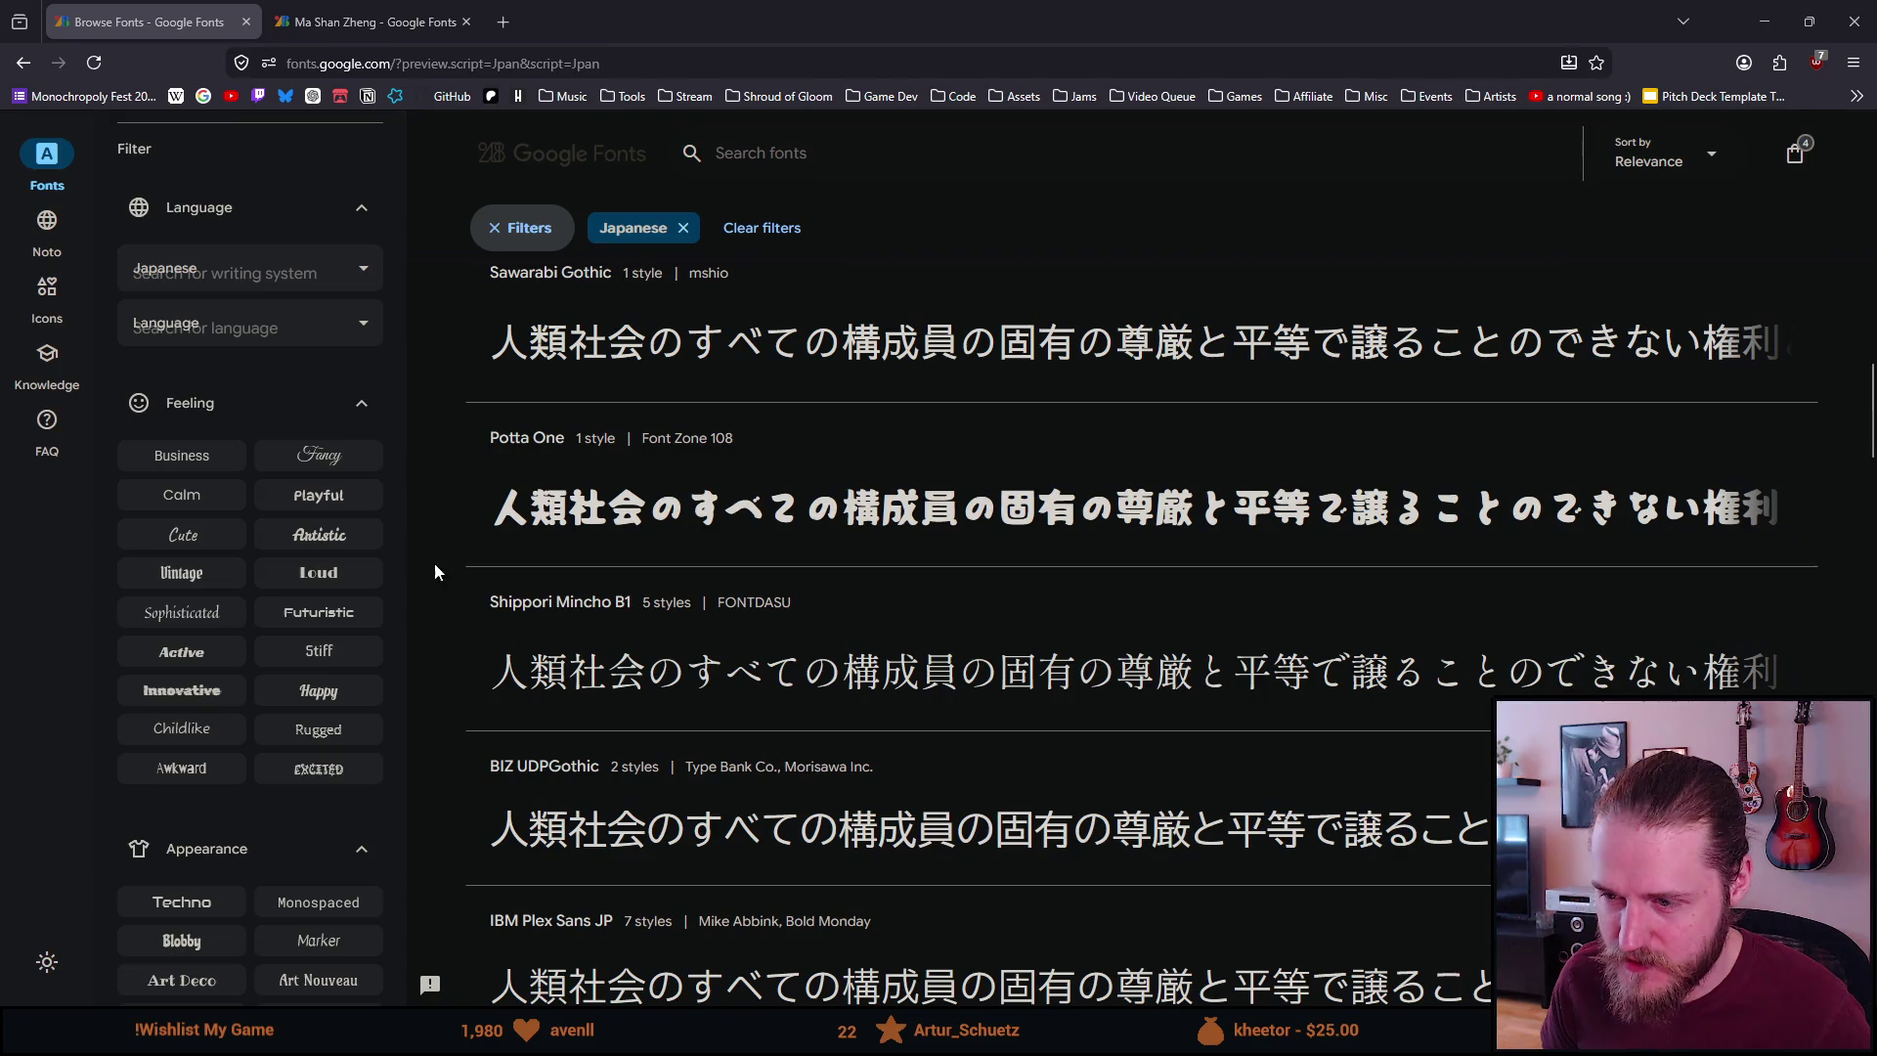
{"action": "scroll", "coordinate": [454, 587], "scroll_direction": "down", "scroll_amount": 1}
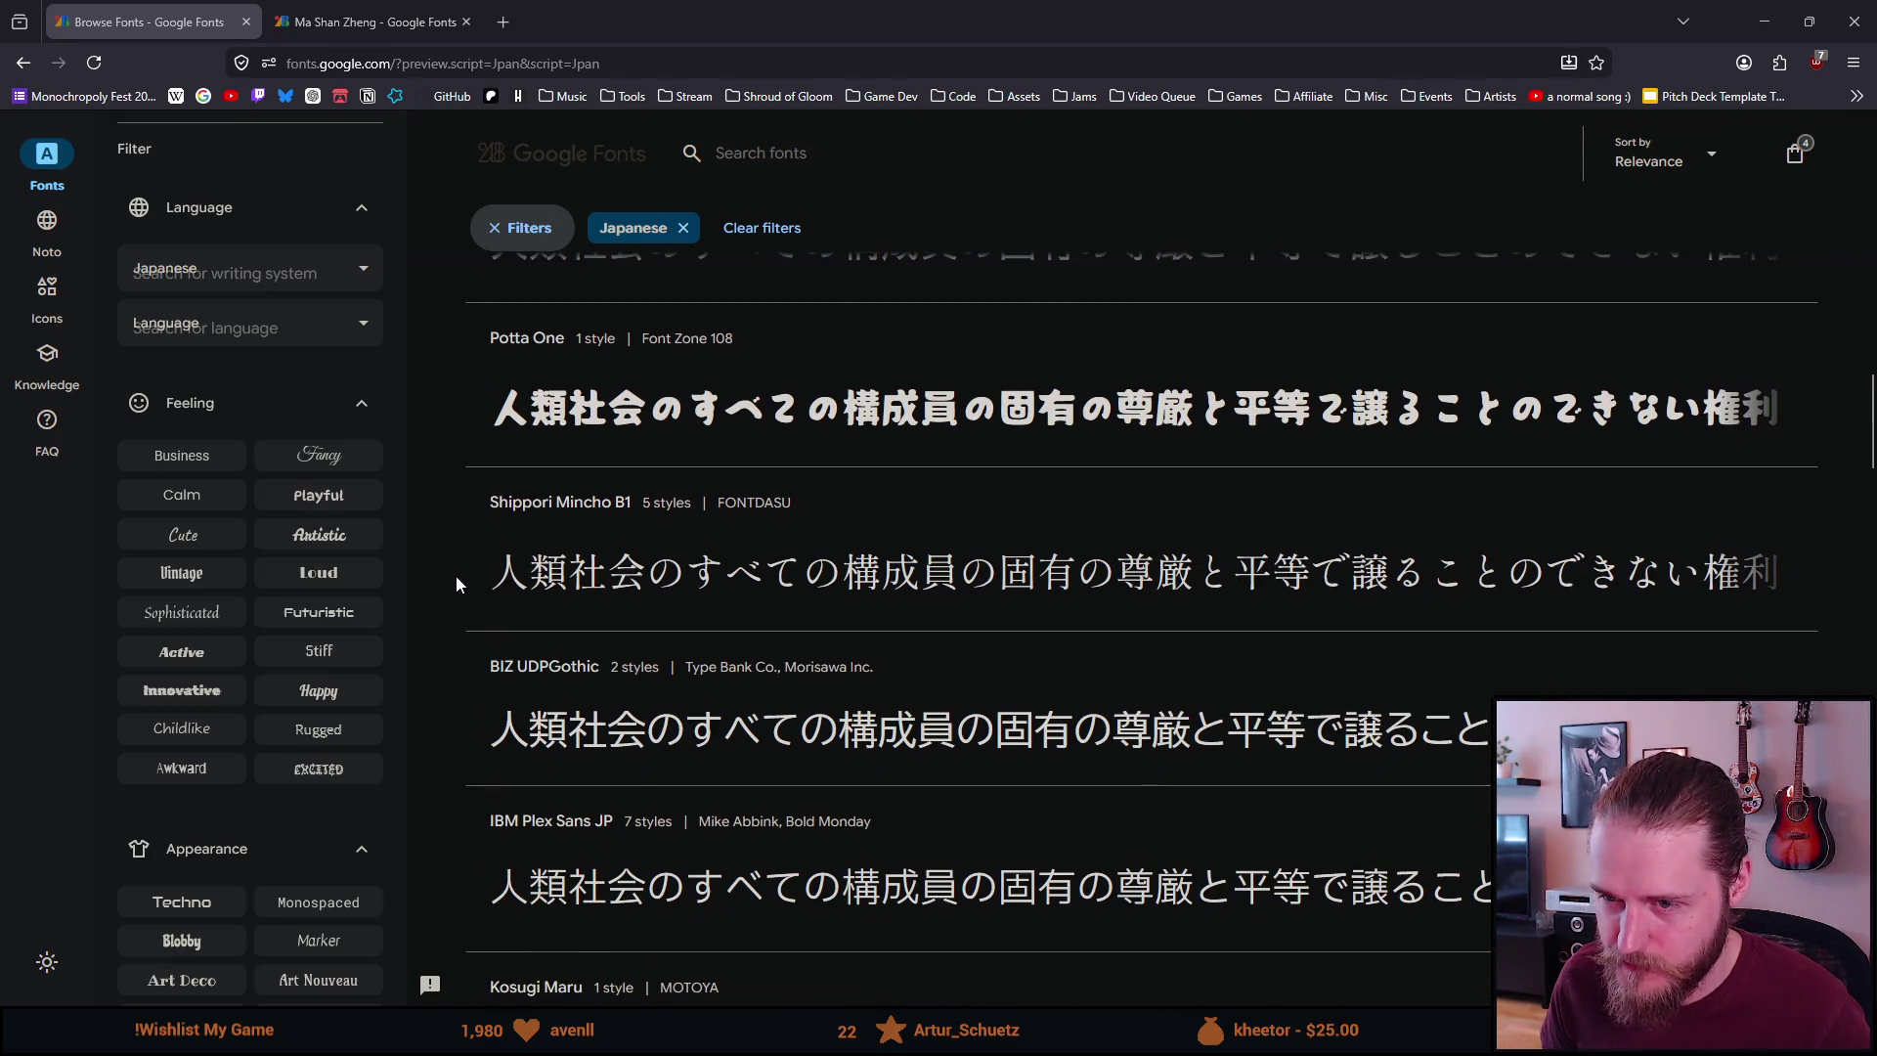
Continue down to Kaisei Decol, Hachi Maru Pop and Yuji Mai, then duplicate the catalogue tab
{"action": "scroll", "coordinate": [456, 577], "scroll_direction": "down", "scroll_amount": 1}
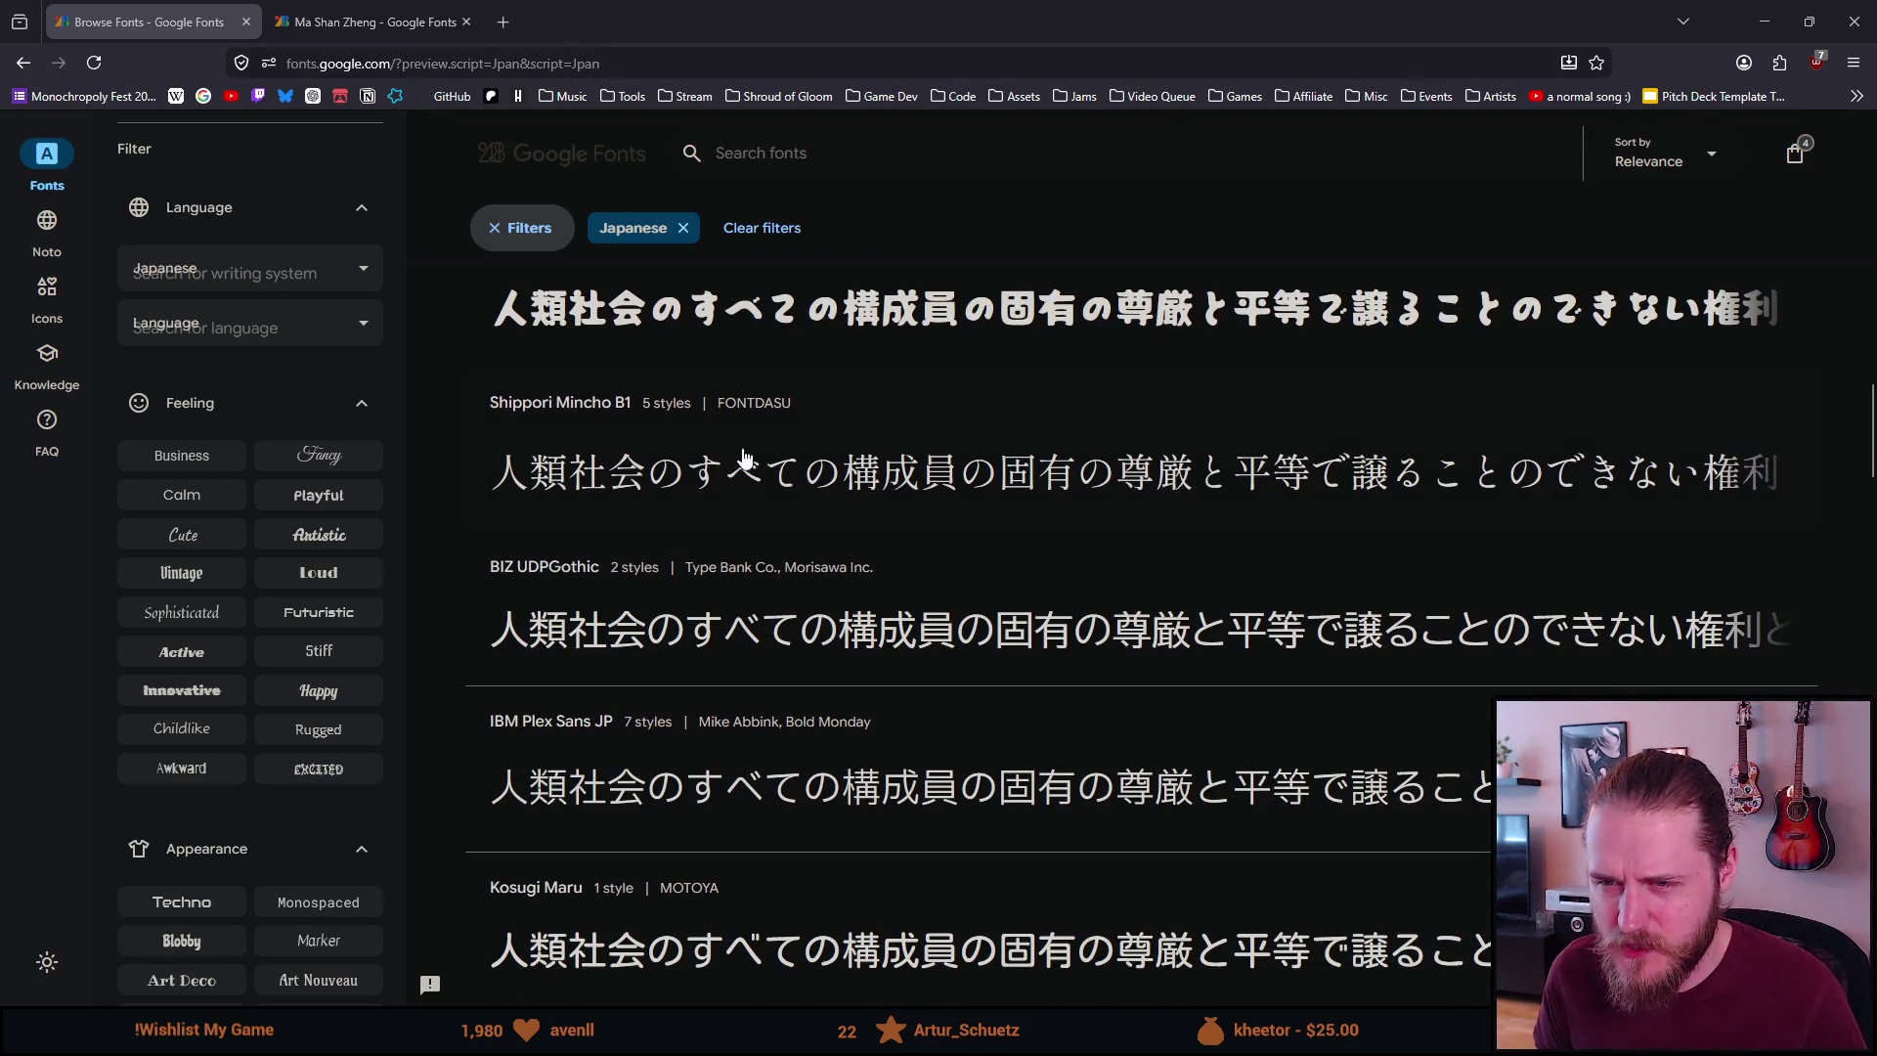
{"action": "scroll", "coordinate": [450, 575], "scroll_direction": "down", "scroll_amount": 2}
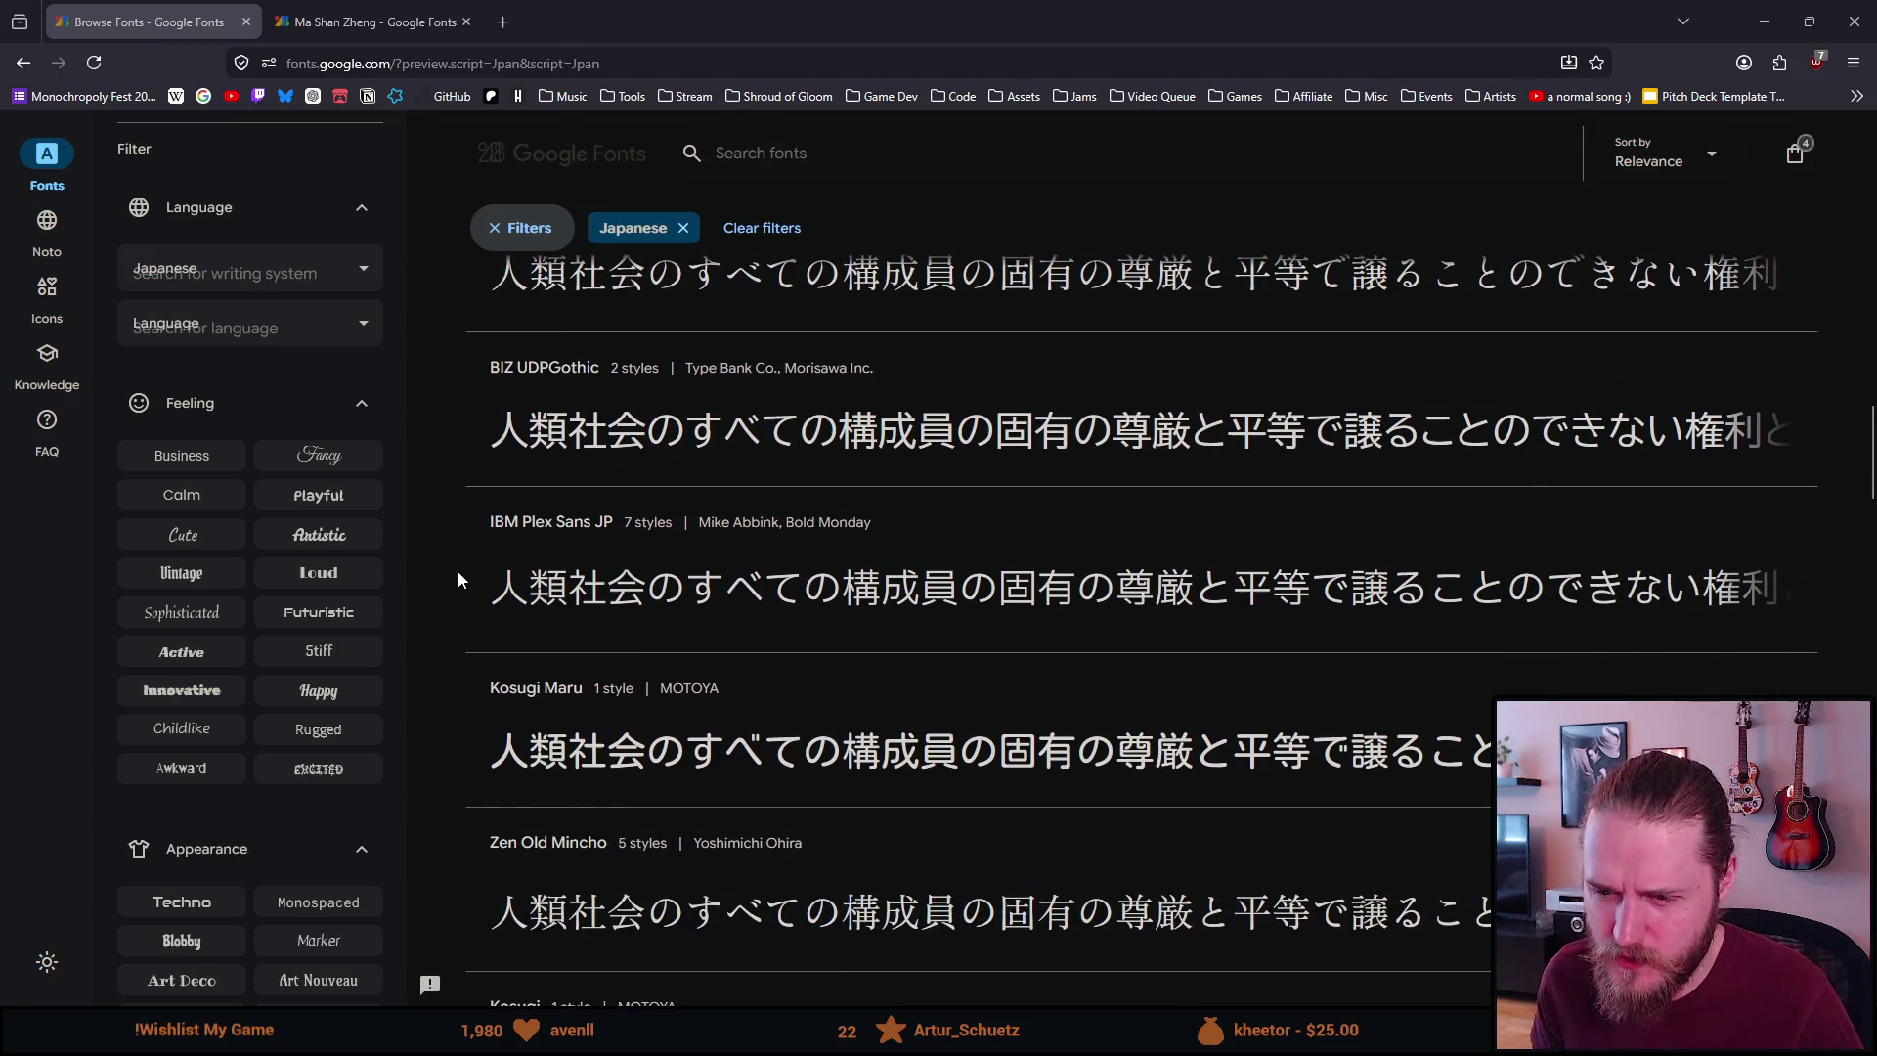
{"action": "scroll", "coordinate": [453, 577], "scroll_direction": "down", "scroll_amount": 1}
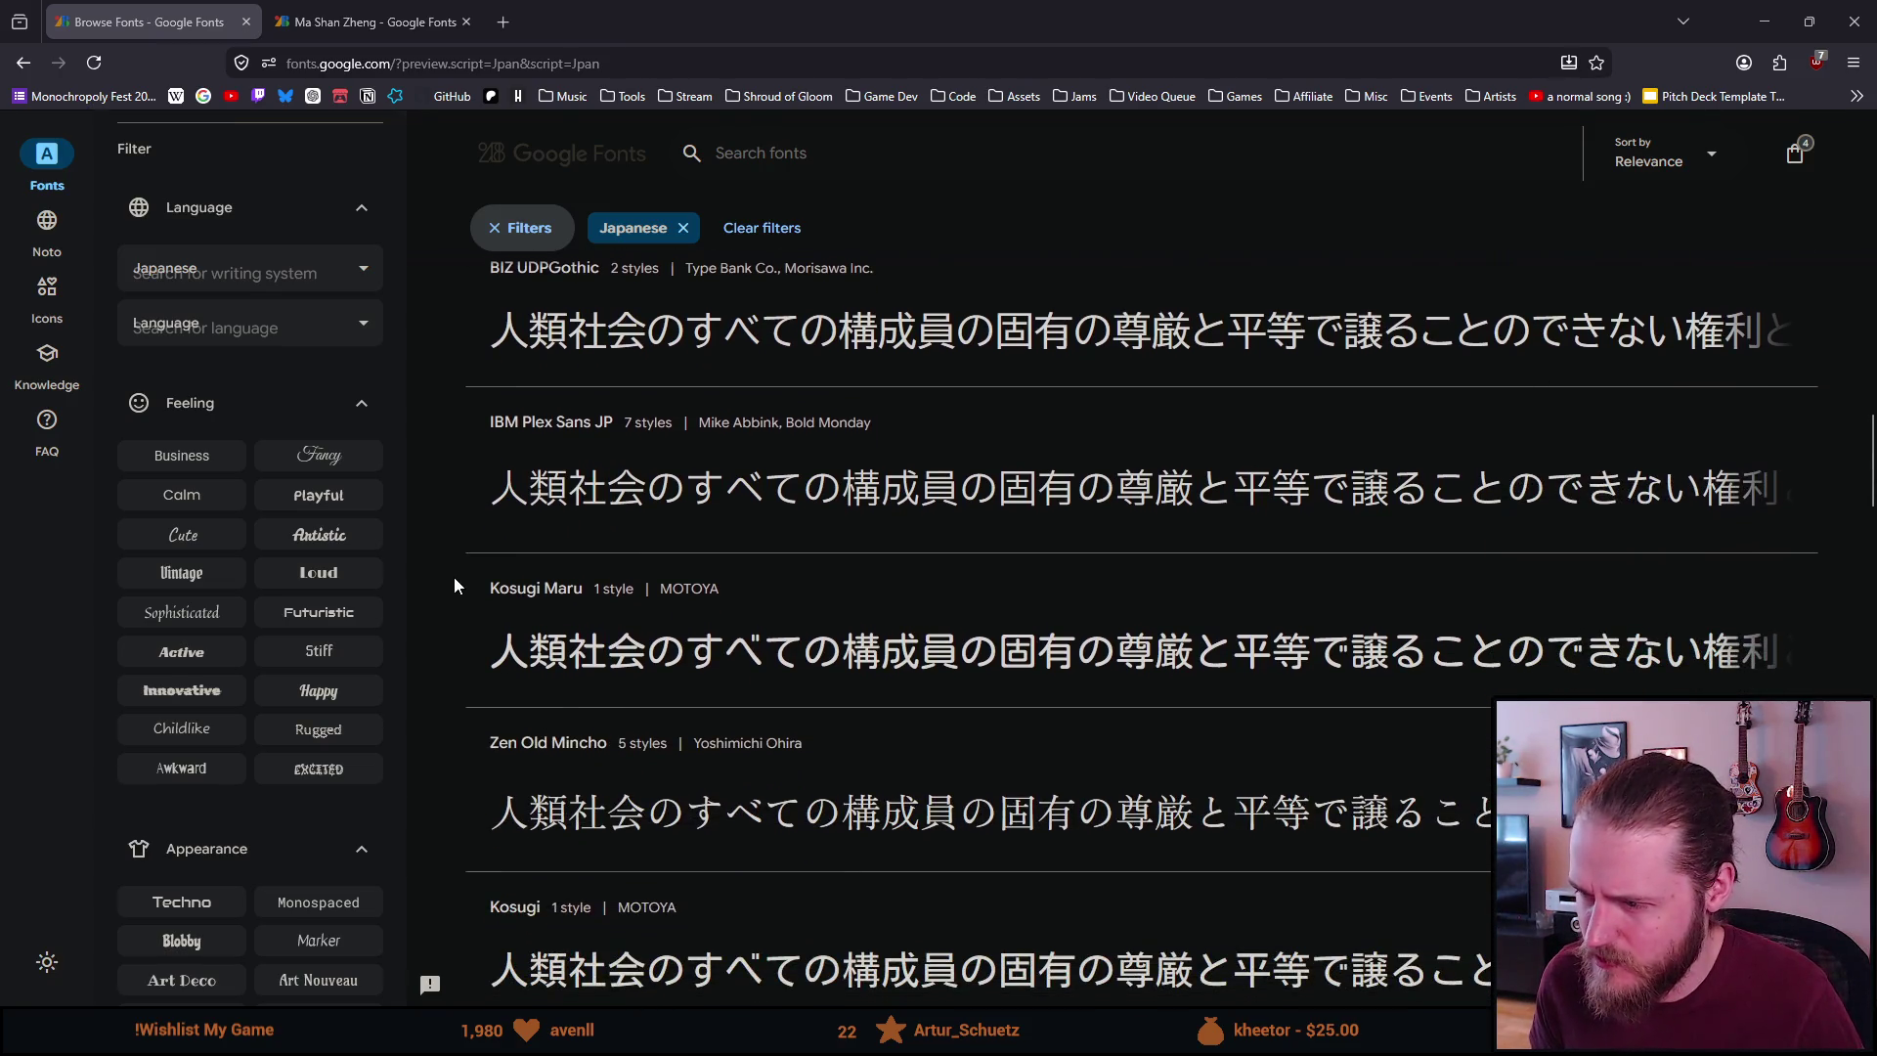
{"action": "scroll", "coordinate": [450, 581], "scroll_direction": "down", "scroll_amount": 2}
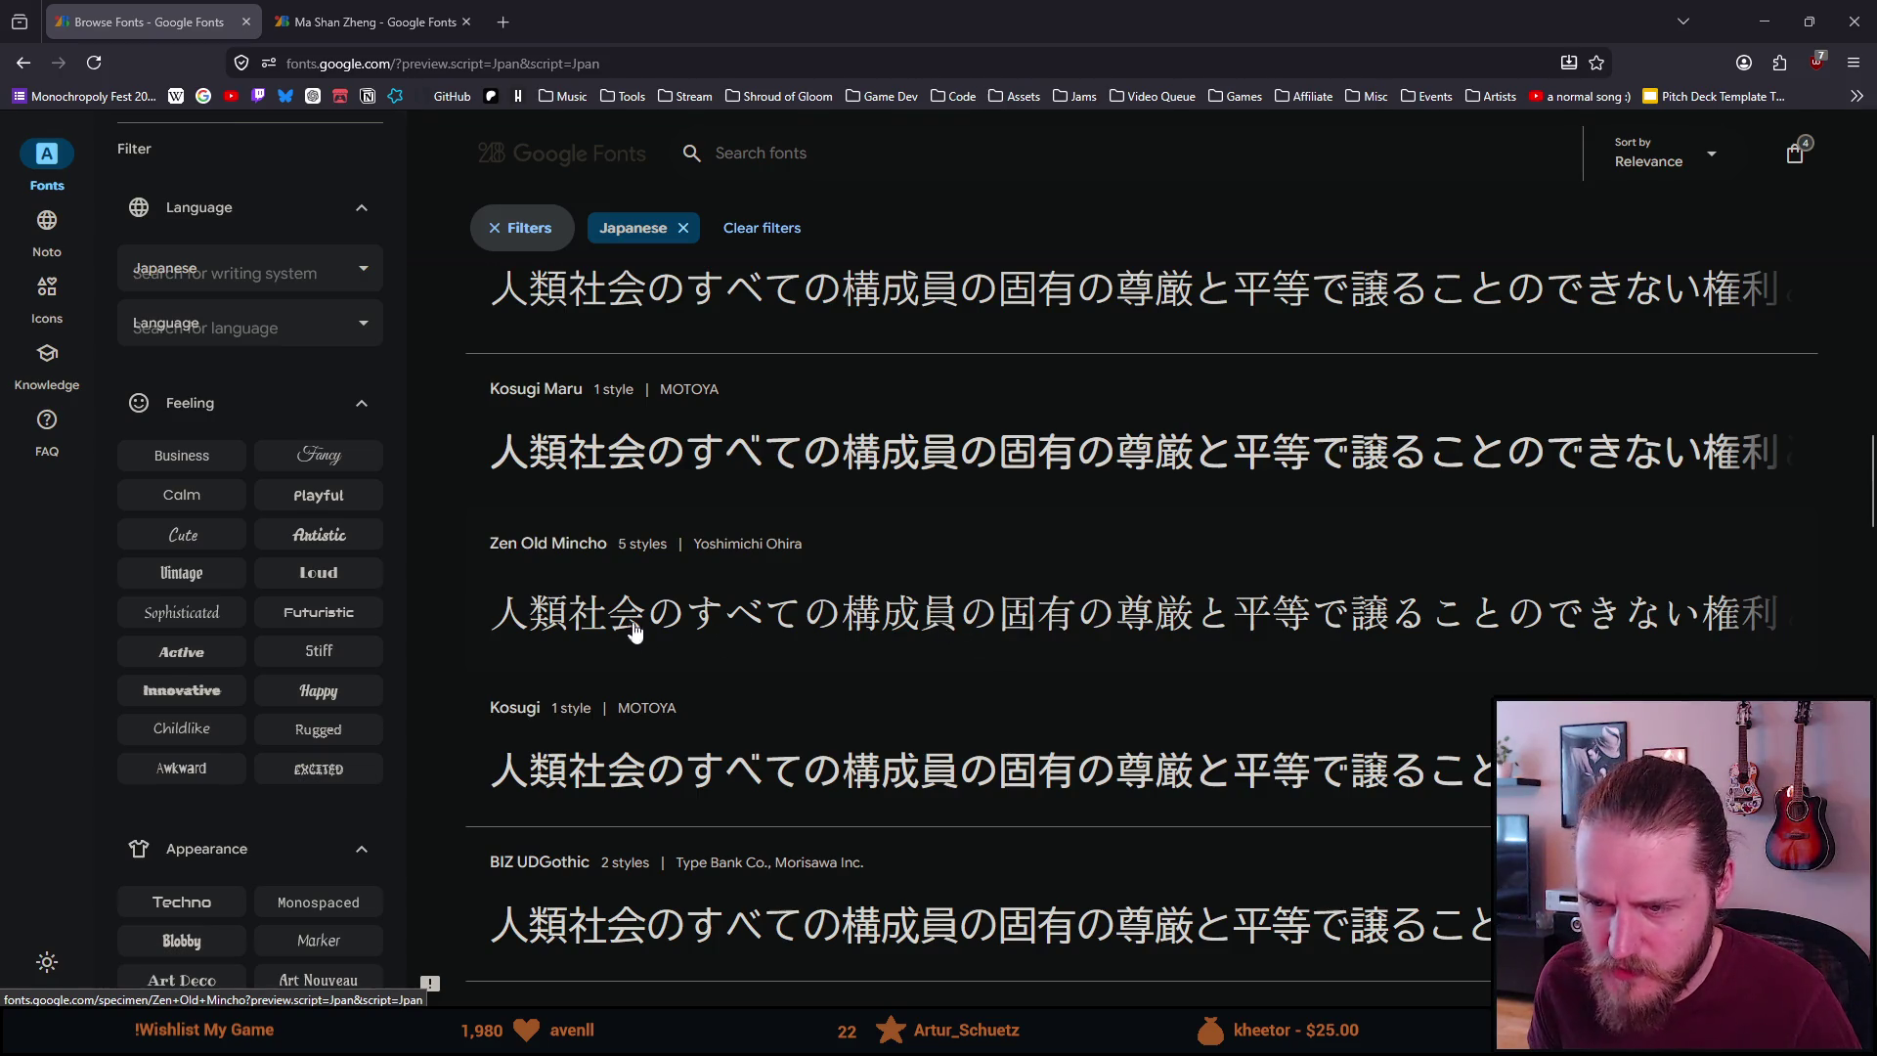
{"action": "scroll", "coordinate": [461, 624], "scroll_direction": "down", "scroll_amount": 2}
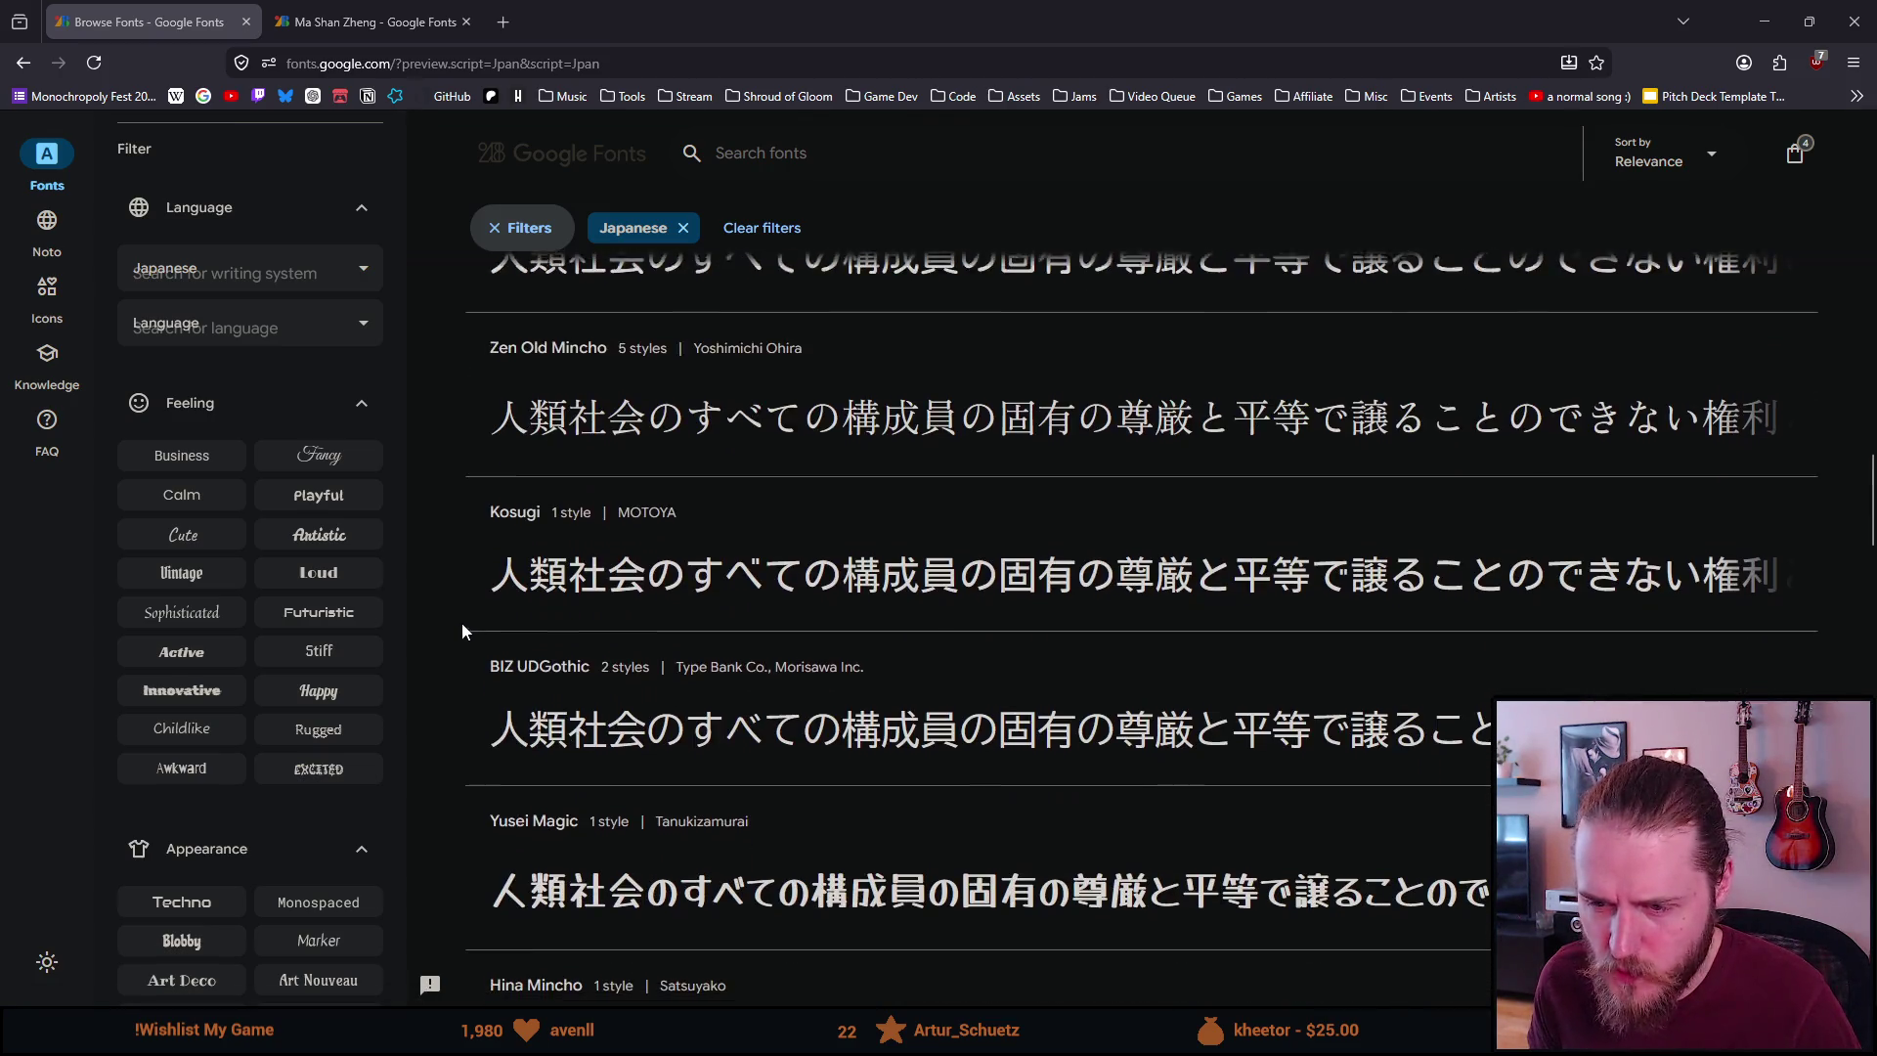
{"action": "scroll", "coordinate": [460, 632], "scroll_direction": "down", "scroll_amount": 2}
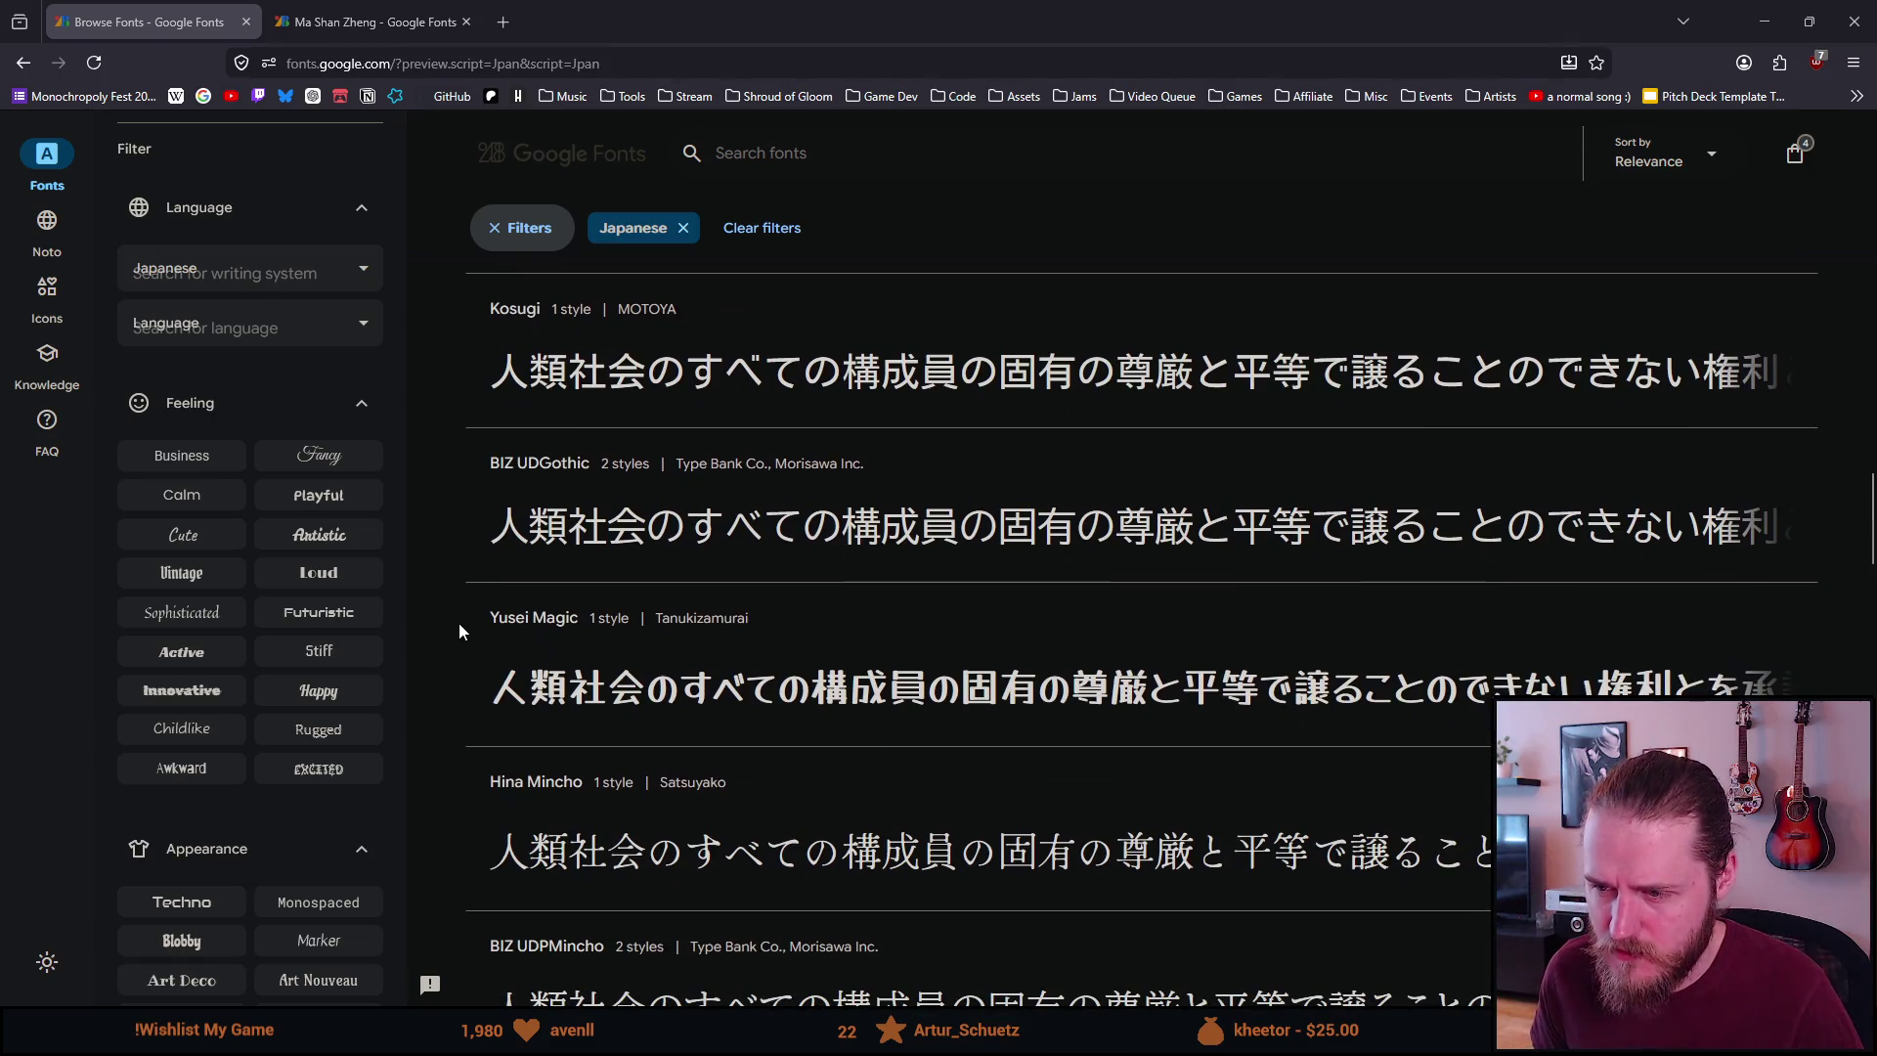
{"action": "scroll", "coordinate": [460, 632], "scroll_direction": "down", "scroll_amount": 1}
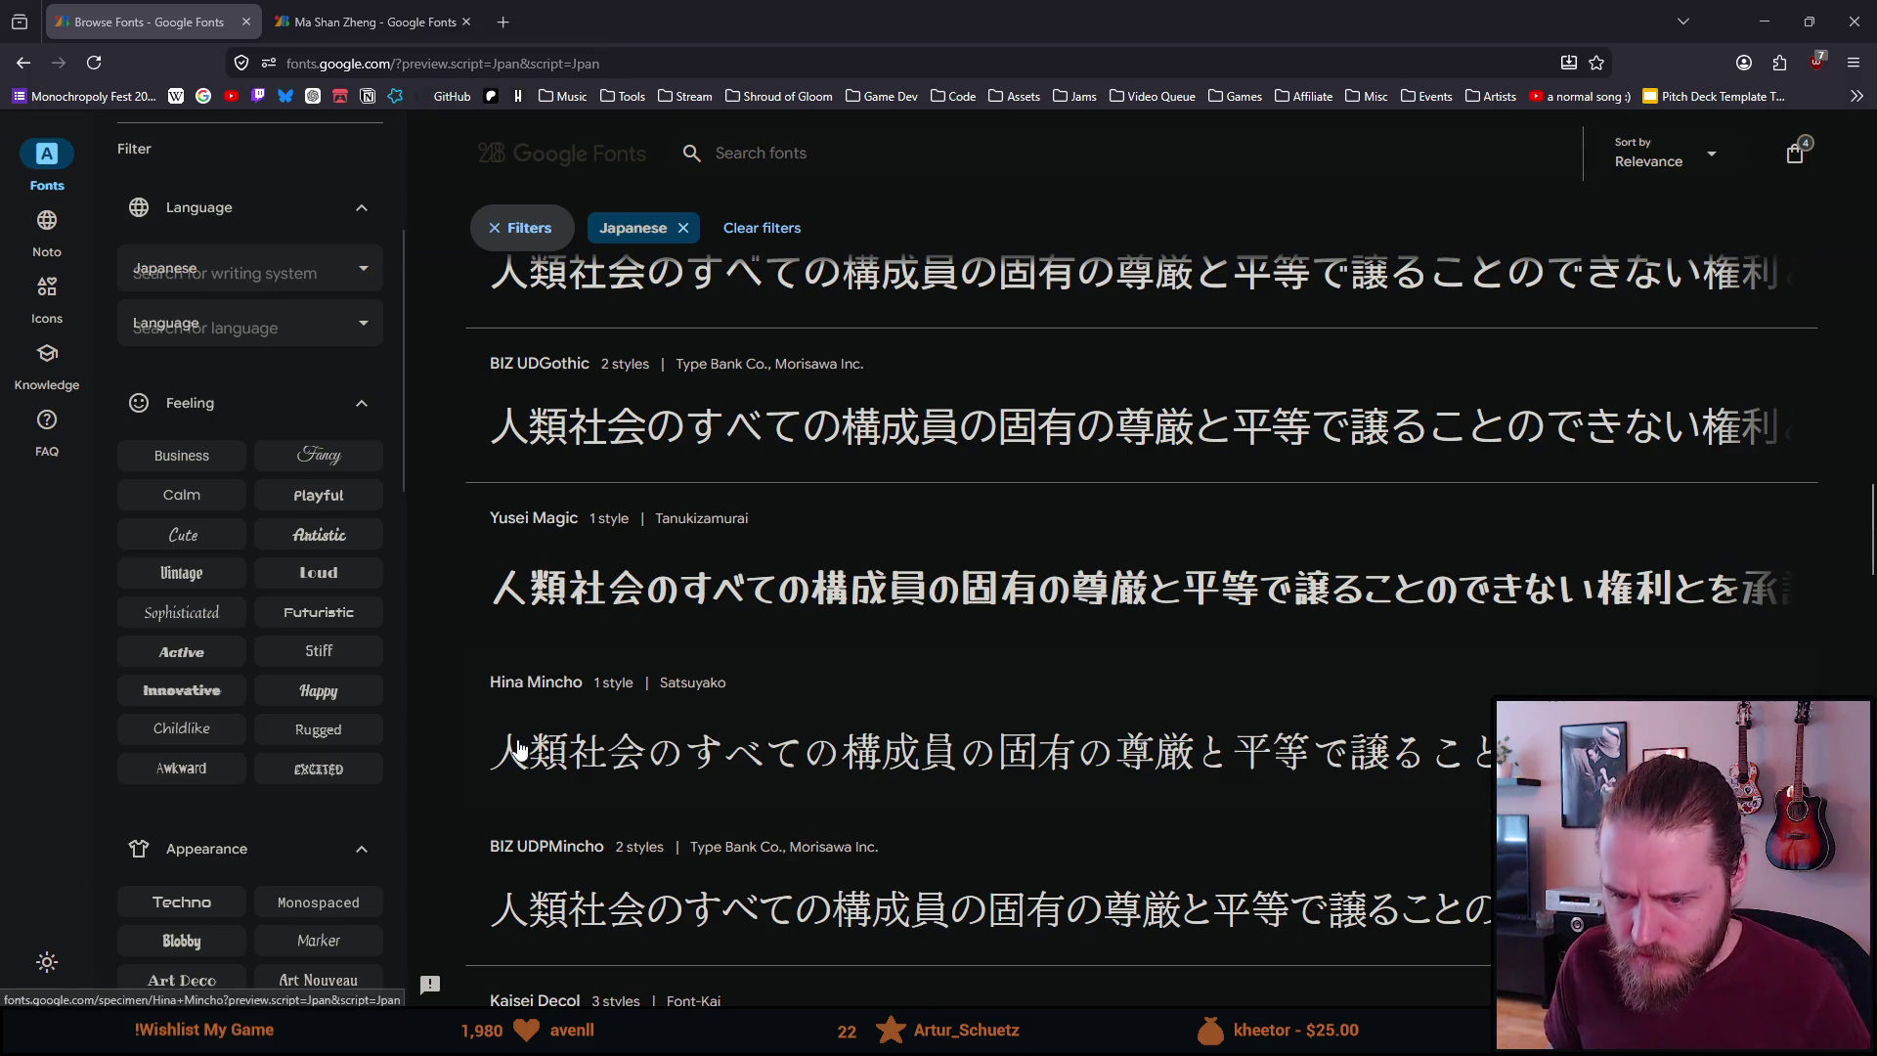
{"action": "scroll", "coordinate": [519, 749], "scroll_direction": "down", "scroll_amount": 2}
{"action": "scroll", "coordinate": [519, 749], "scroll_direction": "down", "scroll_amount": 1}
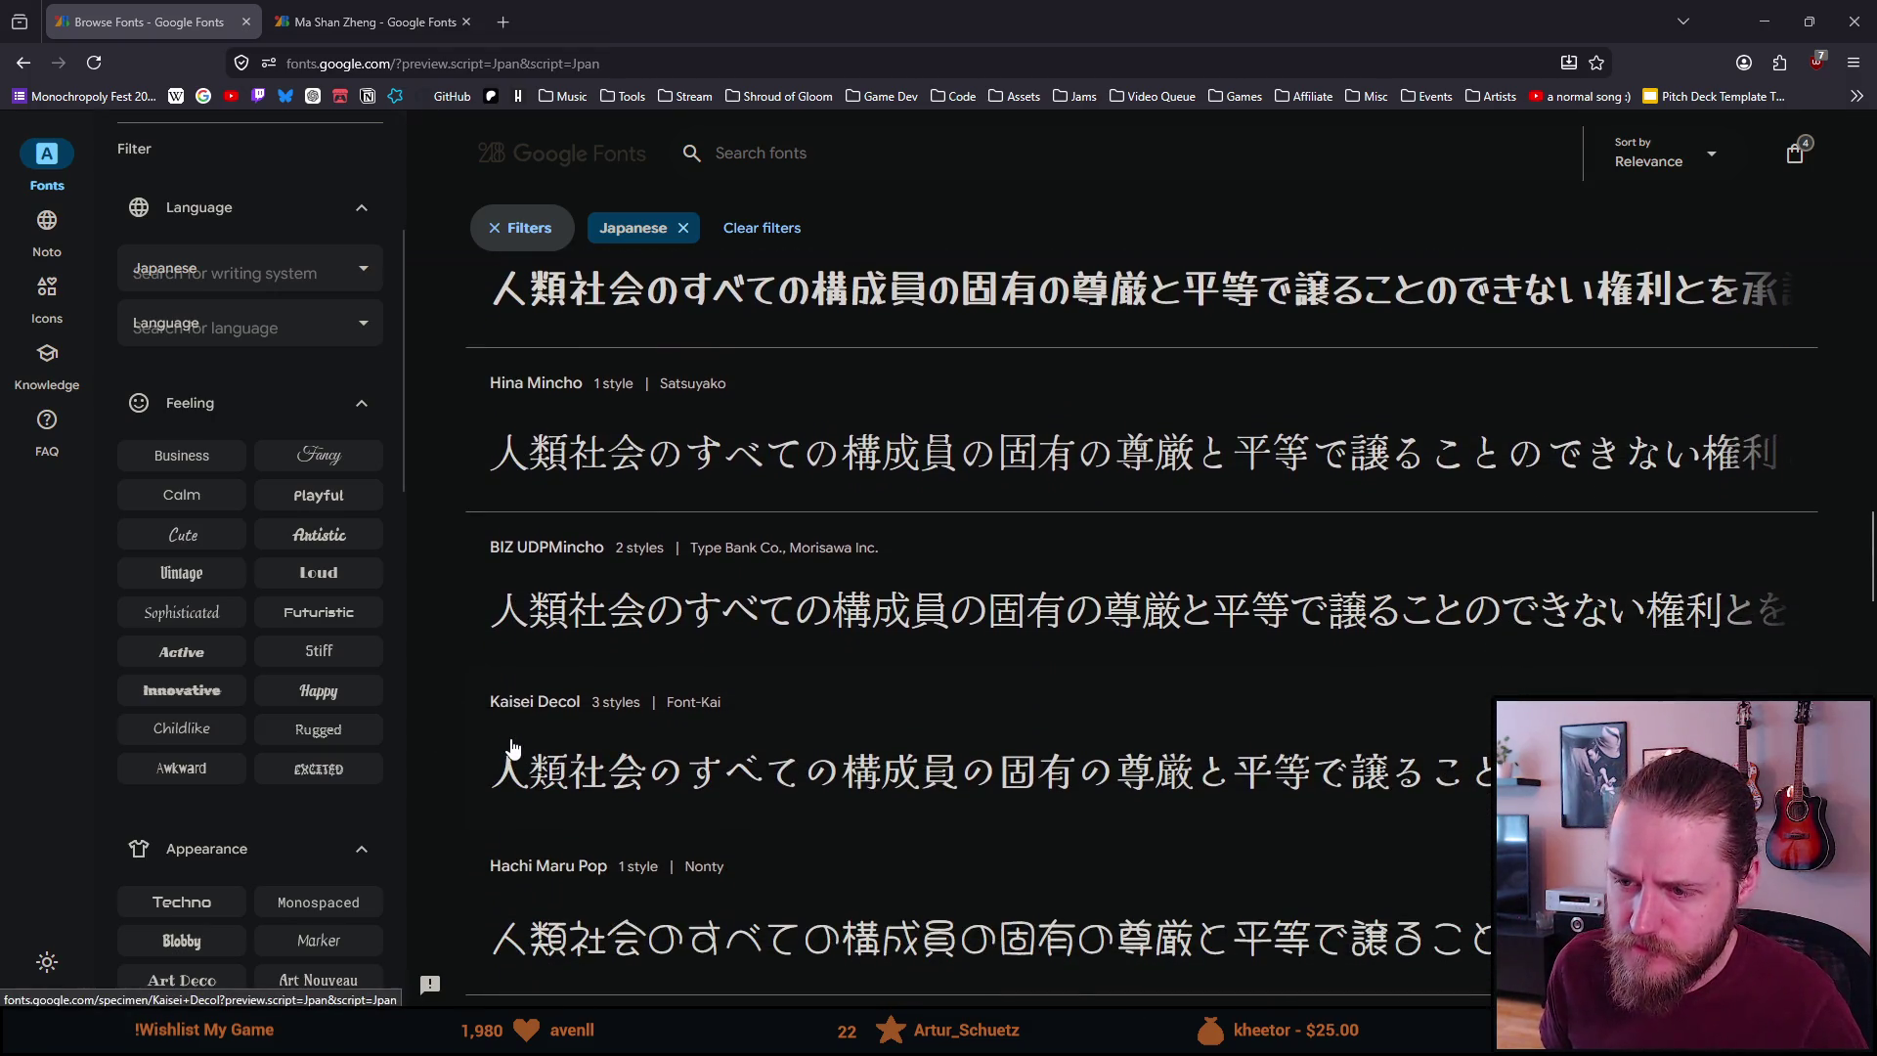
{"action": "scroll", "coordinate": [512, 749], "scroll_direction": "down", "scroll_amount": 4}
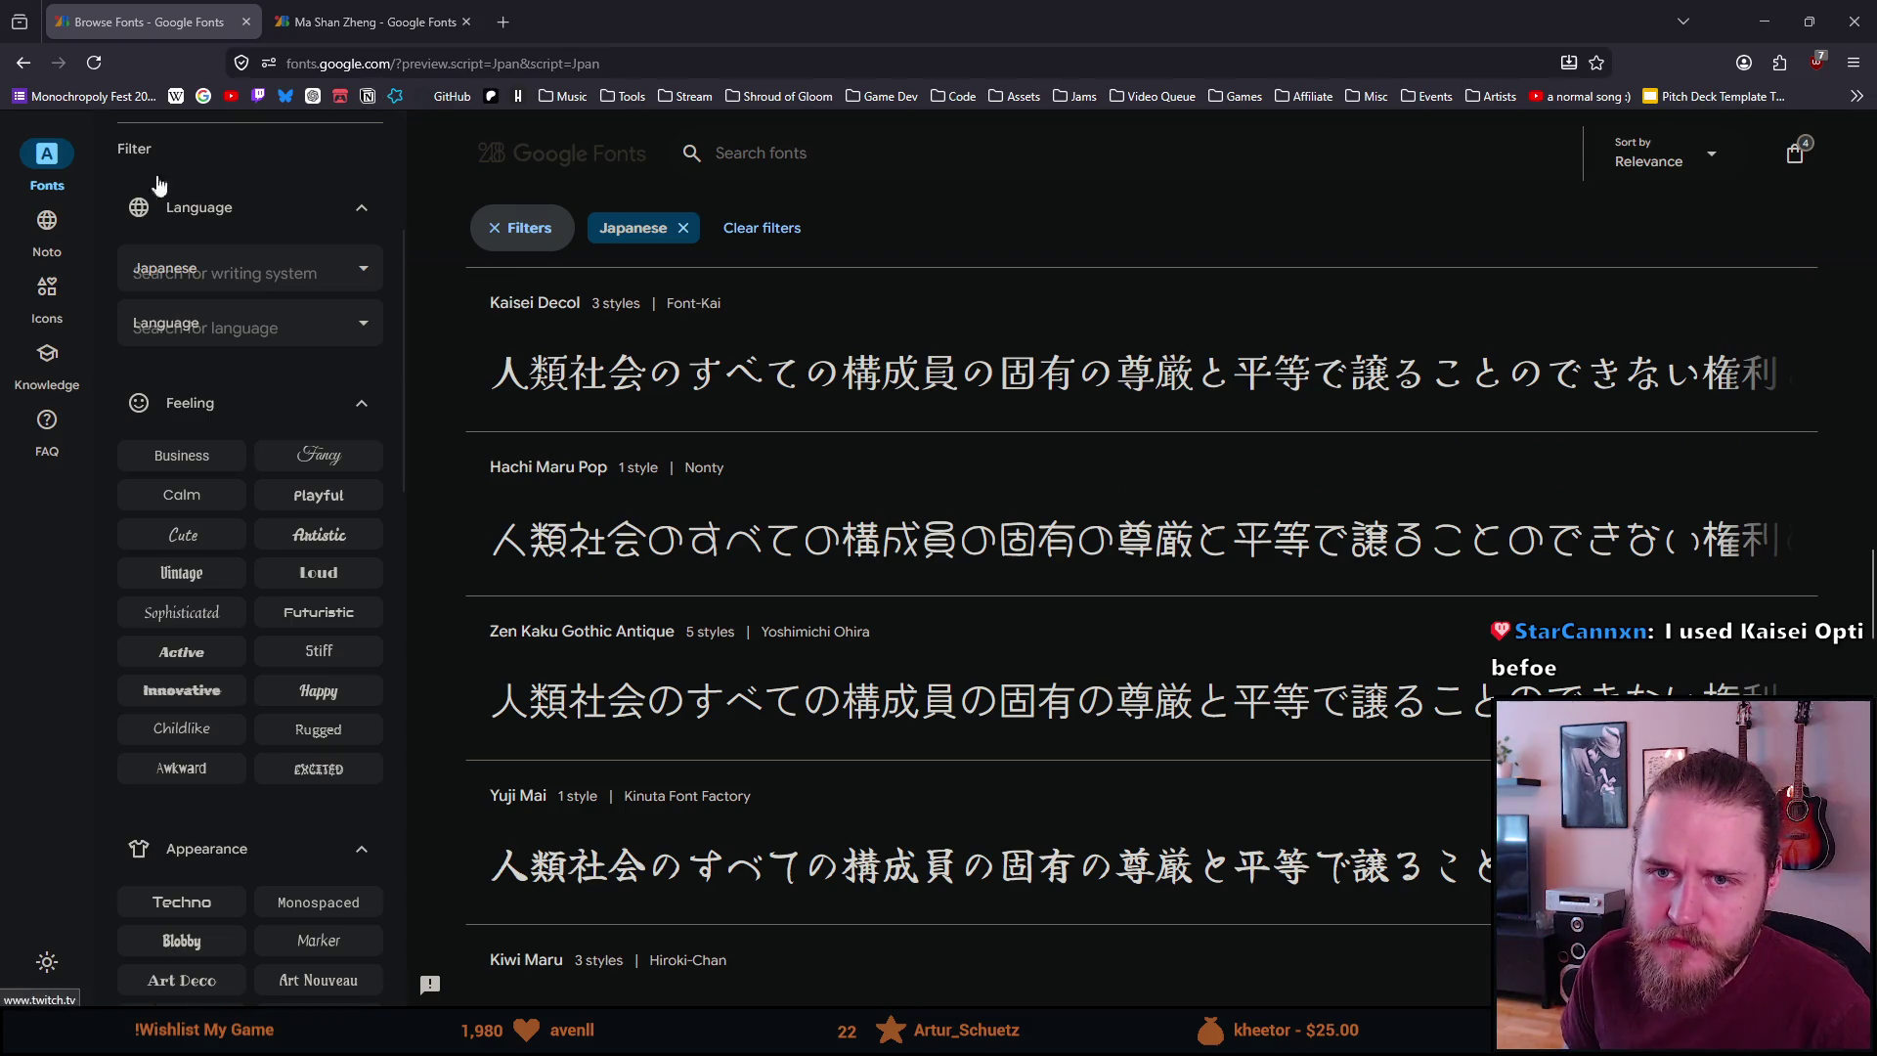
{"action": "middle_click", "coordinate": [79, 65]}
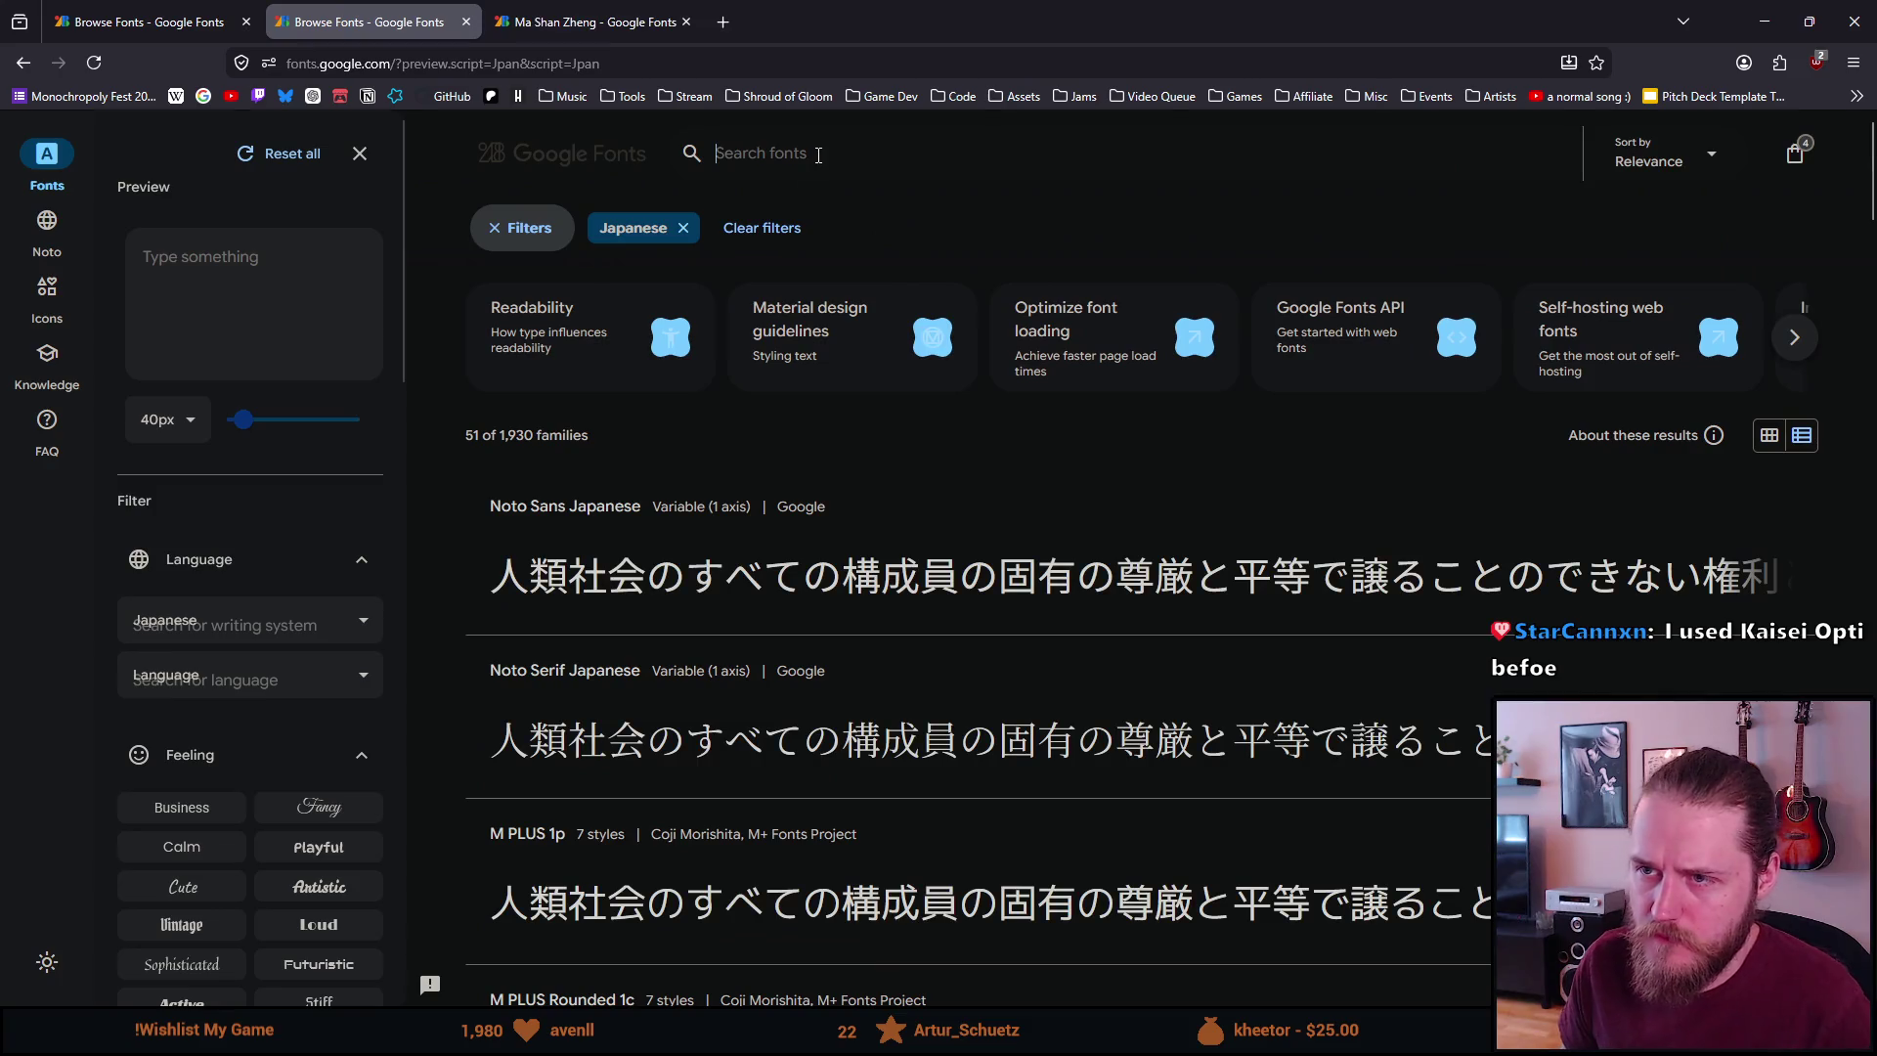
Search the catalogue for 'kasei', refine the search to 'opti', and open Kaisei Opti
{"action": "left_click", "coordinate": [807, 166]}
{"action": "type", "text": "kasei"}
{"action": "key", "text": "Return"}
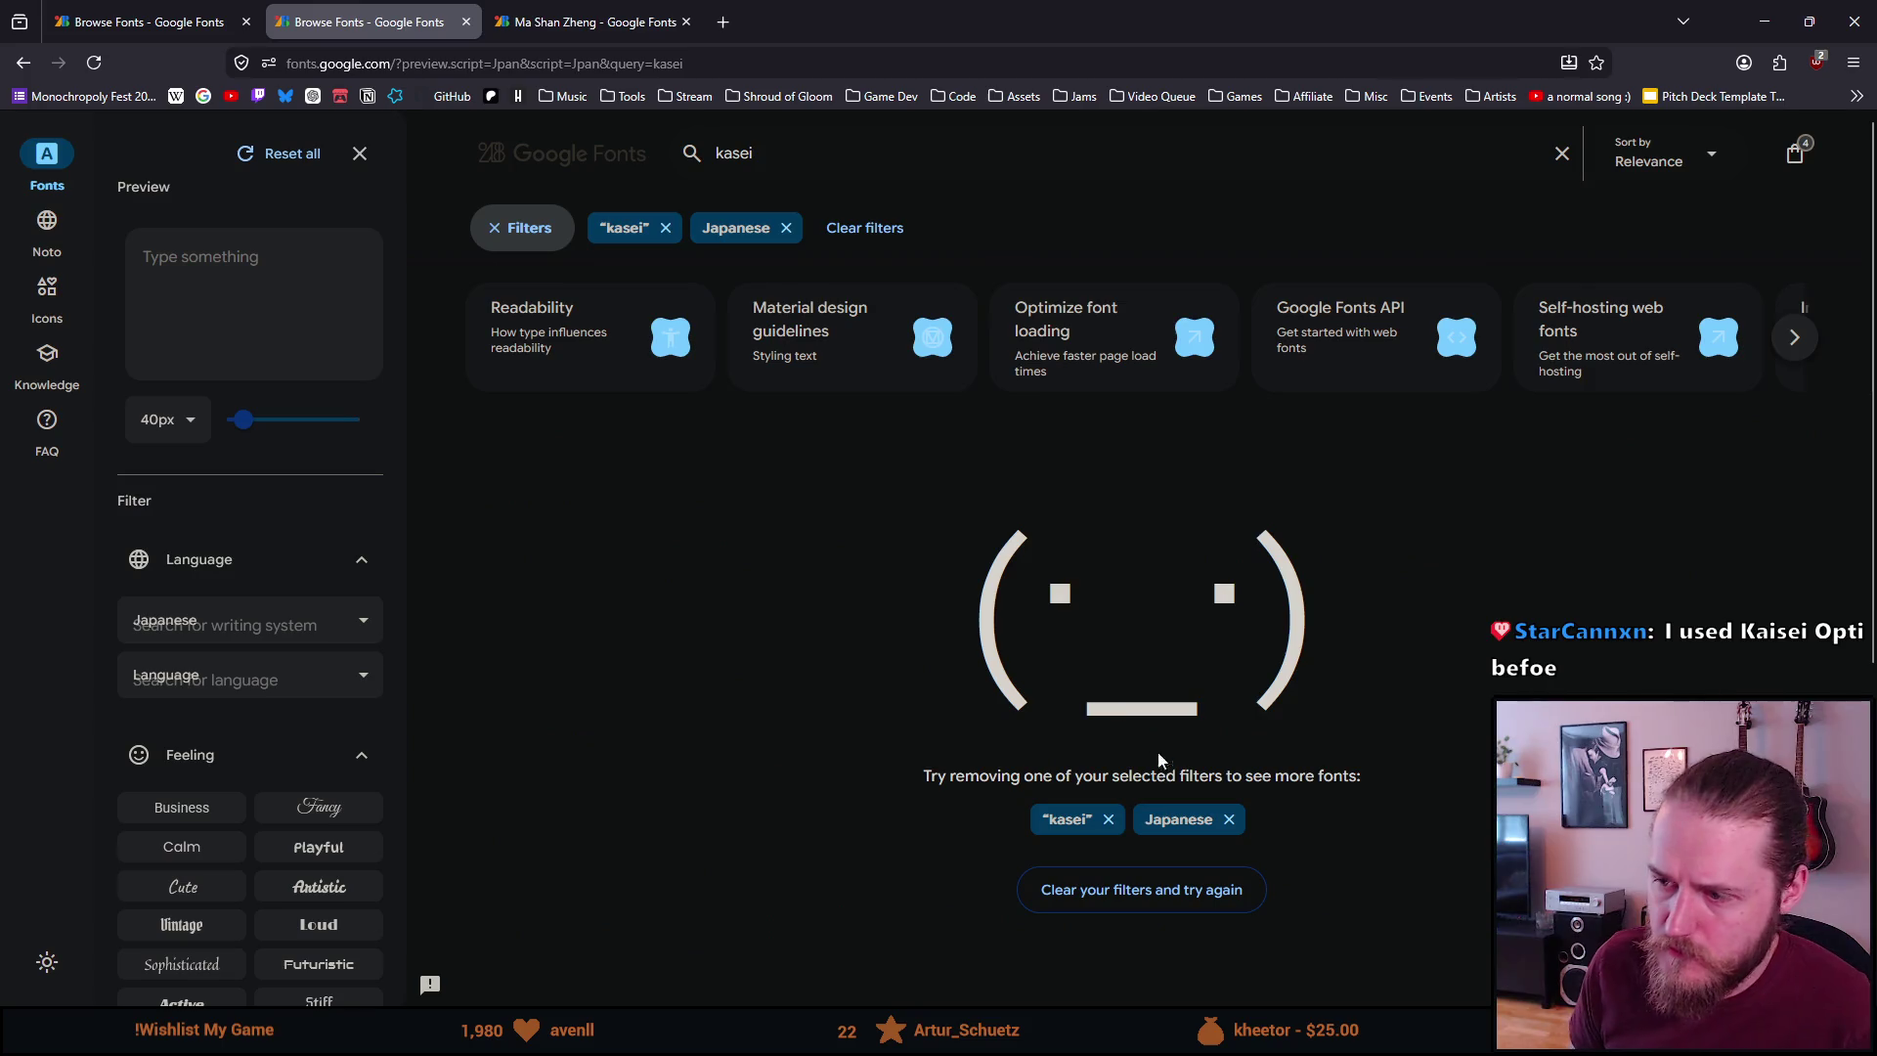
{"action": "double_click", "coordinate": [818, 154]}
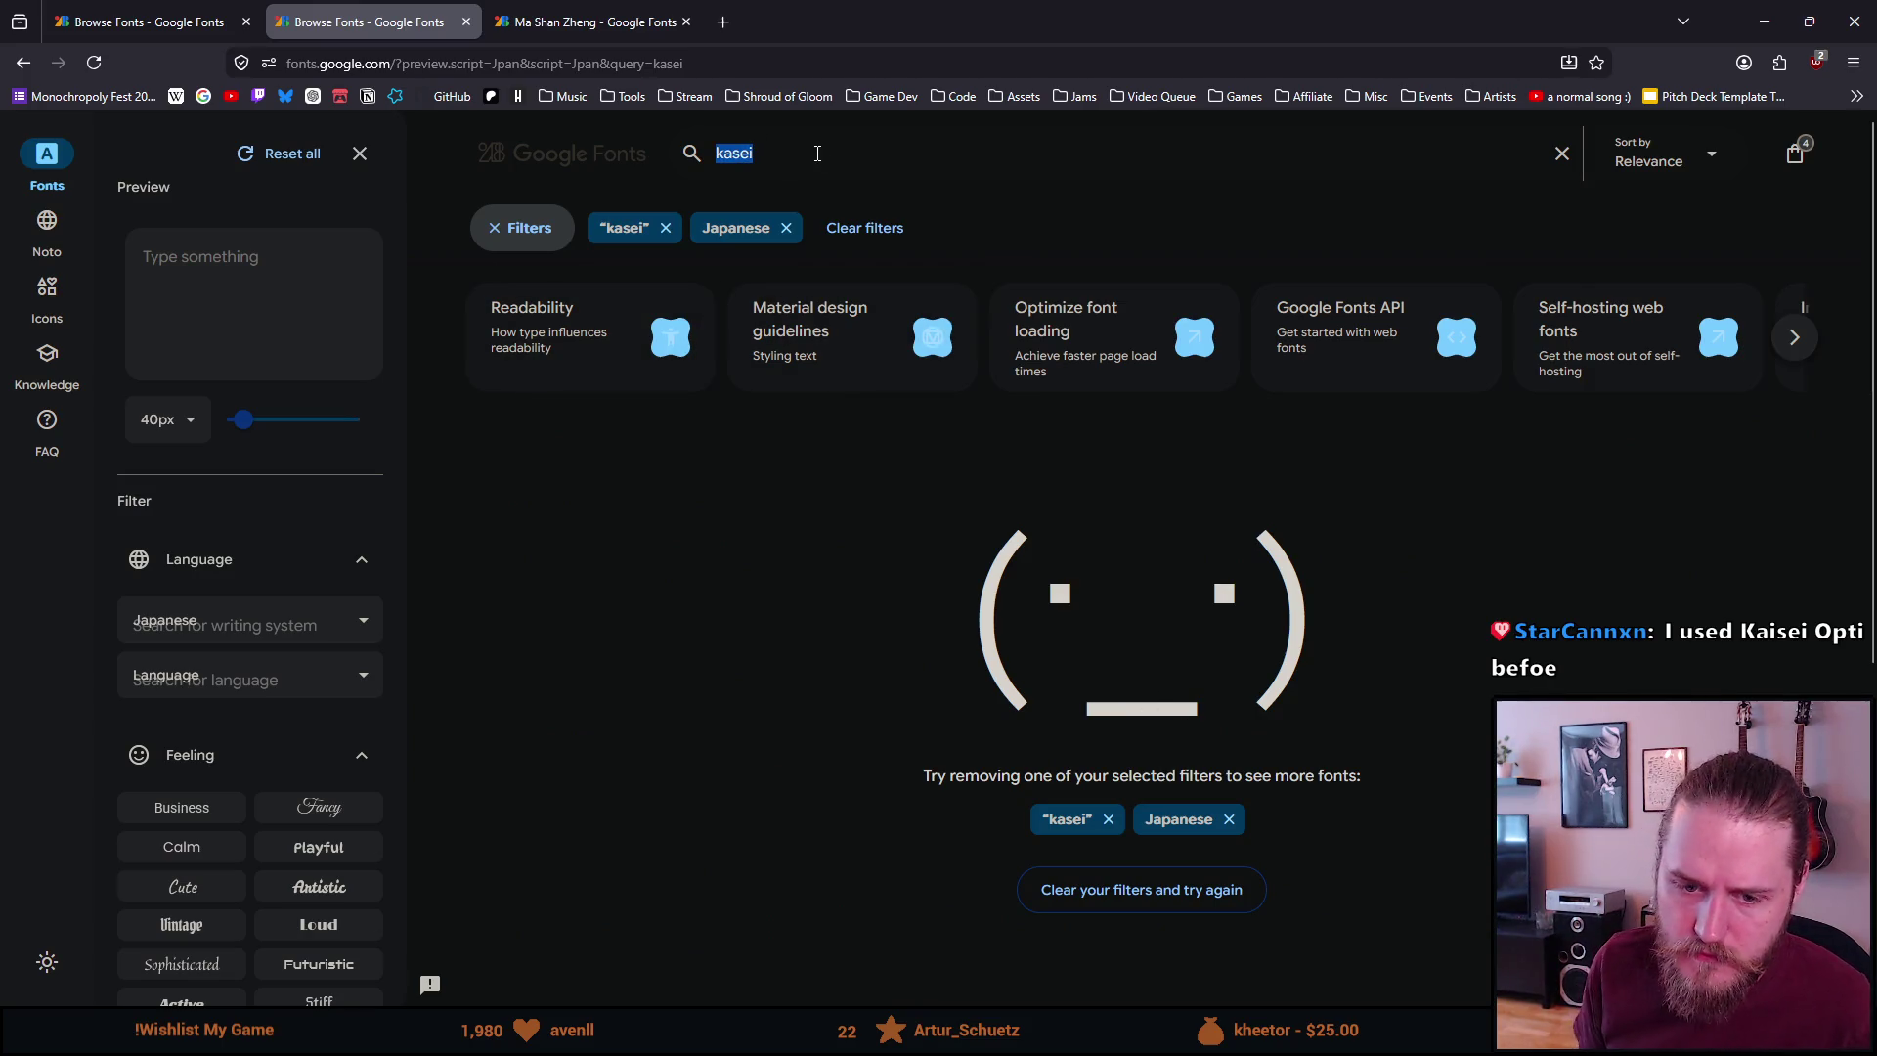
{"action": "type", "text": "opti"}
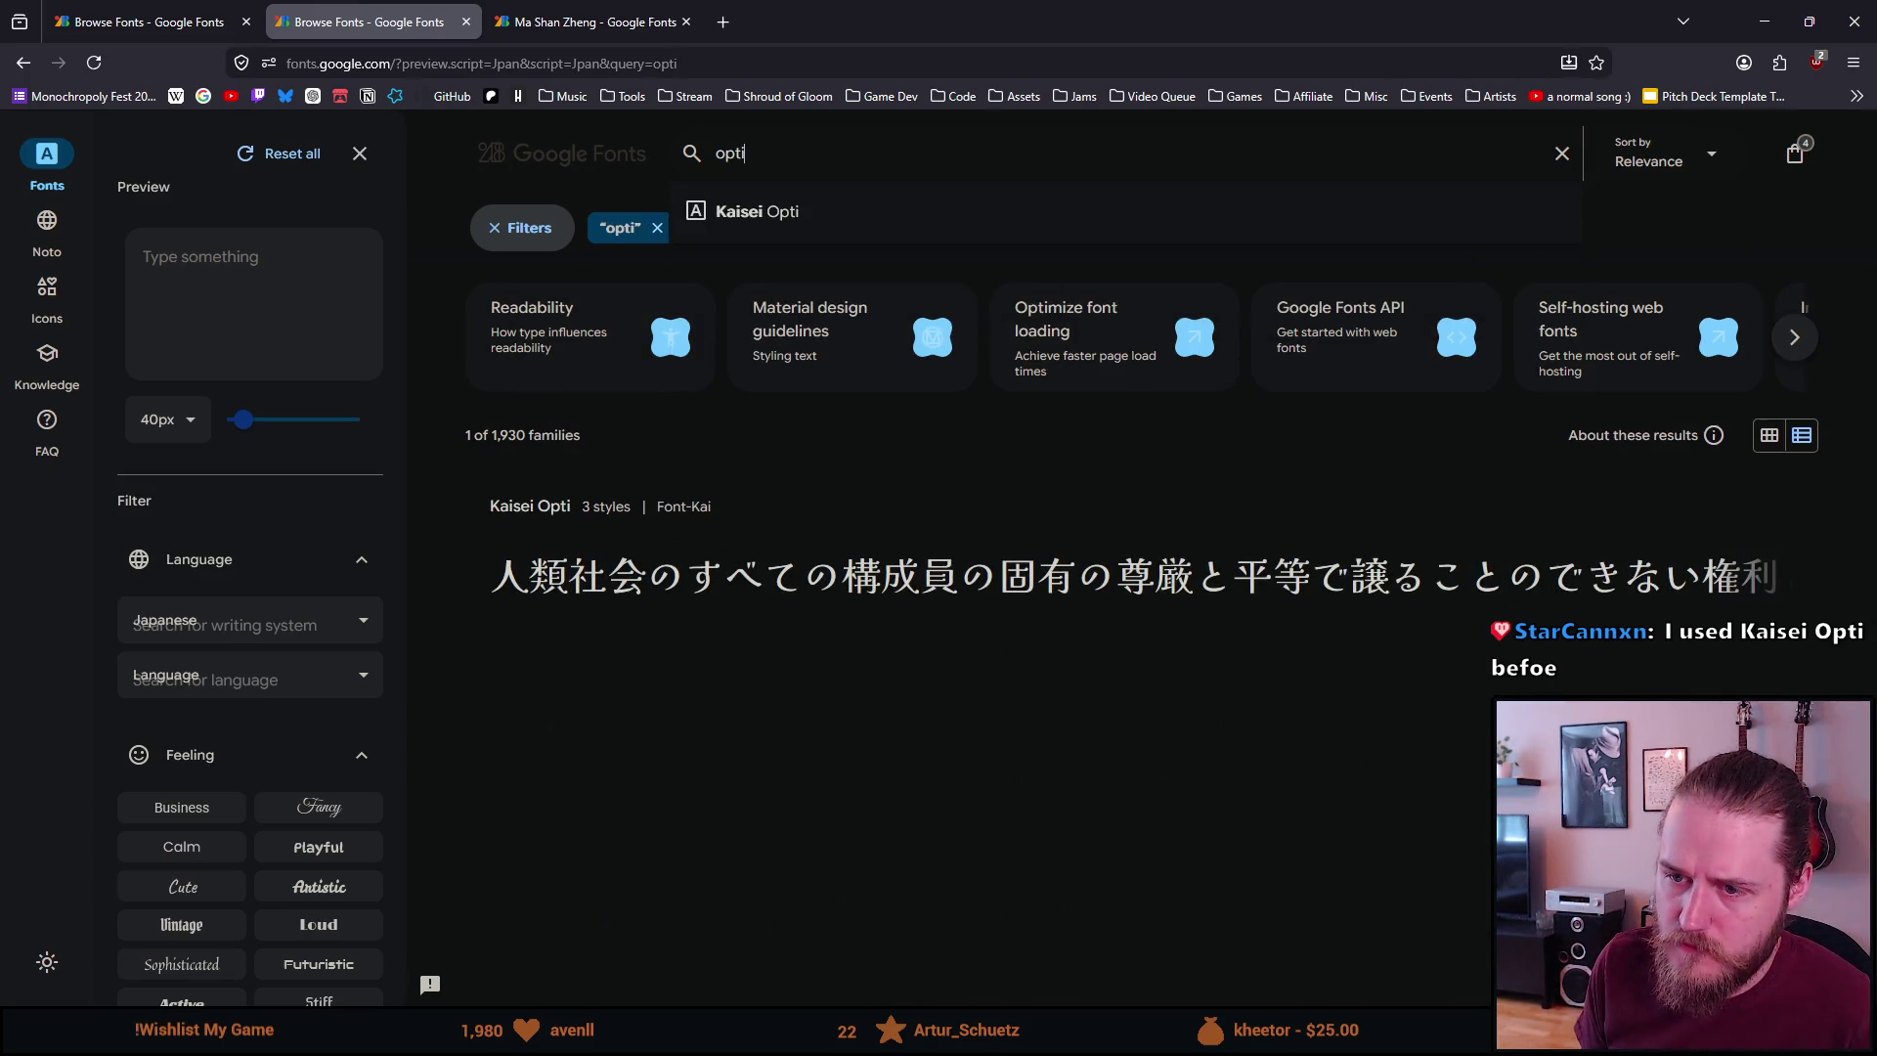
{"action": "left_click", "coordinate": [813, 233]}
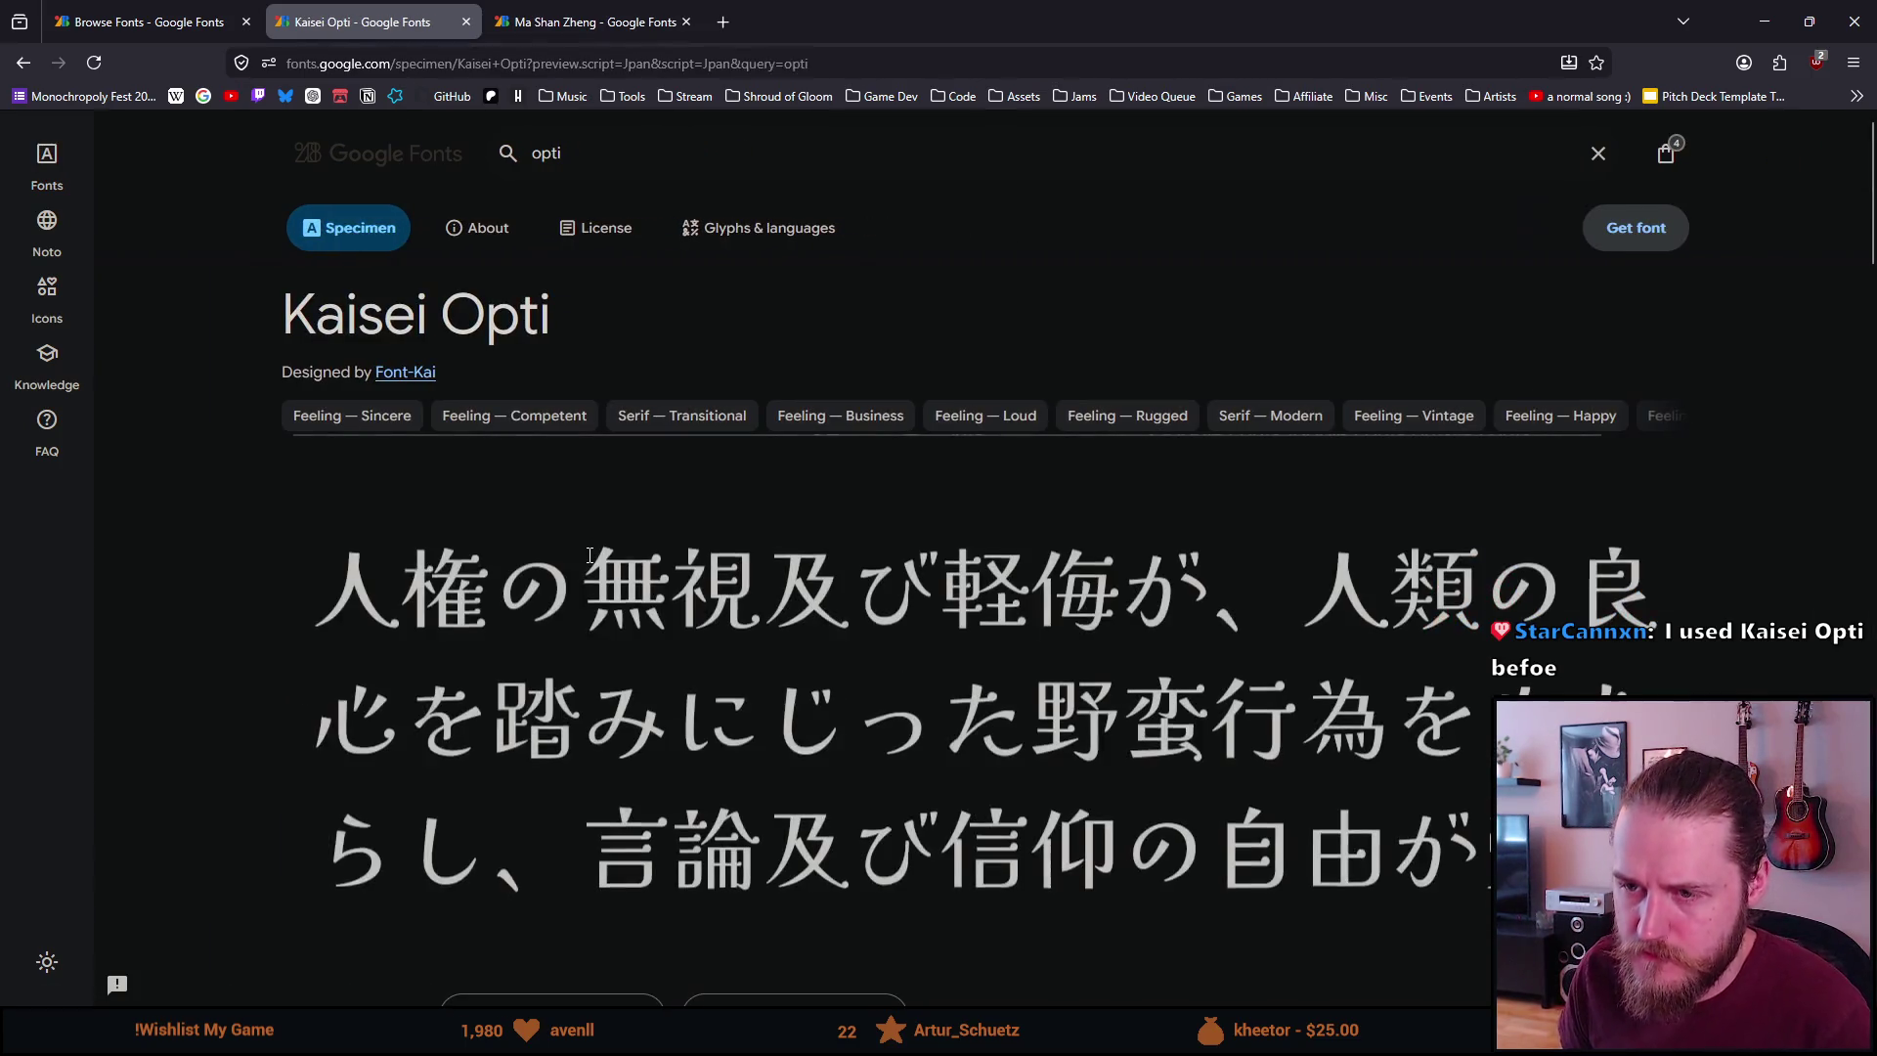
Scroll through the Kaisei Opti specimen's sample text
{"action": "scroll", "coordinate": [597, 561], "scroll_direction": "down", "scroll_amount": 1}
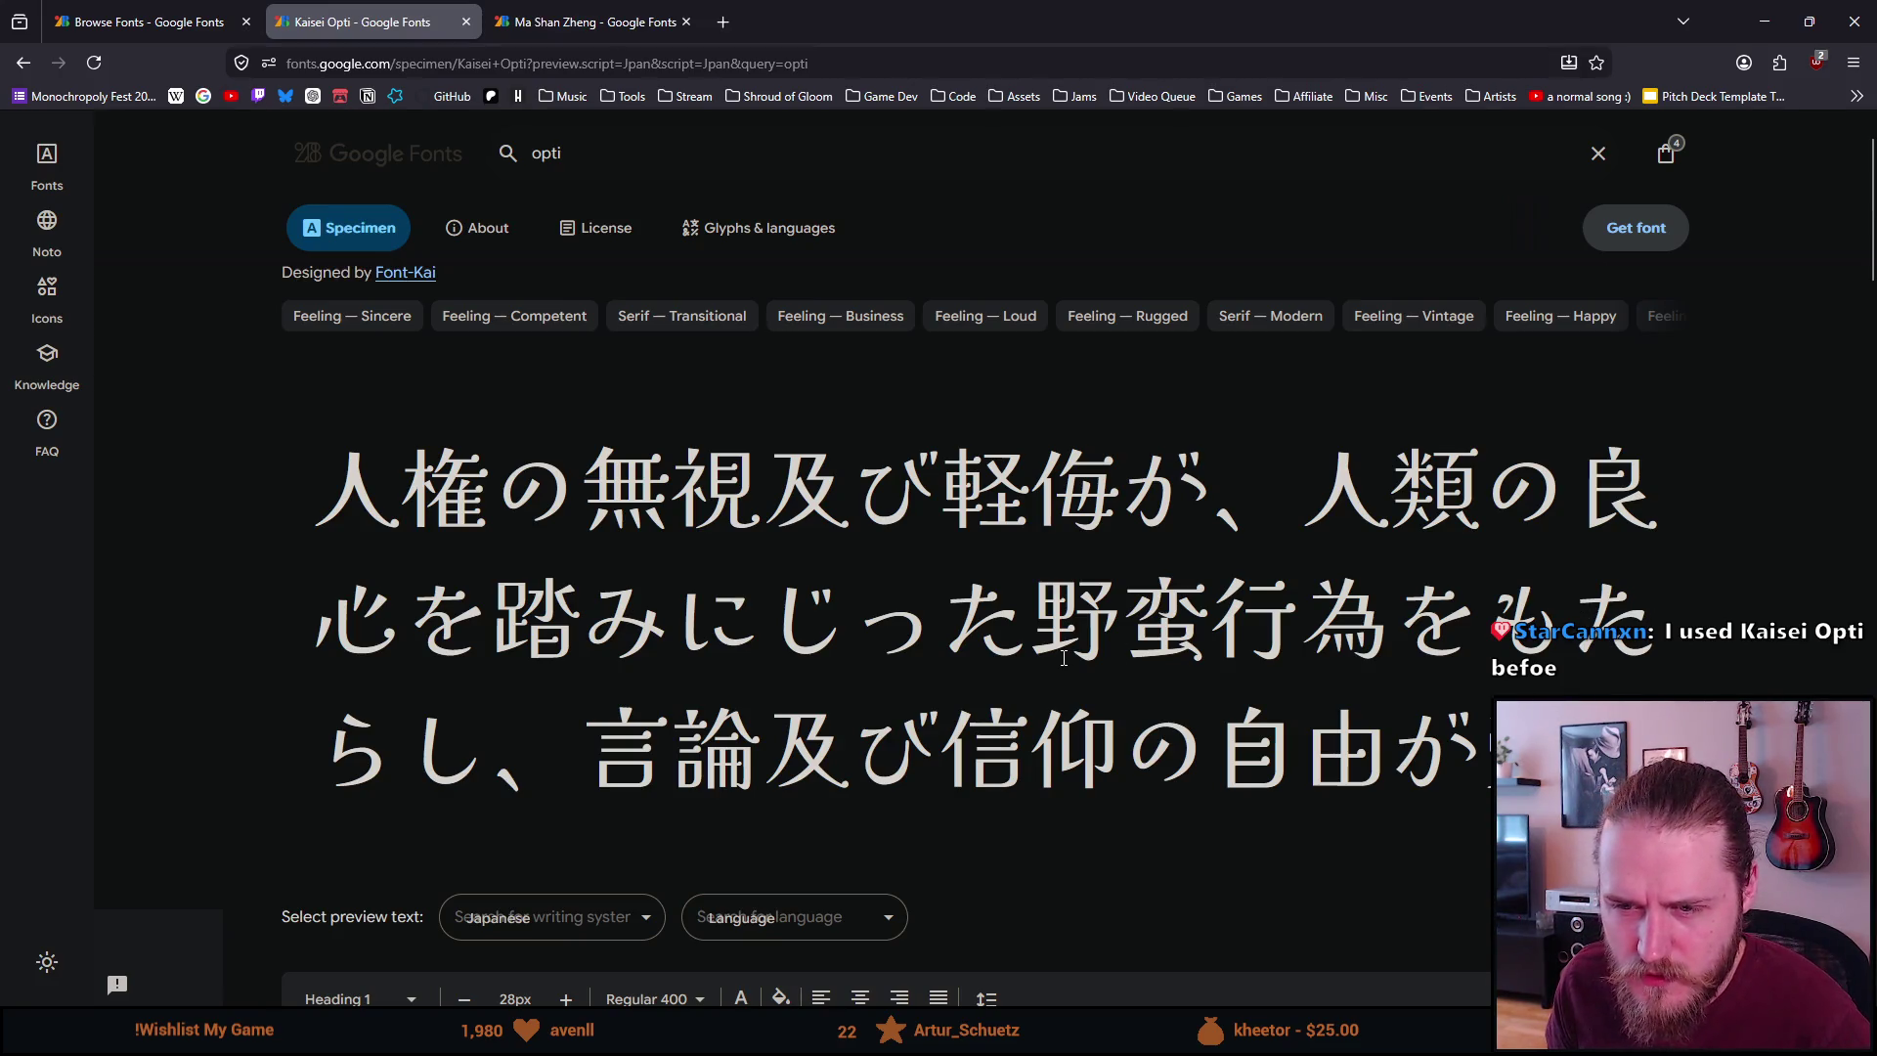
{"action": "scroll", "coordinate": [1064, 658], "scroll_direction": "down", "scroll_amount": 1}
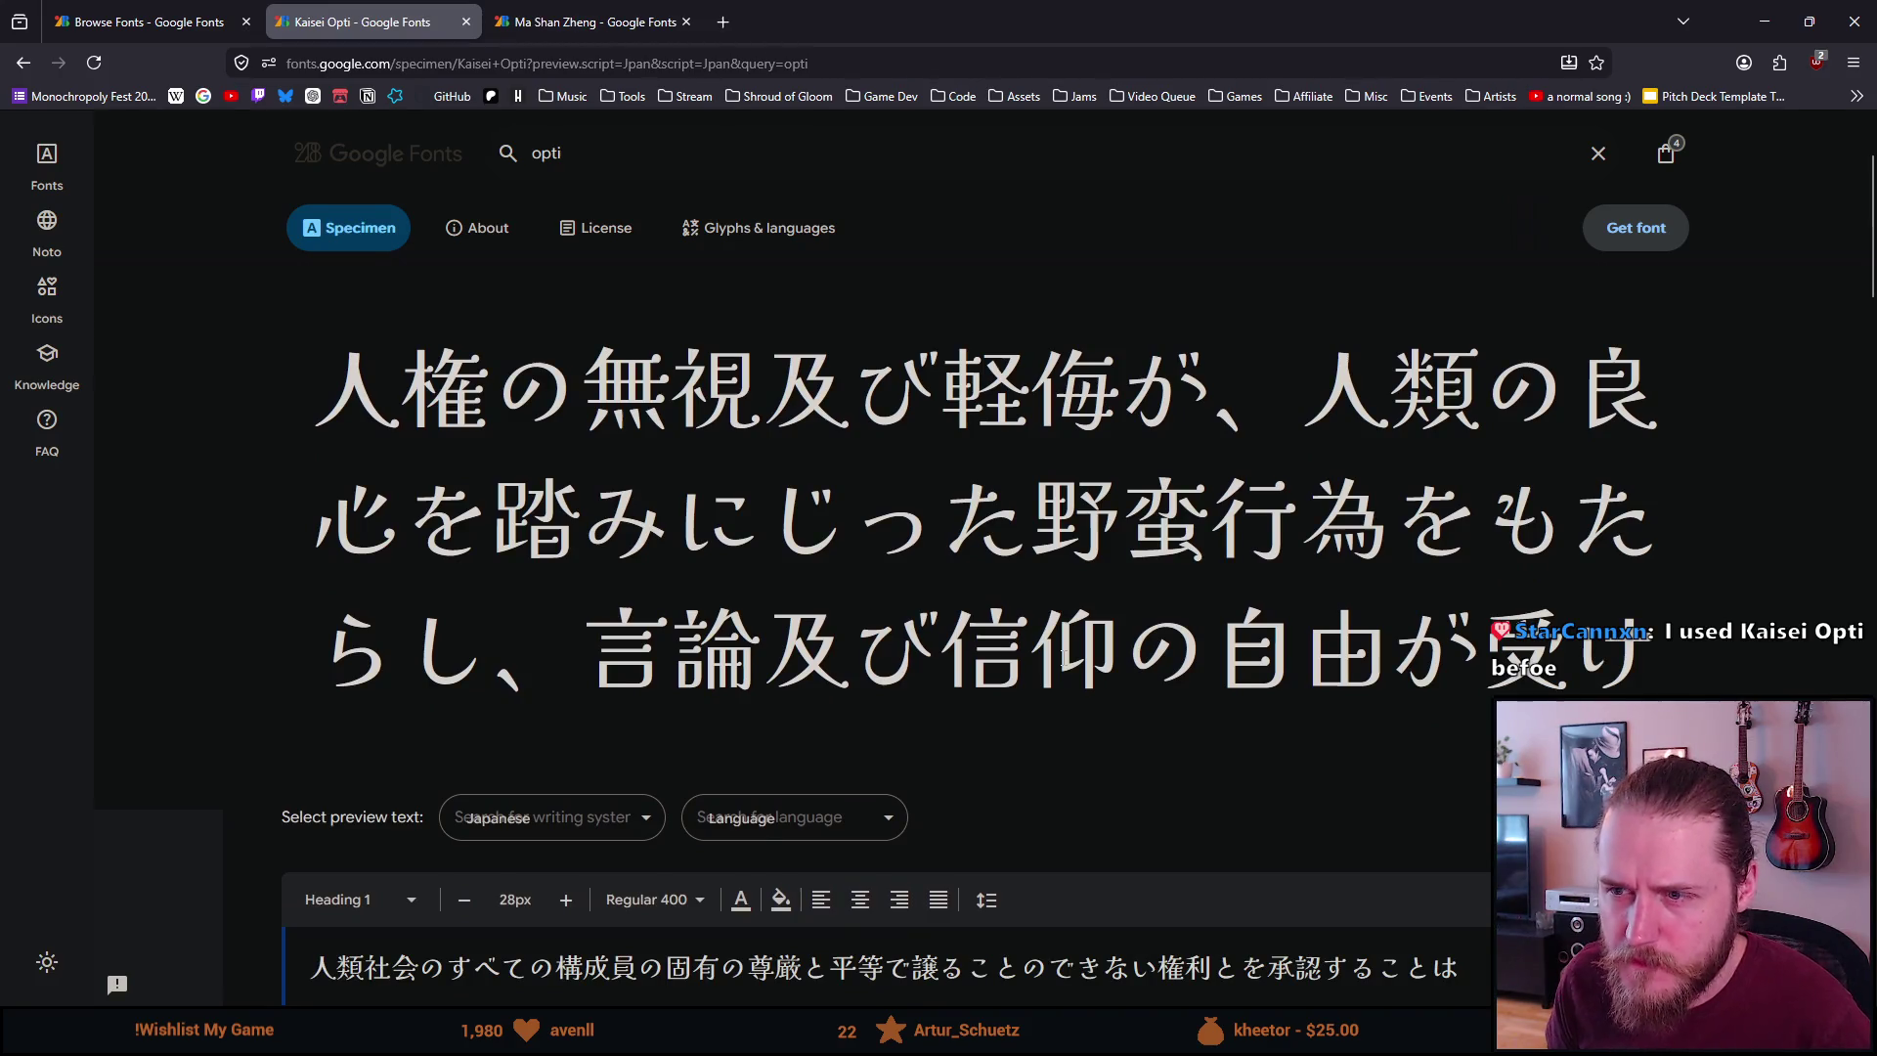
{"action": "scroll", "coordinate": [1063, 658], "scroll_direction": "down", "scroll_amount": 1}
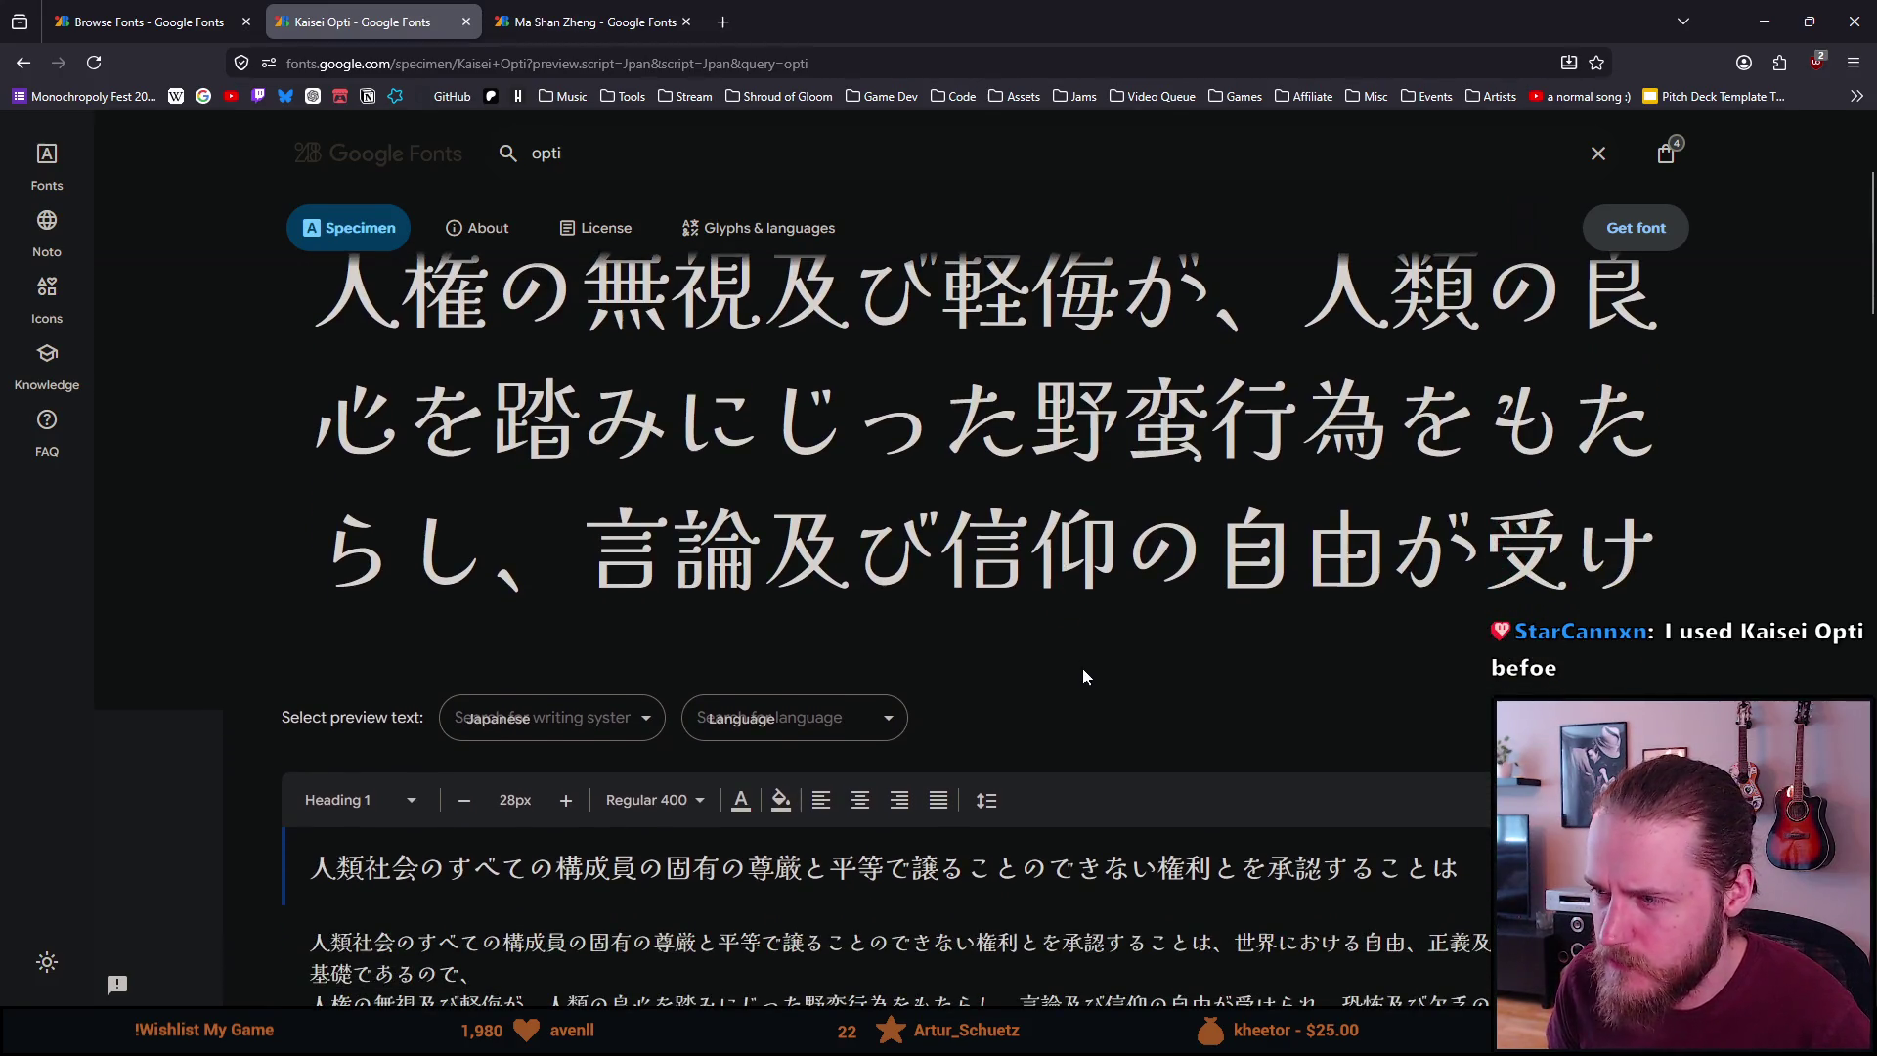
{"action": "scroll", "coordinate": [1082, 669], "scroll_direction": "down", "scroll_amount": 4}
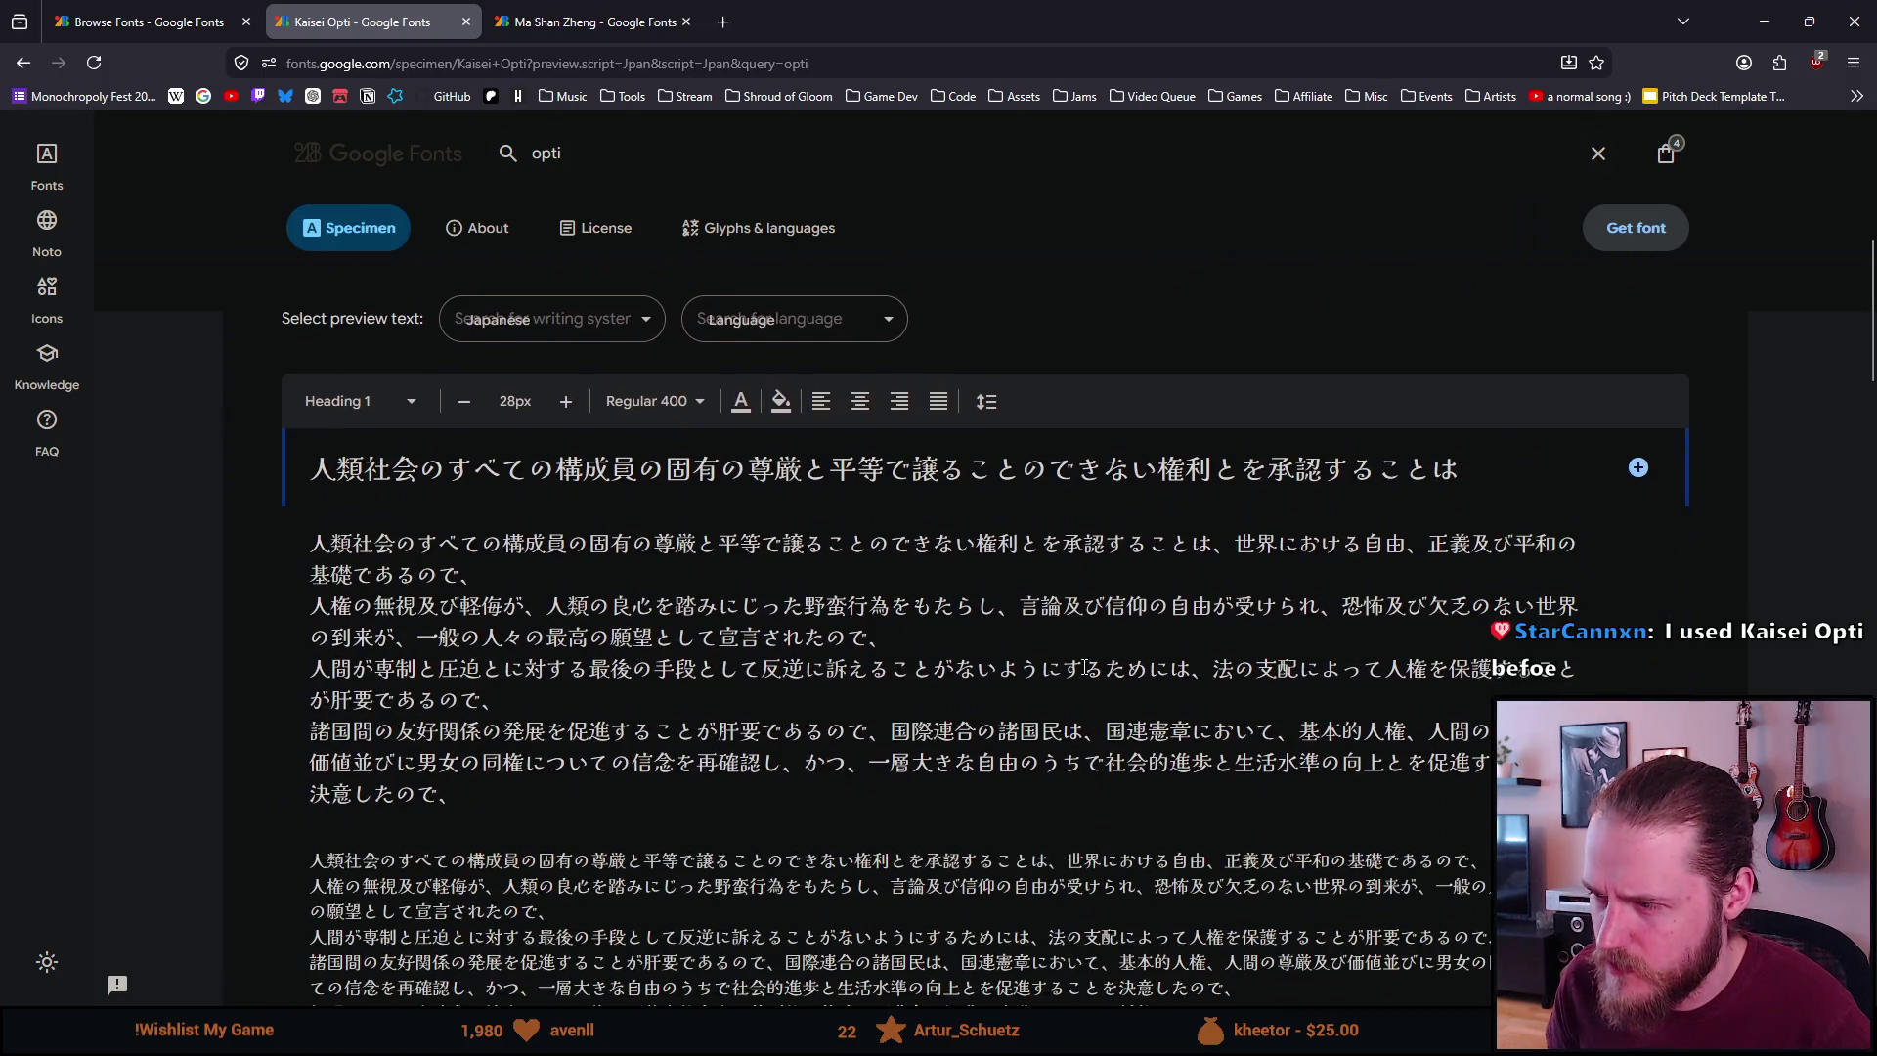
{"action": "scroll", "coordinate": [1083, 666], "scroll_direction": "down", "scroll_amount": 1}
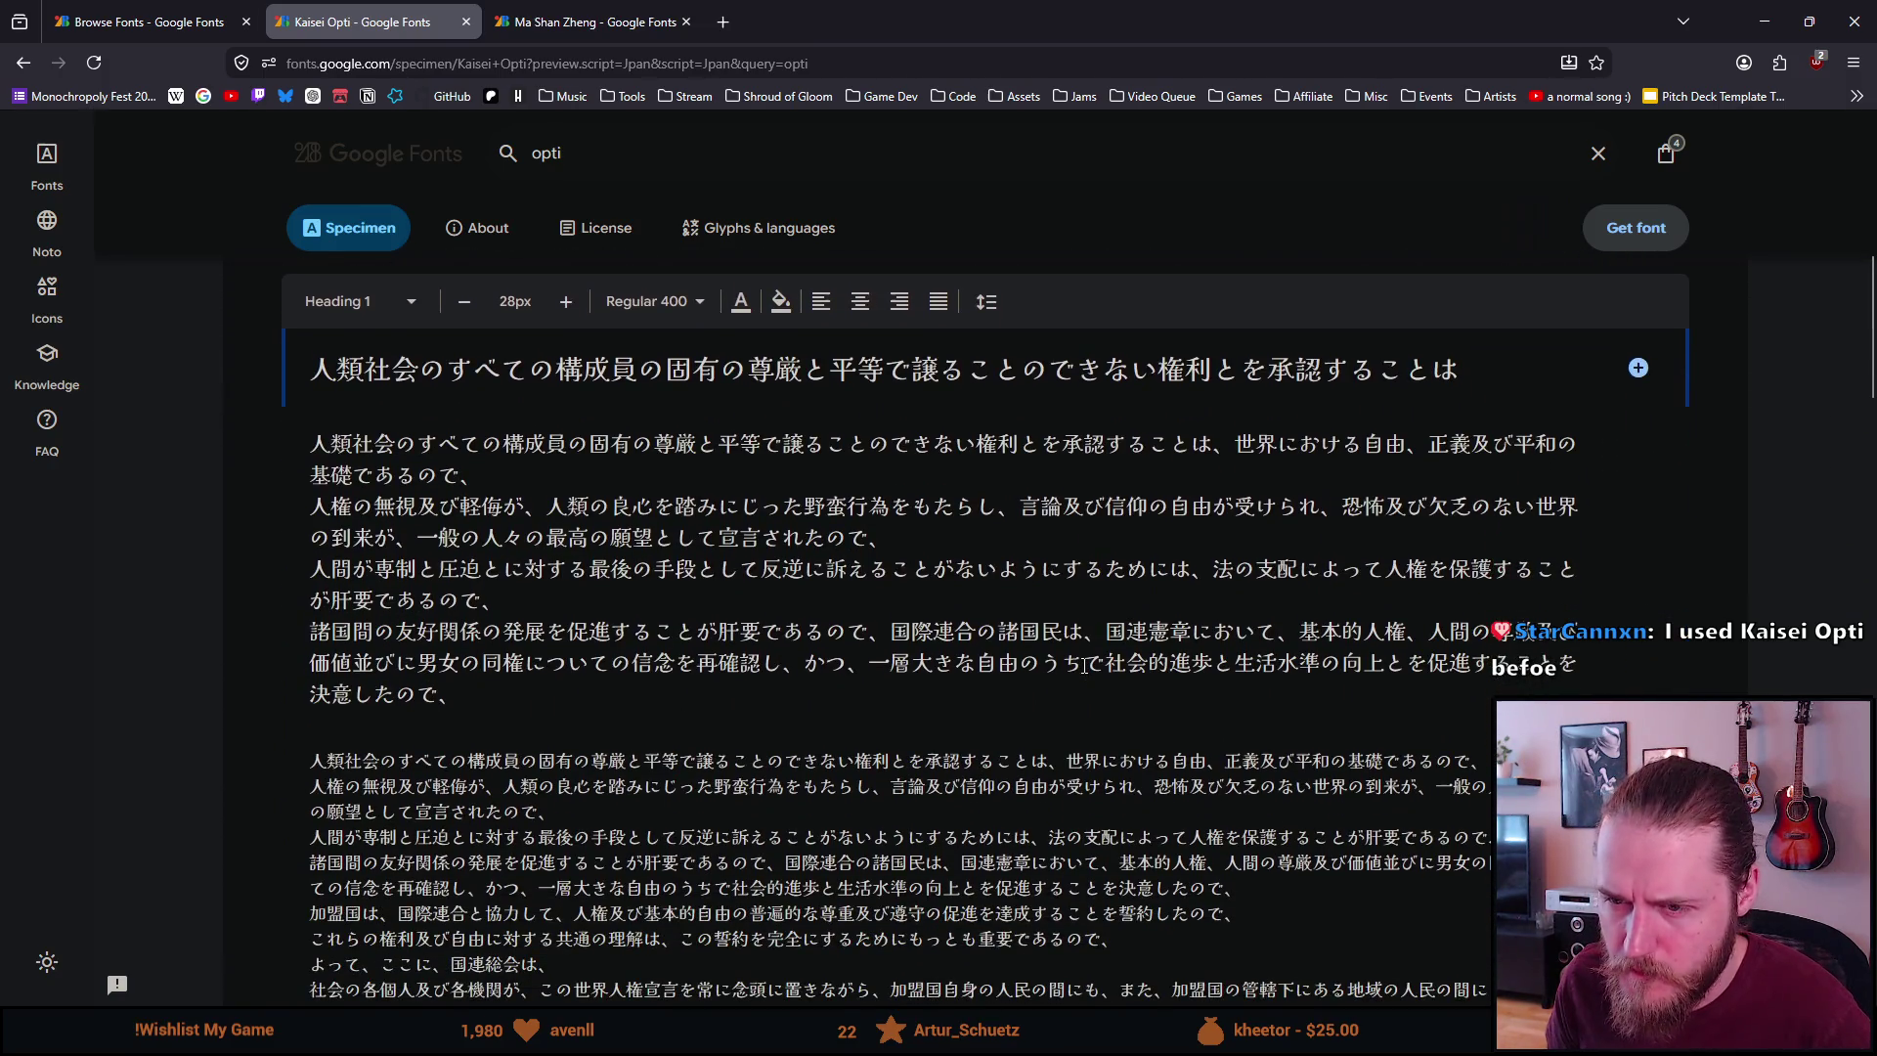
{"action": "scroll", "coordinate": [1086, 665], "scroll_direction": "down", "scroll_amount": 3}
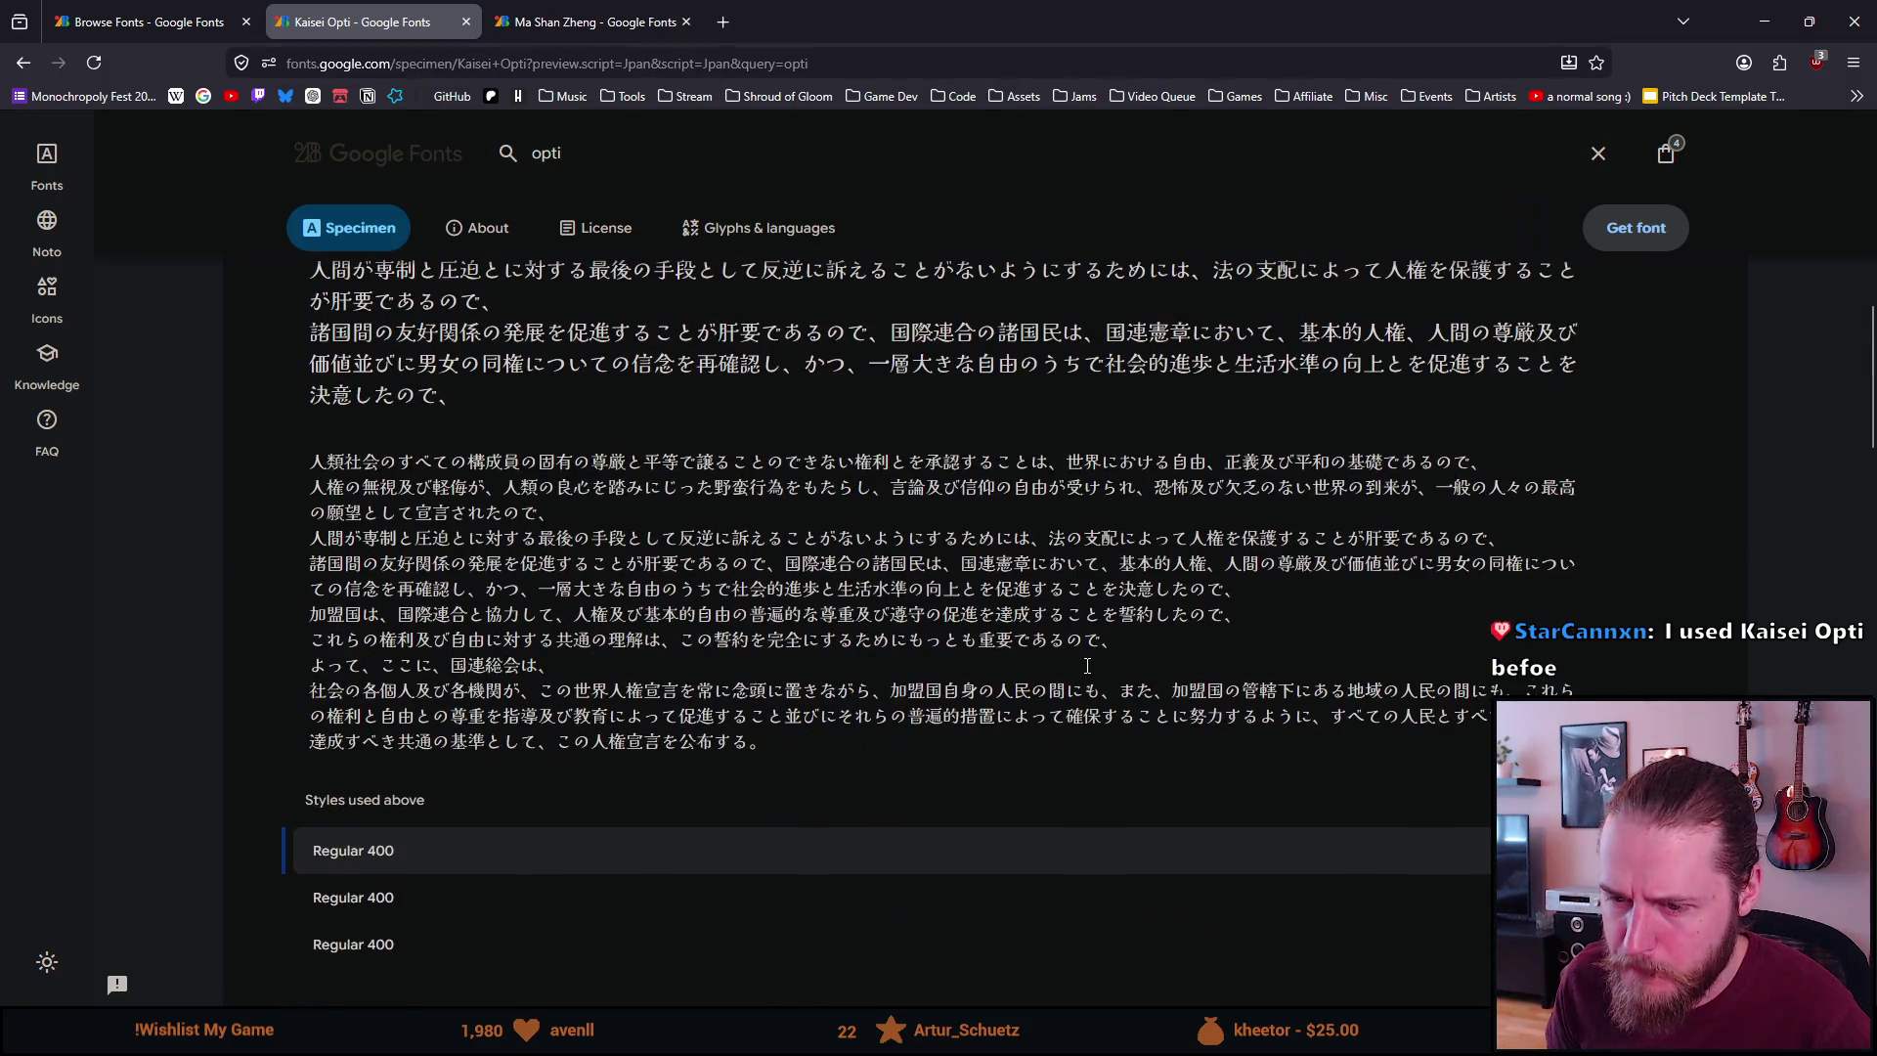
{"action": "scroll", "coordinate": [1086, 665], "scroll_direction": "down", "scroll_amount": 3}
Close the Ma Shan Zheng font tab, leaving the Kaisei Opti specimen open
{"action": "scroll", "coordinate": [1085, 665], "scroll_direction": "up", "scroll_amount": 14}
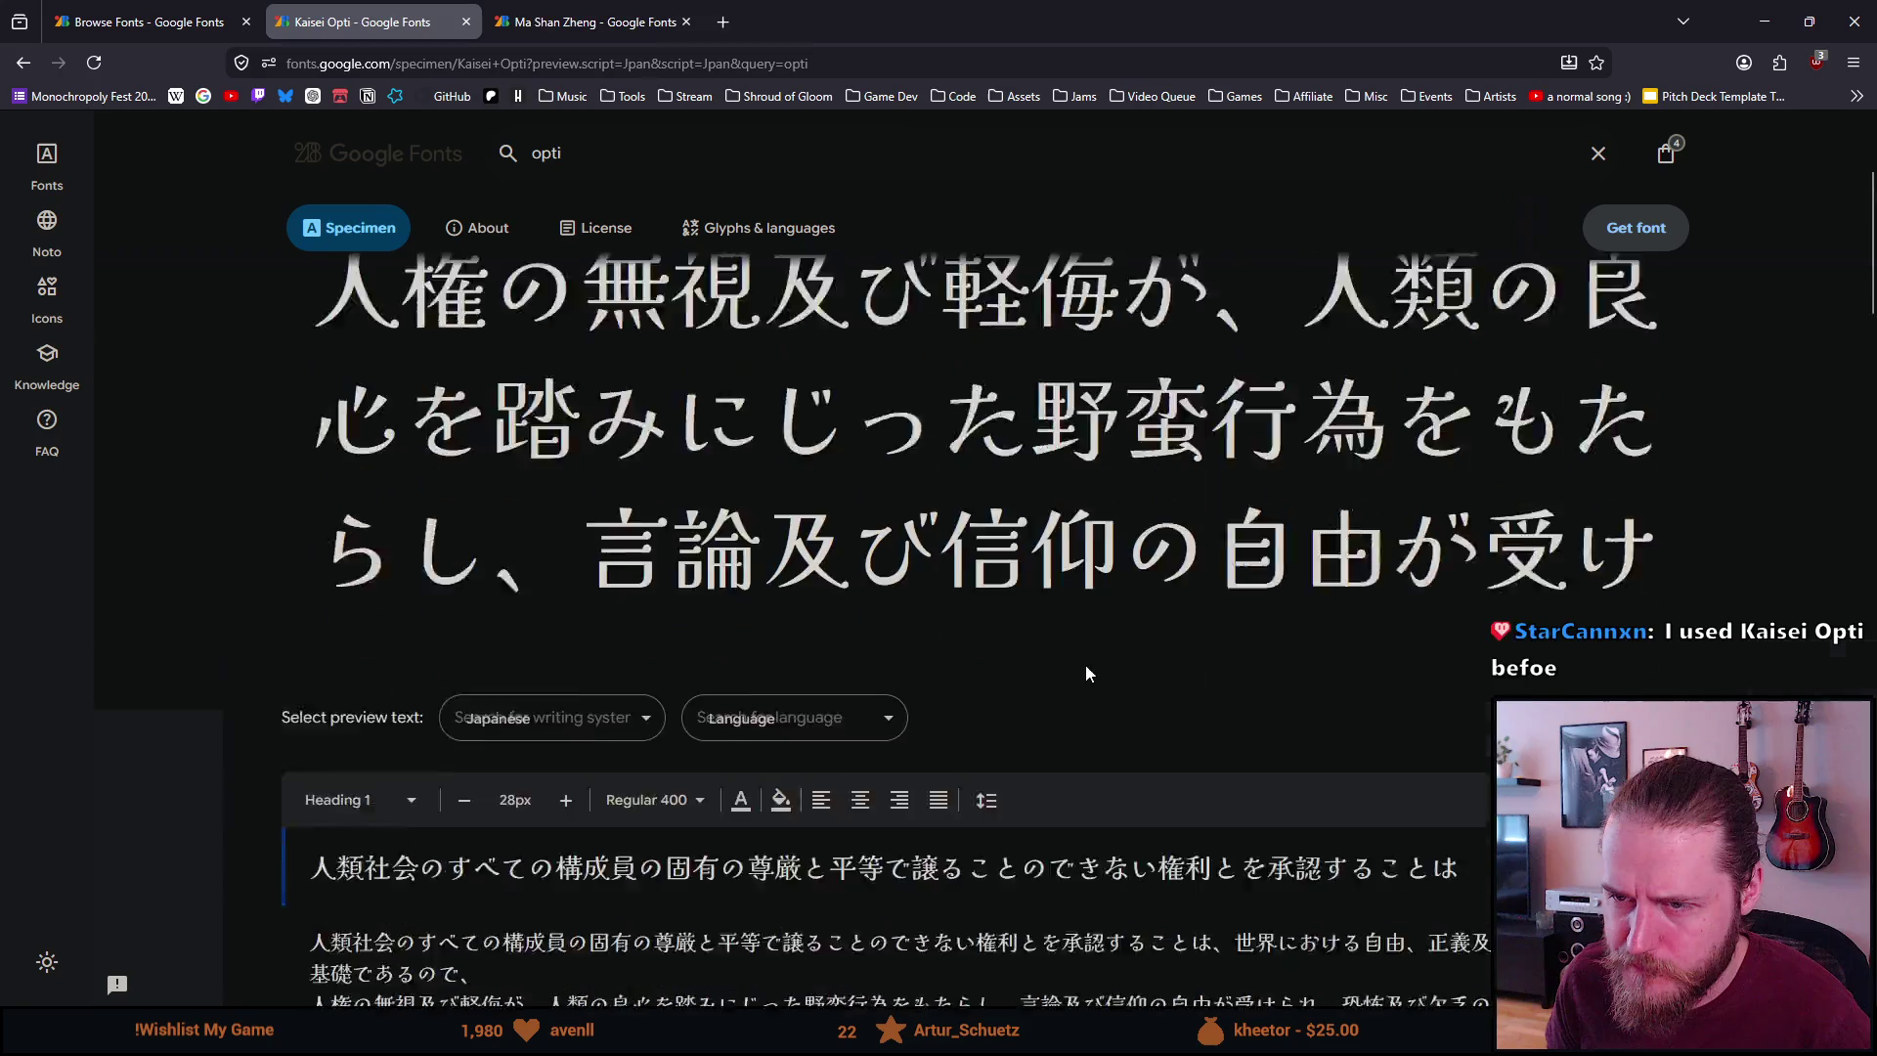
{"action": "scroll", "coordinate": [1105, 664], "scroll_direction": "up", "scroll_amount": 1}
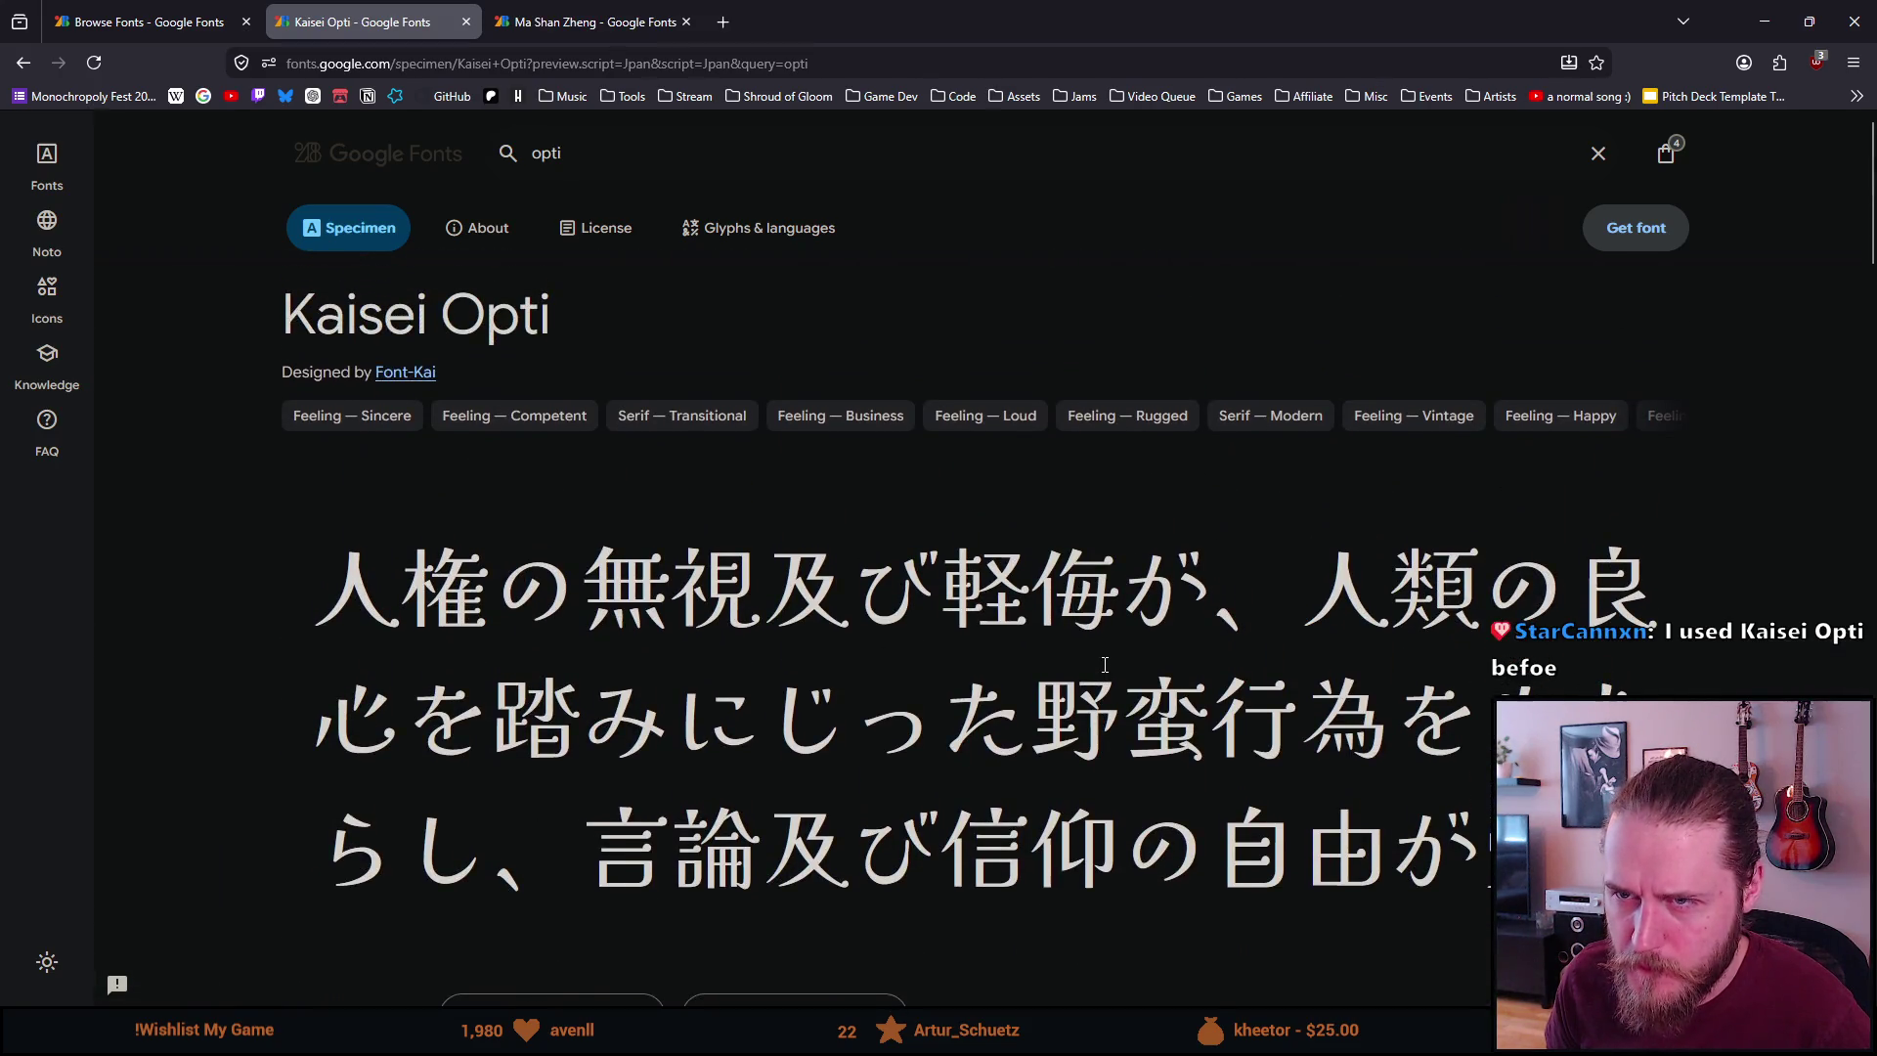
{"action": "scroll", "coordinate": [1105, 665], "scroll_direction": "down", "scroll_amount": 1}
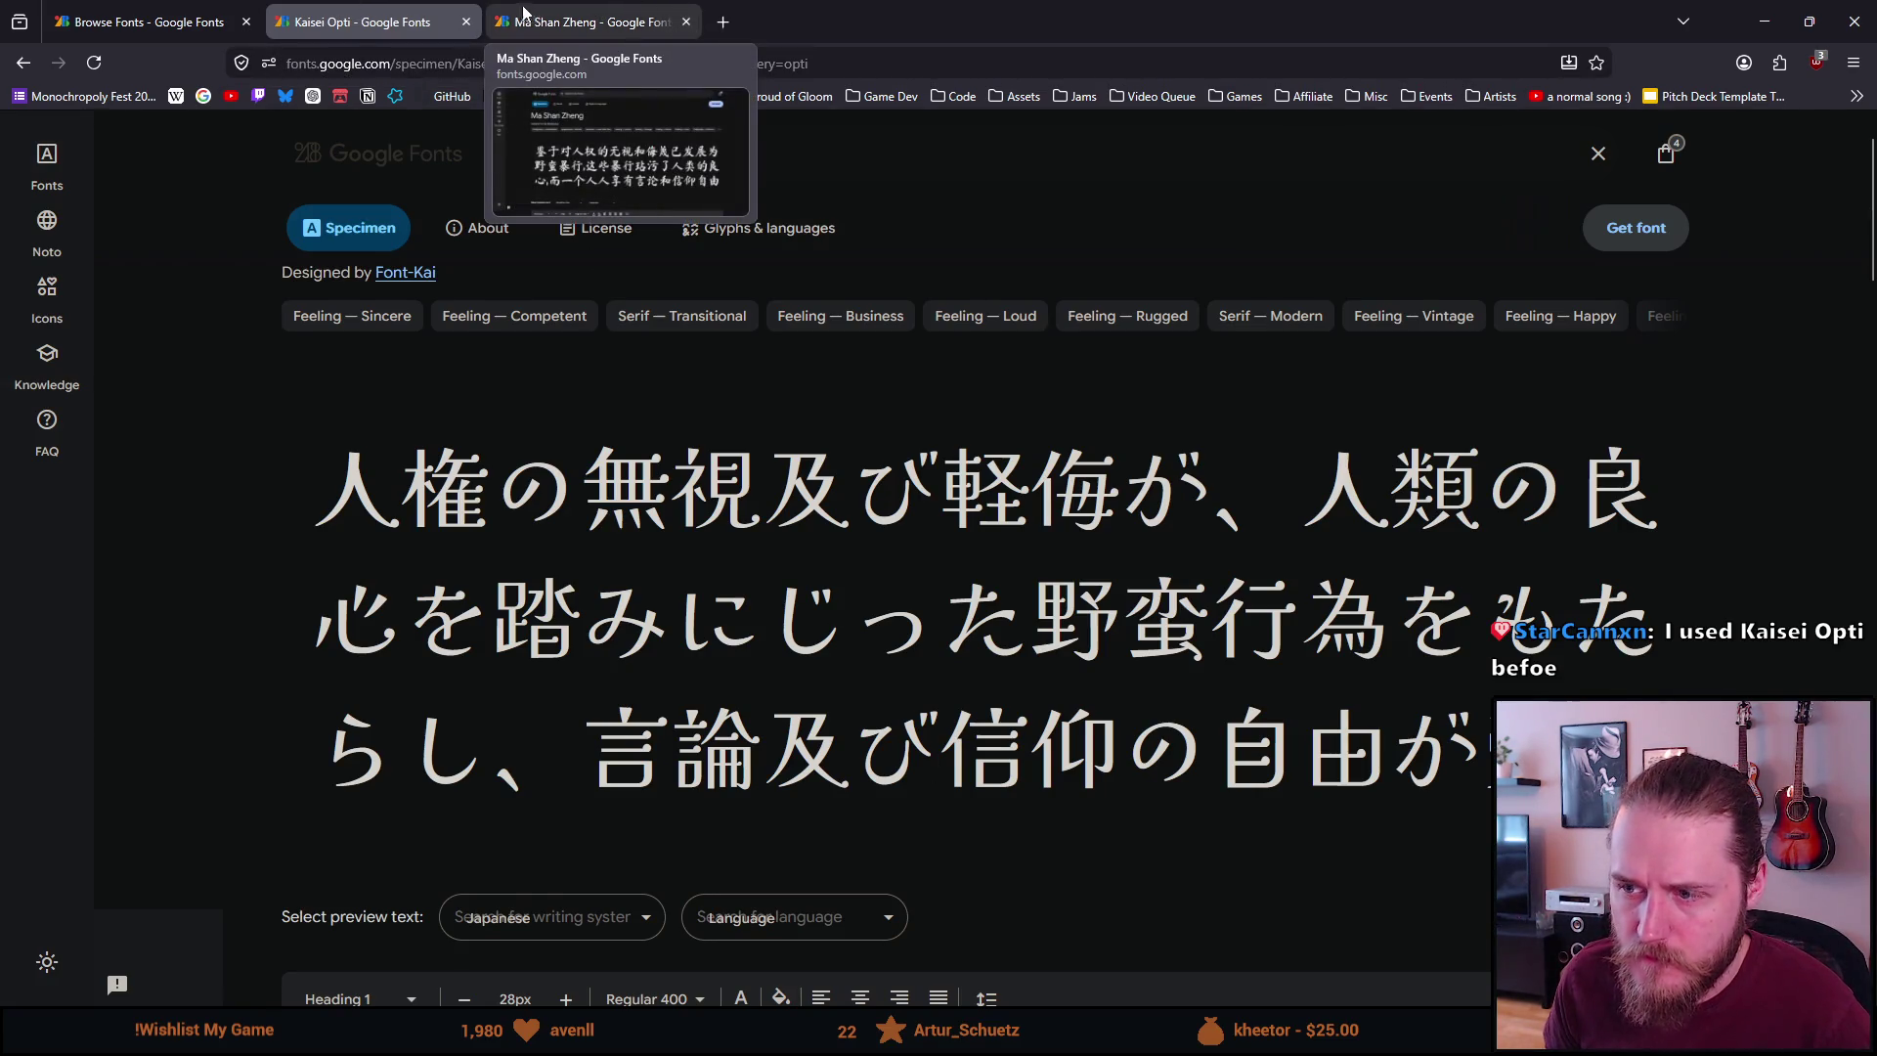
{"action": "left_click", "coordinate": [676, 16]}
{"action": "left_click", "coordinate": [682, 20]}
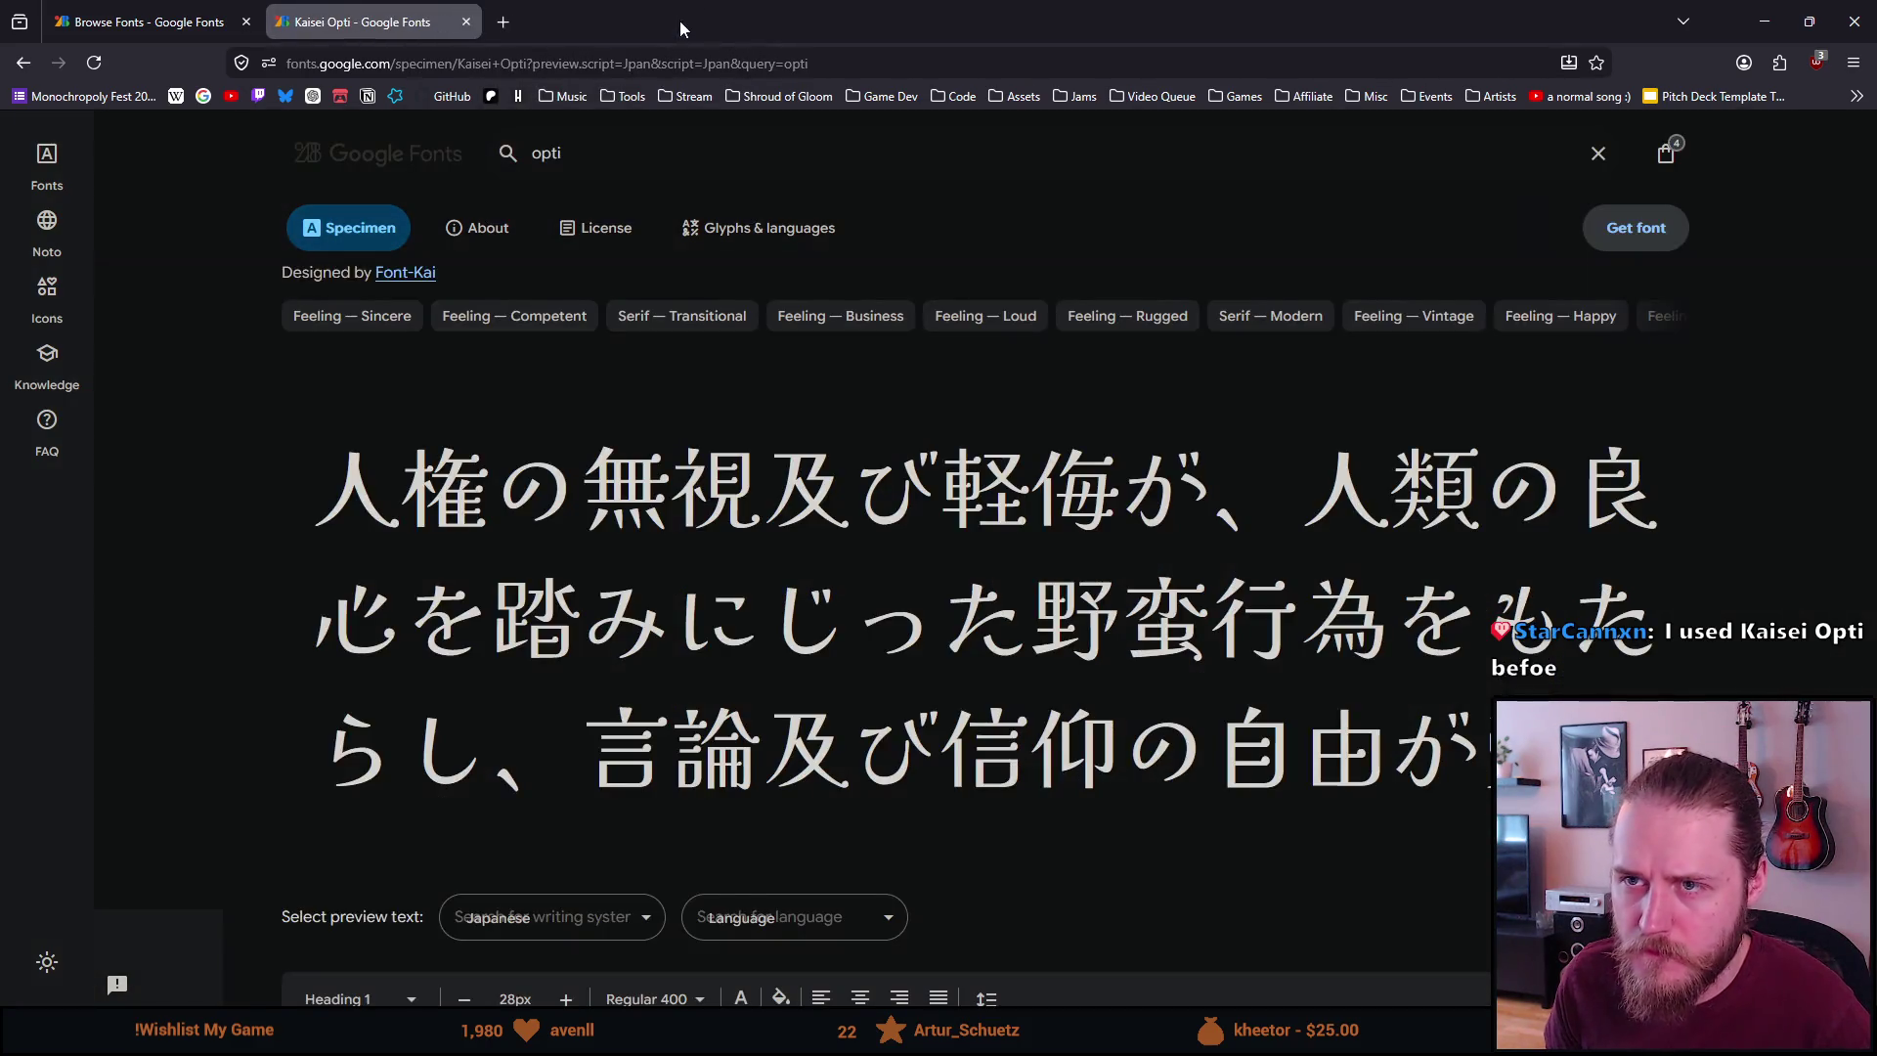
From the Japanese-filtered font list, open DotGothic16 in a new background tab
{"action": "left_click", "coordinate": [147, 22]}
{"action": "scroll", "coordinate": [528, 525], "scroll_direction": "down", "scroll_amount": 2}
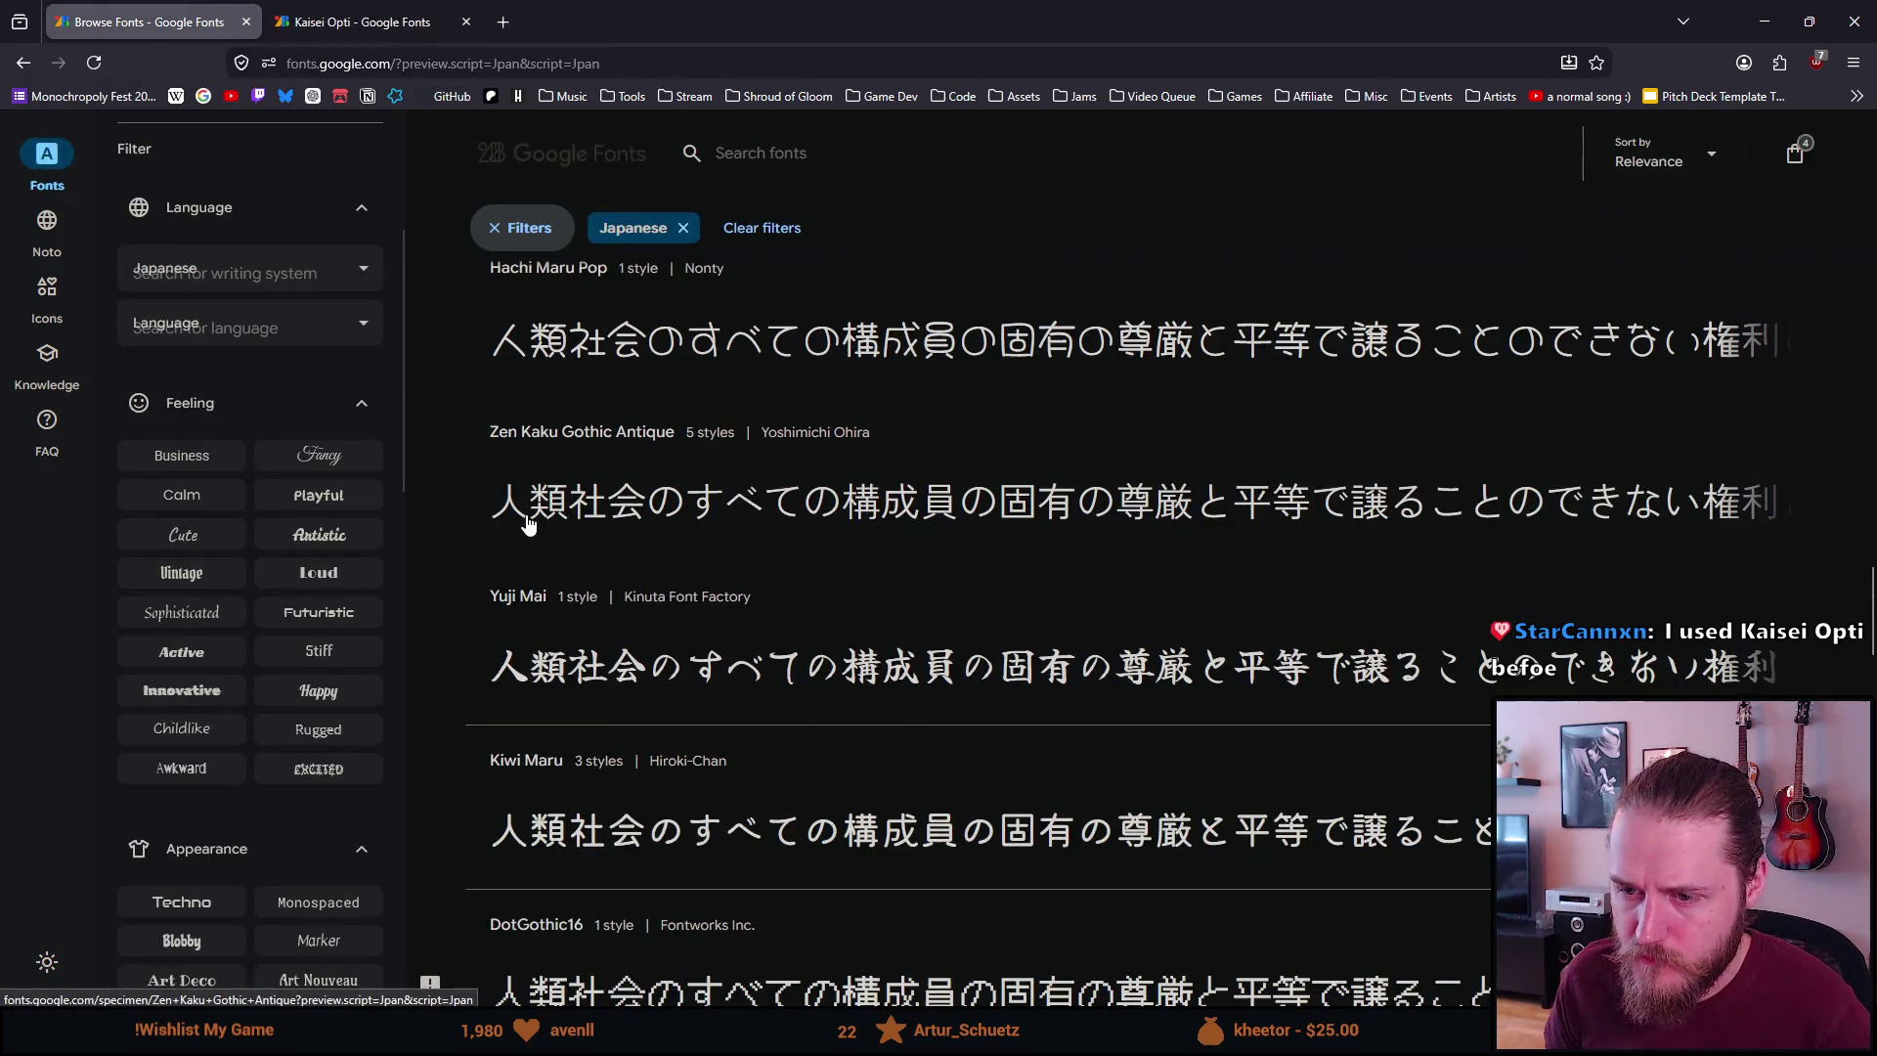
{"action": "scroll", "coordinate": [528, 525], "scroll_direction": "down", "scroll_amount": 2}
{"action": "scroll", "coordinate": [528, 525], "scroll_direction": "down", "scroll_amount": 1}
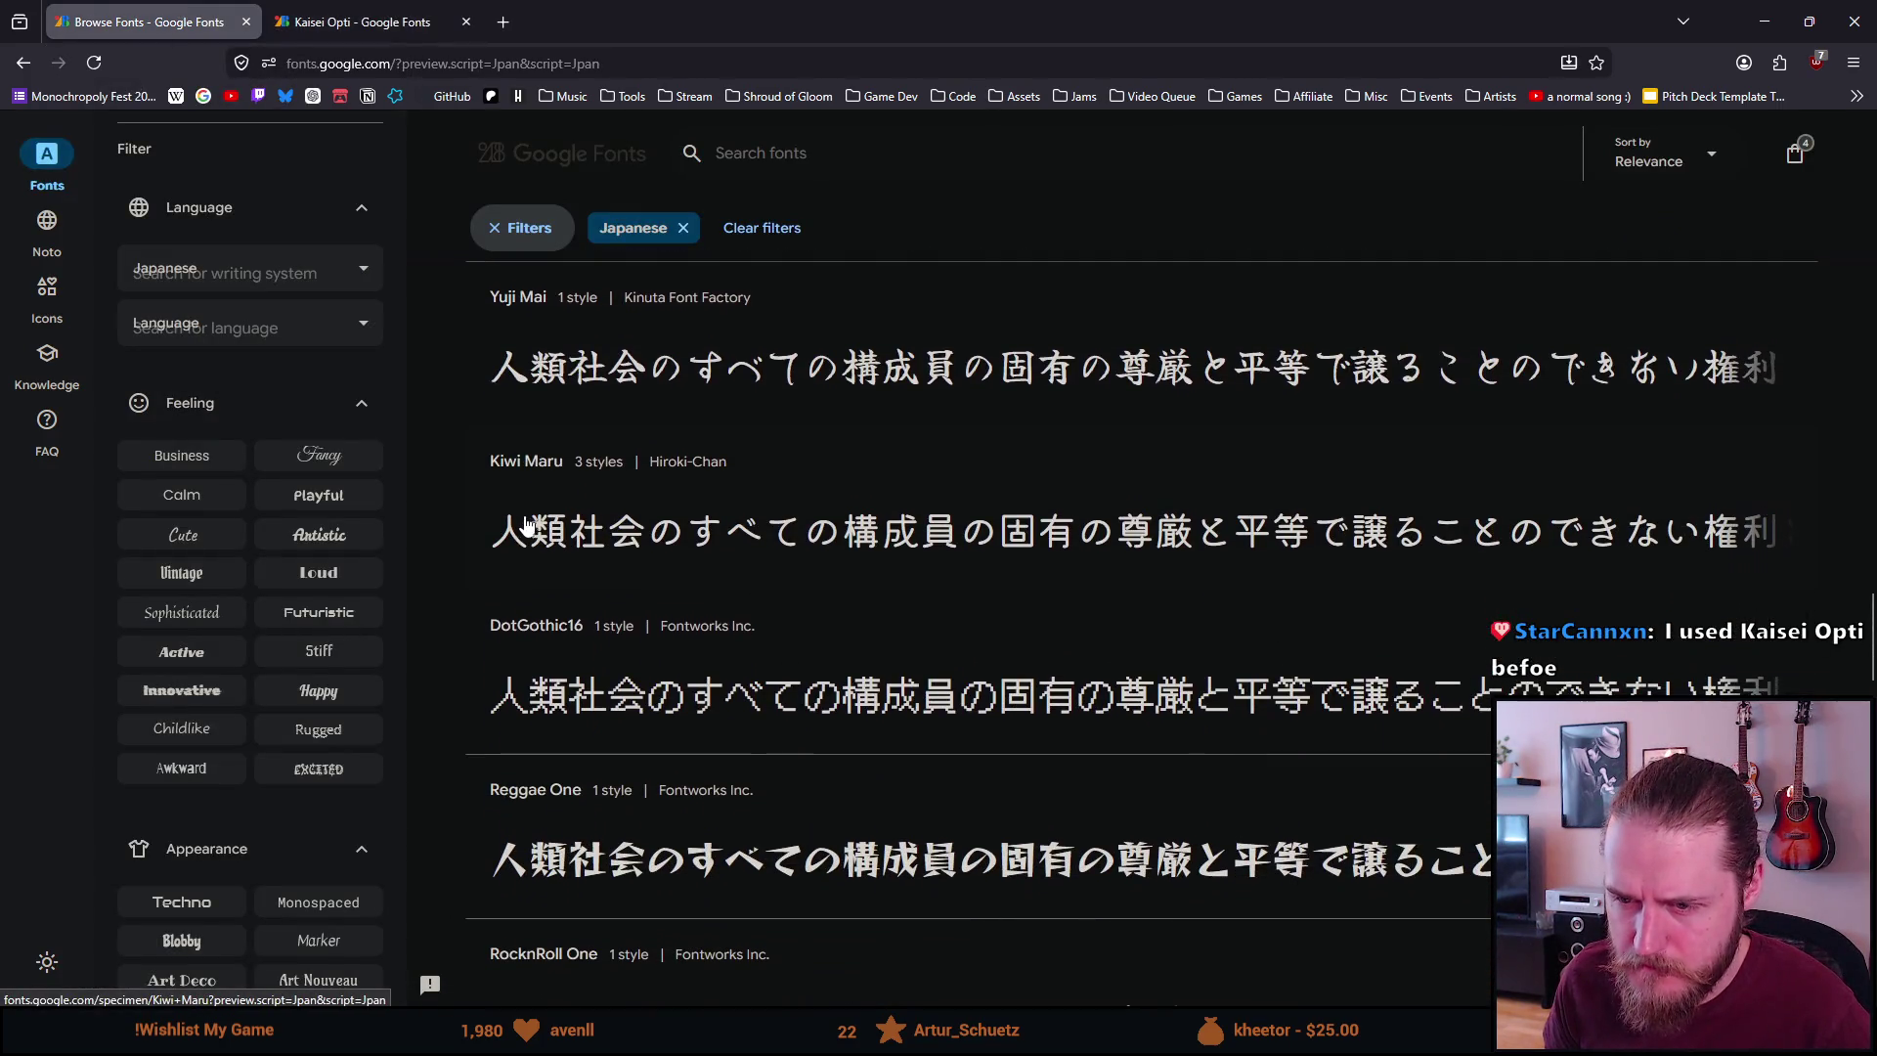
{"action": "middle_click", "coordinate": [626, 702]}
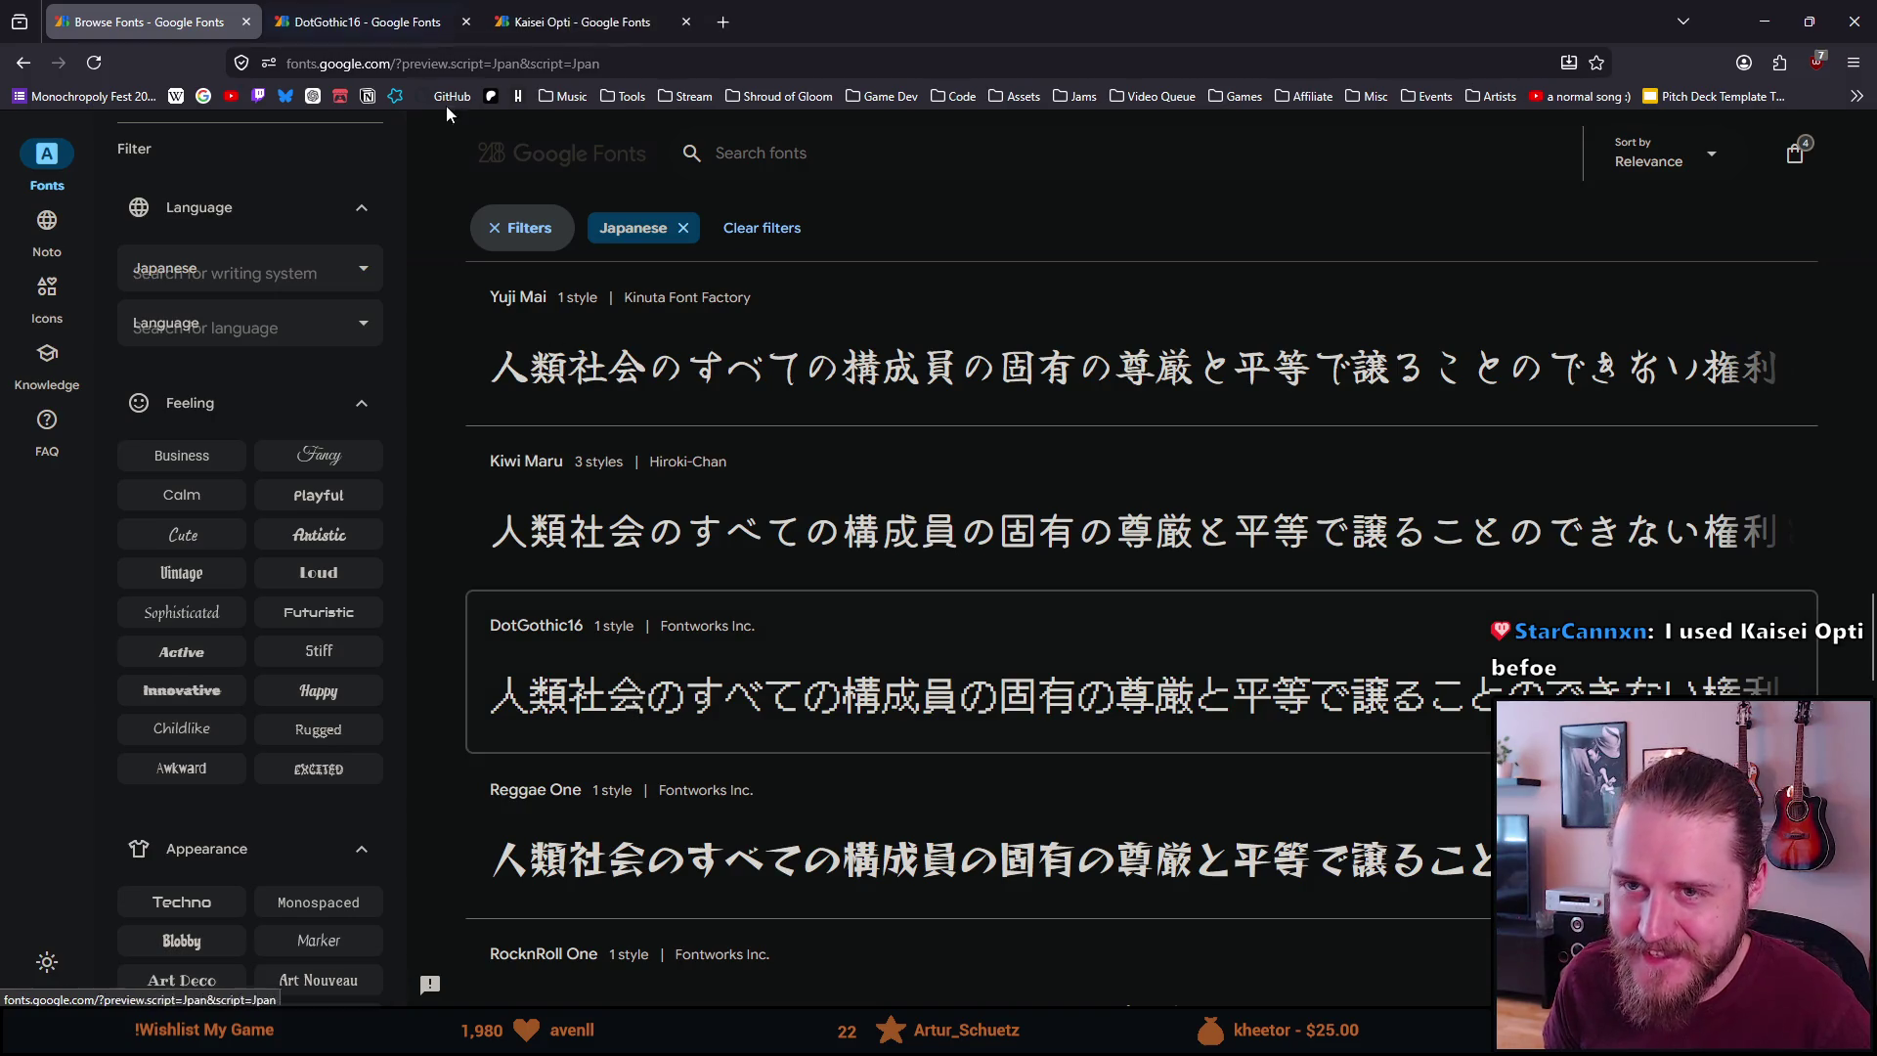
Review the DotGothic16 specimen page, scrolling through its samples
{"action": "left_click", "coordinate": [345, 10]}
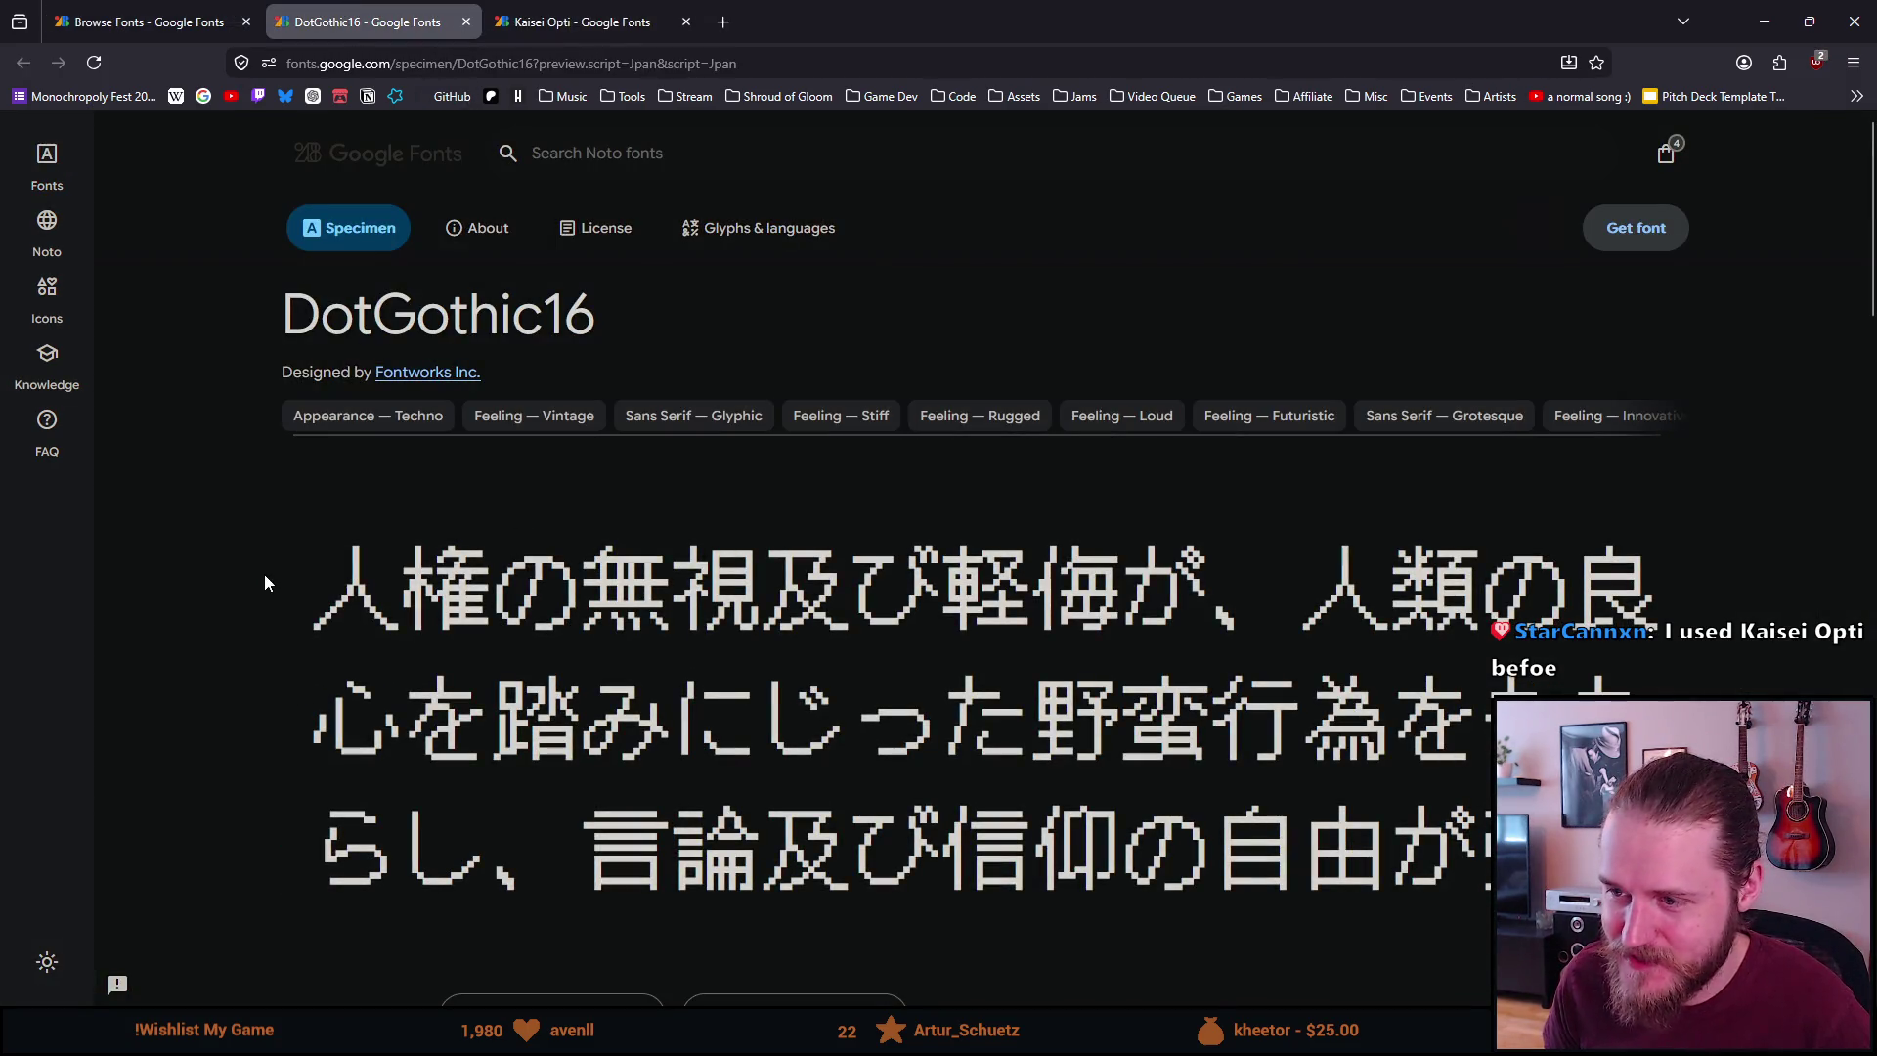
{"action": "scroll", "coordinate": [243, 570], "scroll_direction": "down", "scroll_amount": 1}
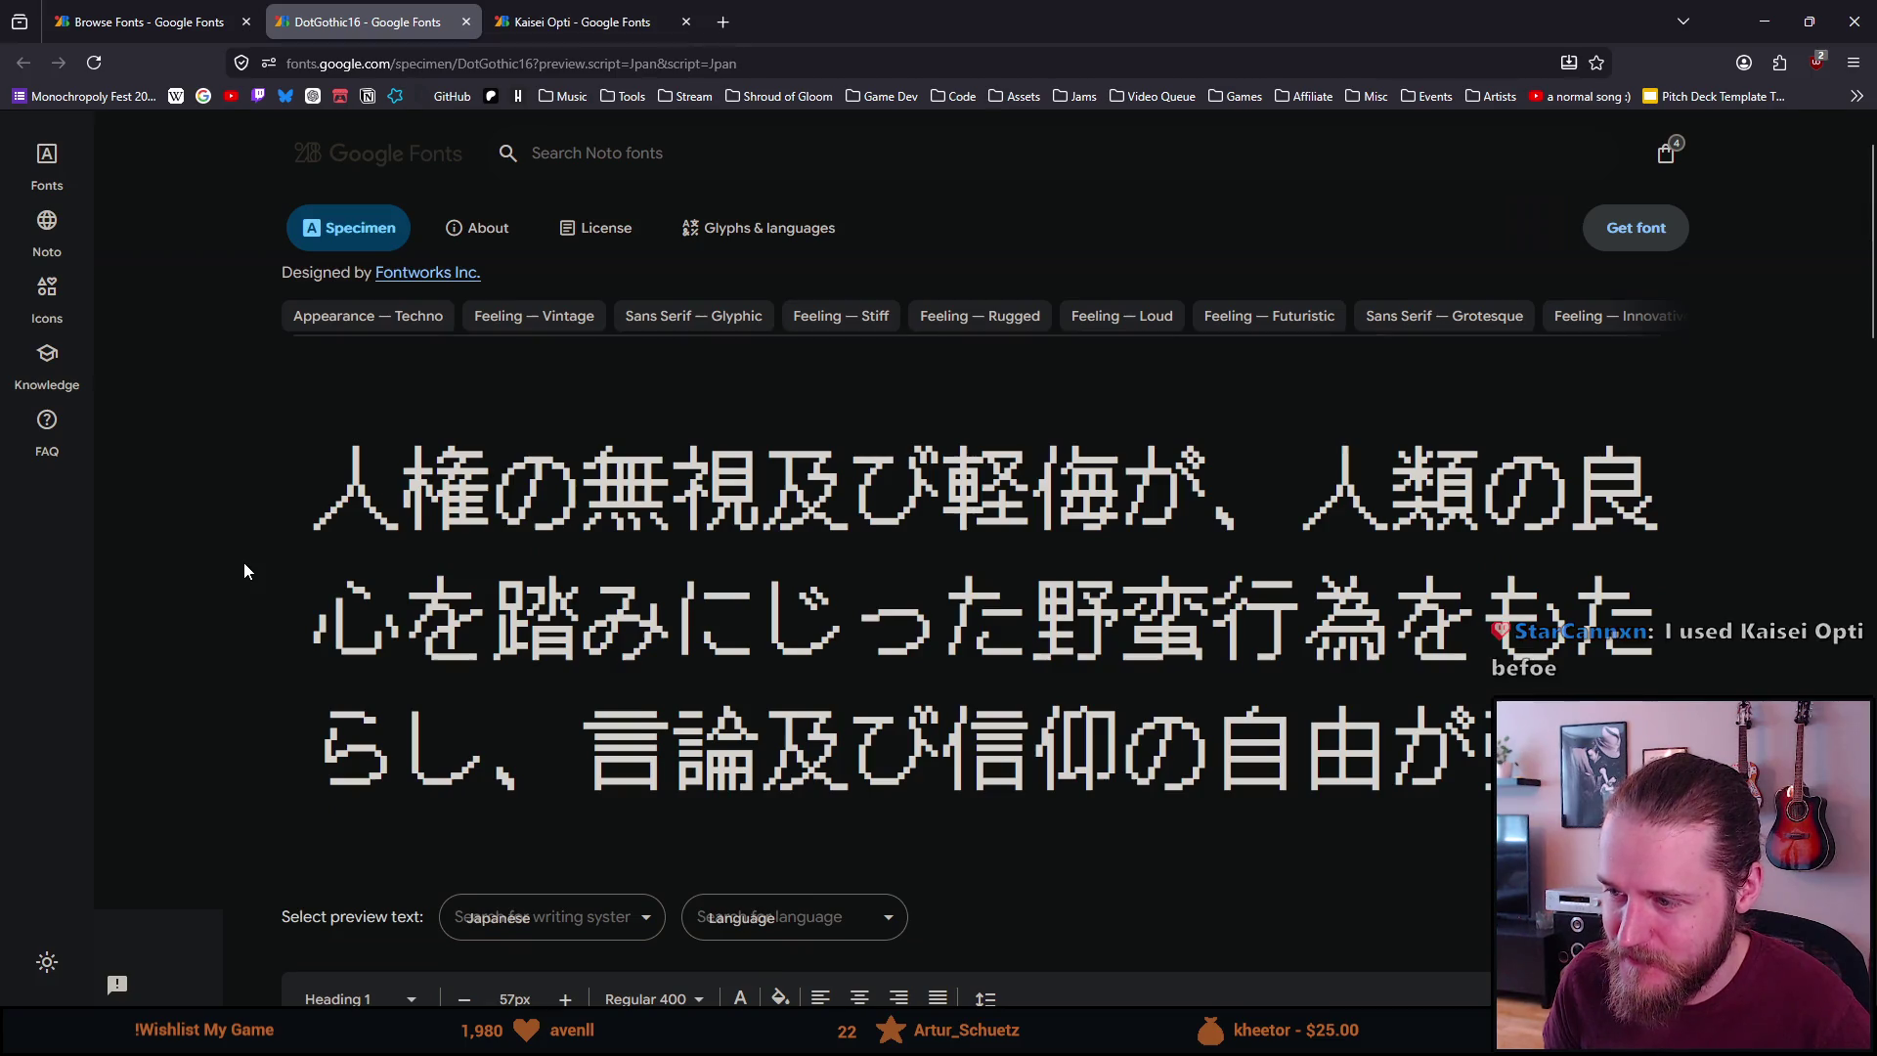
{"action": "scroll", "coordinate": [244, 571], "scroll_direction": "down", "scroll_amount": 7}
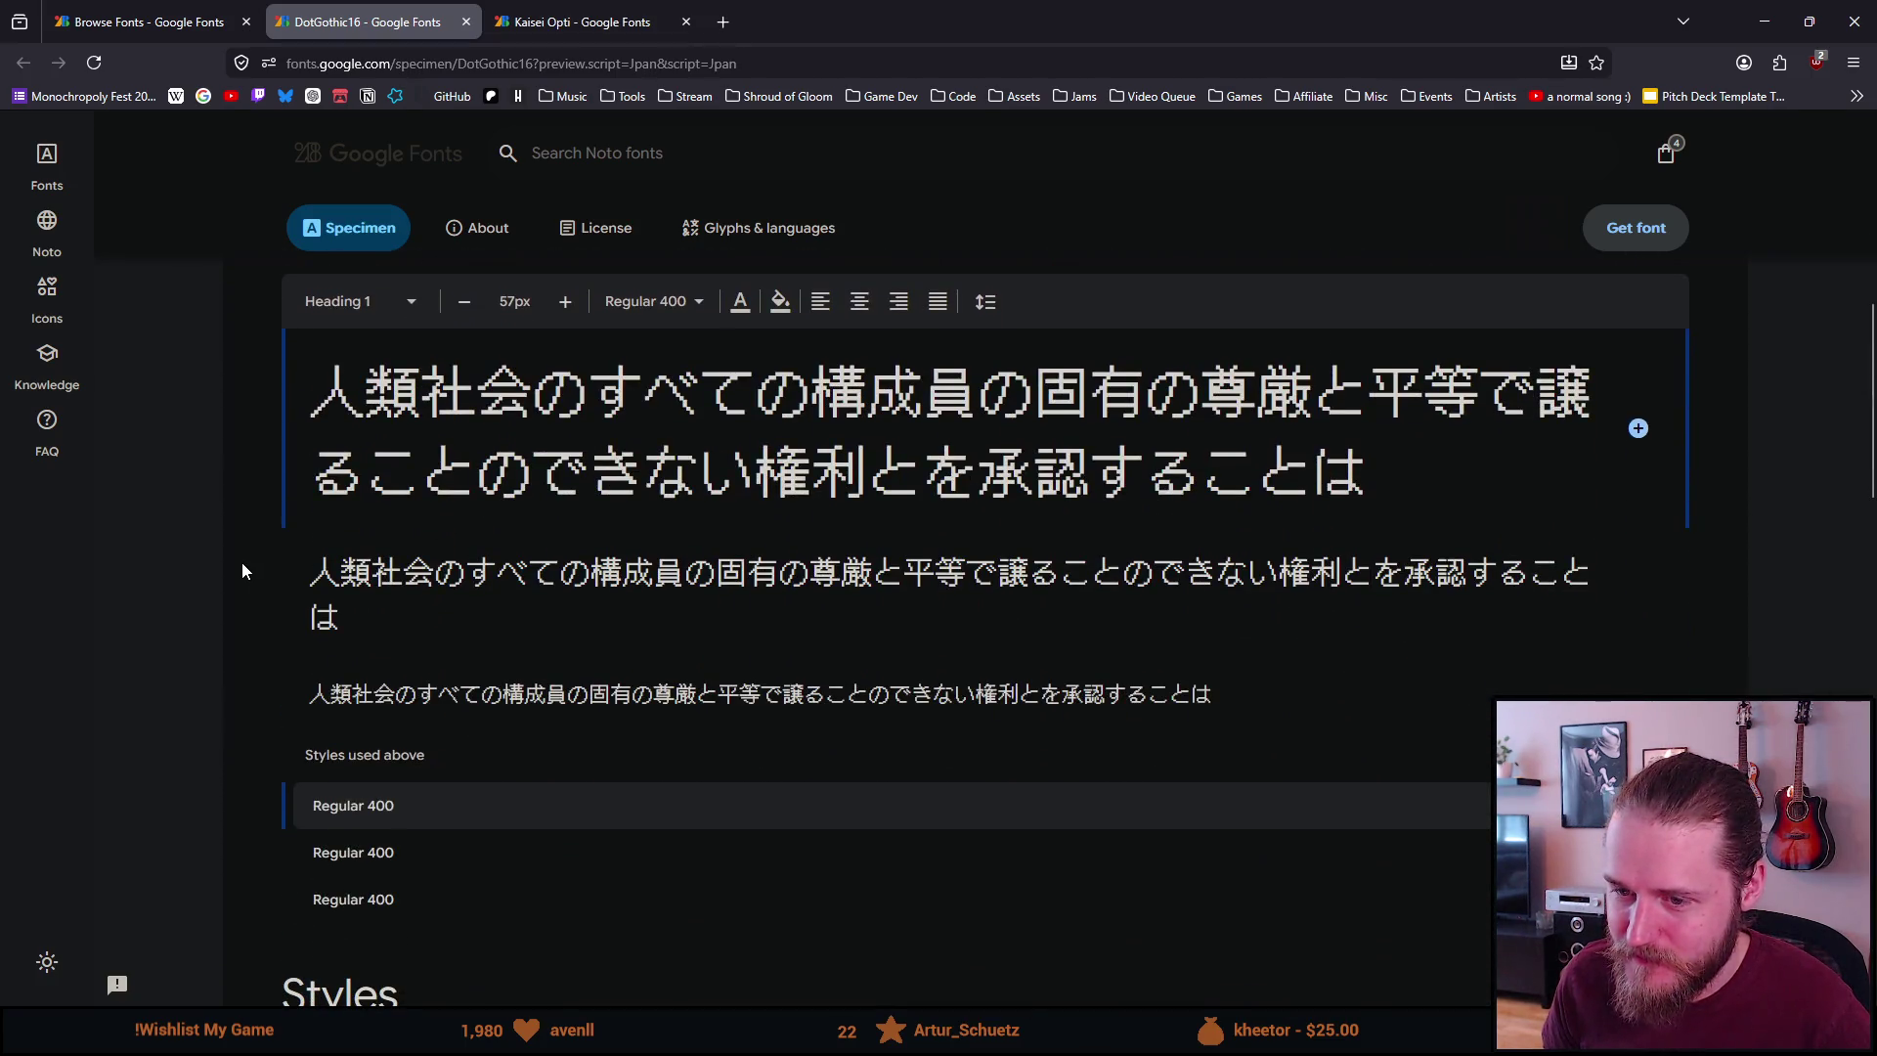
{"action": "scroll", "coordinate": [243, 571], "scroll_direction": "down", "scroll_amount": 7}
{"action": "scroll", "coordinate": [251, 586], "scroll_direction": "down", "scroll_amount": 4}
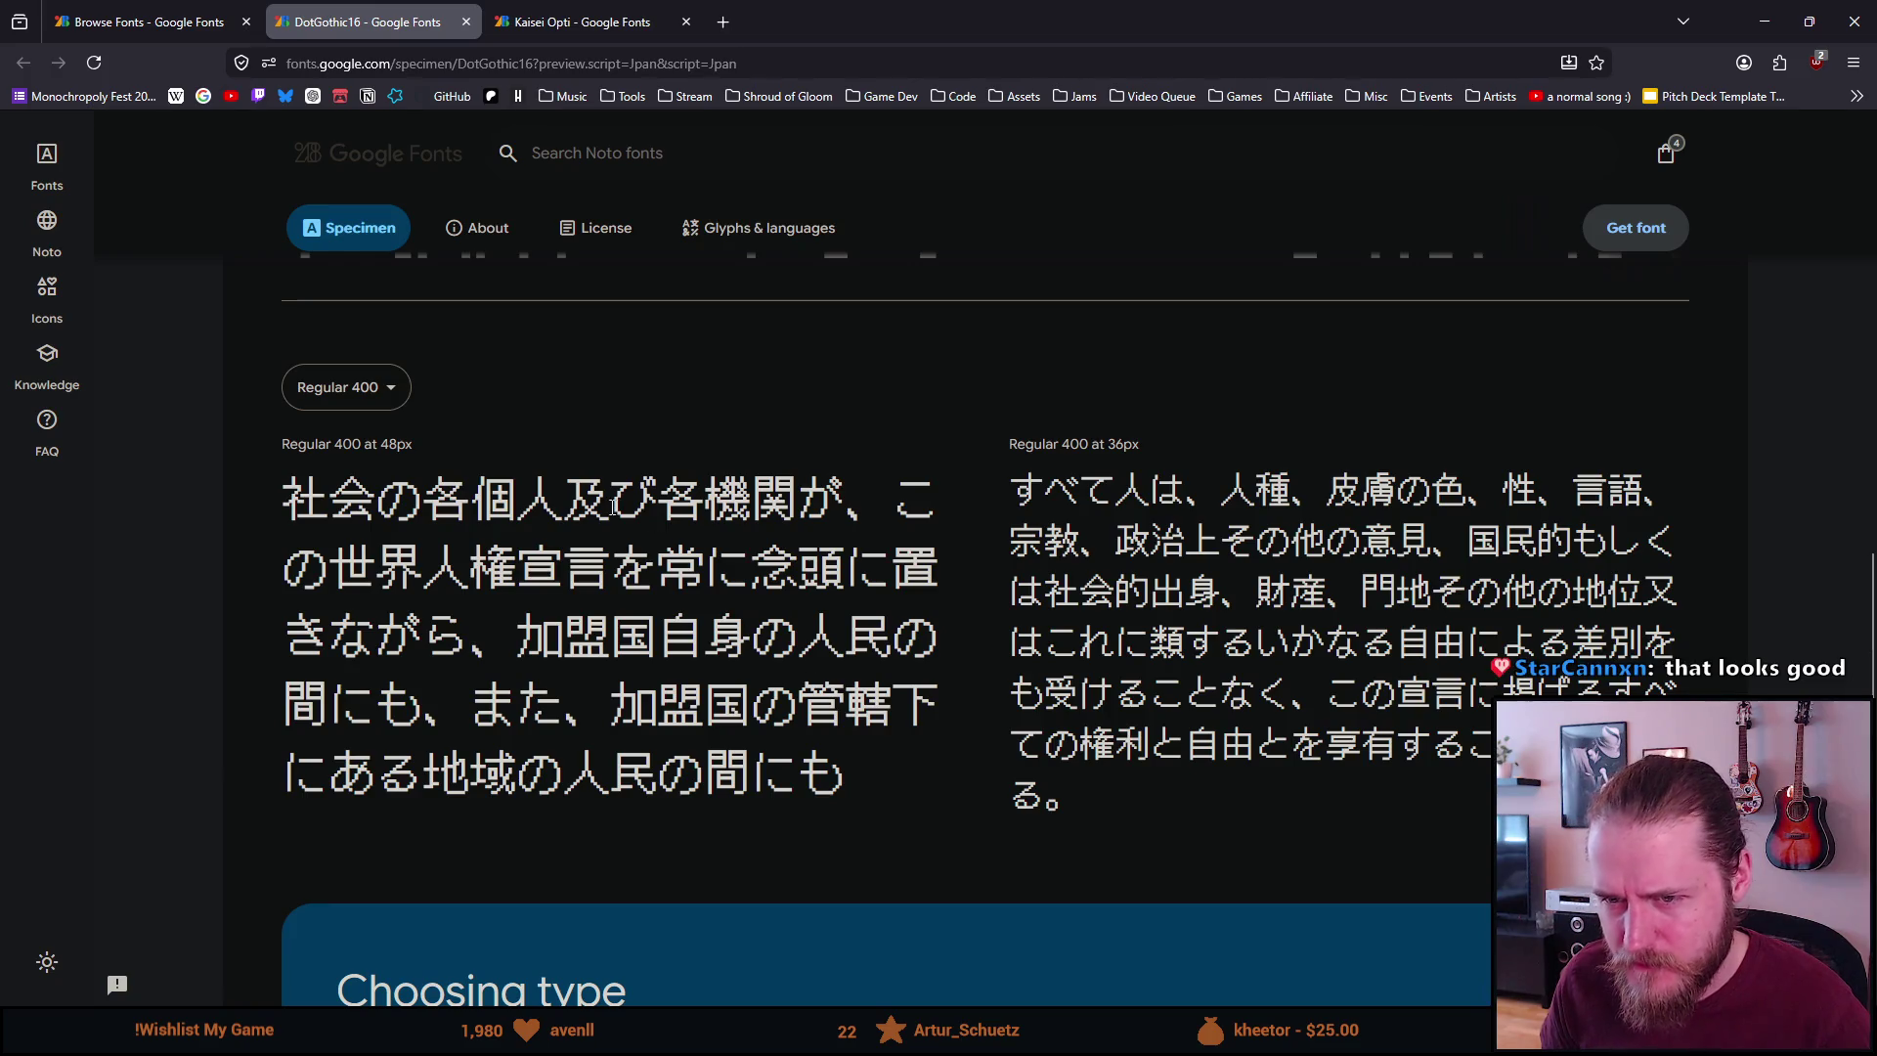
{"action": "scroll", "coordinate": [606, 501], "scroll_direction": "up", "scroll_amount": 9}
Glance at Kaisei Opti, then open and switch to a fresh unfiltered font catalogue tab
{"action": "left_click", "coordinate": [146, 21]}
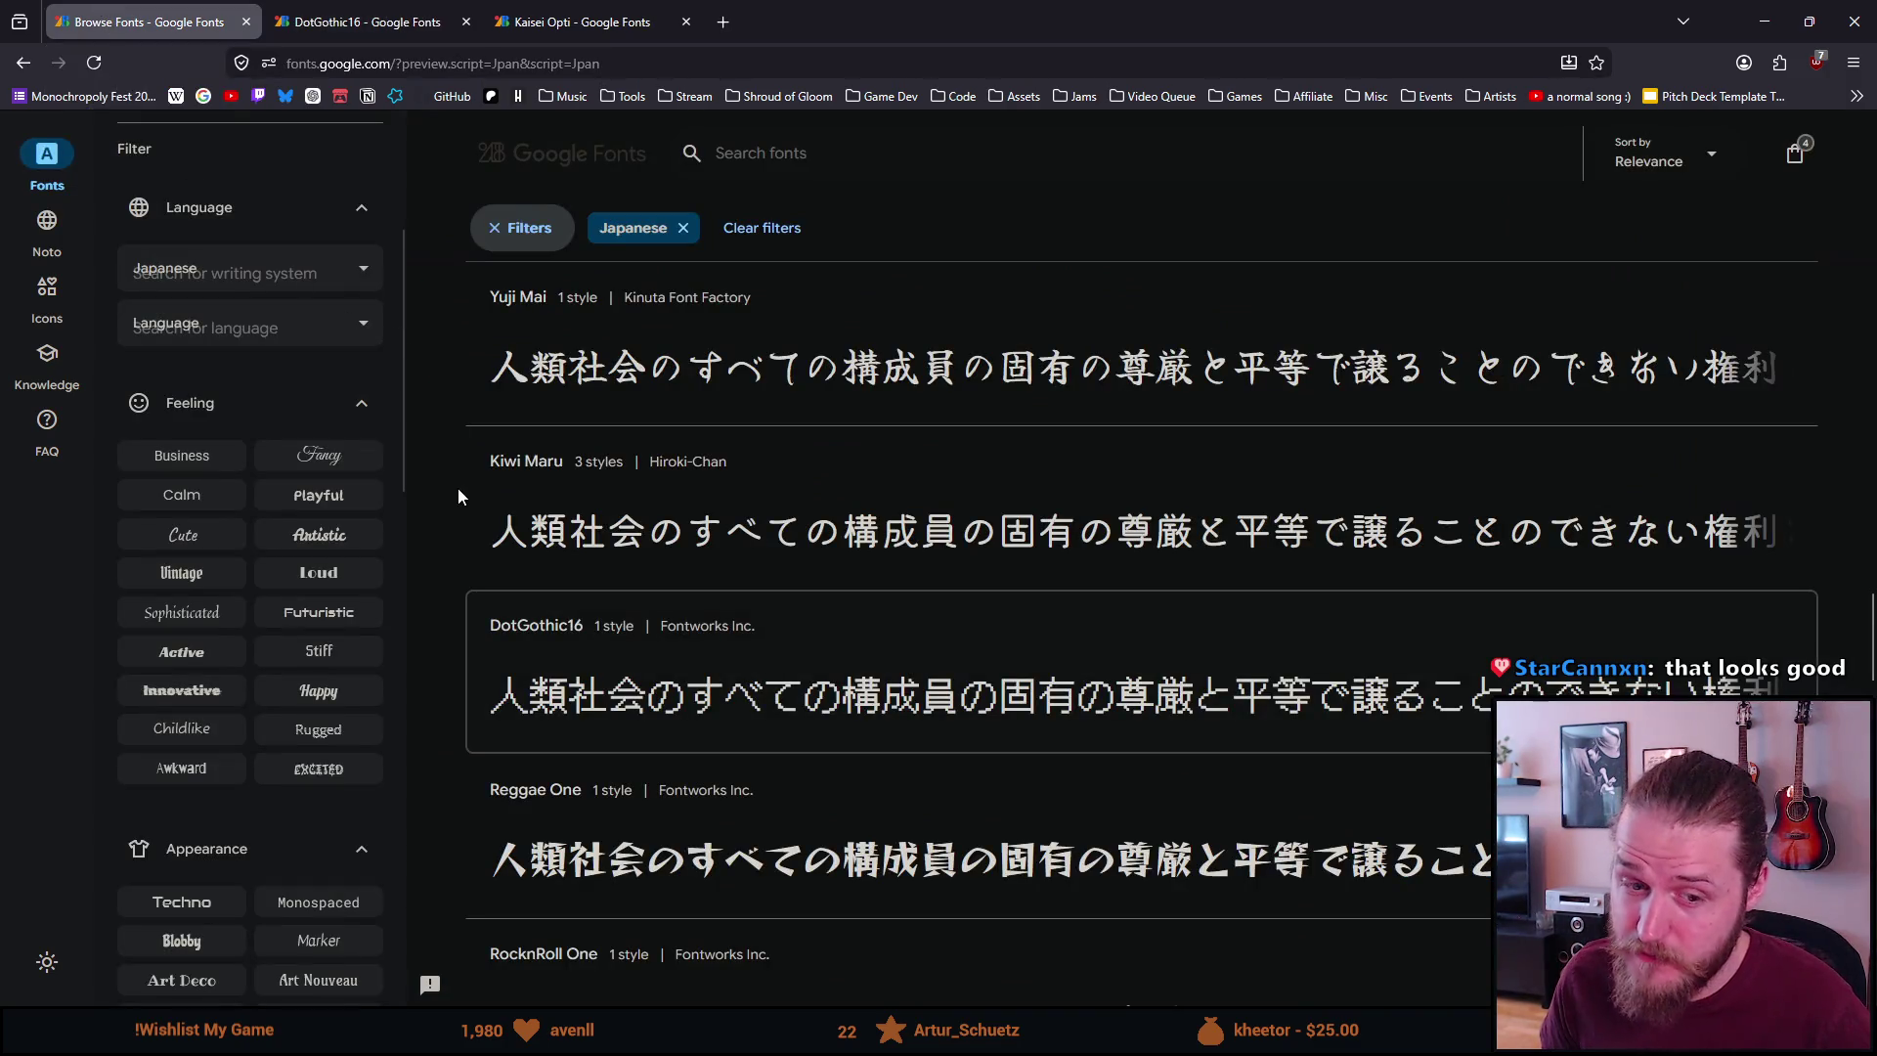
{"action": "scroll", "coordinate": [458, 487], "scroll_direction": "down", "scroll_amount": 3}
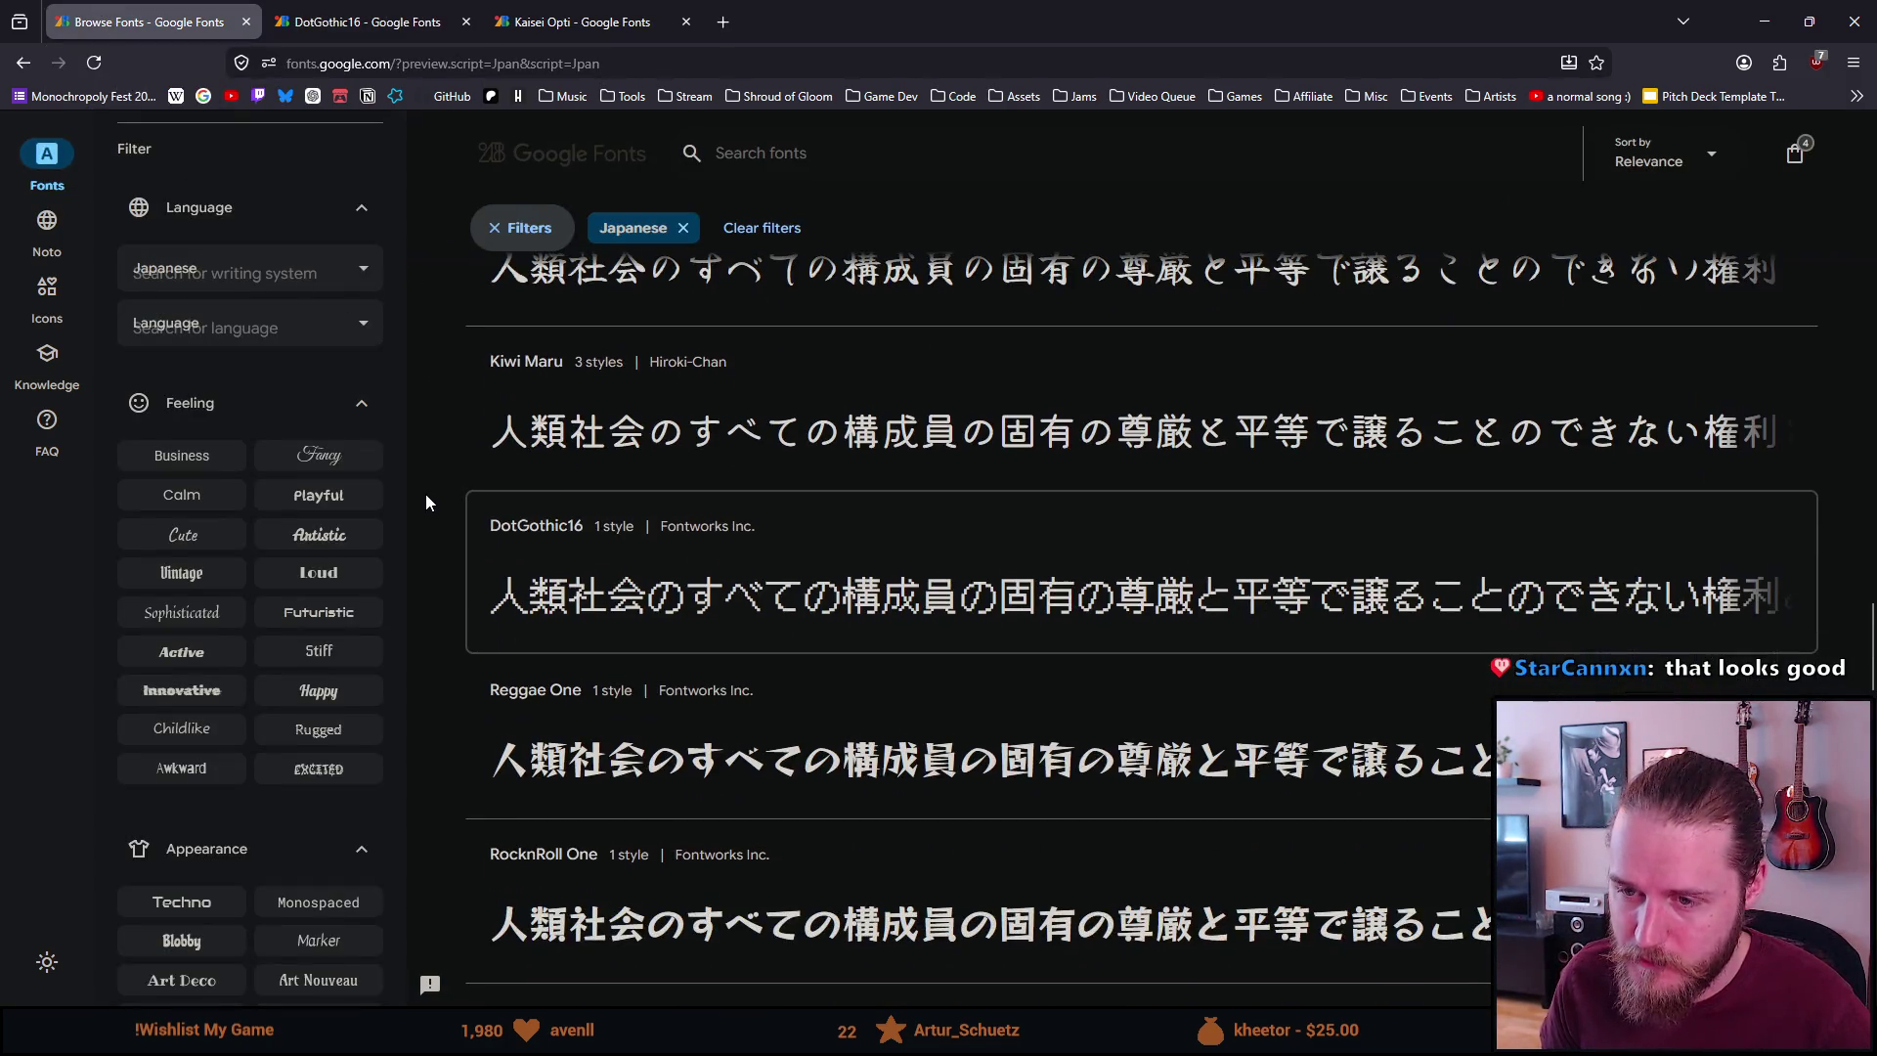
{"action": "scroll", "coordinate": [425, 494], "scroll_direction": "down", "scroll_amount": 6}
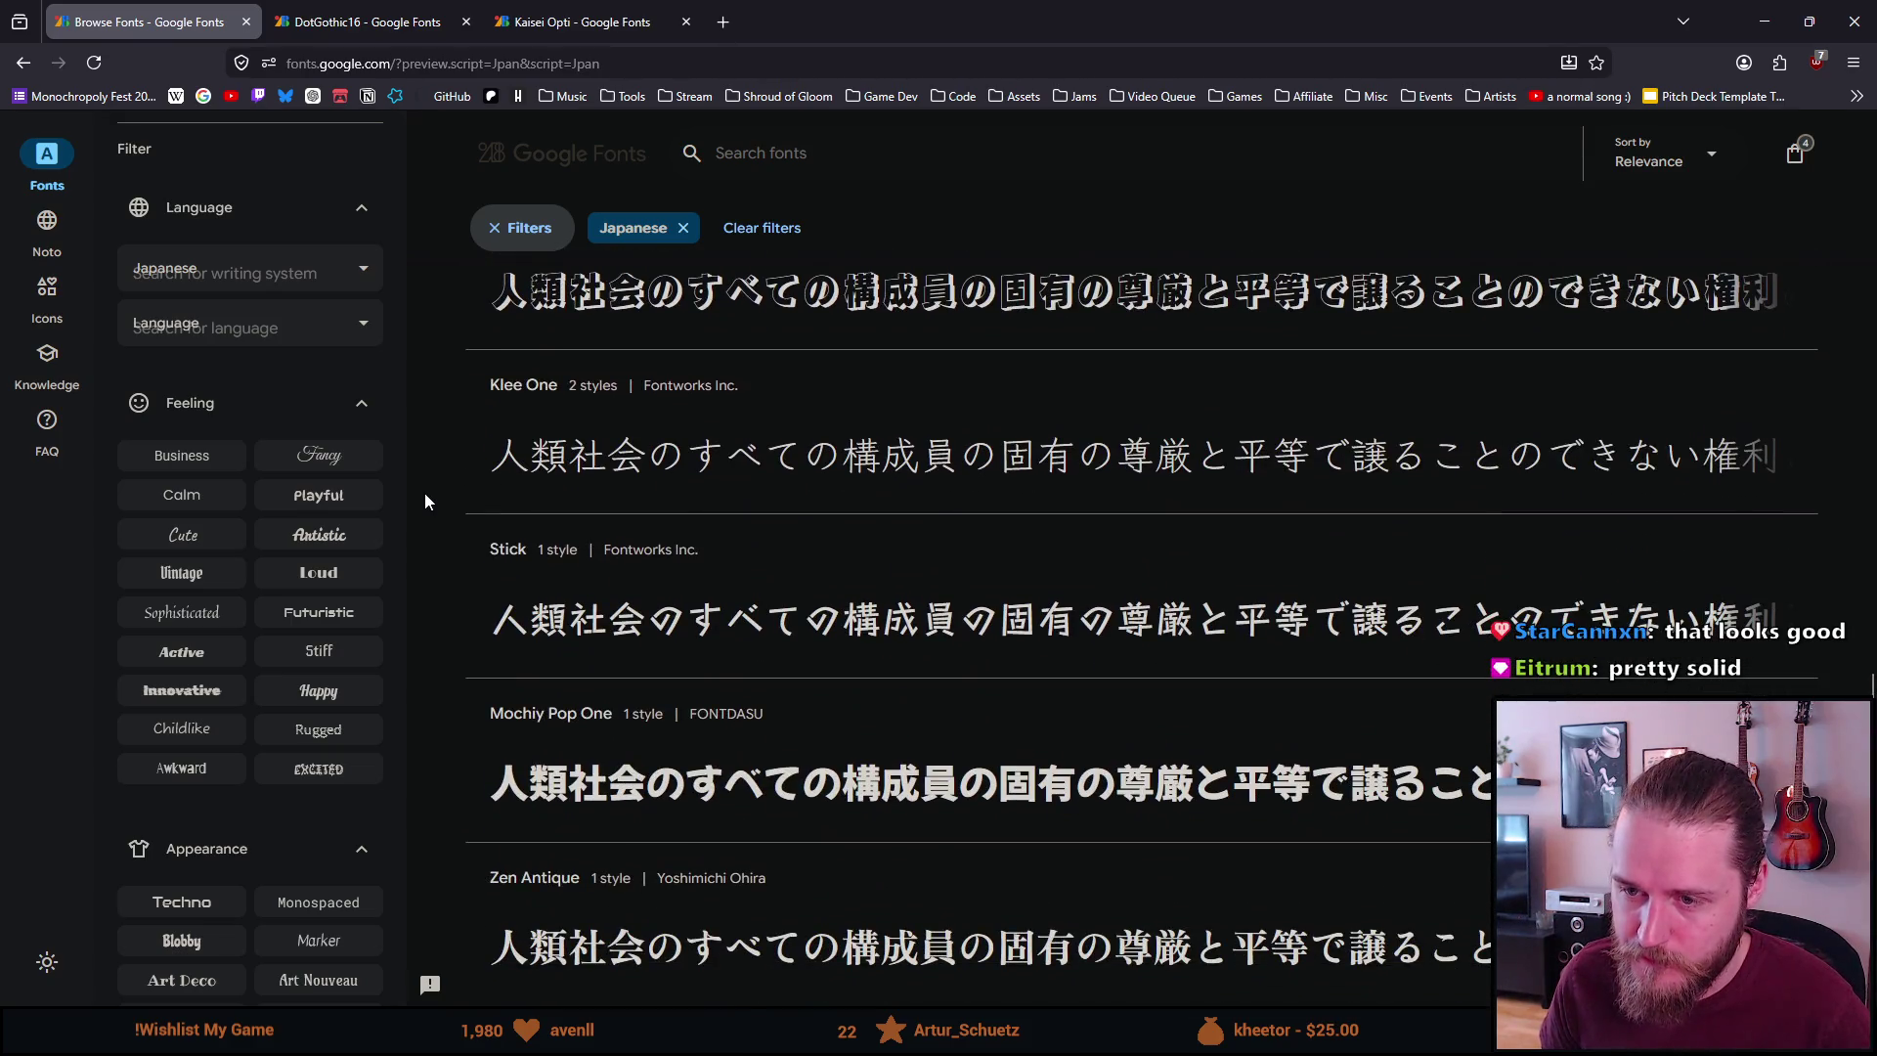
{"action": "scroll", "coordinate": [425, 490], "scroll_direction": "down", "scroll_amount": 5}
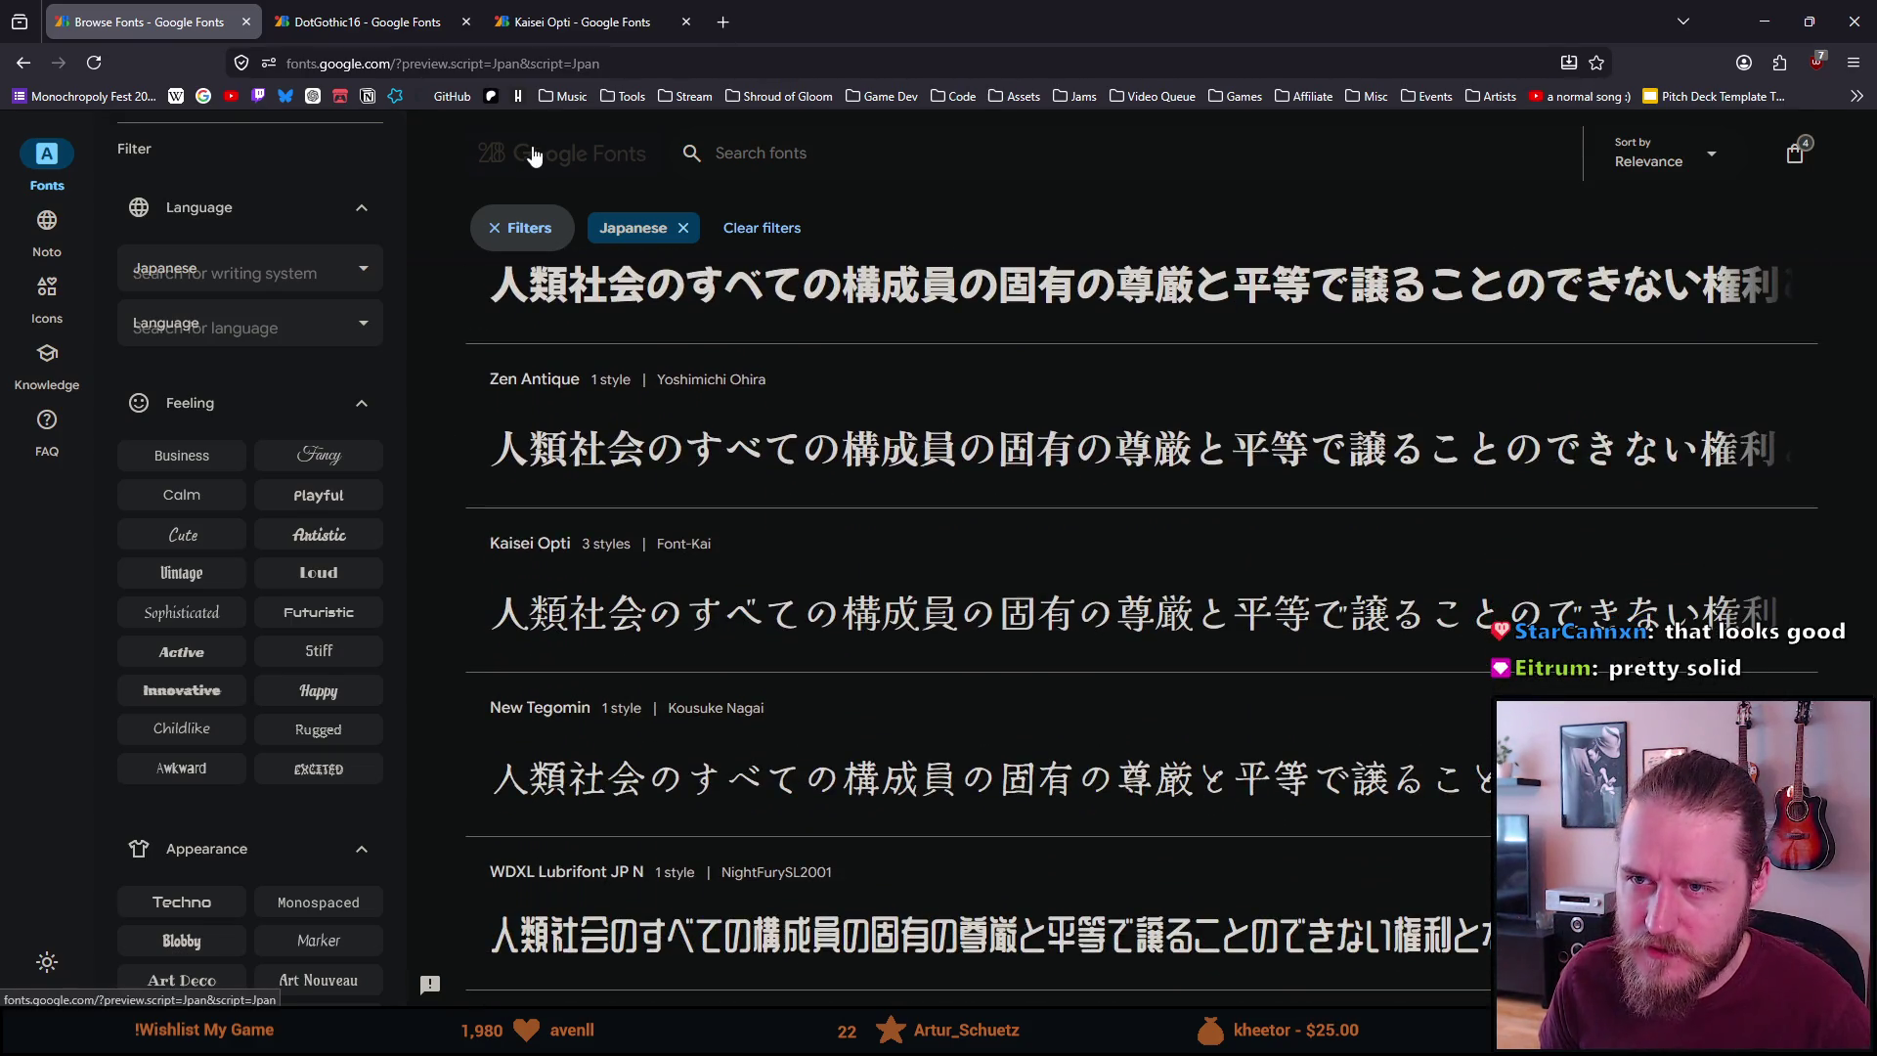
{"action": "left_click", "coordinate": [572, 12]}
{"action": "middle_click", "coordinate": [47, 154]}
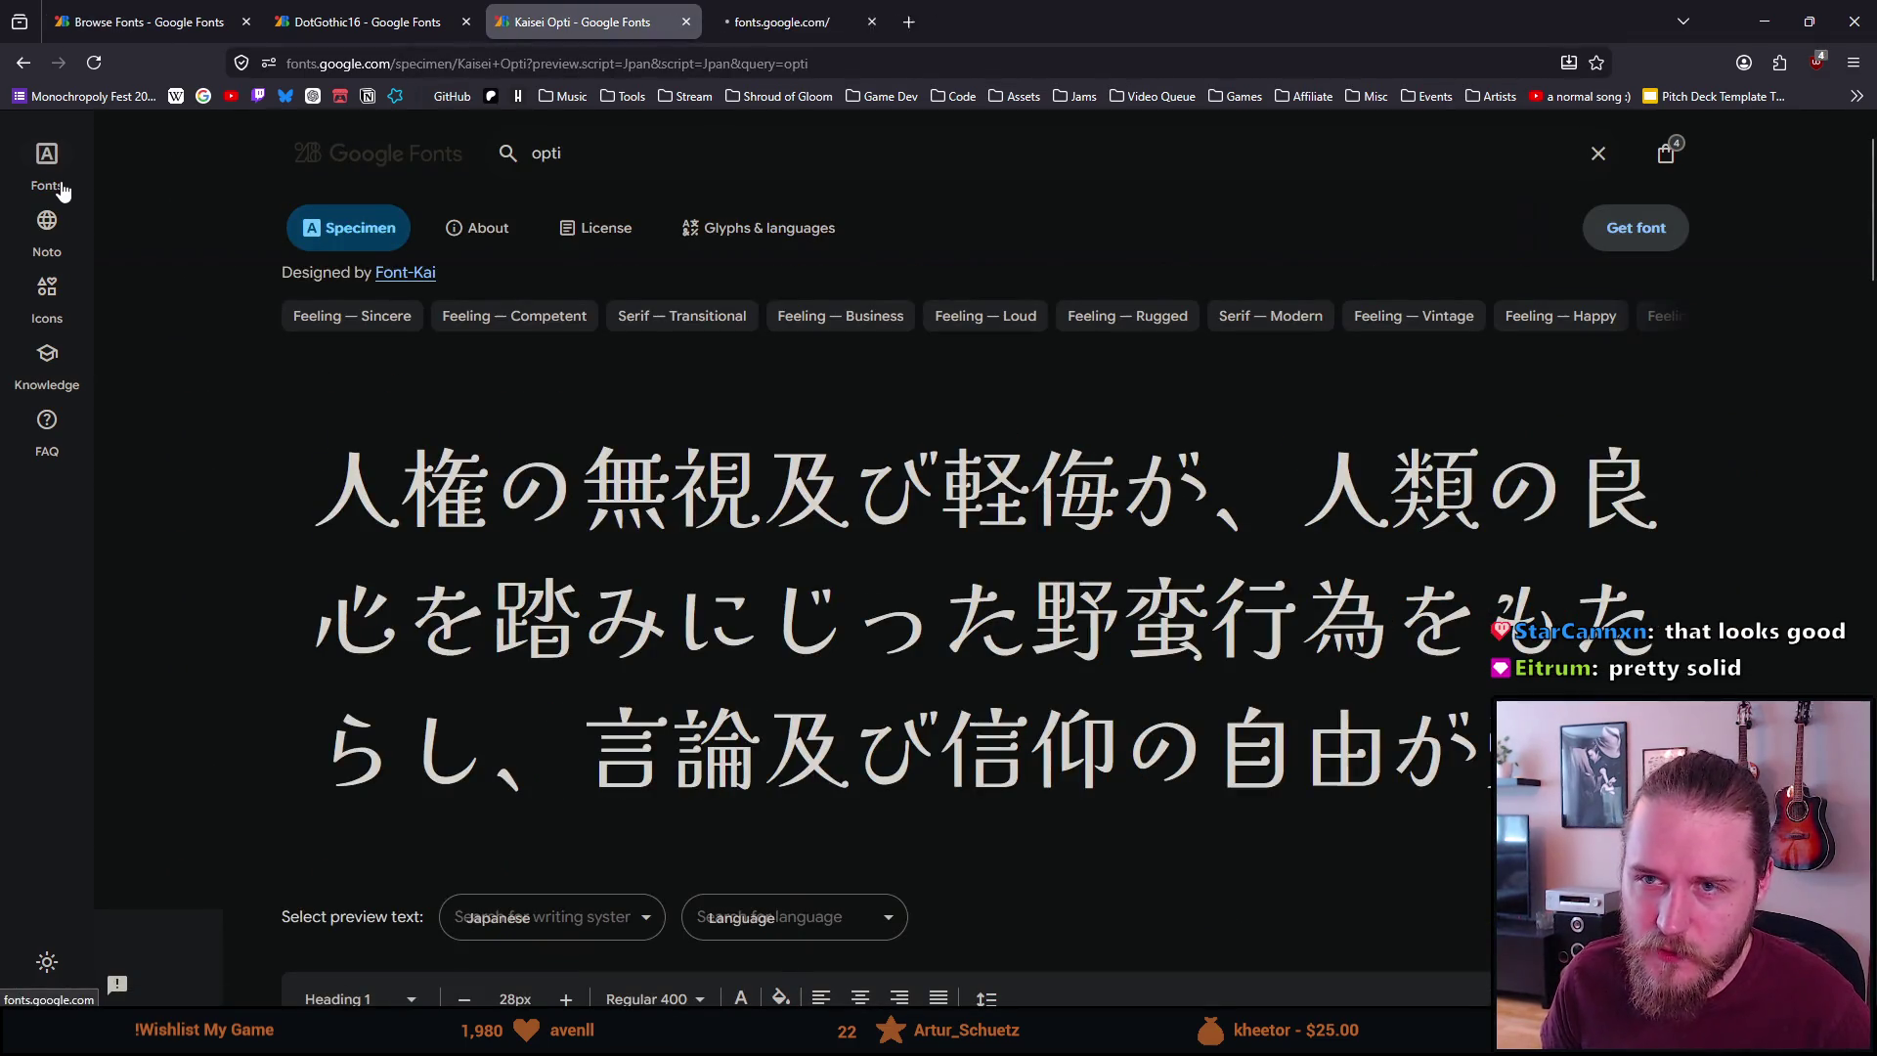
{"action": "left_click", "coordinate": [730, 10]}
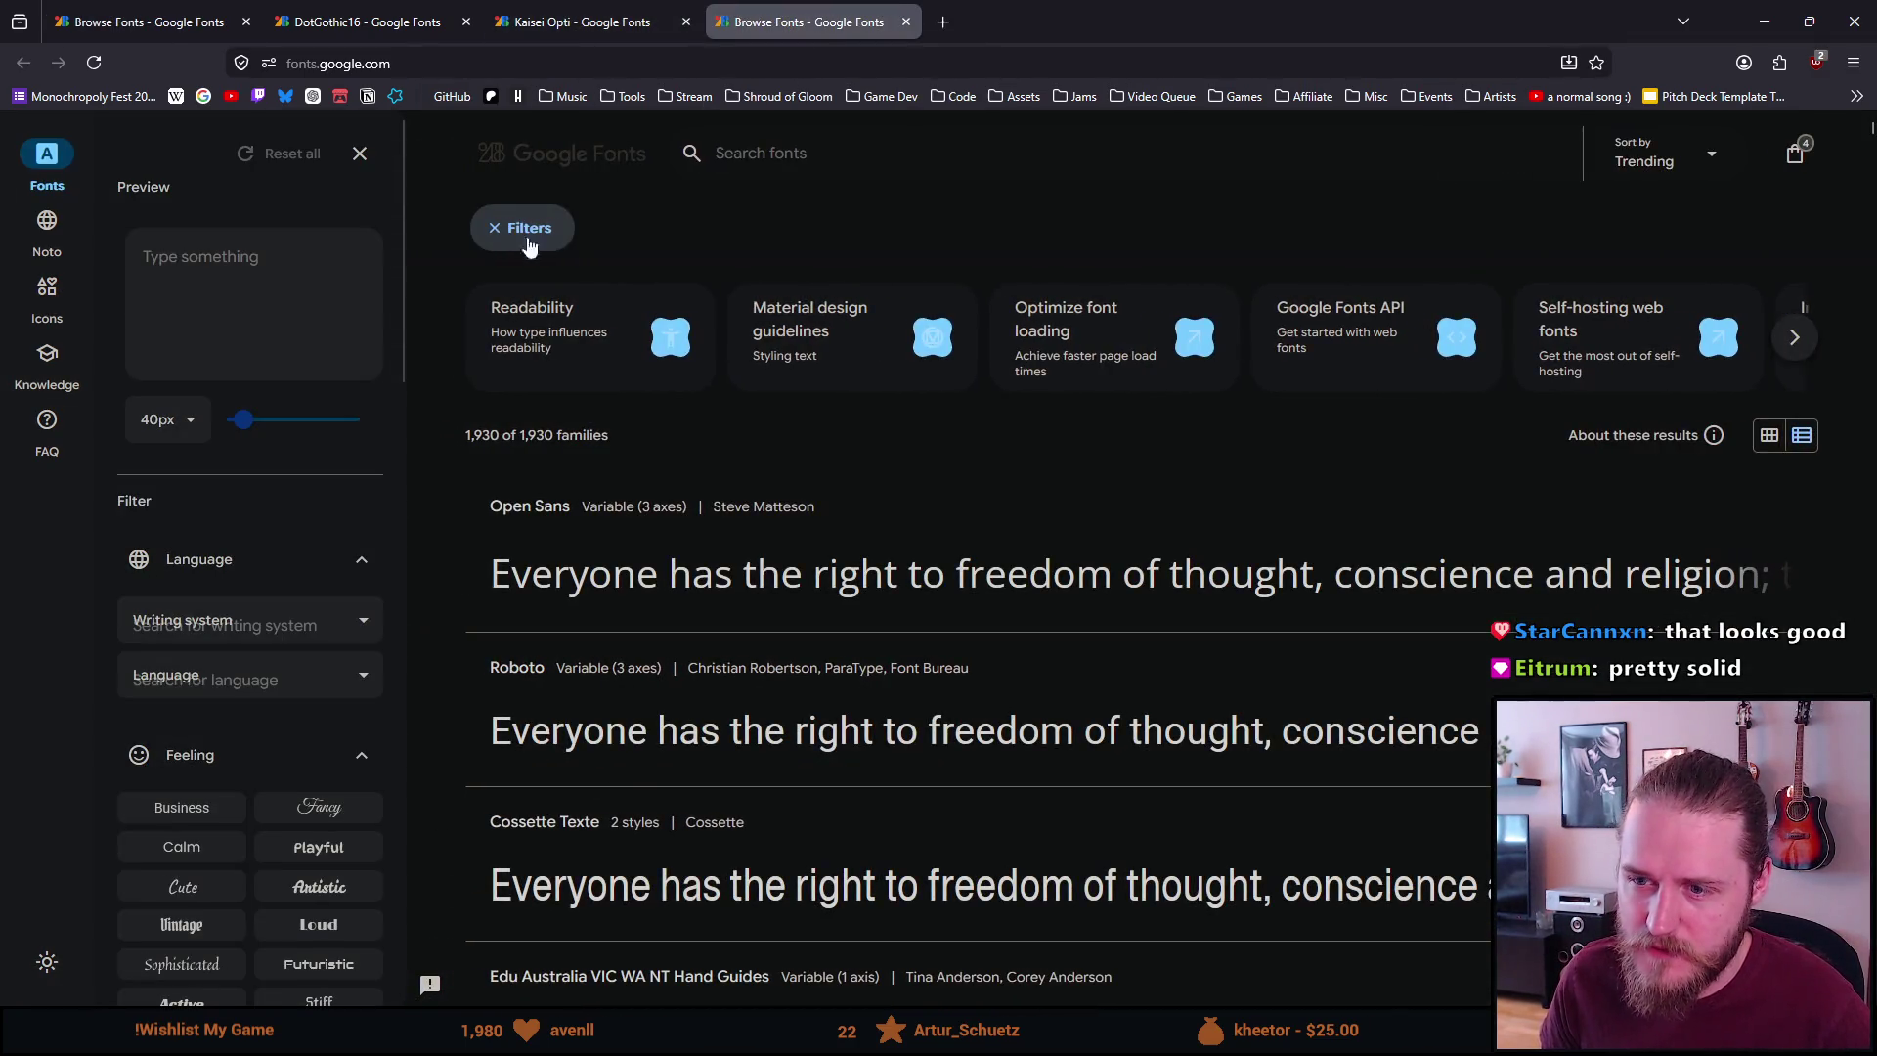
Filter the catalogue's writing system to Simplified Han
{"action": "left_click", "coordinate": [256, 624]}
{"action": "scroll", "coordinate": [262, 748], "scroll_direction": "down", "scroll_amount": 2}
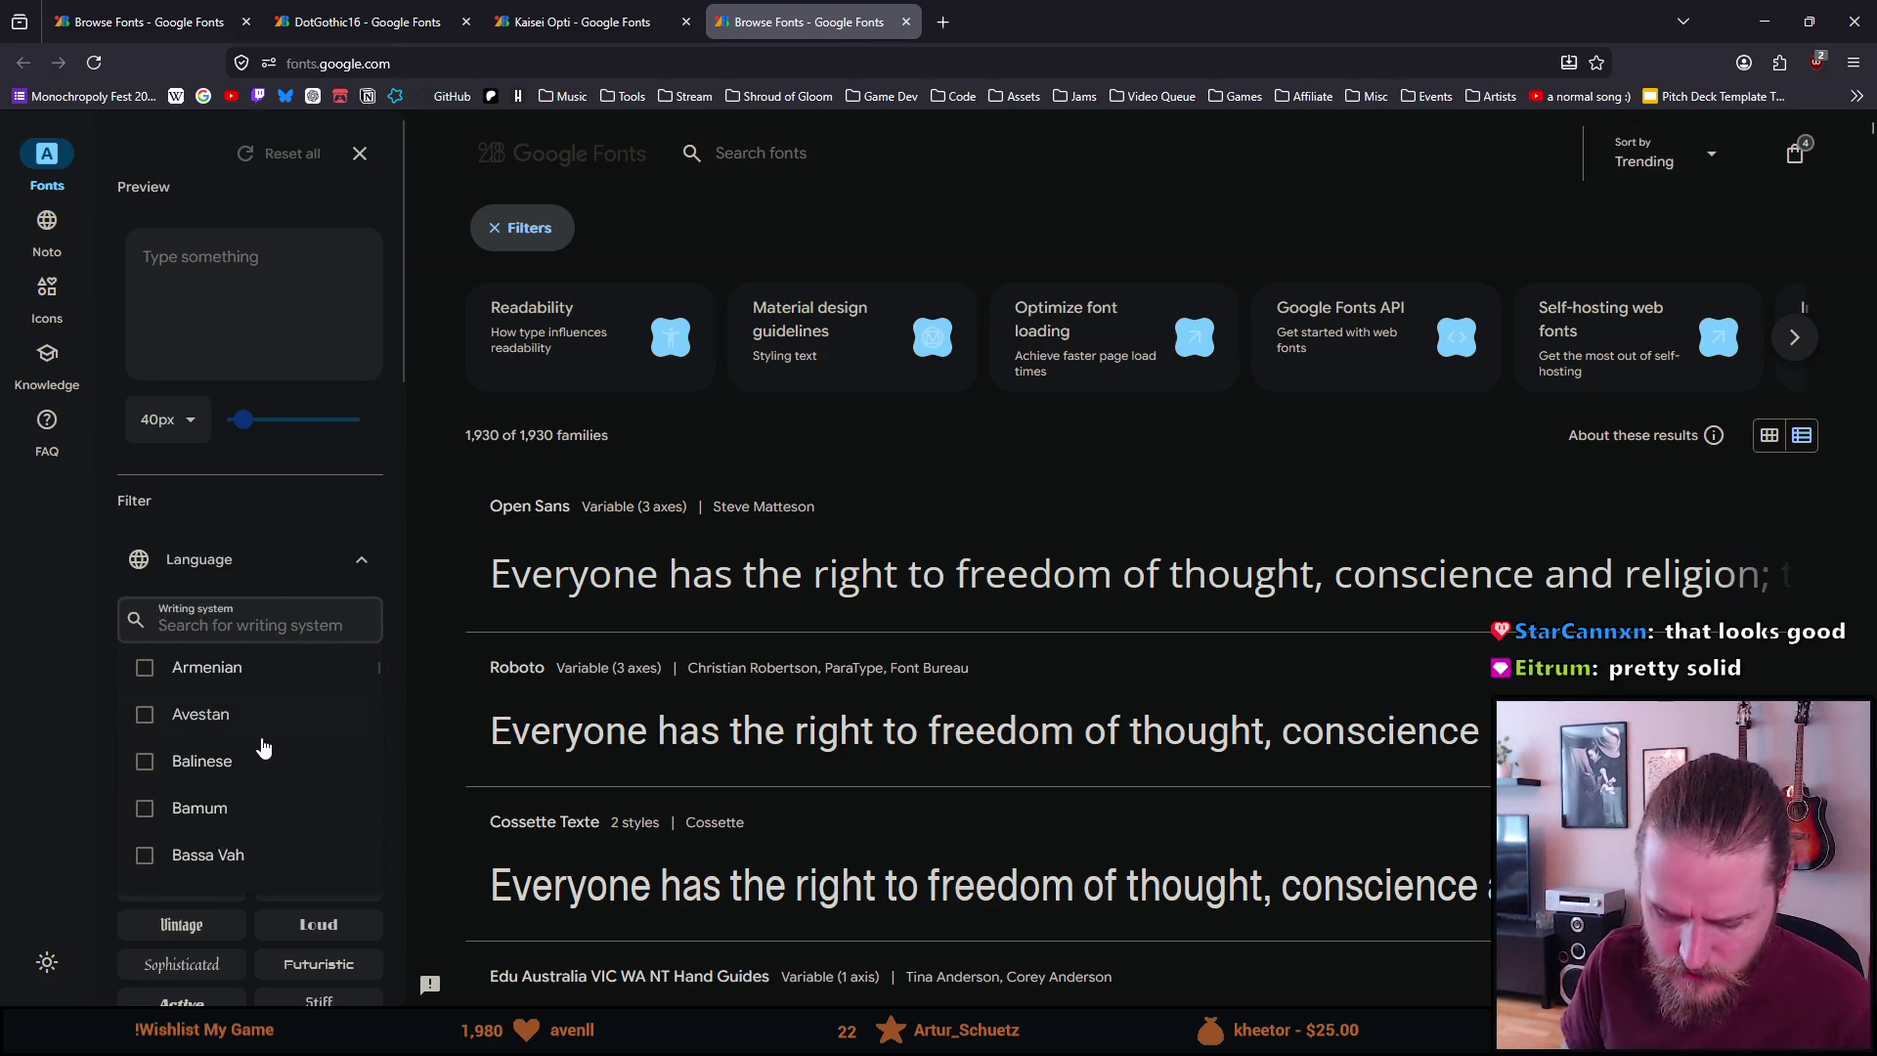
{"action": "type", "text": "chine"}
{"action": "key", "text": "ctrl+a"}
{"action": "key", "text": "BackSpace"}
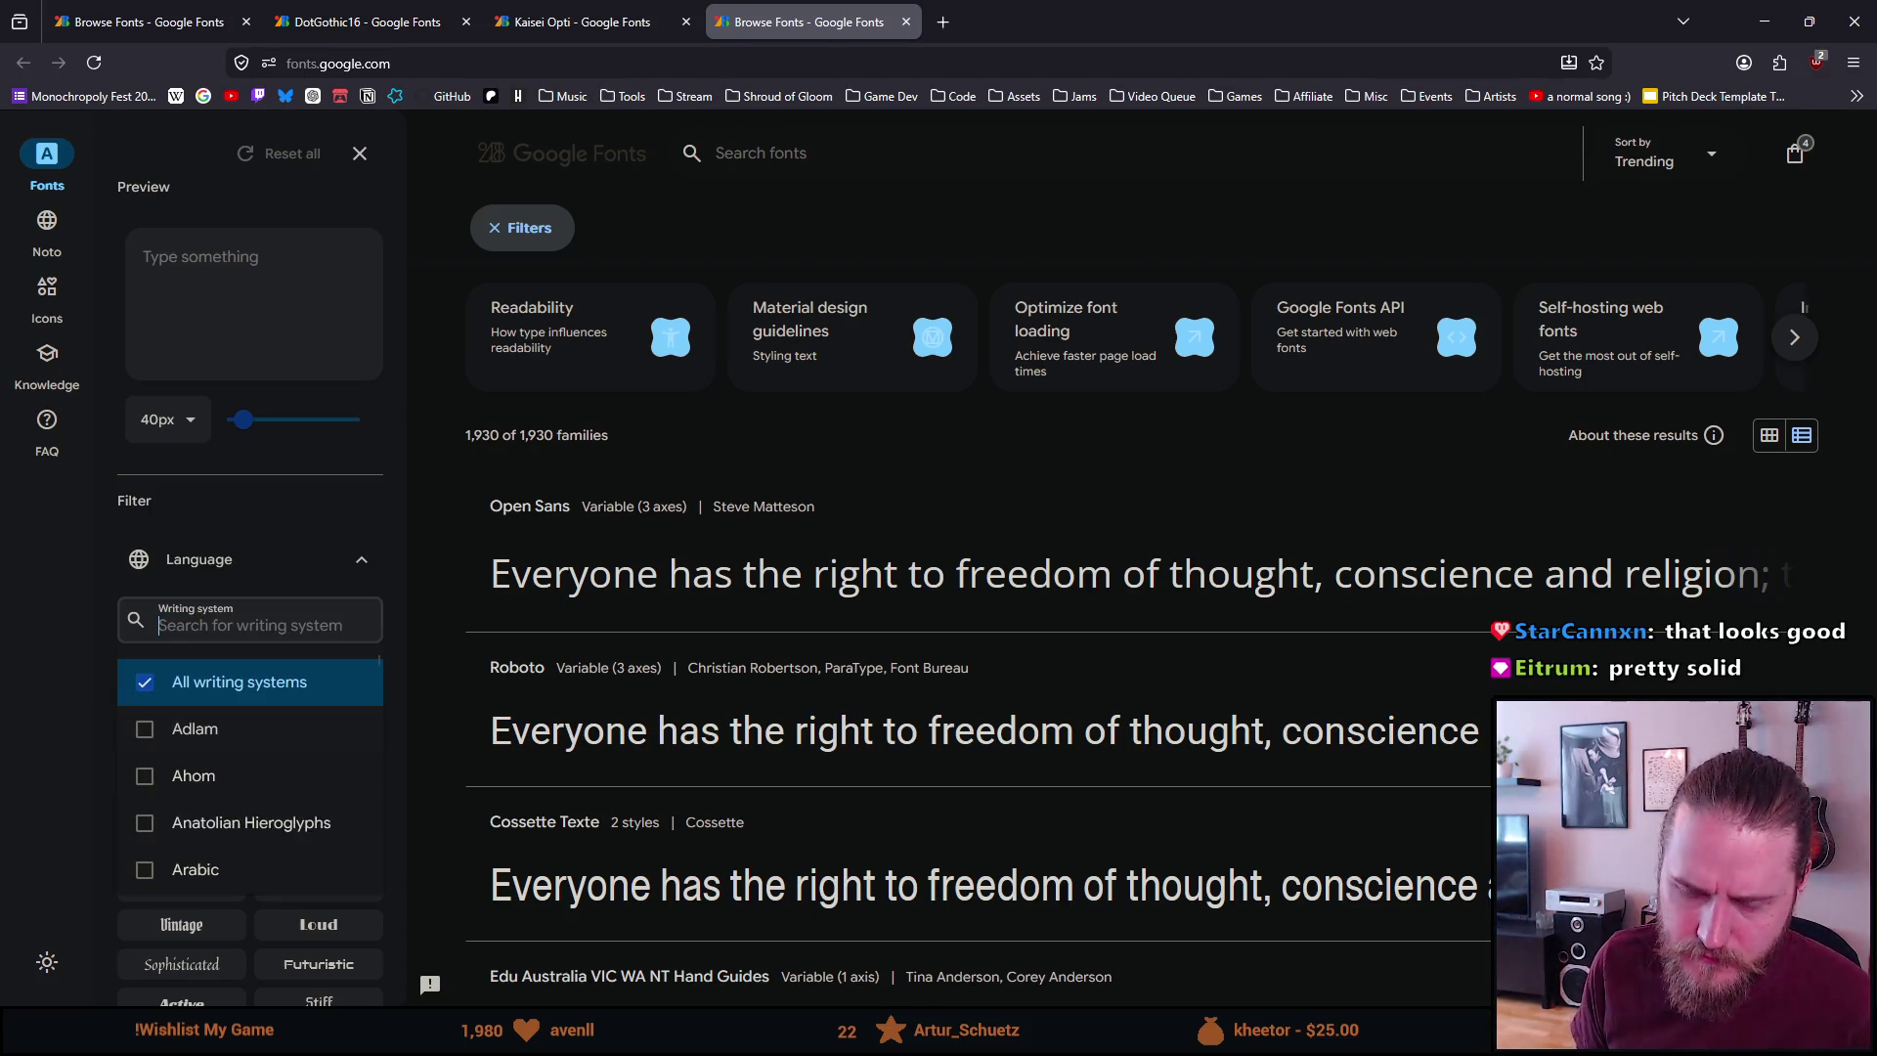
{"action": "type", "text": "simpl"}
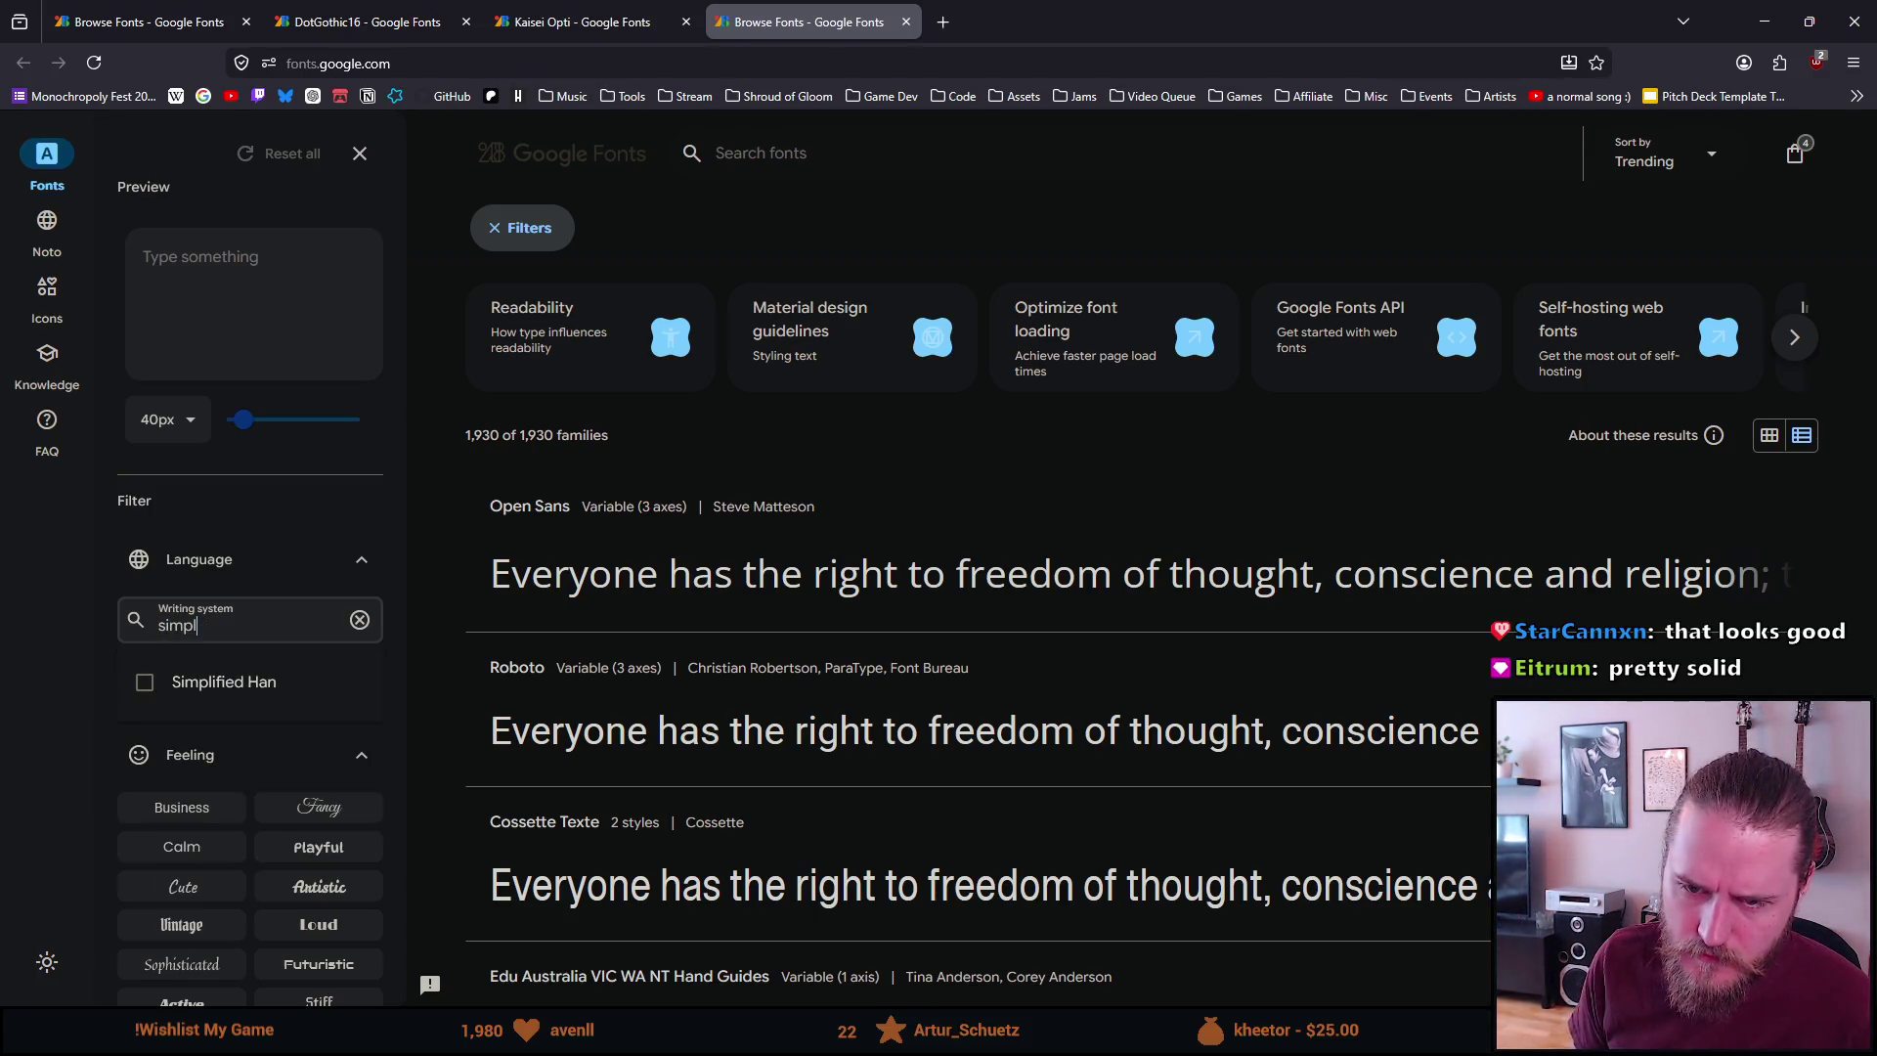
{"action": "left_click", "coordinate": [284, 682]}
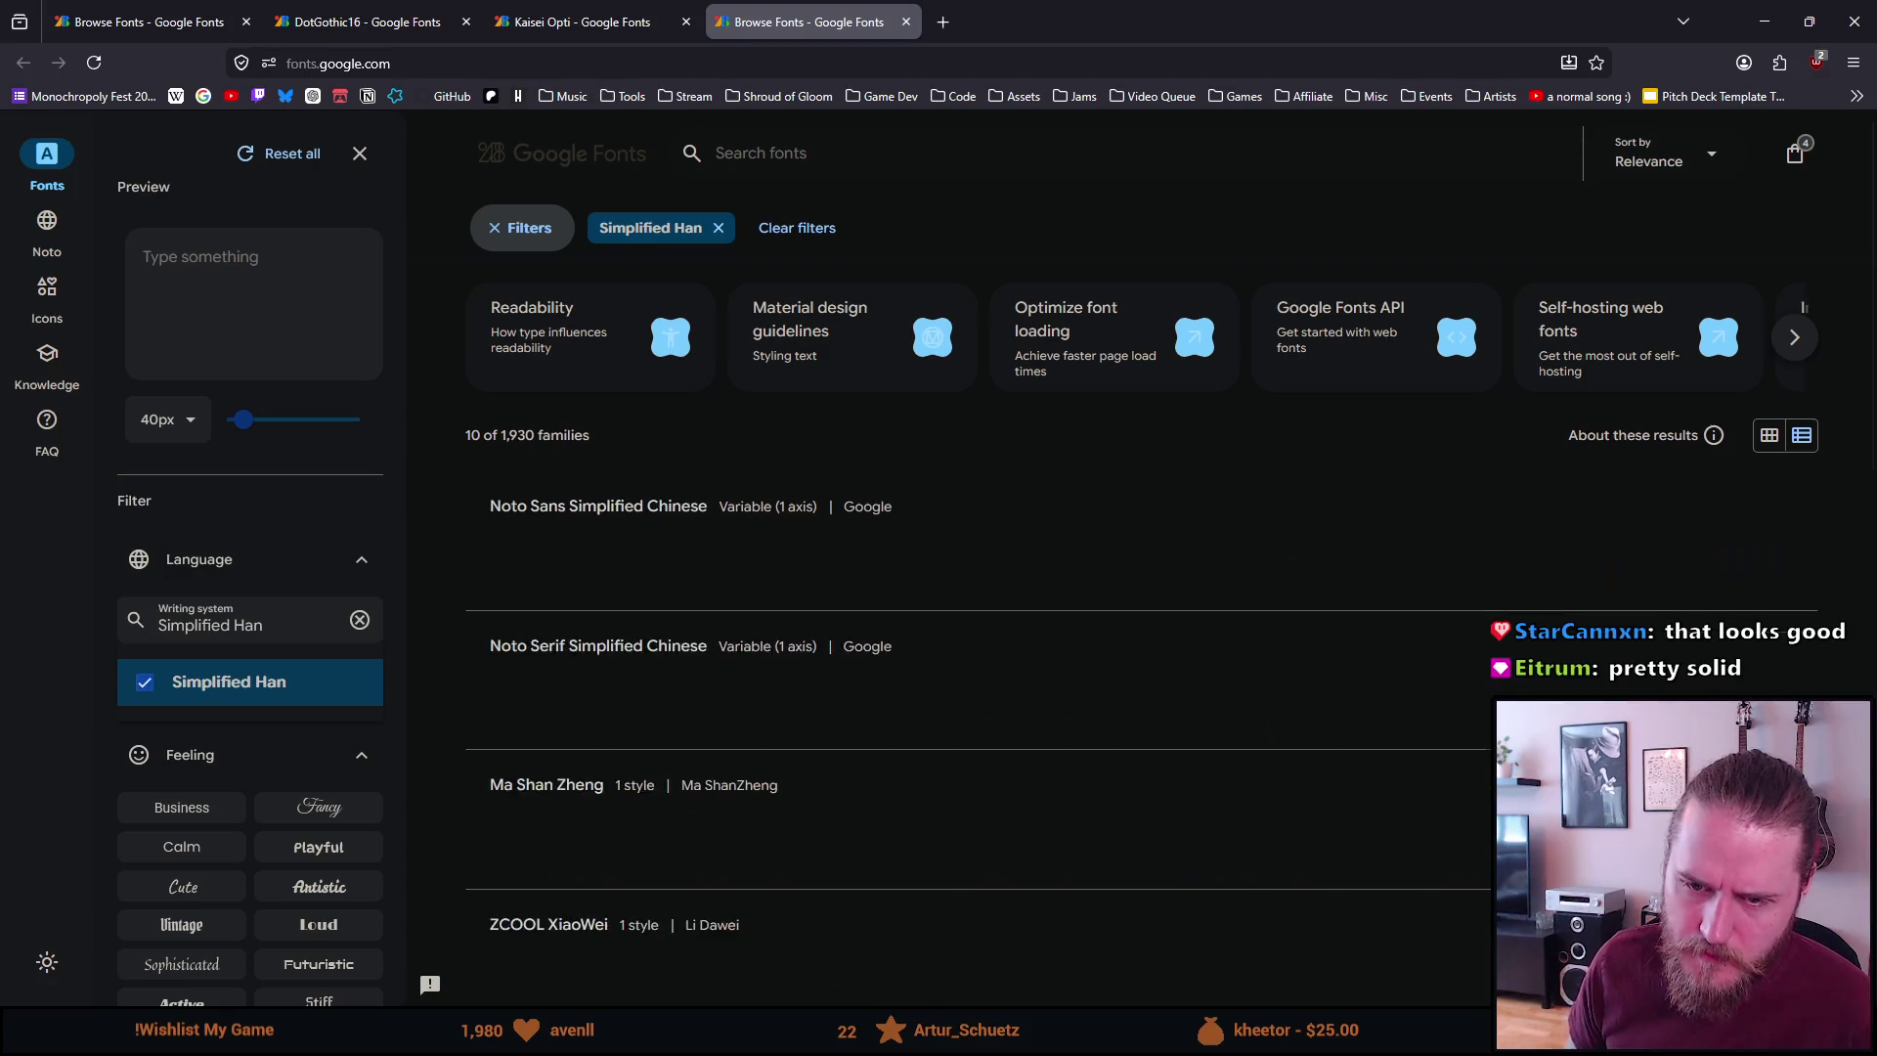
Collapse the Language section and add the Pixel appearance filter, leaving no matches
{"action": "left_click", "coordinate": [311, 559]}
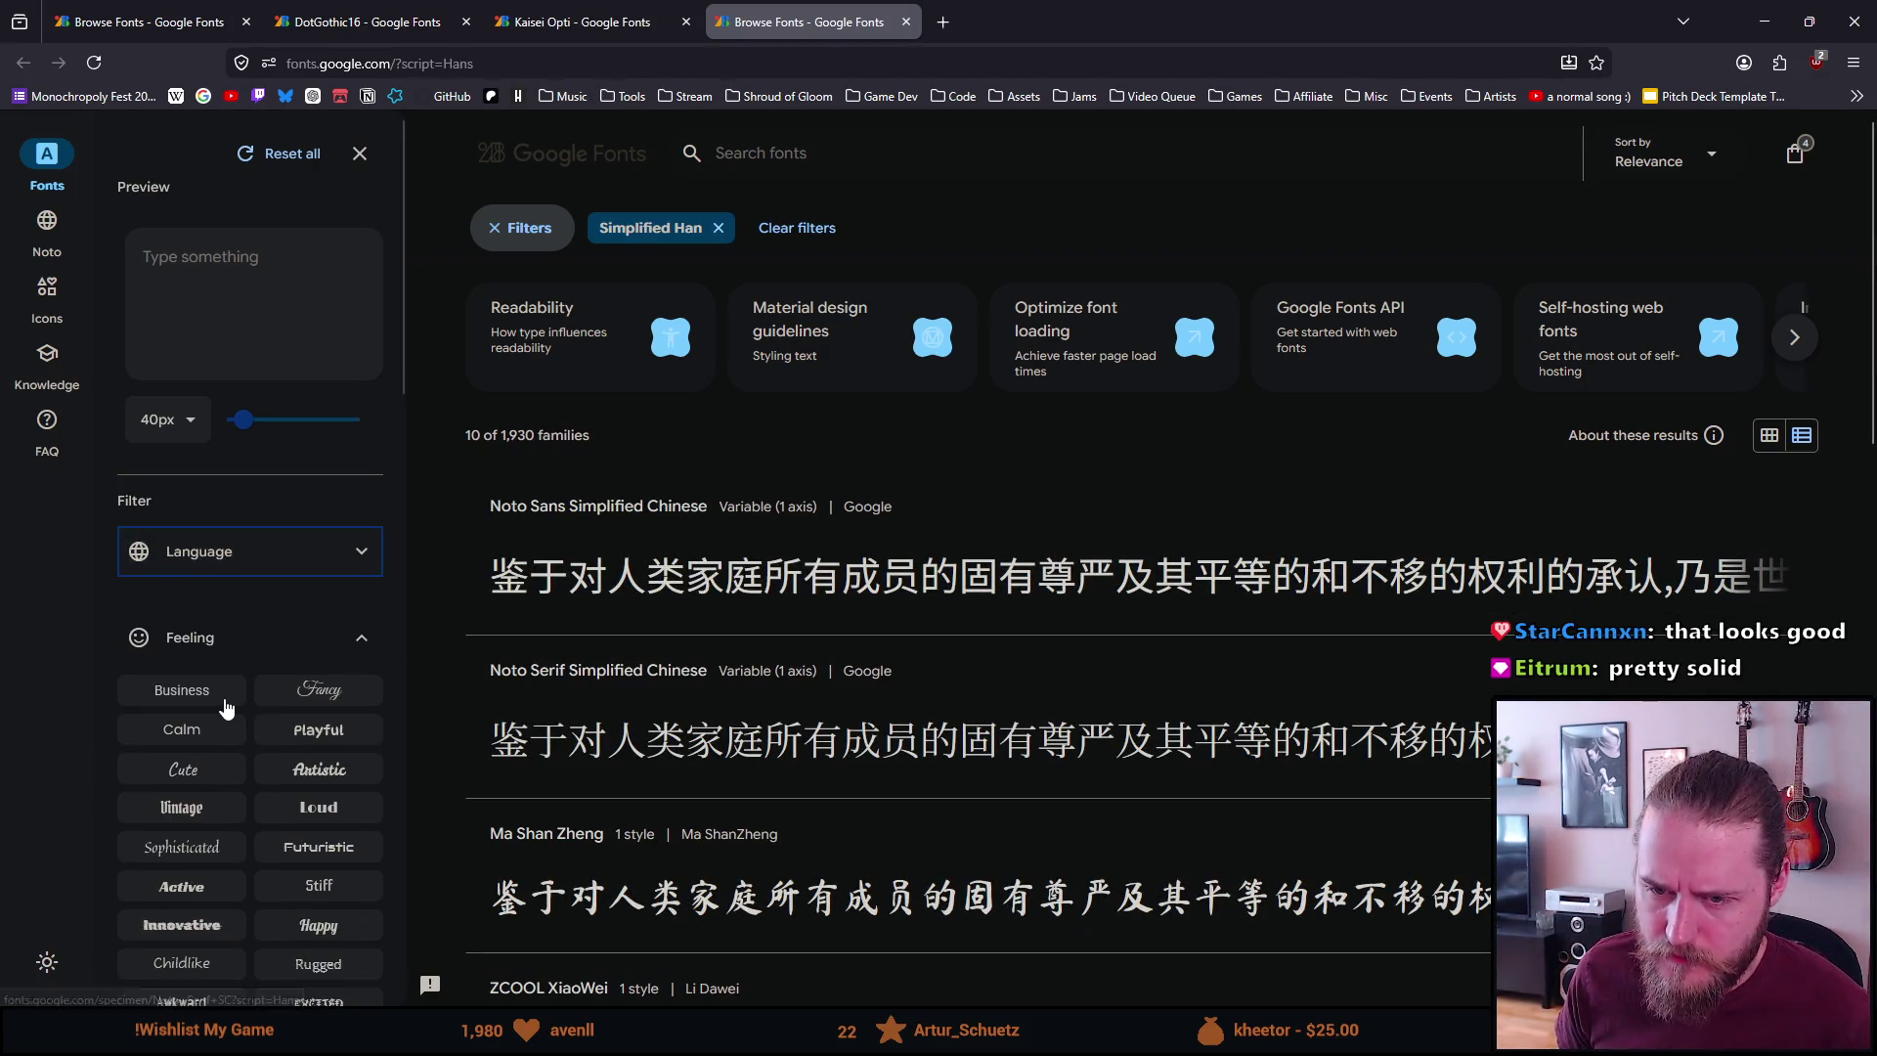
{"action": "scroll", "coordinate": [203, 579], "scroll_direction": "down", "scroll_amount": 3}
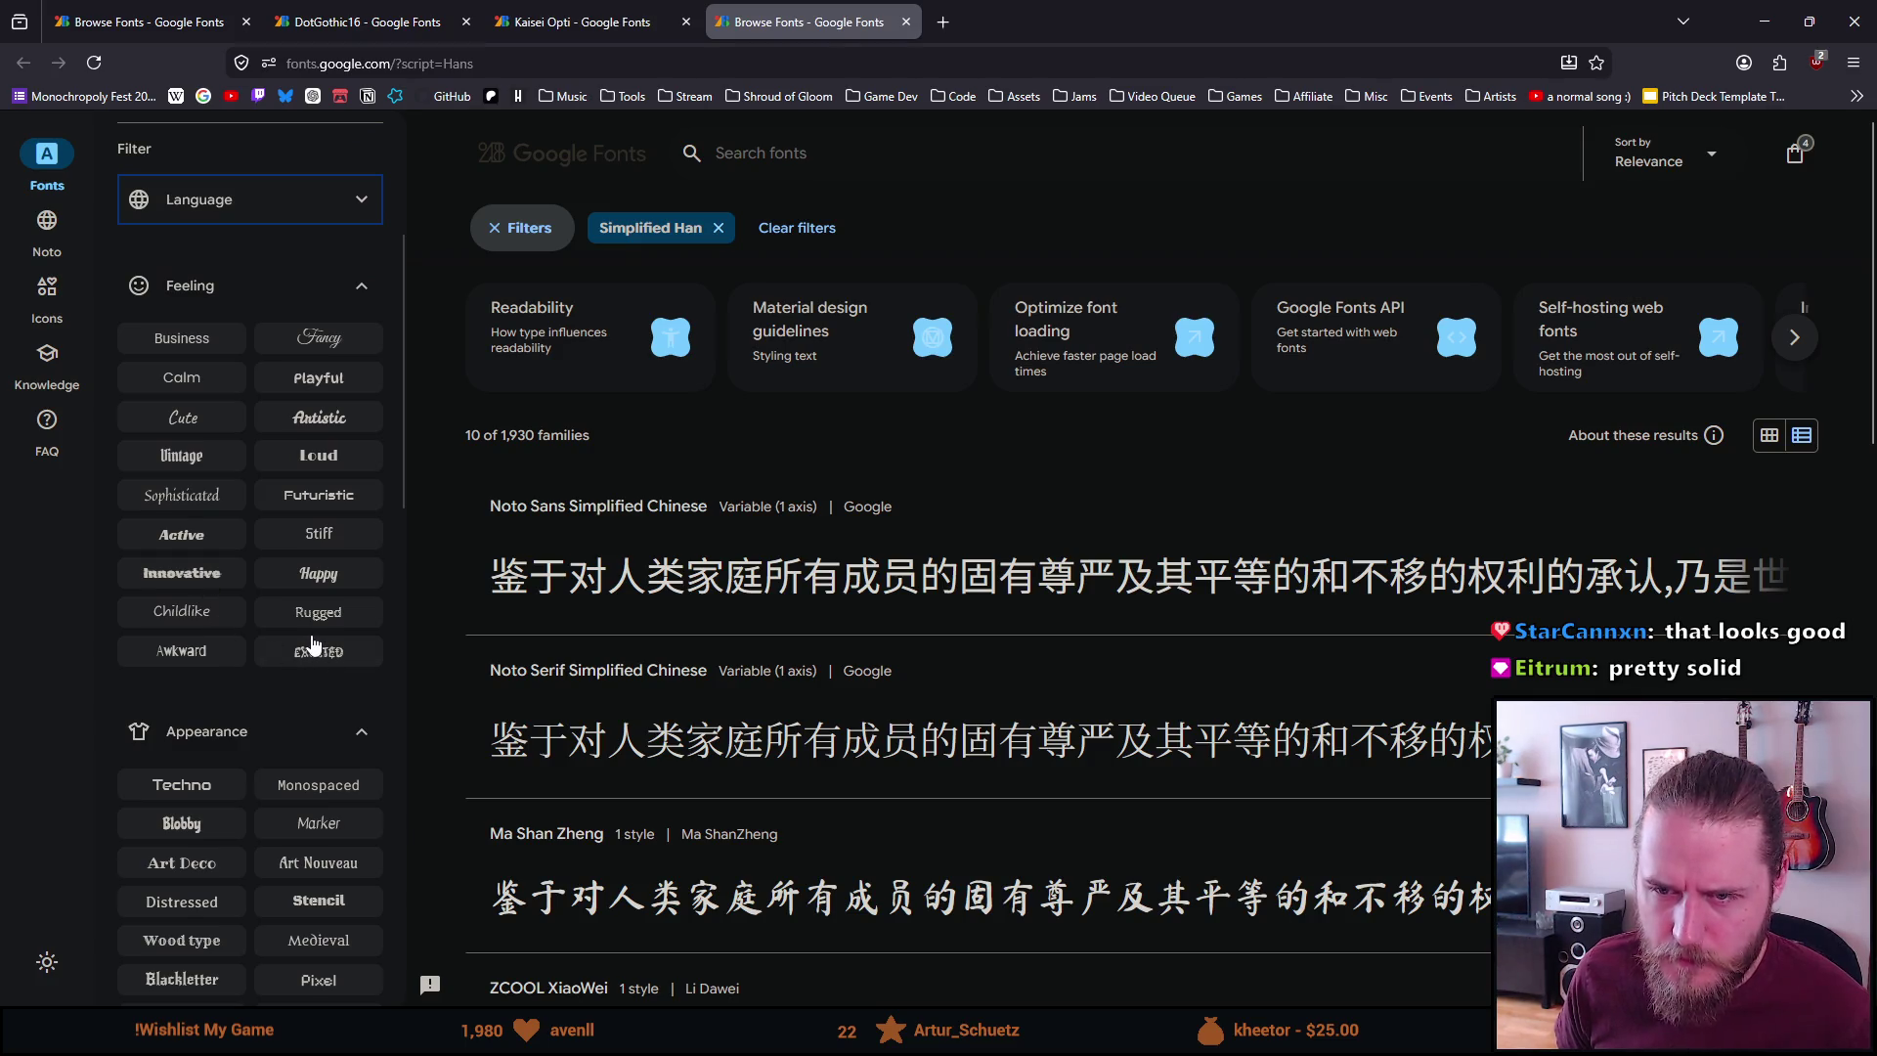
{"action": "scroll", "coordinate": [318, 645], "scroll_direction": "down", "scroll_amount": 3}
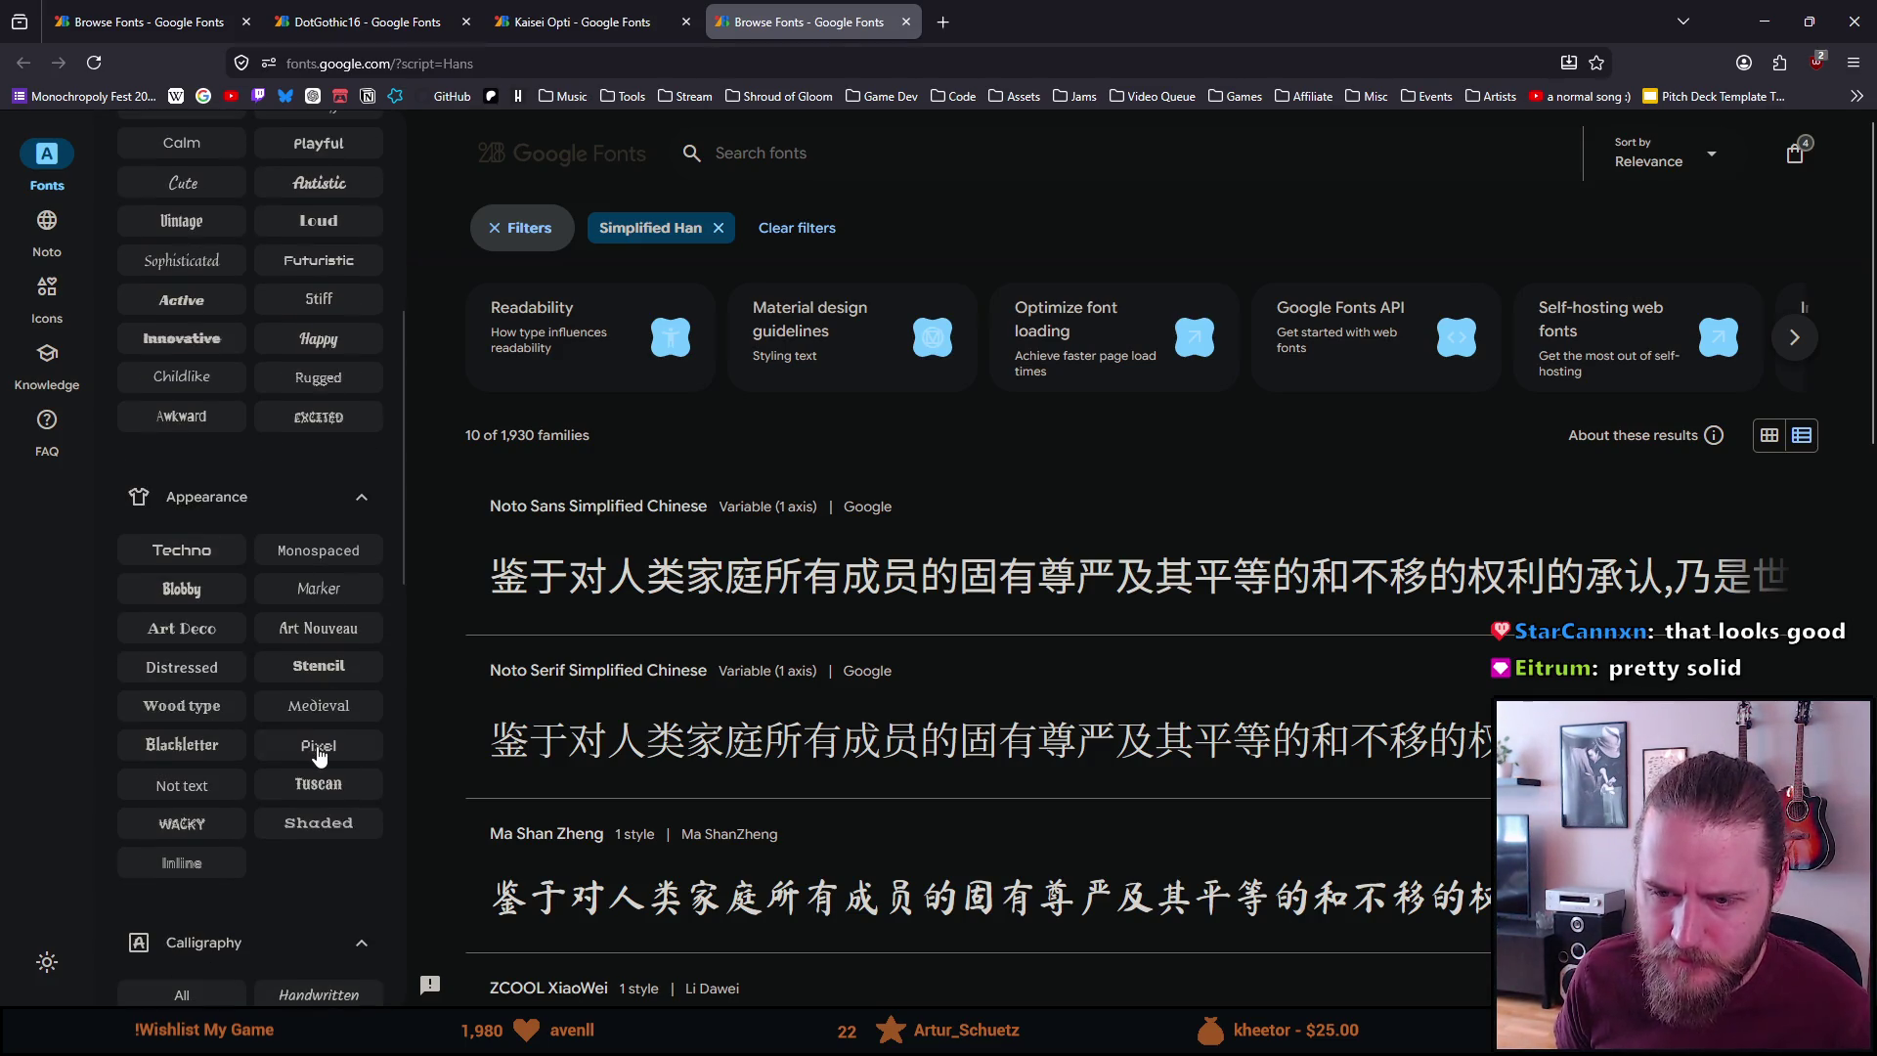
{"action": "left_click", "coordinate": [315, 748]}
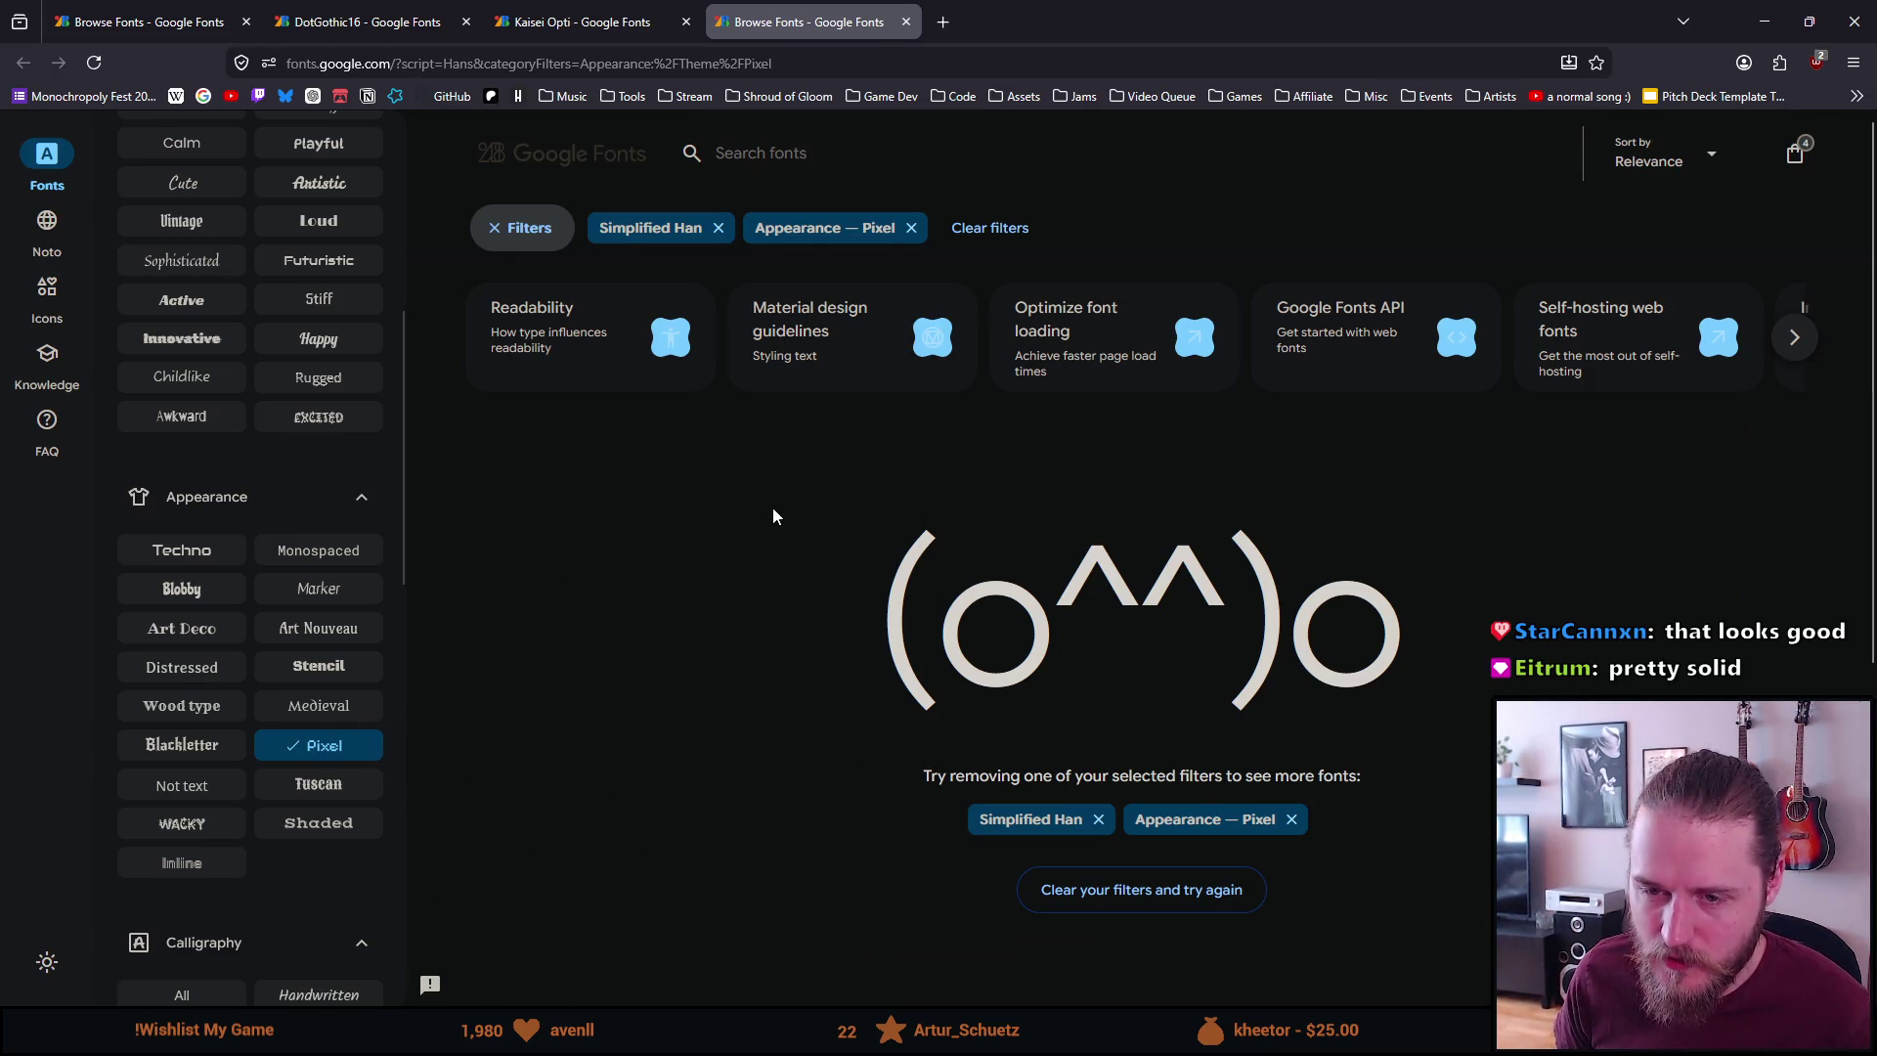
{"action": "scroll", "coordinate": [251, 575], "scroll_direction": "down", "scroll_amount": 10}
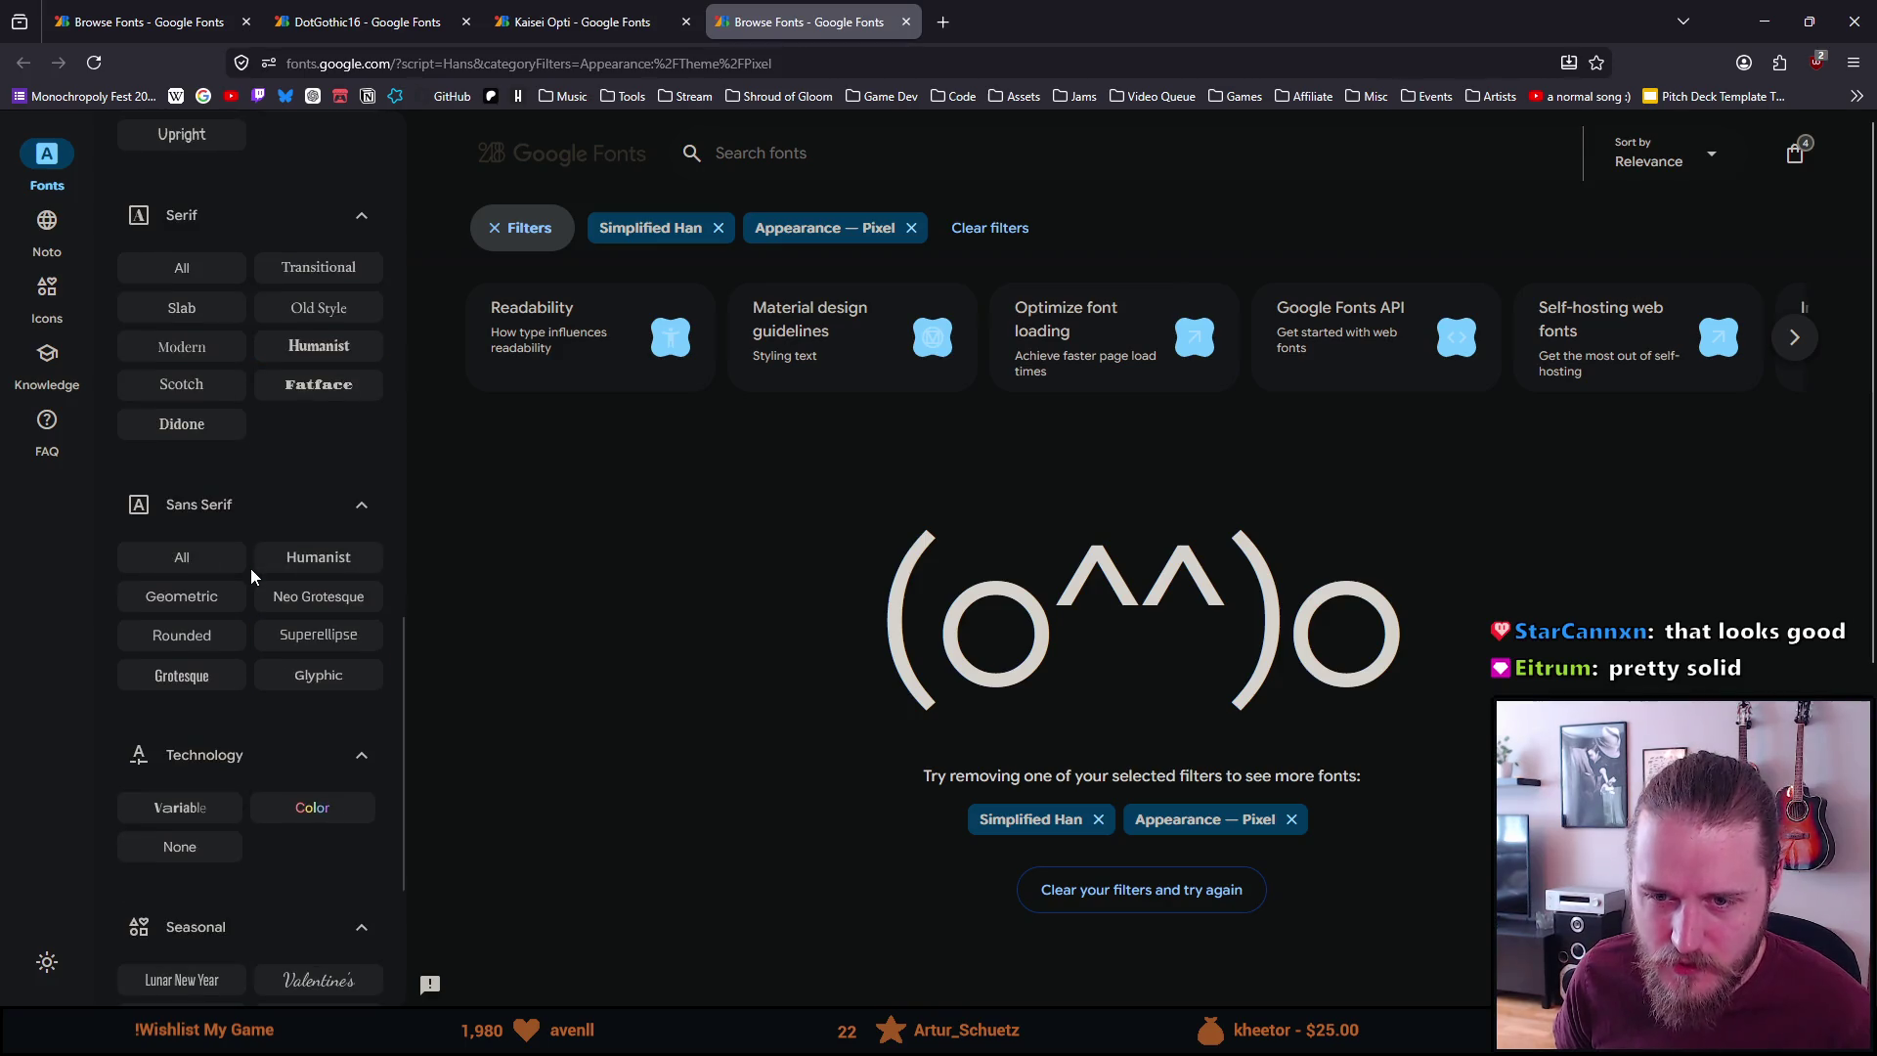
{"action": "scroll", "coordinate": [250, 572], "scroll_direction": "up", "scroll_amount": 10}
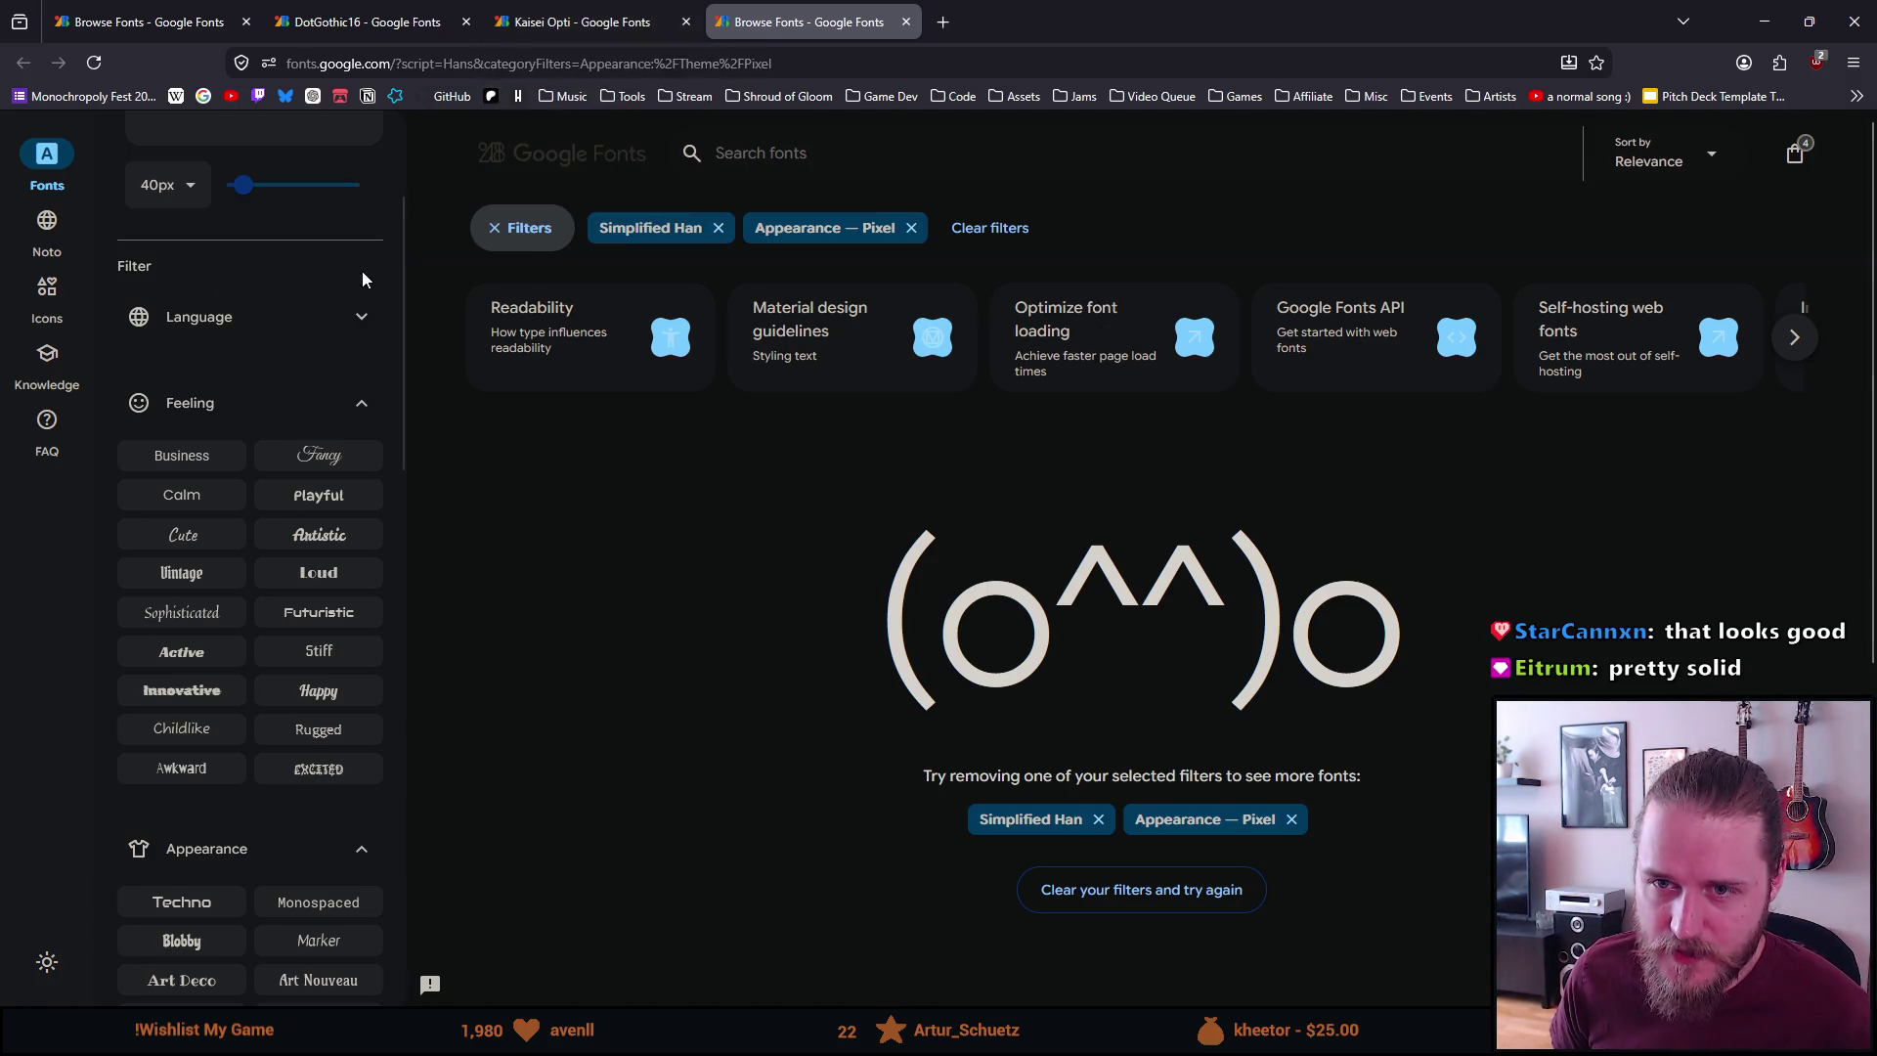
{"action": "scroll", "coordinate": [302, 339], "scroll_direction": "up", "scroll_amount": 3}
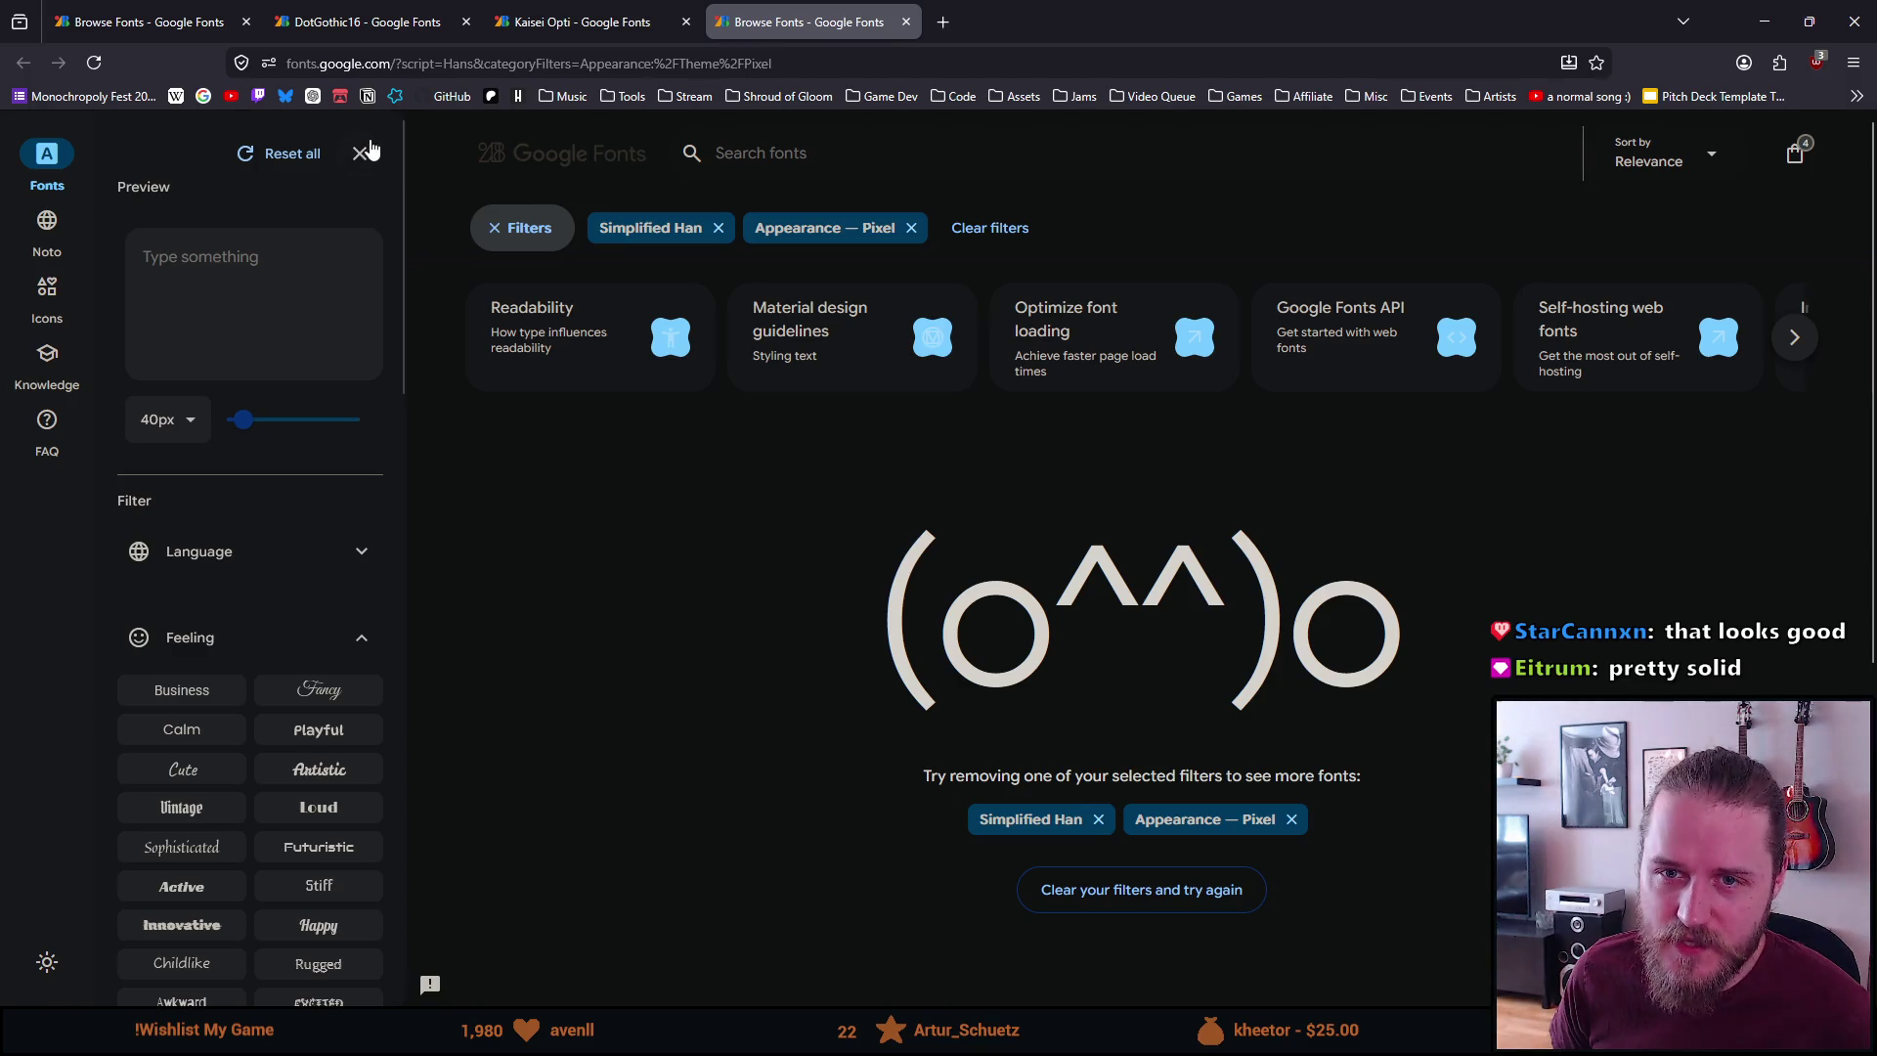
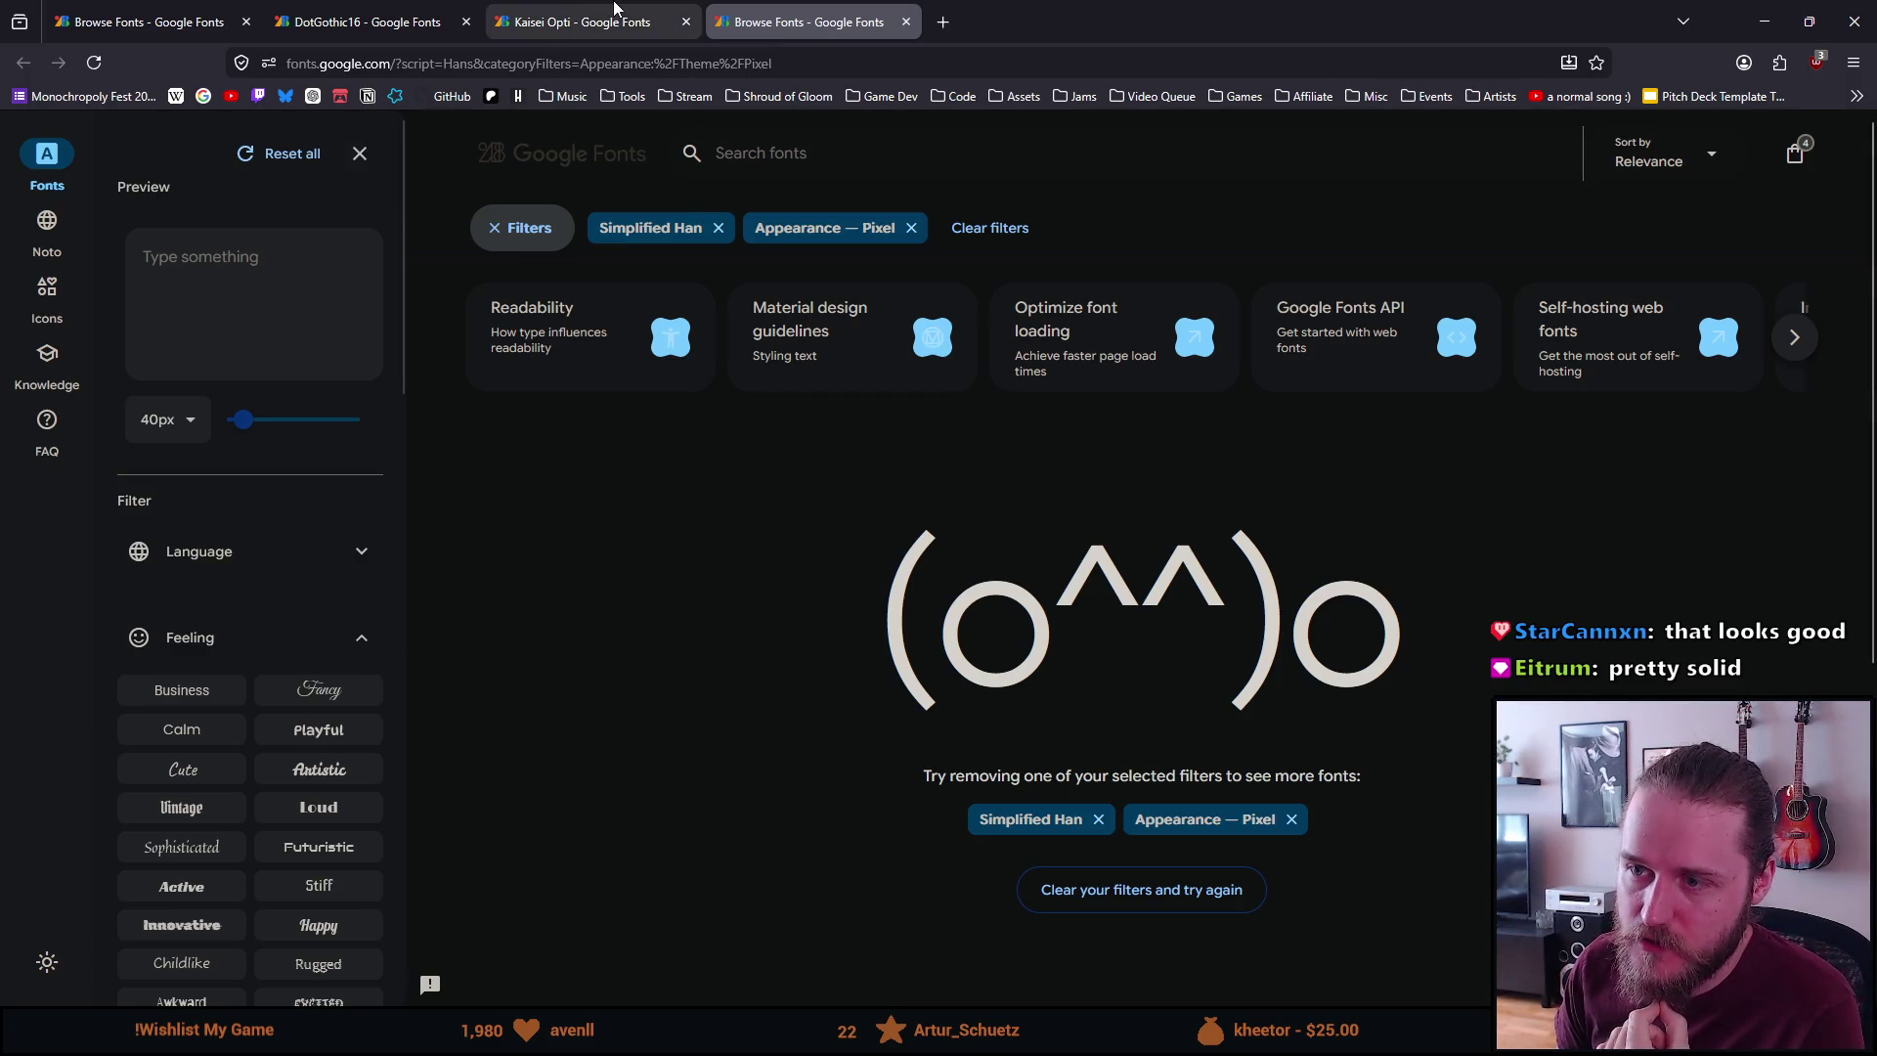
Preview the Kaisei Opti and DotGothic16 specimens, then go back to the Japanese-filtered font list
{"action": "left_click", "coordinate": [576, 22]}
{"action": "left_click", "coordinate": [341, 29]}
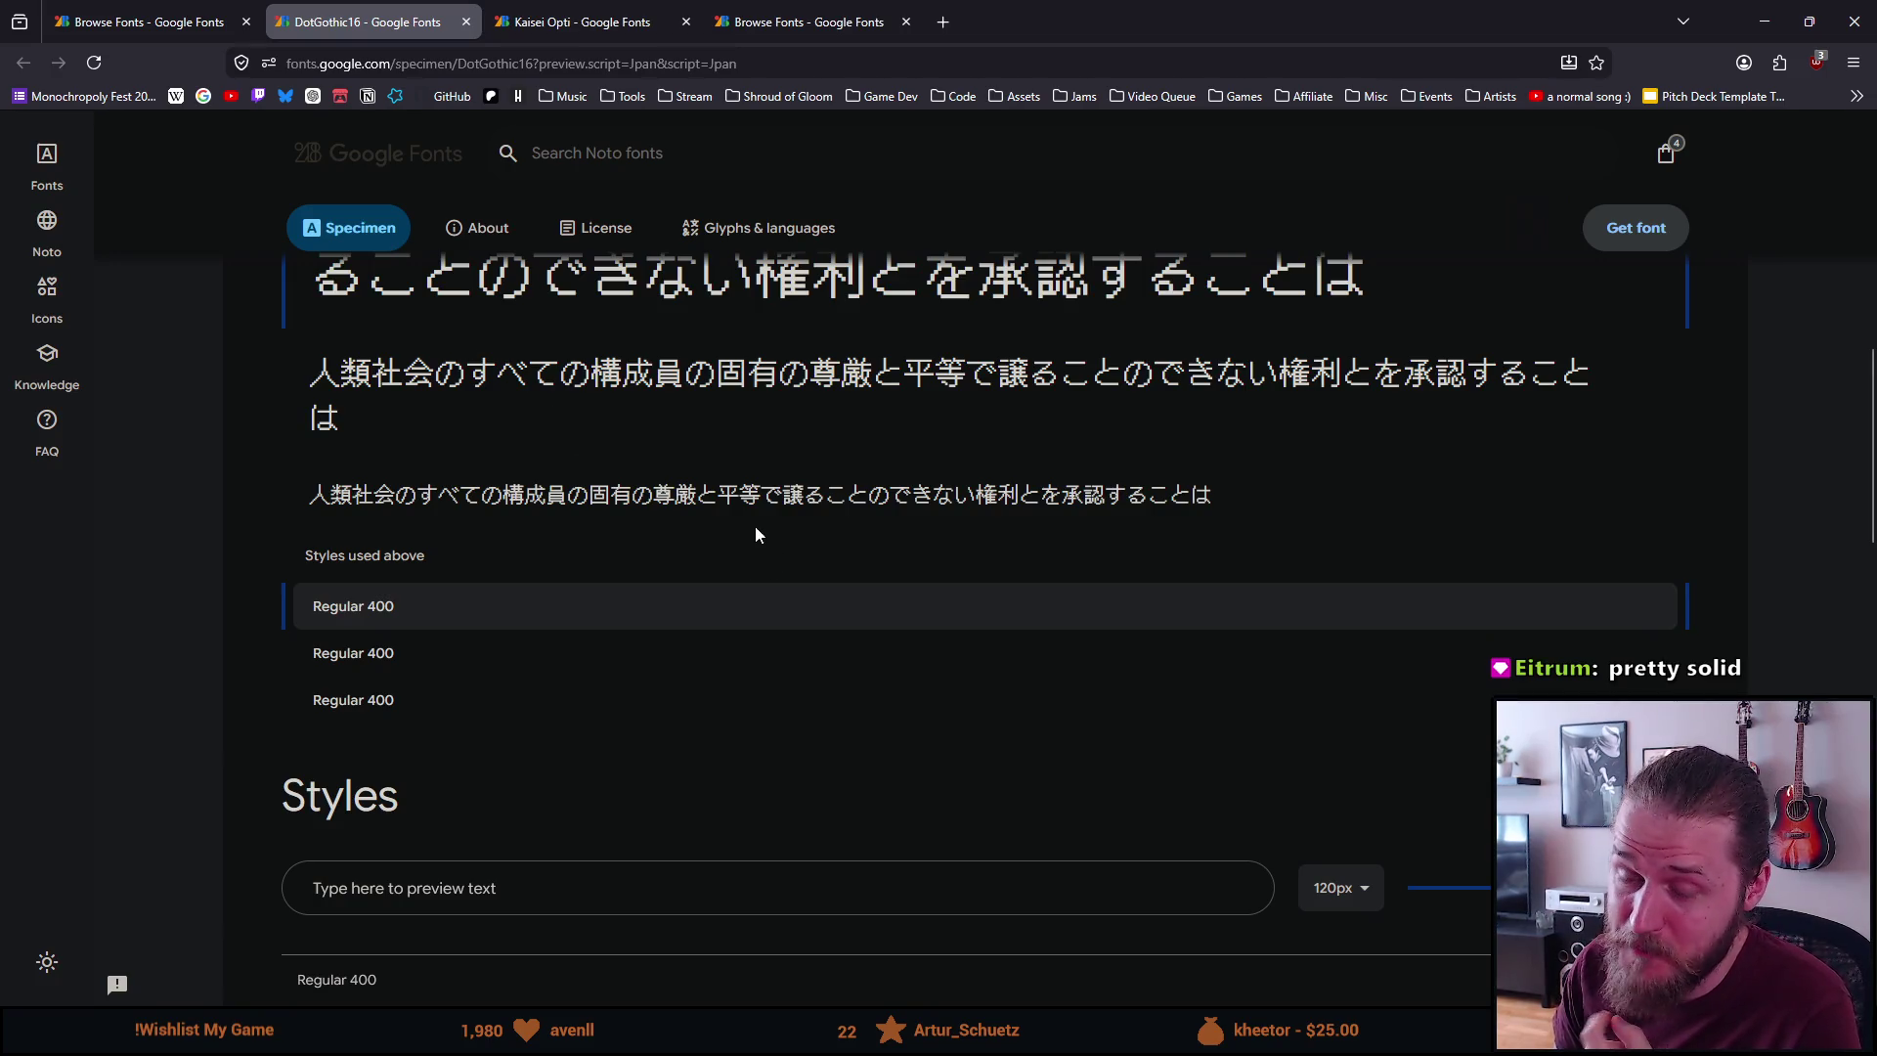
{"action": "scroll", "coordinate": [754, 526], "scroll_direction": "up", "scroll_amount": 5}
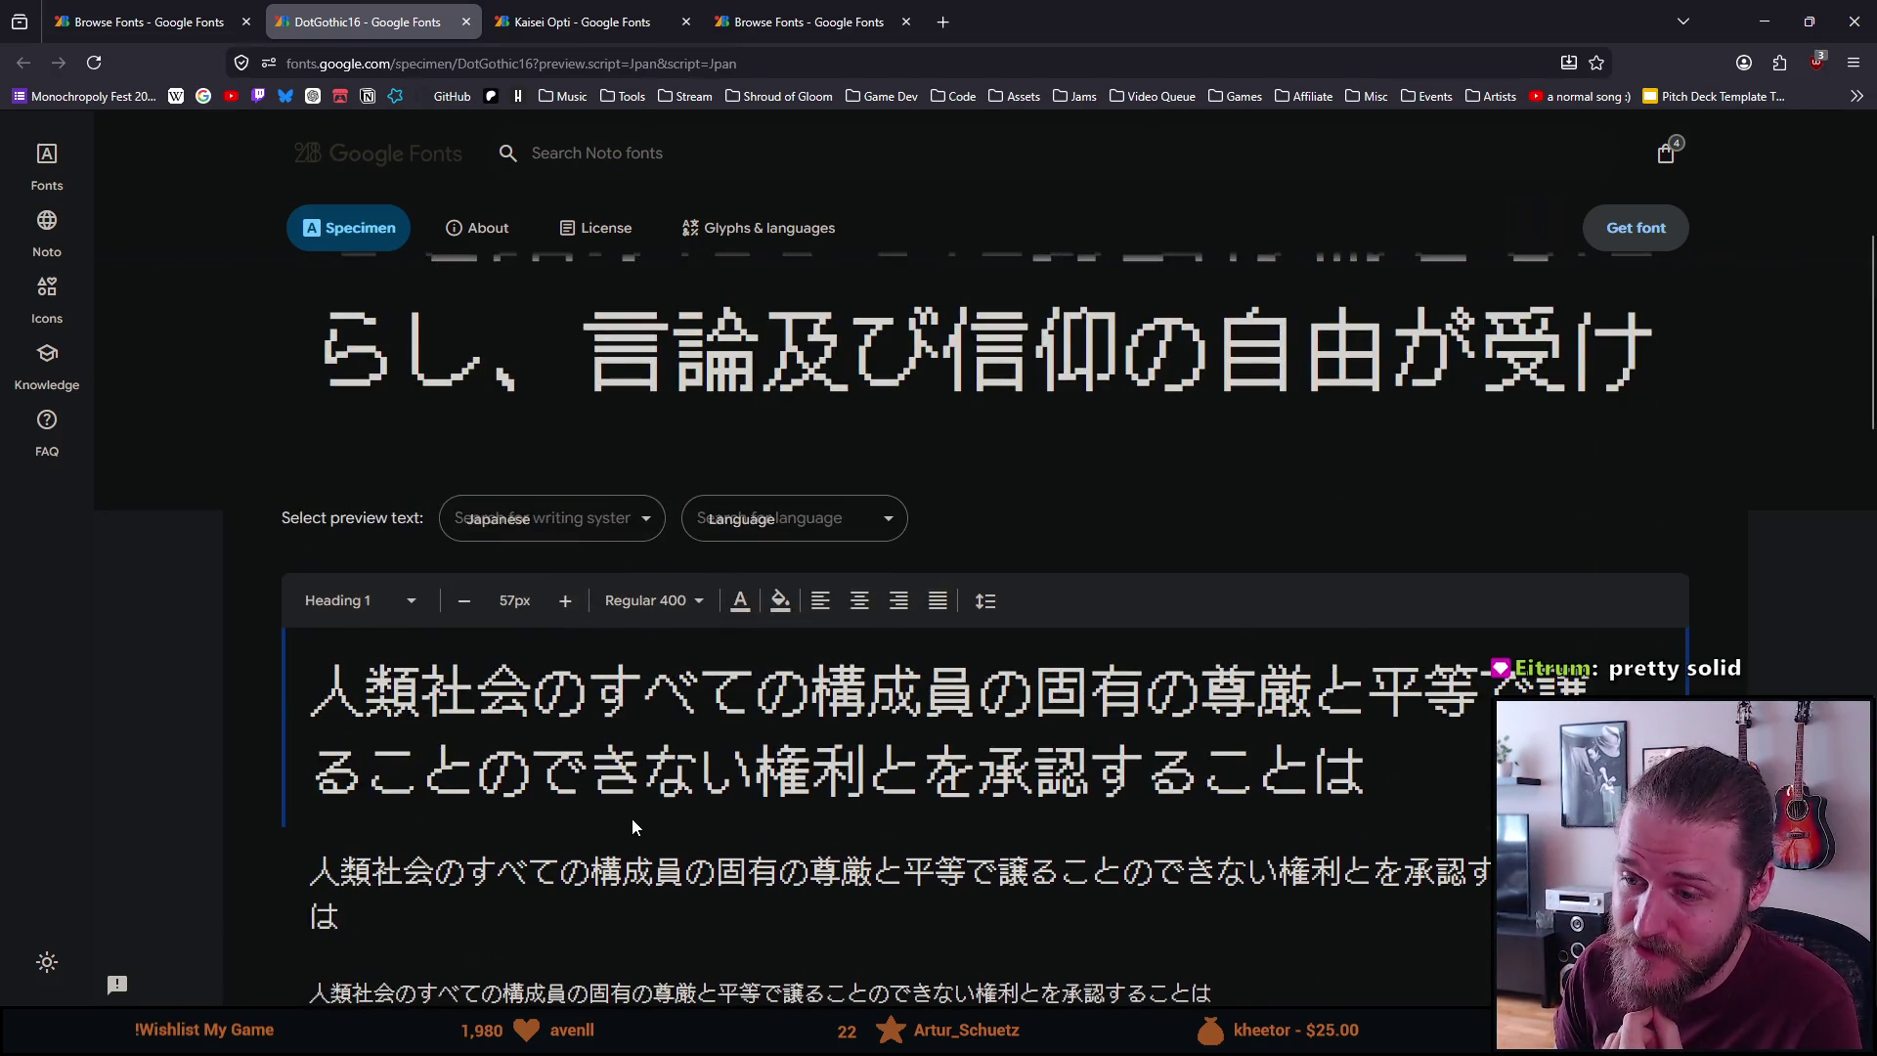
{"action": "scroll", "coordinate": [631, 819], "scroll_direction": "down", "scroll_amount": 2}
{"action": "scroll", "coordinate": [635, 813], "scroll_direction": "up", "scroll_amount": 5}
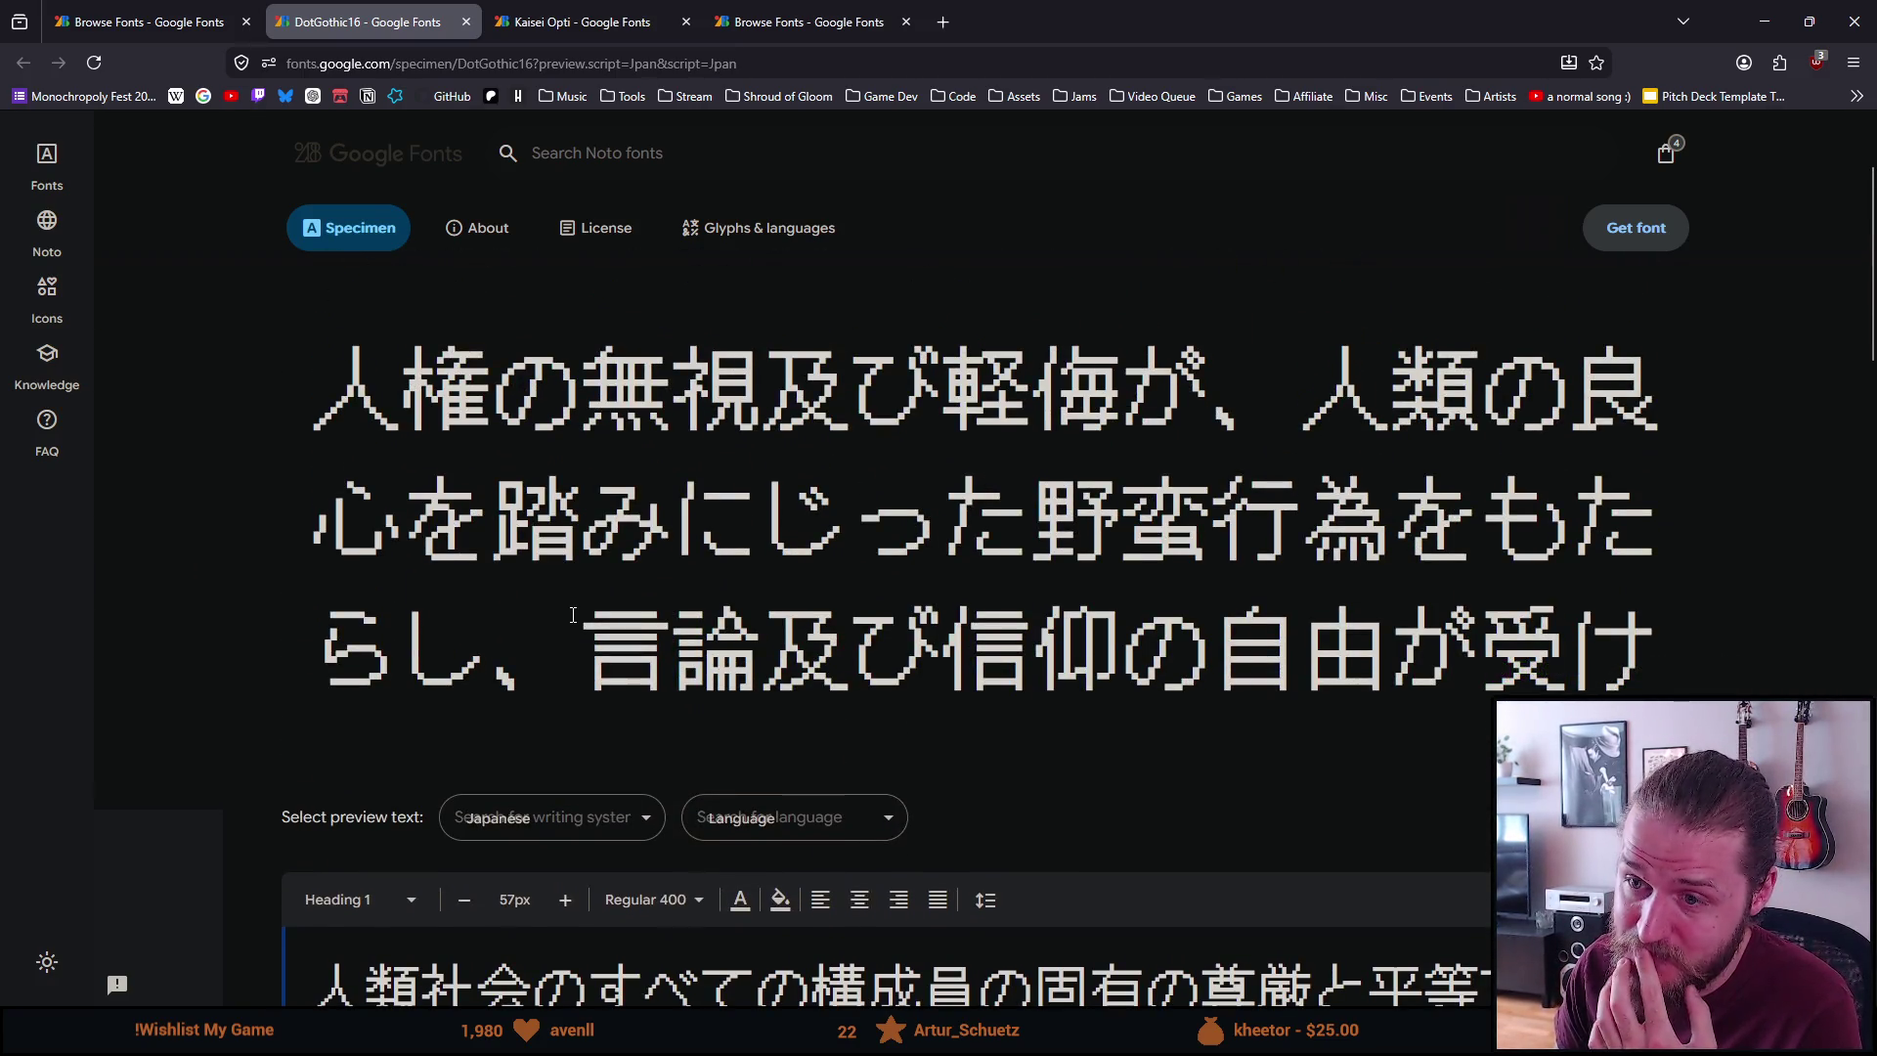
{"action": "scroll", "coordinate": [572, 613], "scroll_direction": "up", "scroll_amount": 2}
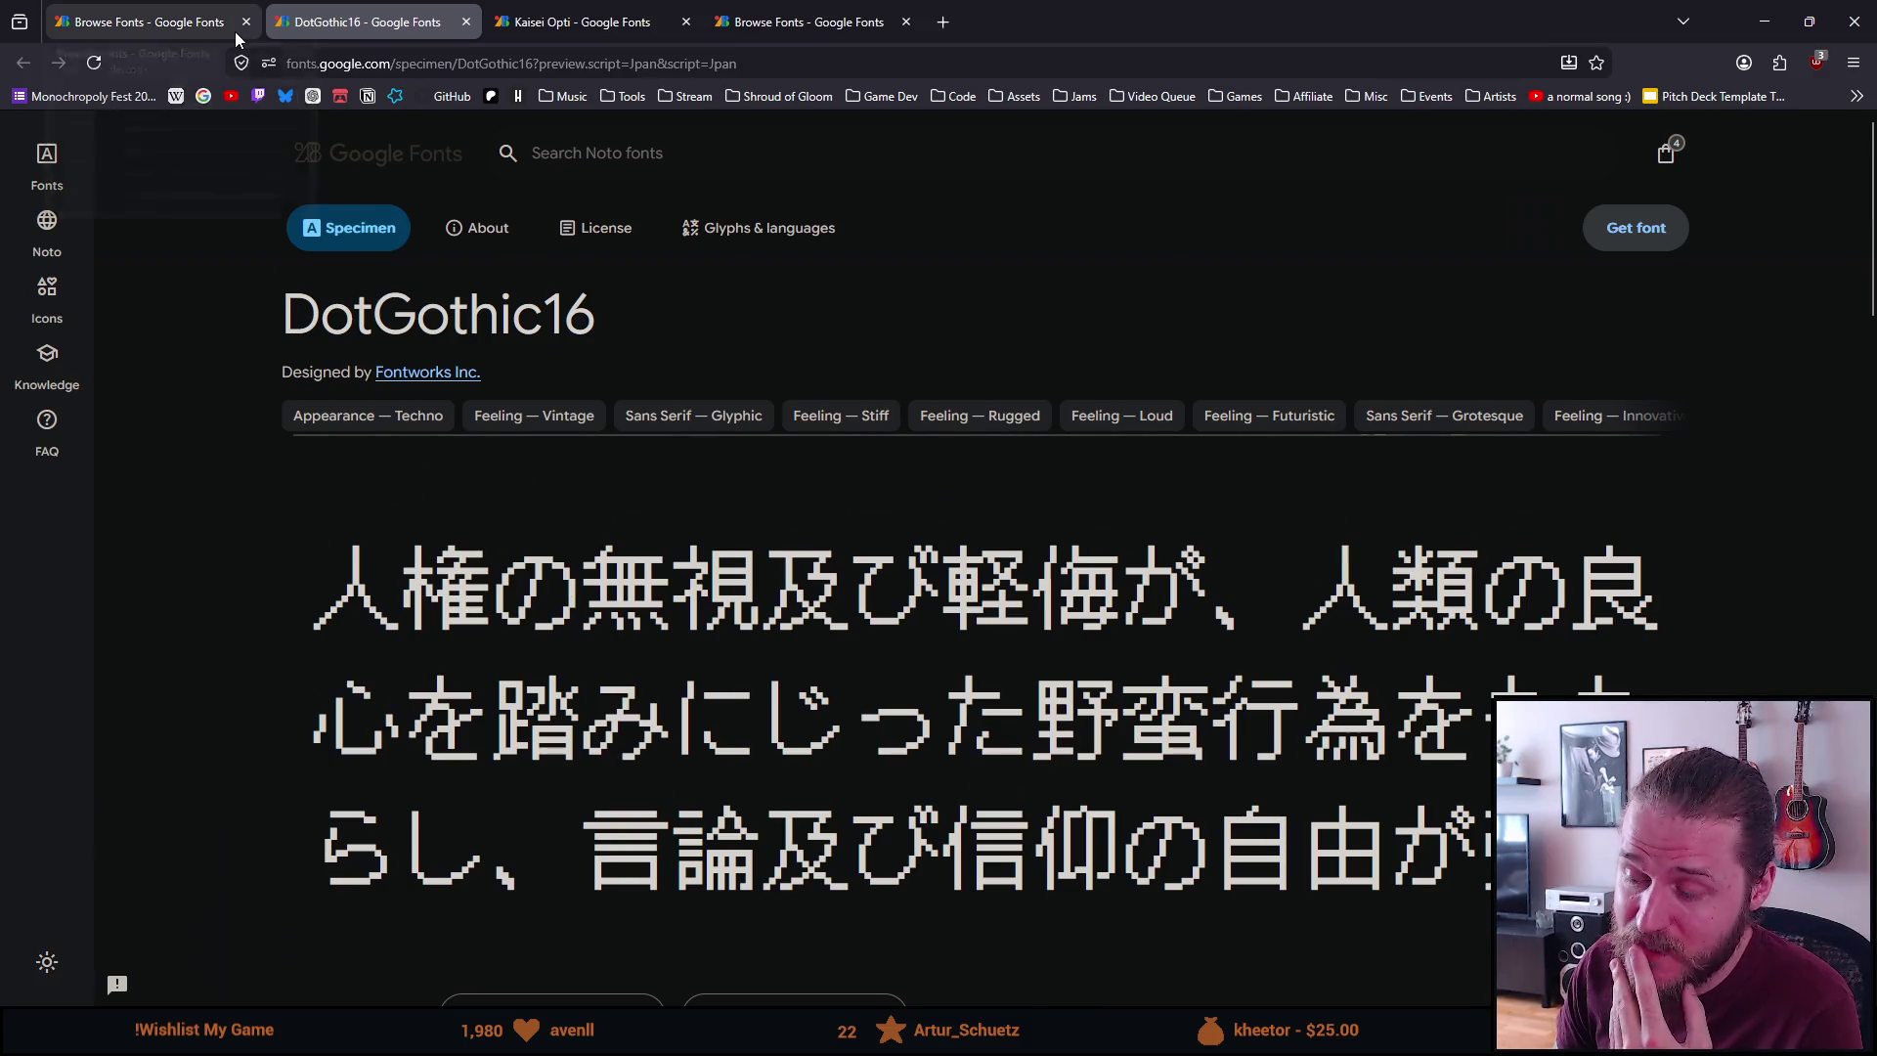
{"action": "left_click", "coordinate": [219, 12]}
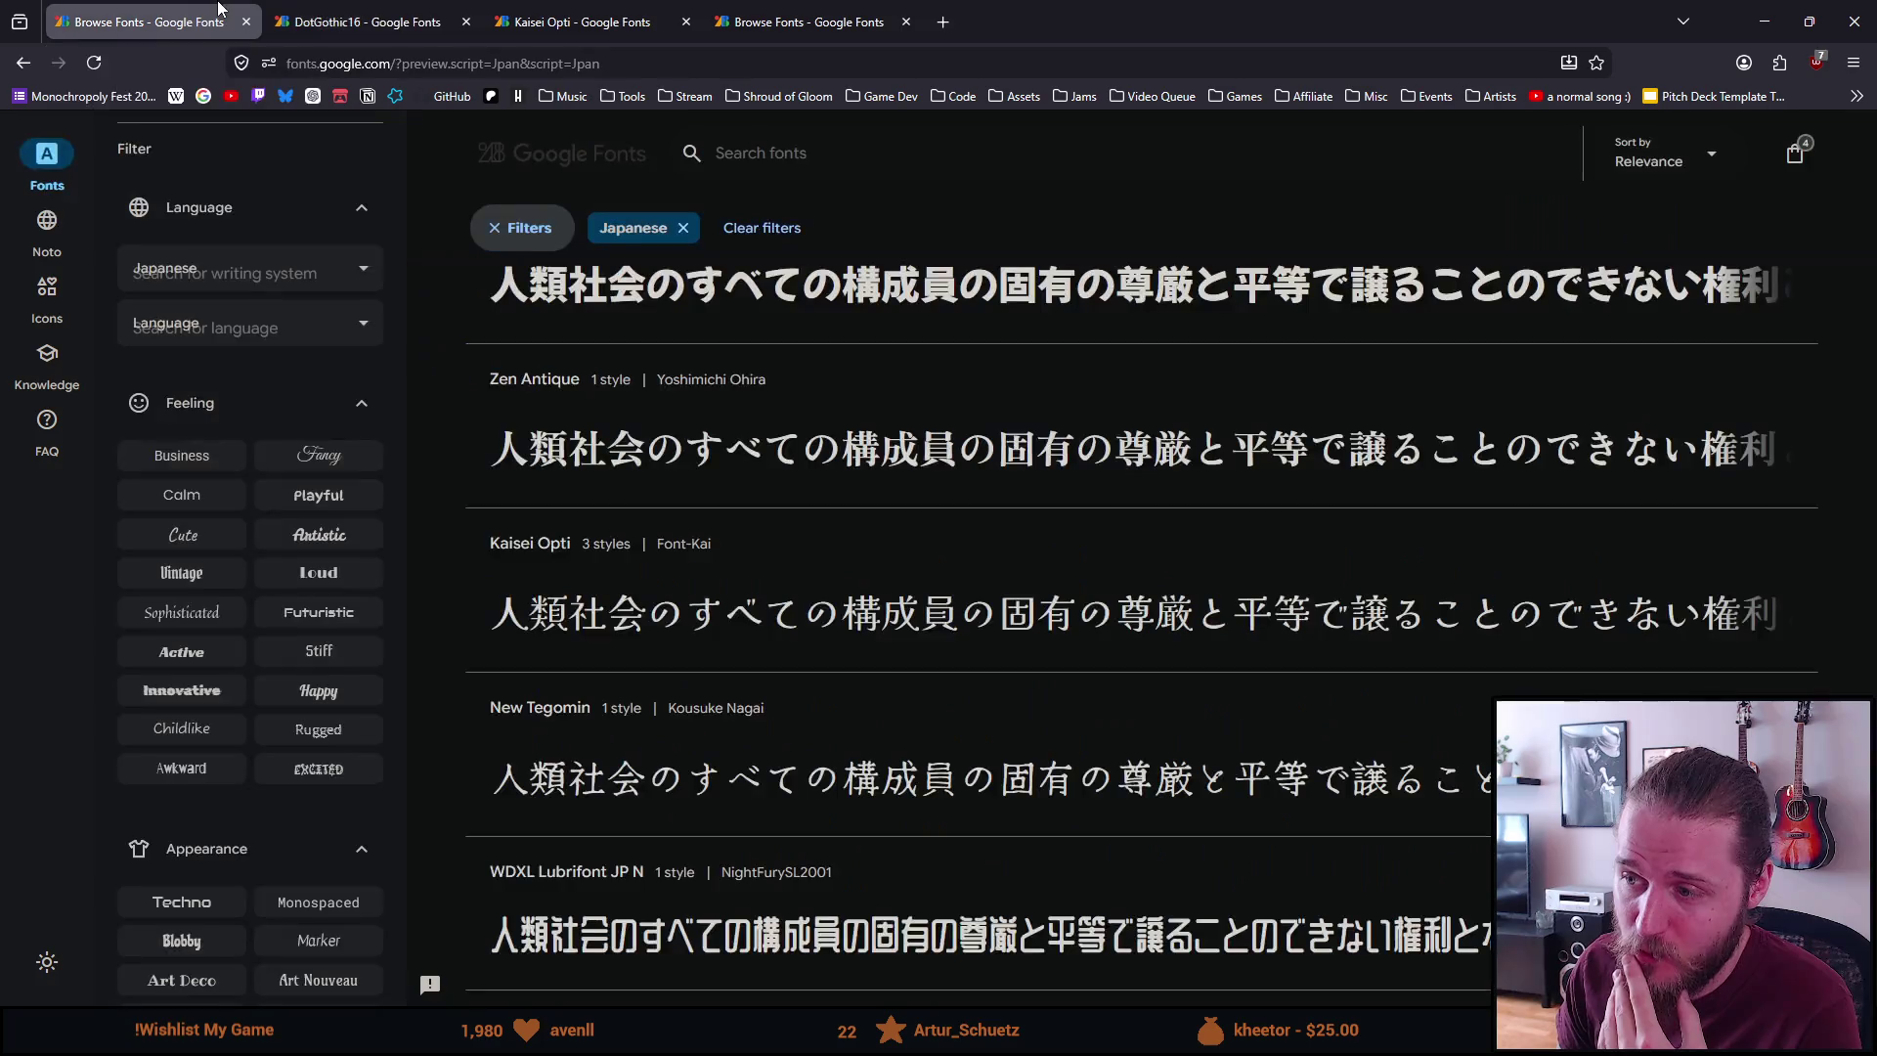
{"action": "scroll", "coordinate": [725, 571], "scroll_direction": "down", "scroll_amount": 2}
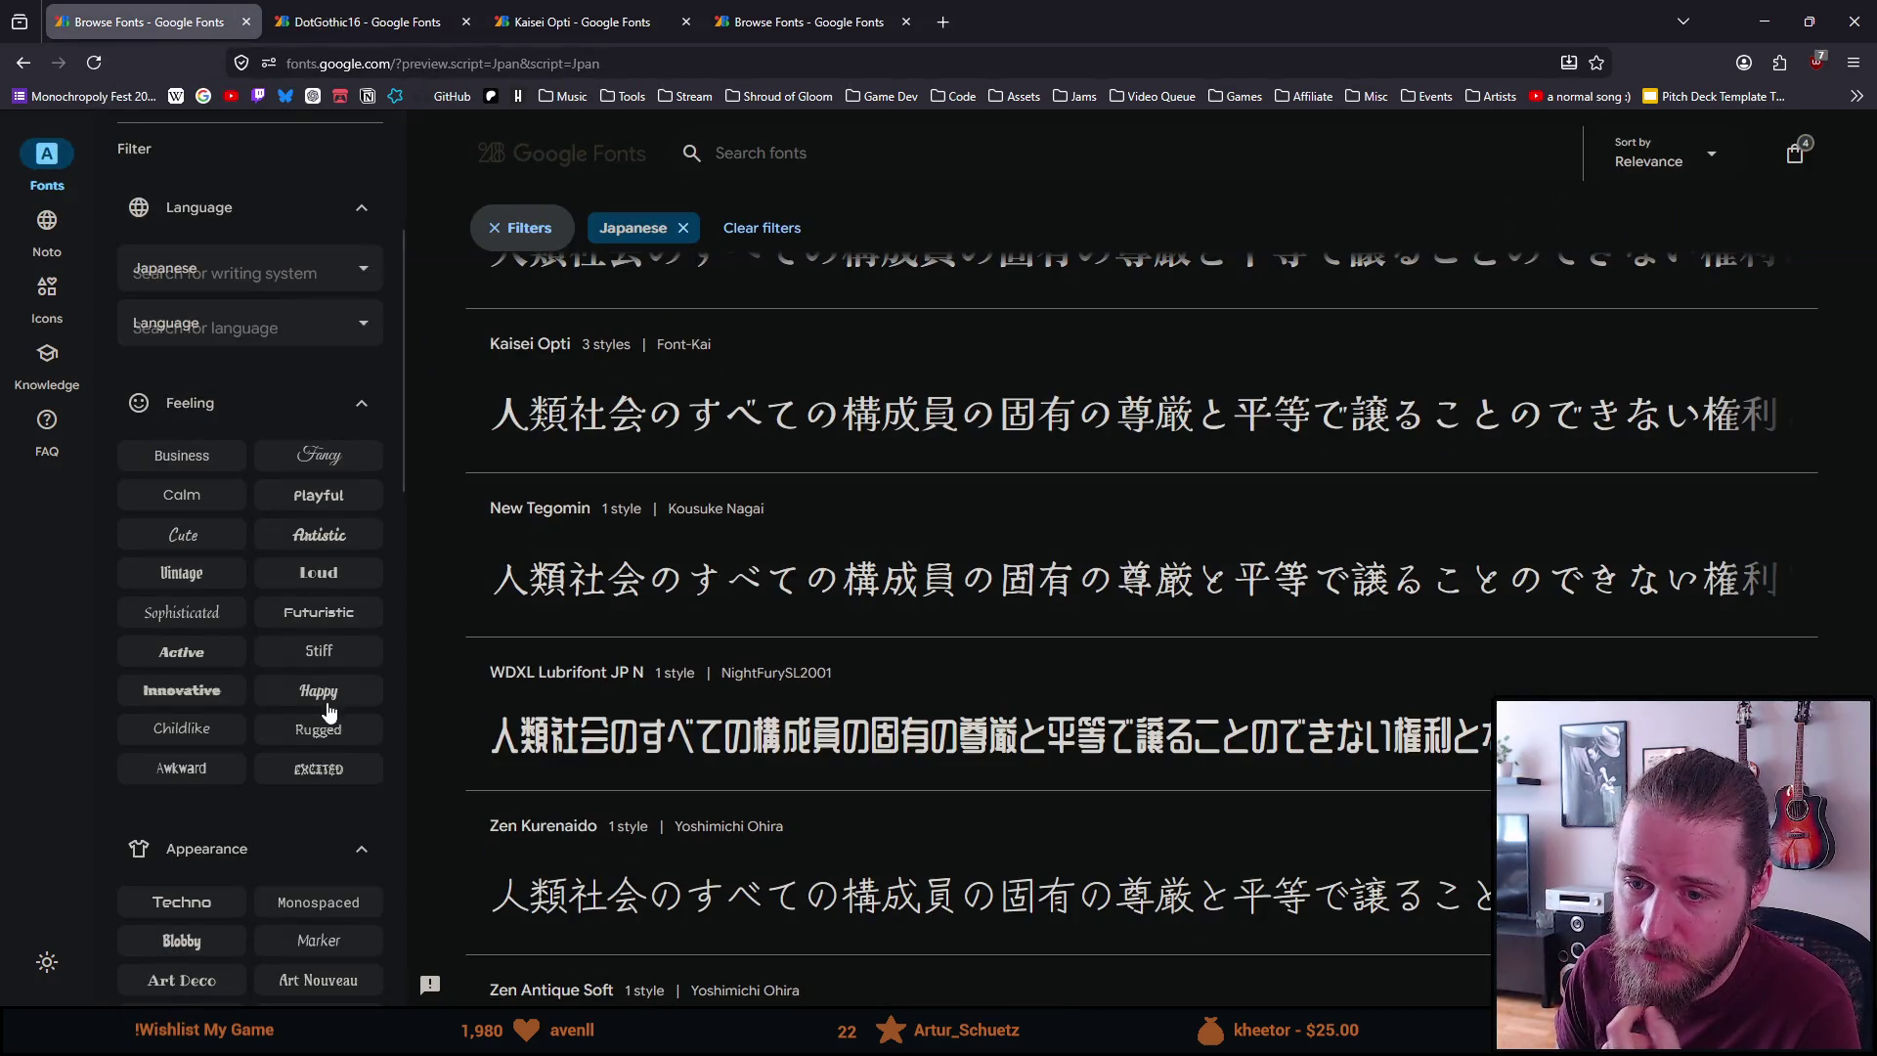
{"action": "scroll", "coordinate": [305, 758], "scroll_direction": "down", "scroll_amount": 3}
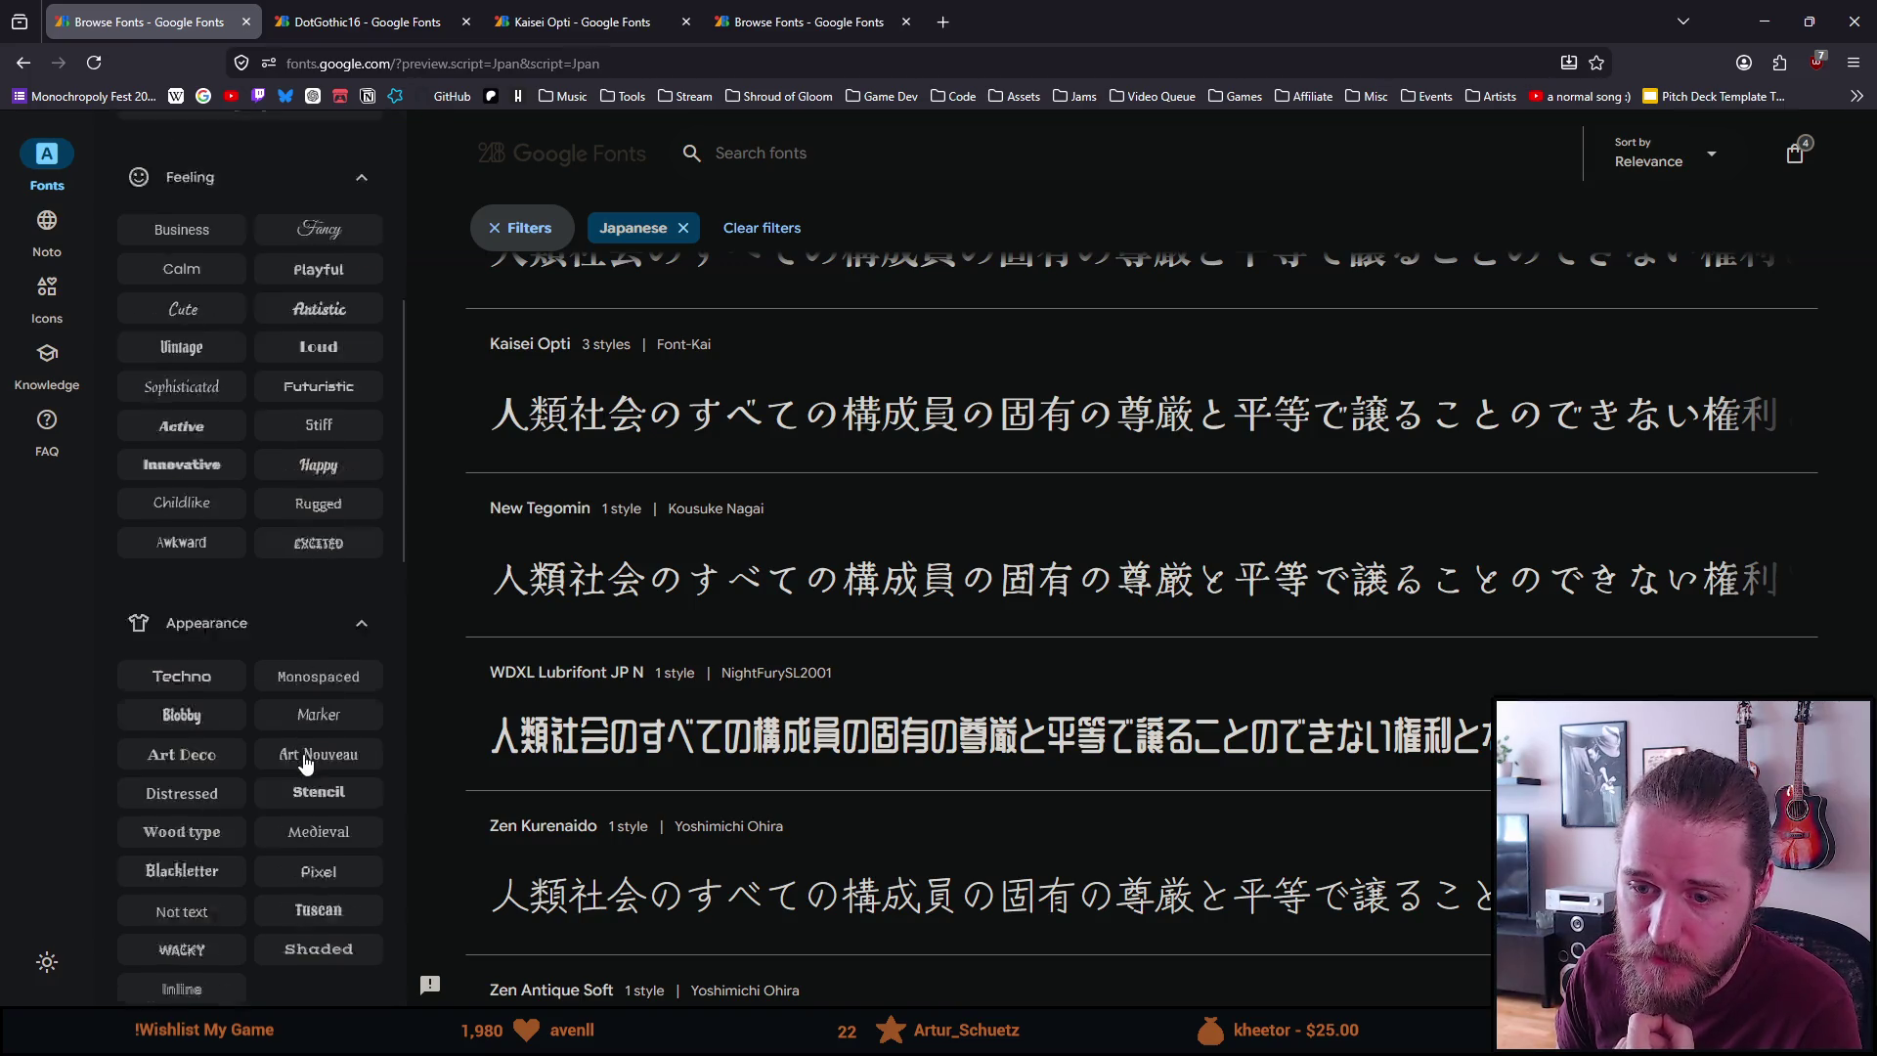
{"action": "left_click", "coordinate": [305, 753]}
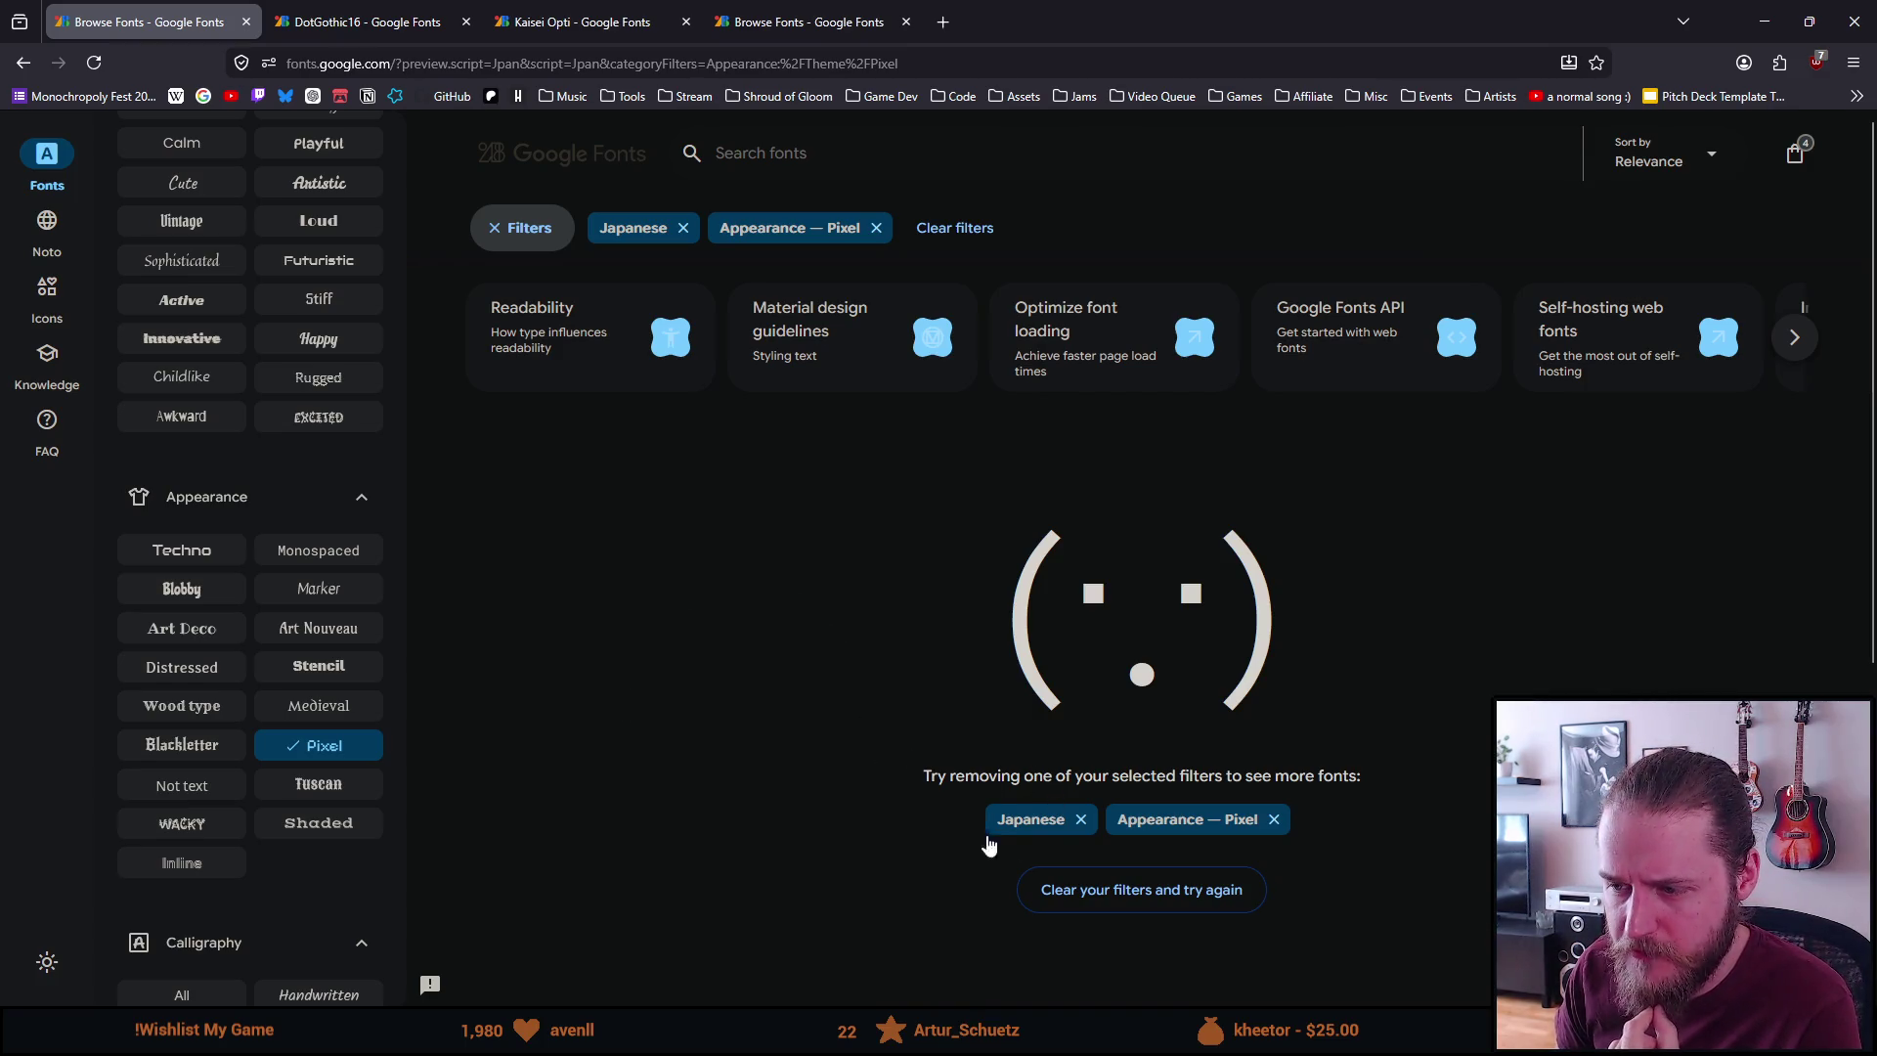
{"action": "key", "text": "ctrl+Tab"}
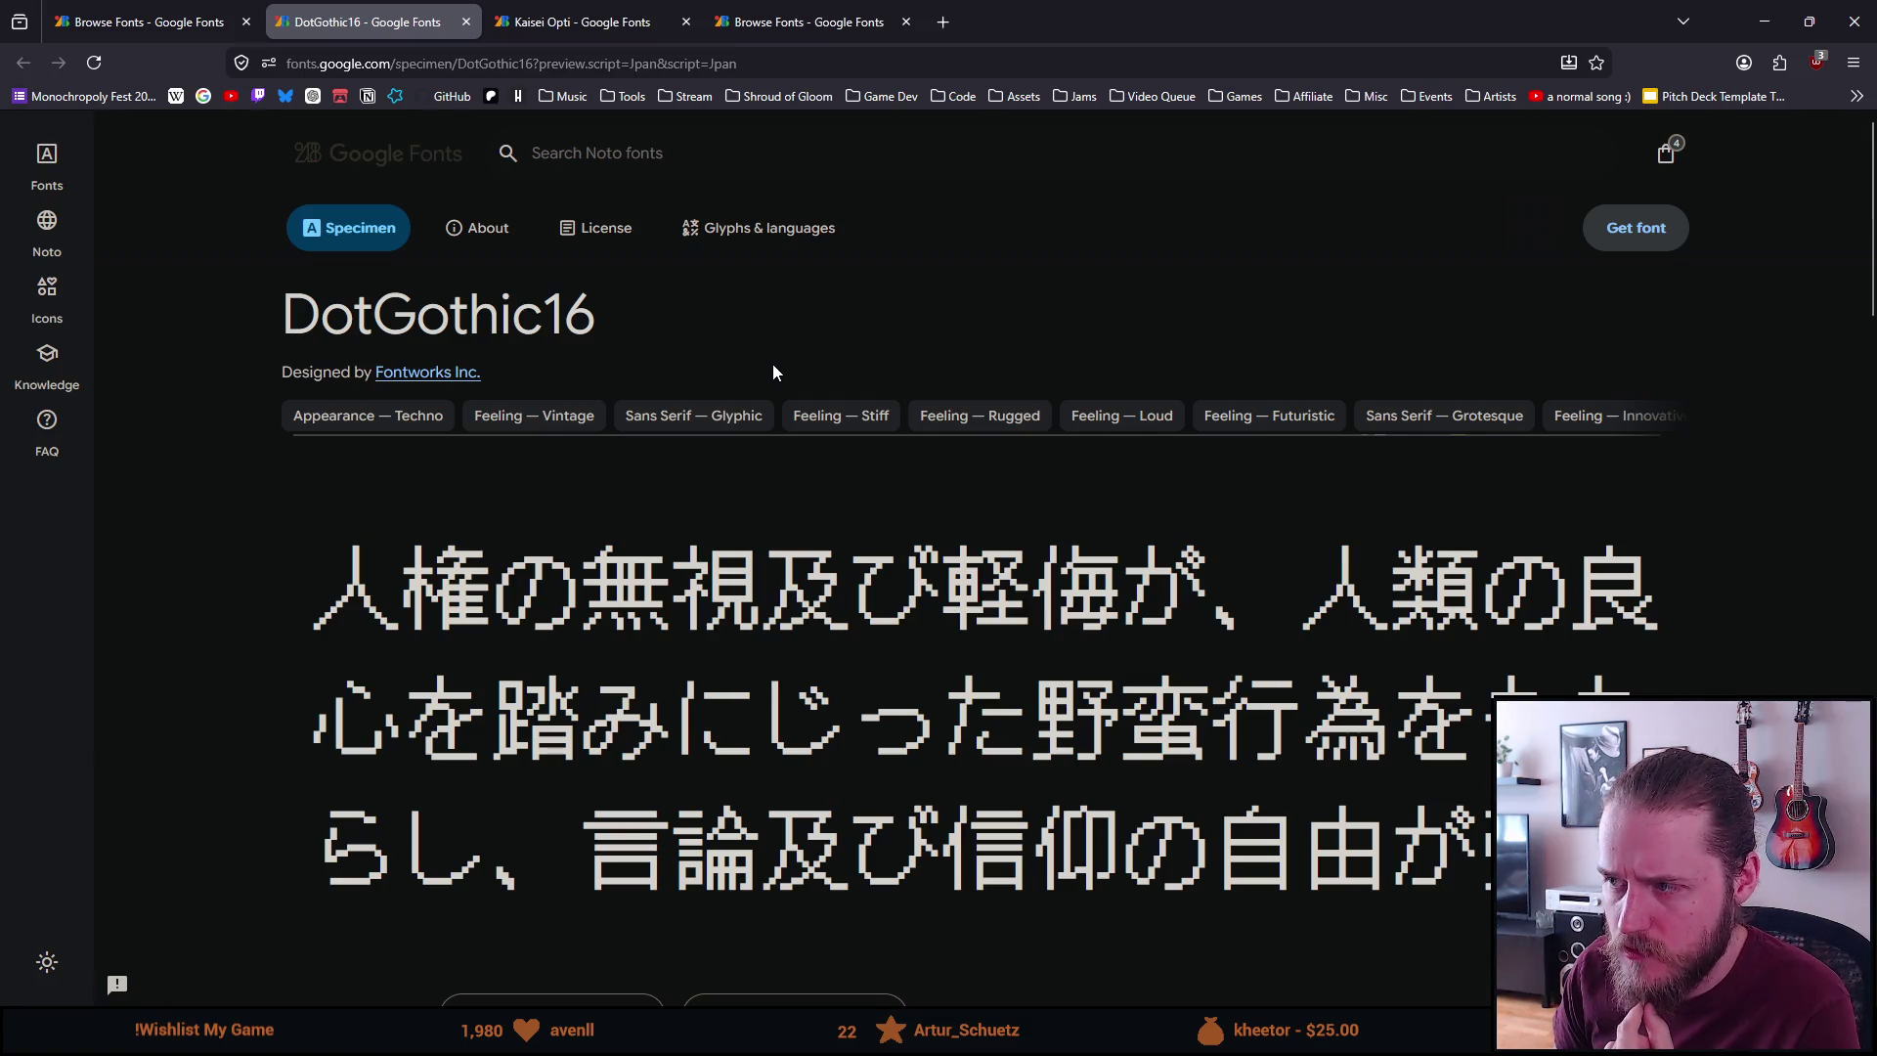
{"action": "left_click", "coordinate": [196, 10]}
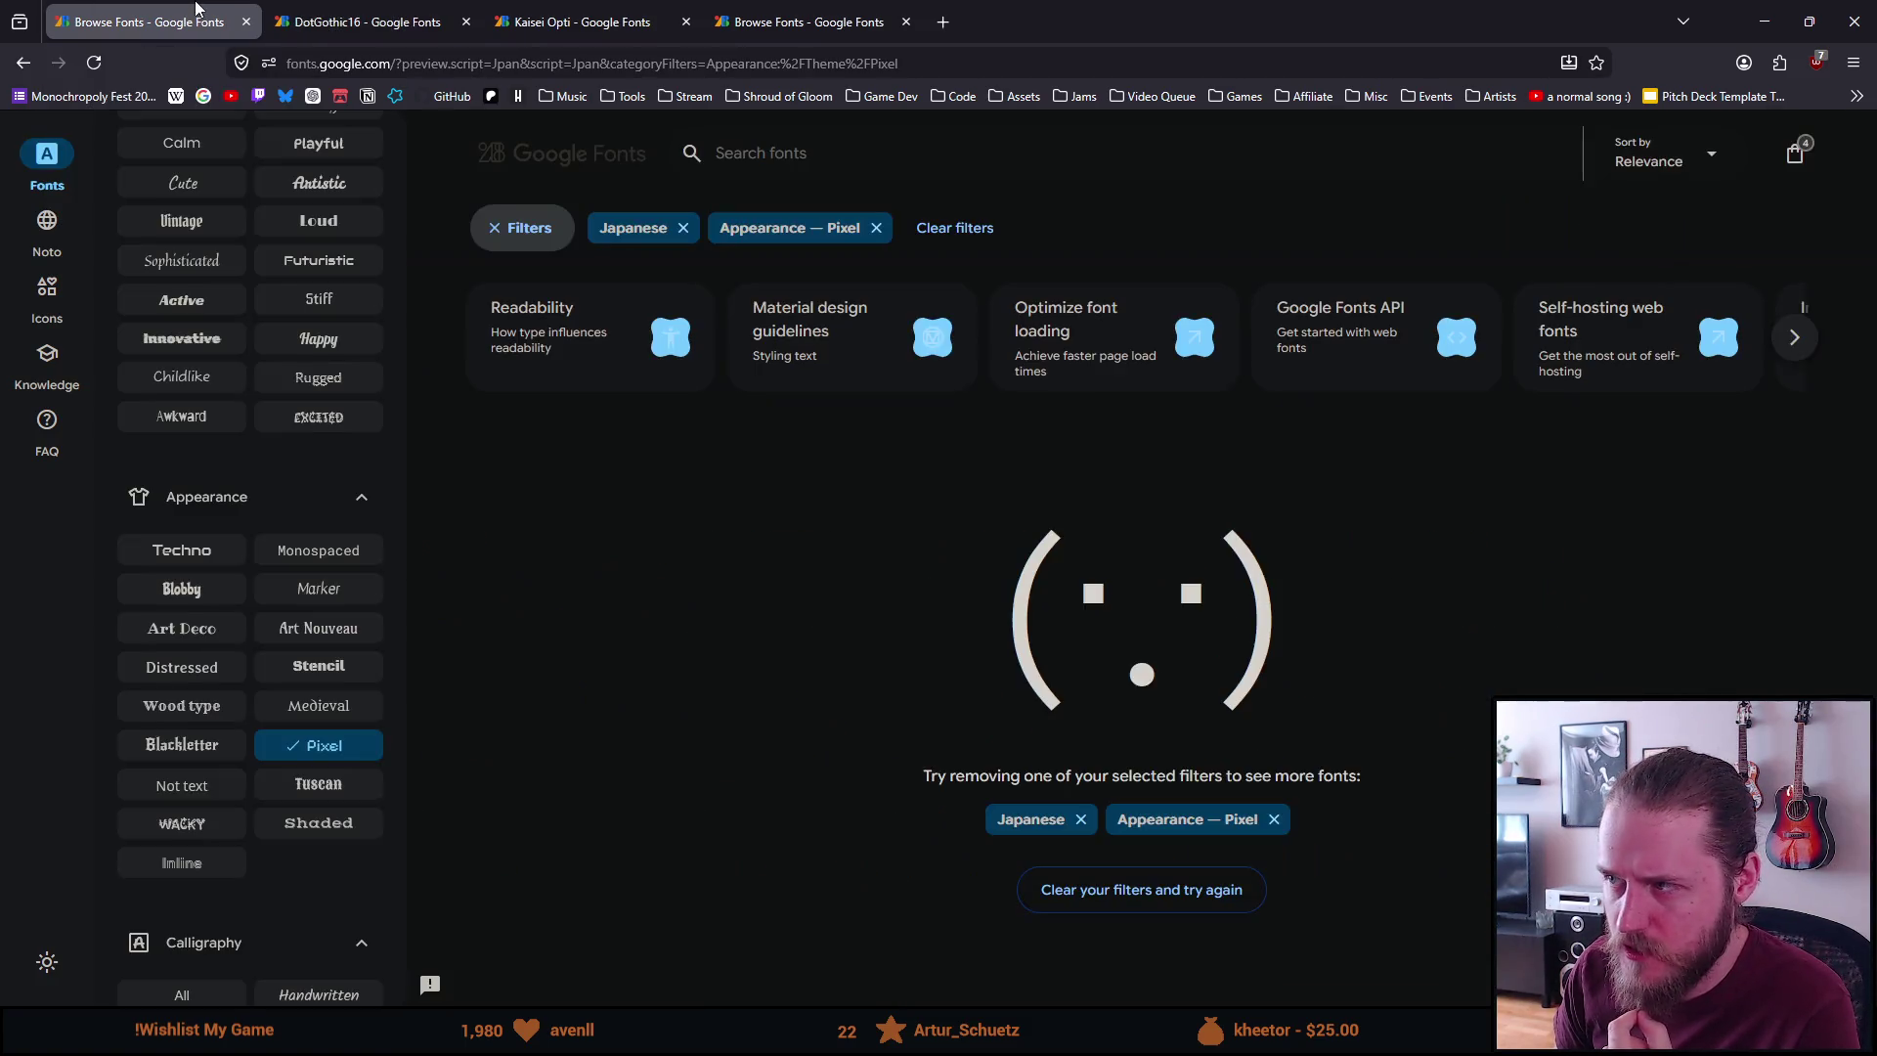
{"action": "left_click", "coordinate": [1273, 819]}
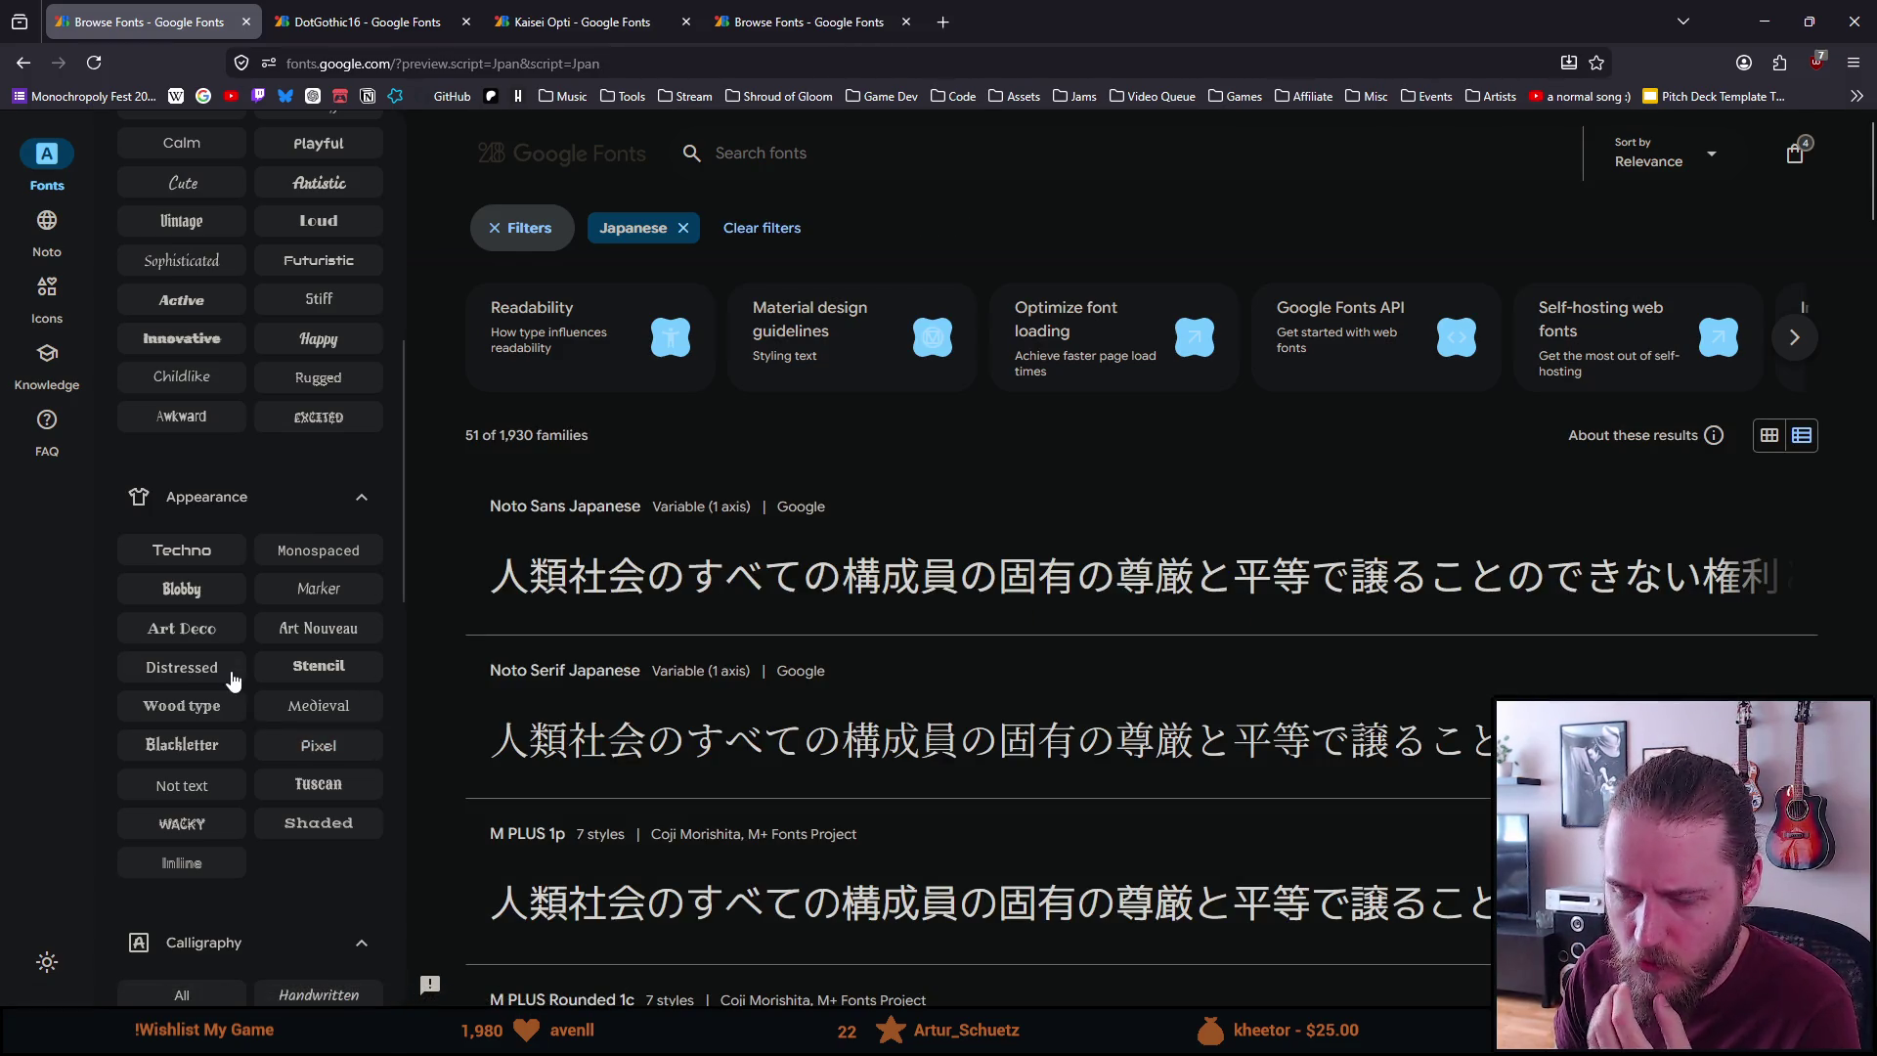
{"action": "scroll", "coordinate": [233, 679], "scroll_direction": "down", "scroll_amount": 1}
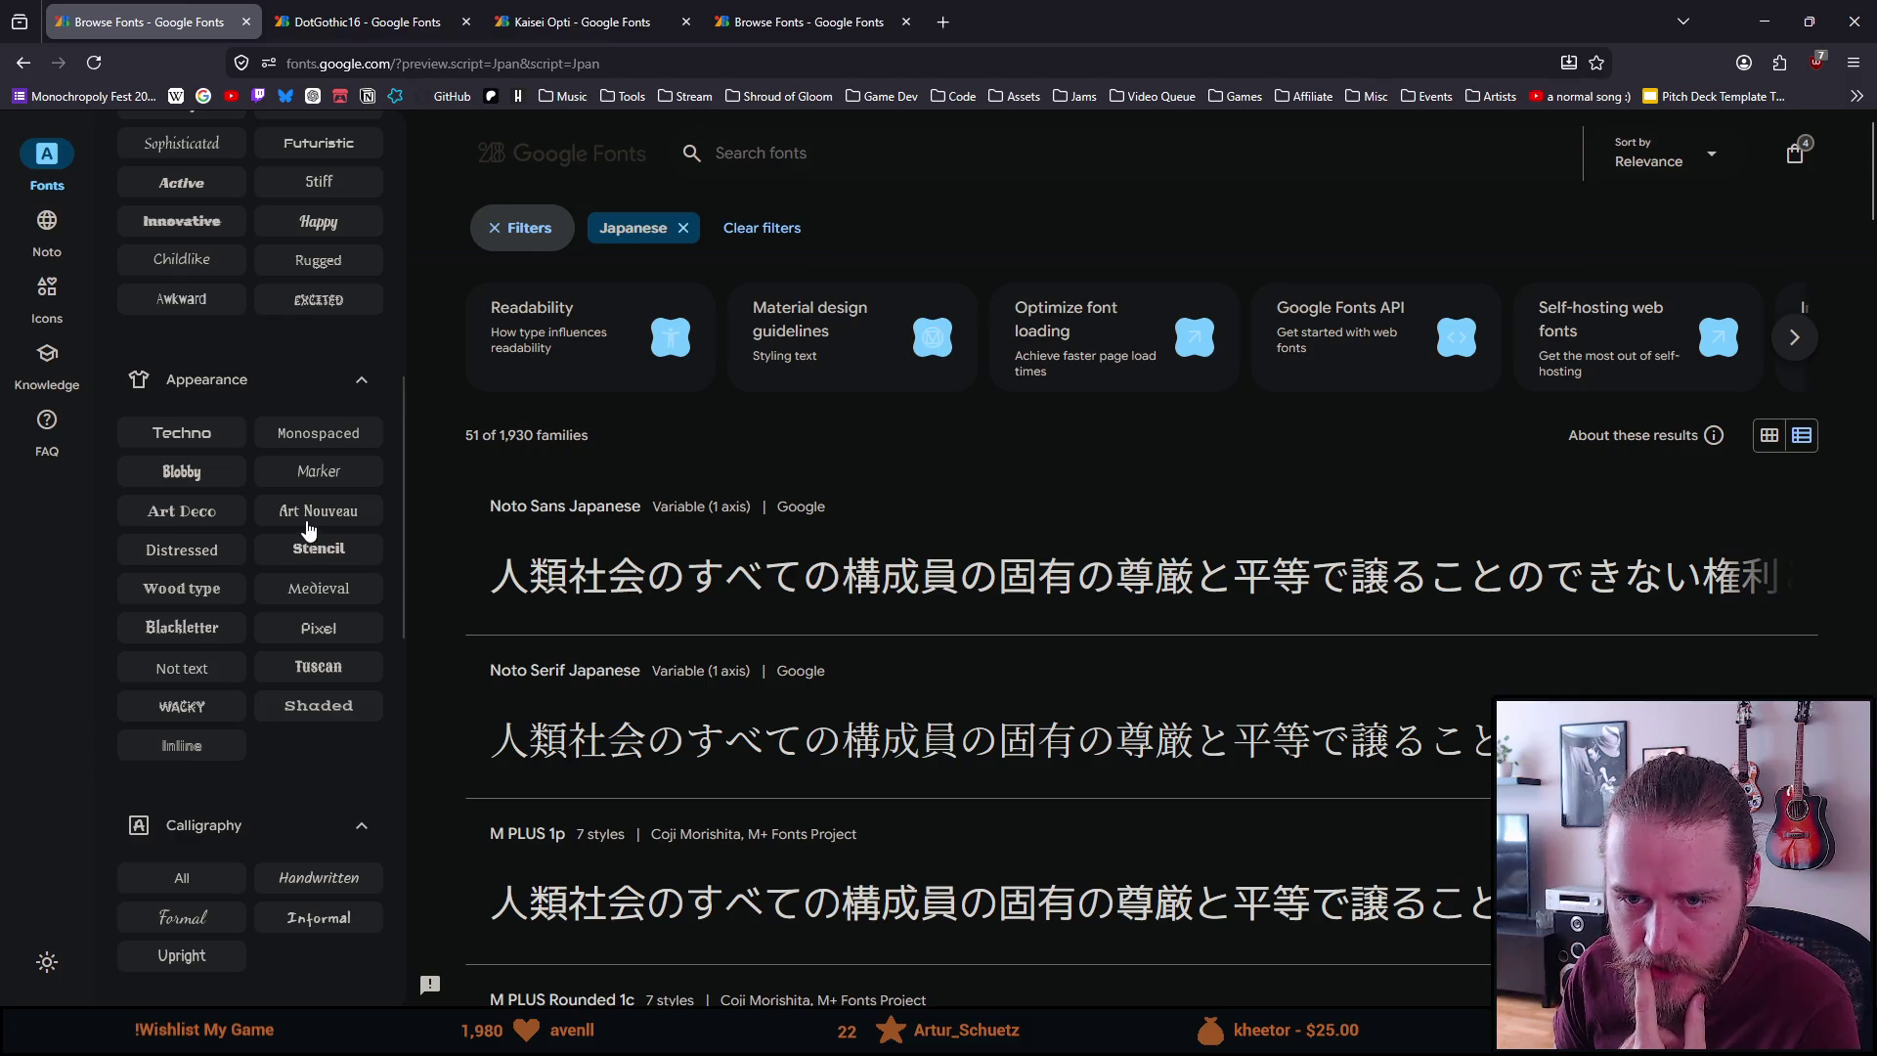
{"action": "scroll", "coordinate": [234, 720], "scroll_direction": "down", "scroll_amount": 3}
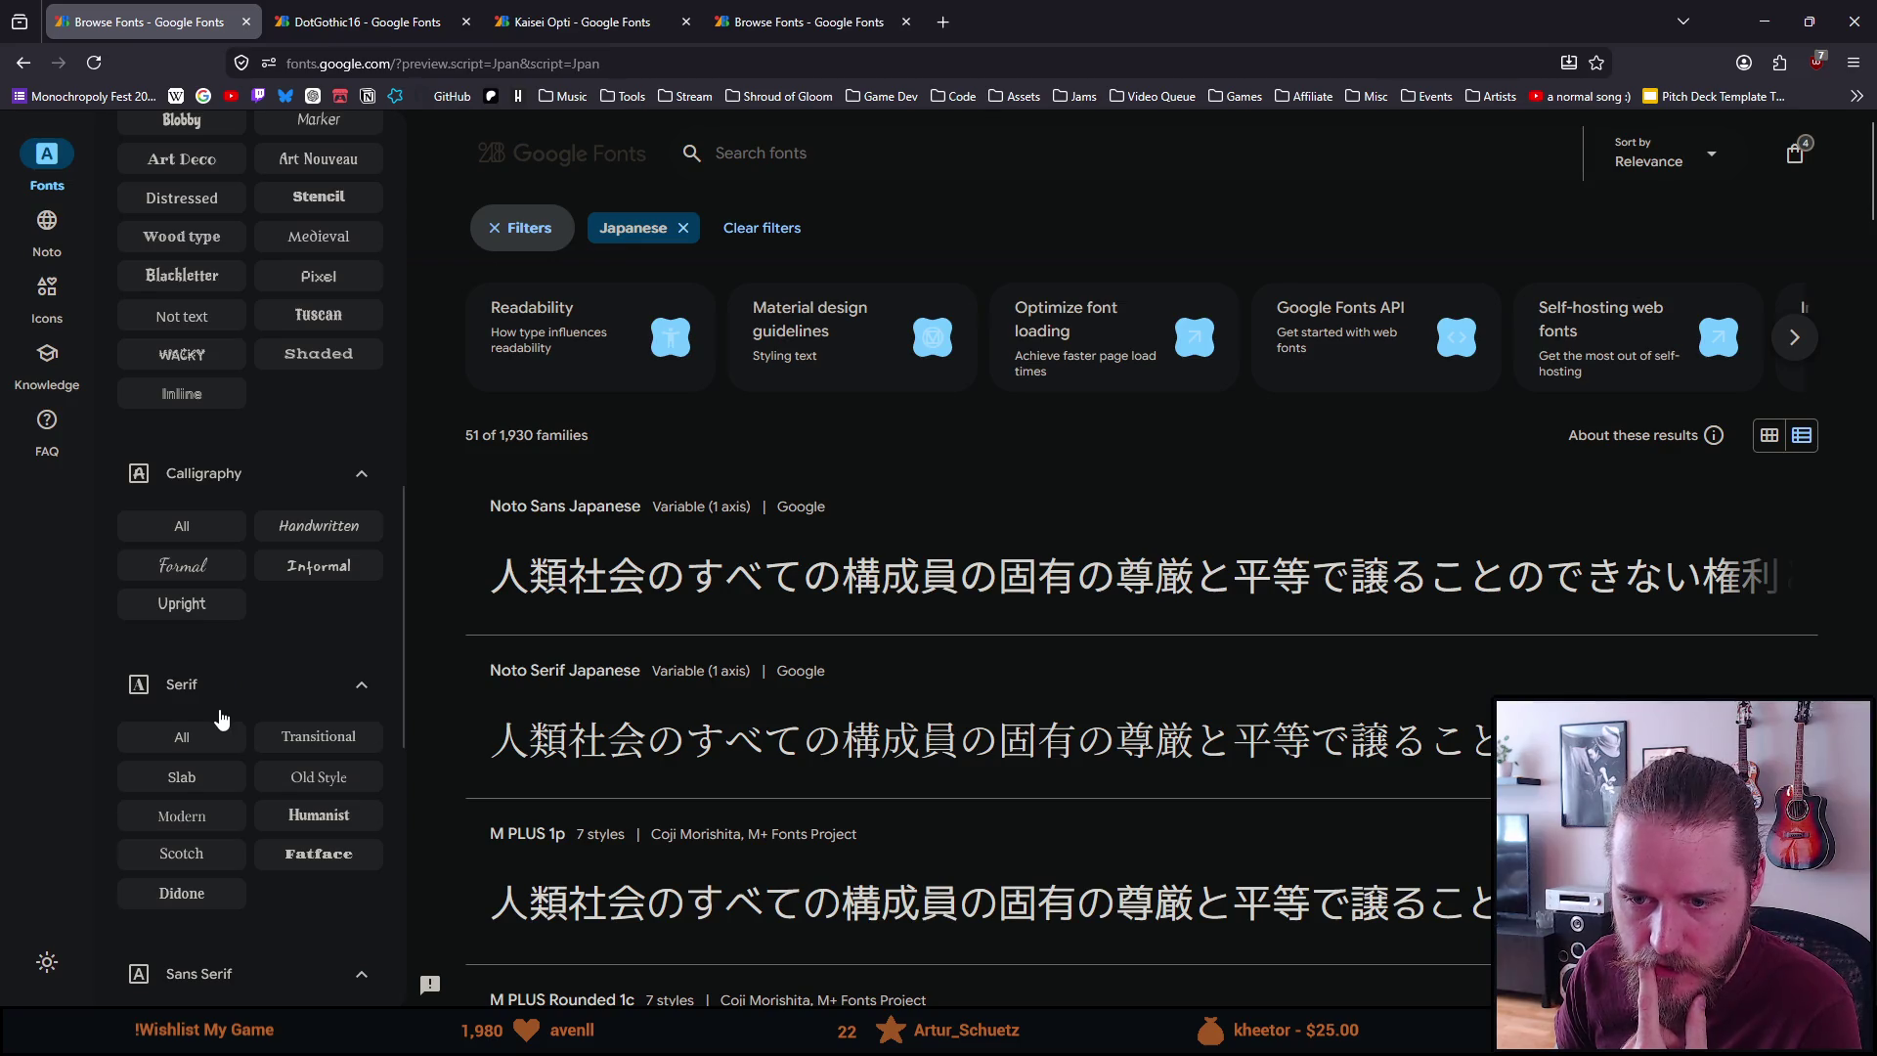
{"action": "scroll", "coordinate": [233, 719], "scroll_direction": "down", "scroll_amount": 2}
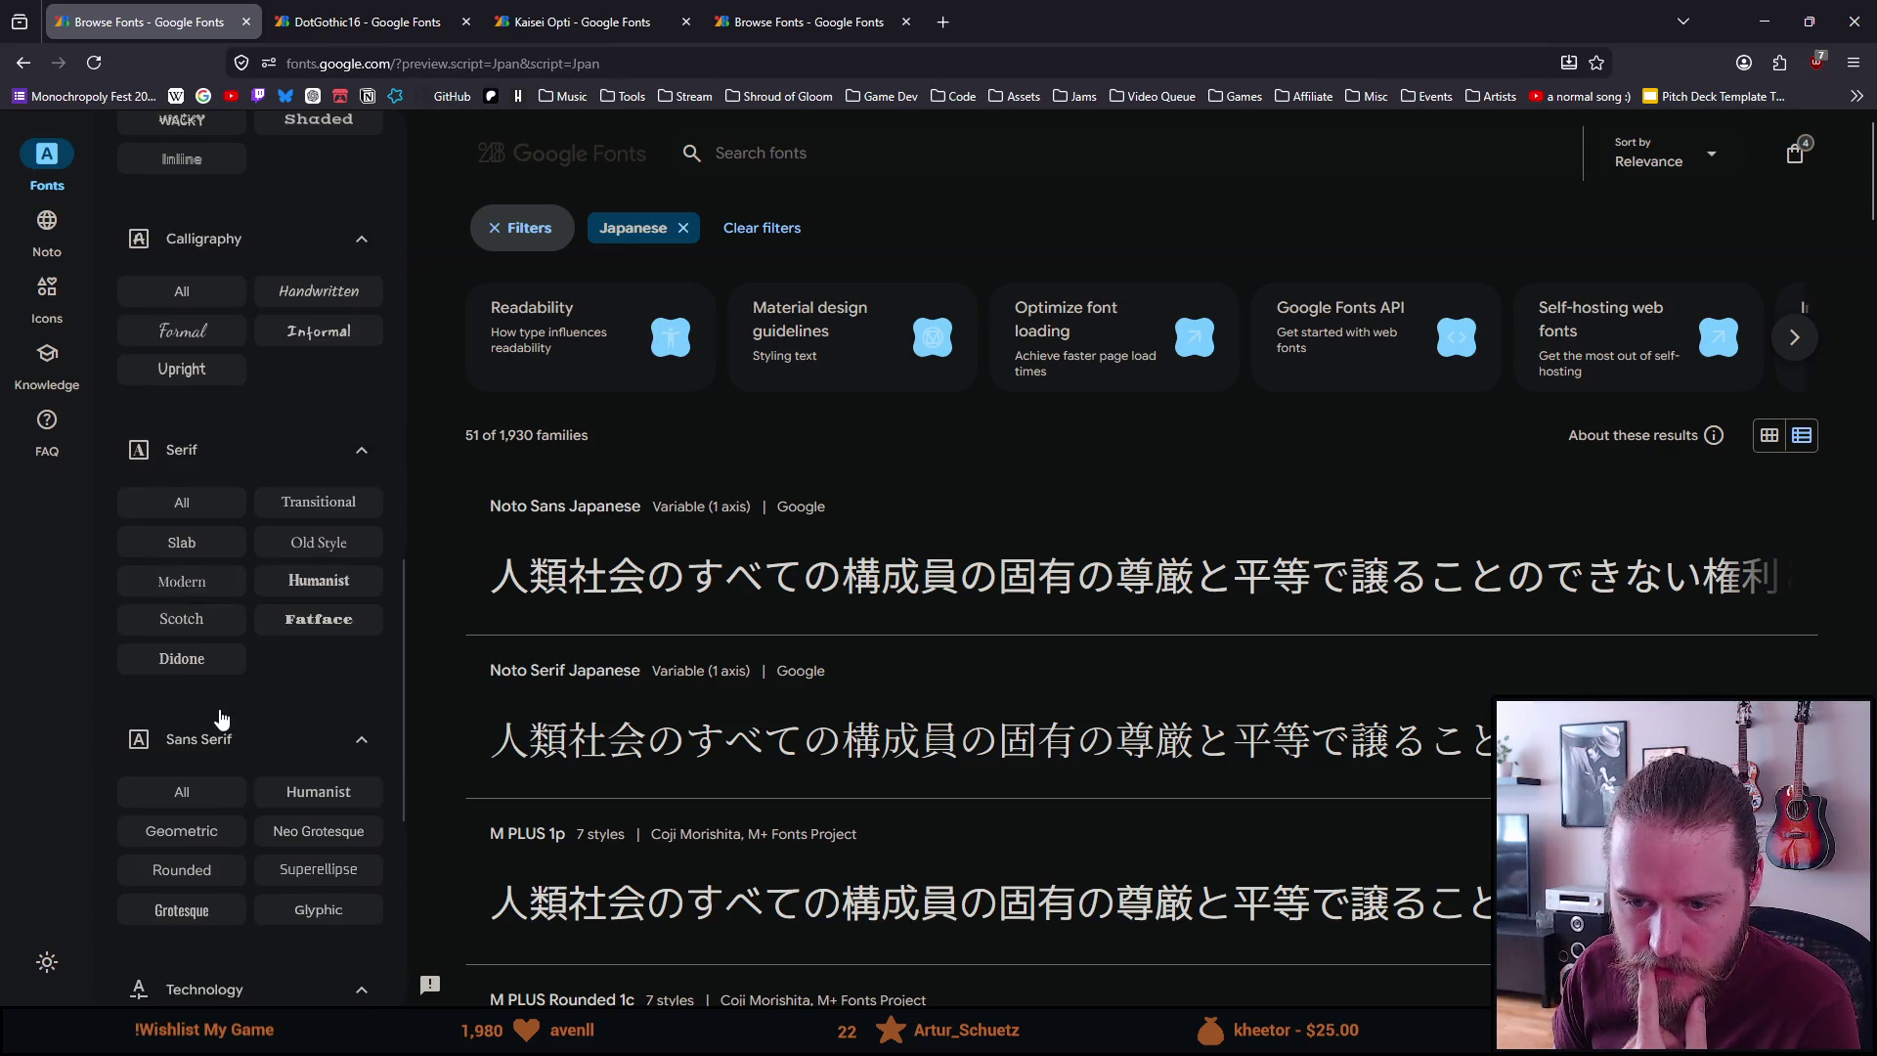
{"action": "scroll", "coordinate": [222, 718], "scroll_direction": "down", "scroll_amount": 4}
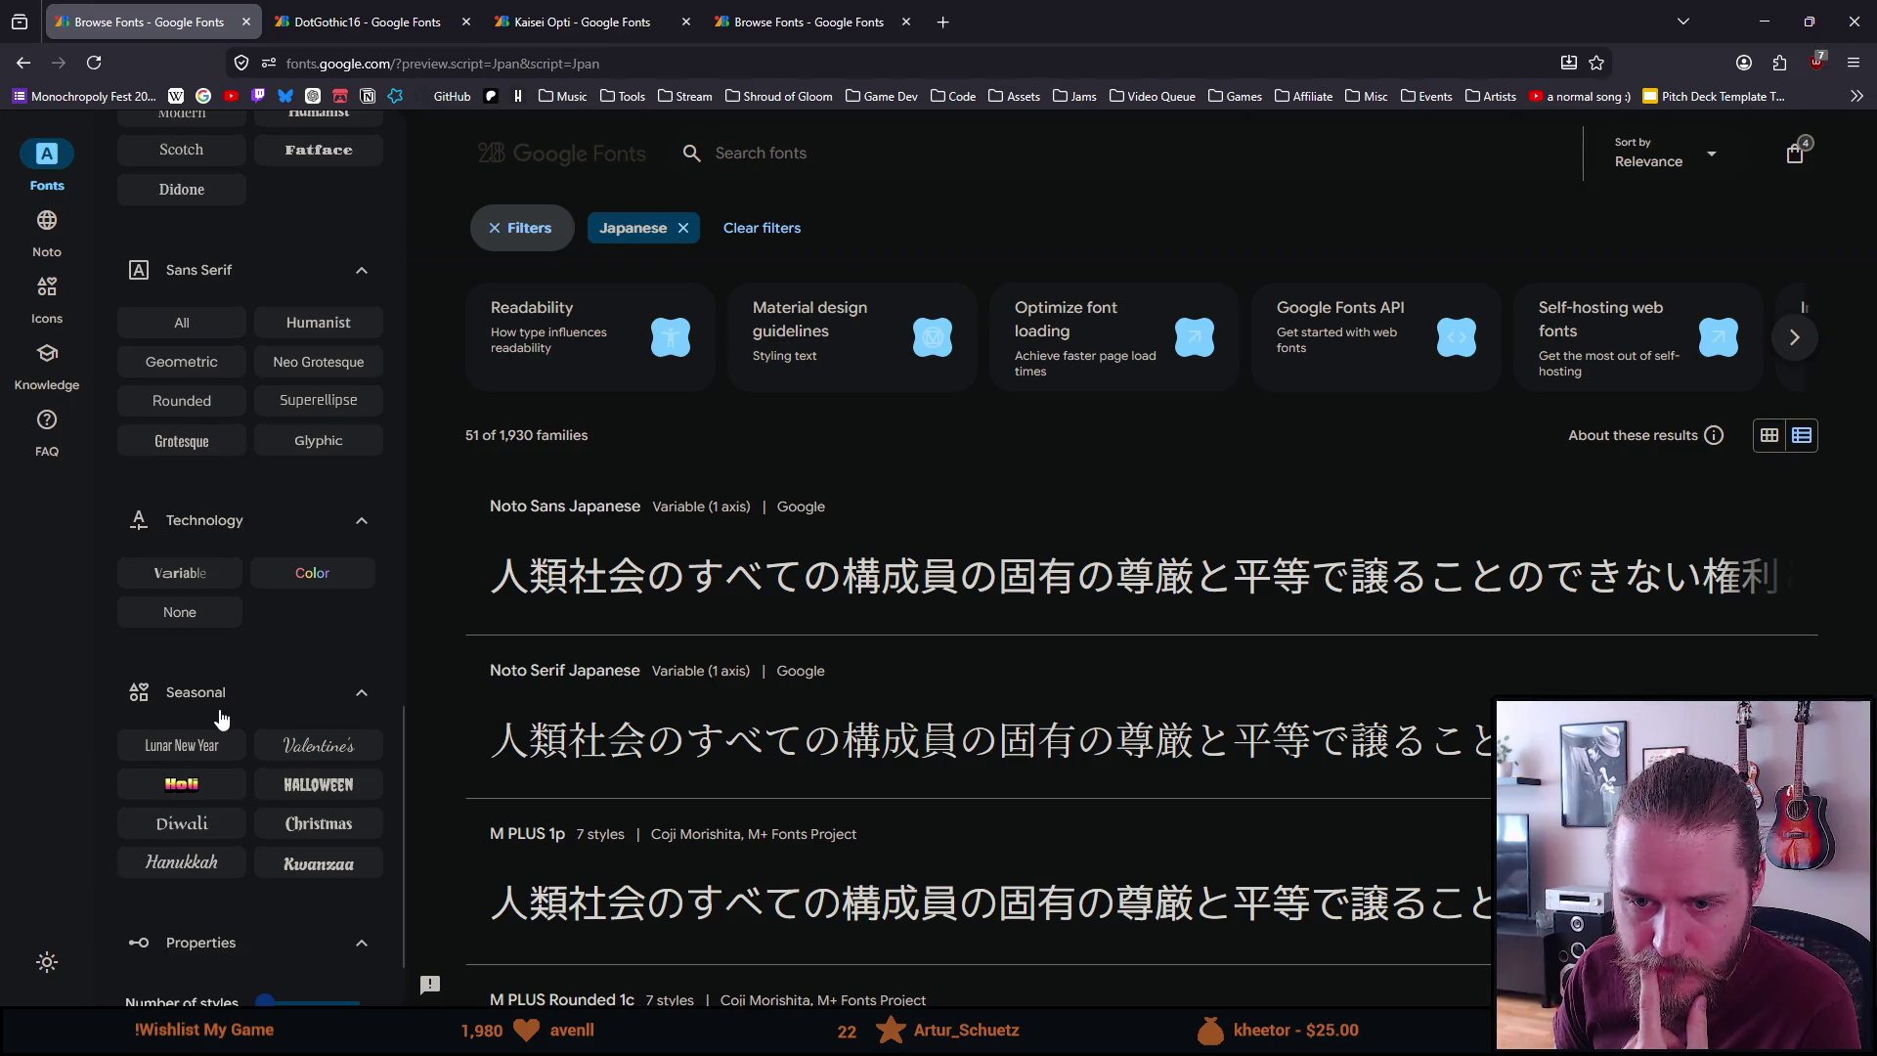
{"action": "scroll", "coordinate": [222, 719], "scroll_direction": "down", "scroll_amount": 1}
{"action": "scroll", "coordinate": [222, 718], "scroll_direction": "up", "scroll_amount": 14}
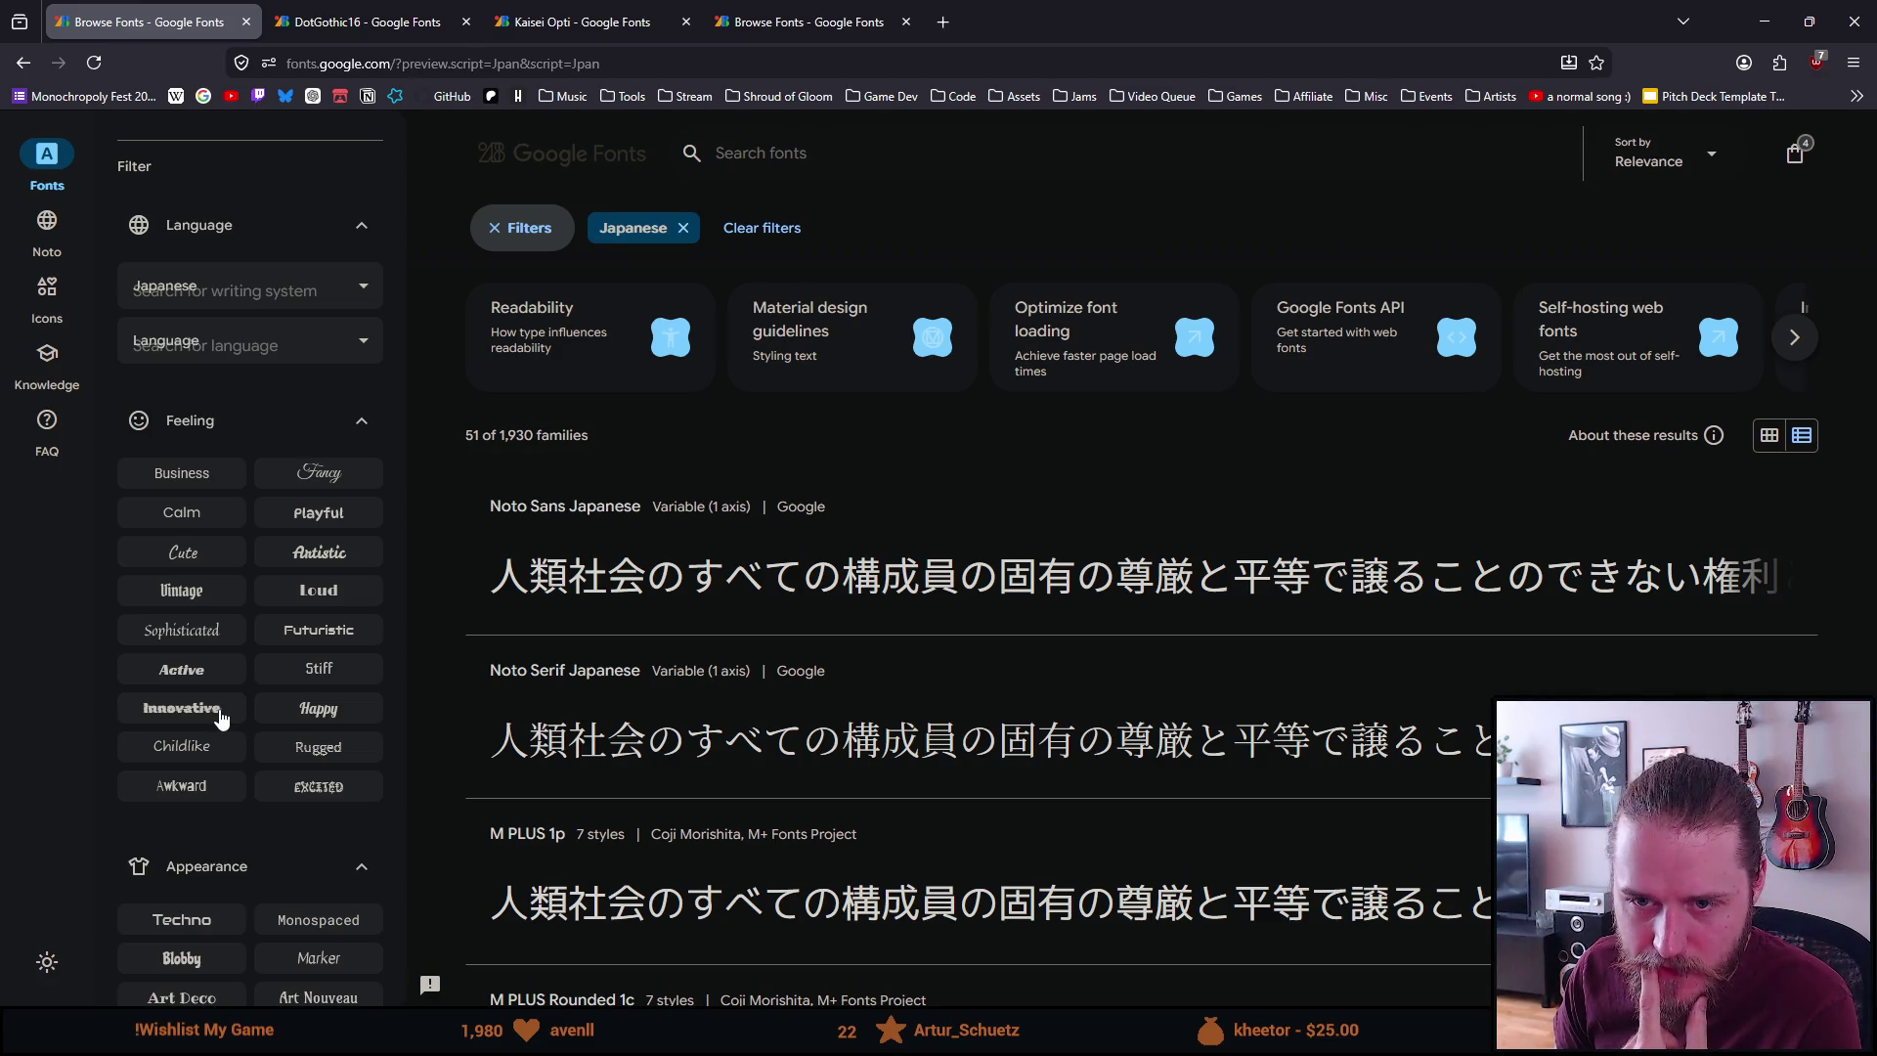
Add the Vintage feeling filter and scroll through the 49 resulting Japanese fonts
{"action": "left_click", "coordinate": [176, 593]}
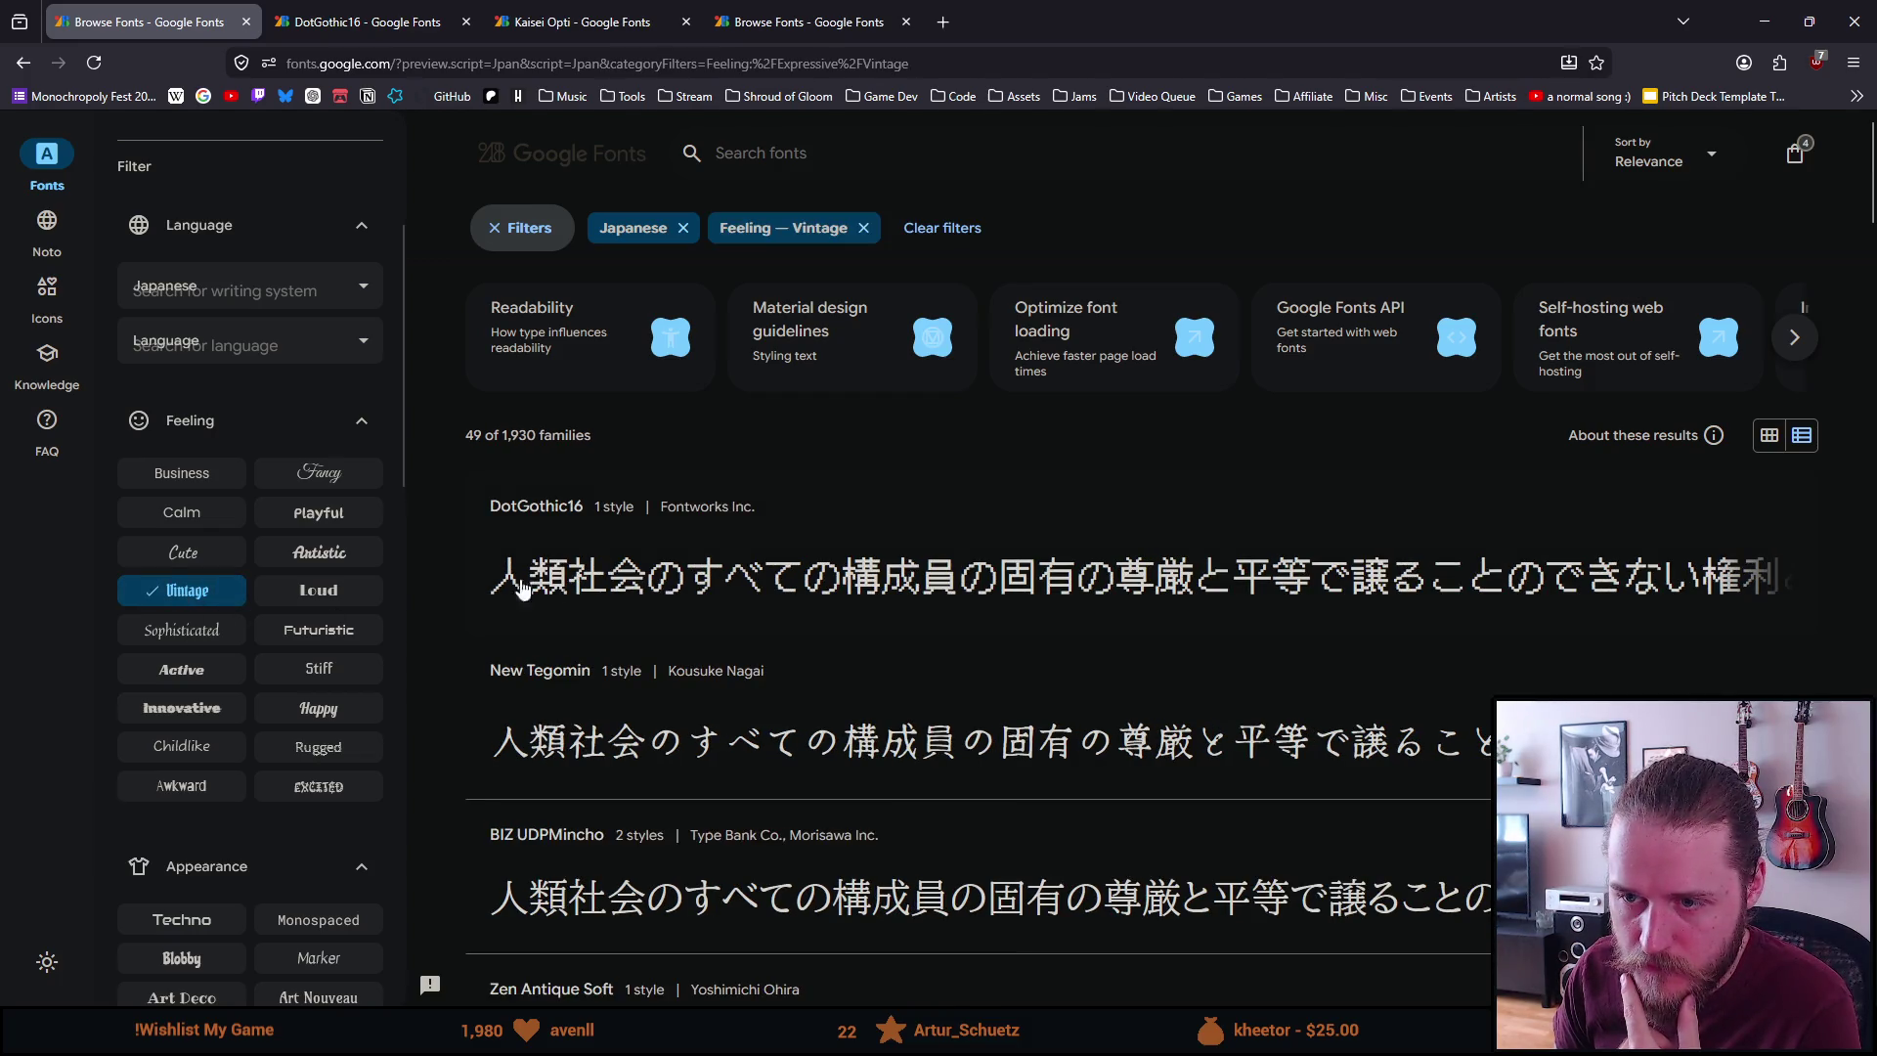
{"action": "scroll", "coordinate": [440, 585], "scroll_direction": "down", "scroll_amount": 1}
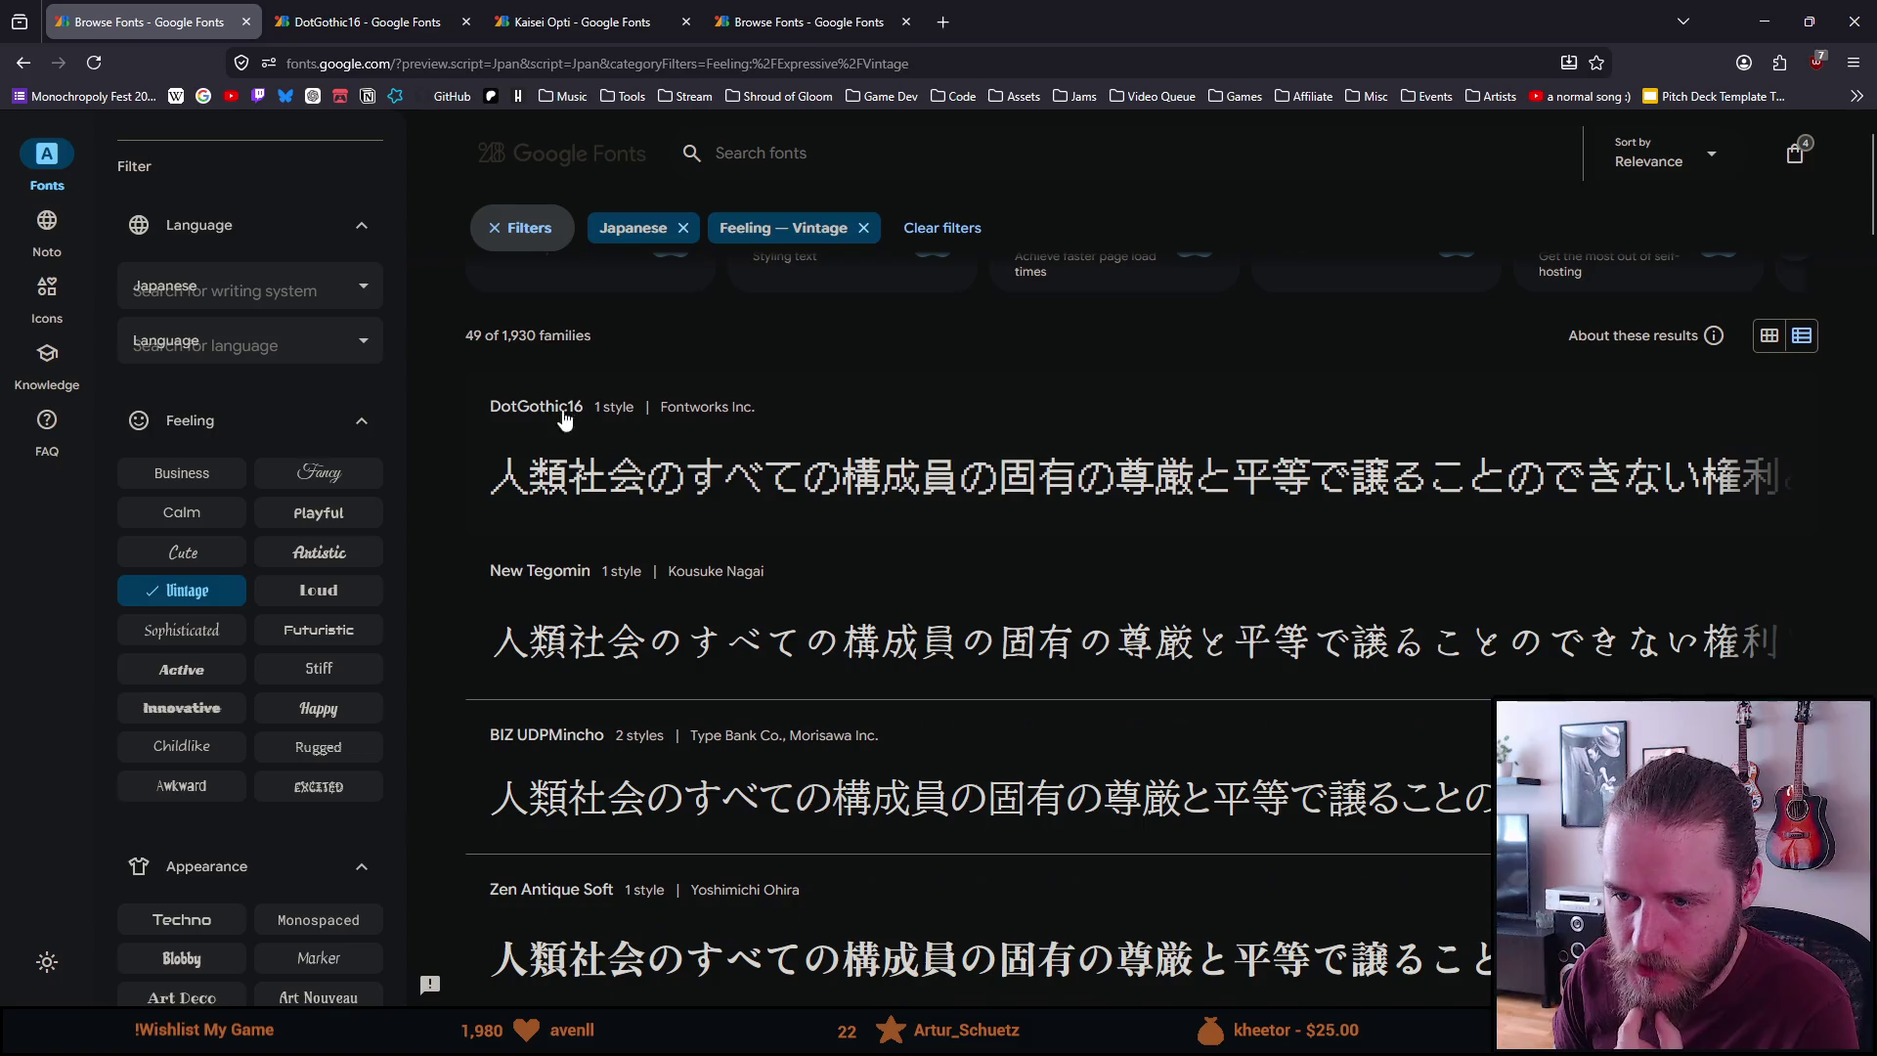
{"action": "scroll", "coordinate": [462, 450], "scroll_direction": "down", "scroll_amount": 3}
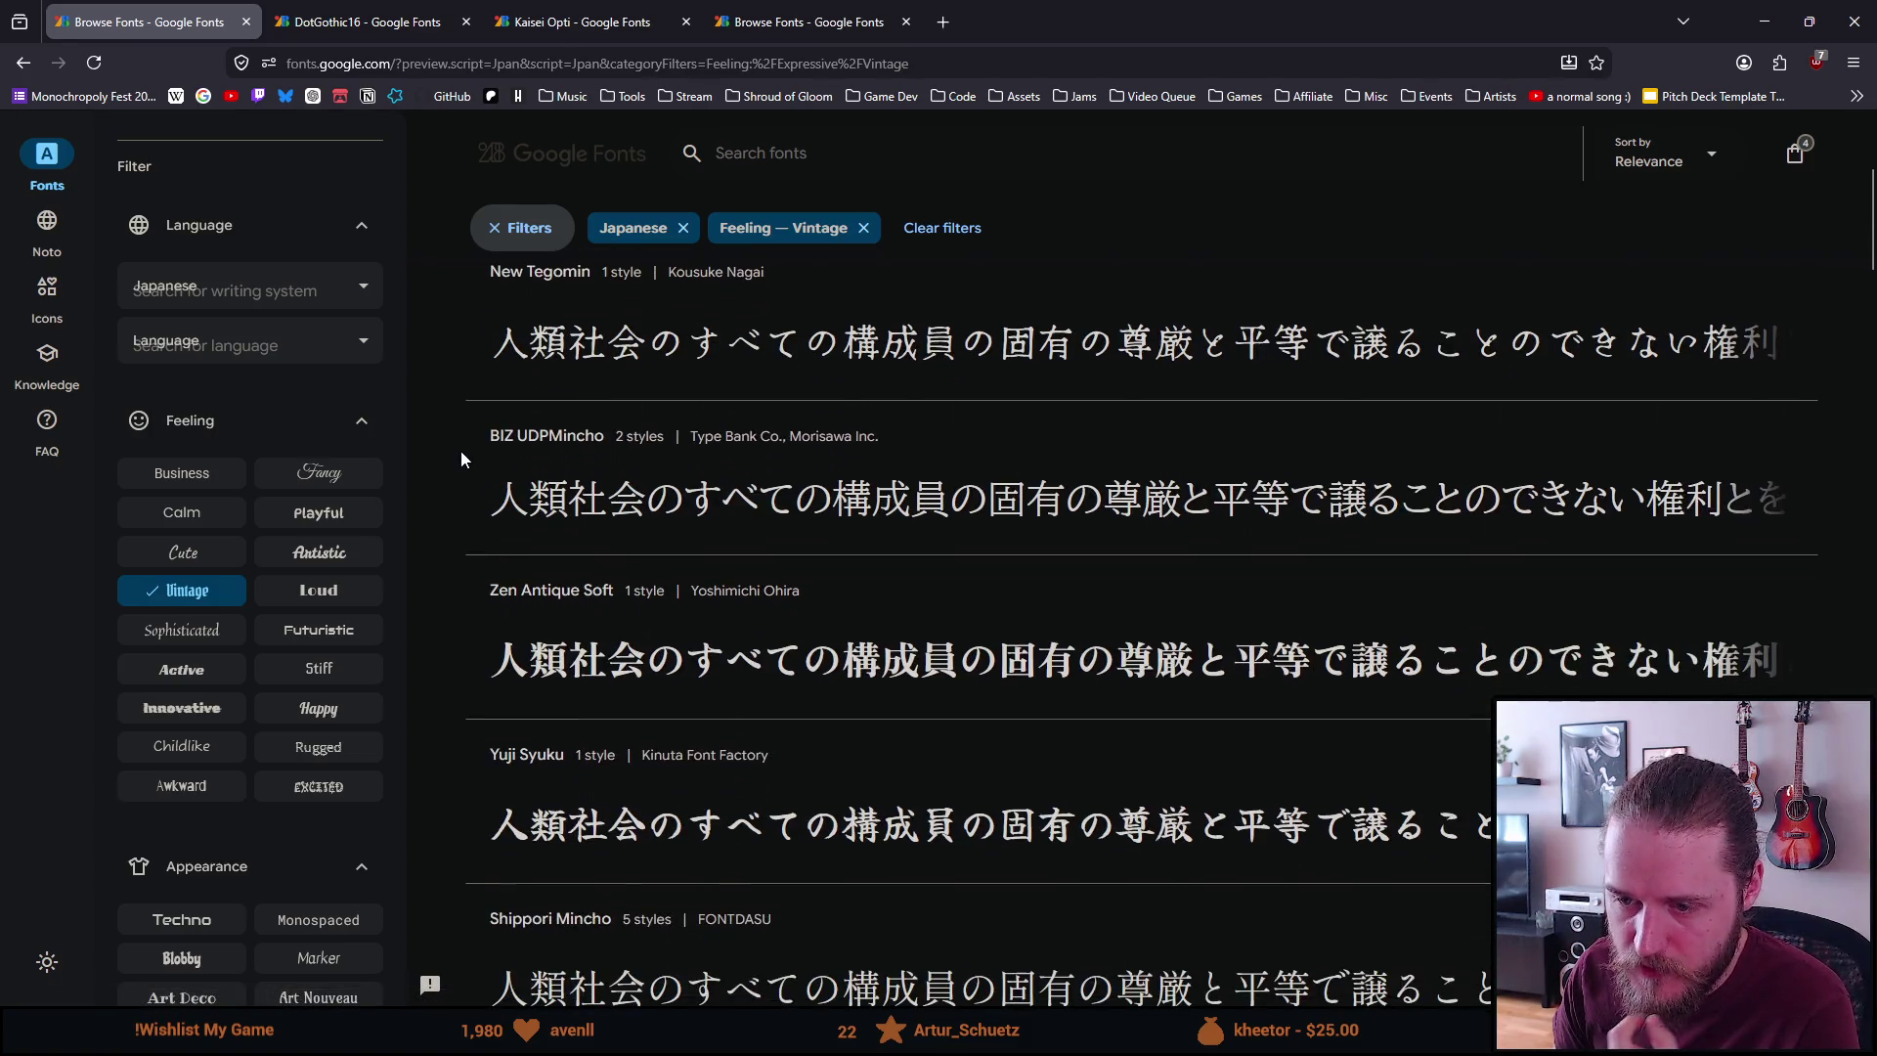
{"action": "scroll", "coordinate": [459, 450], "scroll_direction": "down", "scroll_amount": 4}
{"action": "scroll", "coordinate": [455, 450], "scroll_direction": "down", "scroll_amount": 1}
{"action": "scroll", "coordinate": [454, 450], "scroll_direction": "down", "scroll_amount": 2}
{"action": "scroll", "coordinate": [453, 450], "scroll_direction": "down", "scroll_amount": 2}
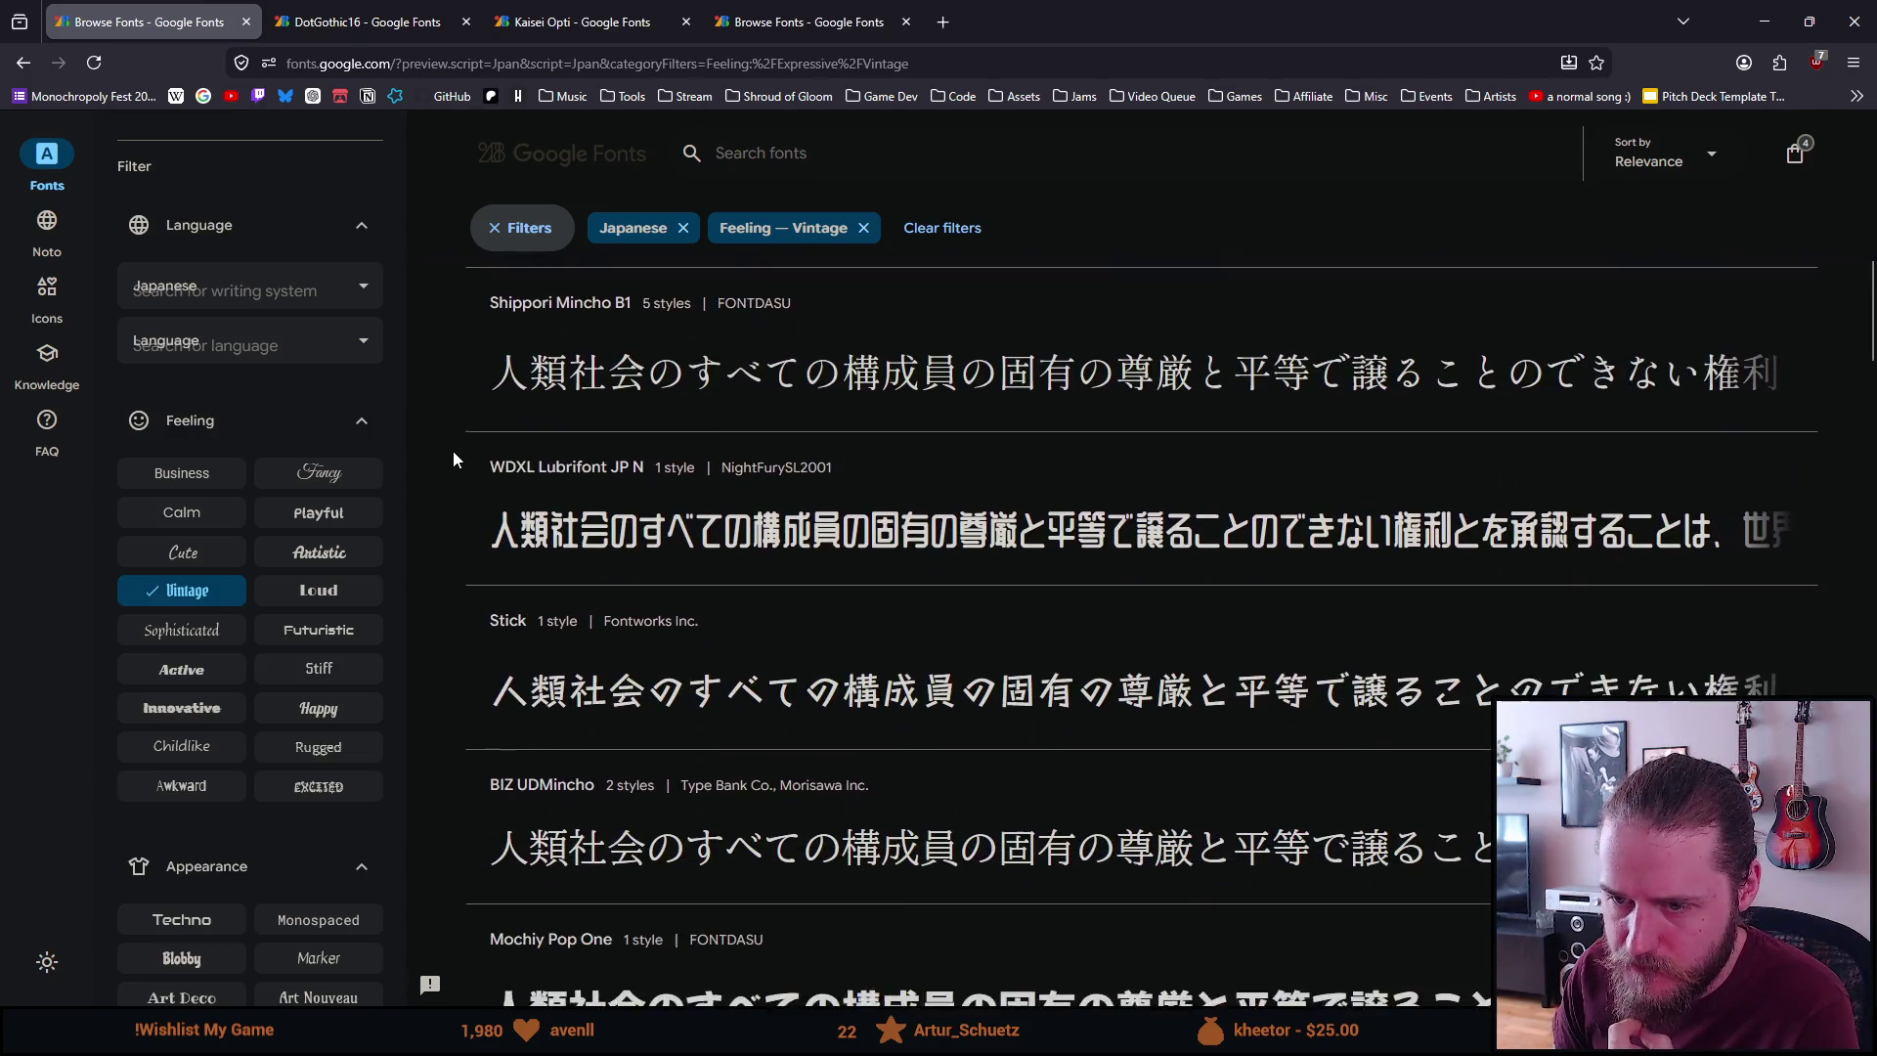
{"action": "scroll", "coordinate": [444, 455], "scroll_direction": "down", "scroll_amount": 7}
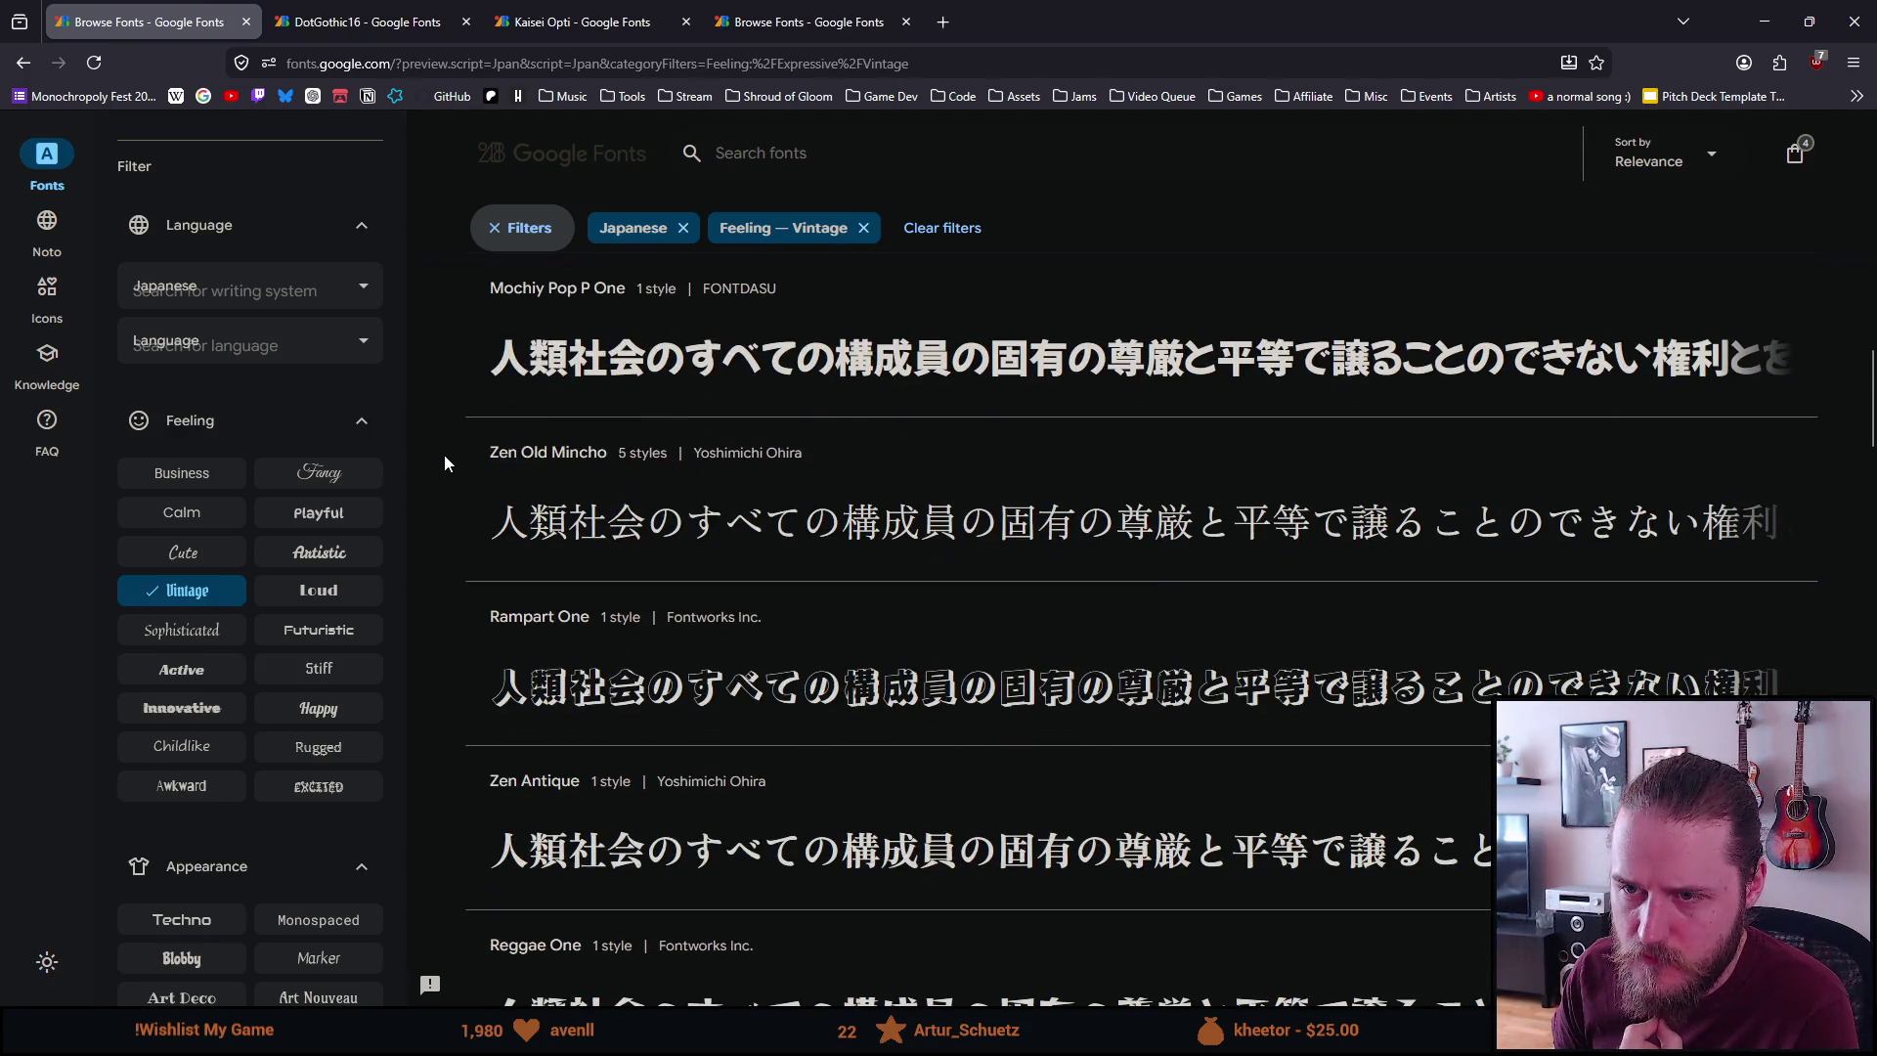
{"action": "scroll", "coordinate": [444, 455], "scroll_direction": "down", "scroll_amount": 5}
{"action": "scroll", "coordinate": [444, 454], "scroll_direction": "down", "scroll_amount": 5}
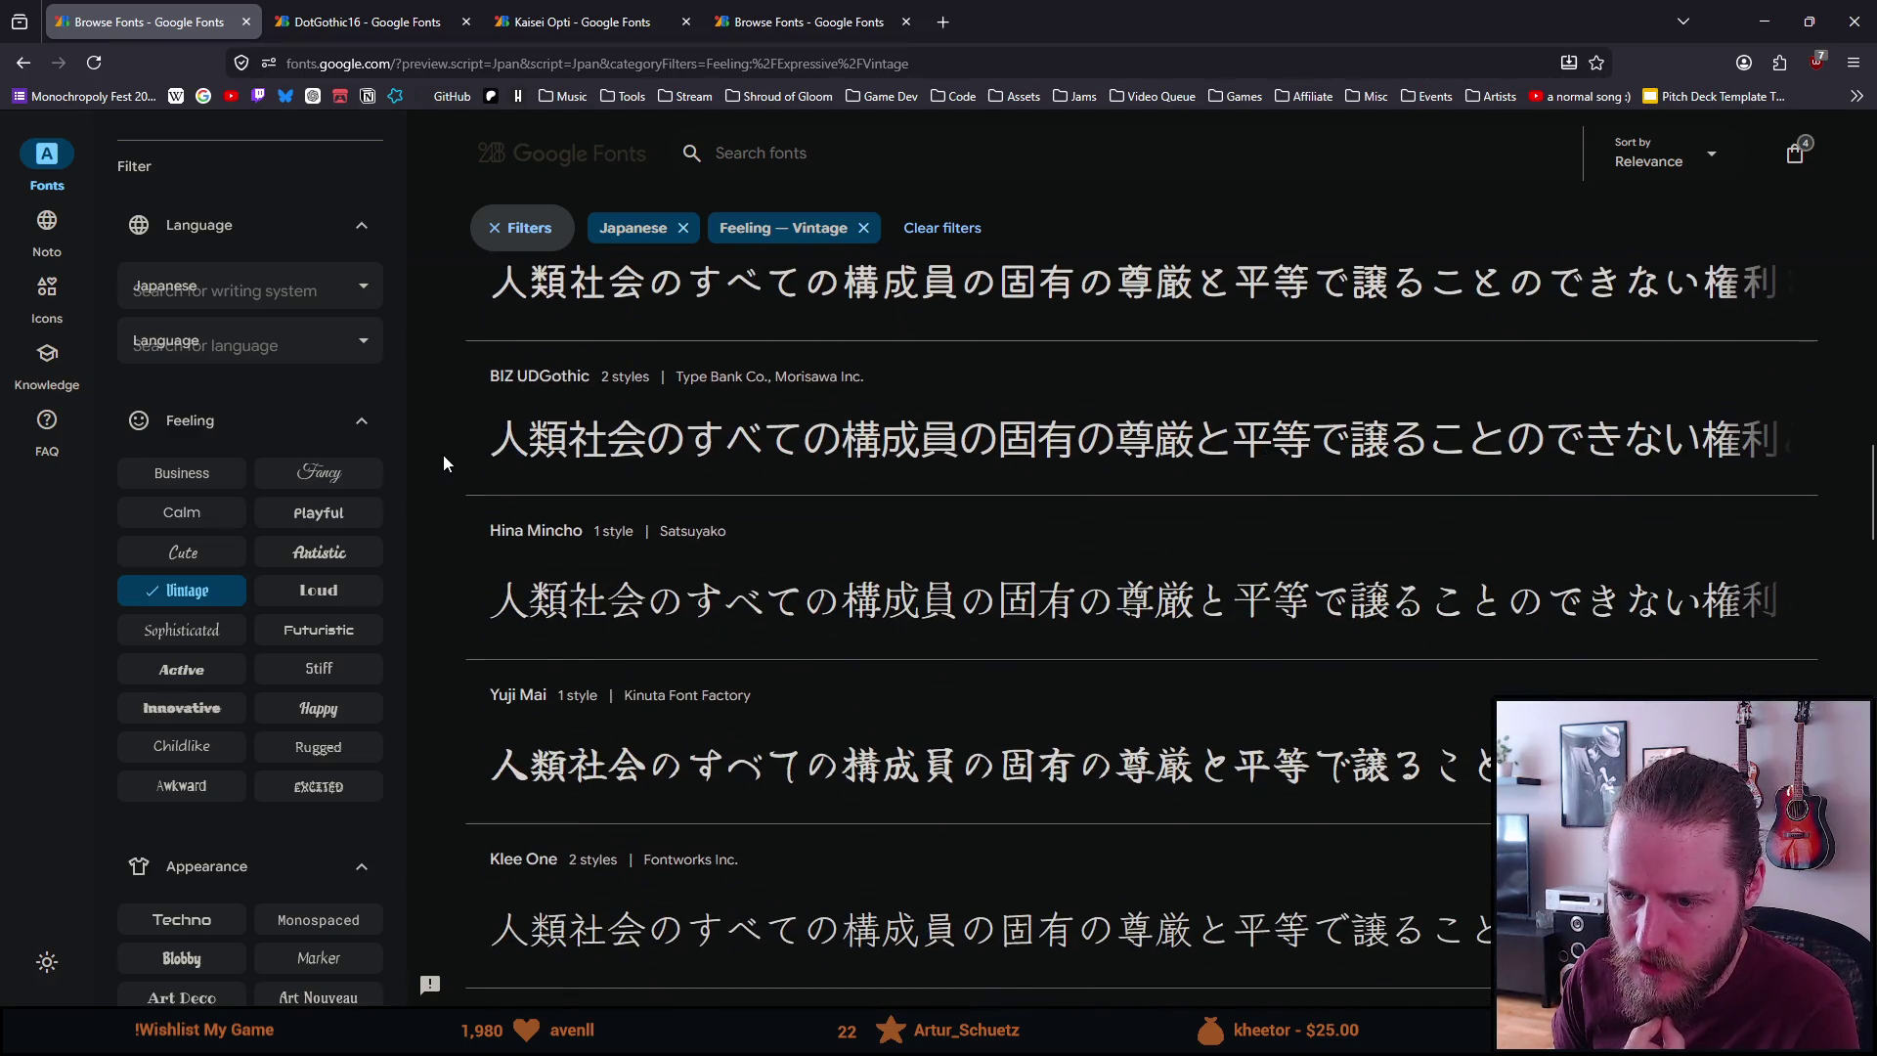
{"action": "scroll", "coordinate": [443, 455], "scroll_direction": "down", "scroll_amount": 11}
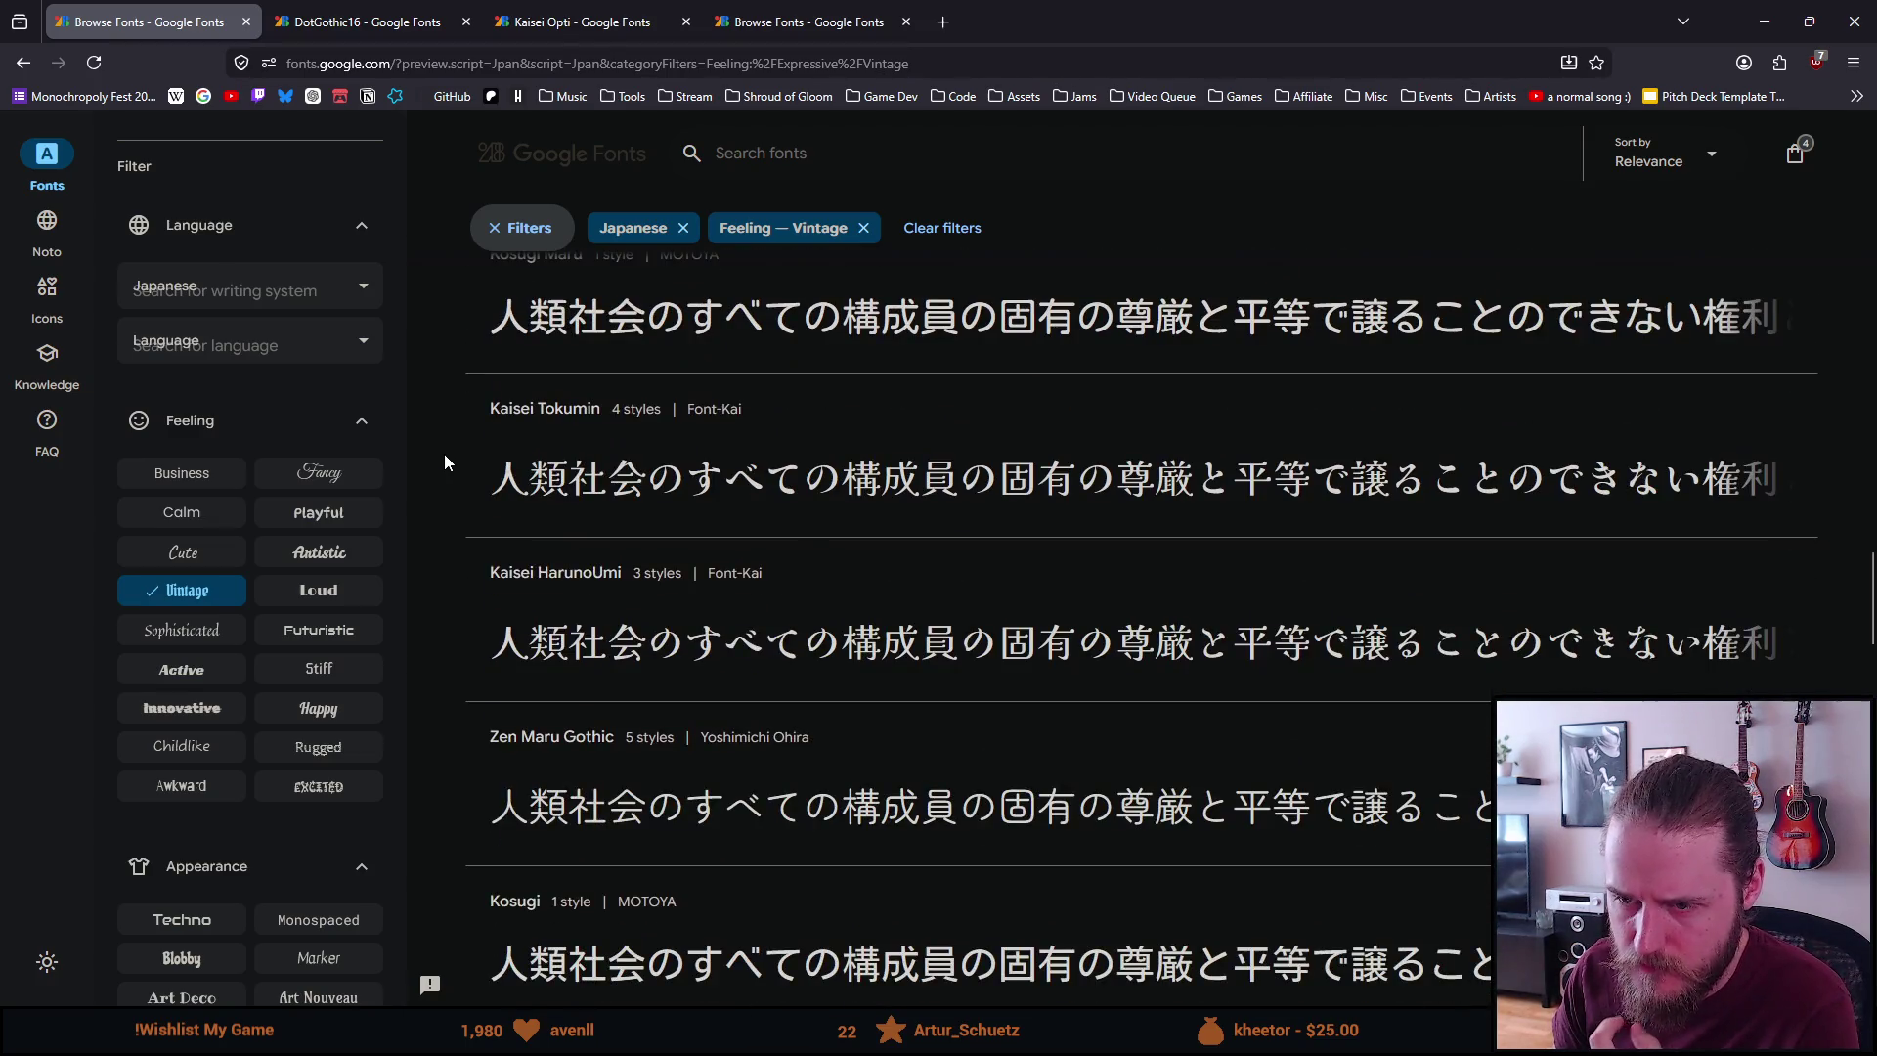
{"action": "scroll", "coordinate": [444, 454], "scroll_direction": "down", "scroll_amount": 5}
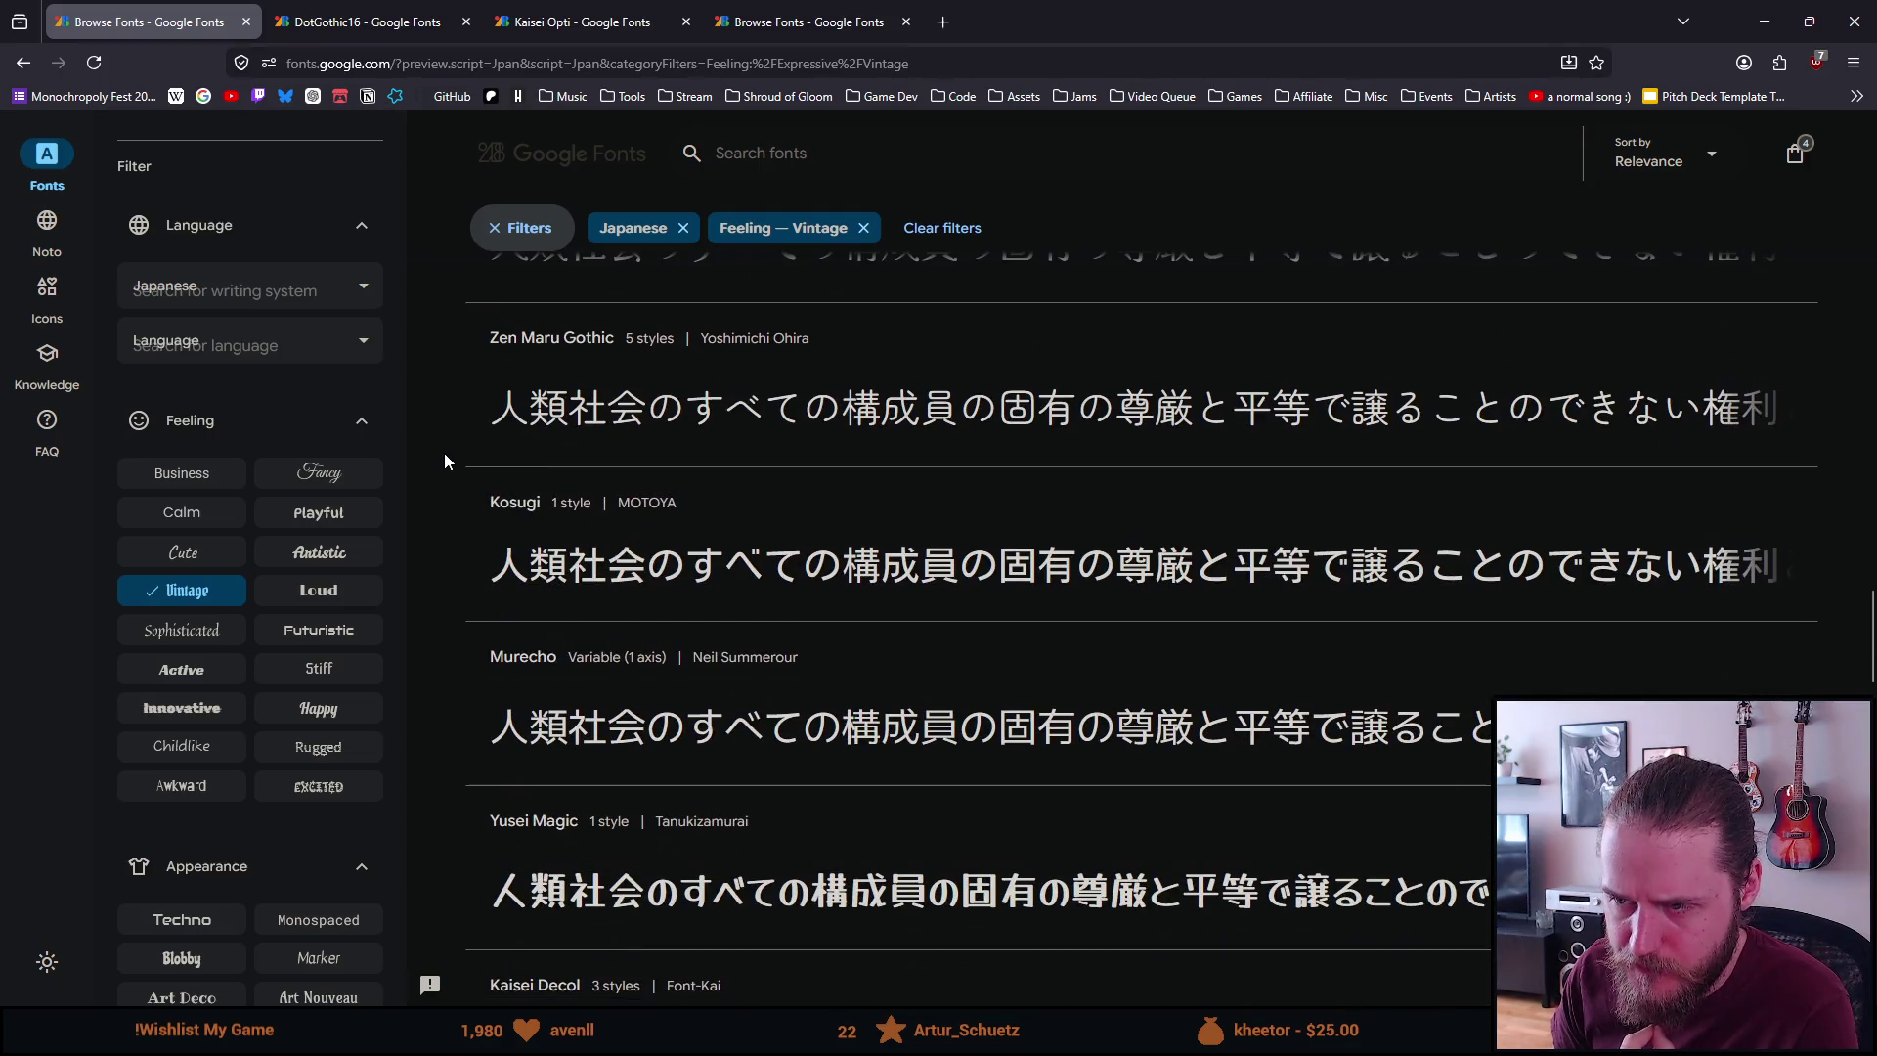
{"action": "scroll", "coordinate": [444, 454], "scroll_direction": "down", "scroll_amount": 2}
{"action": "scroll", "coordinate": [443, 452], "scroll_direction": "down", "scroll_amount": 3}
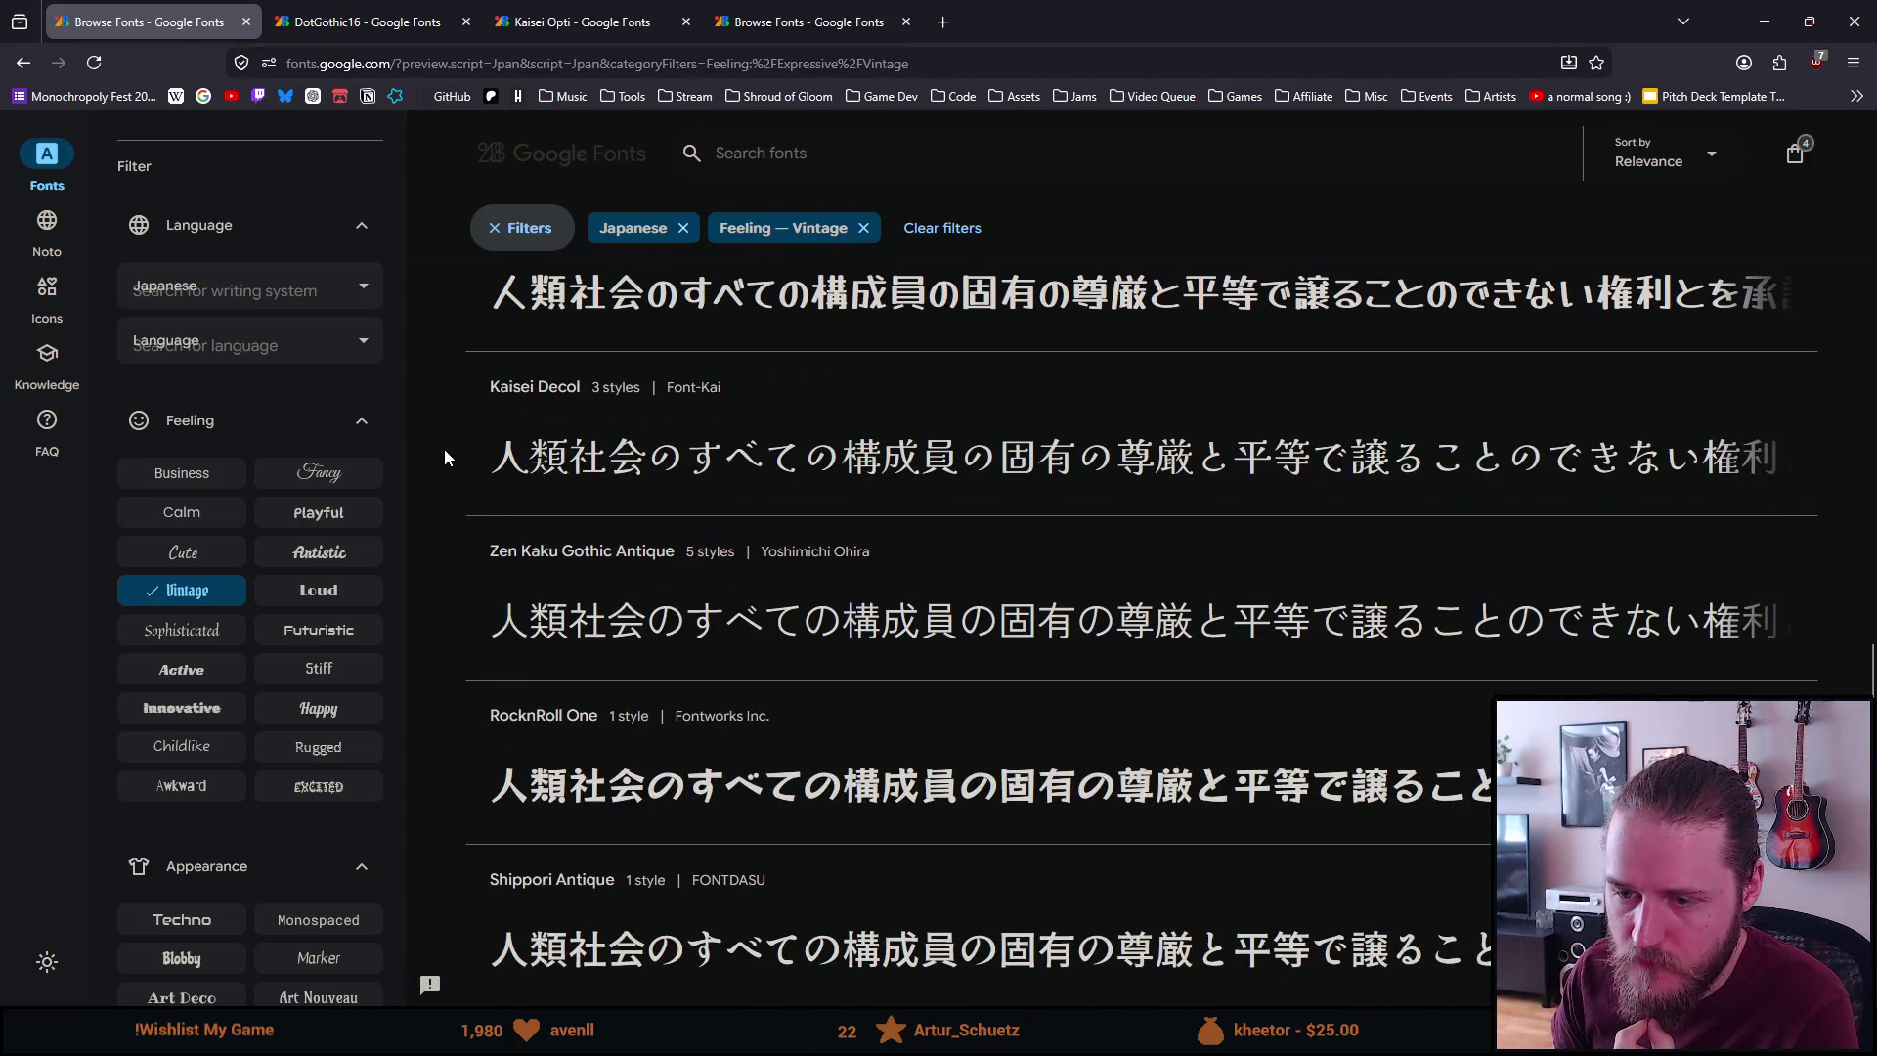
Scroll through DotGothic16's Japanese sample text, then switch back to the Unity editor
{"action": "left_click", "coordinate": [376, 18]}
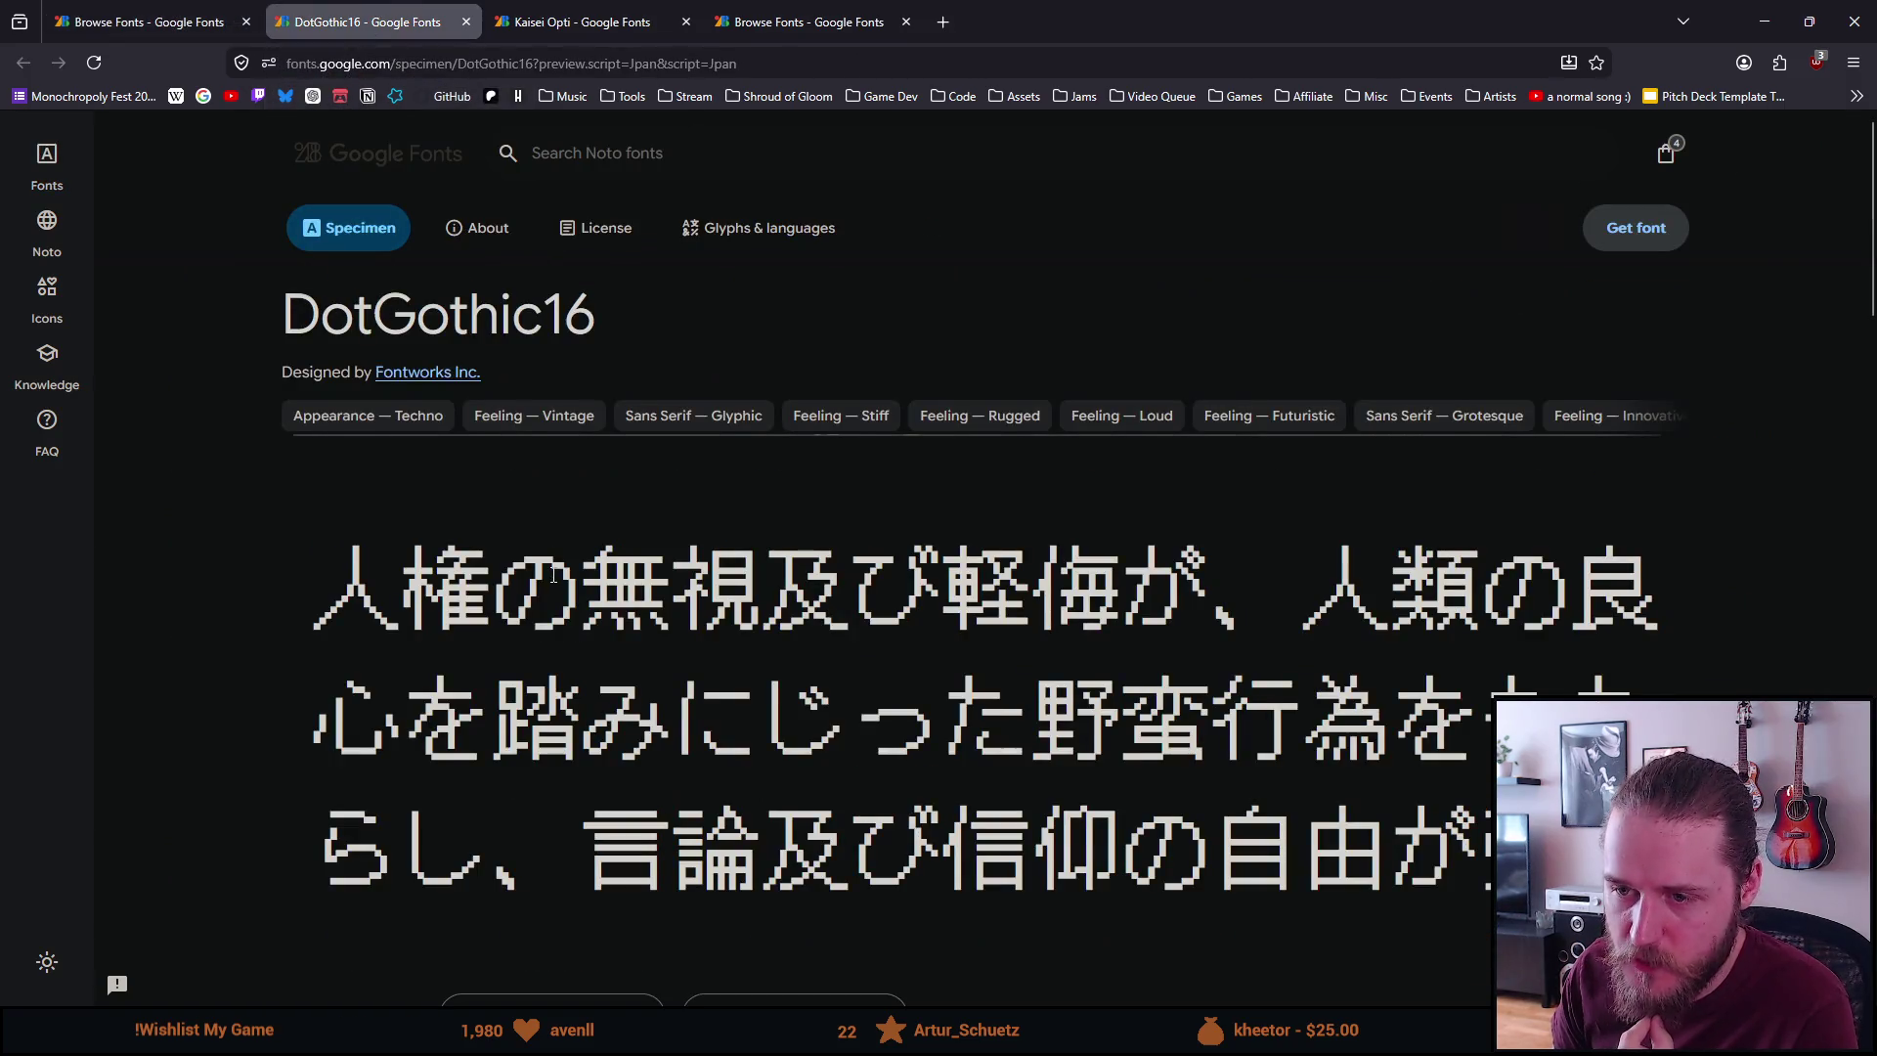
{"action": "scroll", "coordinate": [553, 575], "scroll_direction": "down", "scroll_amount": 2}
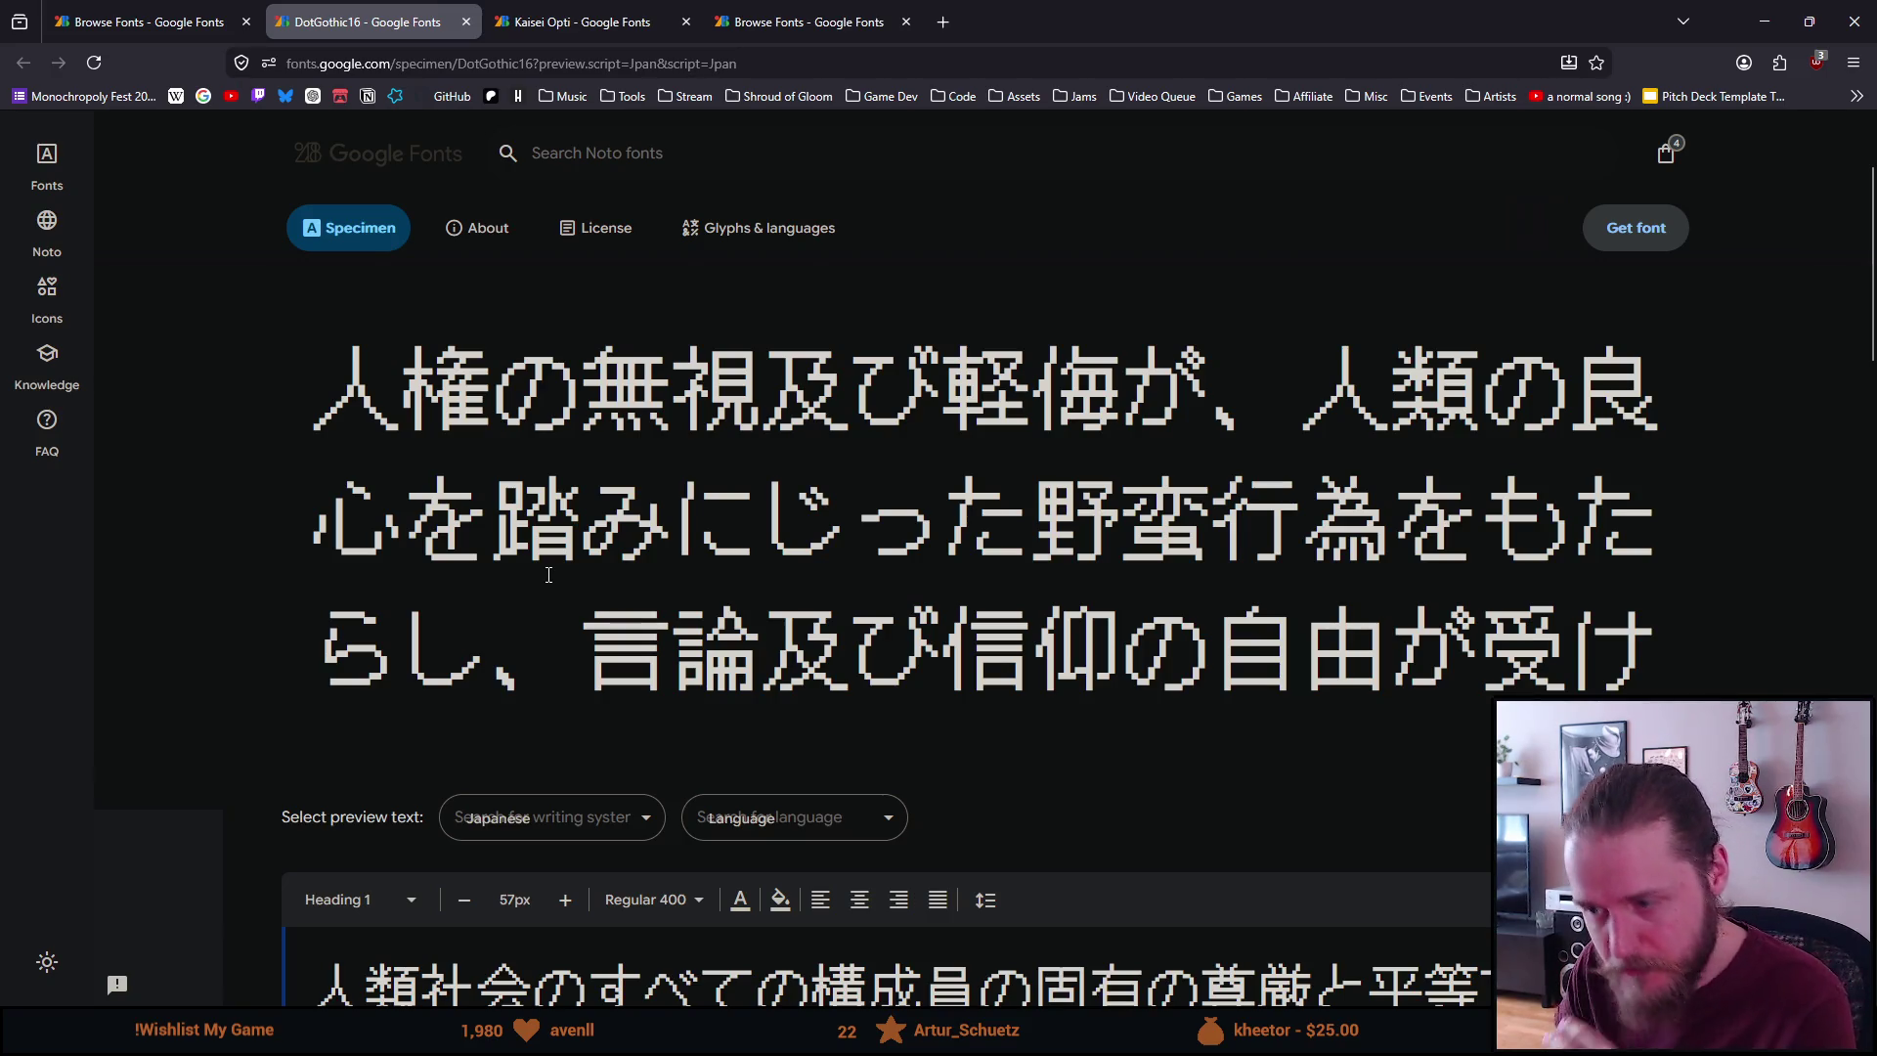
{"action": "scroll", "coordinate": [553, 567], "scroll_direction": "down", "scroll_amount": 3}
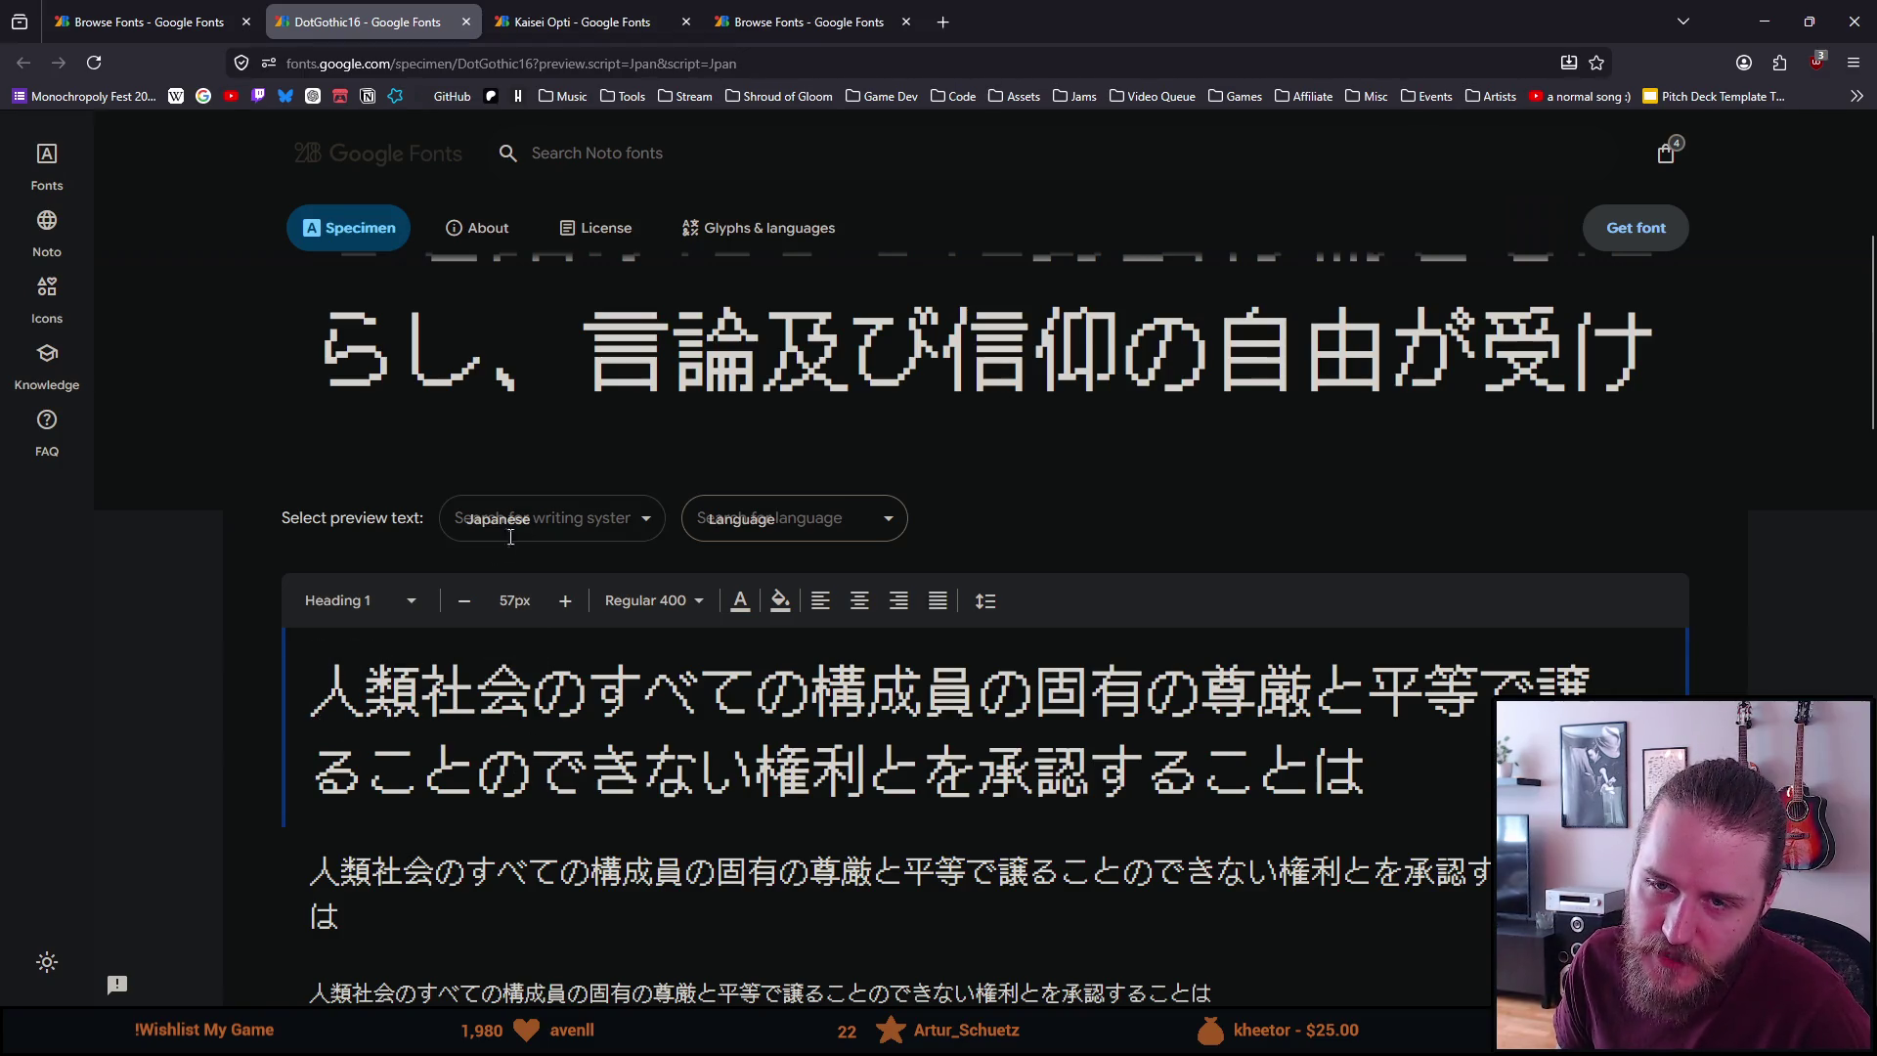
{"action": "scroll", "coordinate": [534, 682], "scroll_direction": "down", "scroll_amount": 3}
{"action": "scroll", "coordinate": [534, 681], "scroll_direction": "up", "scroll_amount": 5}
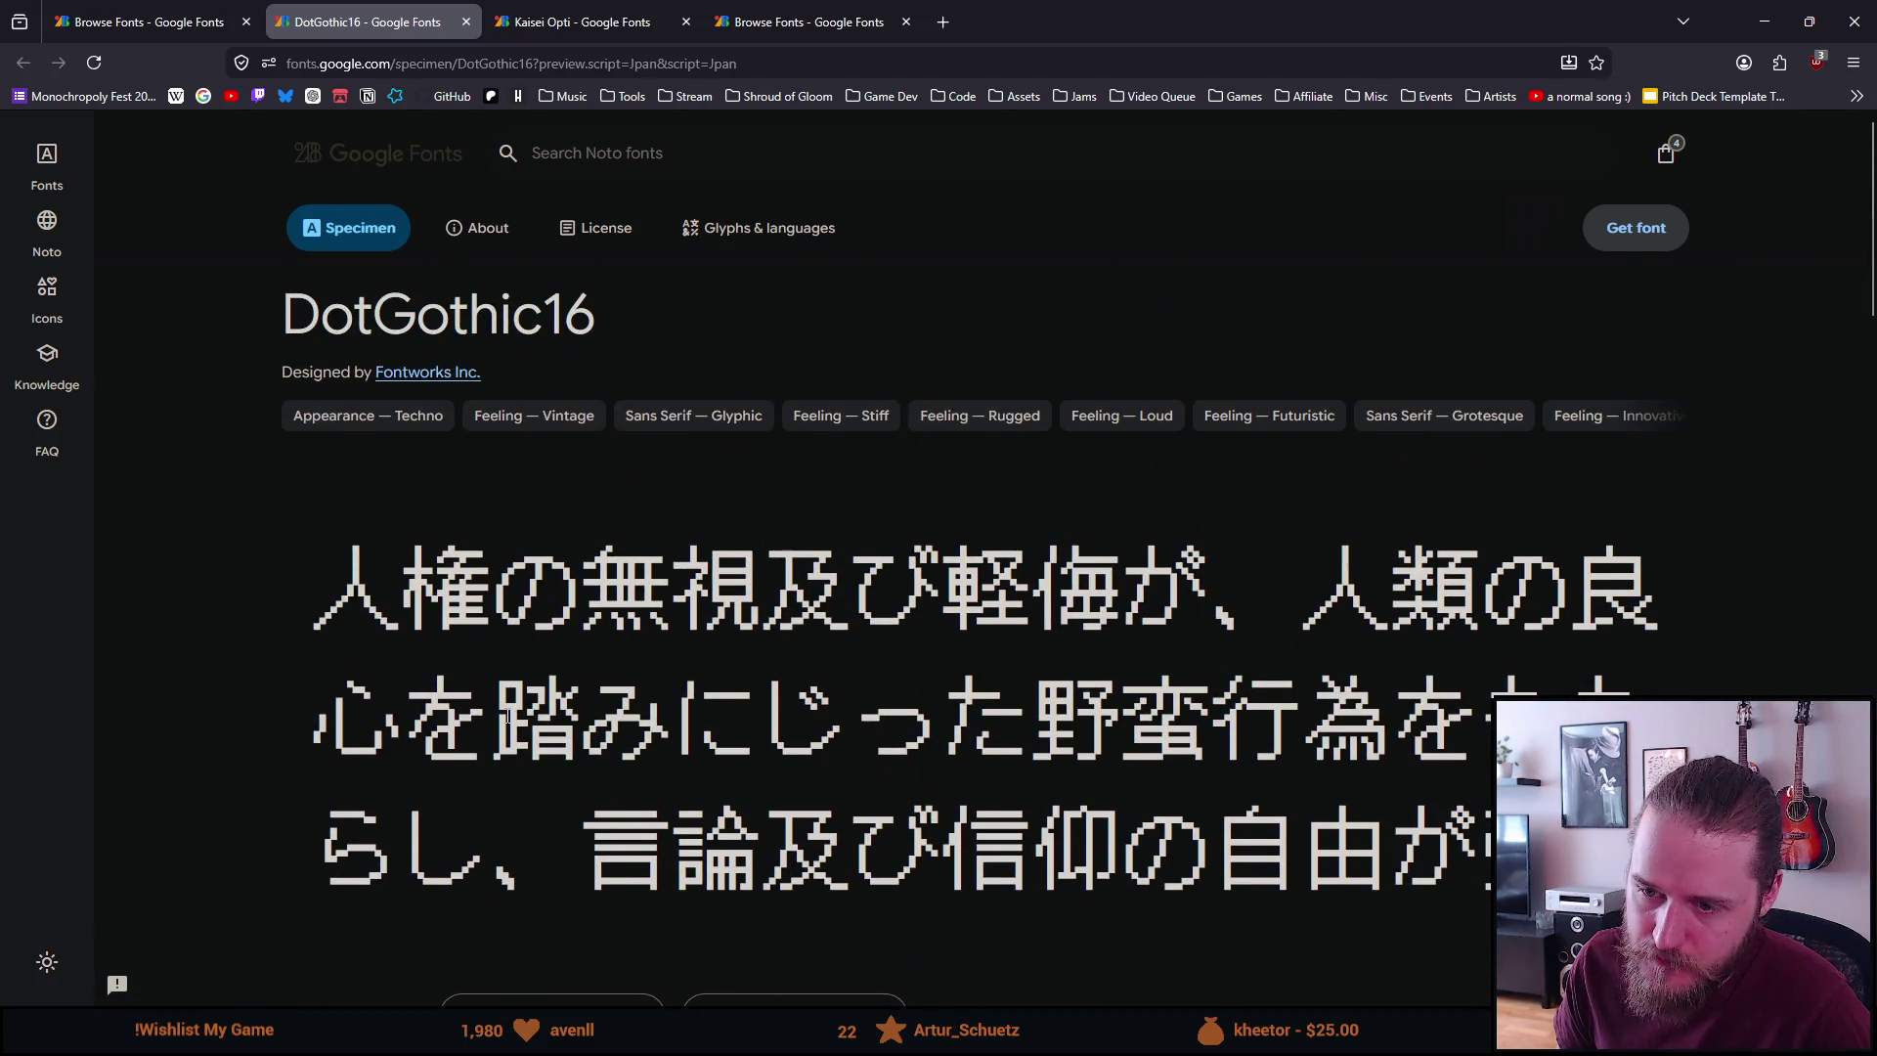
{"action": "scroll", "coordinate": [590, 980], "scroll_direction": "down", "scroll_amount": 2}
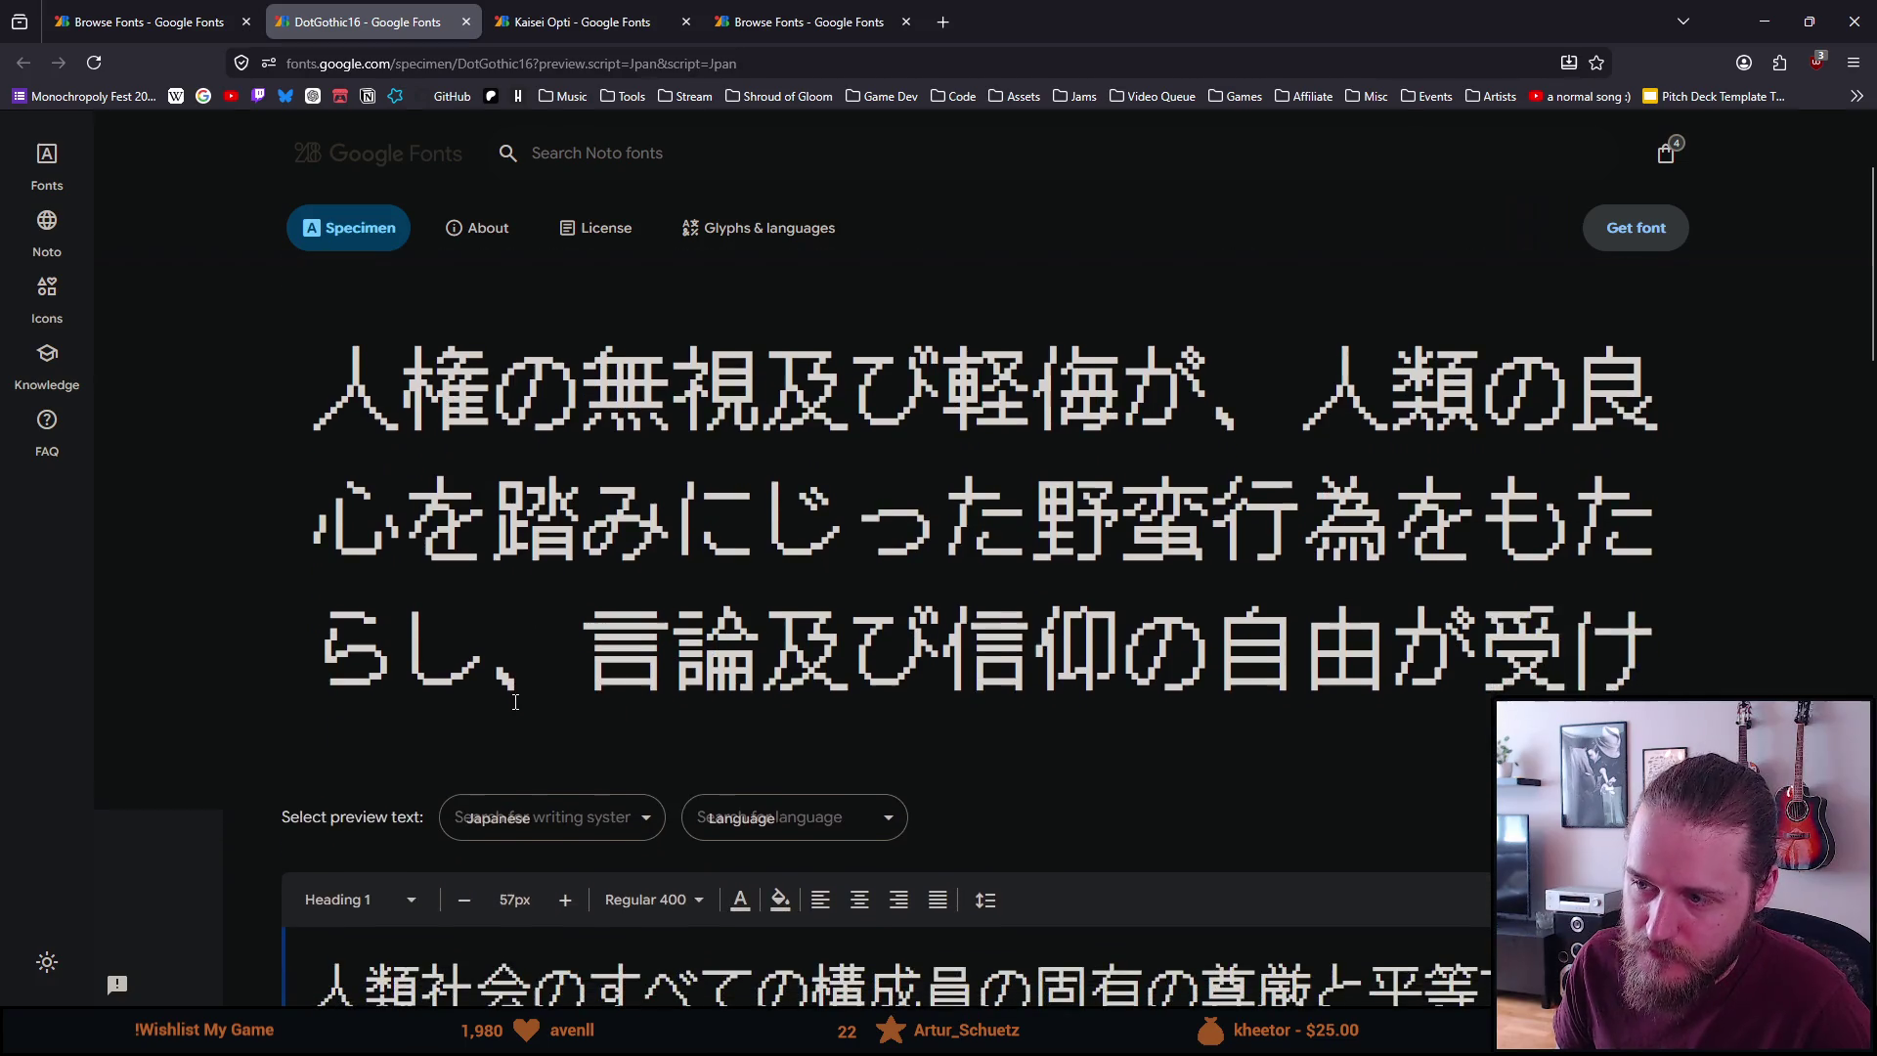
{"action": "key", "text": "alt+Tab"}
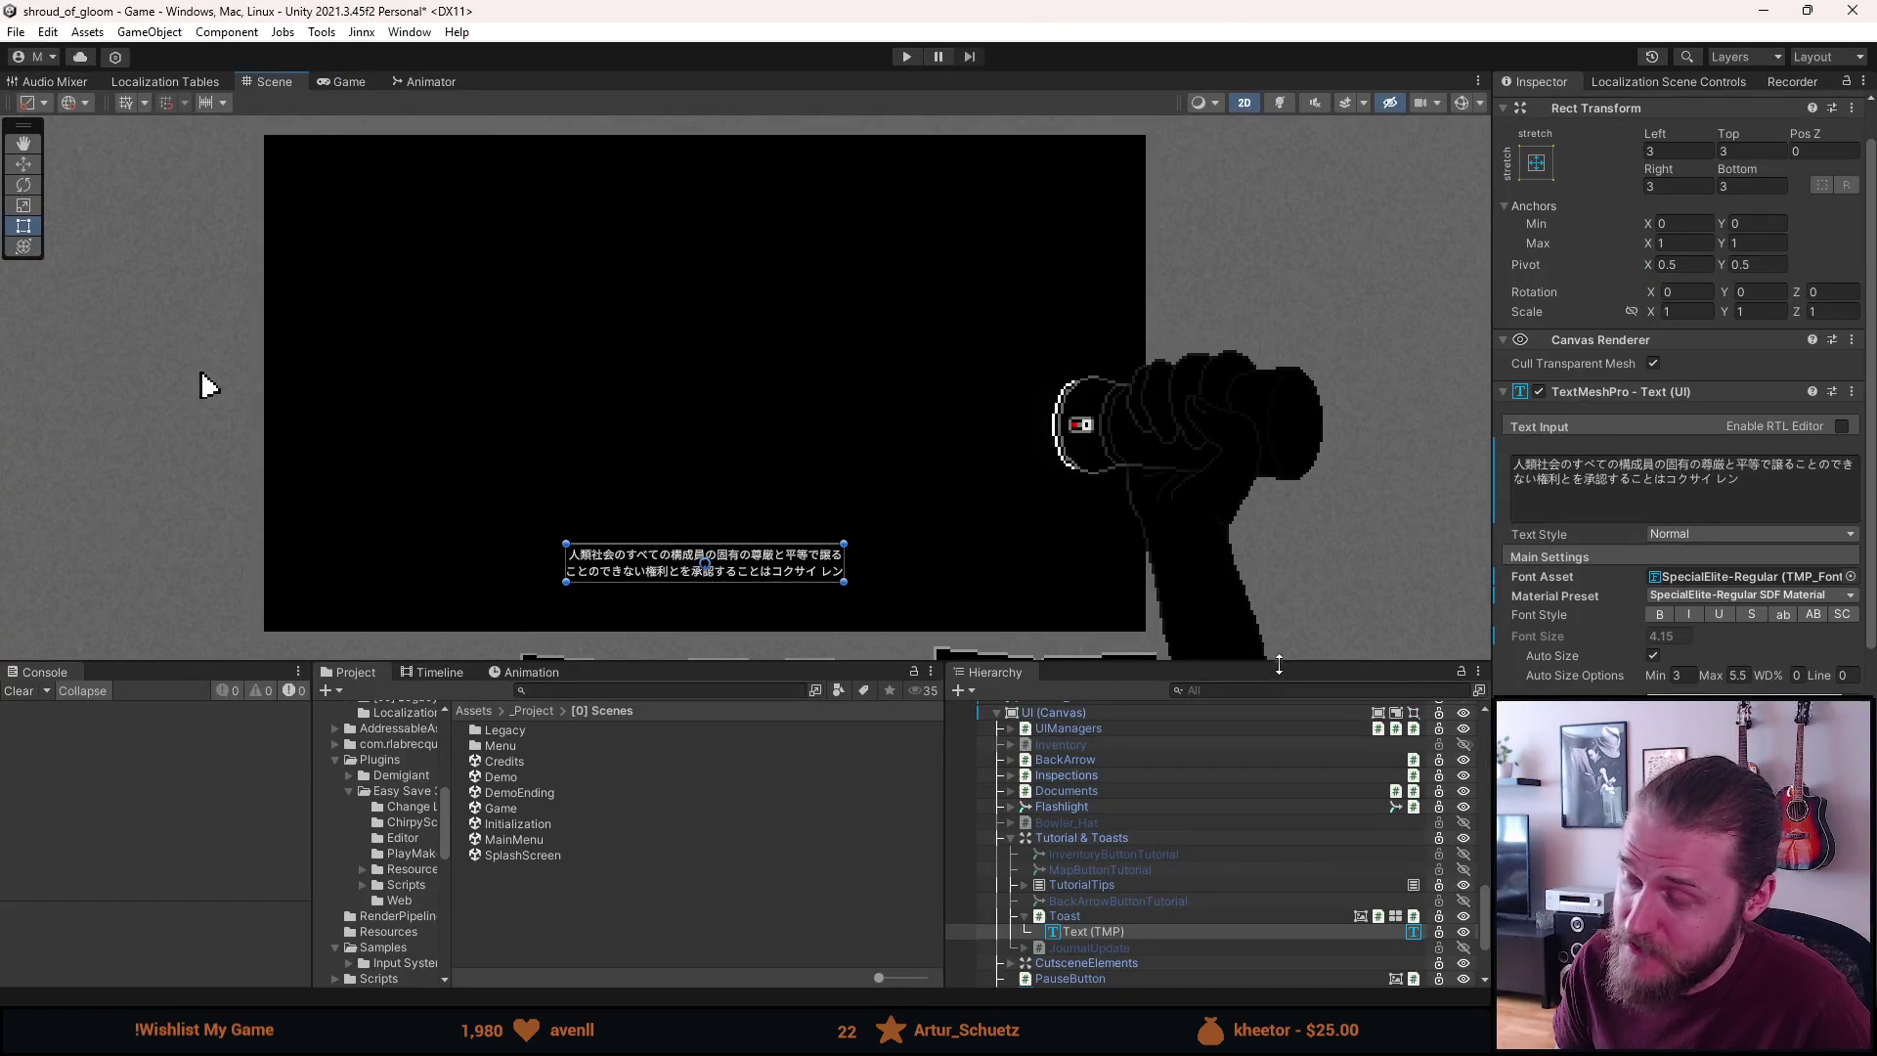
Select and copy 類 from the toast's TextMeshPro Text Input, then return to the browser
{"action": "left_click", "coordinate": [1528, 465]}
{"action": "left_click_drag", "start_coordinate": [1528, 465], "coordinate": [1541, 474]}
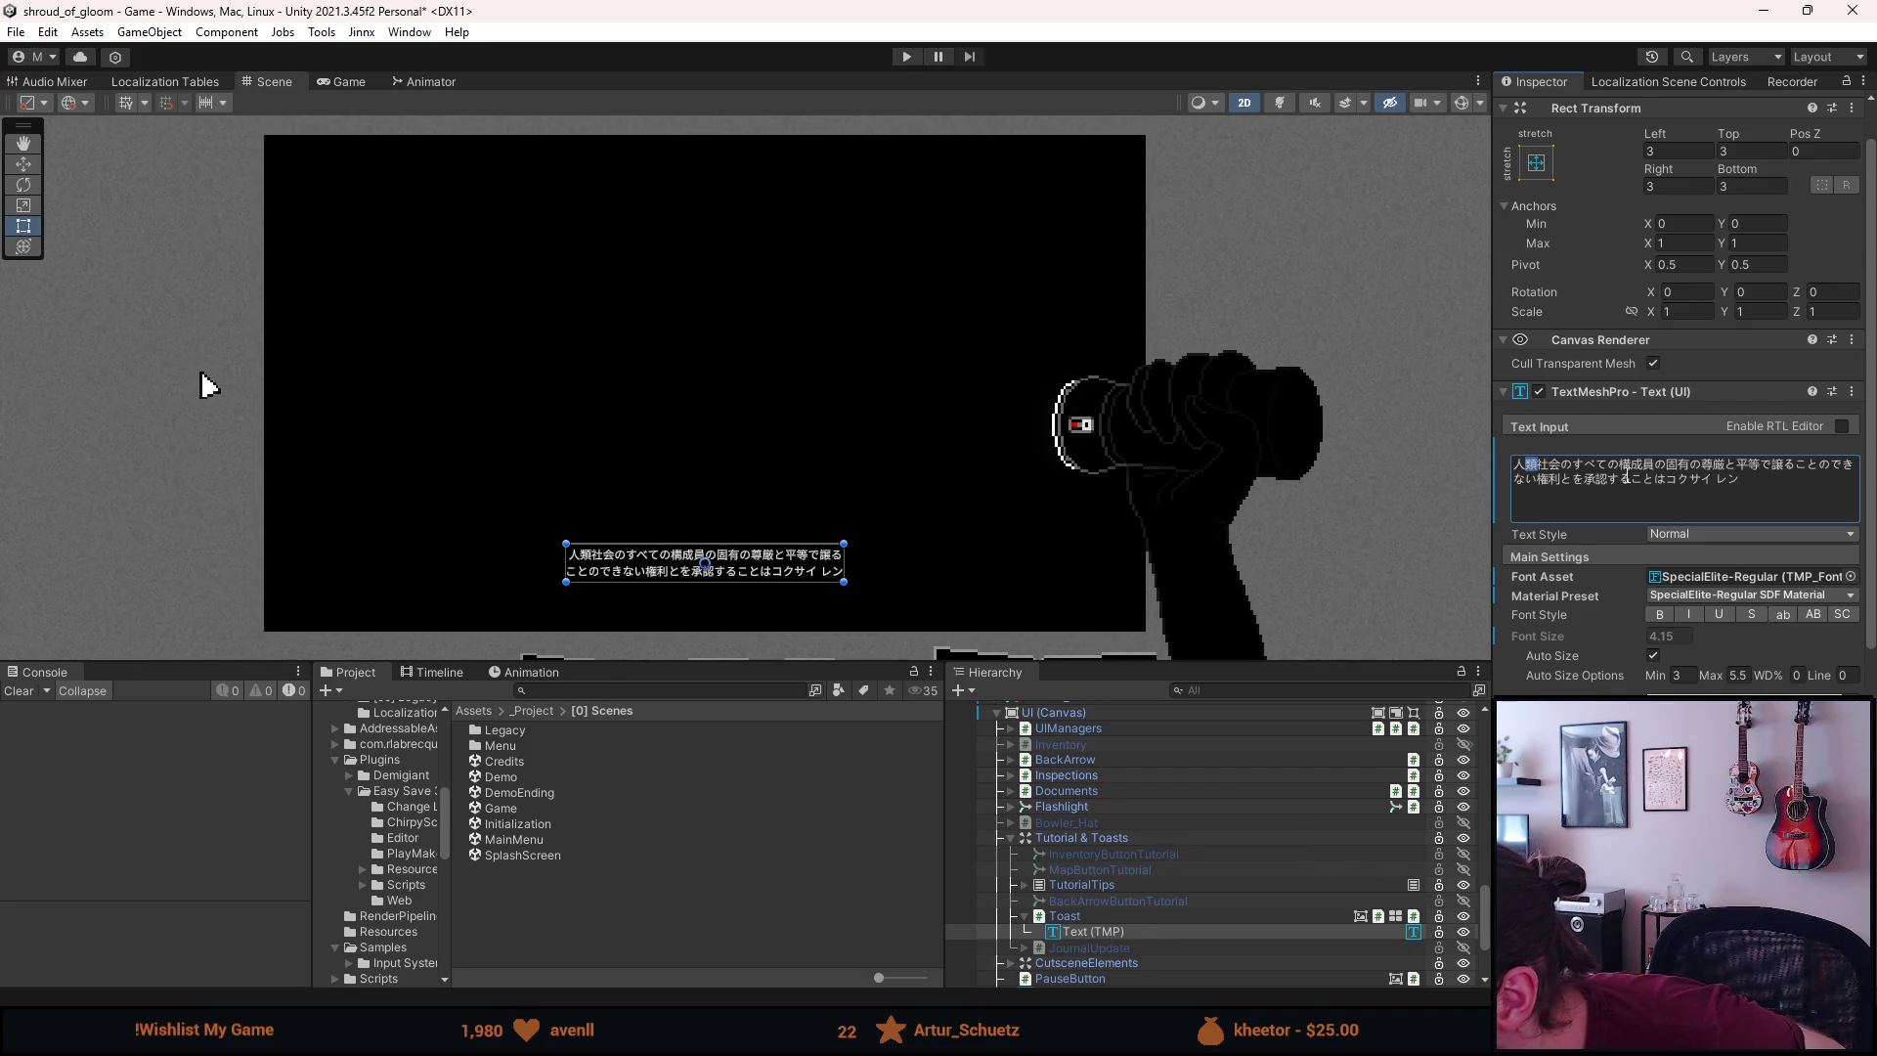
{"action": "left_click", "coordinate": [1530, 465]}
{"action": "left_click_drag", "start_coordinate": [1530, 465], "coordinate": [1537, 467]}
{"action": "key", "text": "ctrl+c"}
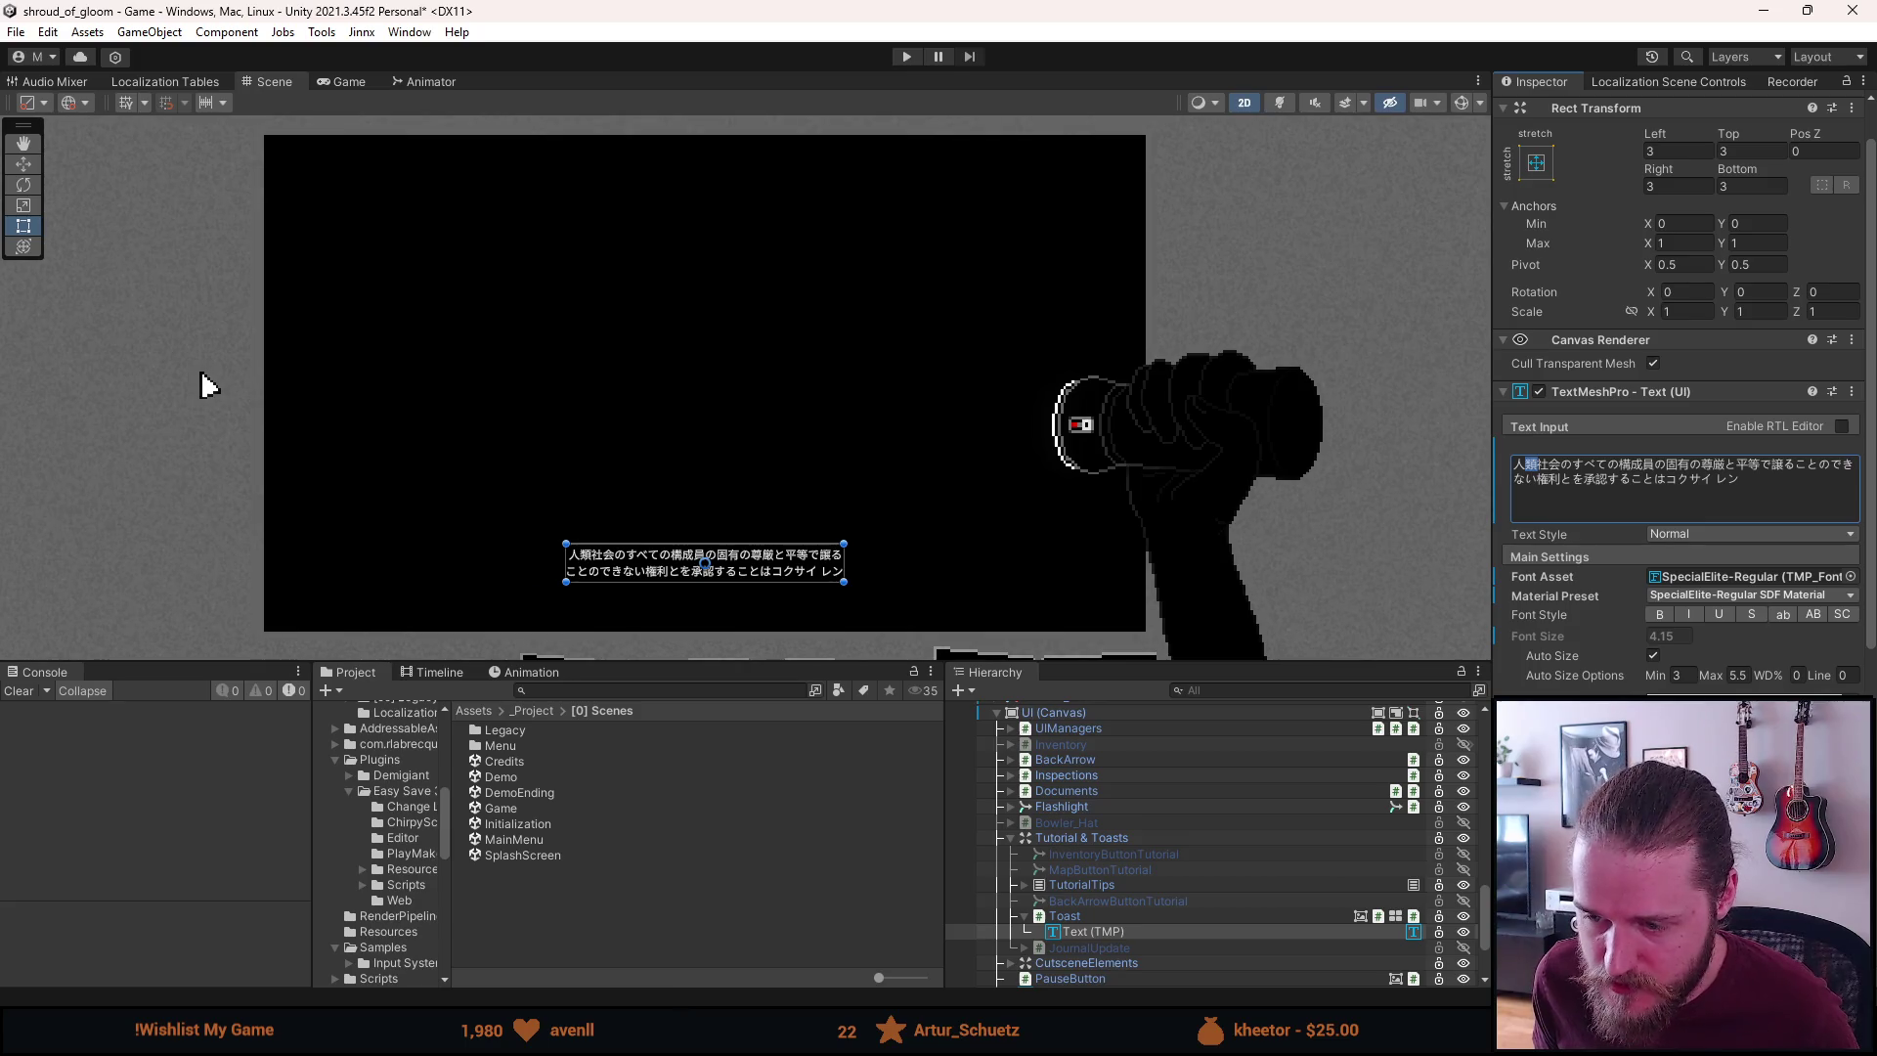
{"action": "left_click", "coordinate": [718, 973]}
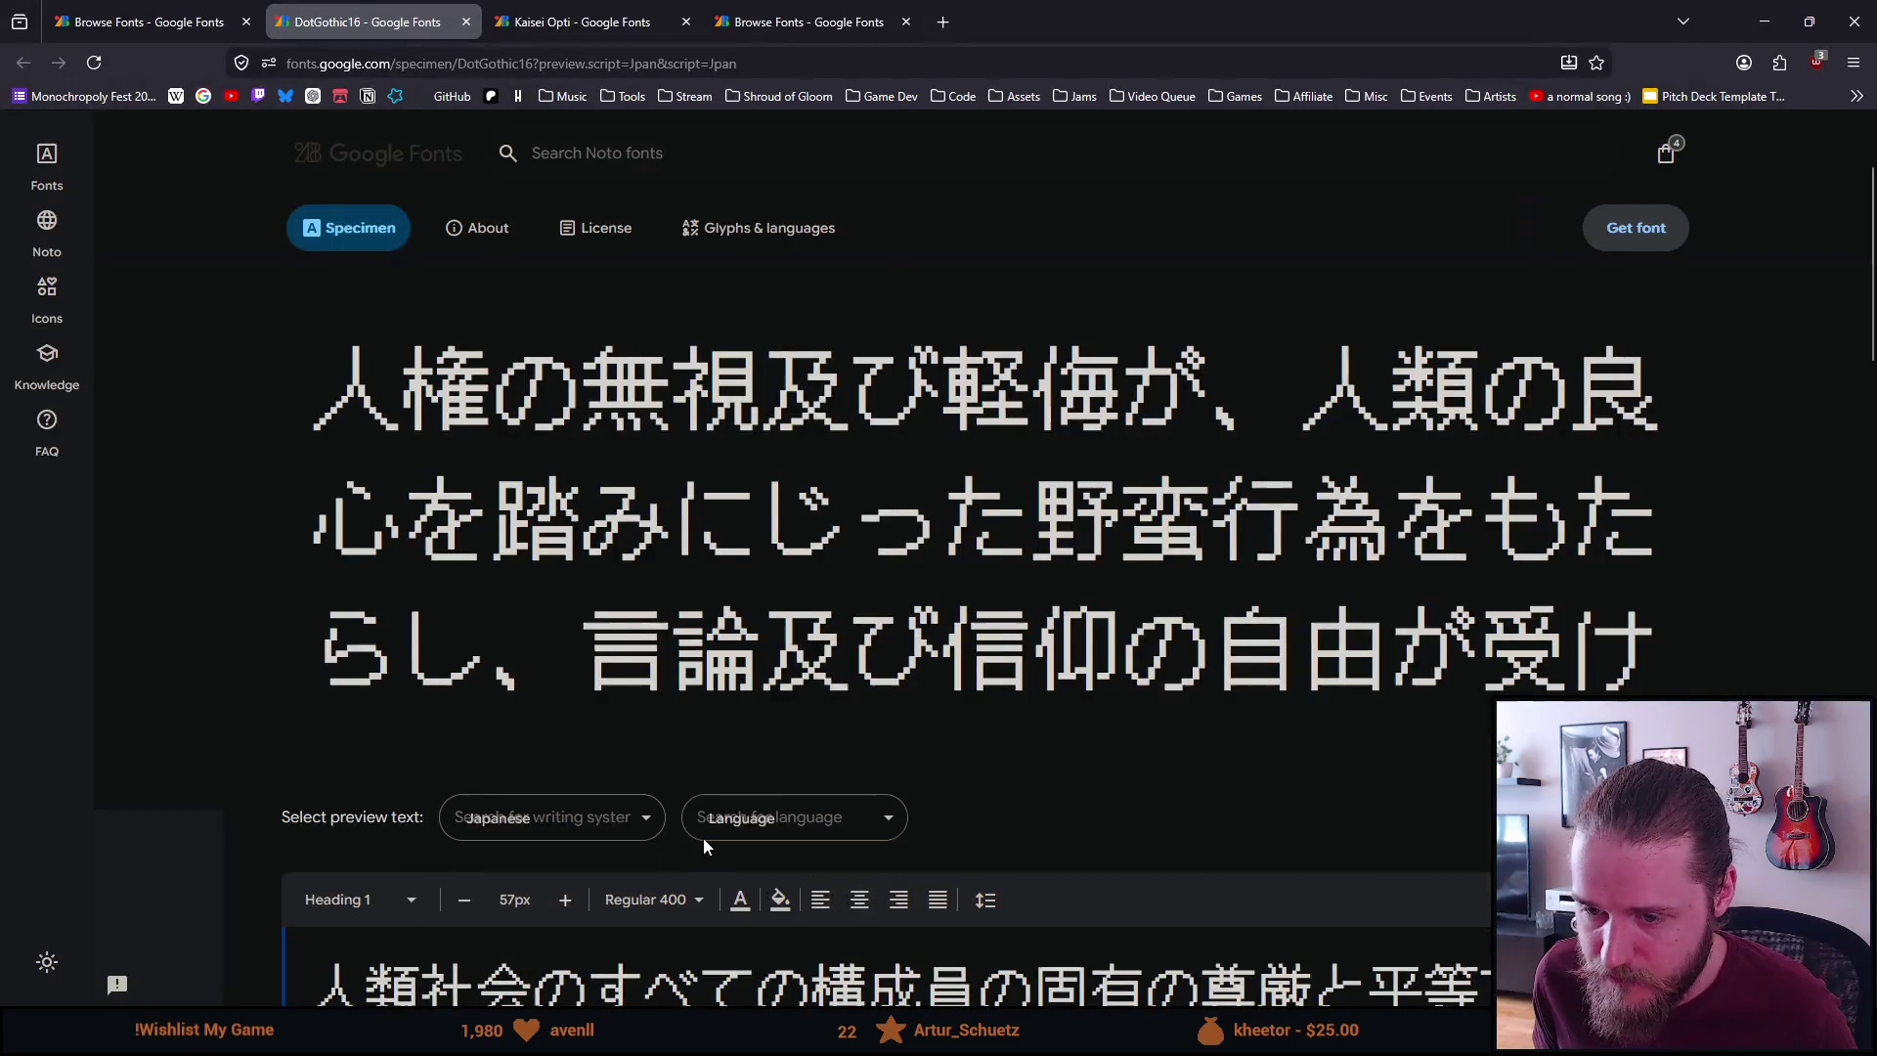
Paste 類 into the DotGothic16 Styles preview field, then clear it
{"action": "scroll", "coordinate": [589, 761], "scroll_direction": "down", "scroll_amount": 3}
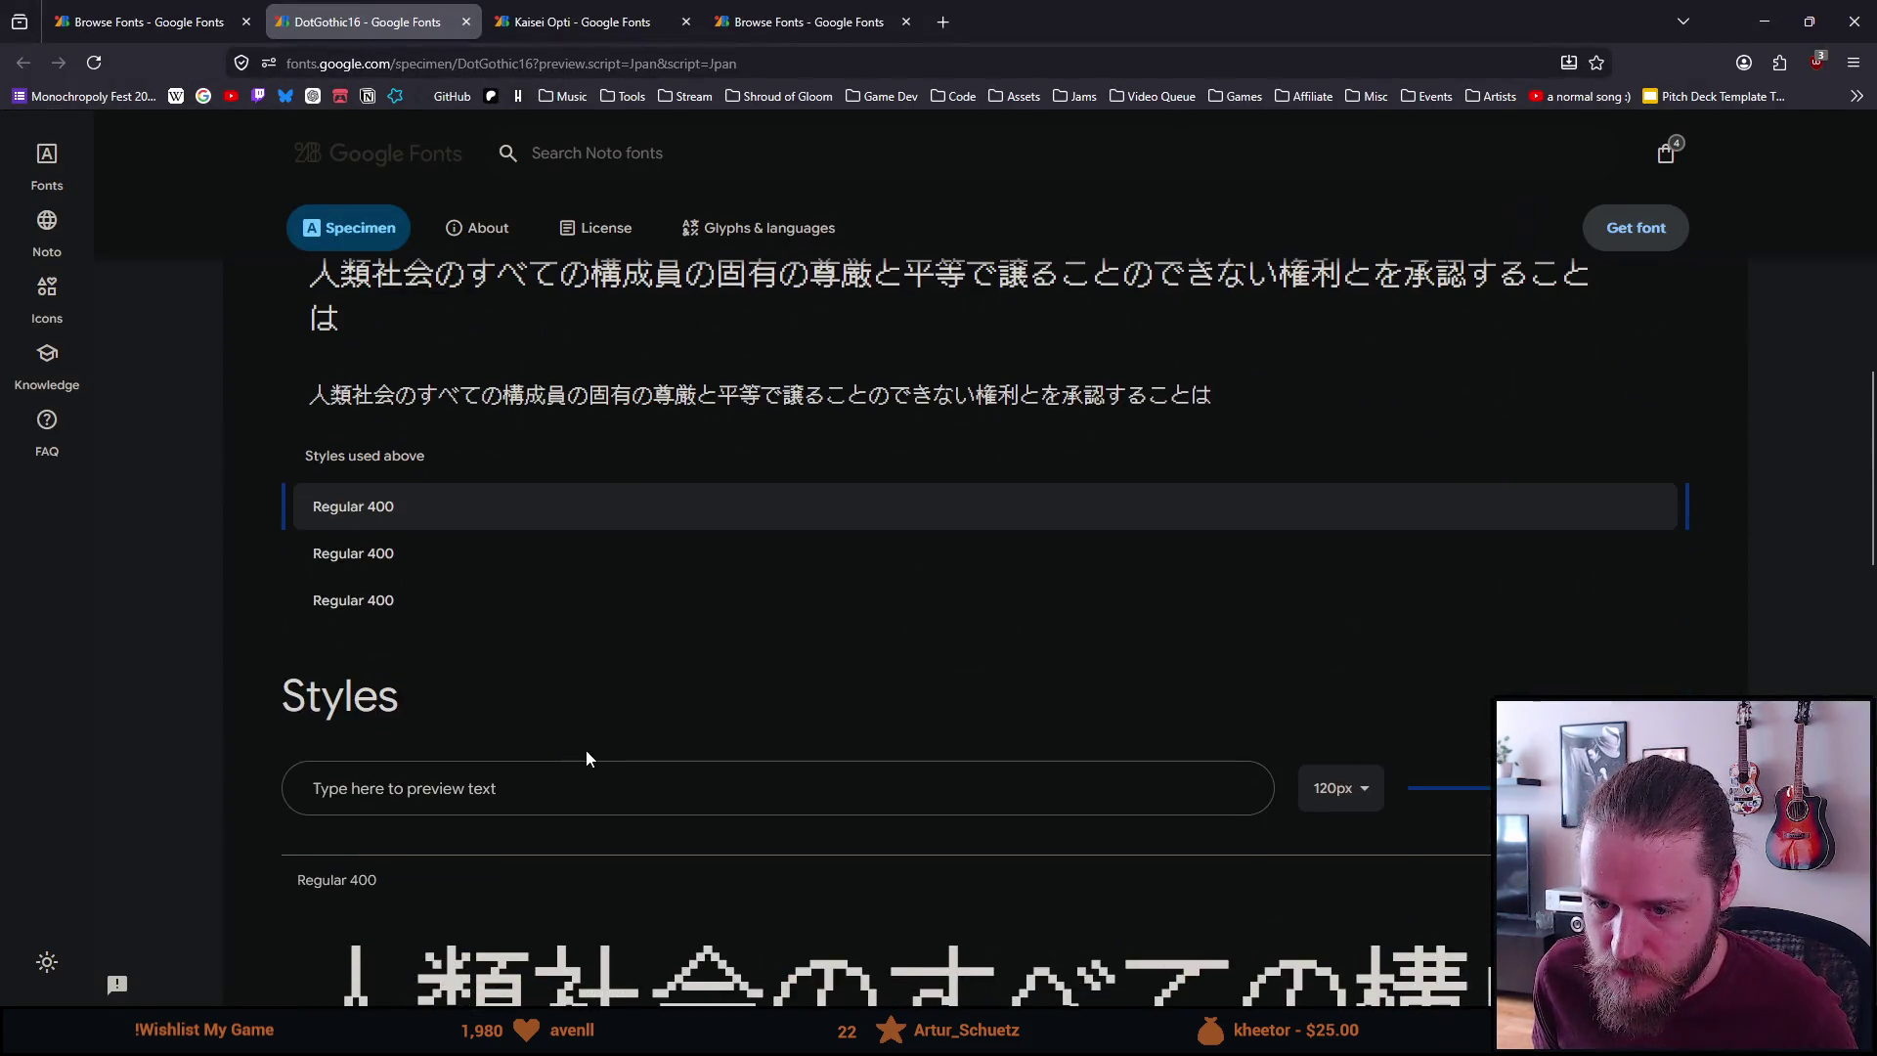
{"action": "left_click", "coordinate": [509, 790]}
{"action": "key", "text": "ctrl+v"}
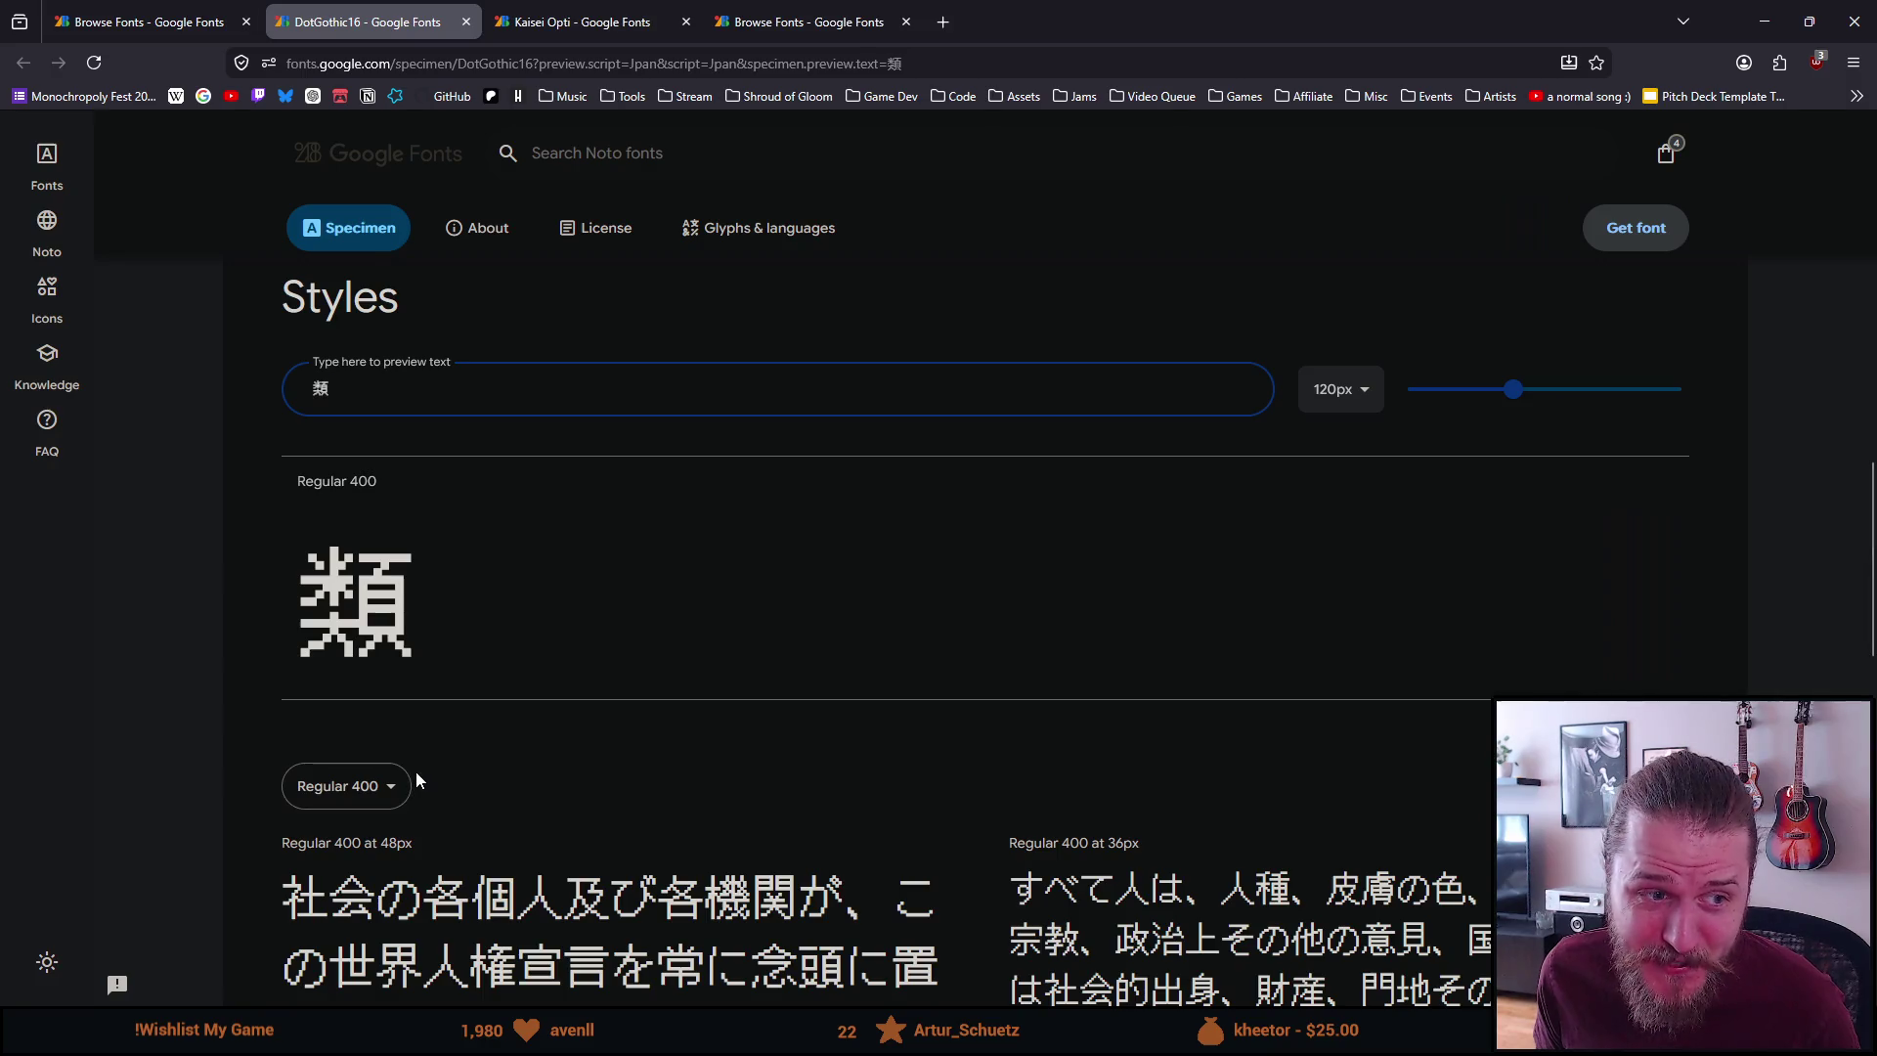
{"action": "key", "text": "BackSpace"}
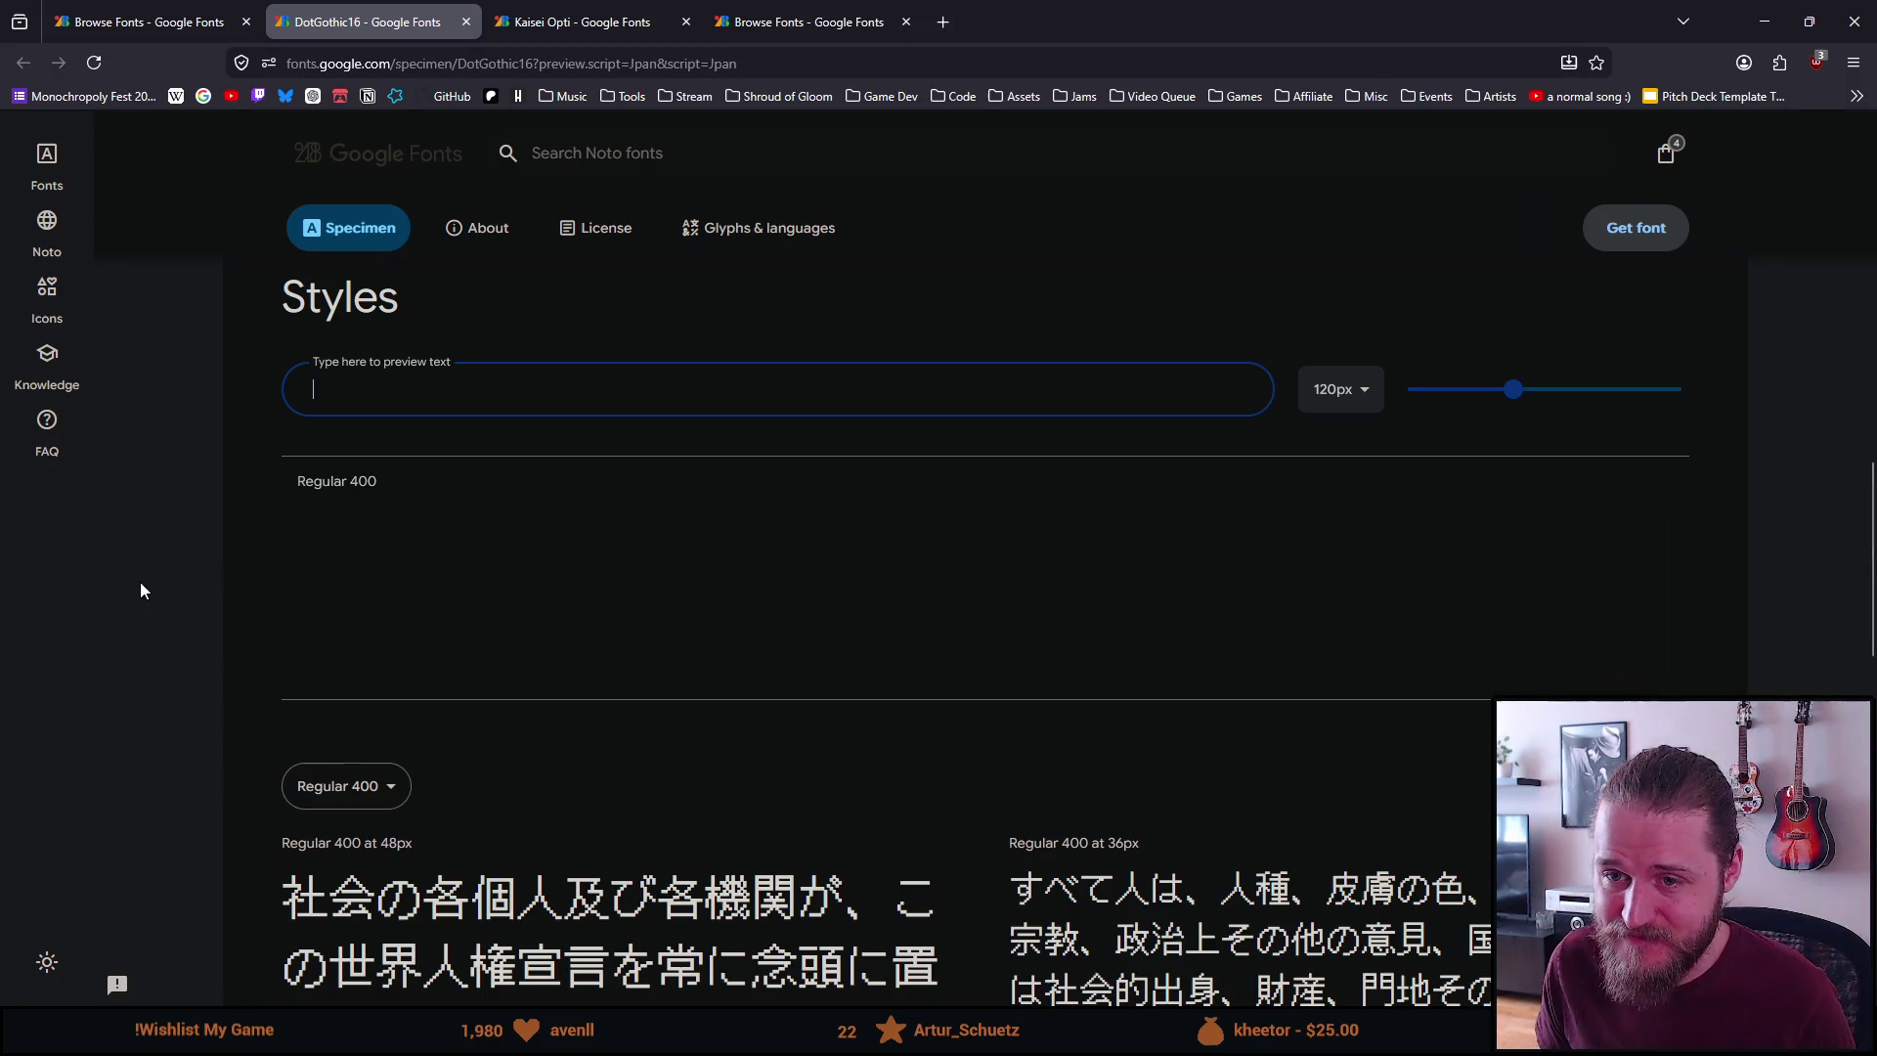
Select 類 in the DotGothic16 sample paragraph, then go back to Browse Fonts
{"action": "left_click", "coordinate": [532, 602]}
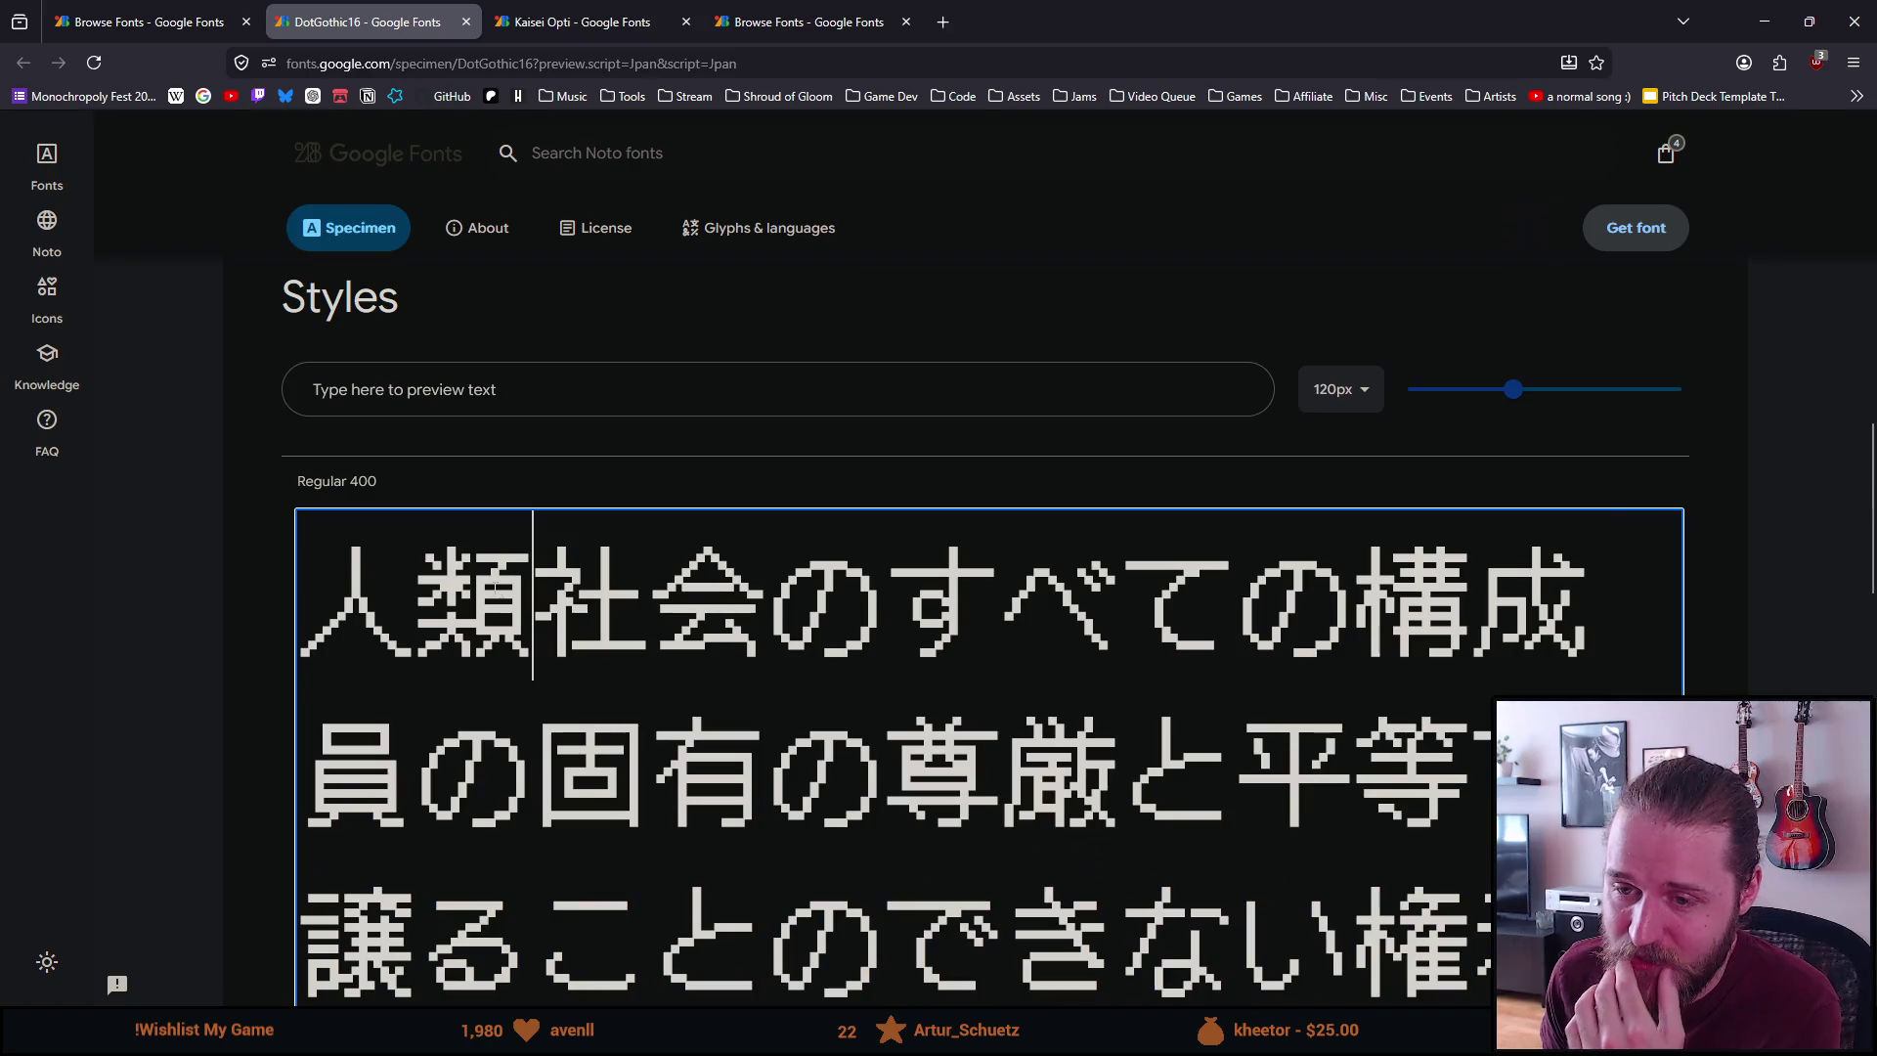
{"action": "left_click_drag", "start_coordinate": [533, 601], "coordinate": [419, 592]}
{"action": "scroll", "coordinate": [566, 686], "scroll_direction": "down", "scroll_amount": 5}
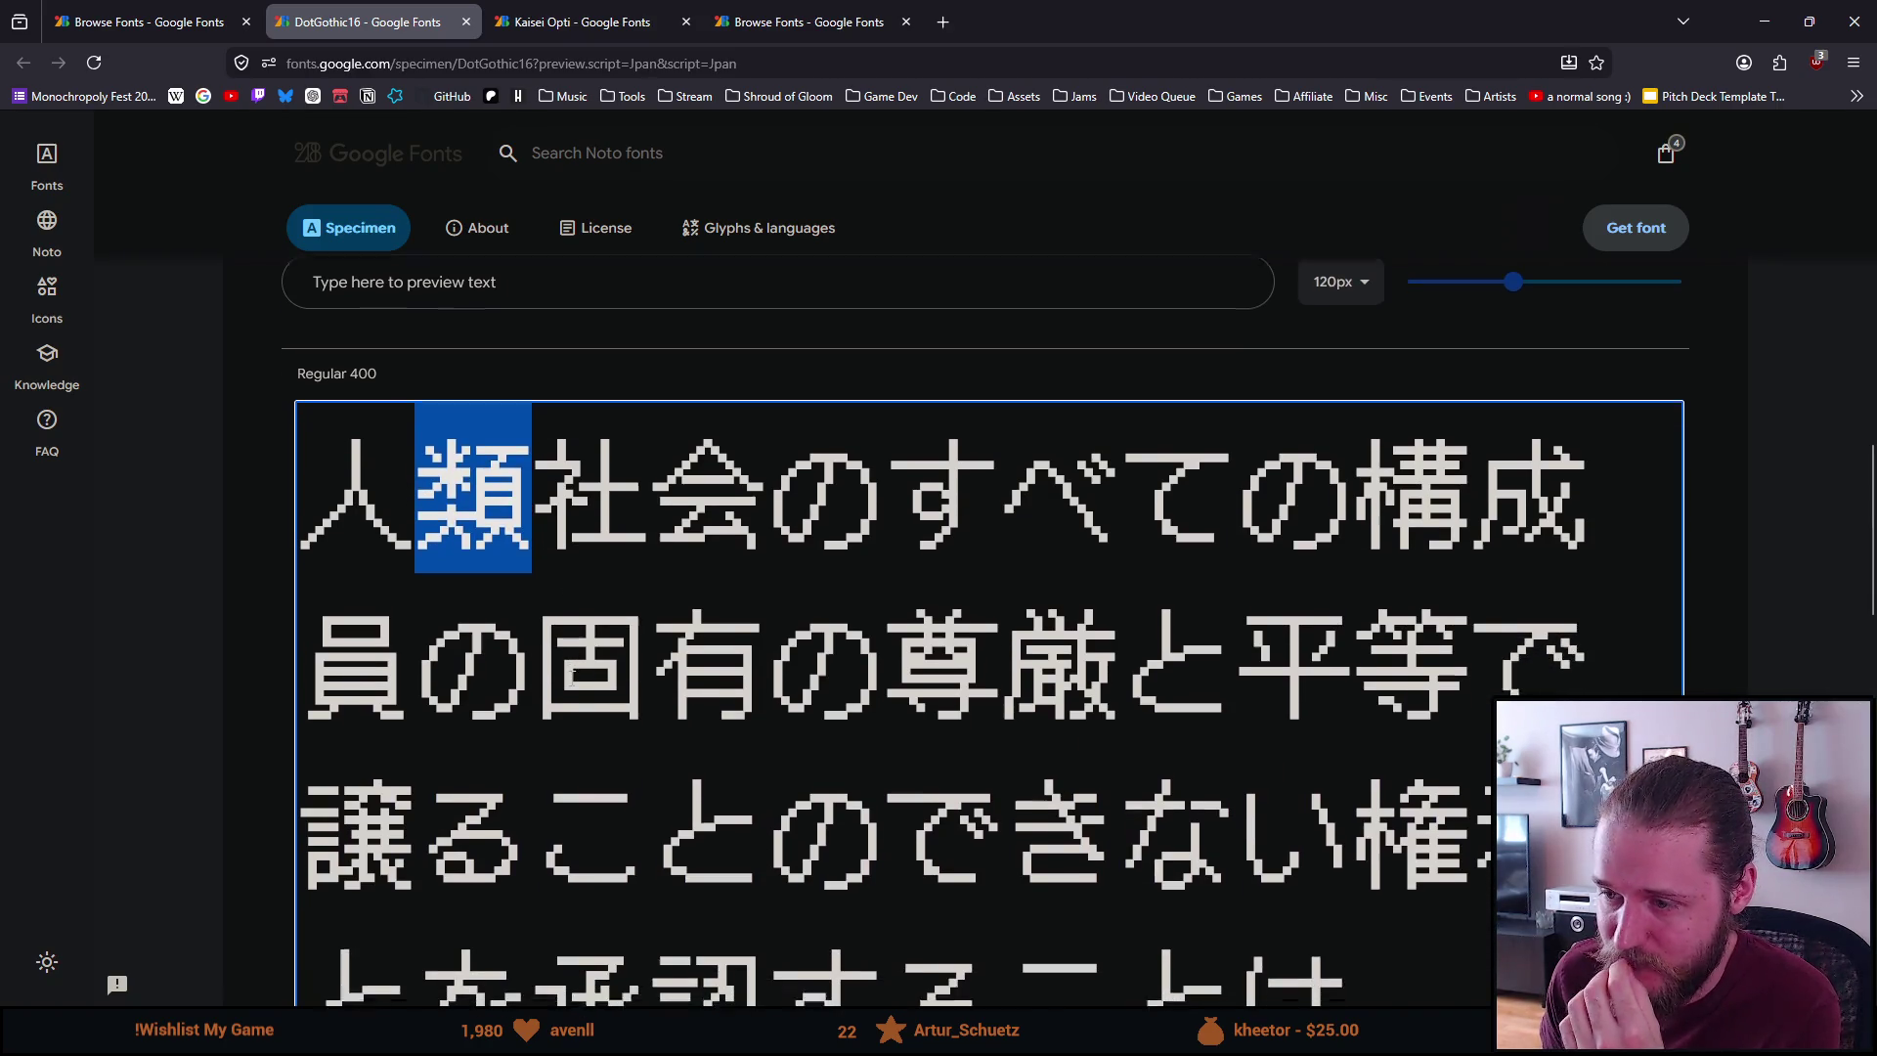
{"action": "scroll", "coordinate": [571, 677], "scroll_direction": "down", "scroll_amount": 5}
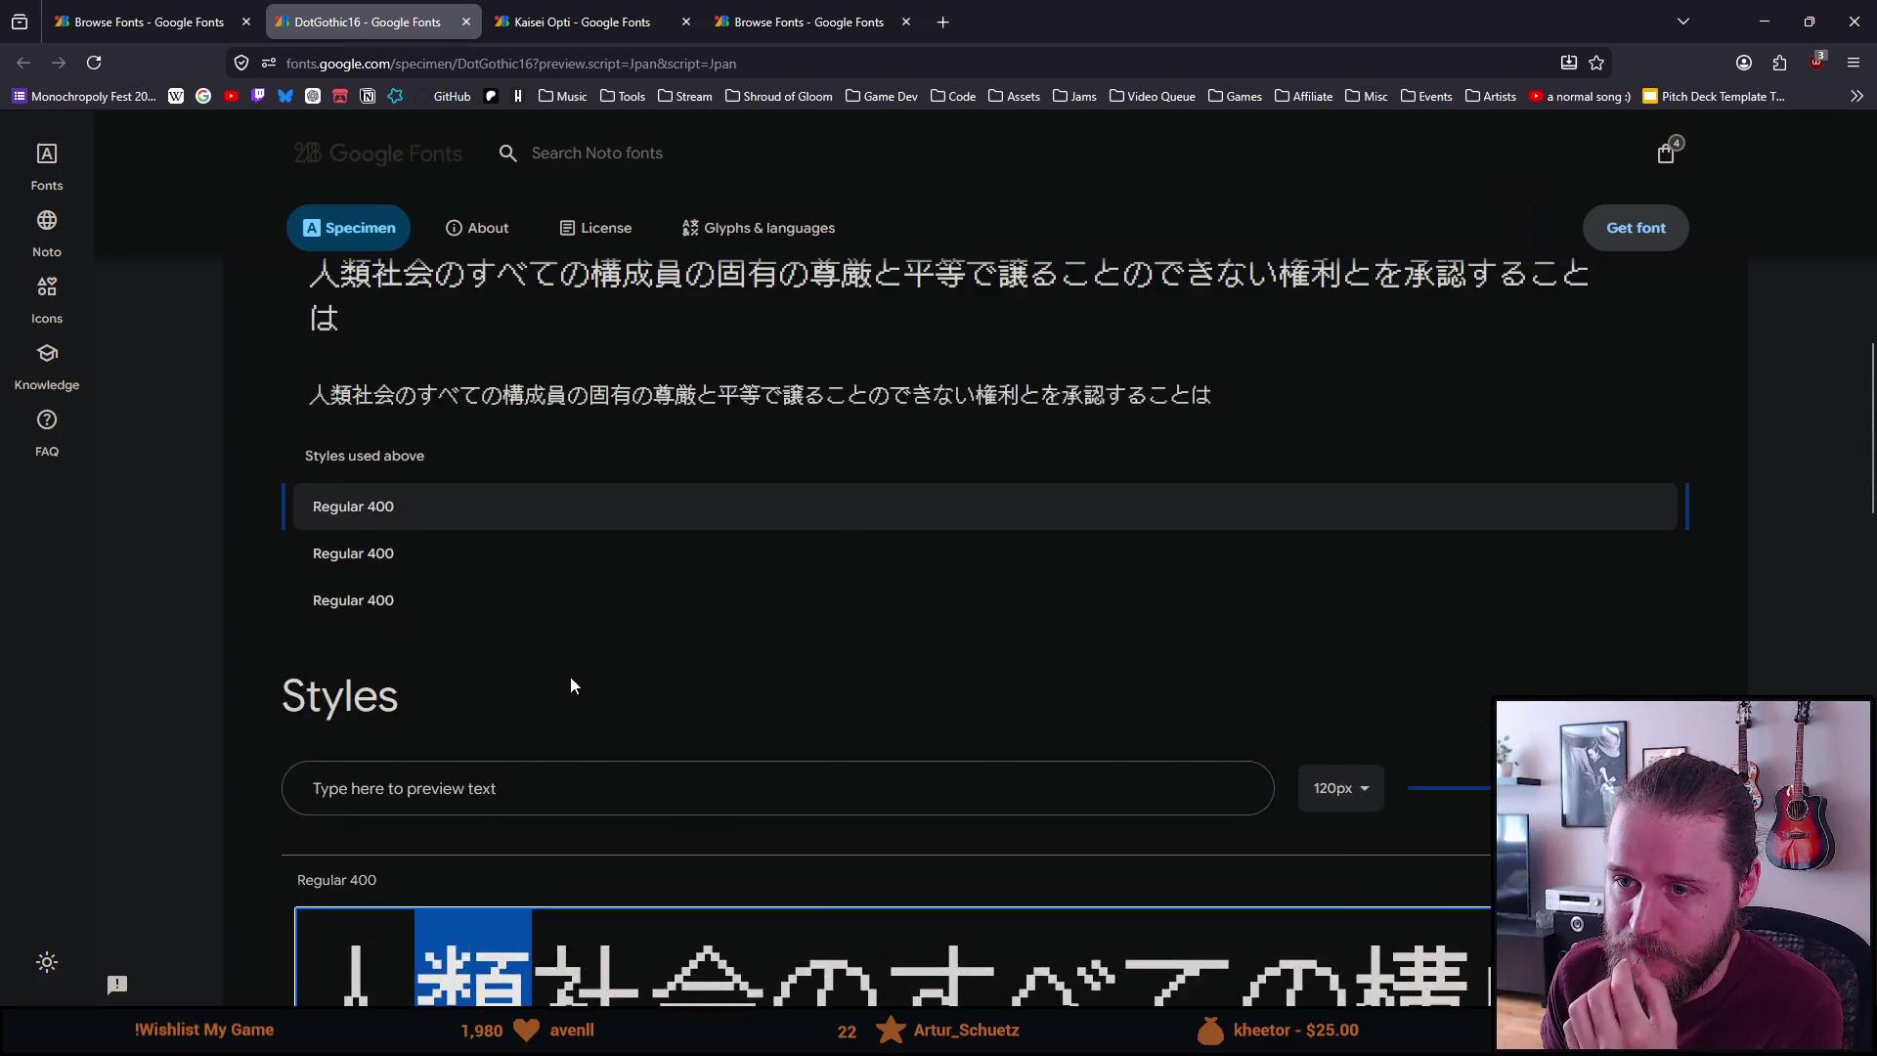
{"action": "scroll", "coordinate": [571, 677], "scroll_direction": "up", "scroll_amount": 10}
{"action": "scroll", "coordinate": [558, 642], "scroll_direction": "up", "scroll_amount": 2}
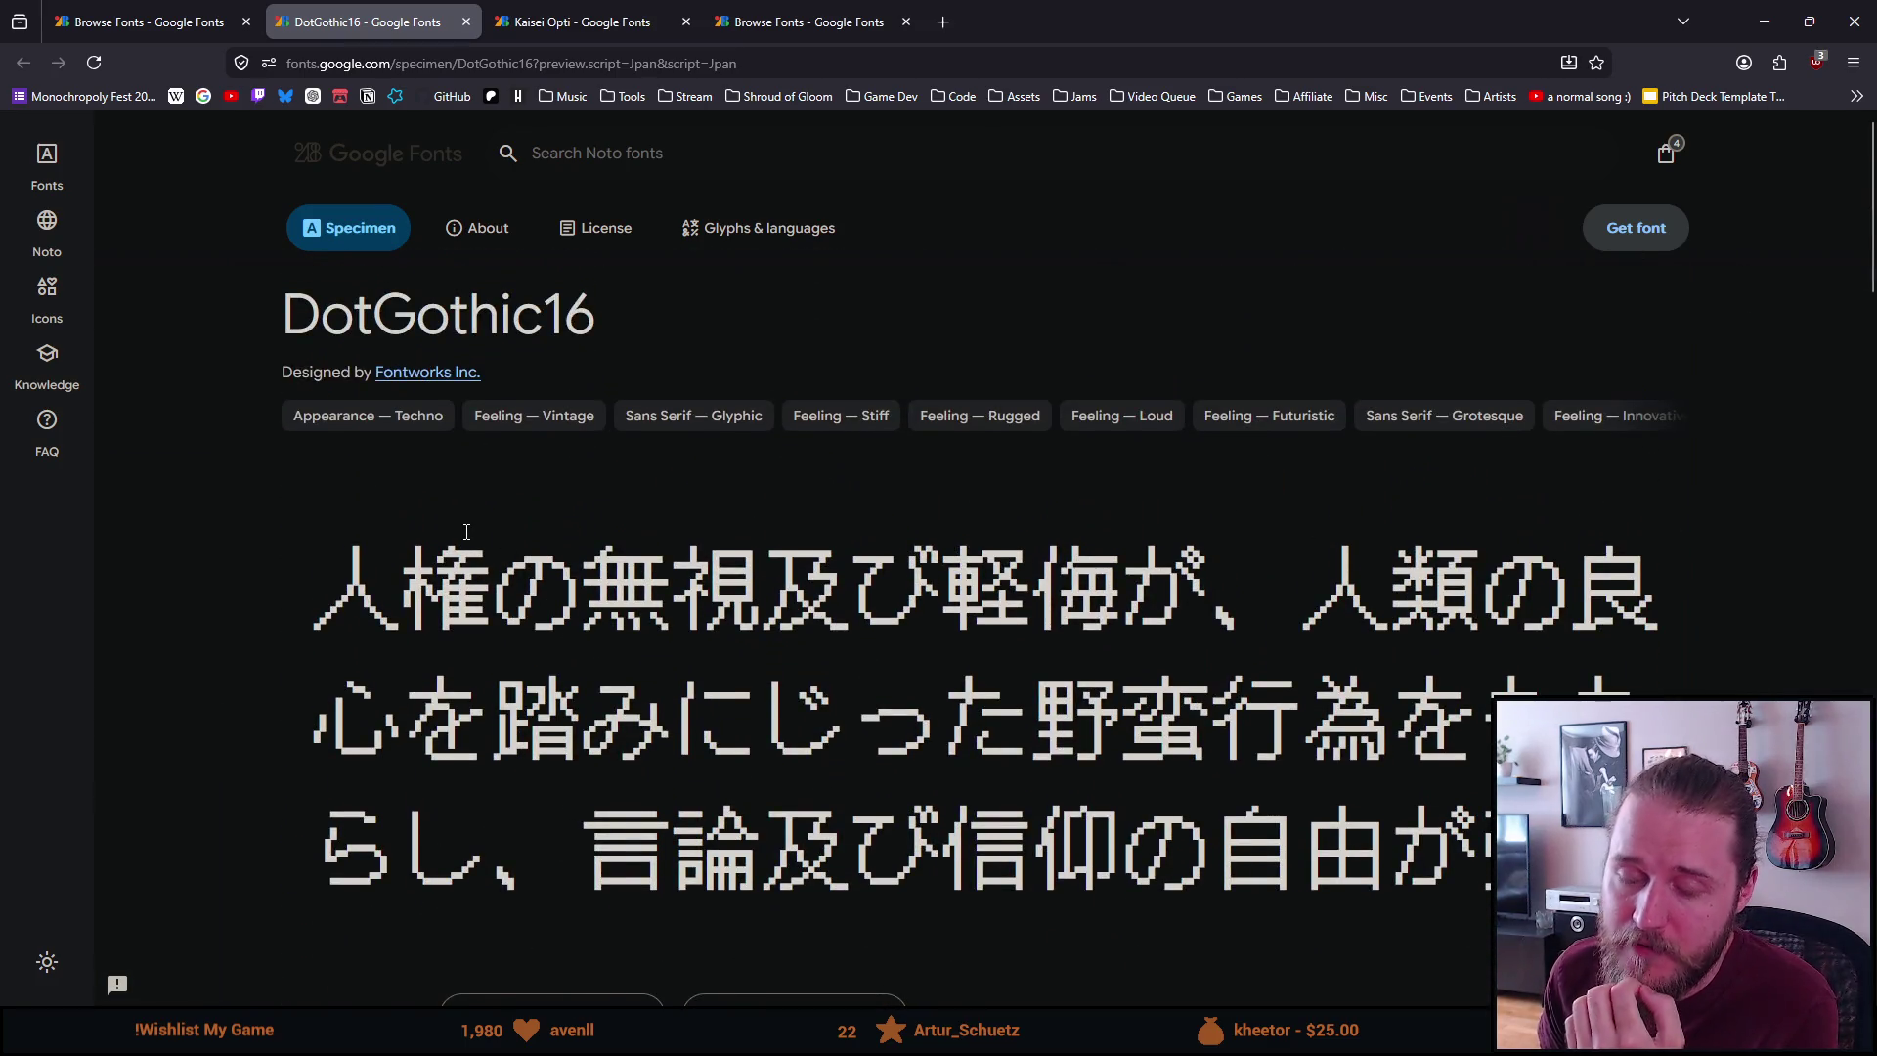
{"action": "mouse_move", "coordinate": [154, 8]}
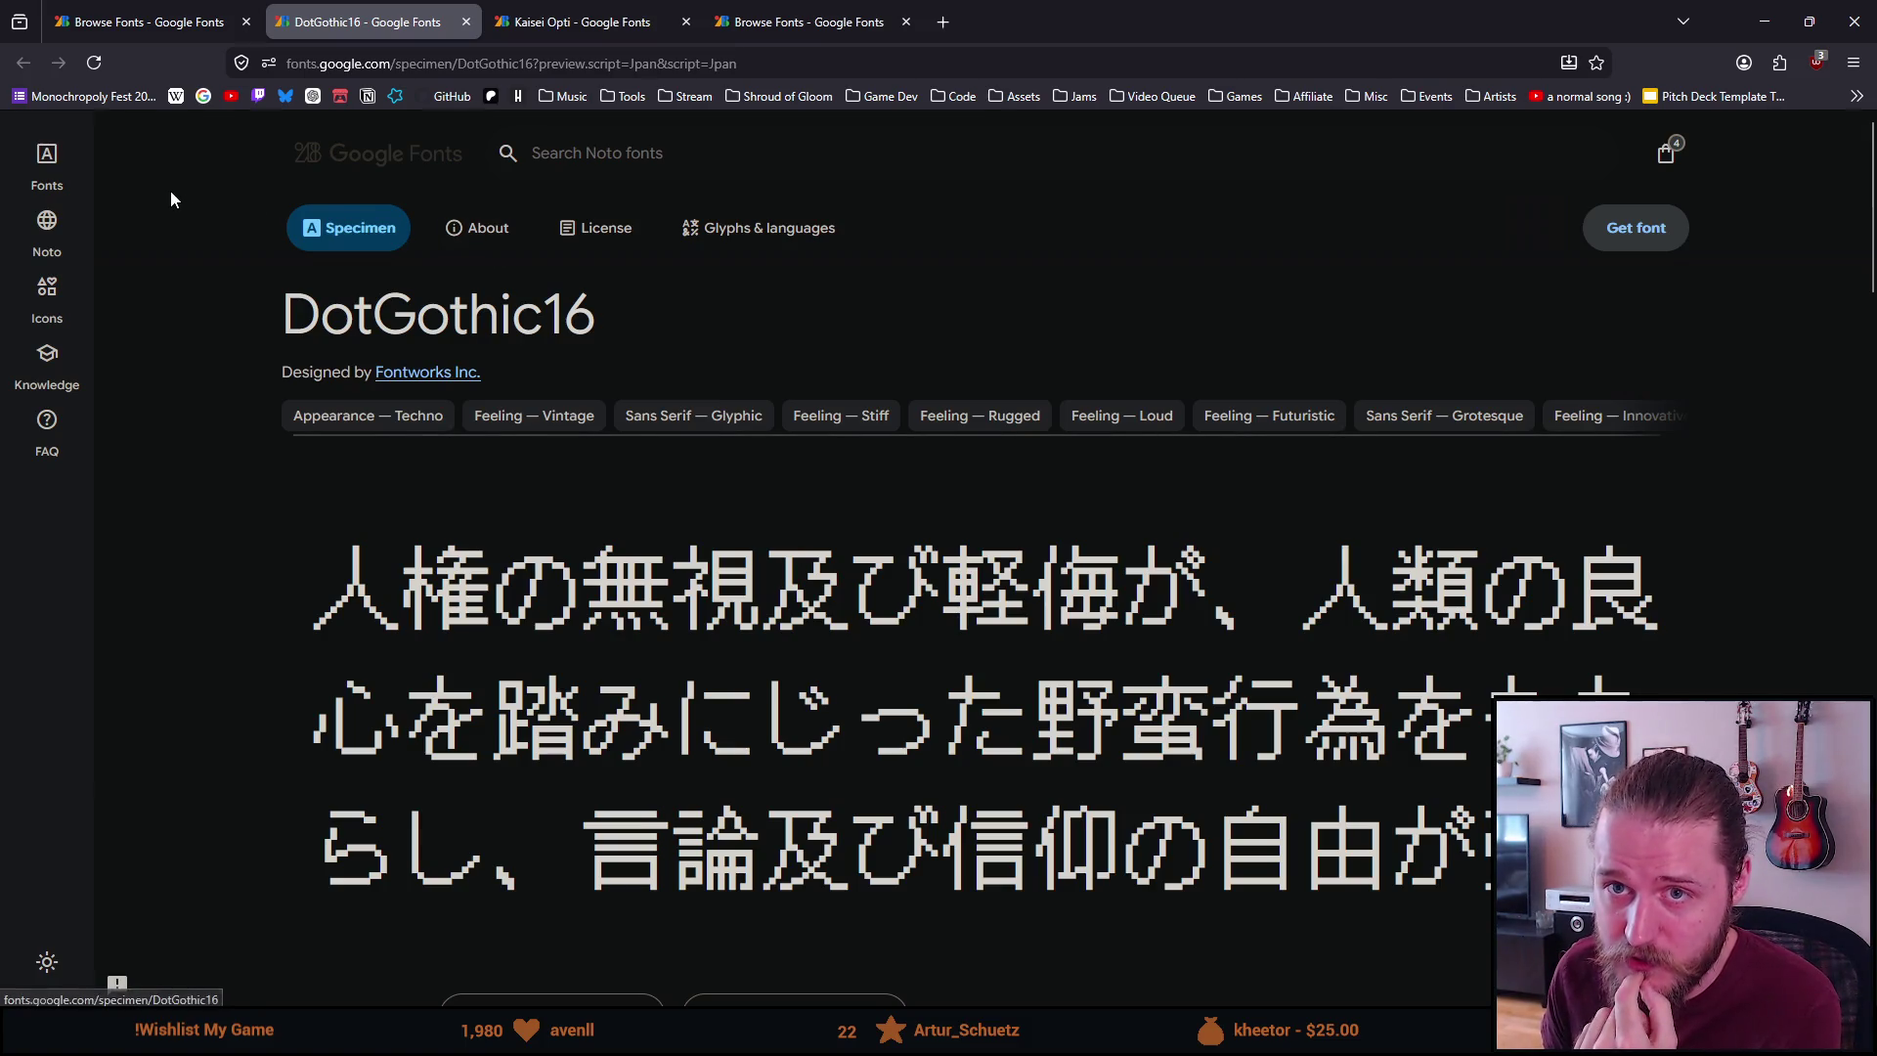
{"action": "left_click", "coordinate": [147, 22]}
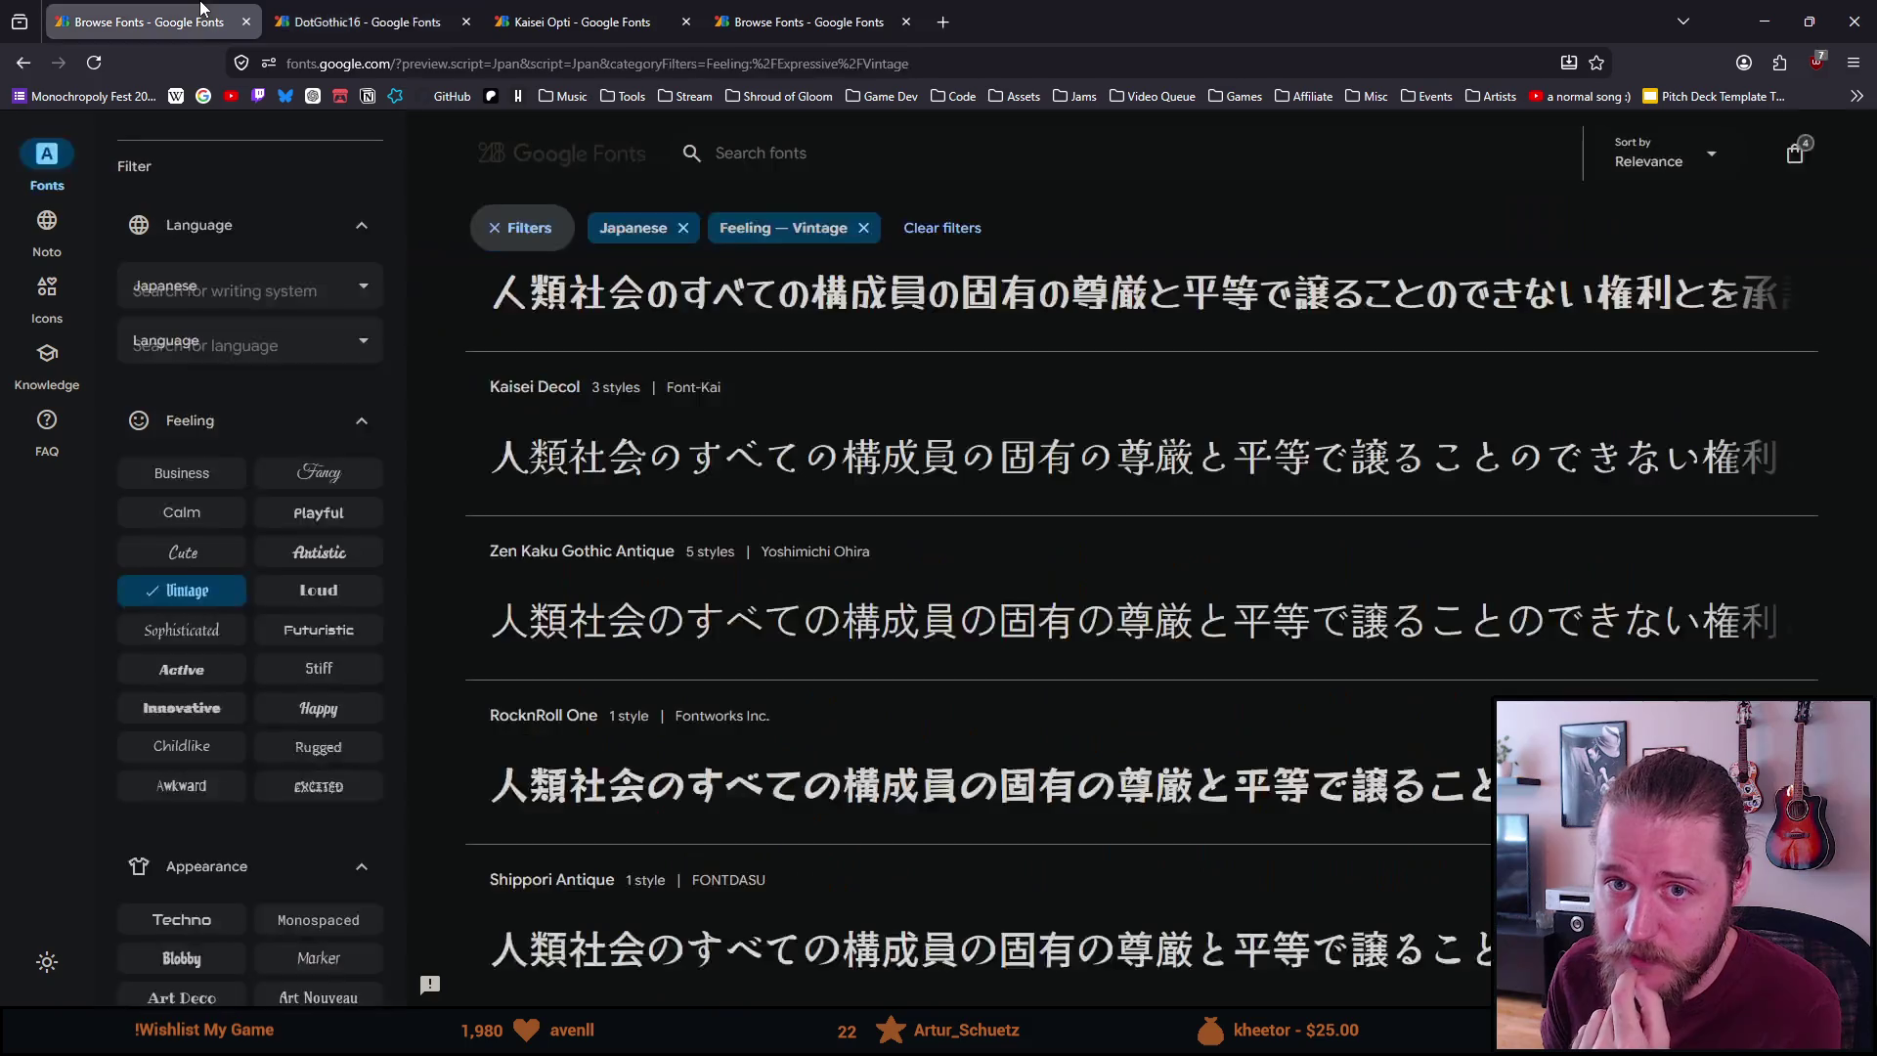
Remove the Vintage filter and reset all filters, dropping Japanese
{"action": "left_click", "coordinate": [204, 606]}
{"action": "scroll", "coordinate": [278, 571], "scroll_direction": "up", "scroll_amount": 3}
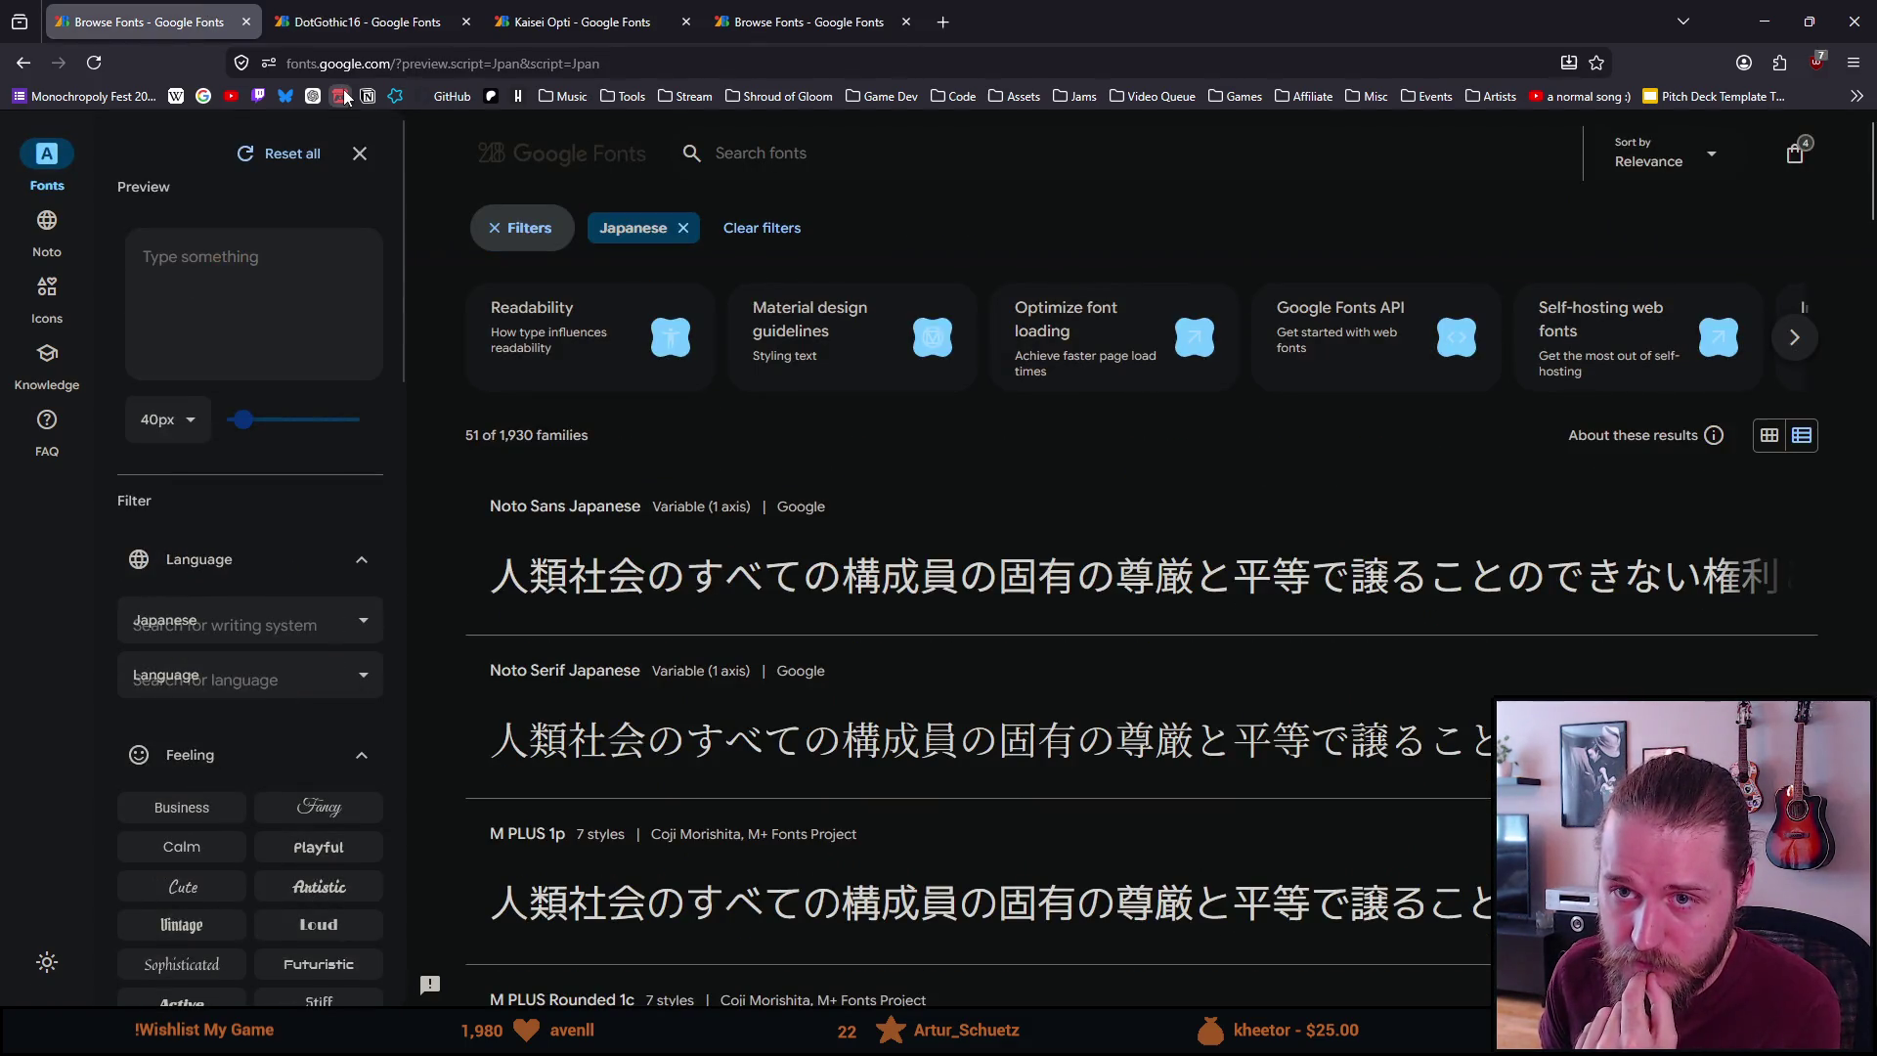
{"action": "left_click", "coordinate": [313, 166]}
Filter to Pixel appearance fonts and open Jersey 25 in a background tab
{"action": "scroll", "coordinate": [276, 626], "scroll_direction": "down", "scroll_amount": 7}
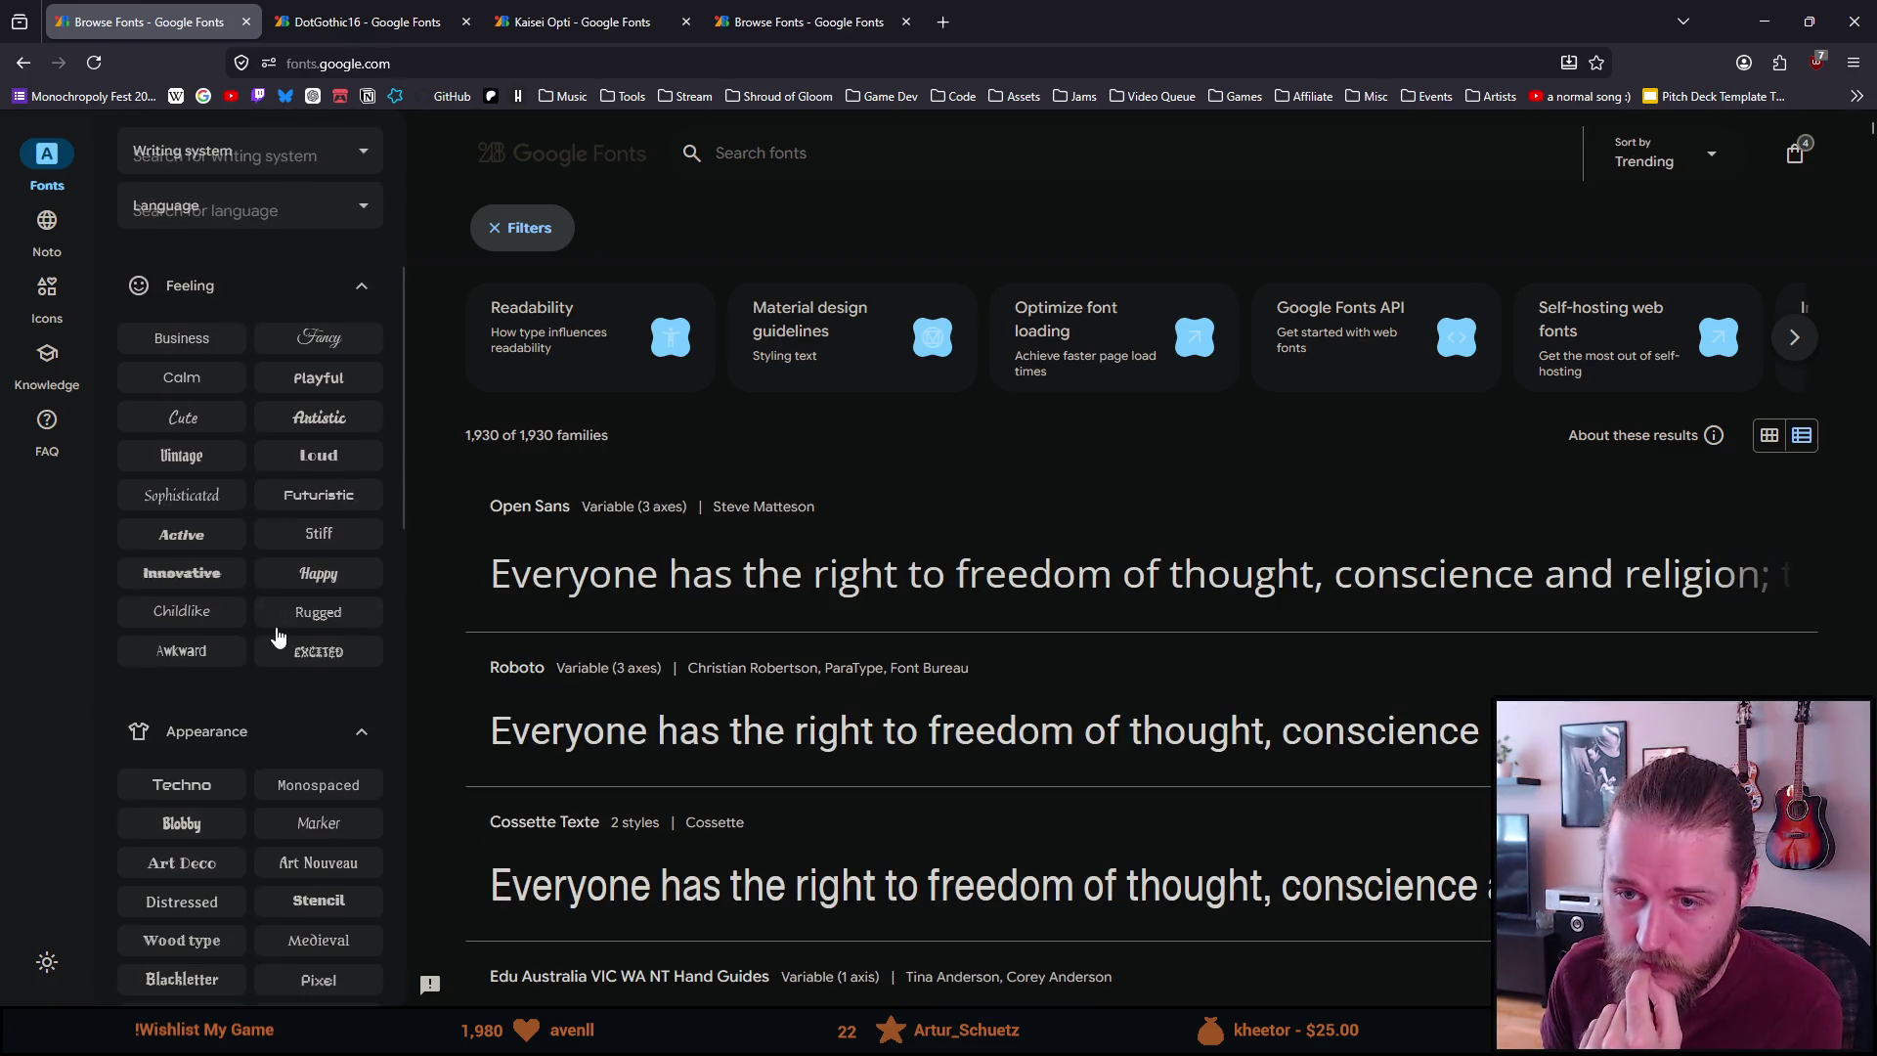
{"action": "scroll", "coordinate": [279, 636], "scroll_direction": "down", "scroll_amount": 1}
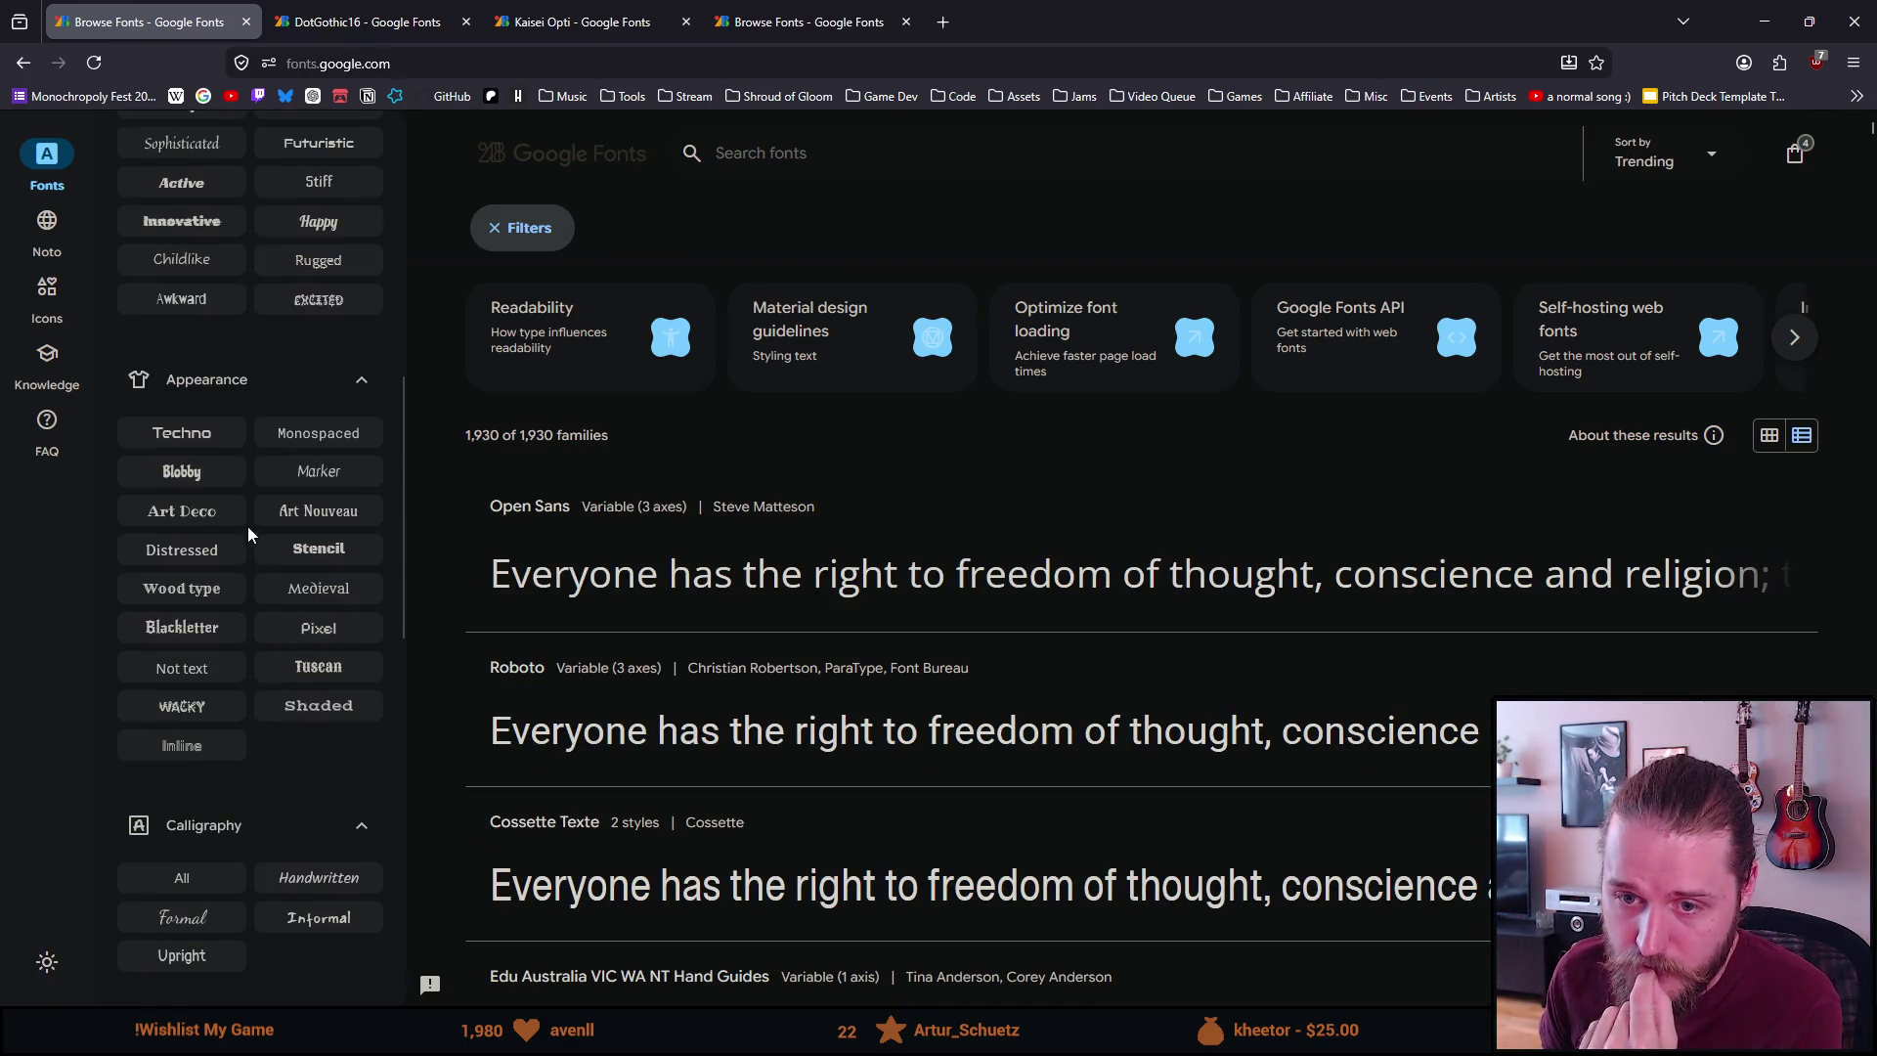
{"action": "scroll", "coordinate": [249, 665], "scroll_direction": "down", "scroll_amount": 1}
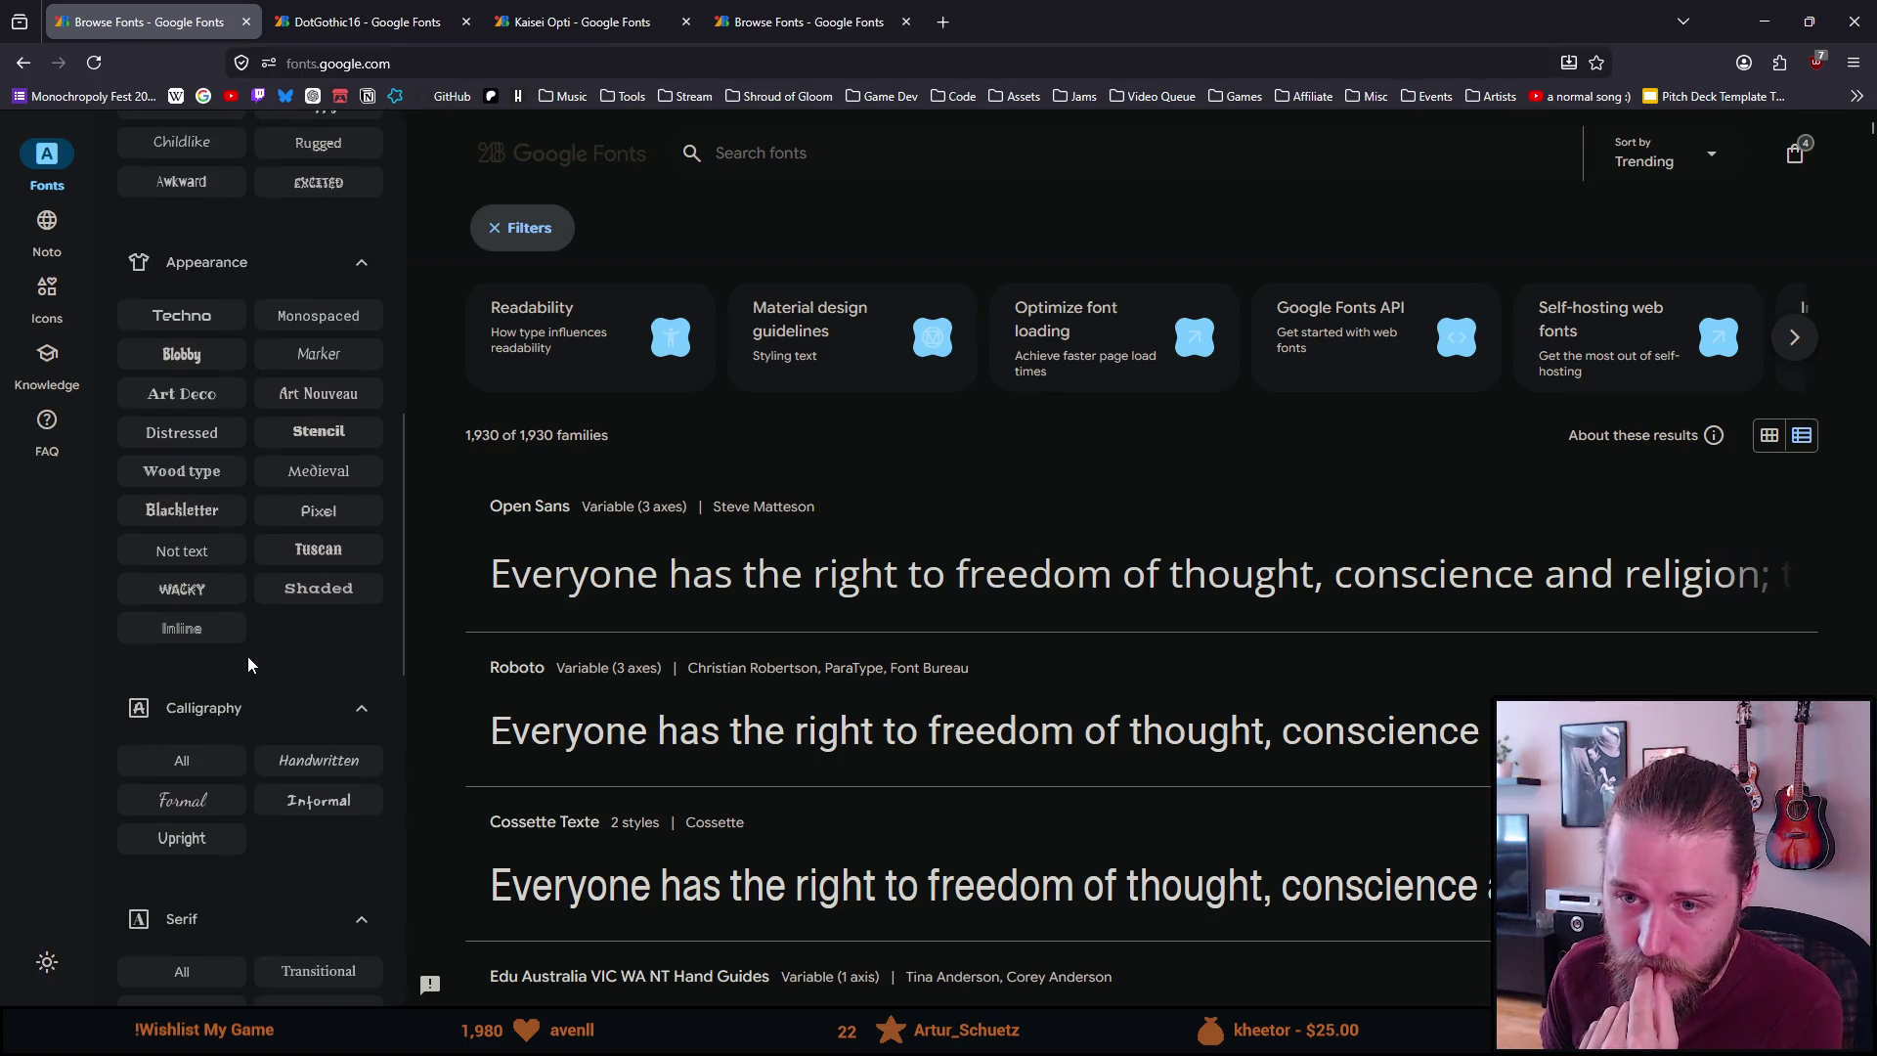
{"action": "left_click", "coordinate": [315, 515]}
{"action": "scroll", "coordinate": [419, 518], "scroll_direction": "down", "scroll_amount": 2}
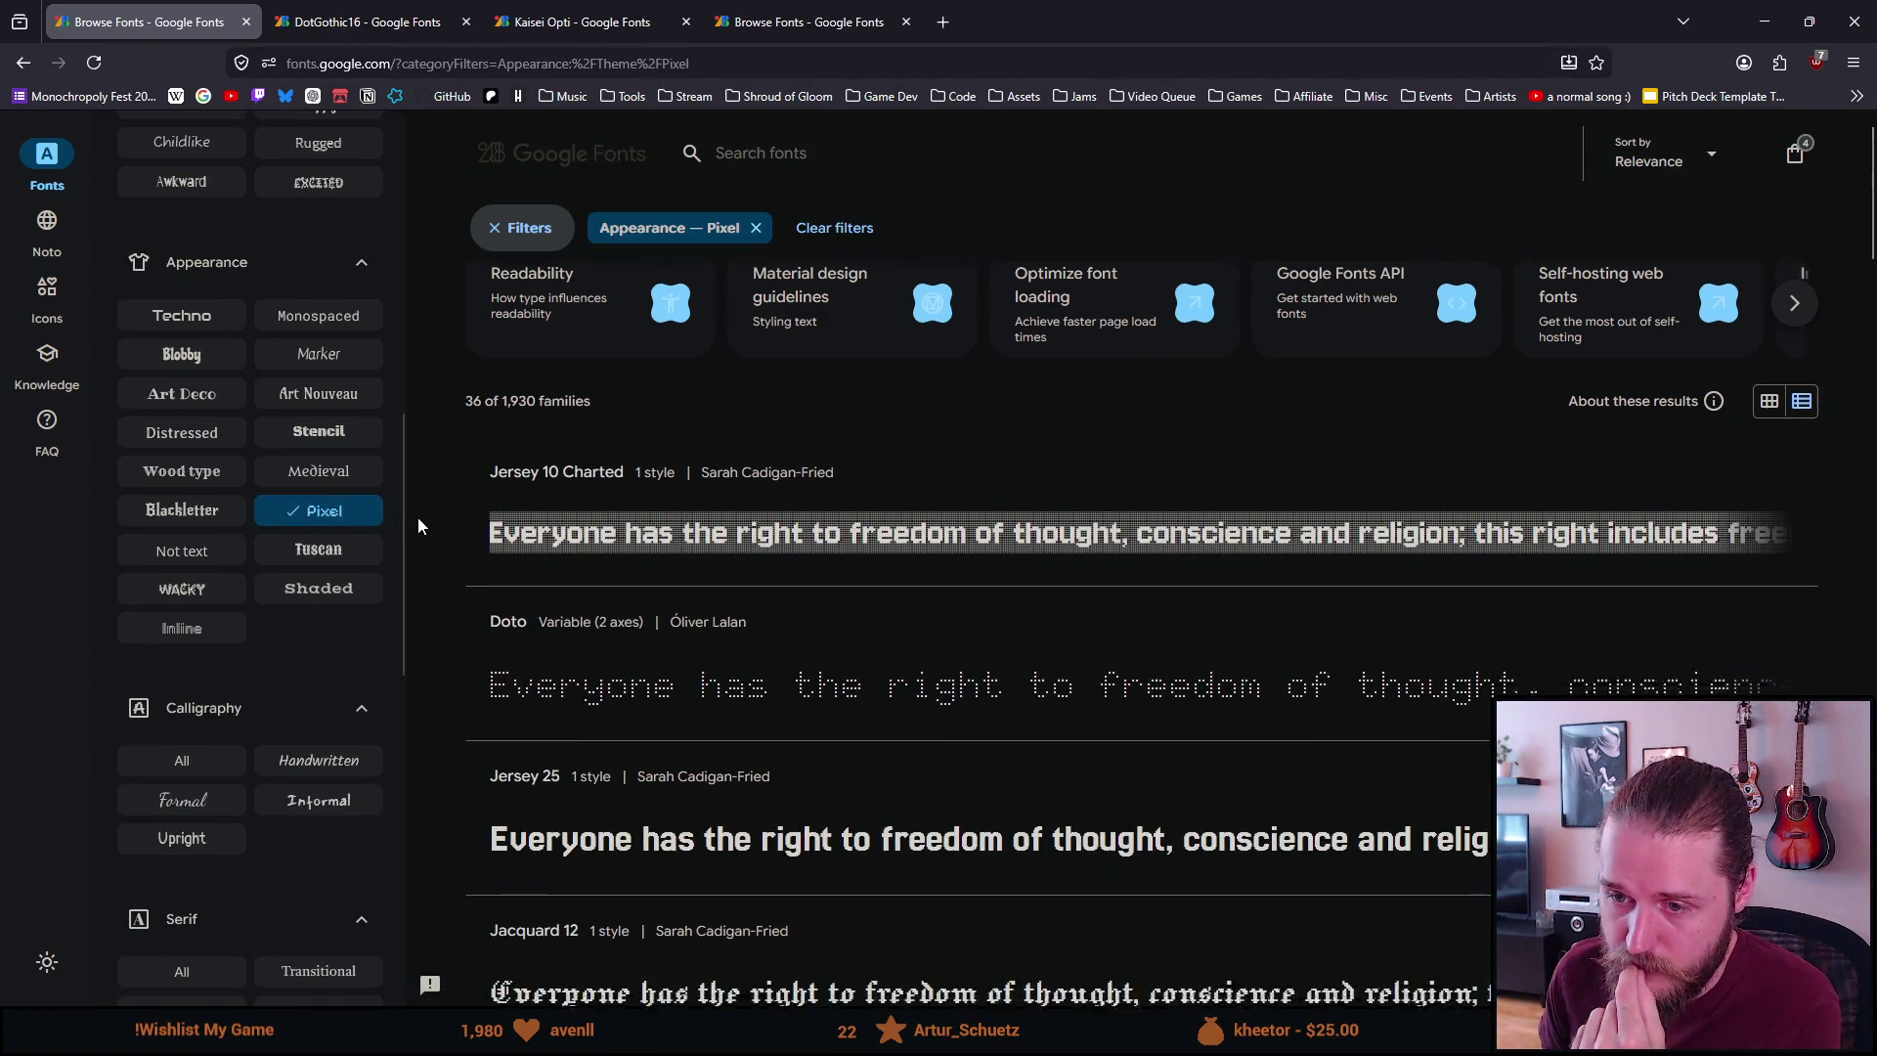
{"action": "scroll", "coordinate": [418, 518], "scroll_direction": "down", "scroll_amount": 1}
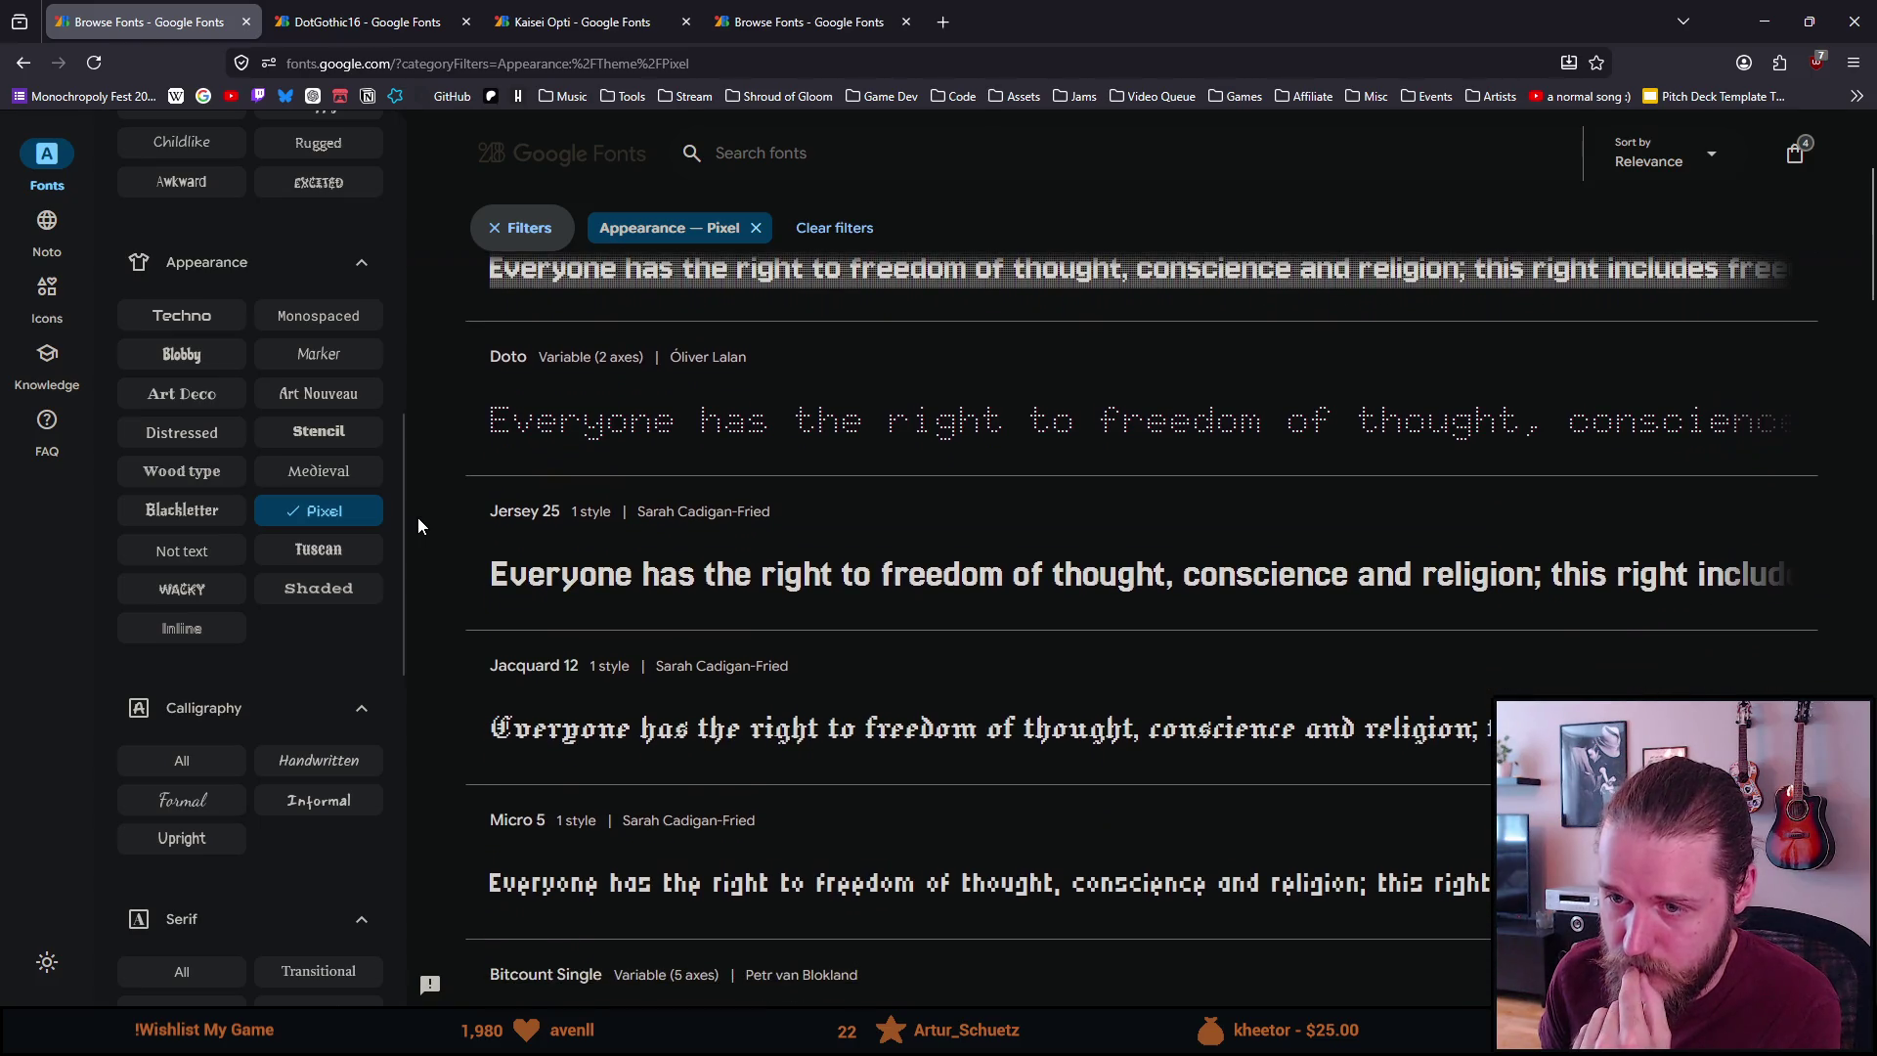
{"action": "middle_click", "coordinate": [490, 570]}
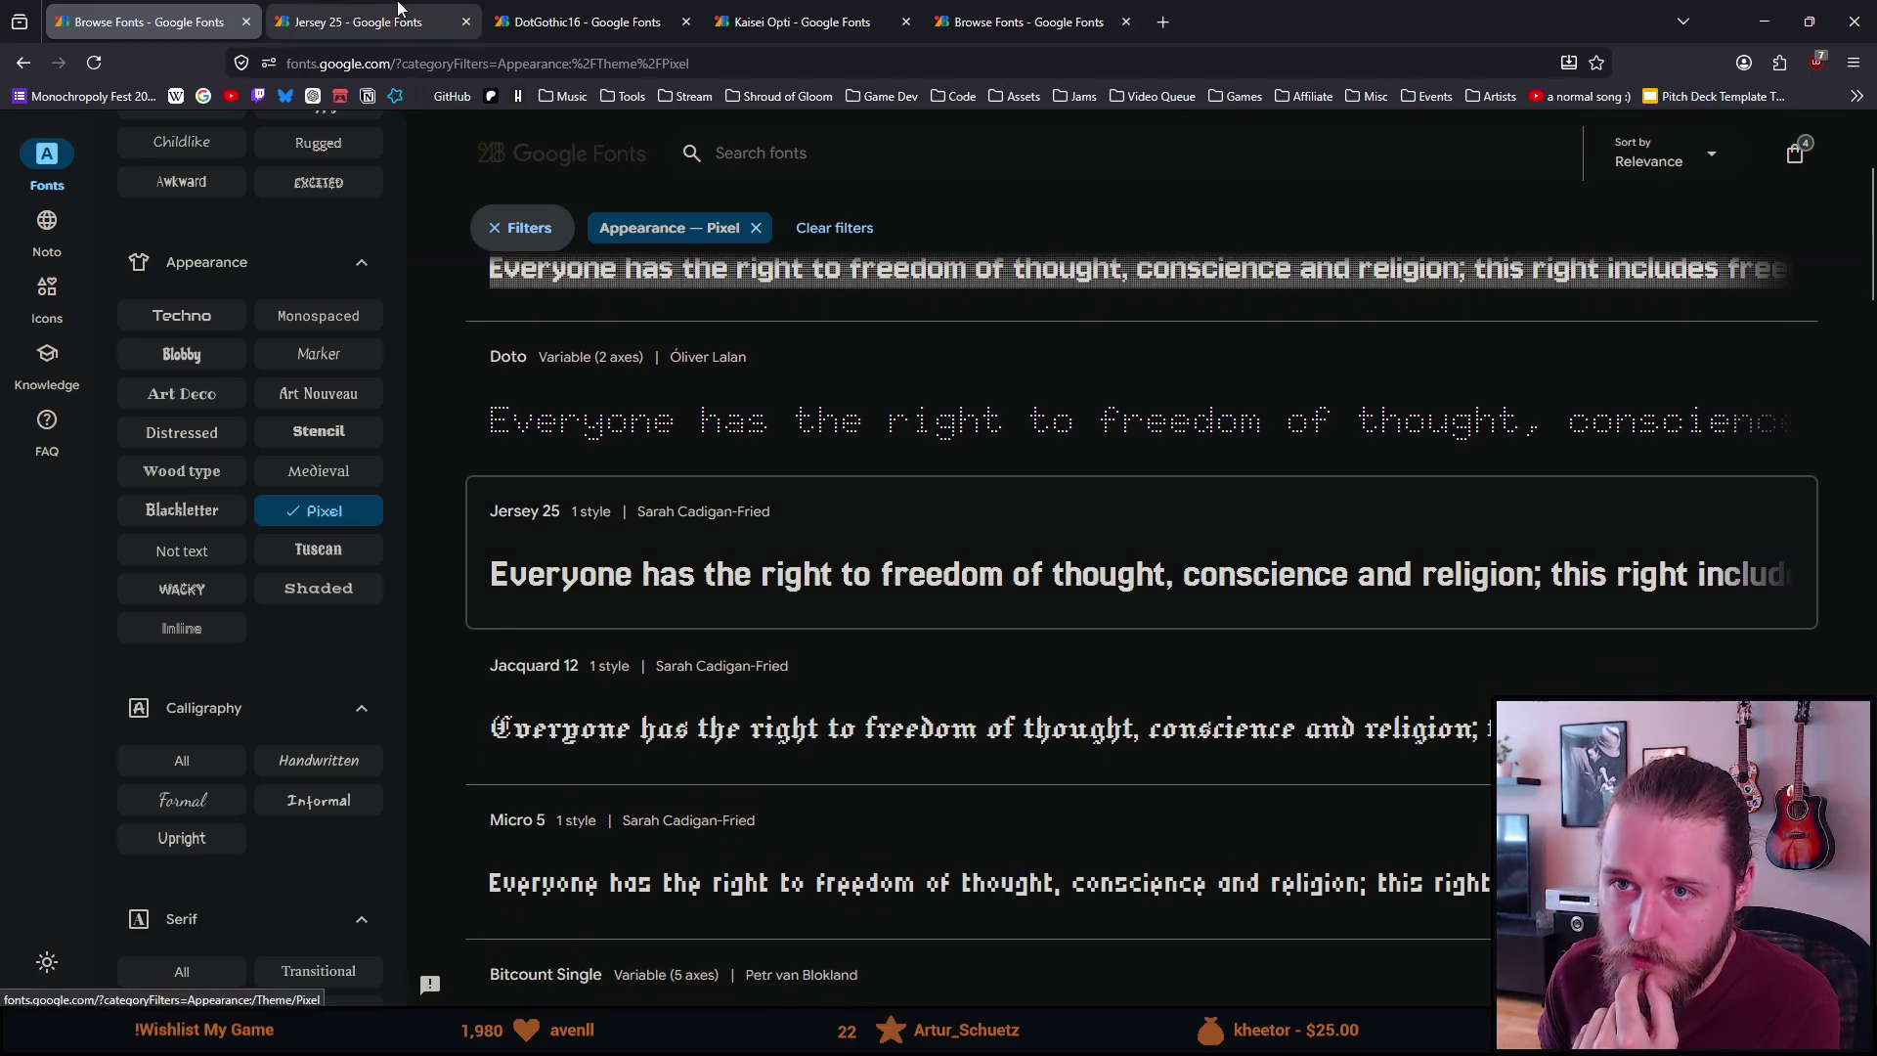
Look at the Jersey 25 specimen, then close its tab
{"action": "left_click", "coordinate": [398, 9]}
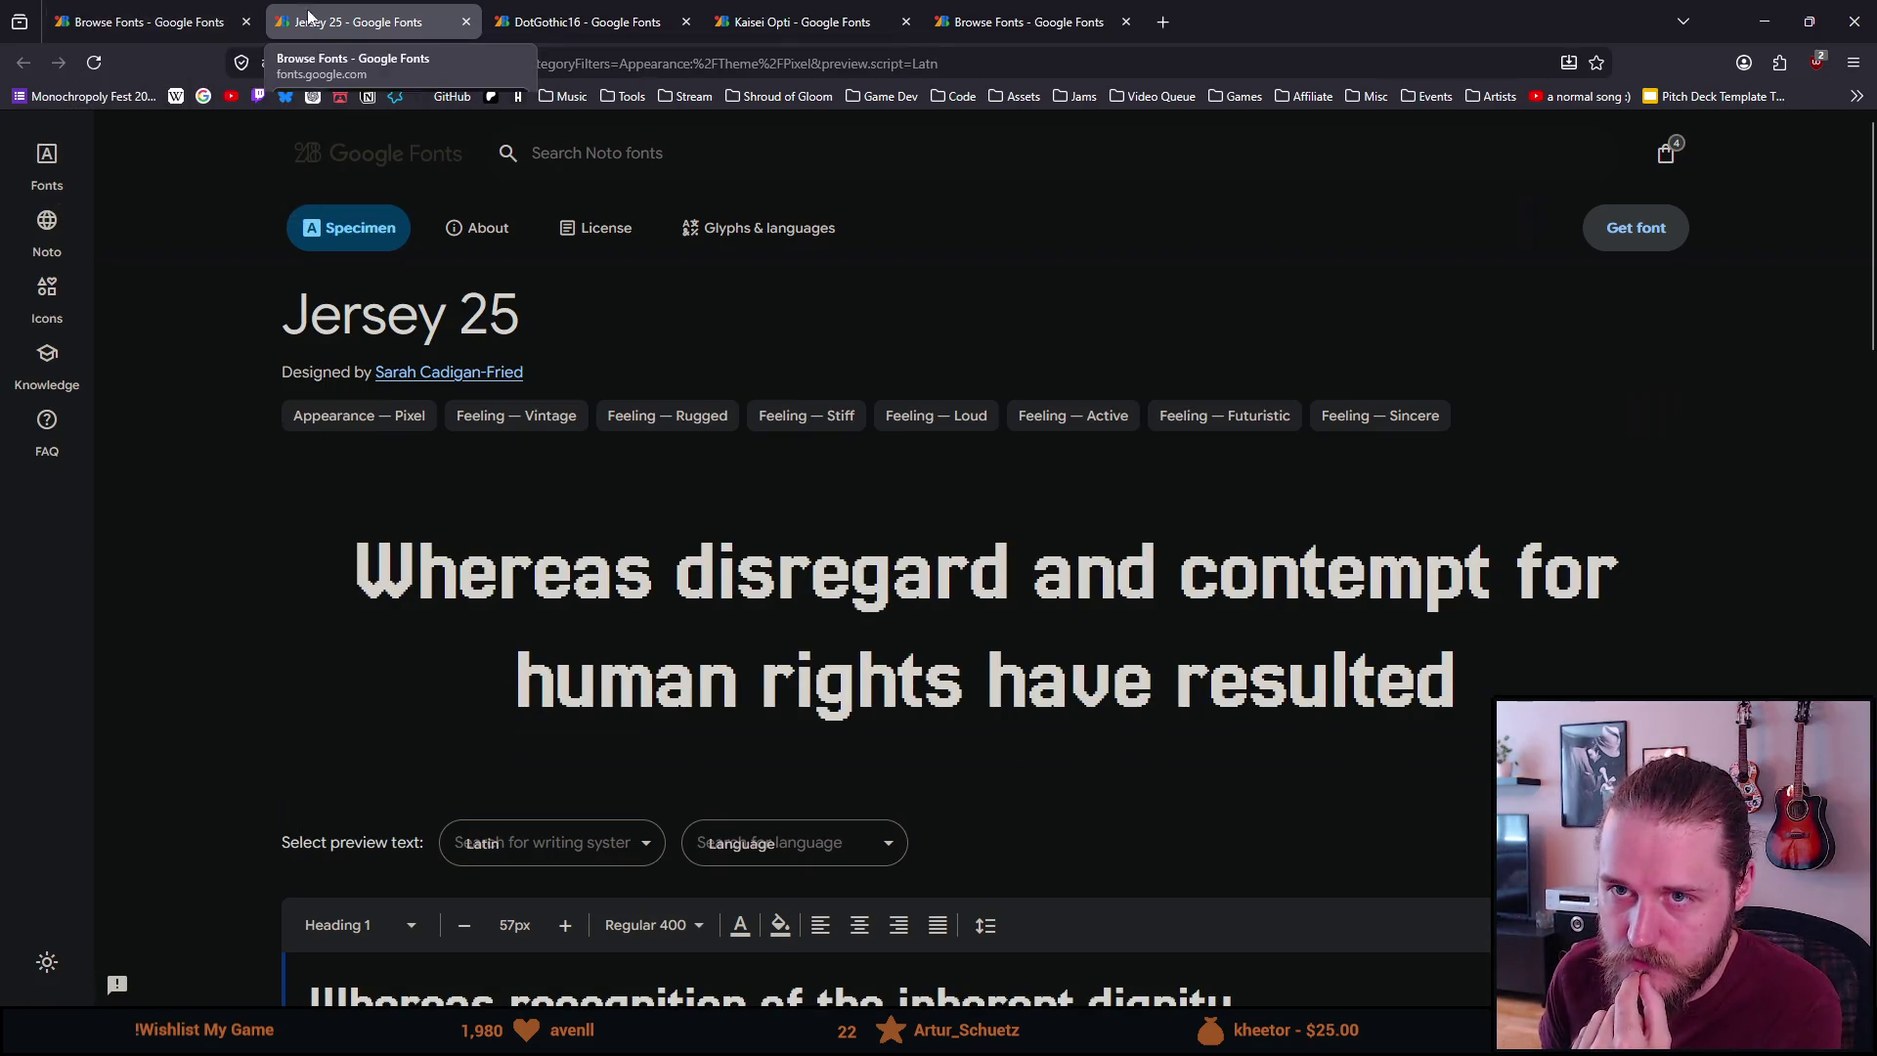
{"action": "left_click", "coordinate": [464, 22]}
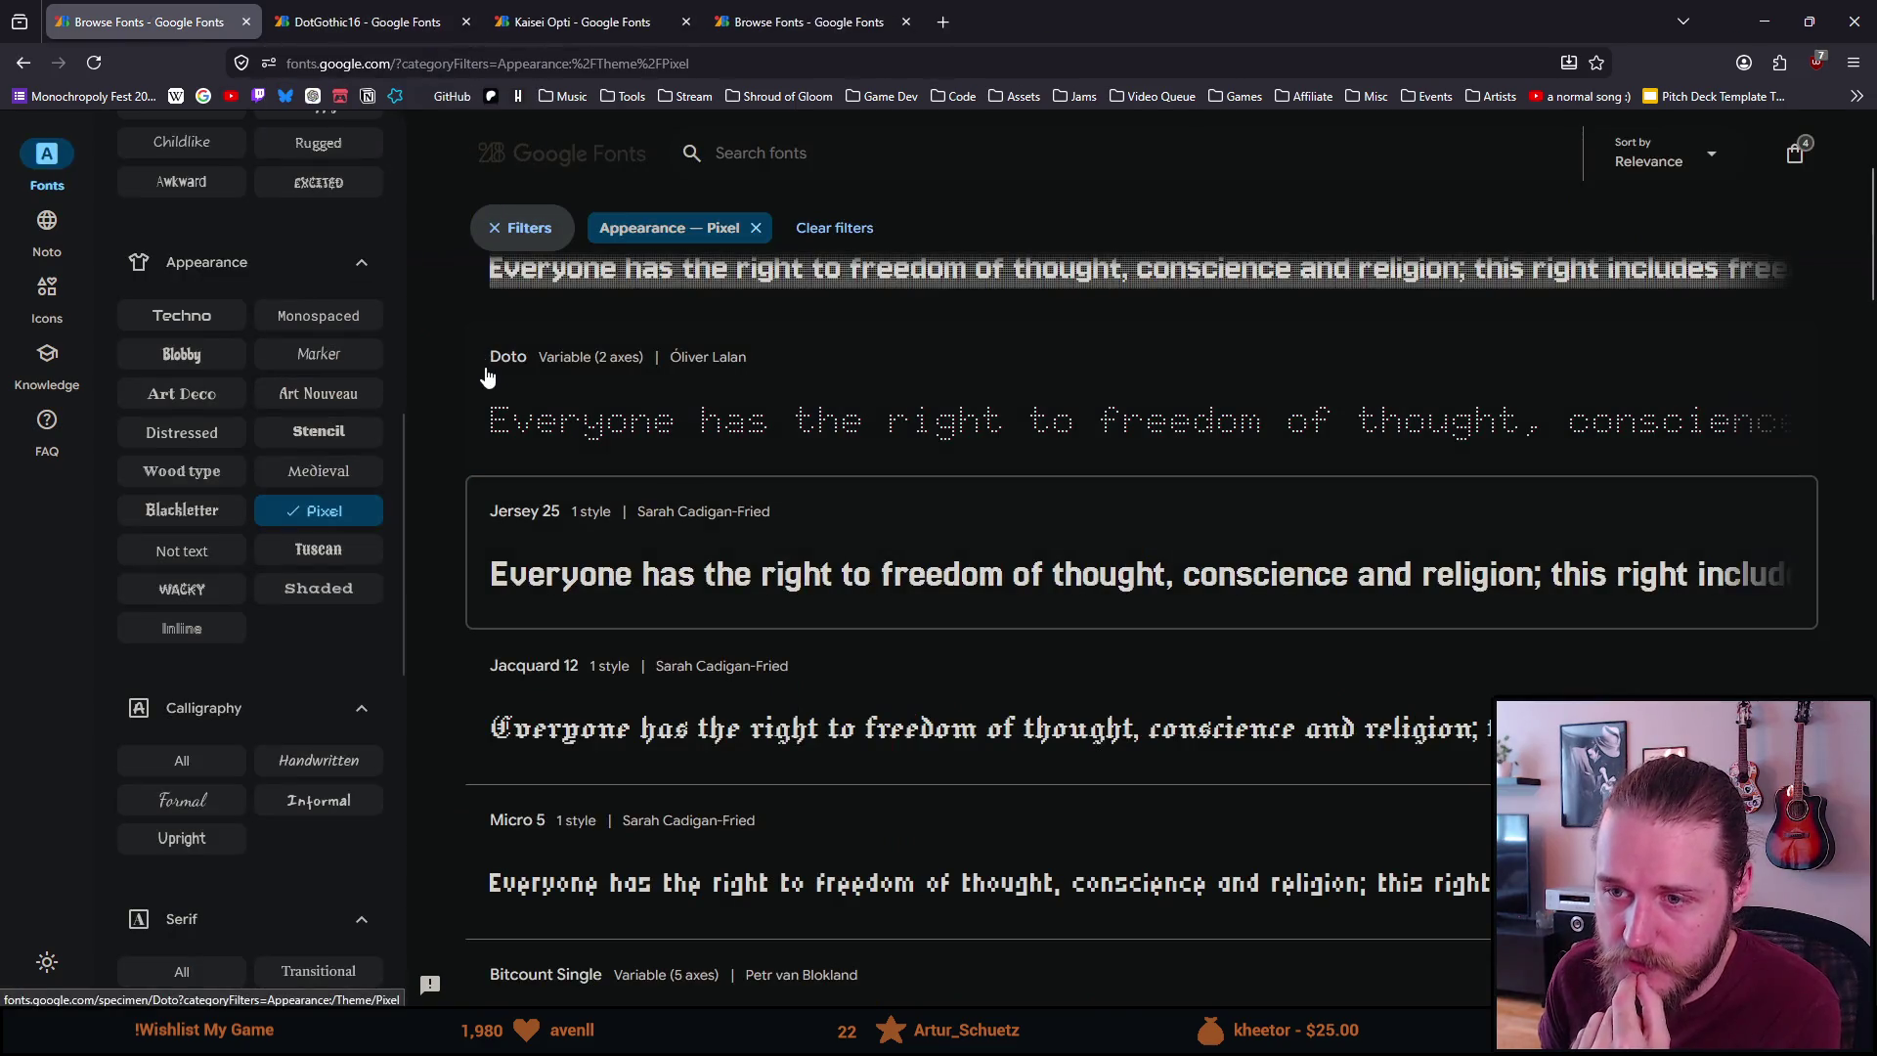
{"action": "scroll", "coordinate": [483, 372], "scroll_direction": "down", "scroll_amount": 4}
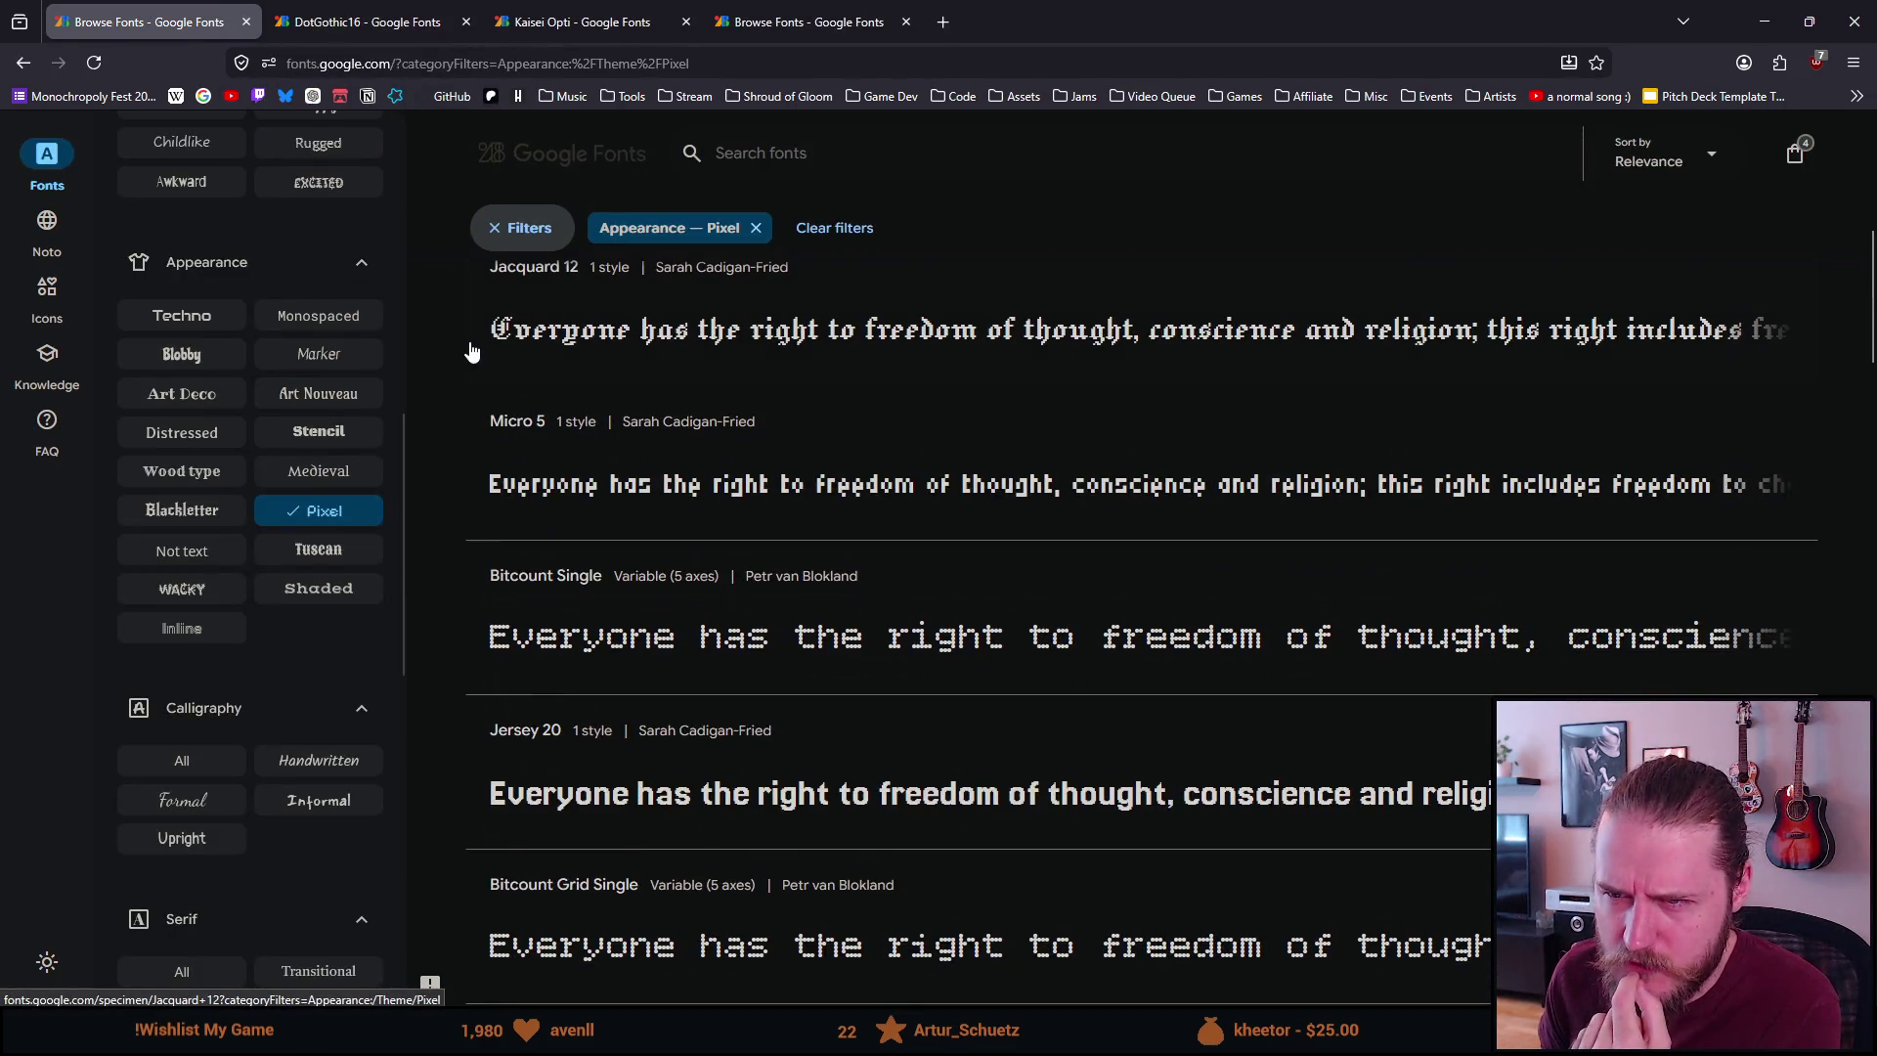
Open Micro 5 in a new tab, inspect its sample text, then close it
{"action": "middle_click", "coordinate": [545, 489]}
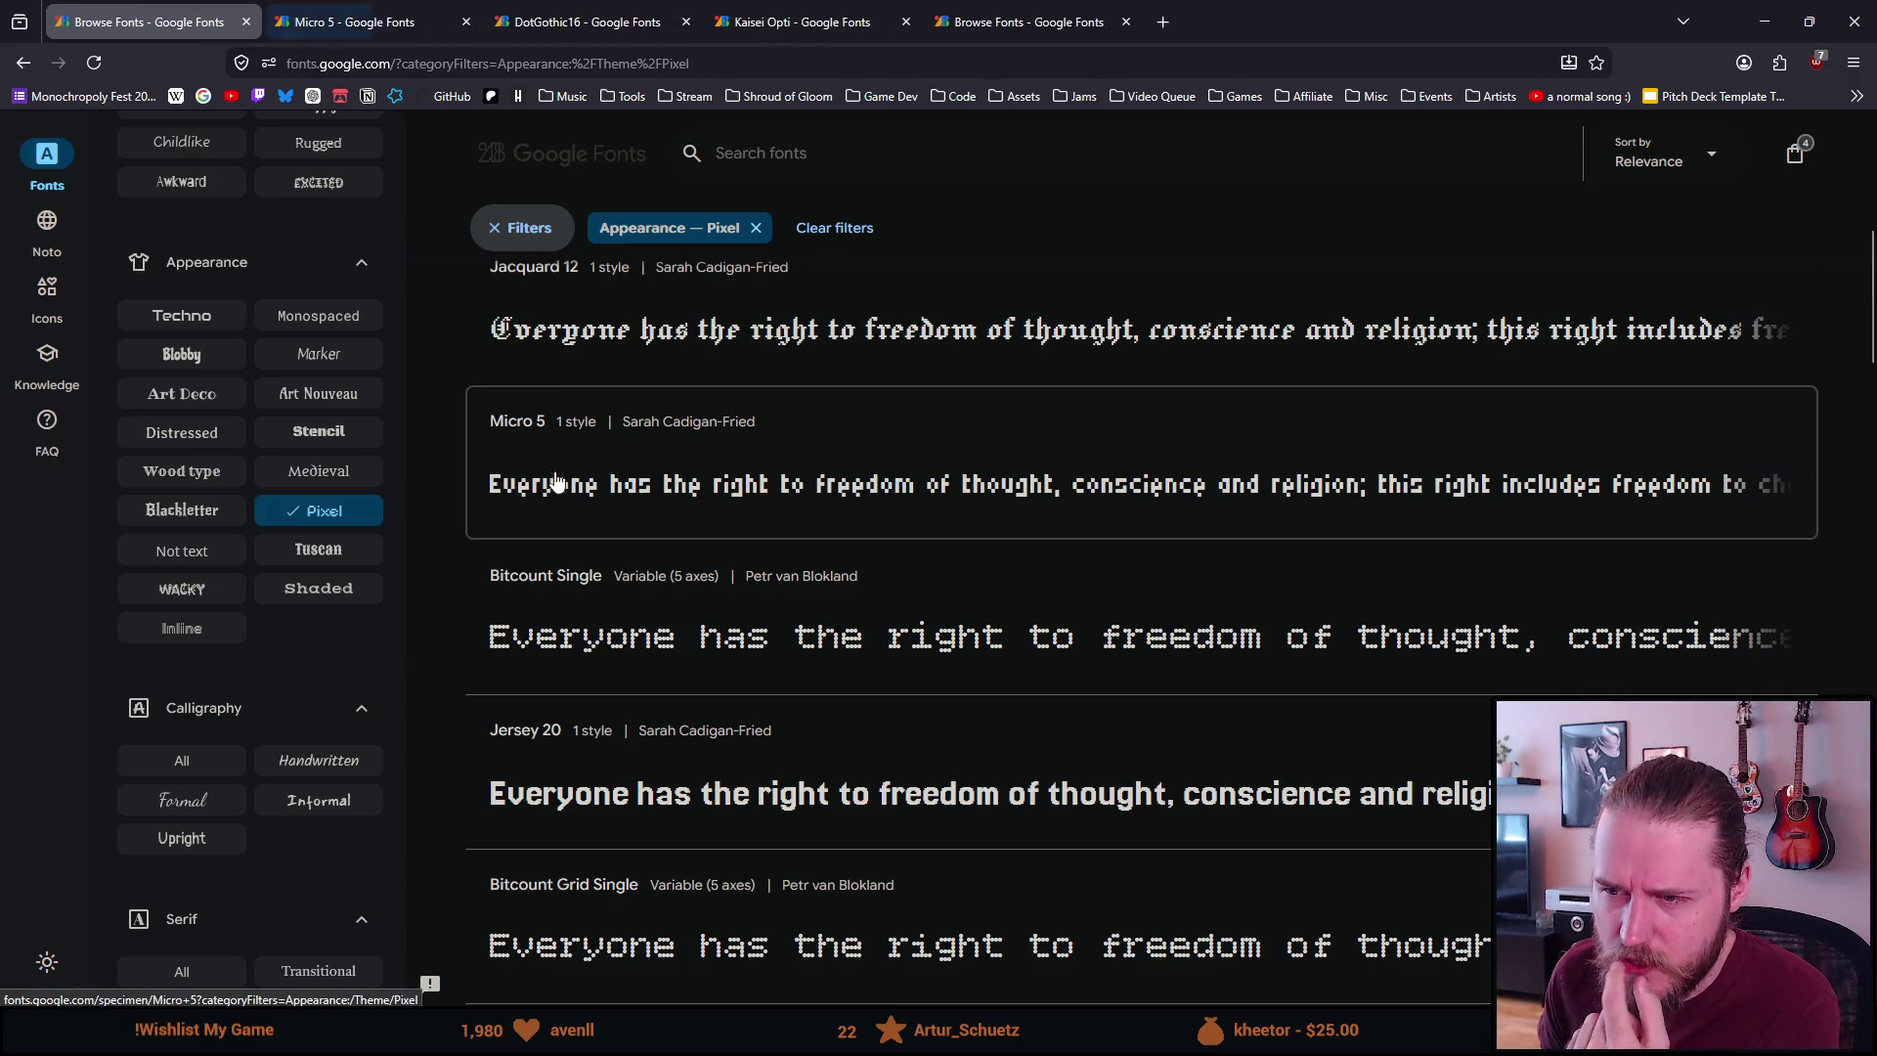
{"action": "key", "text": "ctrl+Tab"}
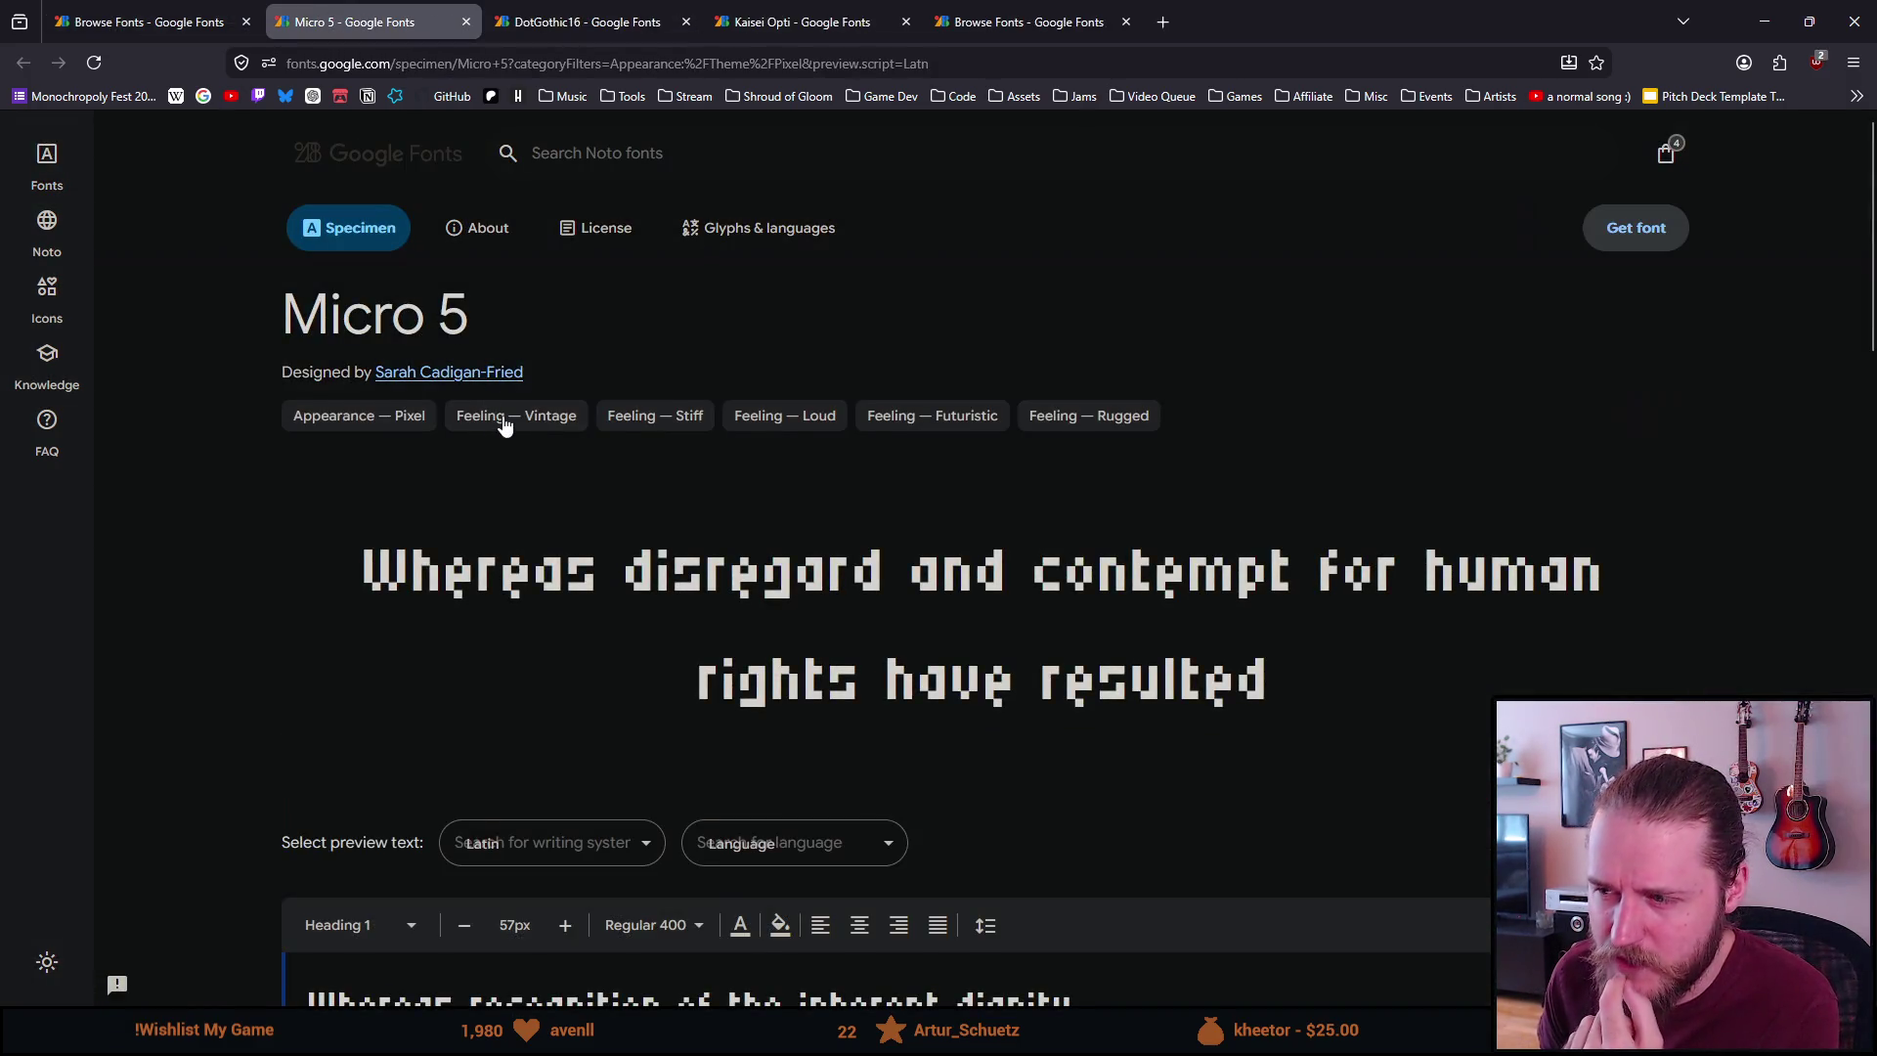
{"action": "scroll", "coordinate": [504, 421], "scroll_direction": "down", "scroll_amount": 1}
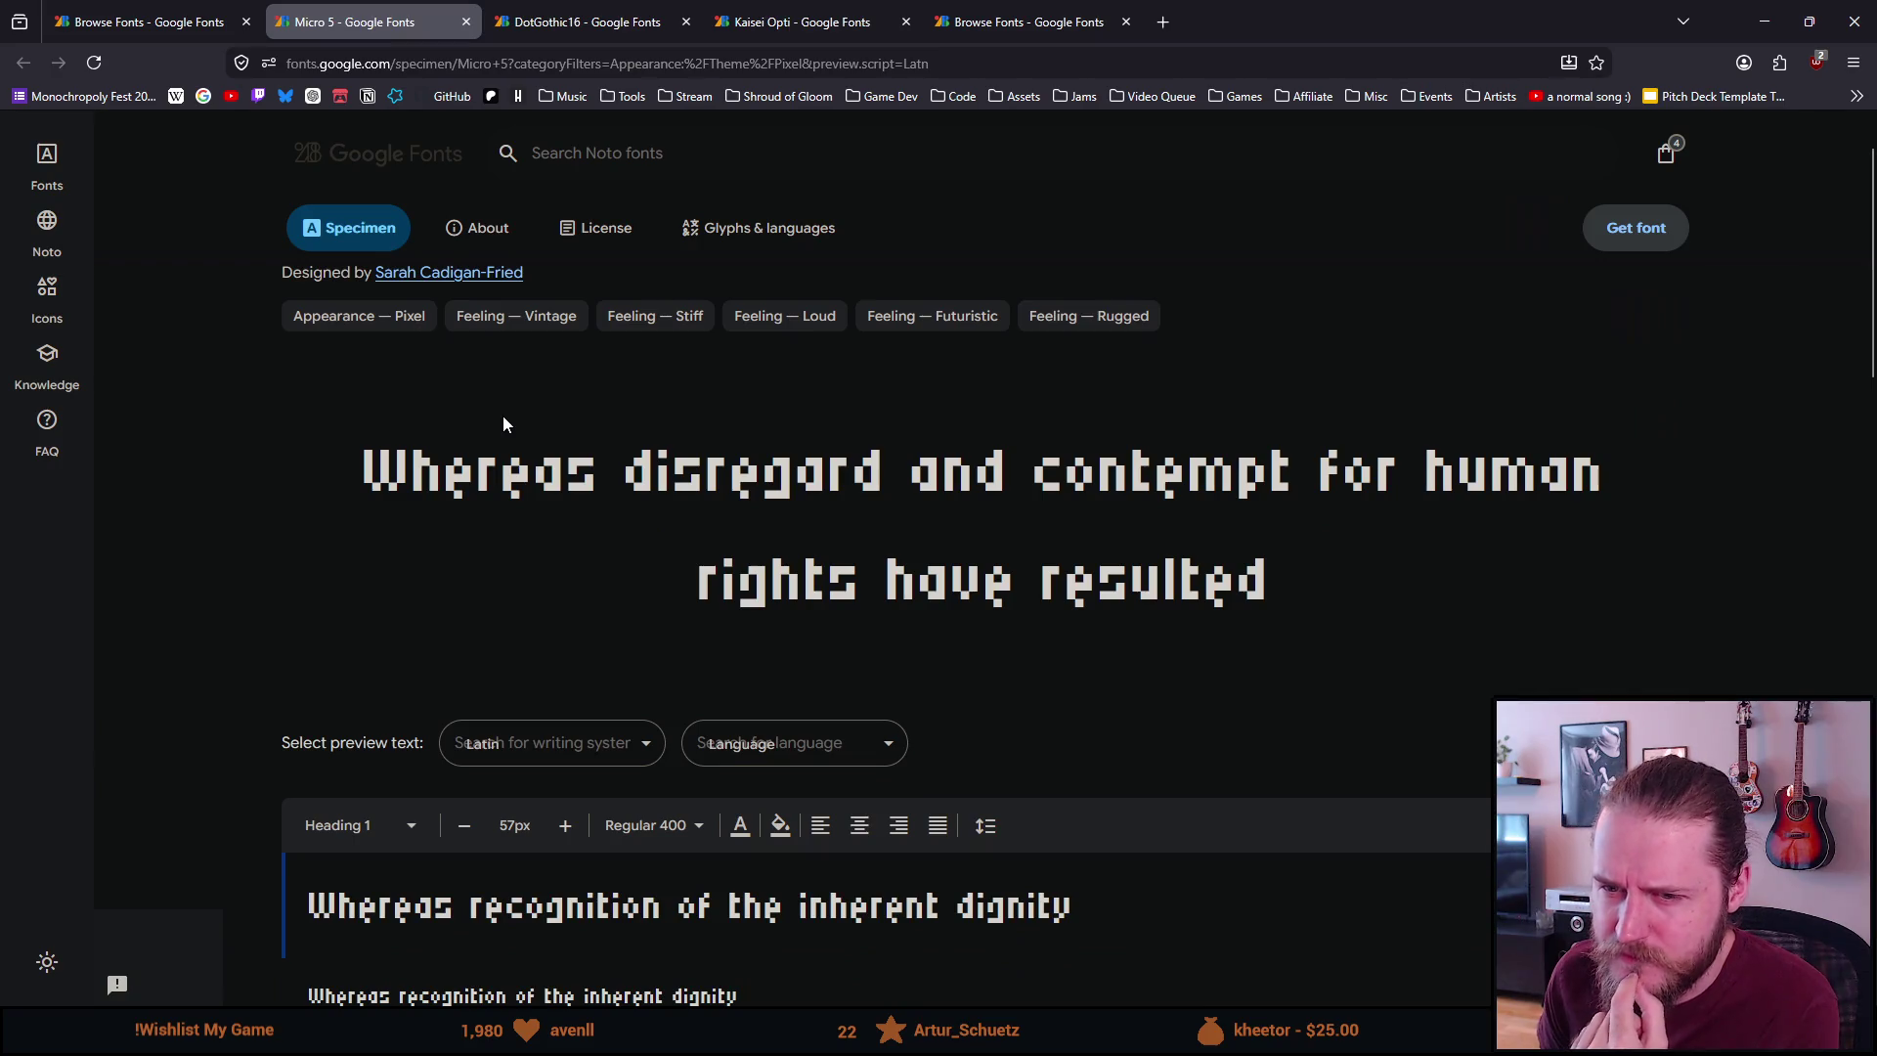
{"action": "scroll", "coordinate": [503, 422], "scroll_direction": "down", "scroll_amount": 2}
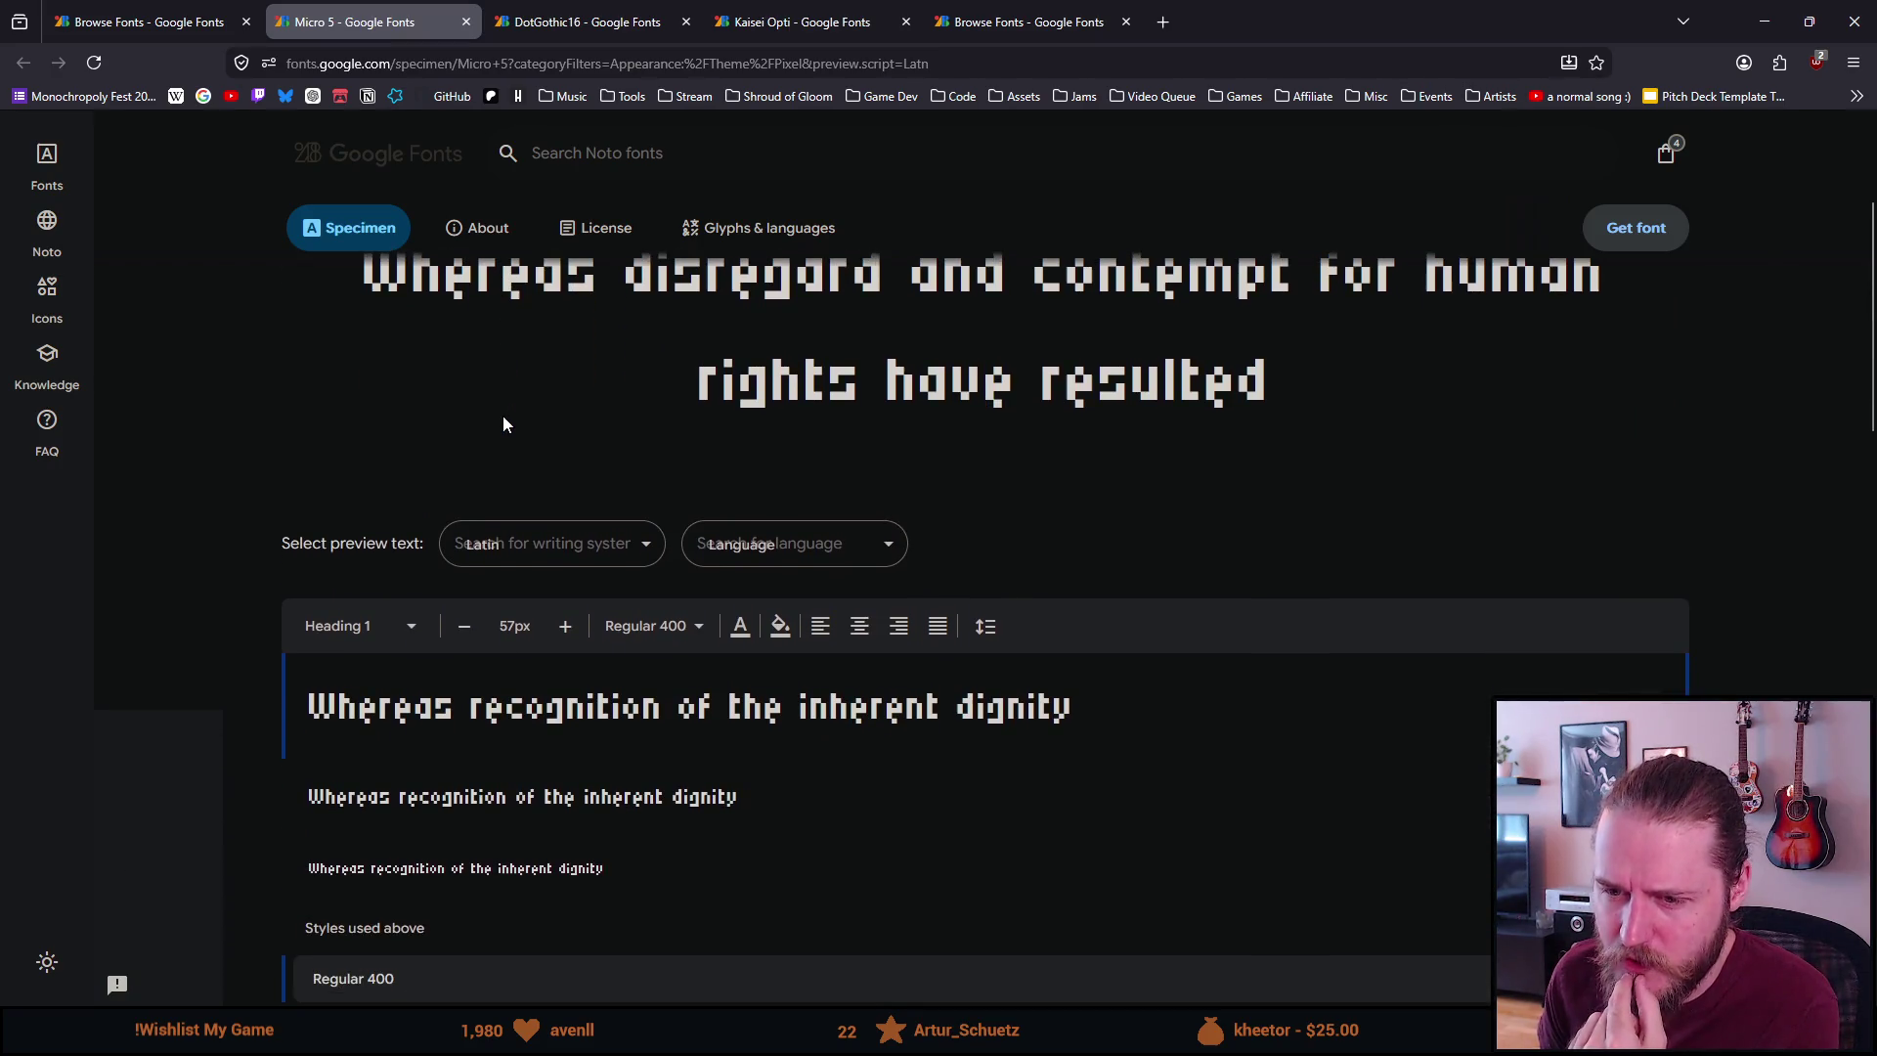
{"action": "scroll", "coordinate": [503, 423], "scroll_direction": "up", "scroll_amount": 2}
{"action": "mouse_move", "coordinate": [383, 464]}
{"action": "left_mouse_down"}
{"action": "mouse_move", "coordinate": [1098, 473]}
{"action": "mouse_move", "coordinate": [1215, 578]}
{"action": "left_mouse_up"}
{"action": "left_click", "coordinate": [1248, 536]}
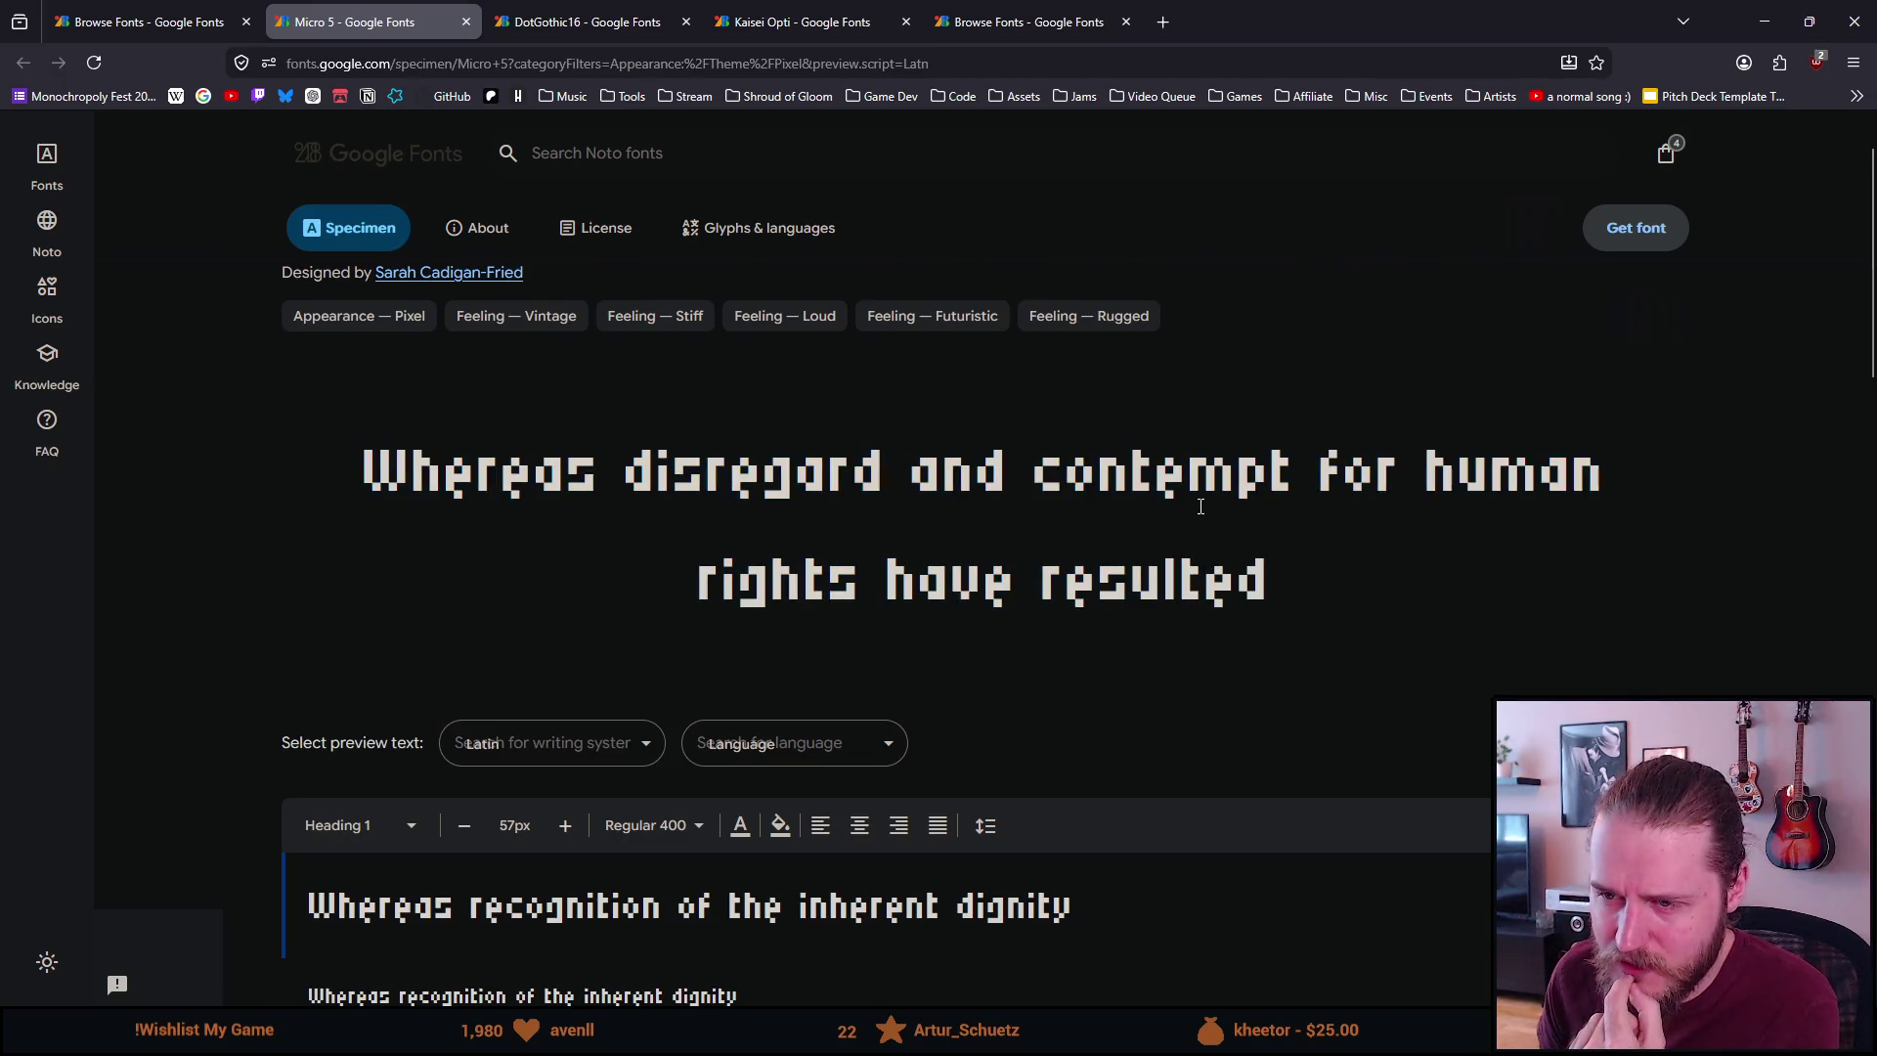
{"action": "left_click", "coordinate": [695, 472]}
{"action": "left_click_drag", "start_coordinate": [709, 448], "coordinate": [676, 471]}
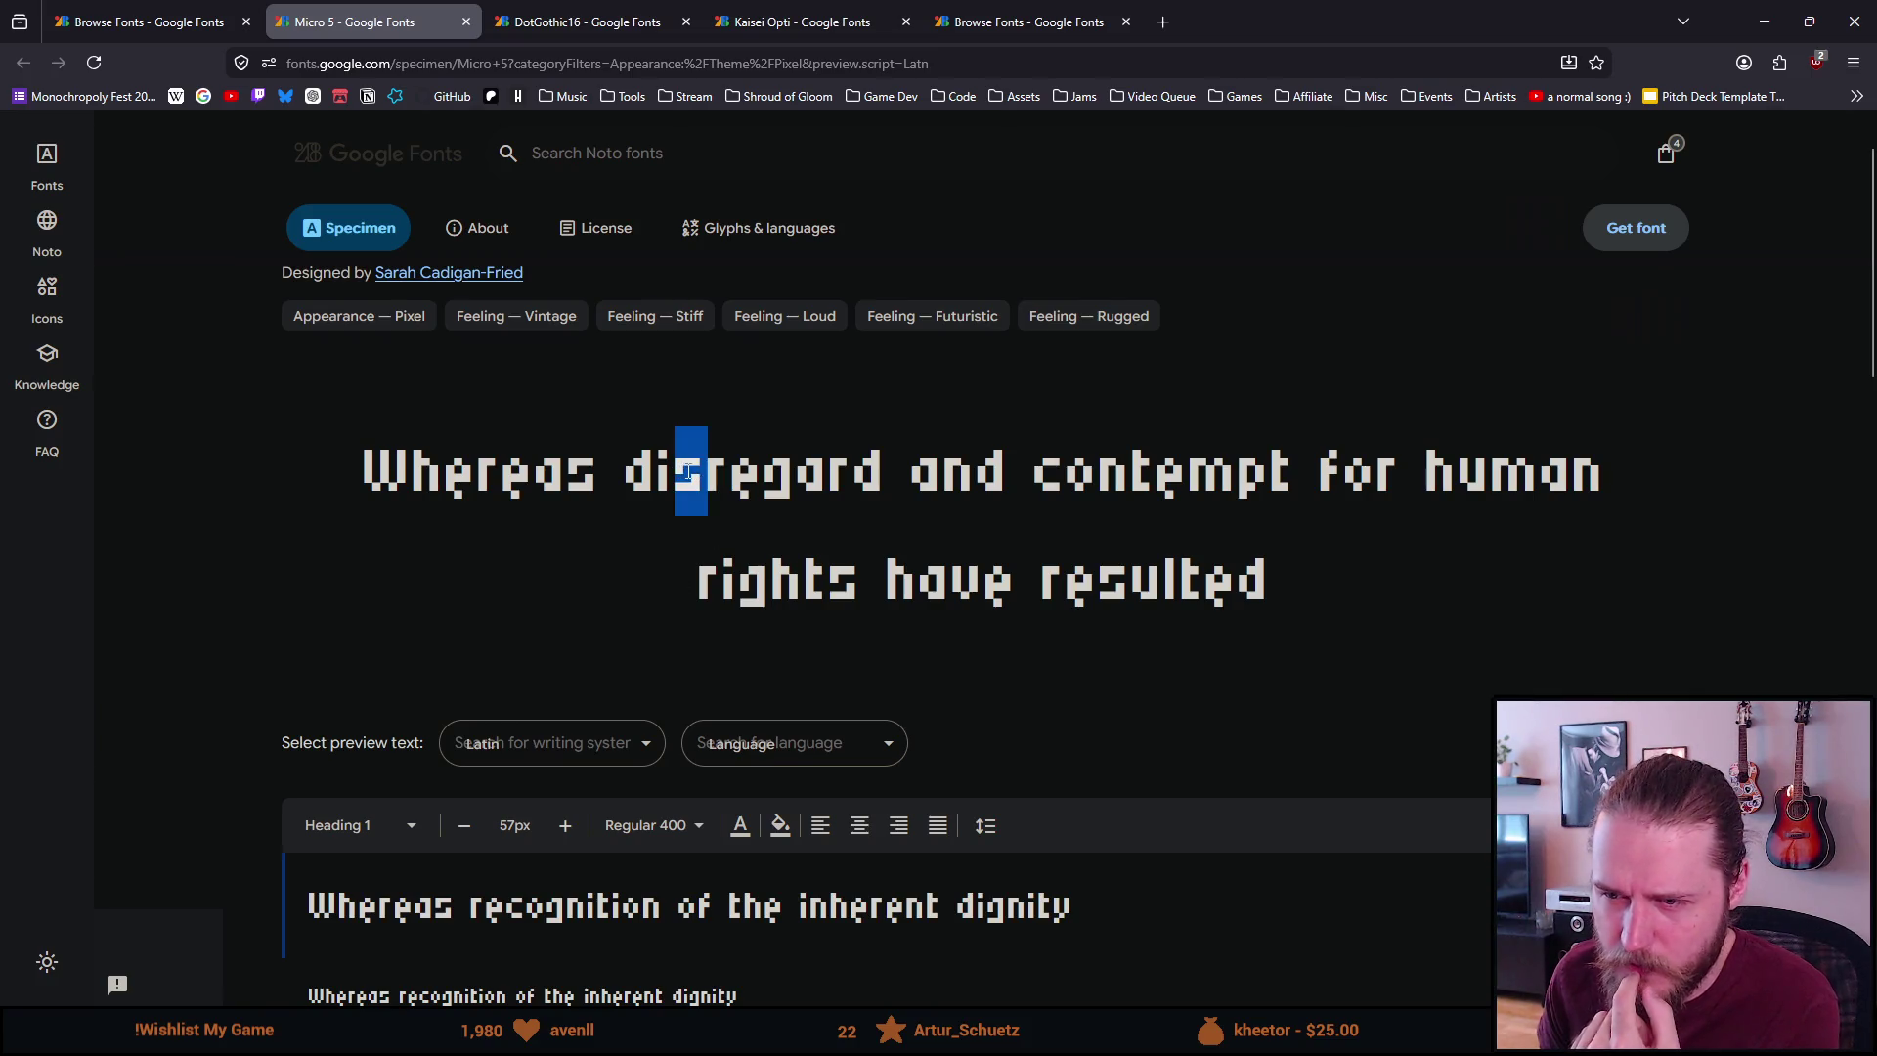
{"action": "left_click", "coordinate": [586, 528]}
{"action": "left_click", "coordinate": [465, 22]}
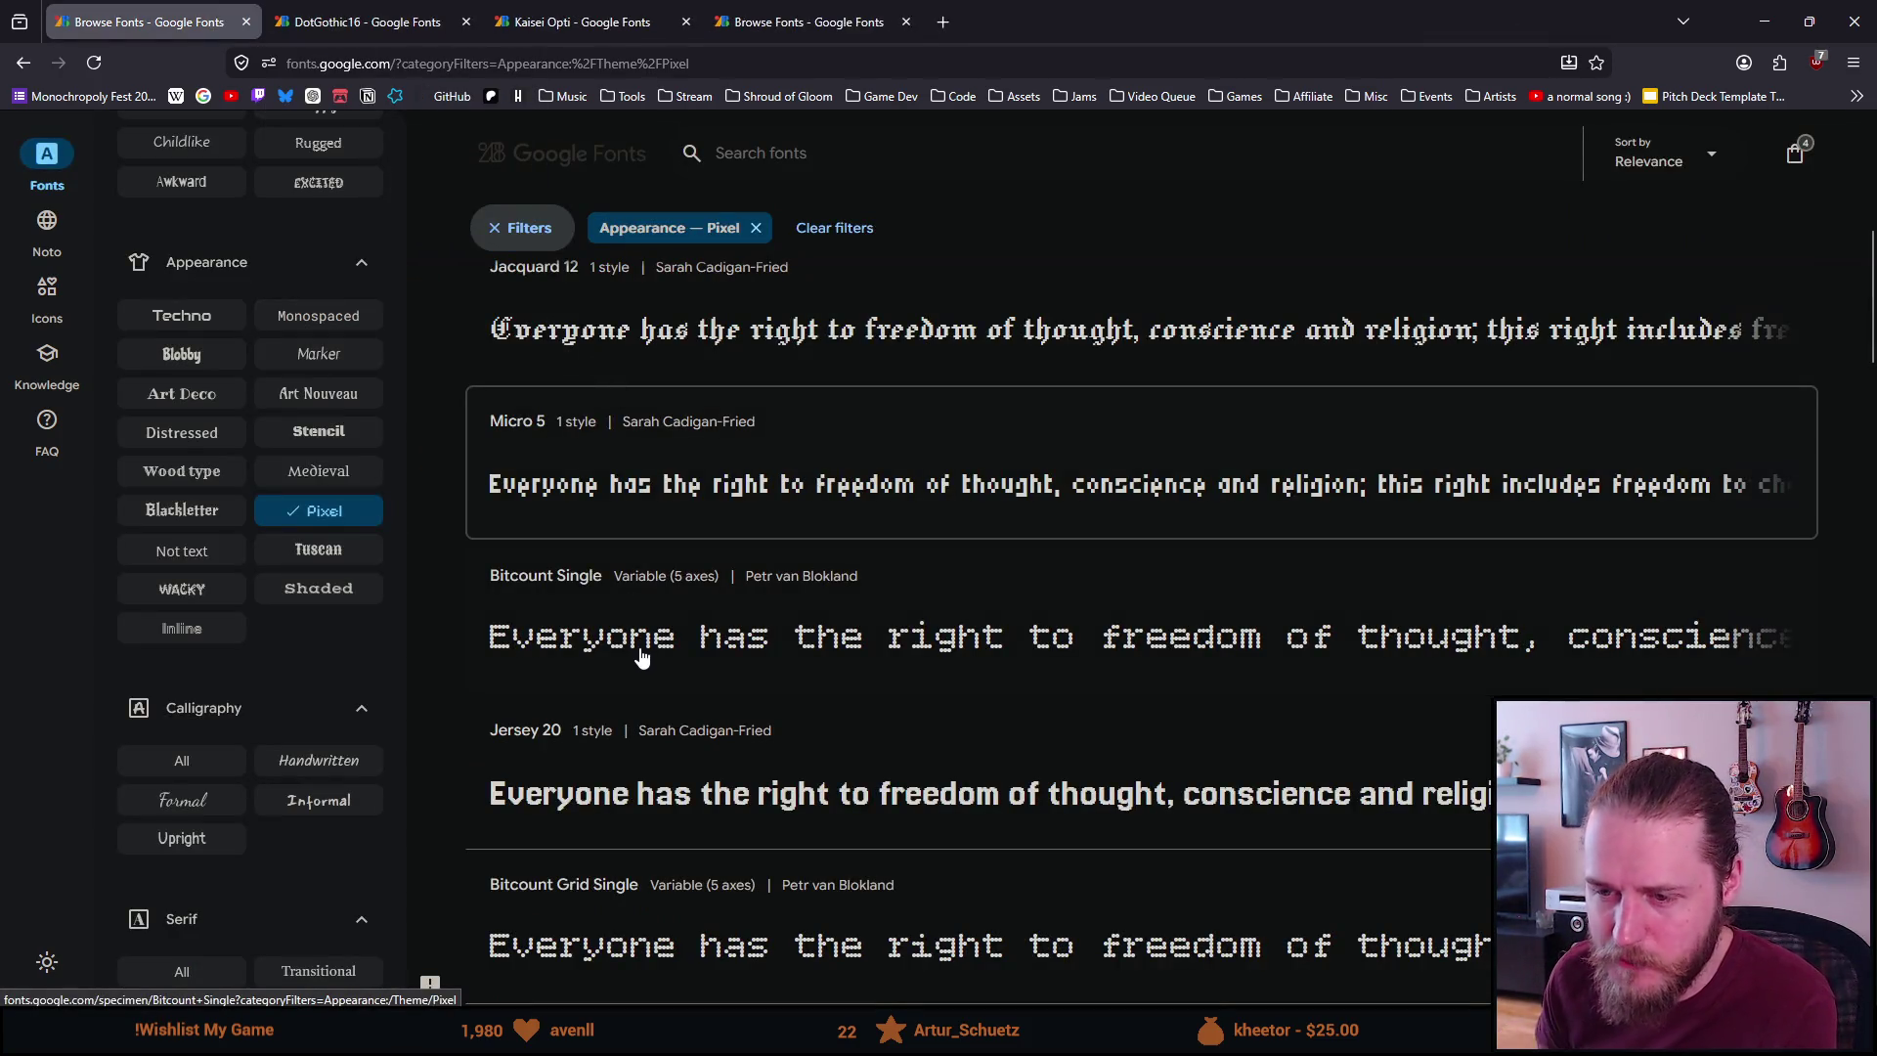
Scroll the Pixel list down to Jersey 10, open it in a background tab, and switch to it
{"action": "scroll", "coordinate": [638, 660], "scroll_direction": "down", "scroll_amount": 1}
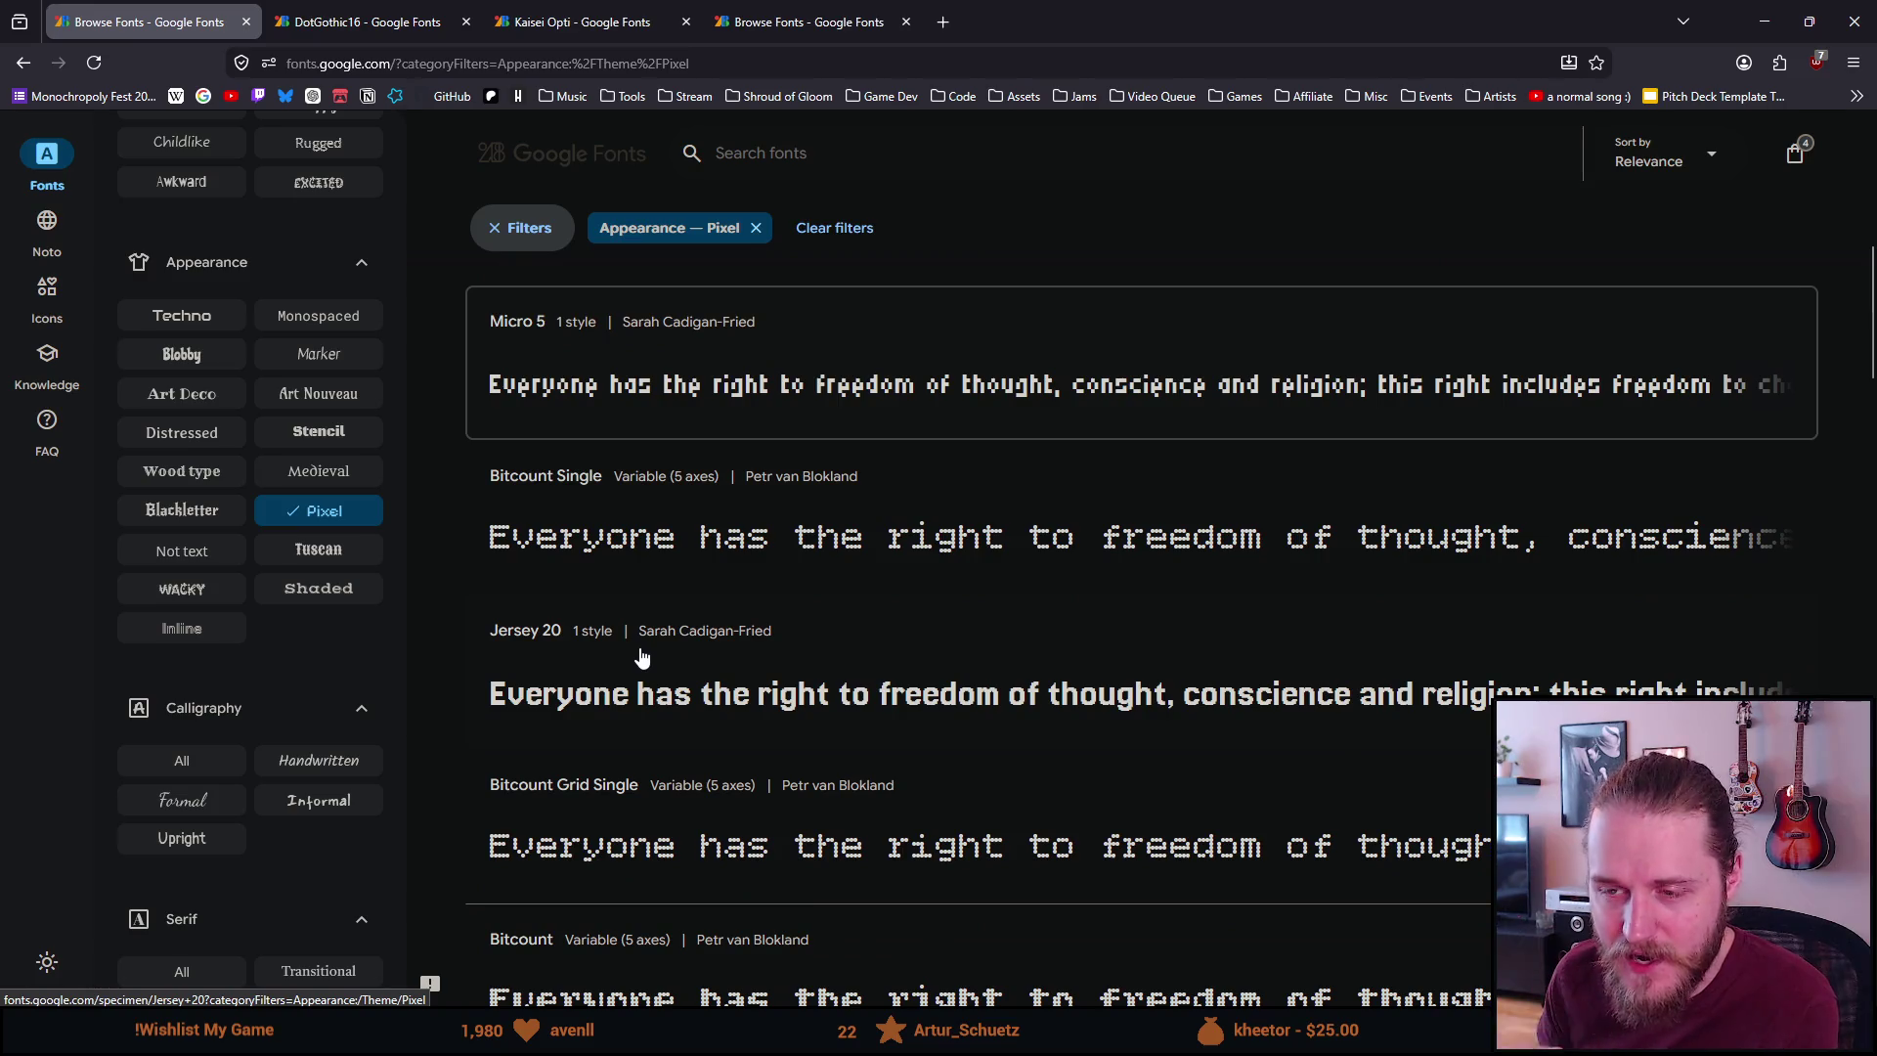
{"action": "scroll", "coordinate": [641, 657], "scroll_direction": "down", "scroll_amount": 2}
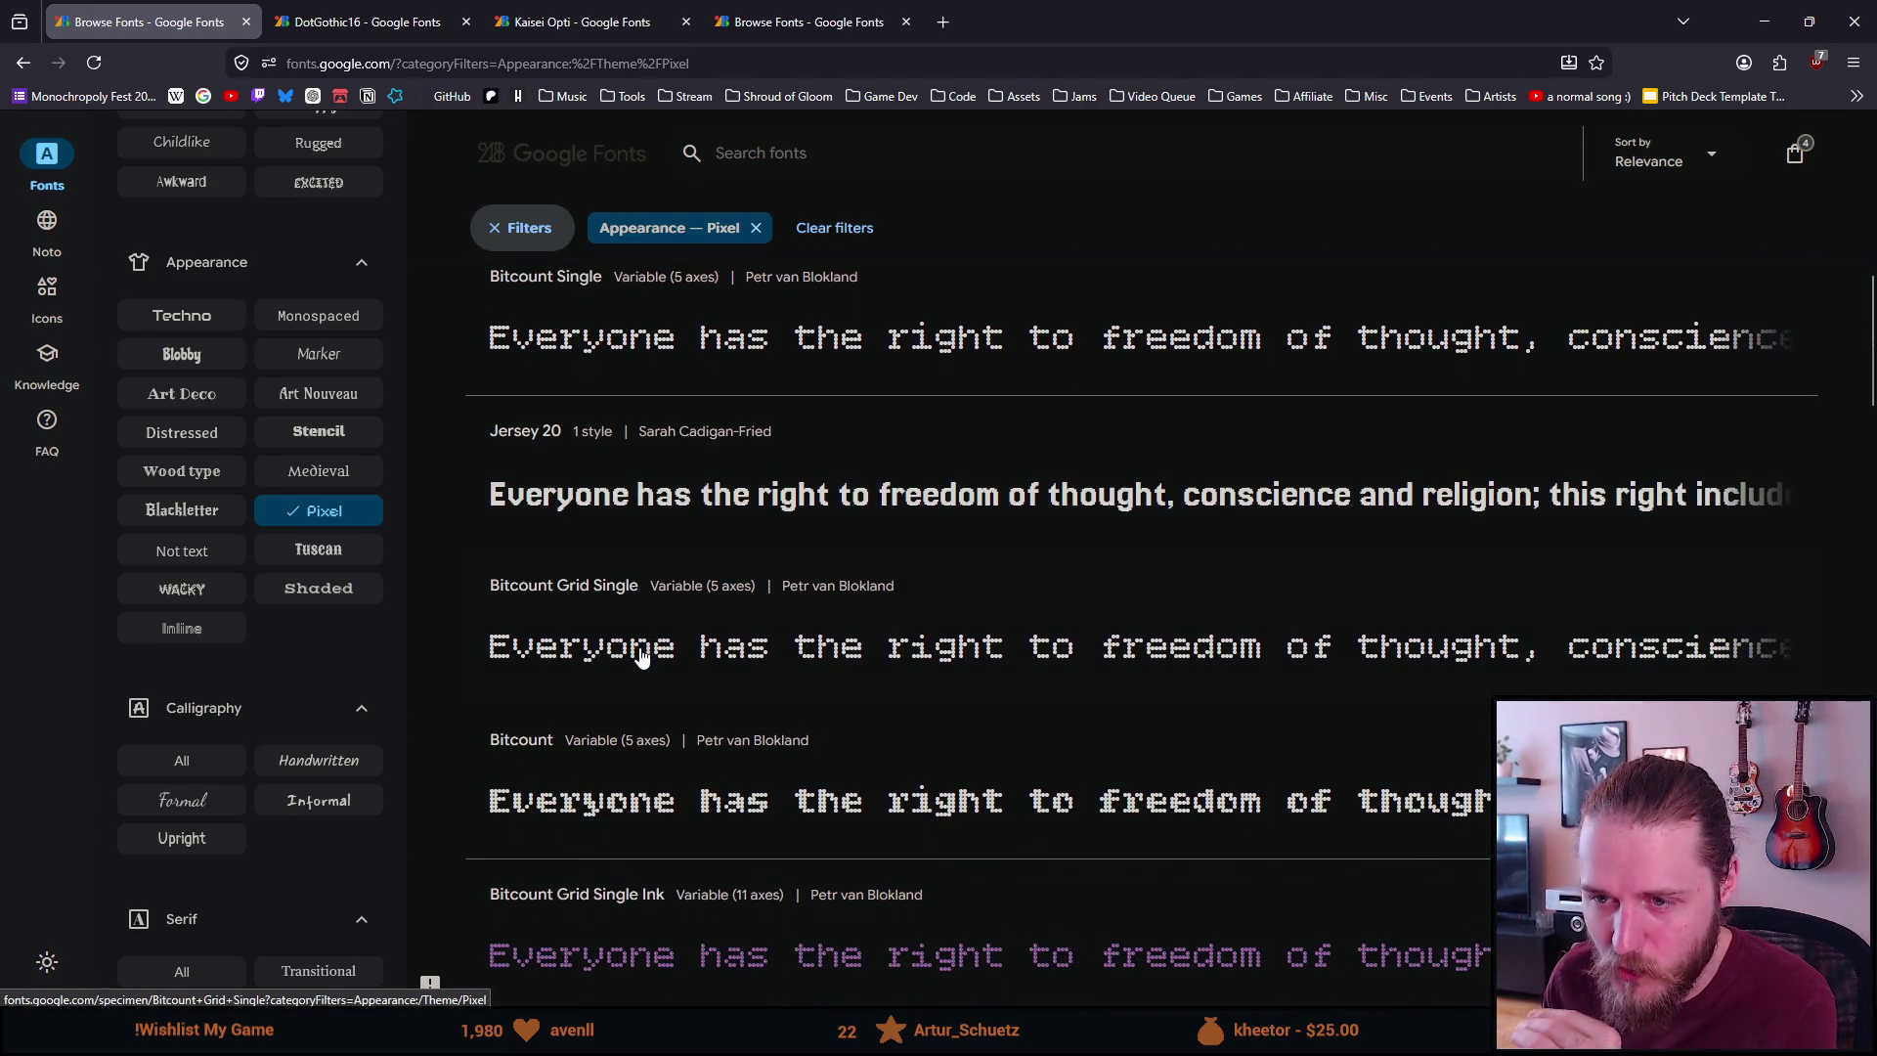
{"action": "scroll", "coordinate": [640, 657], "scroll_direction": "down", "scroll_amount": 4}
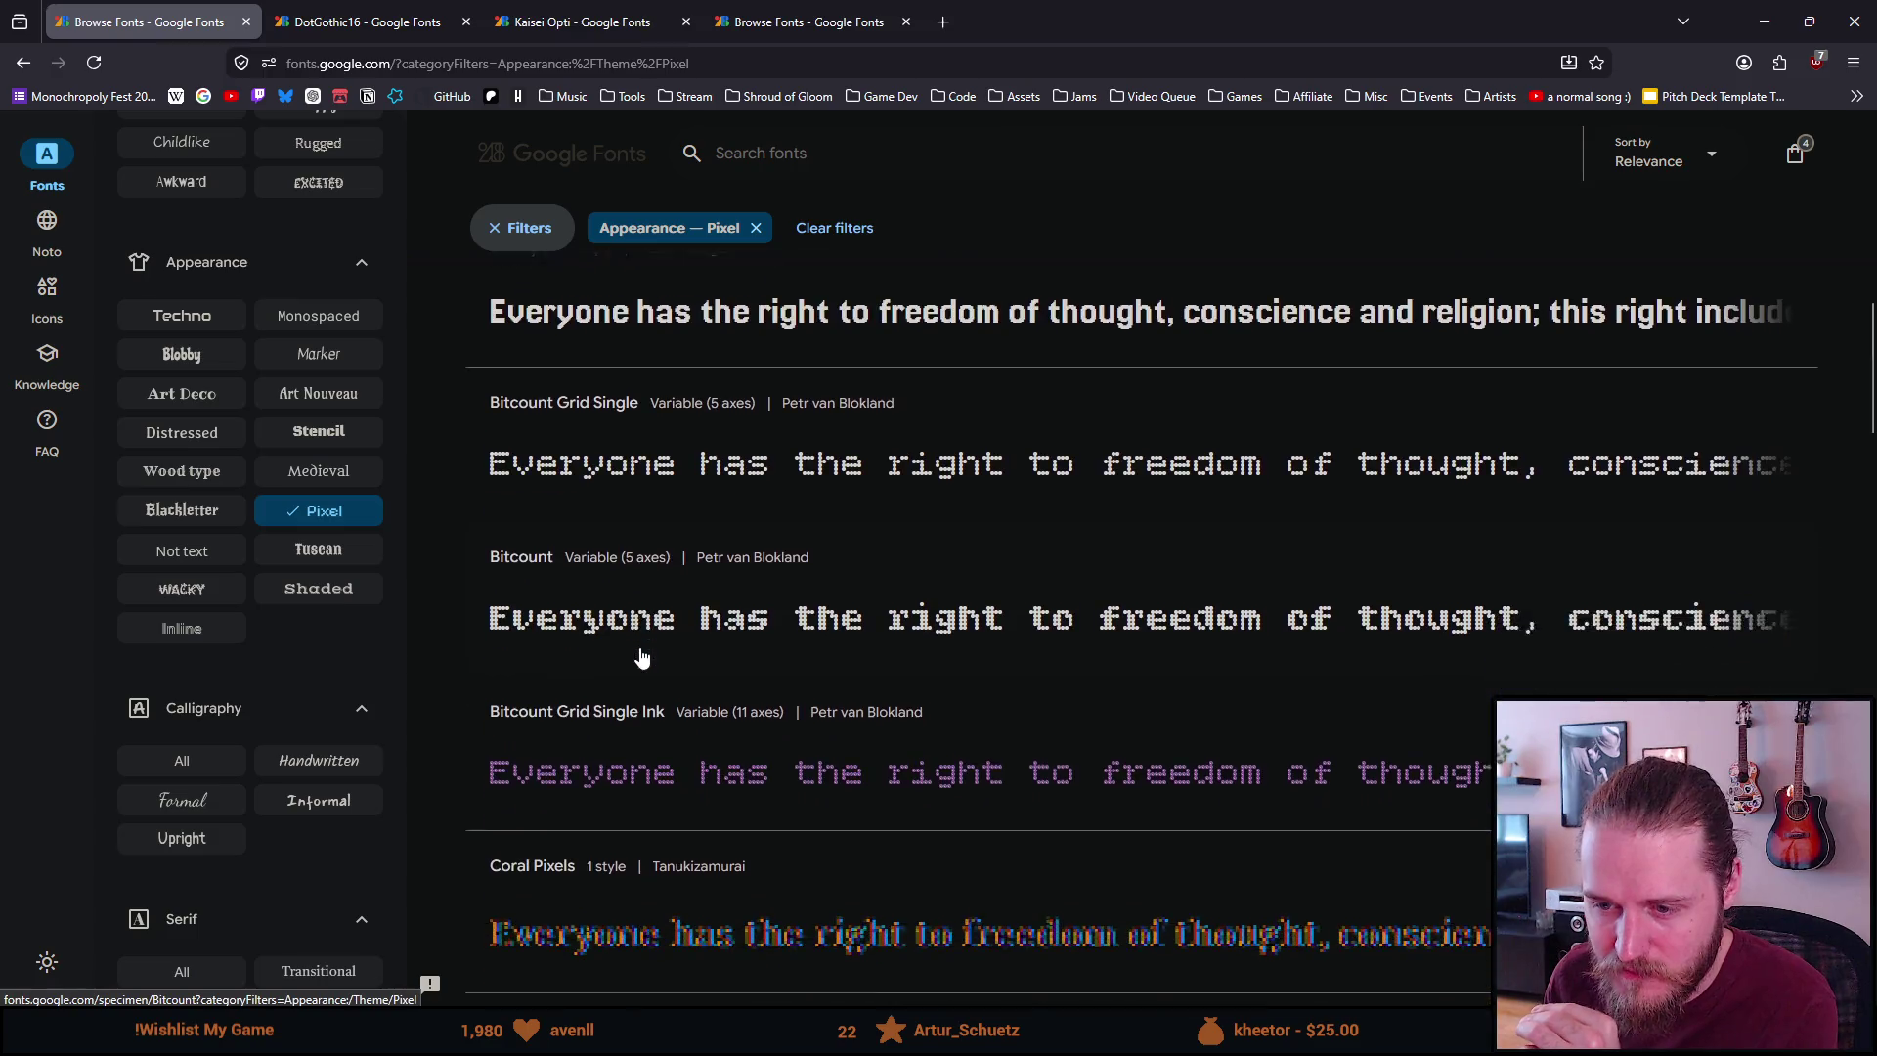
{"action": "scroll", "coordinate": [640, 657], "scroll_direction": "down", "scroll_amount": 3}
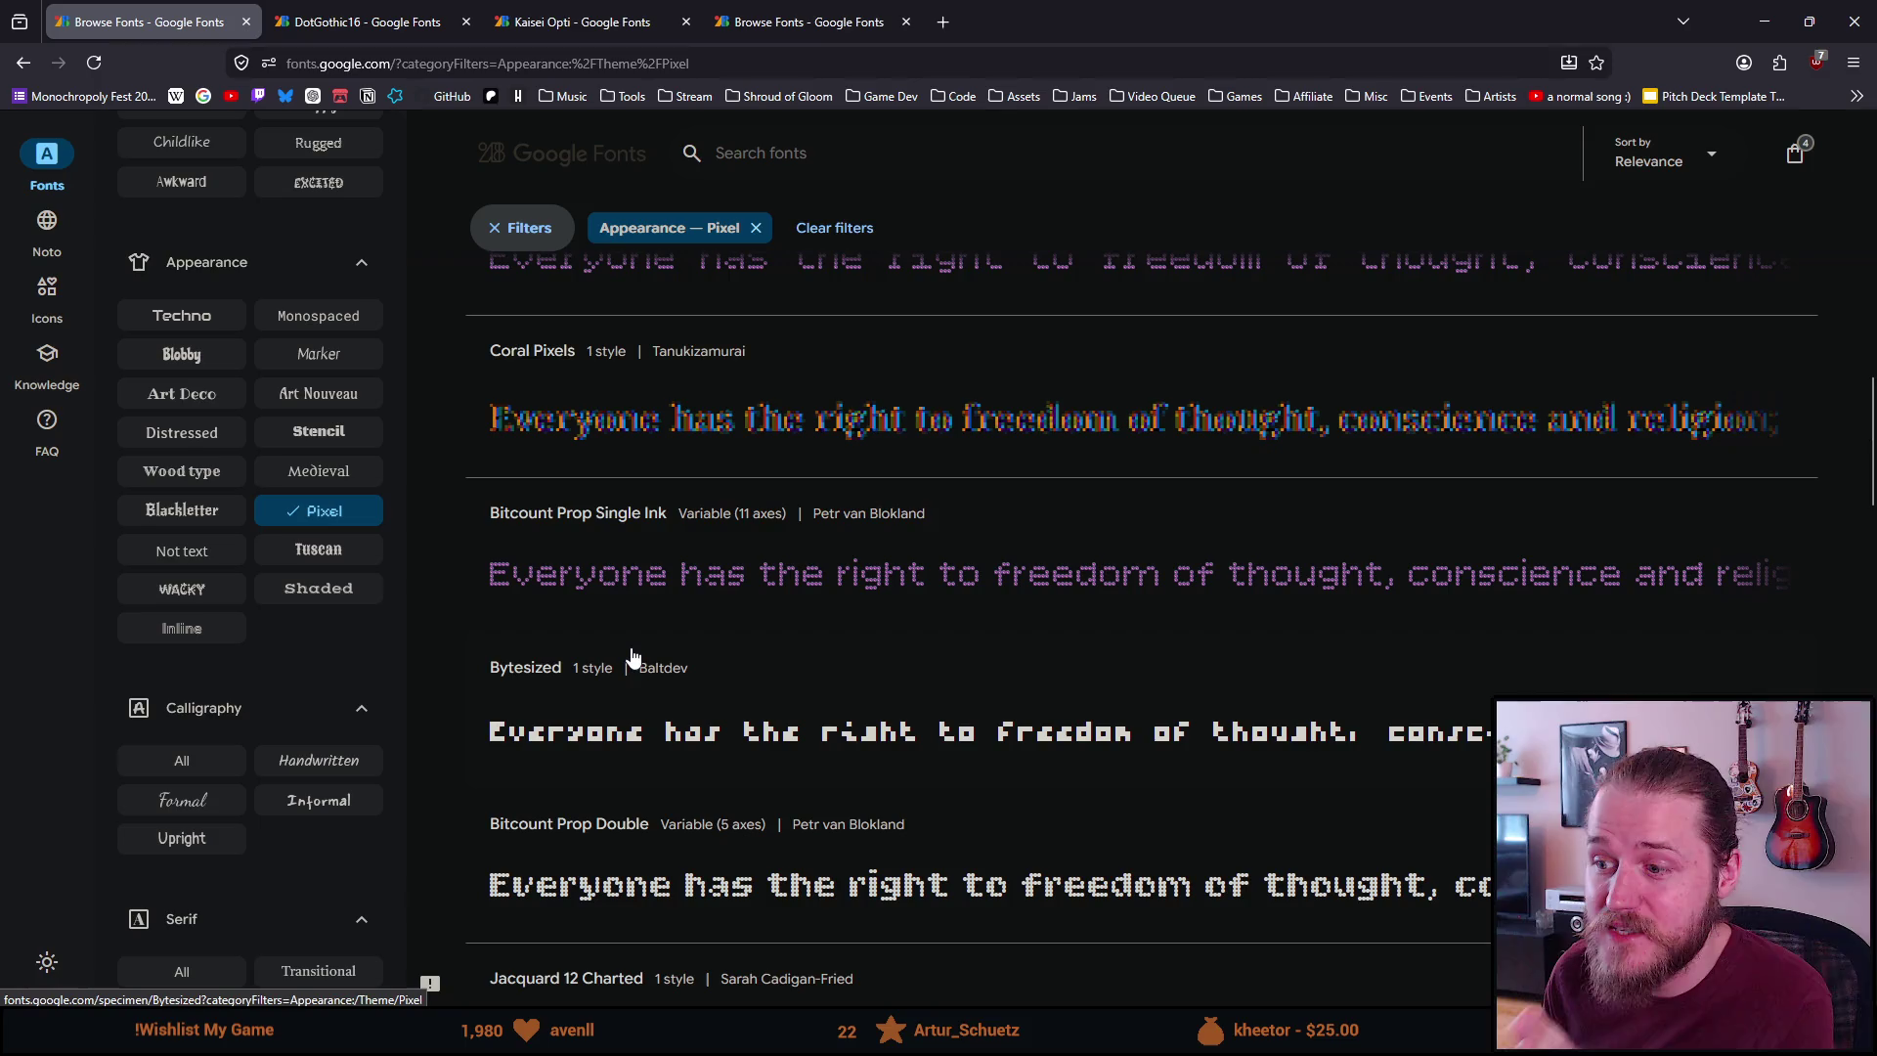
{"action": "scroll", "coordinate": [627, 718], "scroll_direction": "down", "scroll_amount": 1}
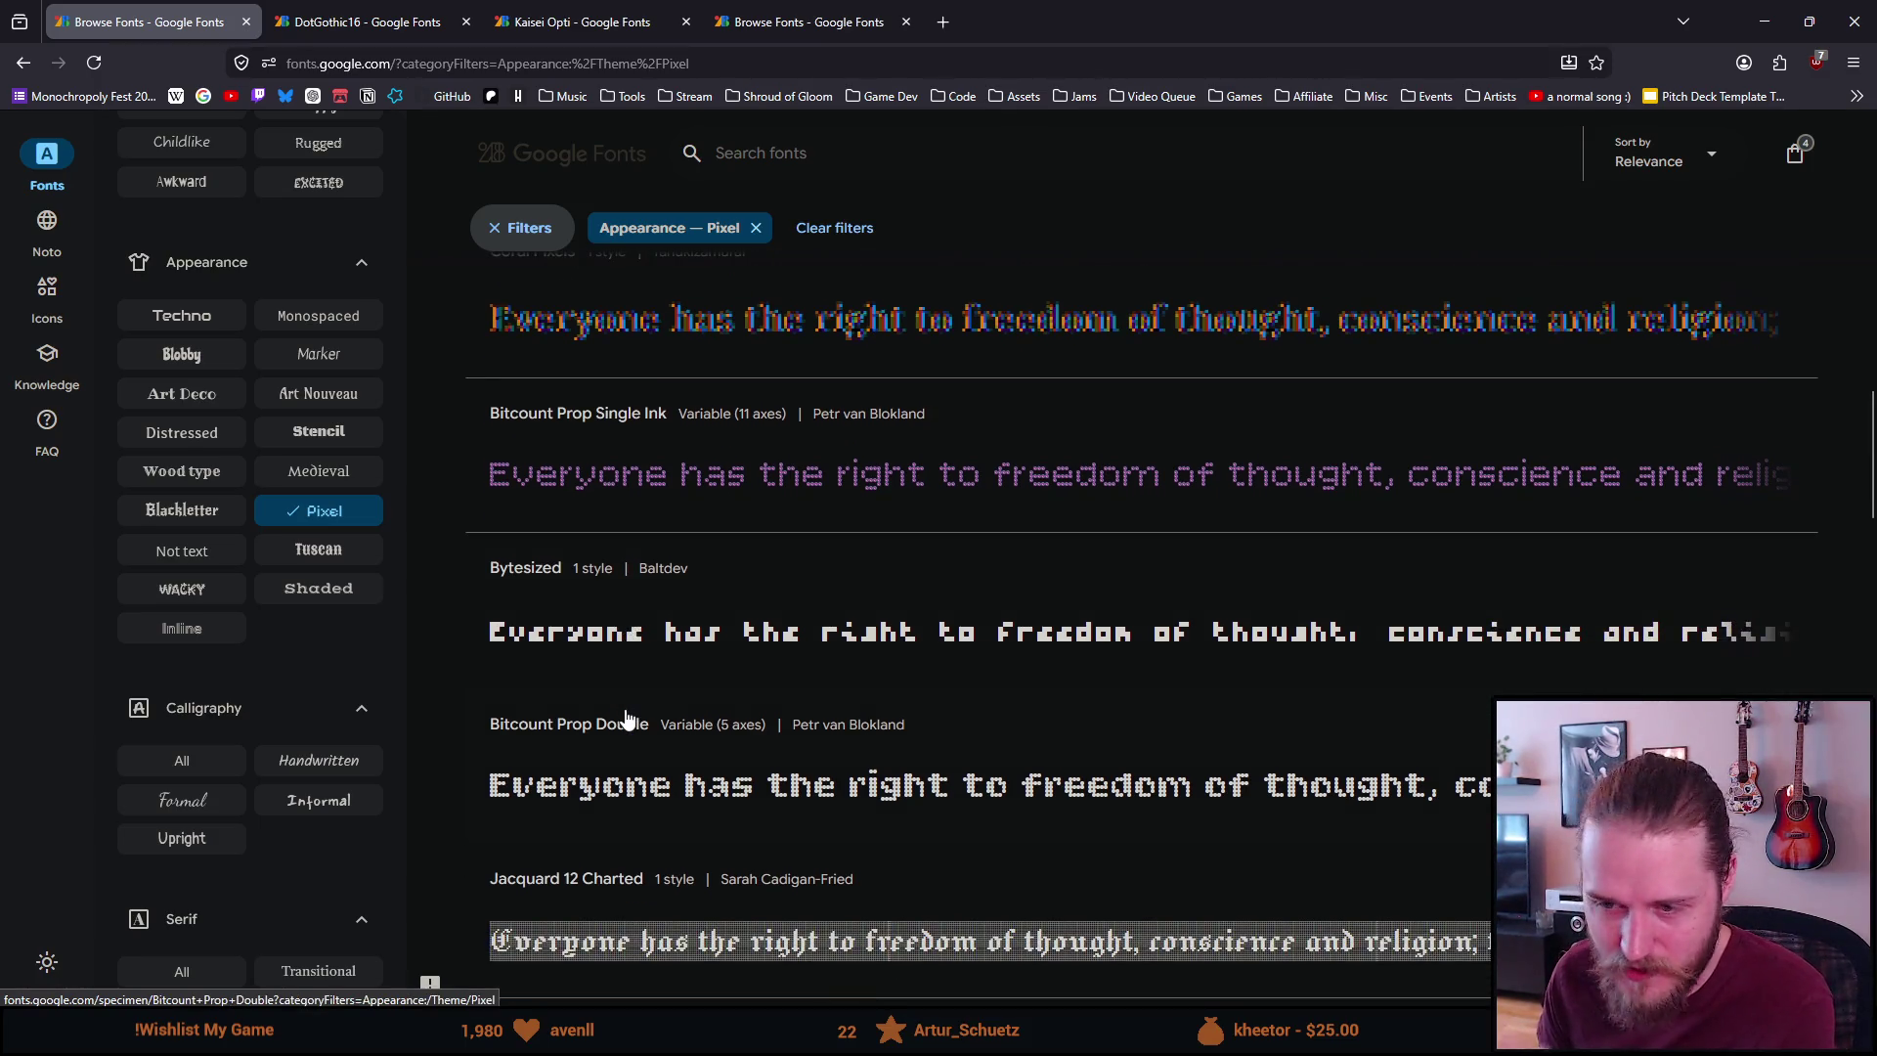
{"action": "scroll", "coordinate": [626, 718], "scroll_direction": "down", "scroll_amount": 4}
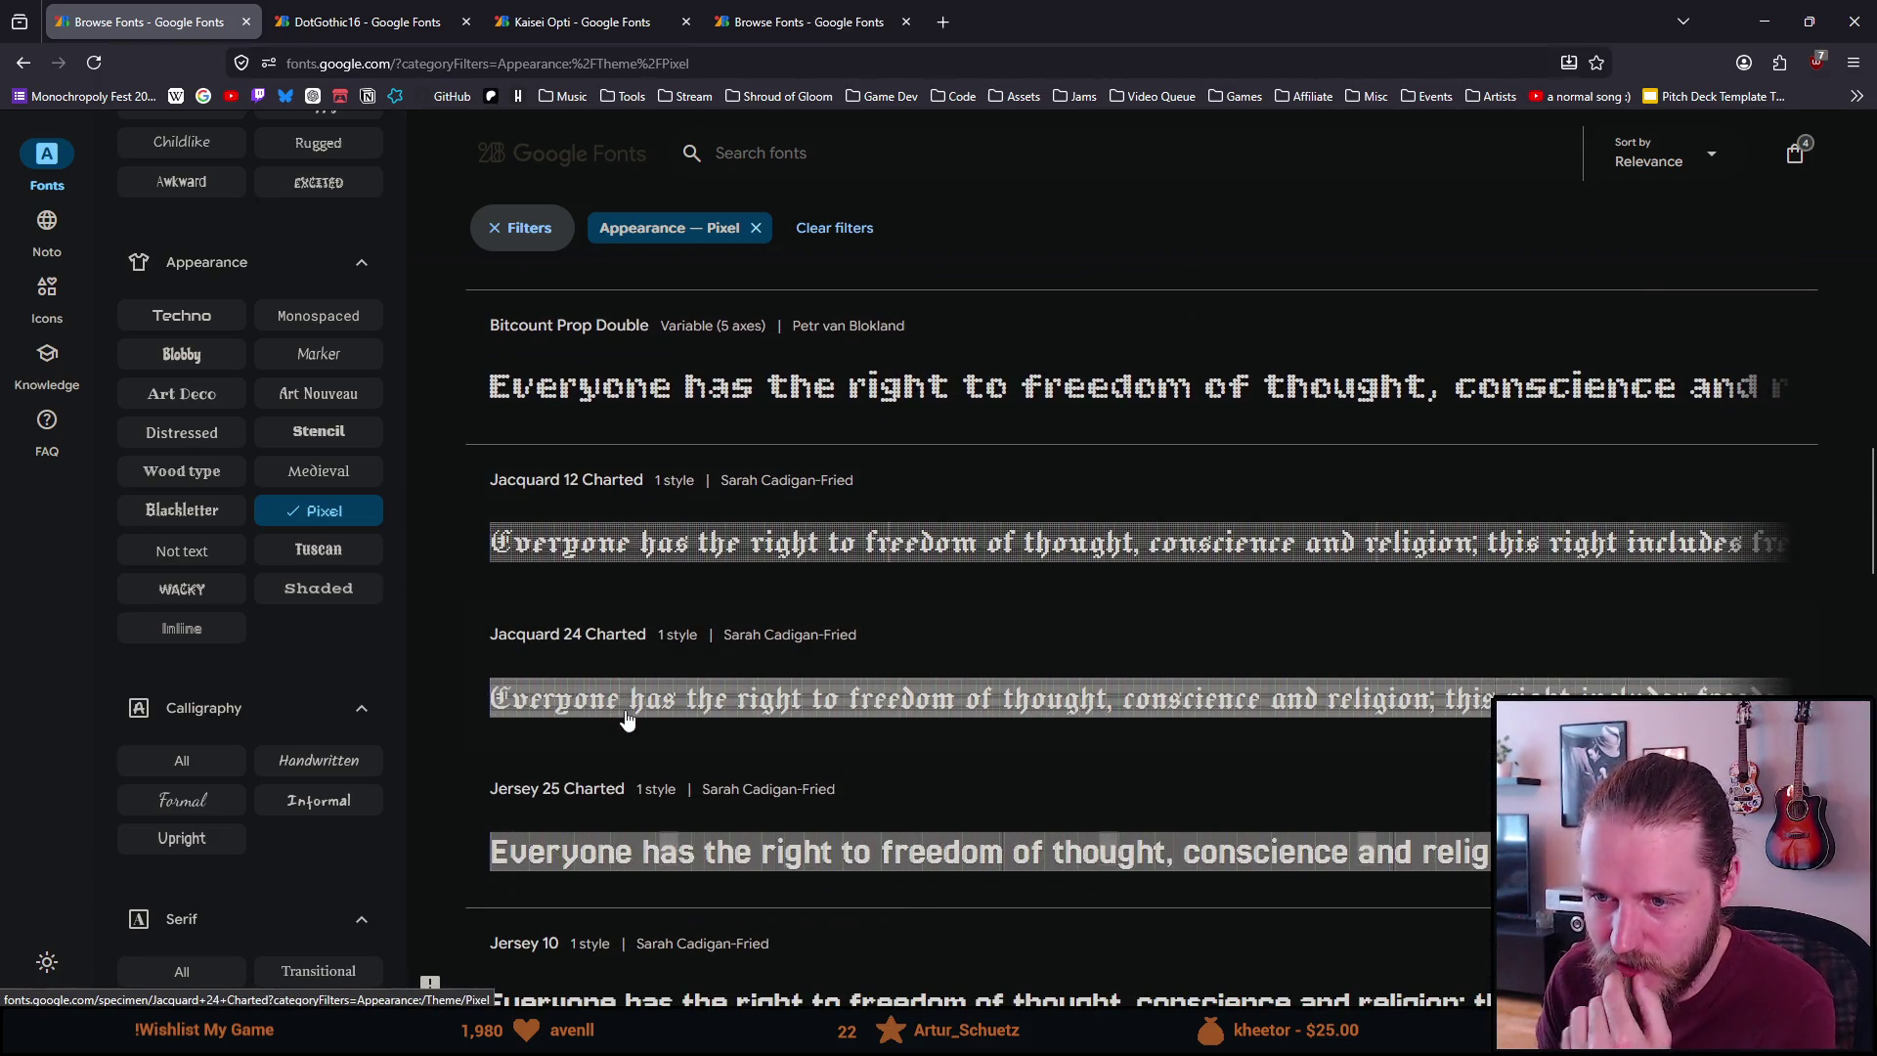
{"action": "scroll", "coordinate": [627, 719], "scroll_direction": "down", "scroll_amount": 3}
{"action": "middle_click", "coordinate": [613, 706]}
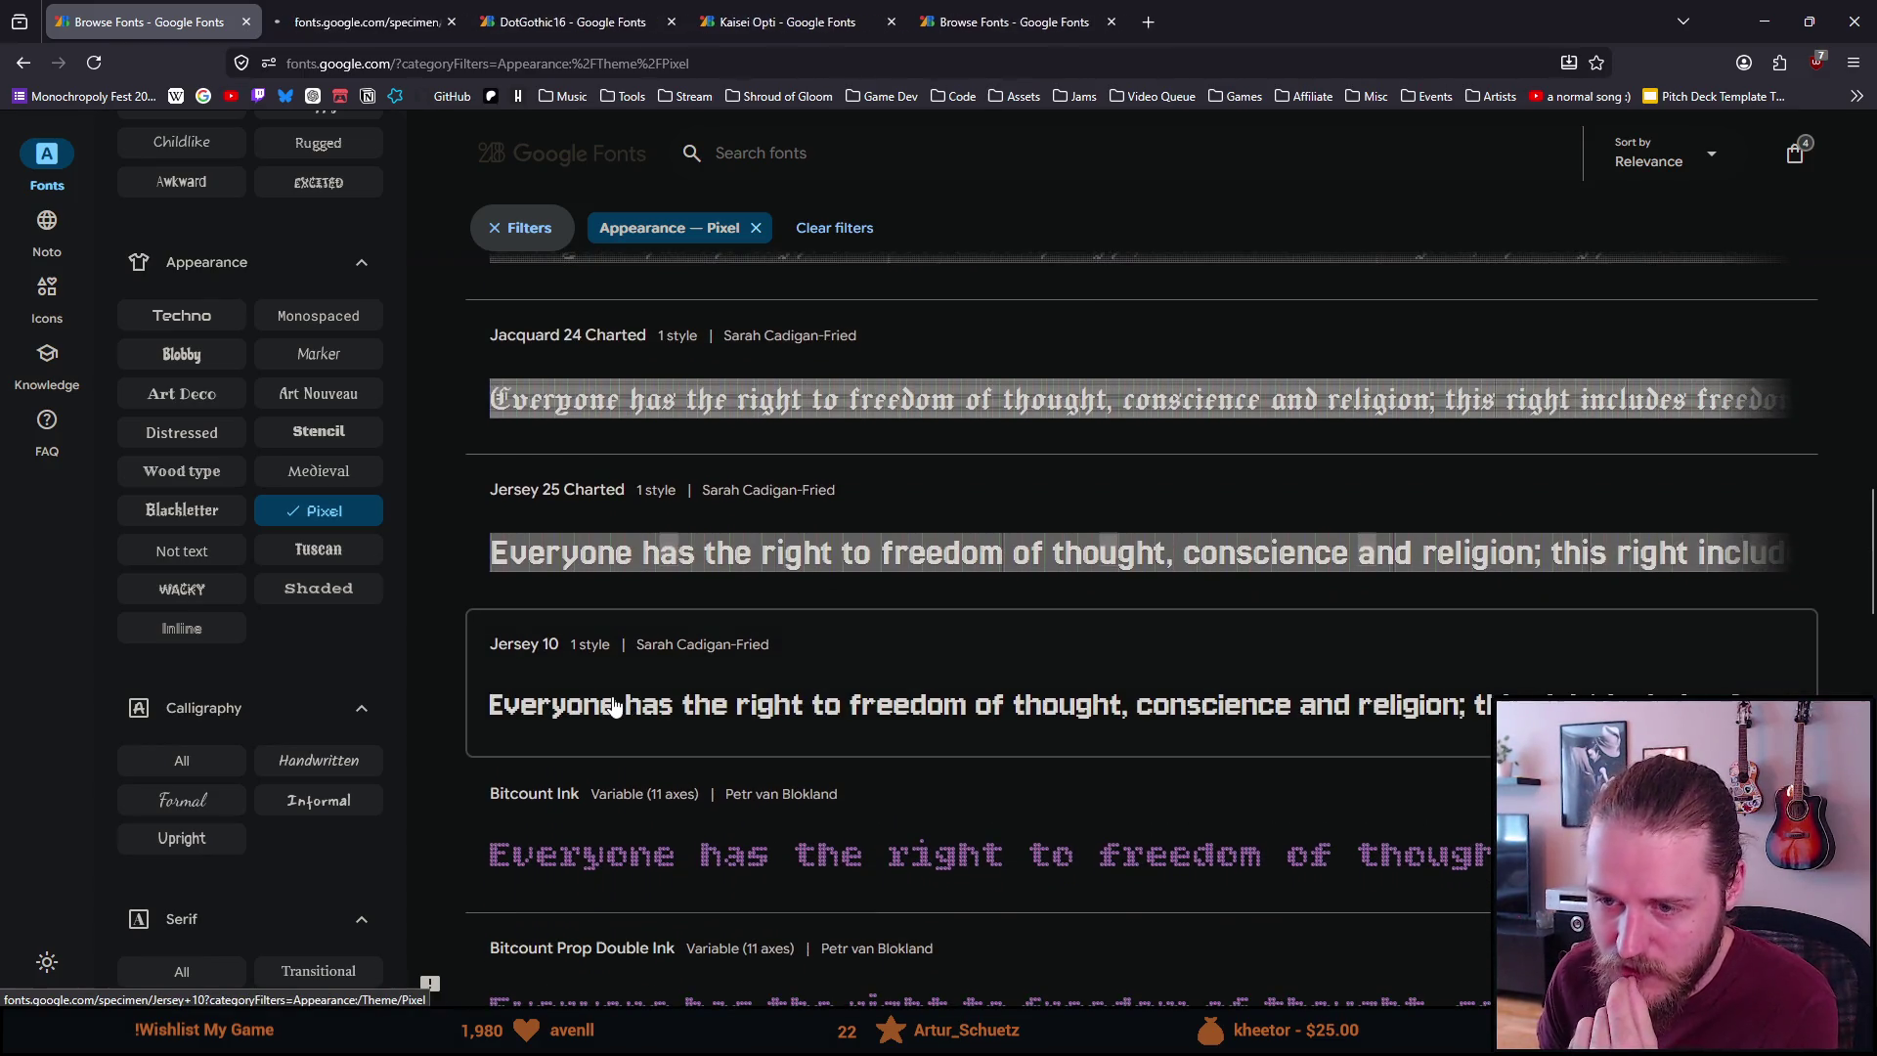
{"action": "left_click", "coordinate": [378, 35]}
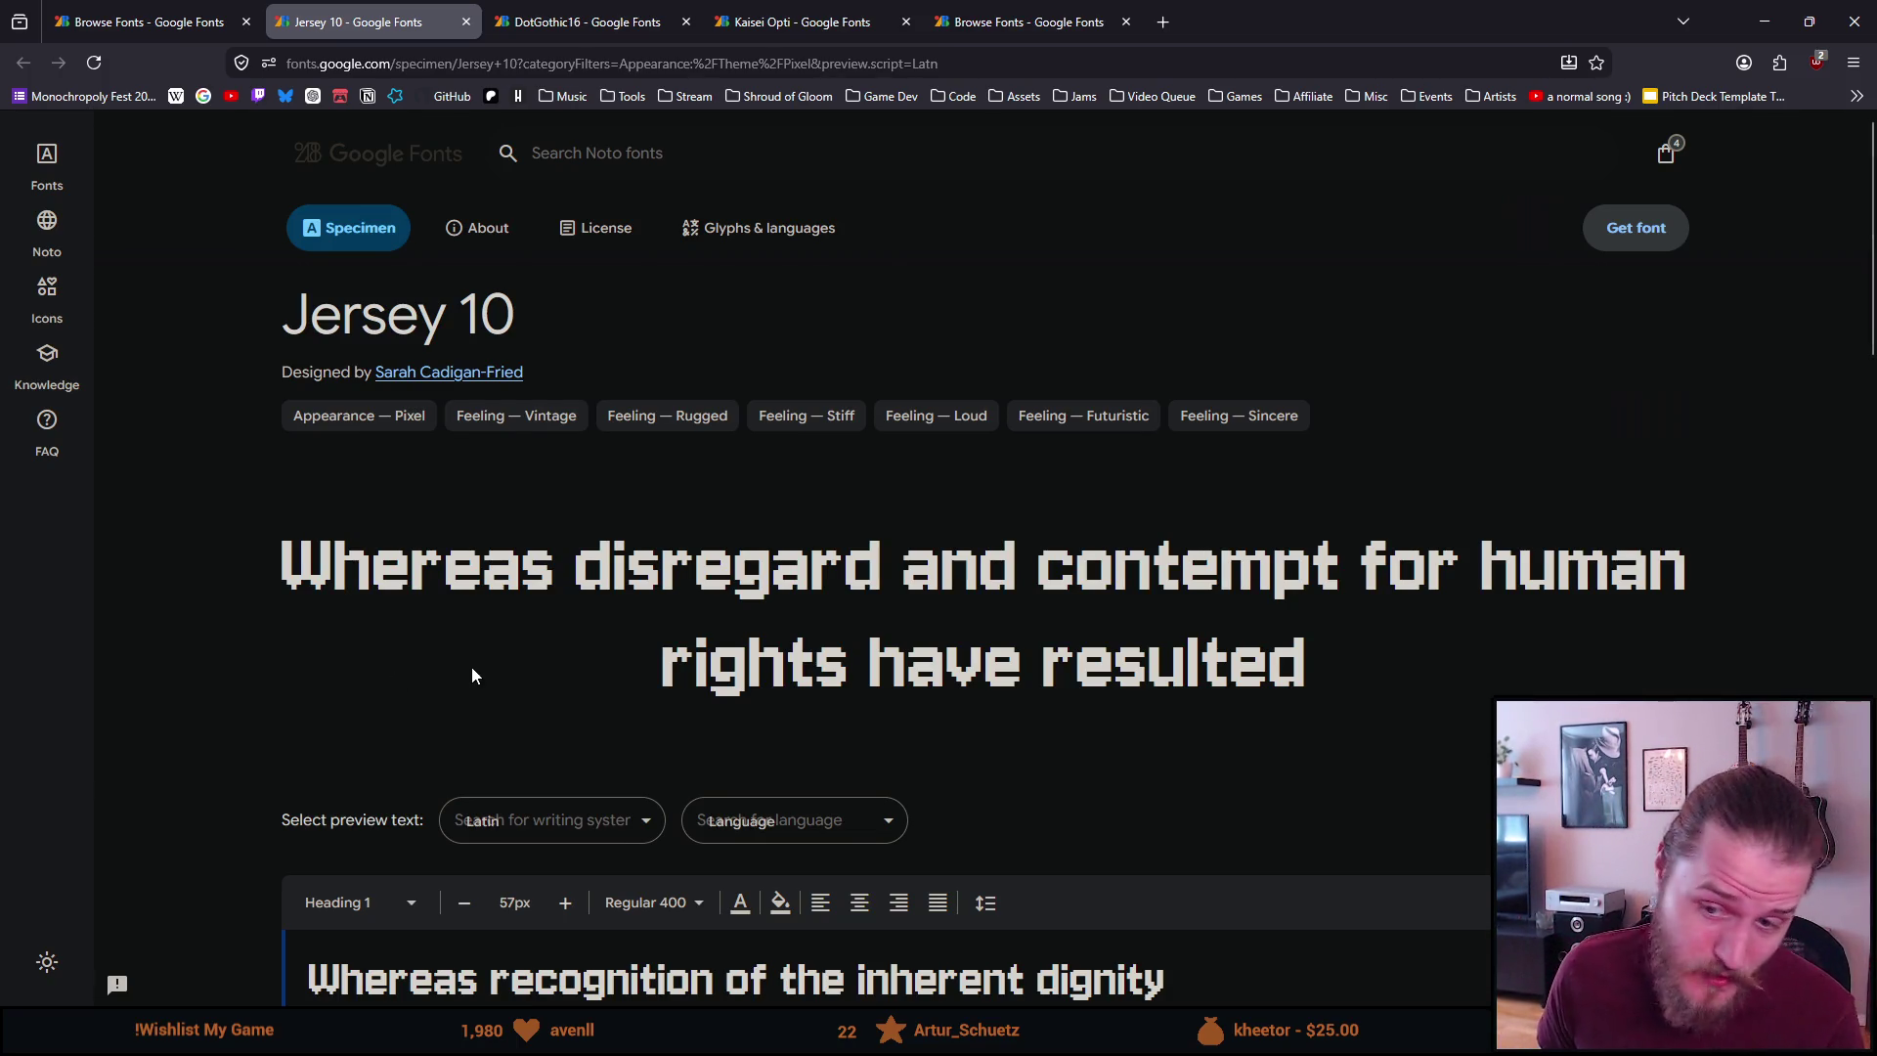
Preview the words Play, PLAY and Start in Jersey 10's Styles field
{"action": "scroll", "coordinate": [471, 666], "scroll_direction": "down", "scroll_amount": 2}
{"action": "scroll", "coordinate": [466, 667], "scroll_direction": "down", "scroll_amount": 3}
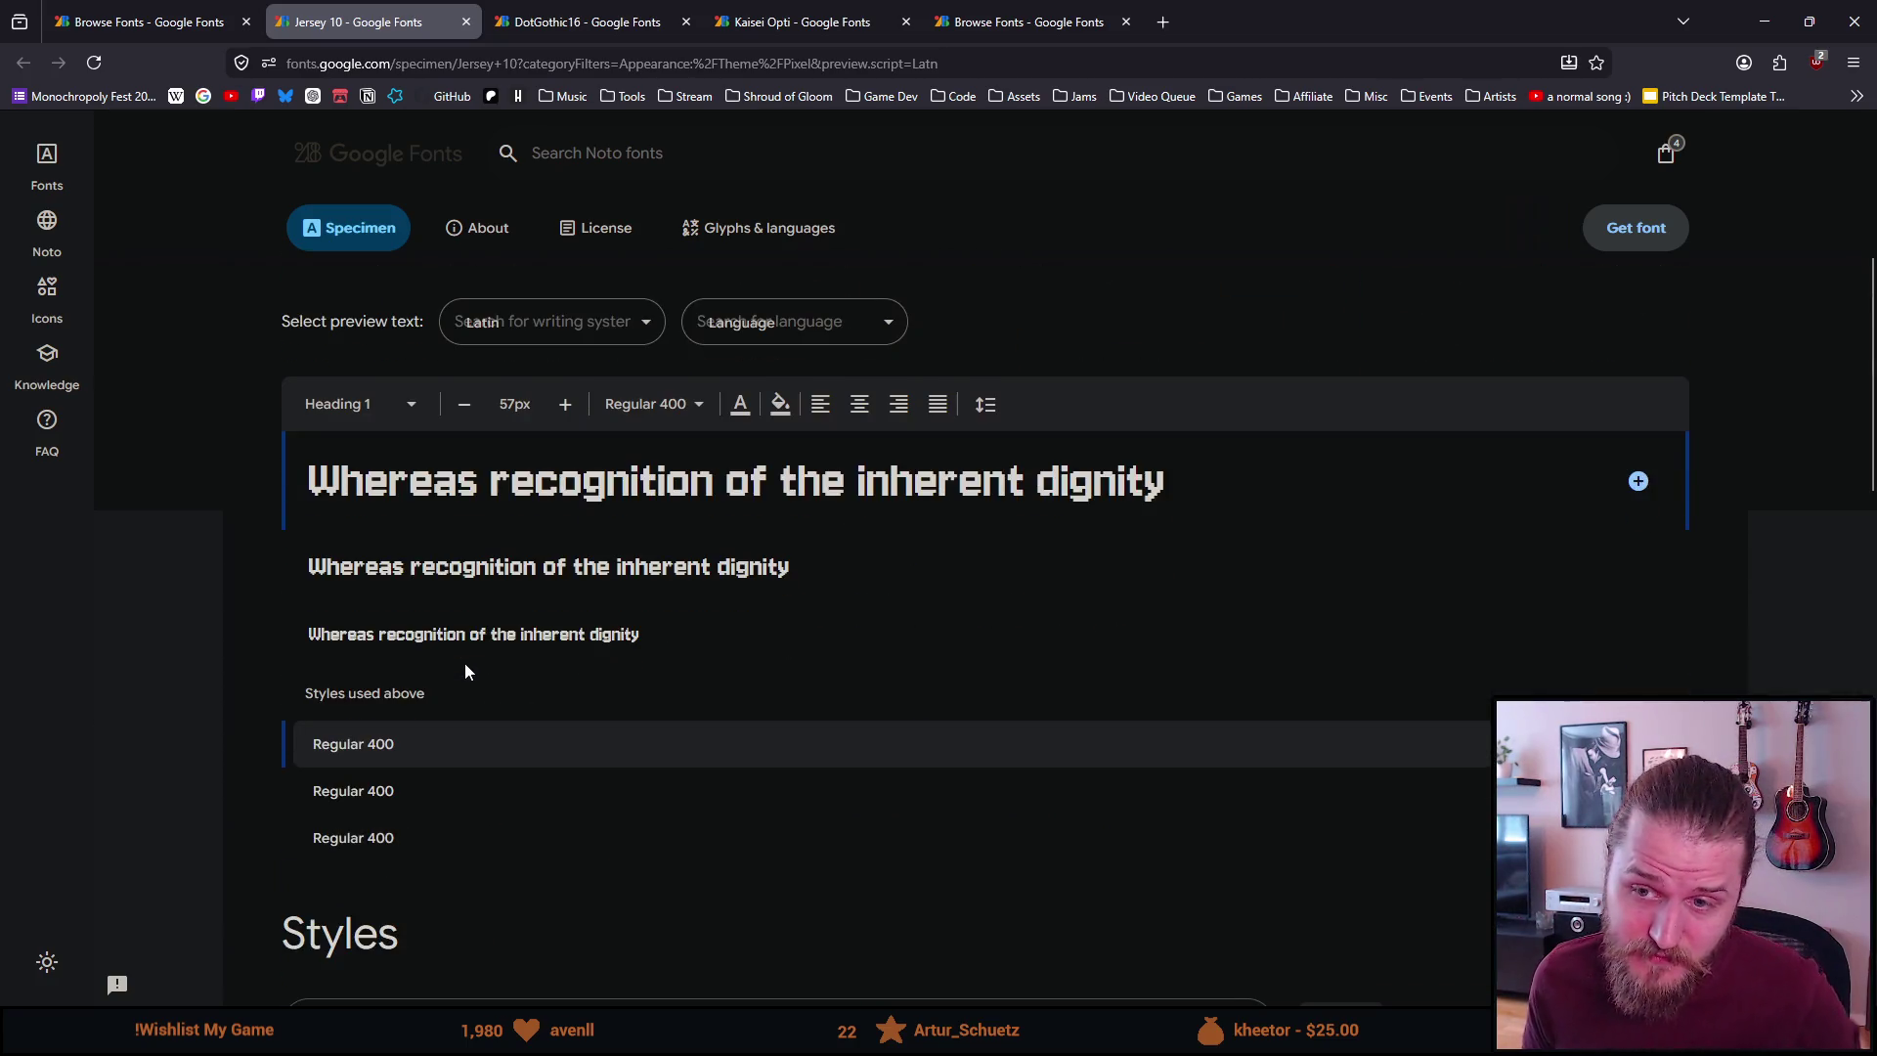
{"action": "scroll", "coordinate": [465, 670], "scroll_direction": "up", "scroll_amount": 2}
{"action": "scroll", "coordinate": [447, 707], "scroll_direction": "down", "scroll_amount": 5}
{"action": "left_click", "coordinate": [478, 732]}
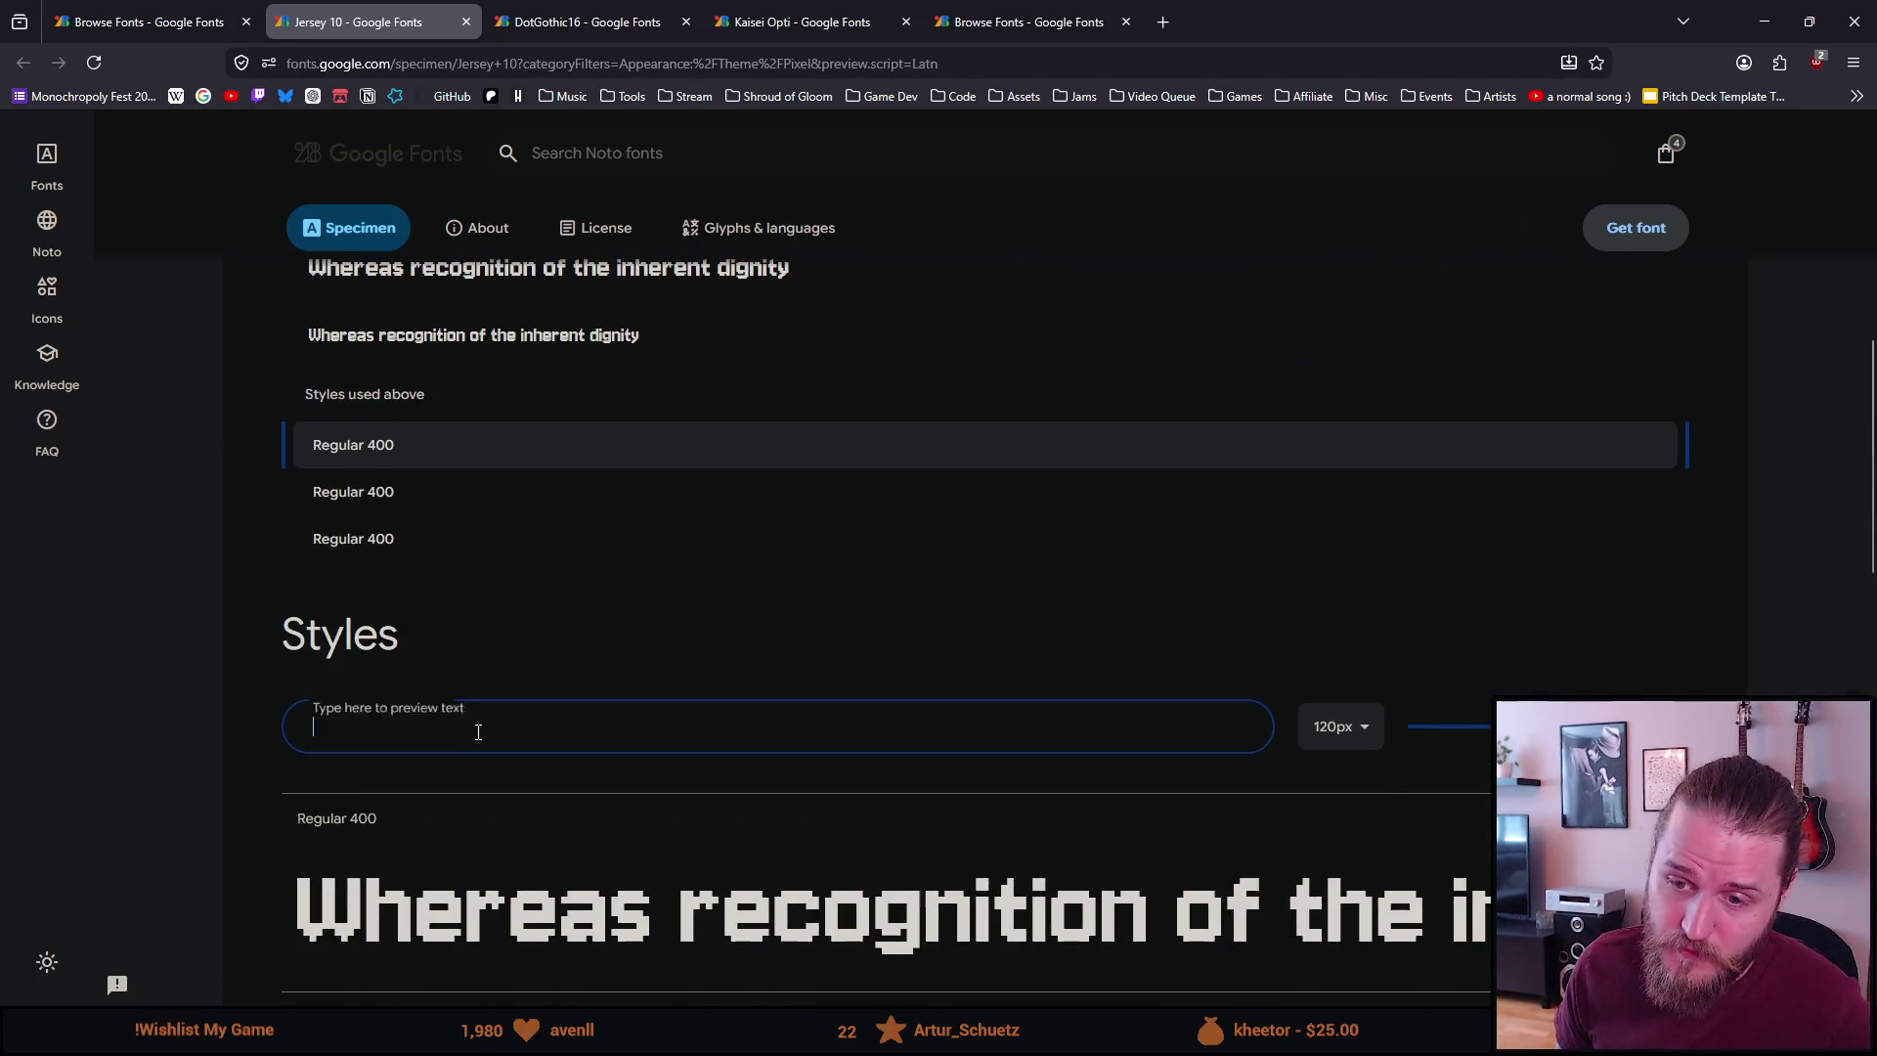
{"action": "type", "text": "Play"}
{"action": "scroll", "coordinate": [588, 760], "scroll_direction": "down", "scroll_amount": 2}
{"action": "scroll", "coordinate": [589, 767], "scroll_direction": "down", "scroll_amount": 1}
{"action": "key", "text": "ctrl+a"}
{"action": "type", "text": "PLAY"}
{"action": "key", "text": "ctrl+a"}
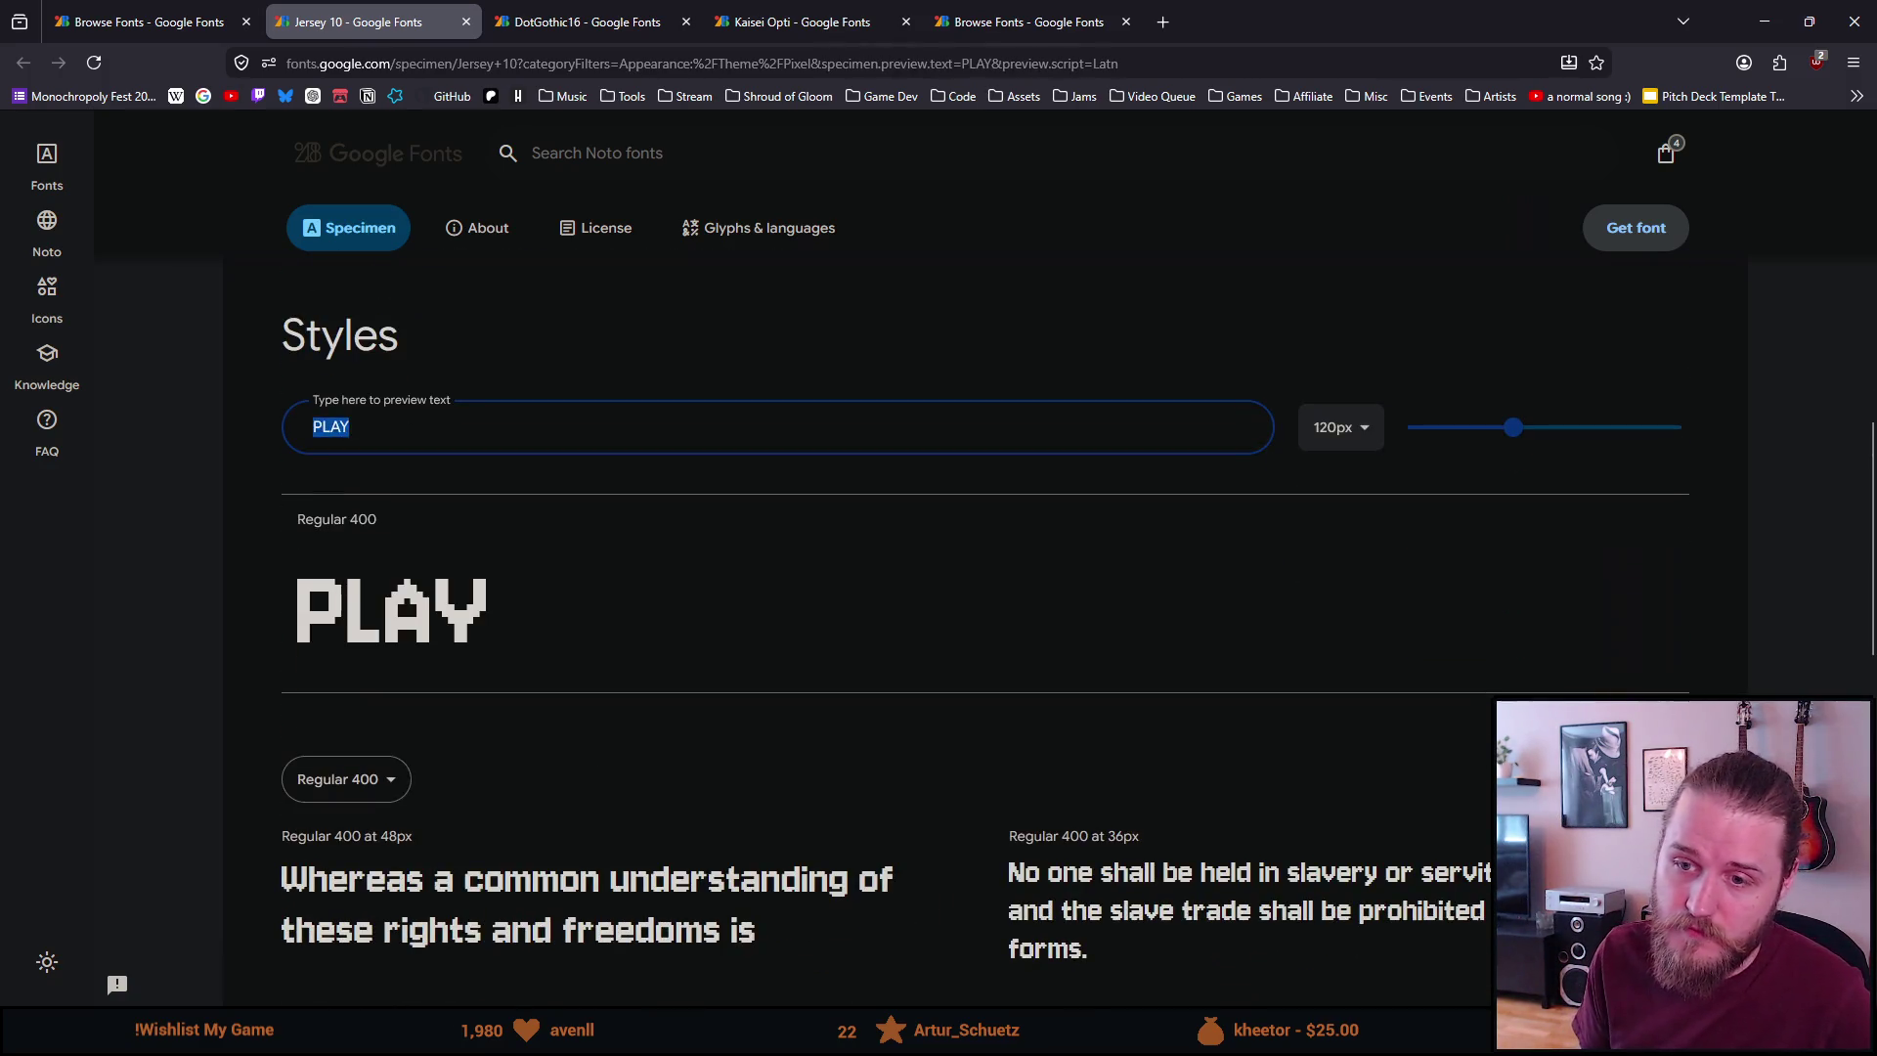
{"action": "type", "text": "Start"}
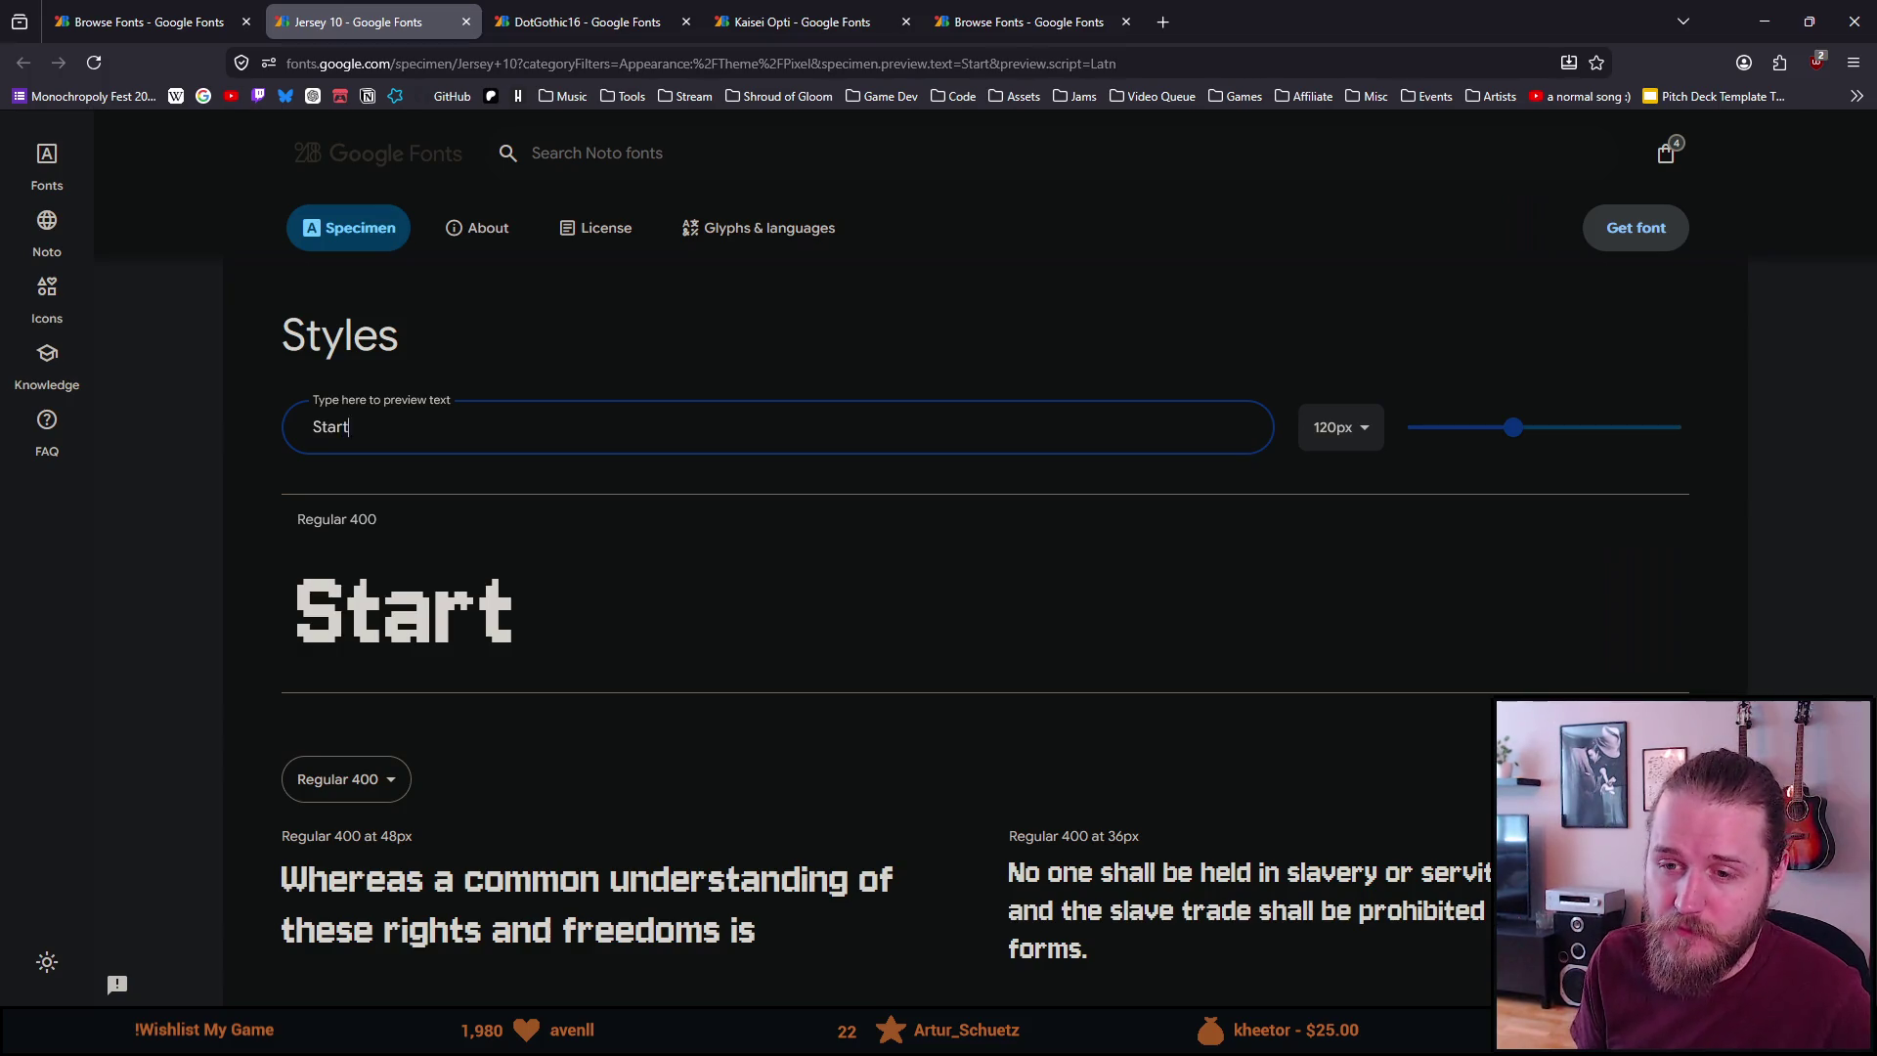
Try random test letters in the preview, then clear it to restore the default heading
{"action": "key", "text": "ctrl+a"}
{"action": "key", "text": "BackSpace"}
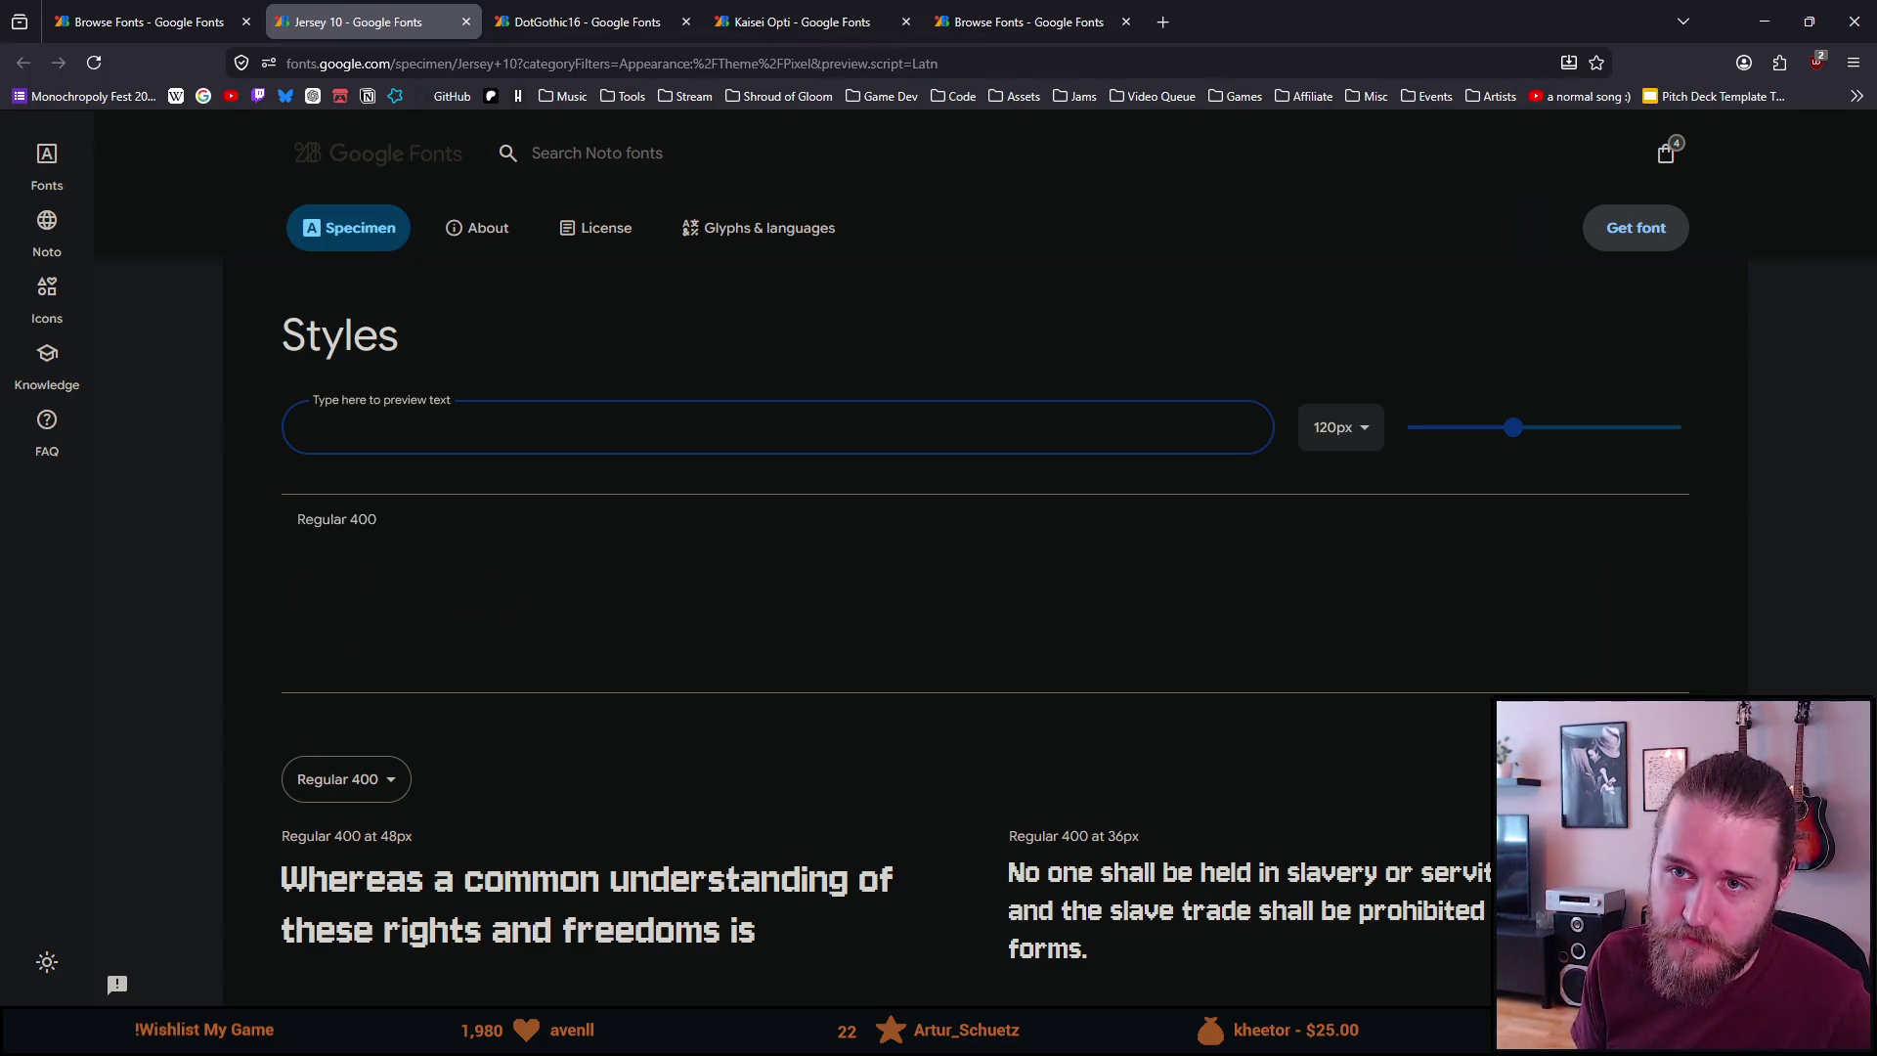
{"action": "type", "text": "alksjdlaksjdlkajsdlkajsdlkjas"}
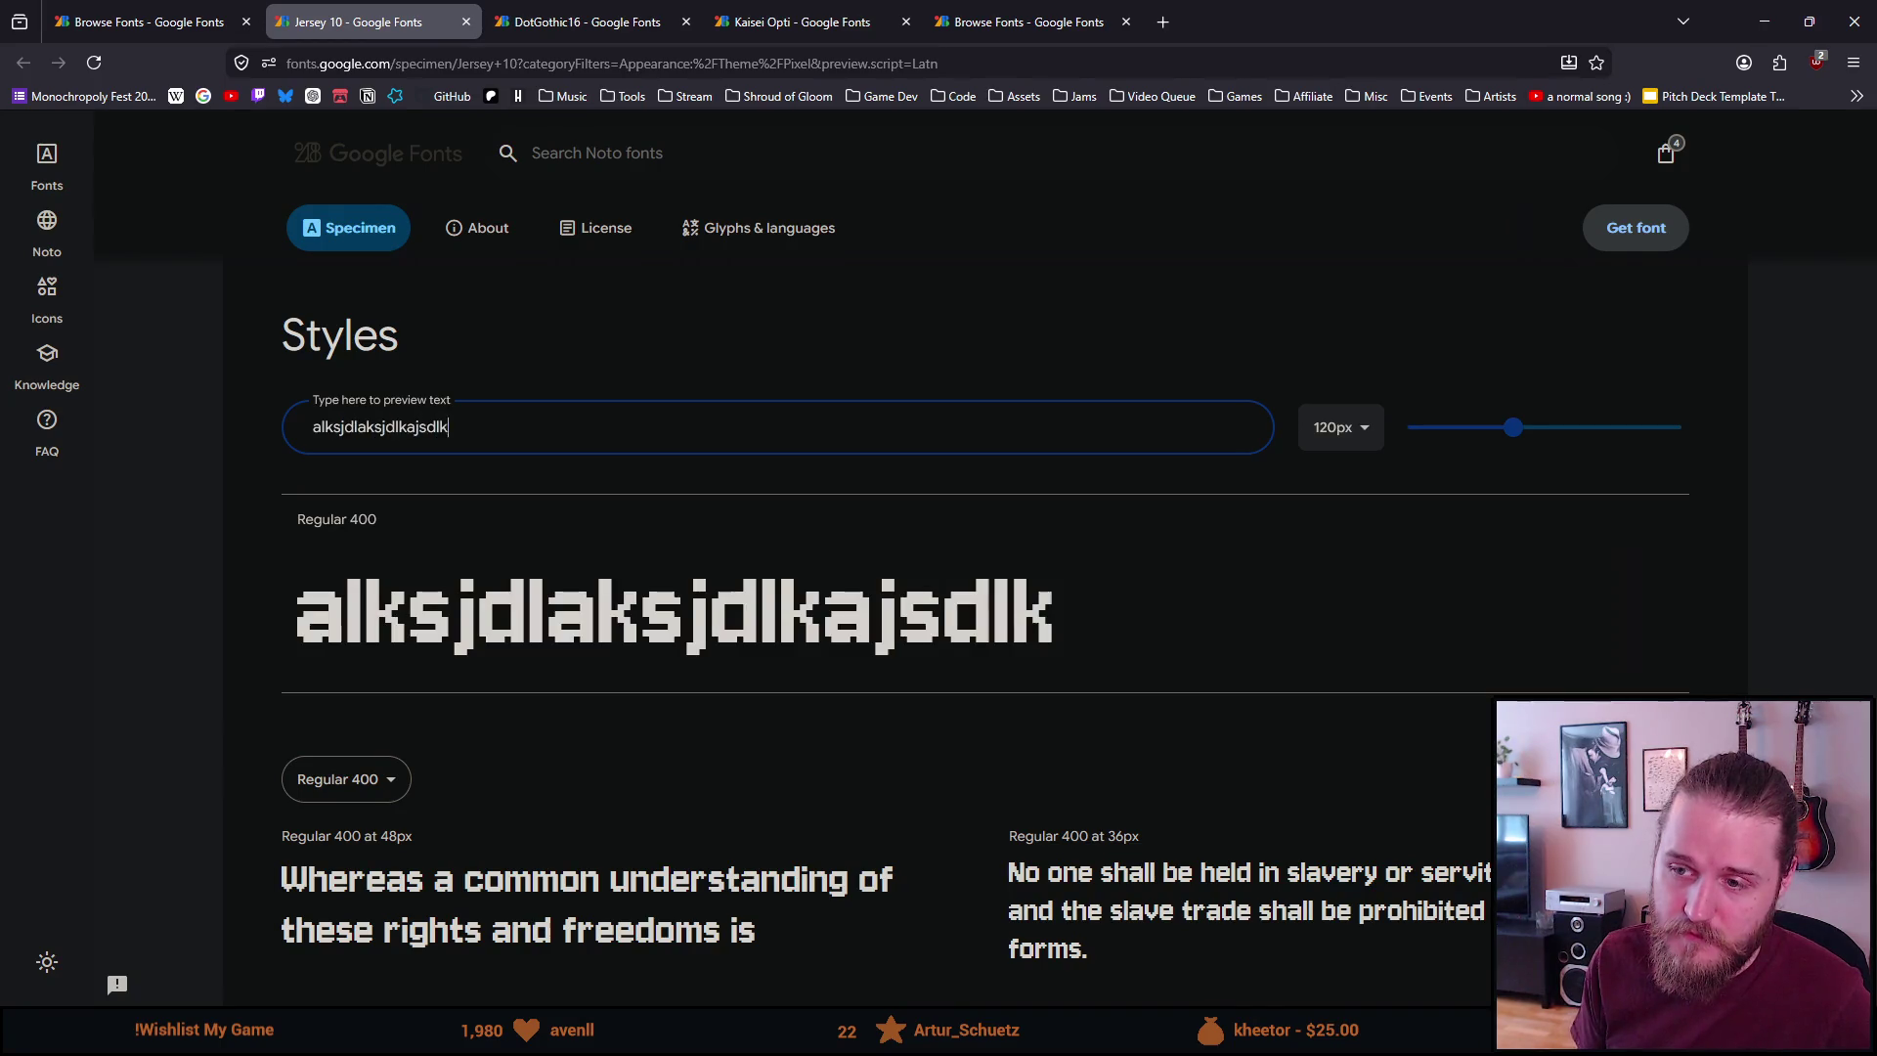
{"action": "key", "text": "ctrl+a"}
{"action": "key", "text": "BackSpace"}
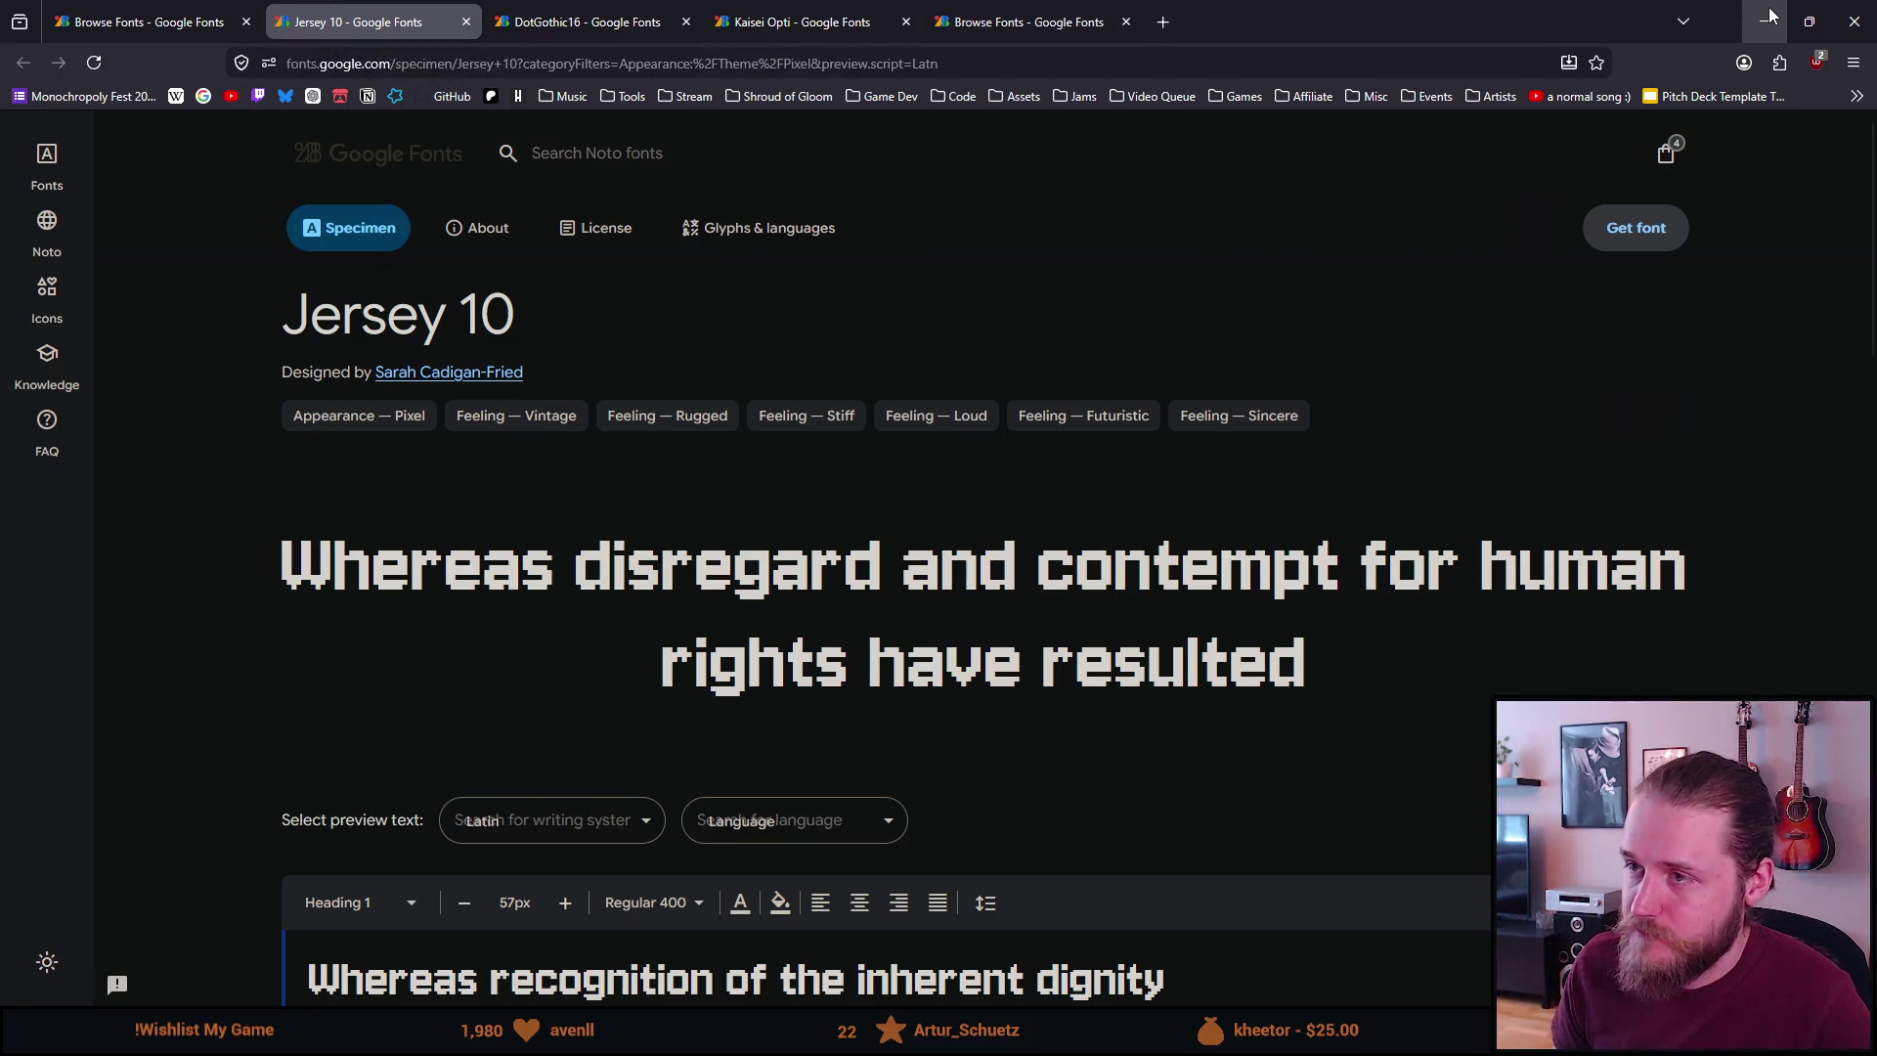
Scroll further through the Pixel-filtered font list to compare more fonts
{"action": "left_click", "coordinate": [183, 10]}
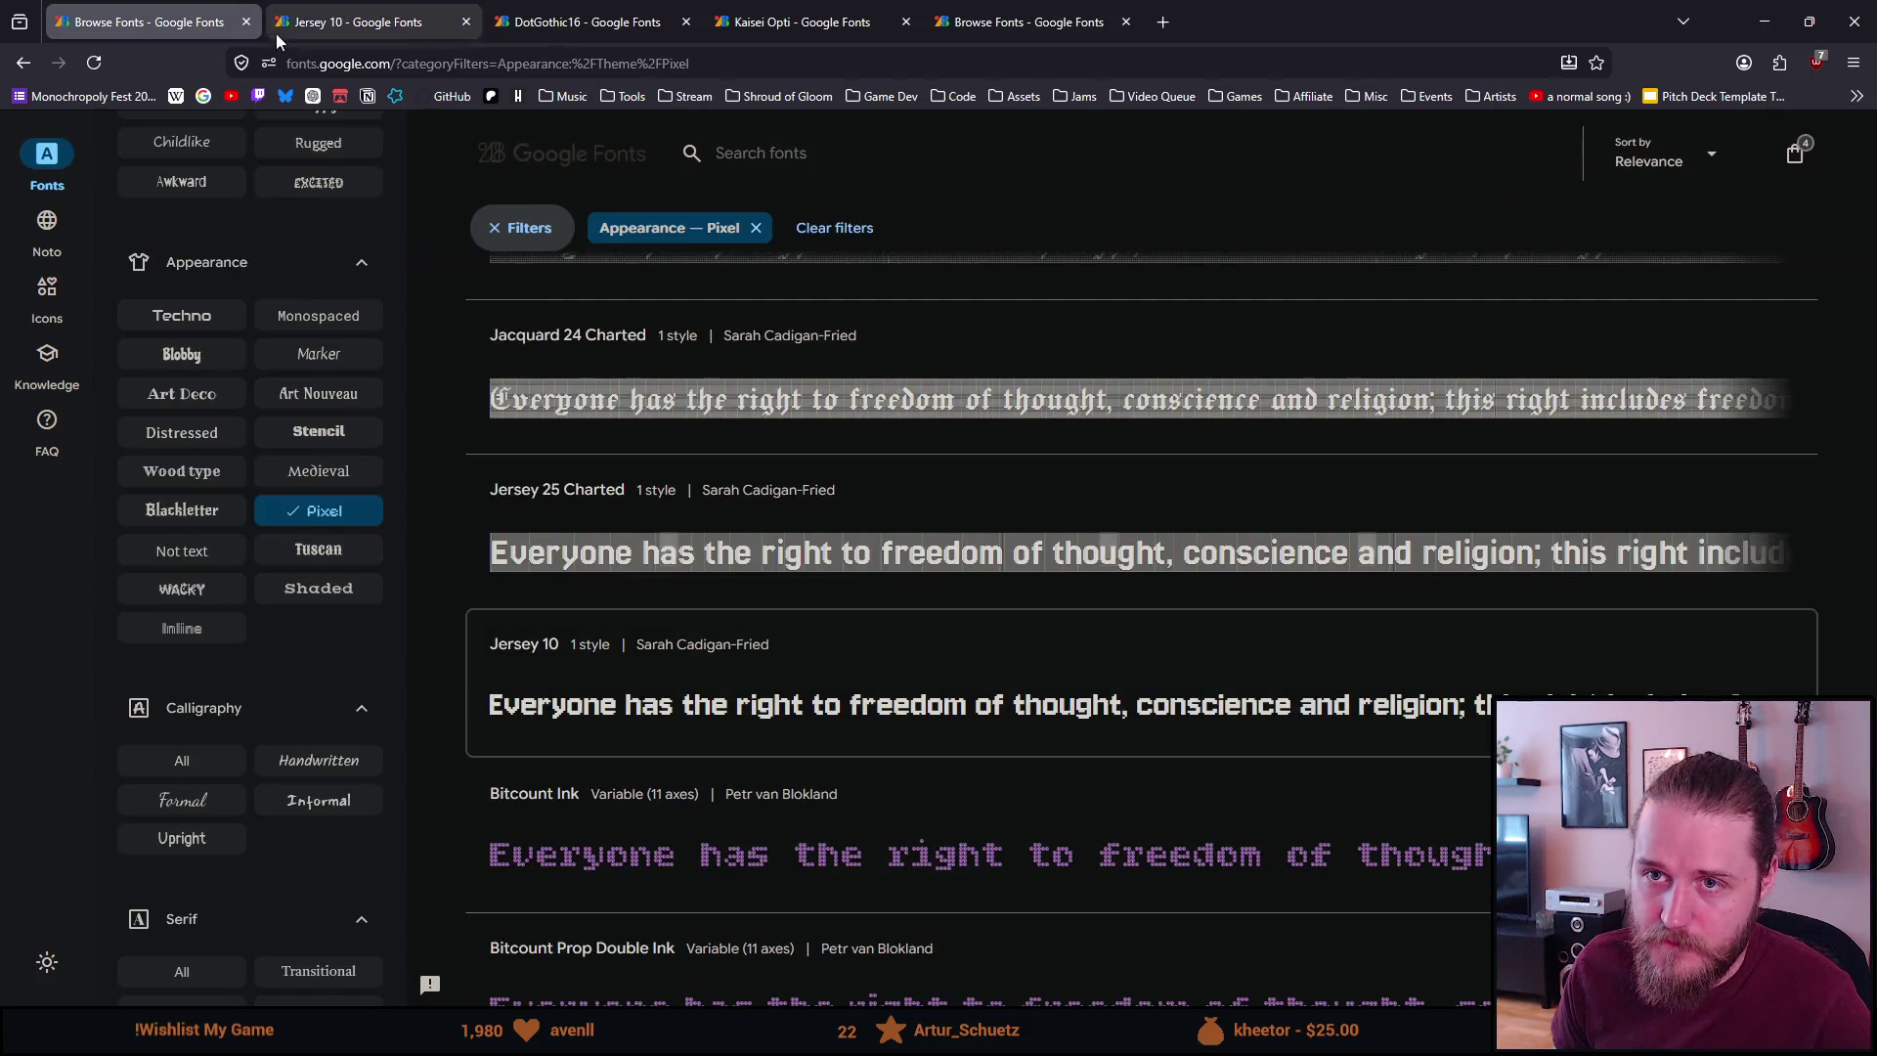
{"action": "scroll", "coordinate": [653, 604], "scroll_direction": "down", "scroll_amount": 4}
{"action": "scroll", "coordinate": [653, 604], "scroll_direction": "down", "scroll_amount": 3}
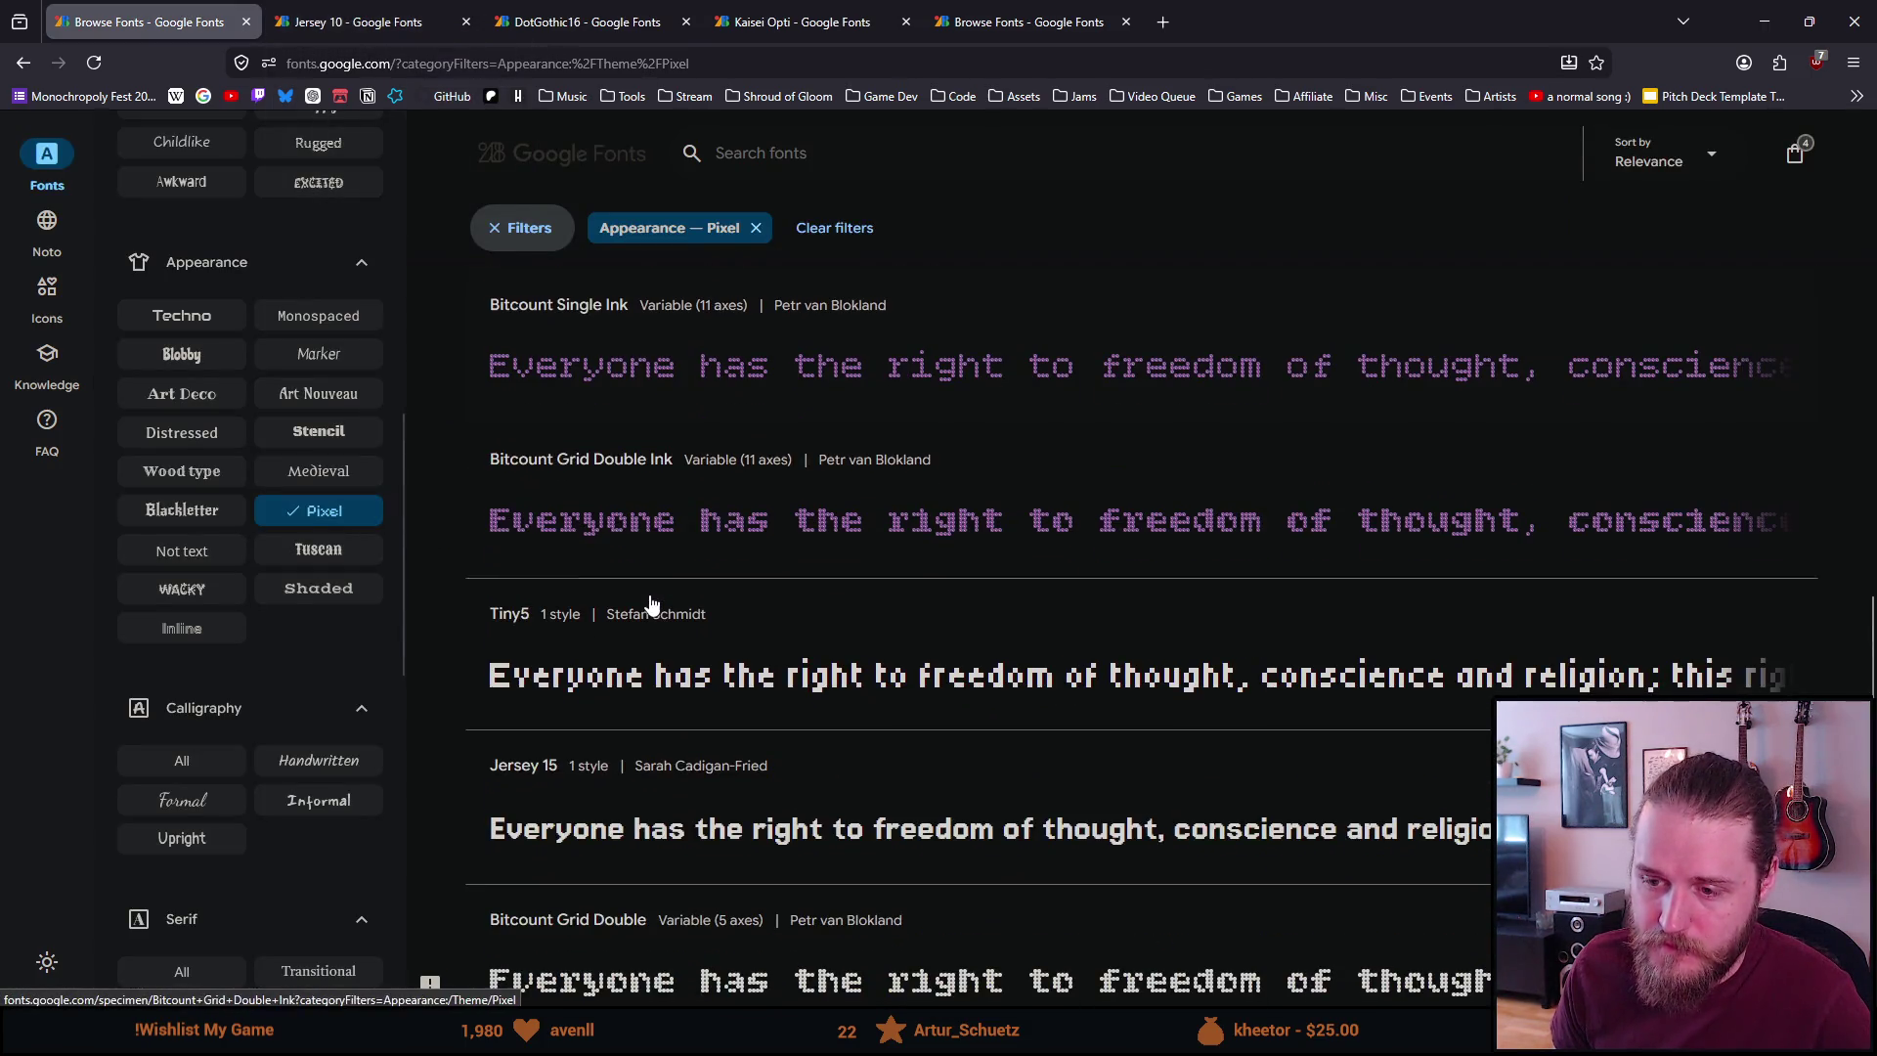
{"action": "scroll", "coordinate": [653, 604], "scroll_direction": "down", "scroll_amount": 2}
{"action": "scroll", "coordinate": [653, 604], "scroll_direction": "down", "scroll_amount": 1}
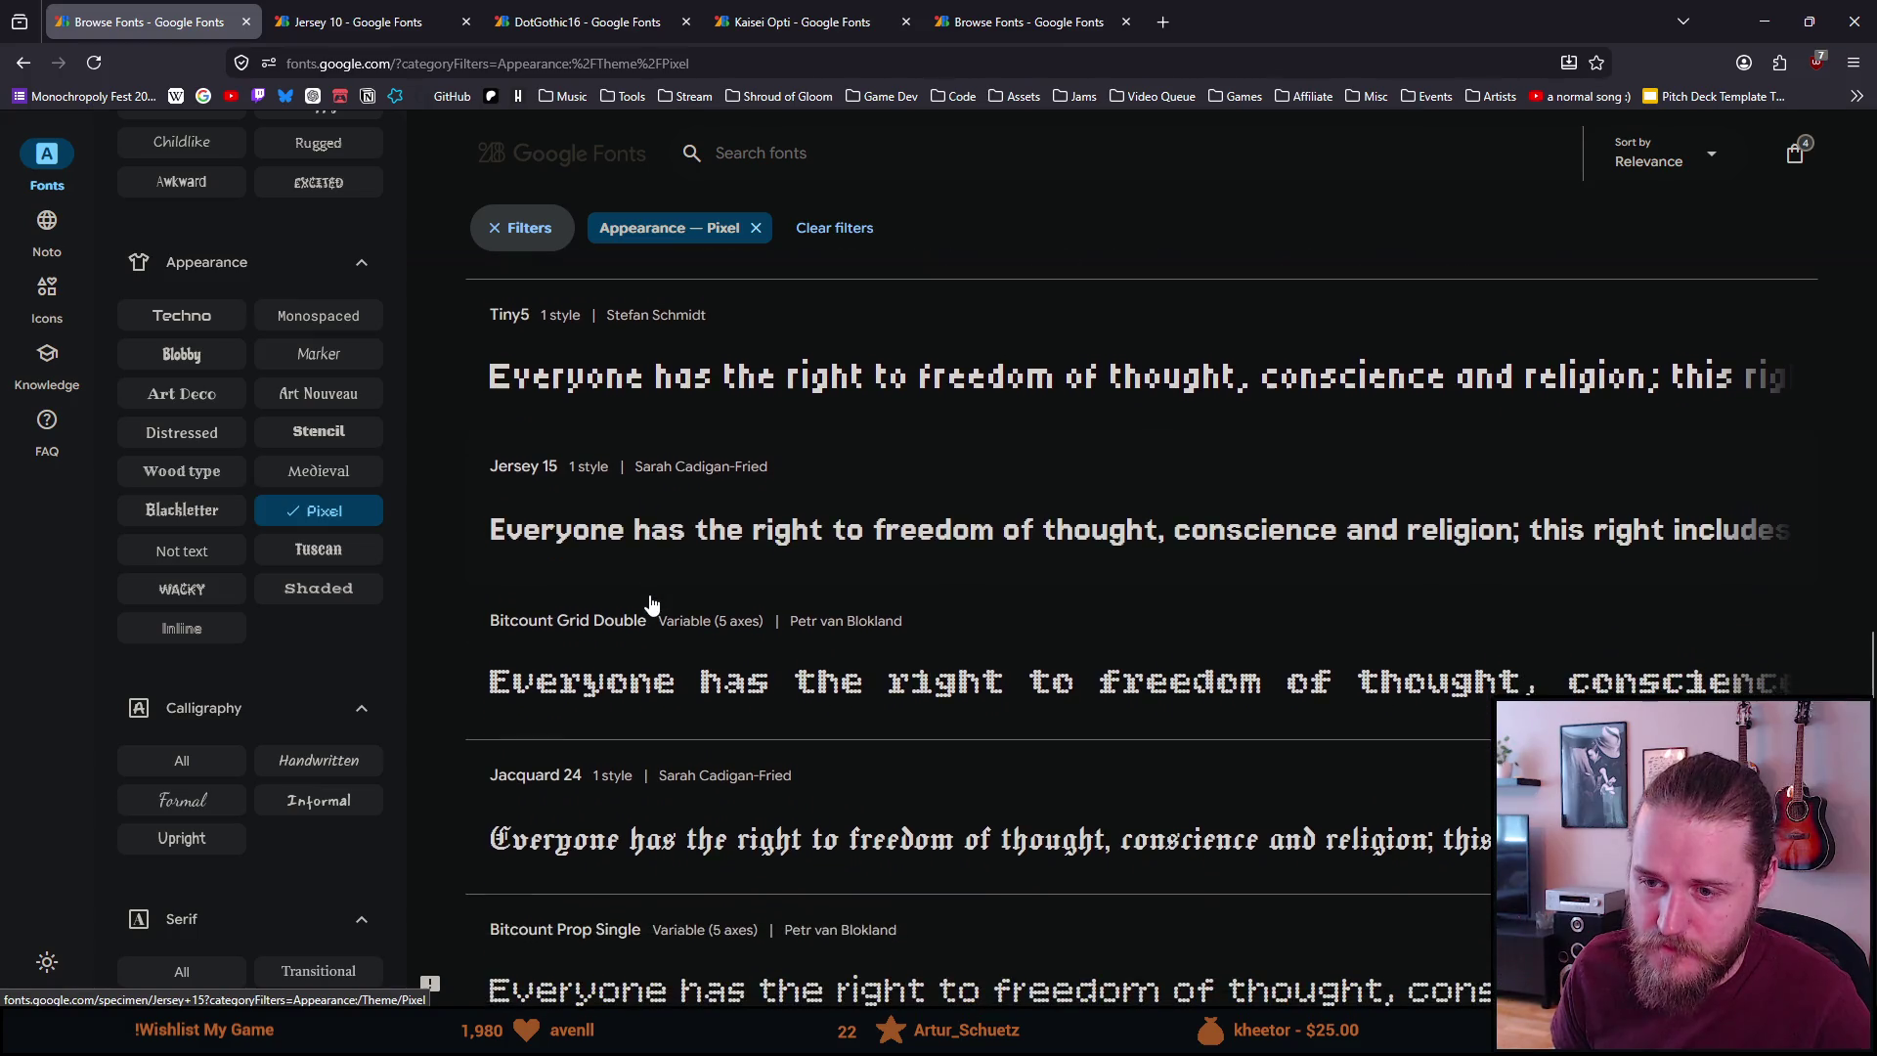
{"action": "scroll", "coordinate": [653, 604], "scroll_direction": "down", "scroll_amount": 4}
{"action": "scroll", "coordinate": [653, 604], "scroll_direction": "down", "scroll_amount": 4}
{"action": "scroll", "coordinate": [653, 604], "scroll_direction": "down", "scroll_amount": 3}
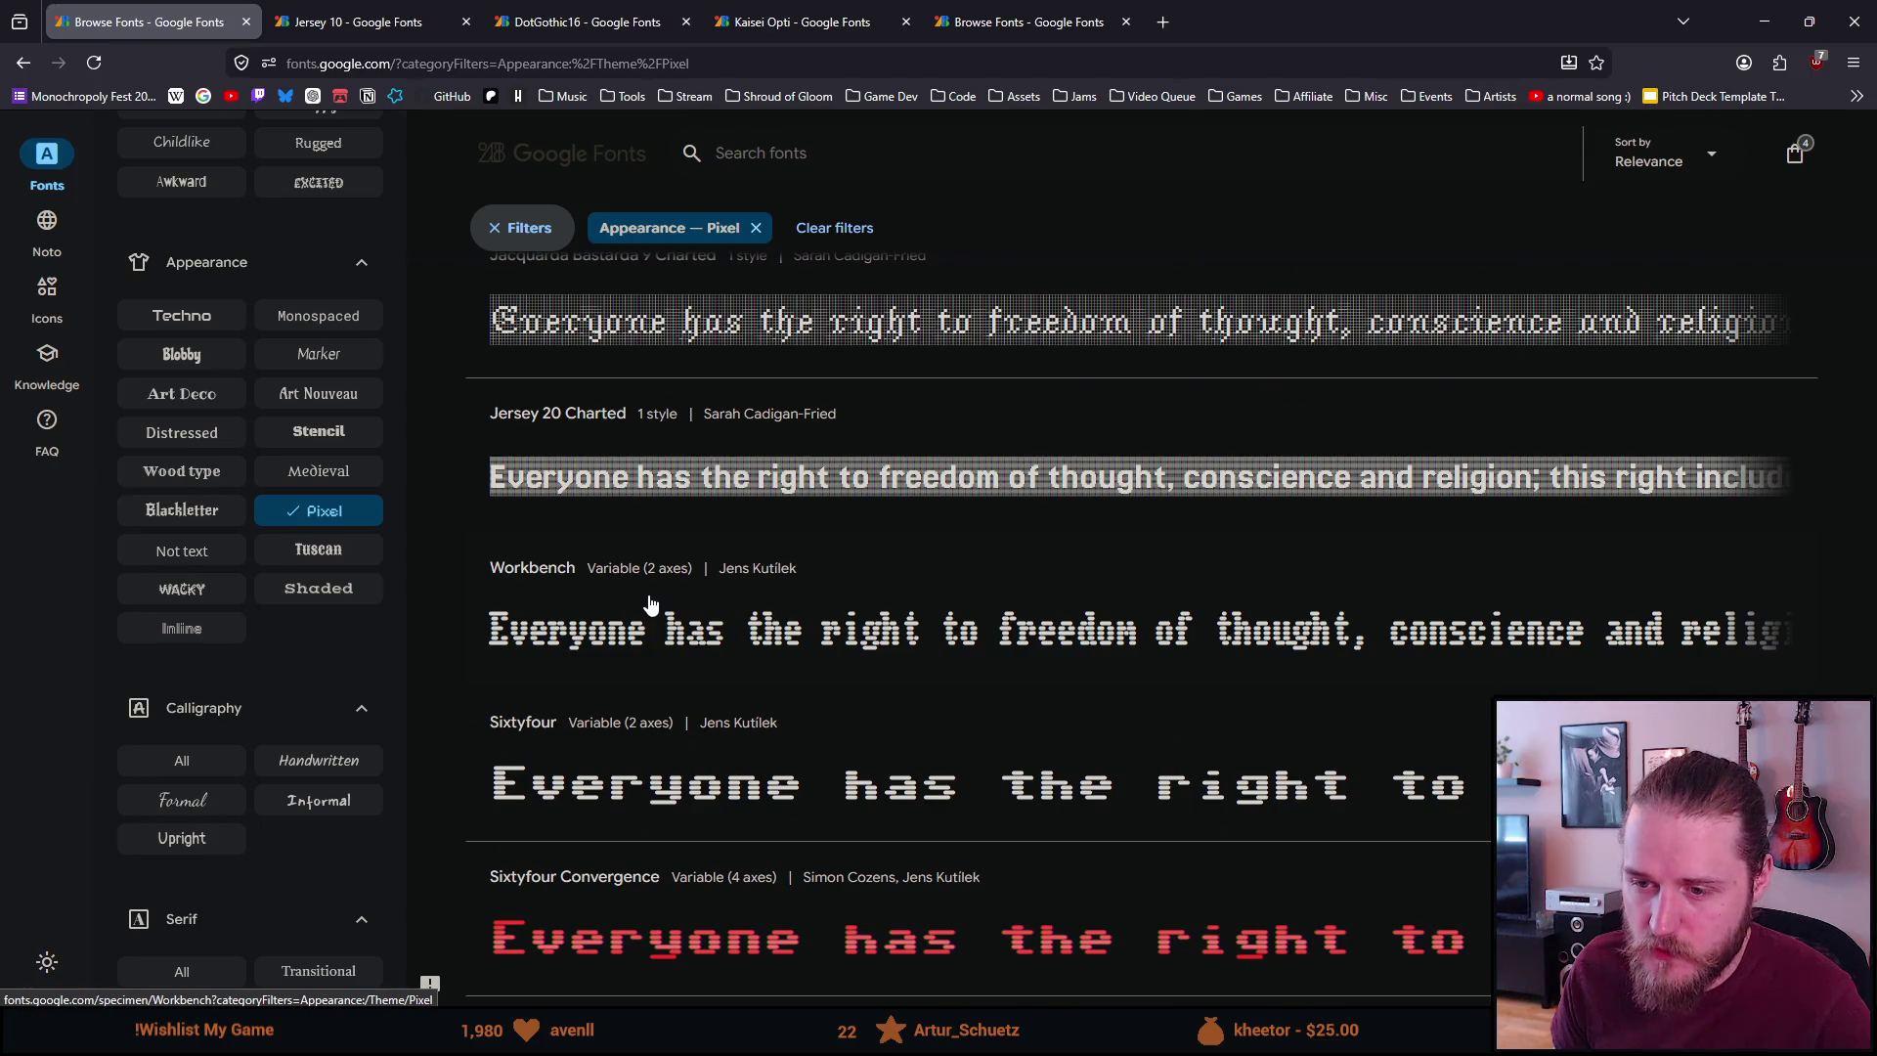
{"action": "scroll", "coordinate": [653, 604], "scroll_direction": "down", "scroll_amount": 4}
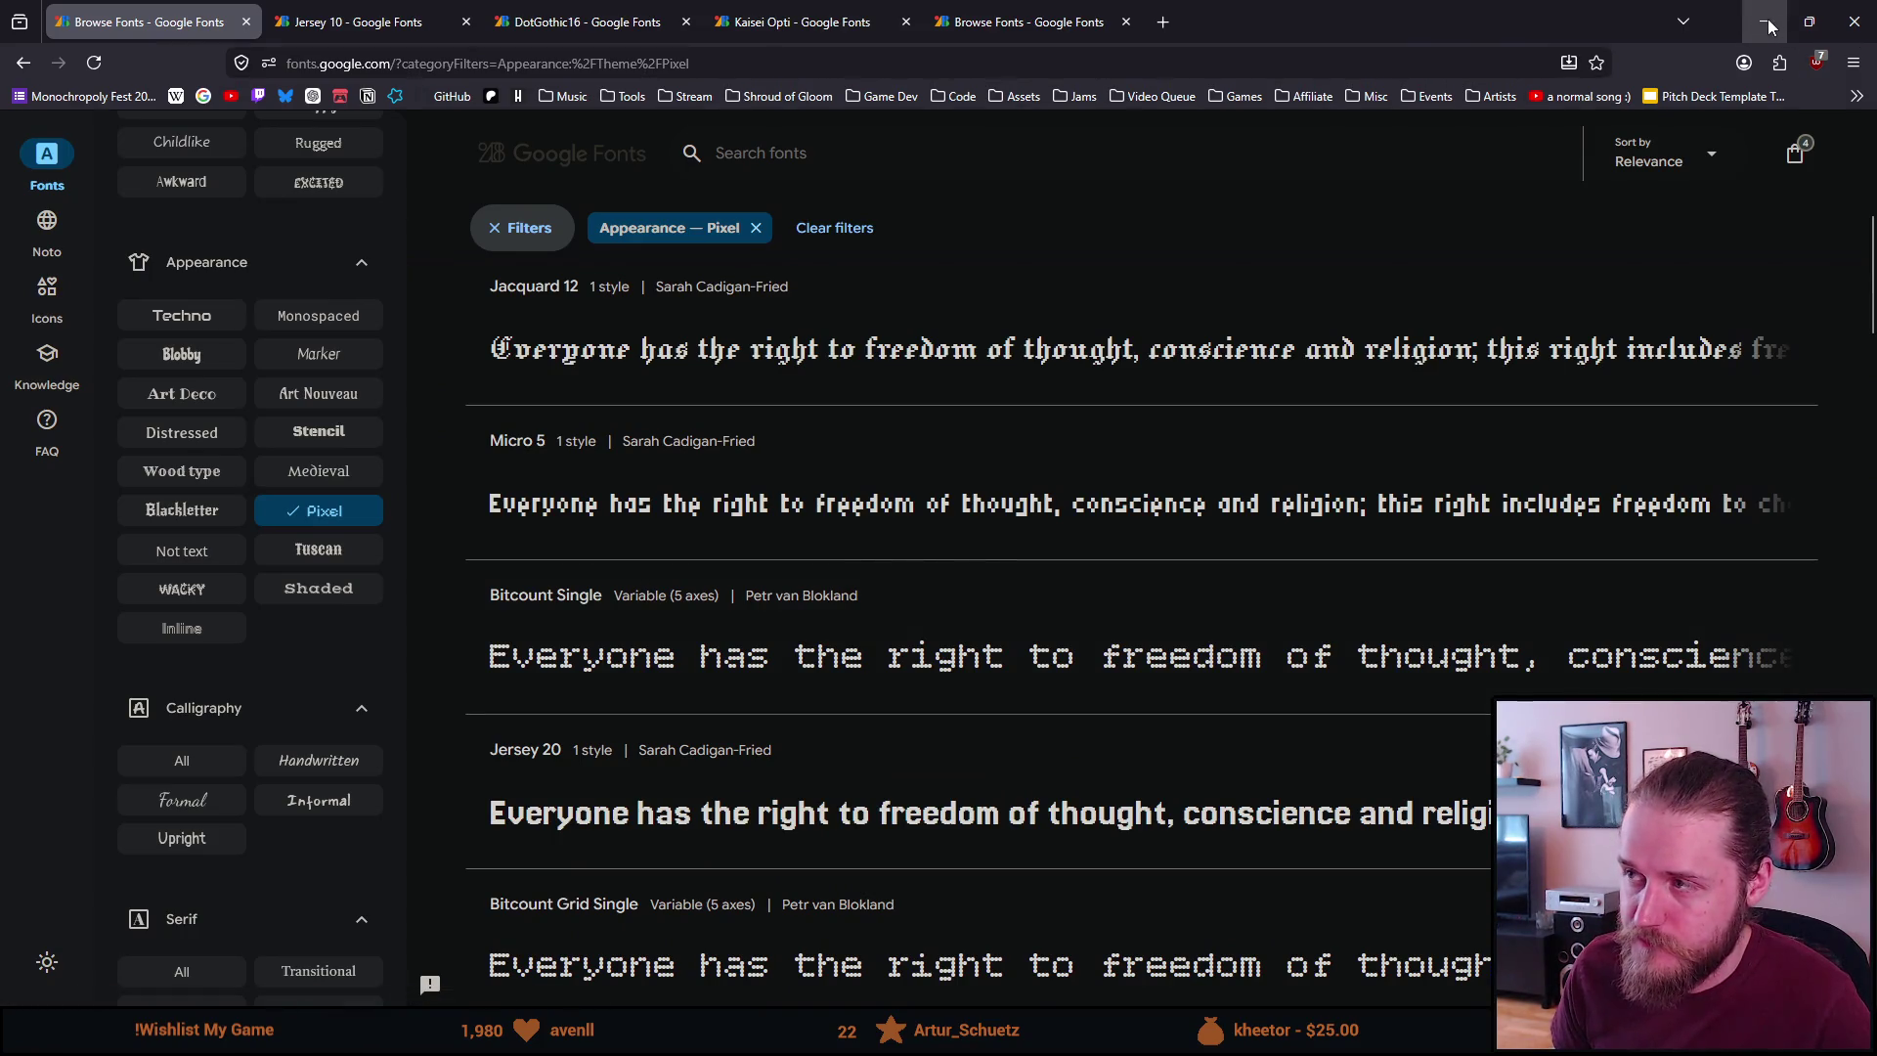
Recheck the Jersey 10 sample heading, then minimise the browser to reveal Unity
{"action": "left_click", "coordinate": [362, 21]}
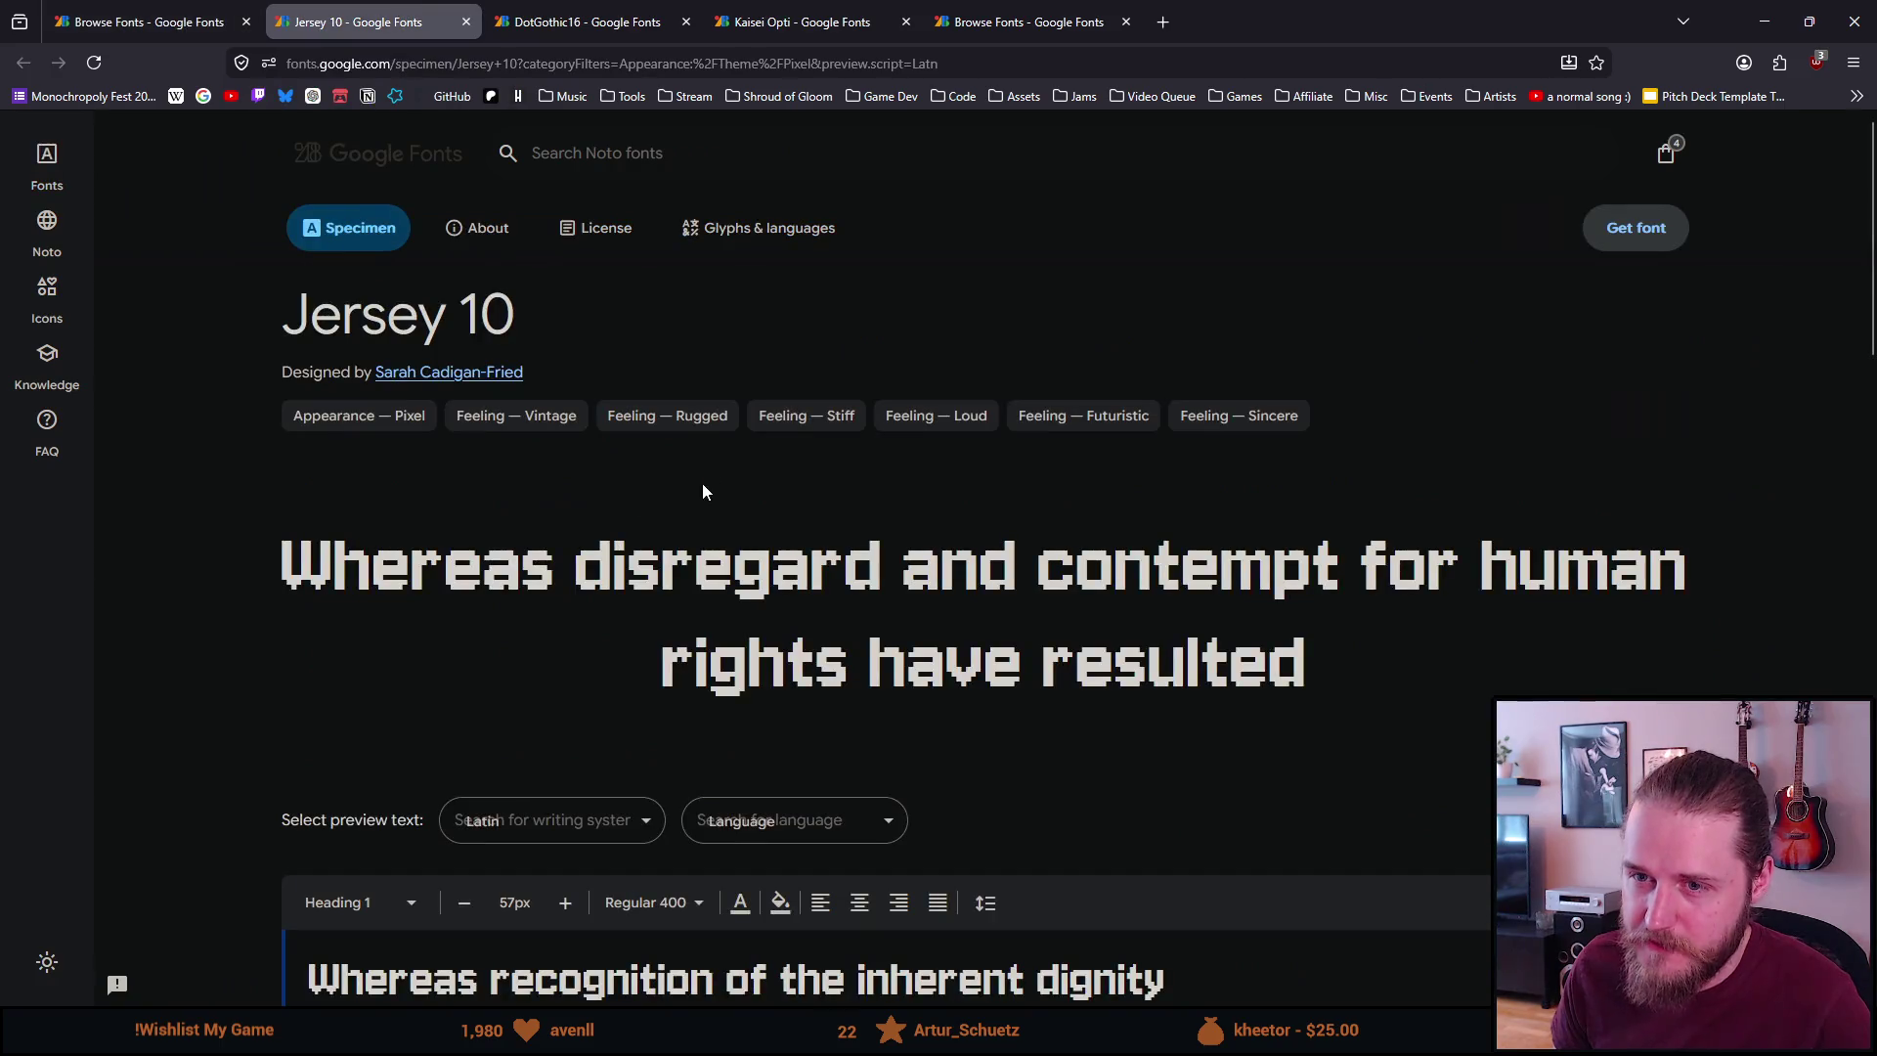
{"action": "left_click_drag", "start_coordinate": [281, 567], "coordinate": [1316, 660]}
{"action": "left_click", "coordinate": [1321, 652]}
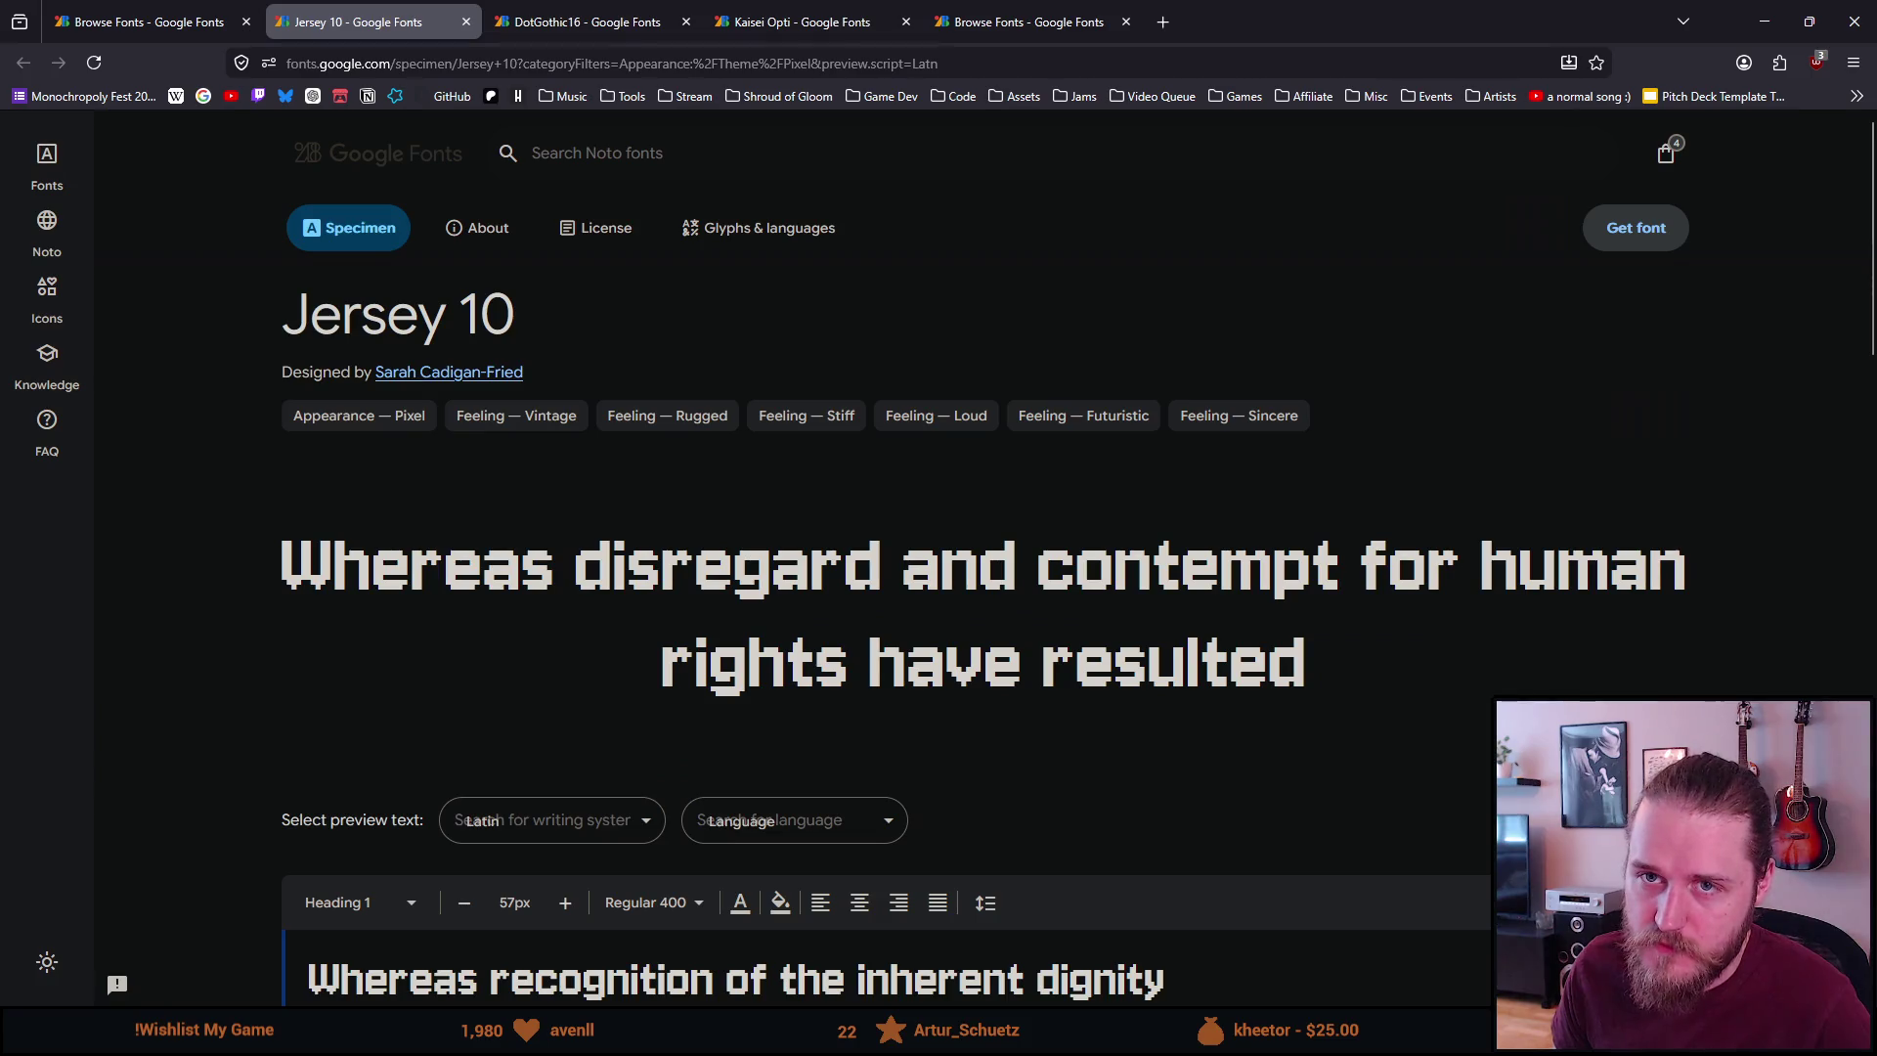
{"action": "left_click", "coordinate": [107, 12]}
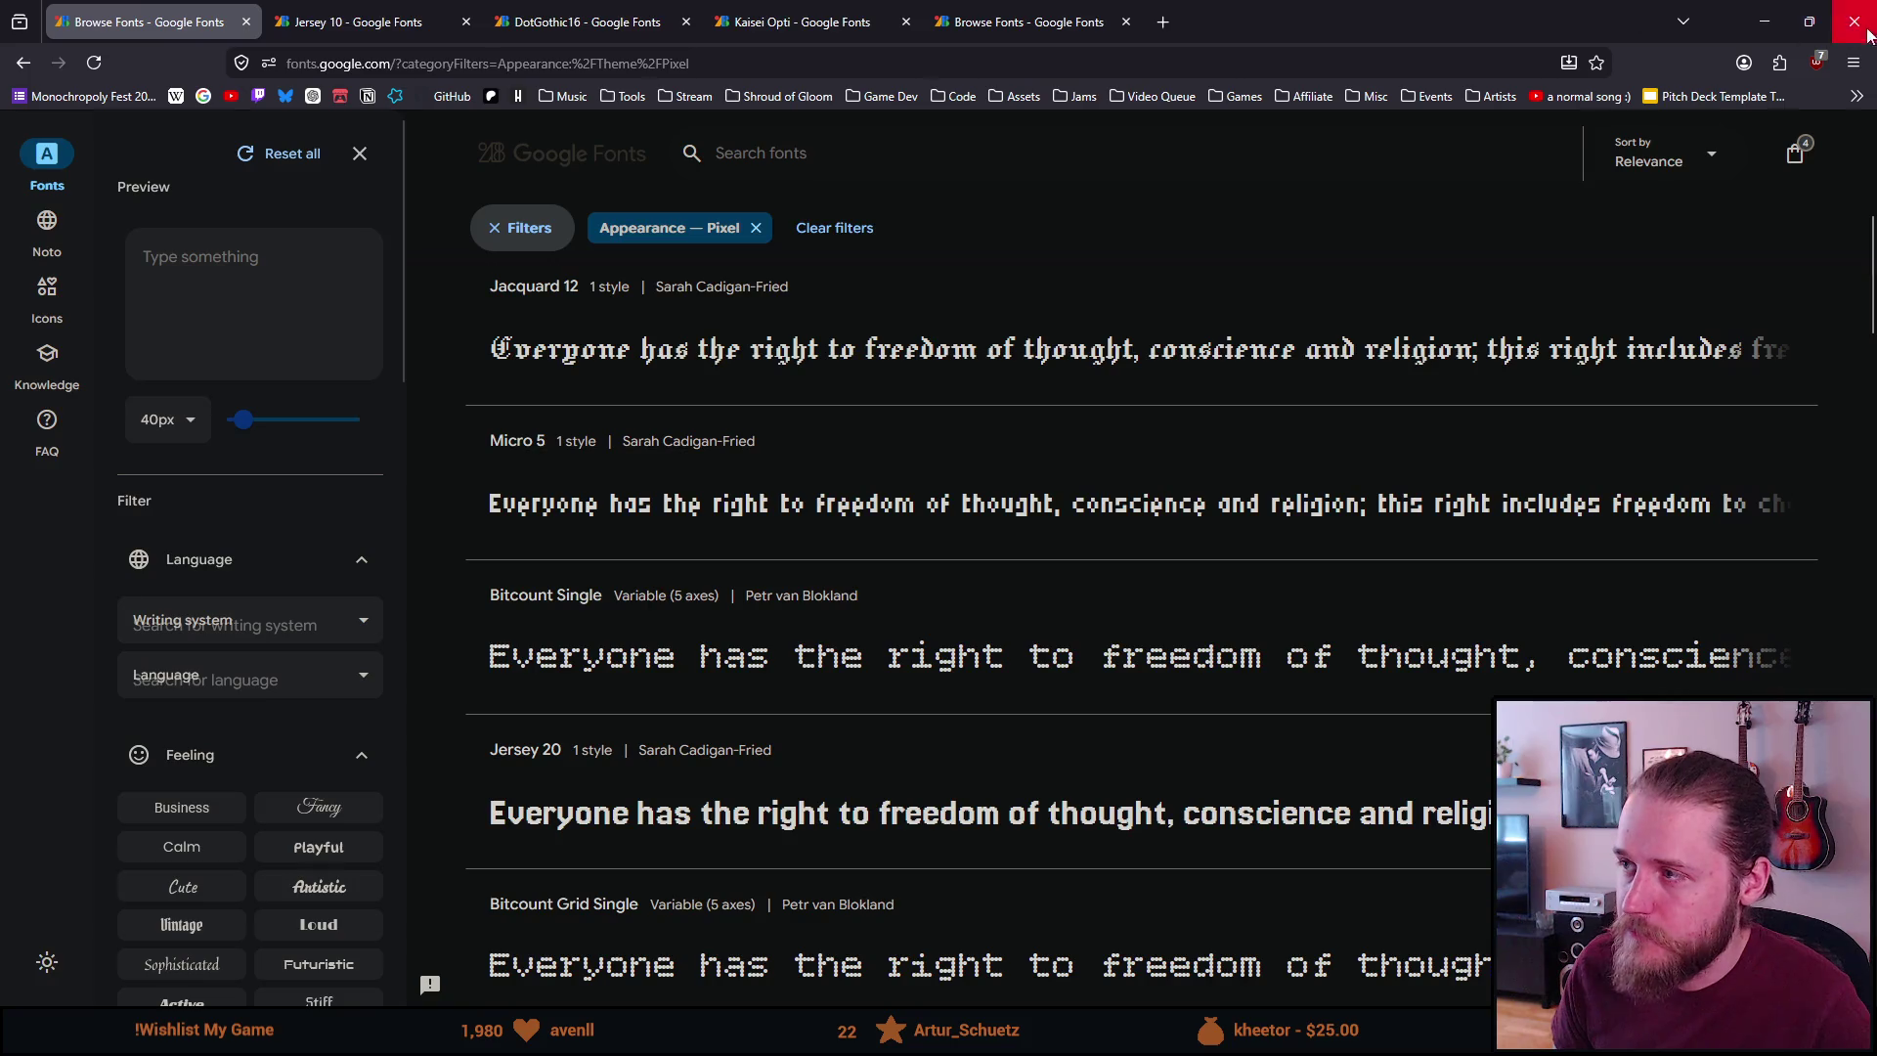
{"action": "left_click", "coordinate": [1781, 30]}
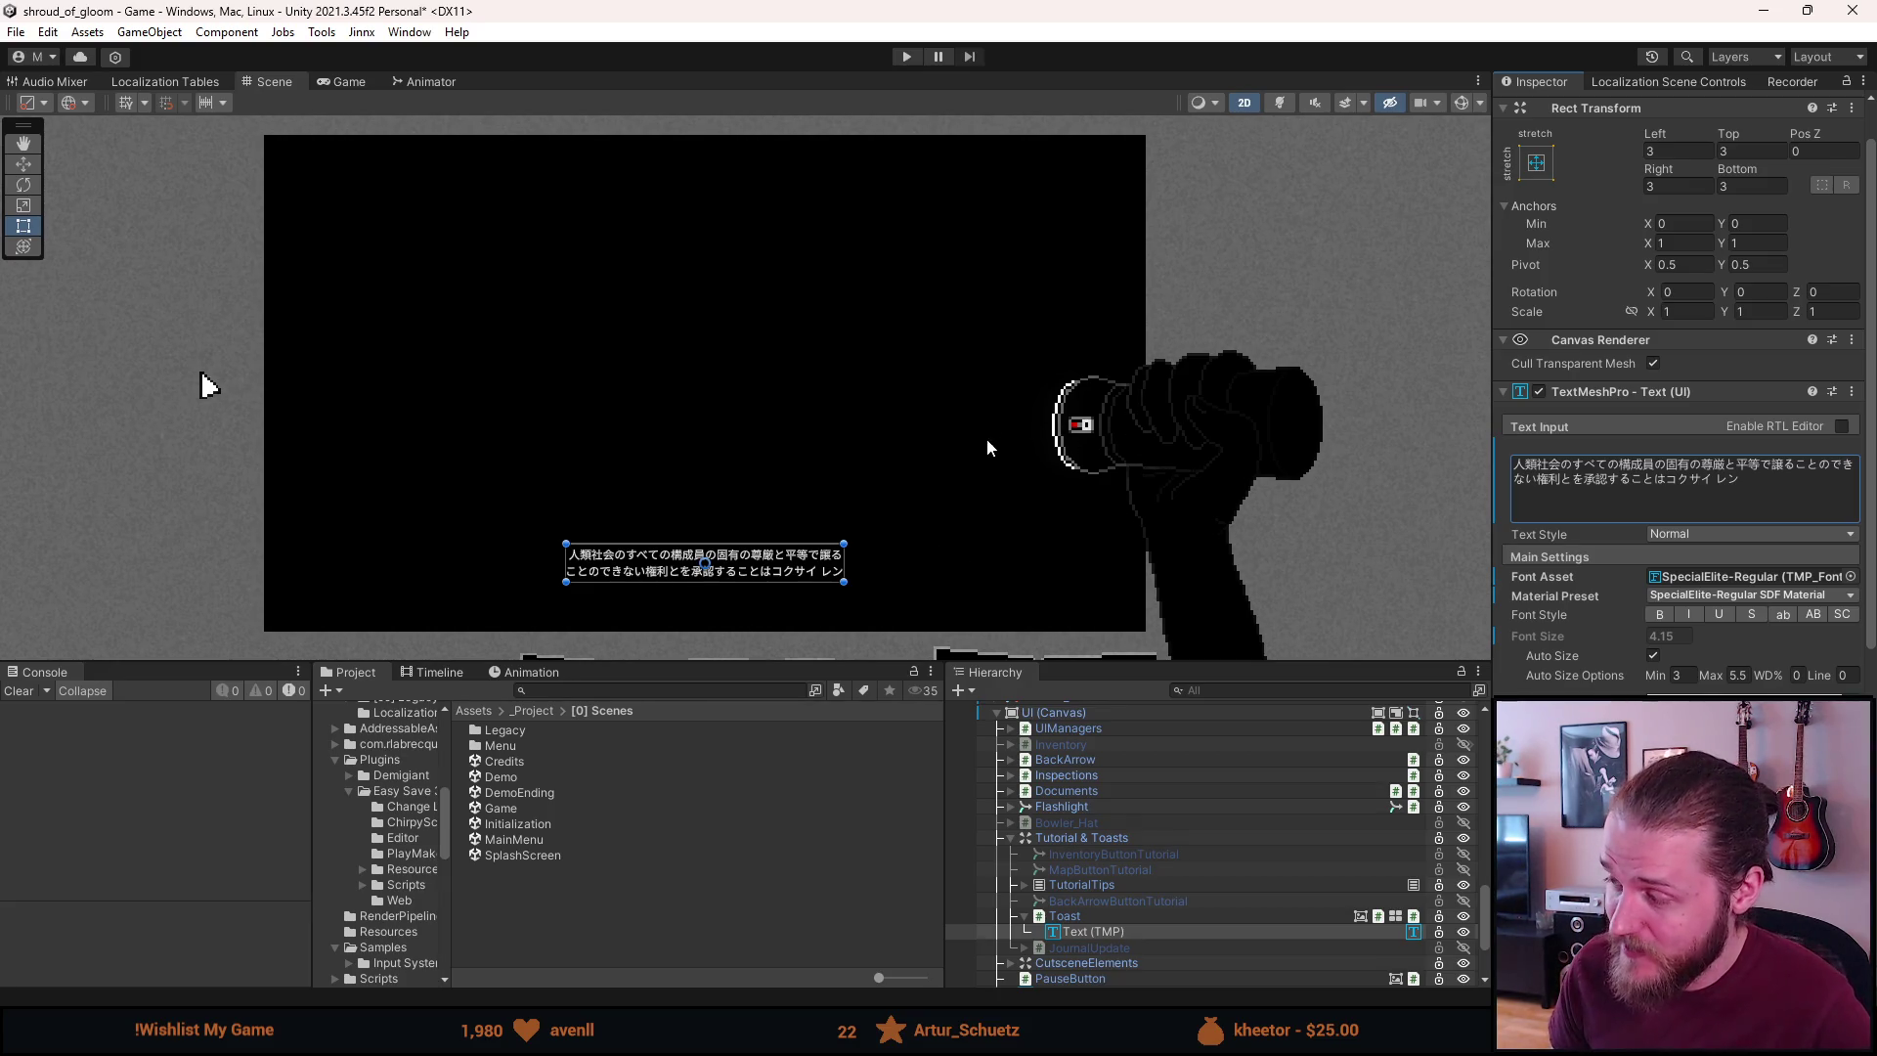
Scroll to Assets > TextMesh Pro and open its Fonts folder to list the SDF assets
{"action": "scroll", "coordinate": [389, 807], "scroll_direction": "down", "scroll_amount": 3}
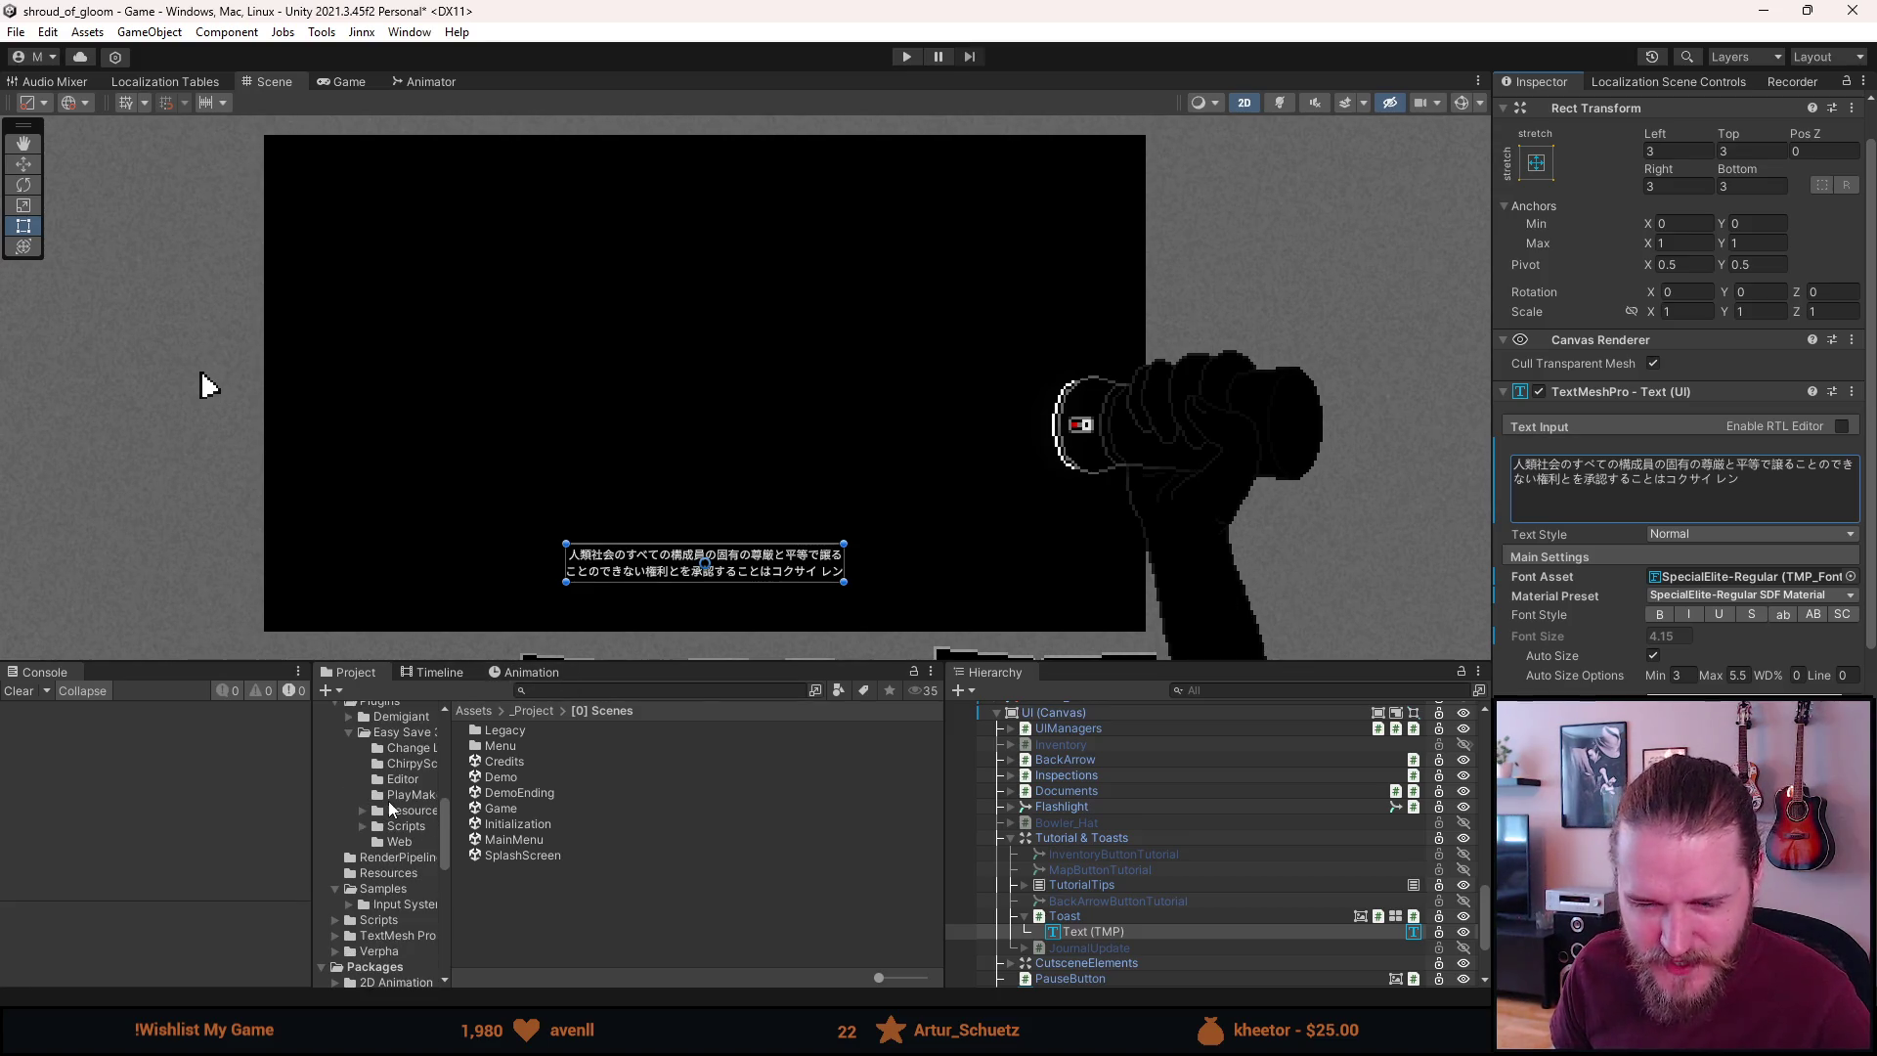
{"action": "scroll", "coordinate": [389, 807], "scroll_direction": "down", "scroll_amount": 2}
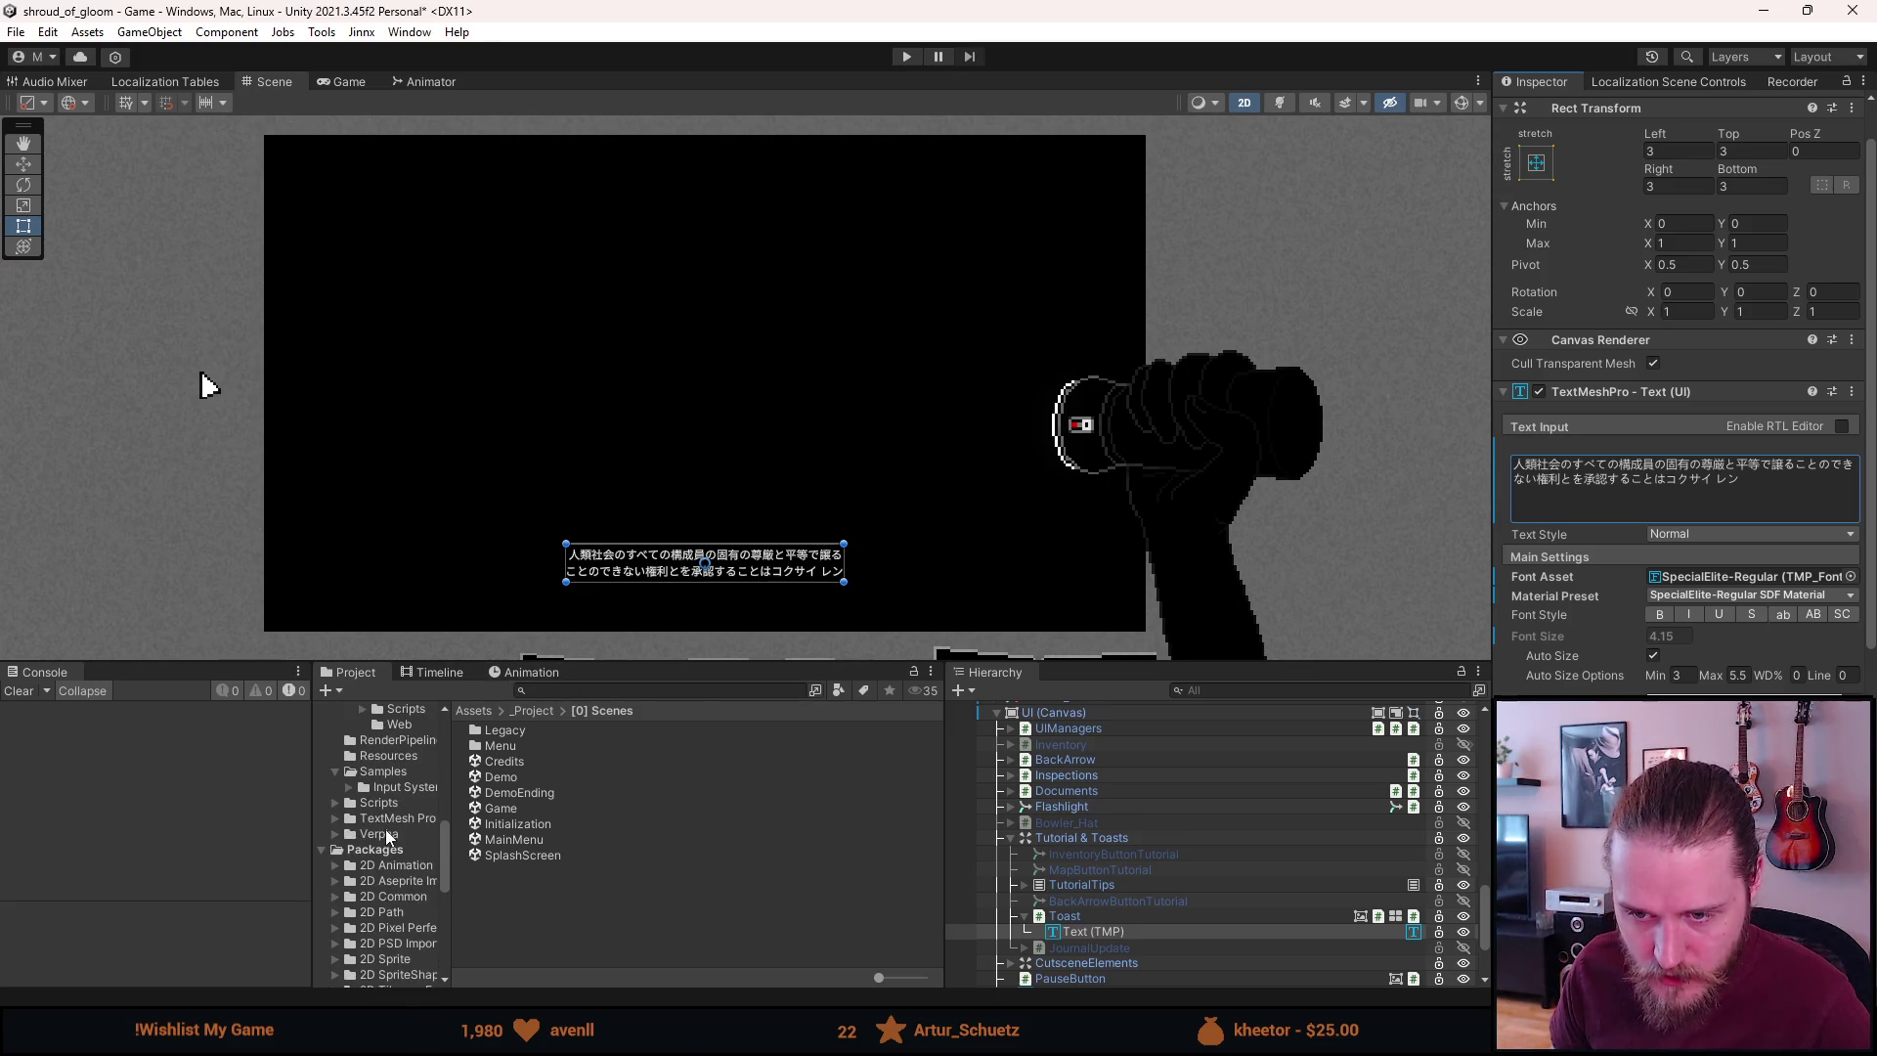
{"action": "scroll", "coordinate": [385, 826], "scroll_direction": "down", "scroll_amount": 5}
{"action": "scroll", "coordinate": [378, 829], "scroll_direction": "down", "scroll_amount": 4}
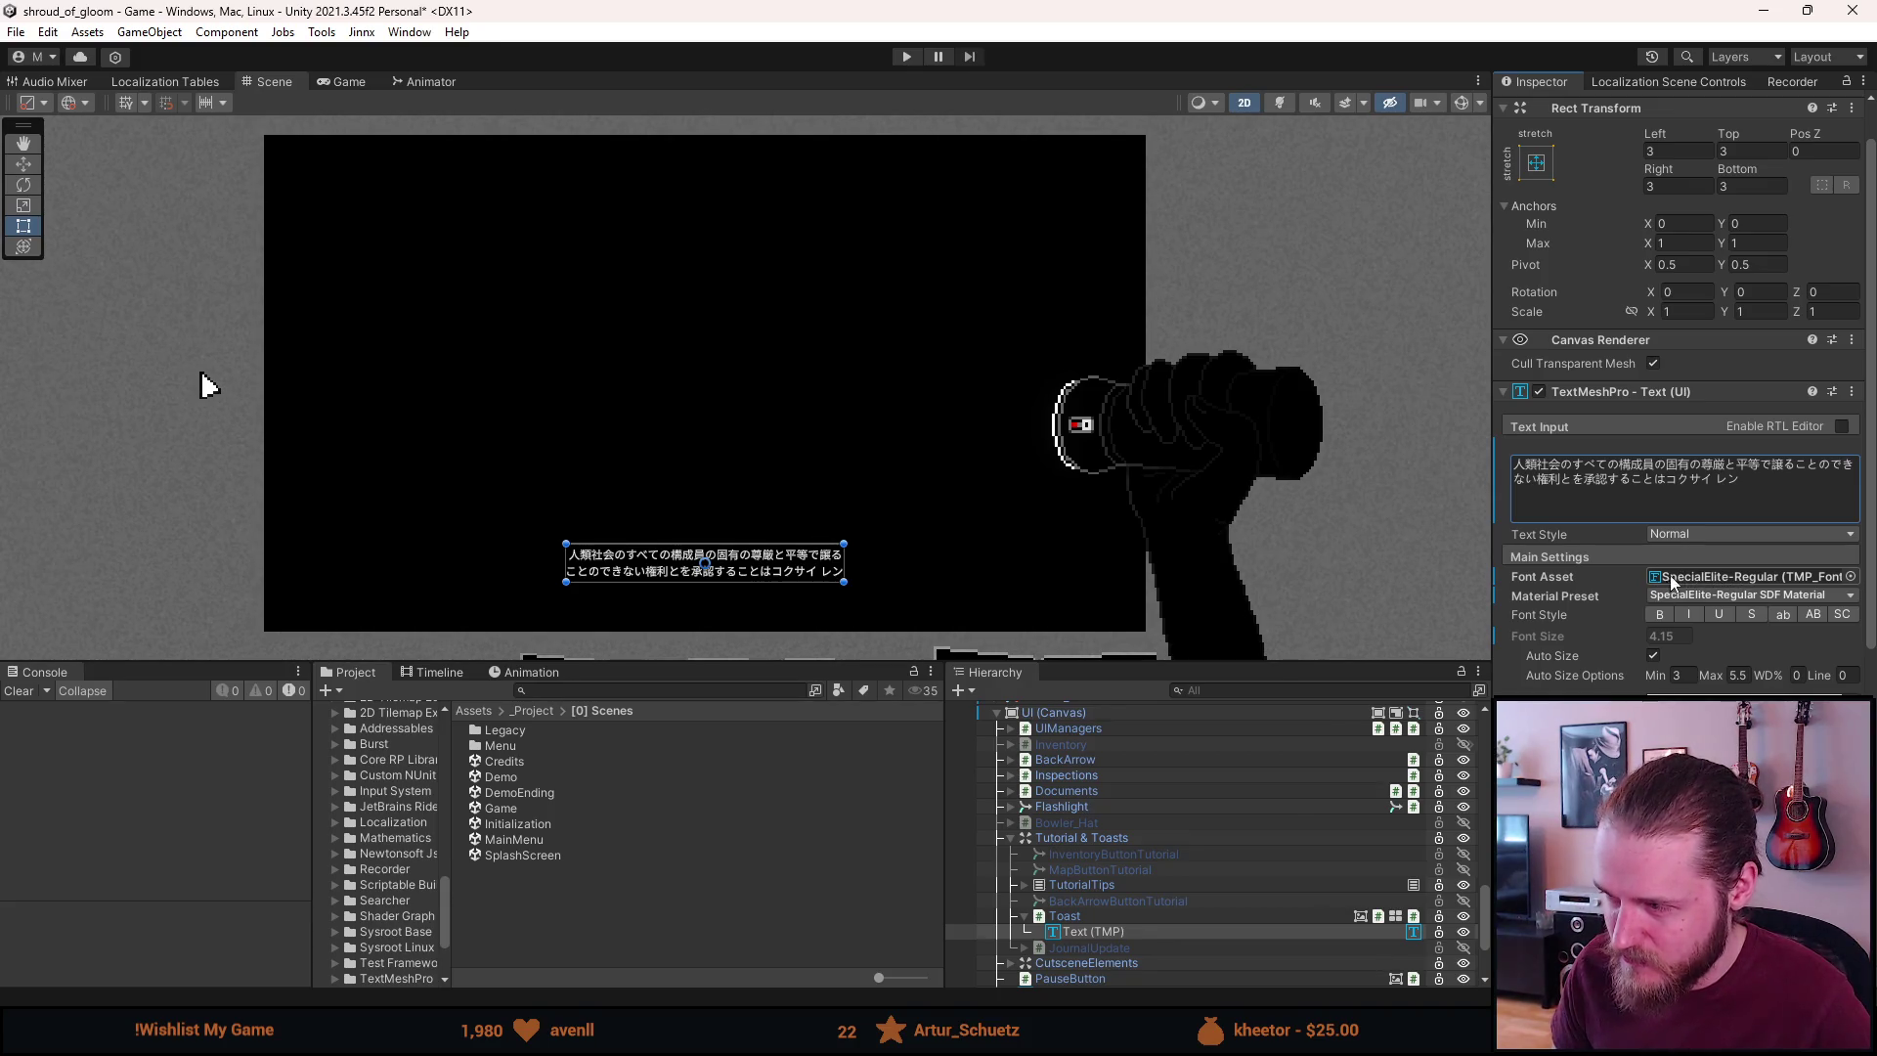
{"action": "scroll", "coordinate": [399, 831], "scroll_direction": "down", "scroll_amount": 4}
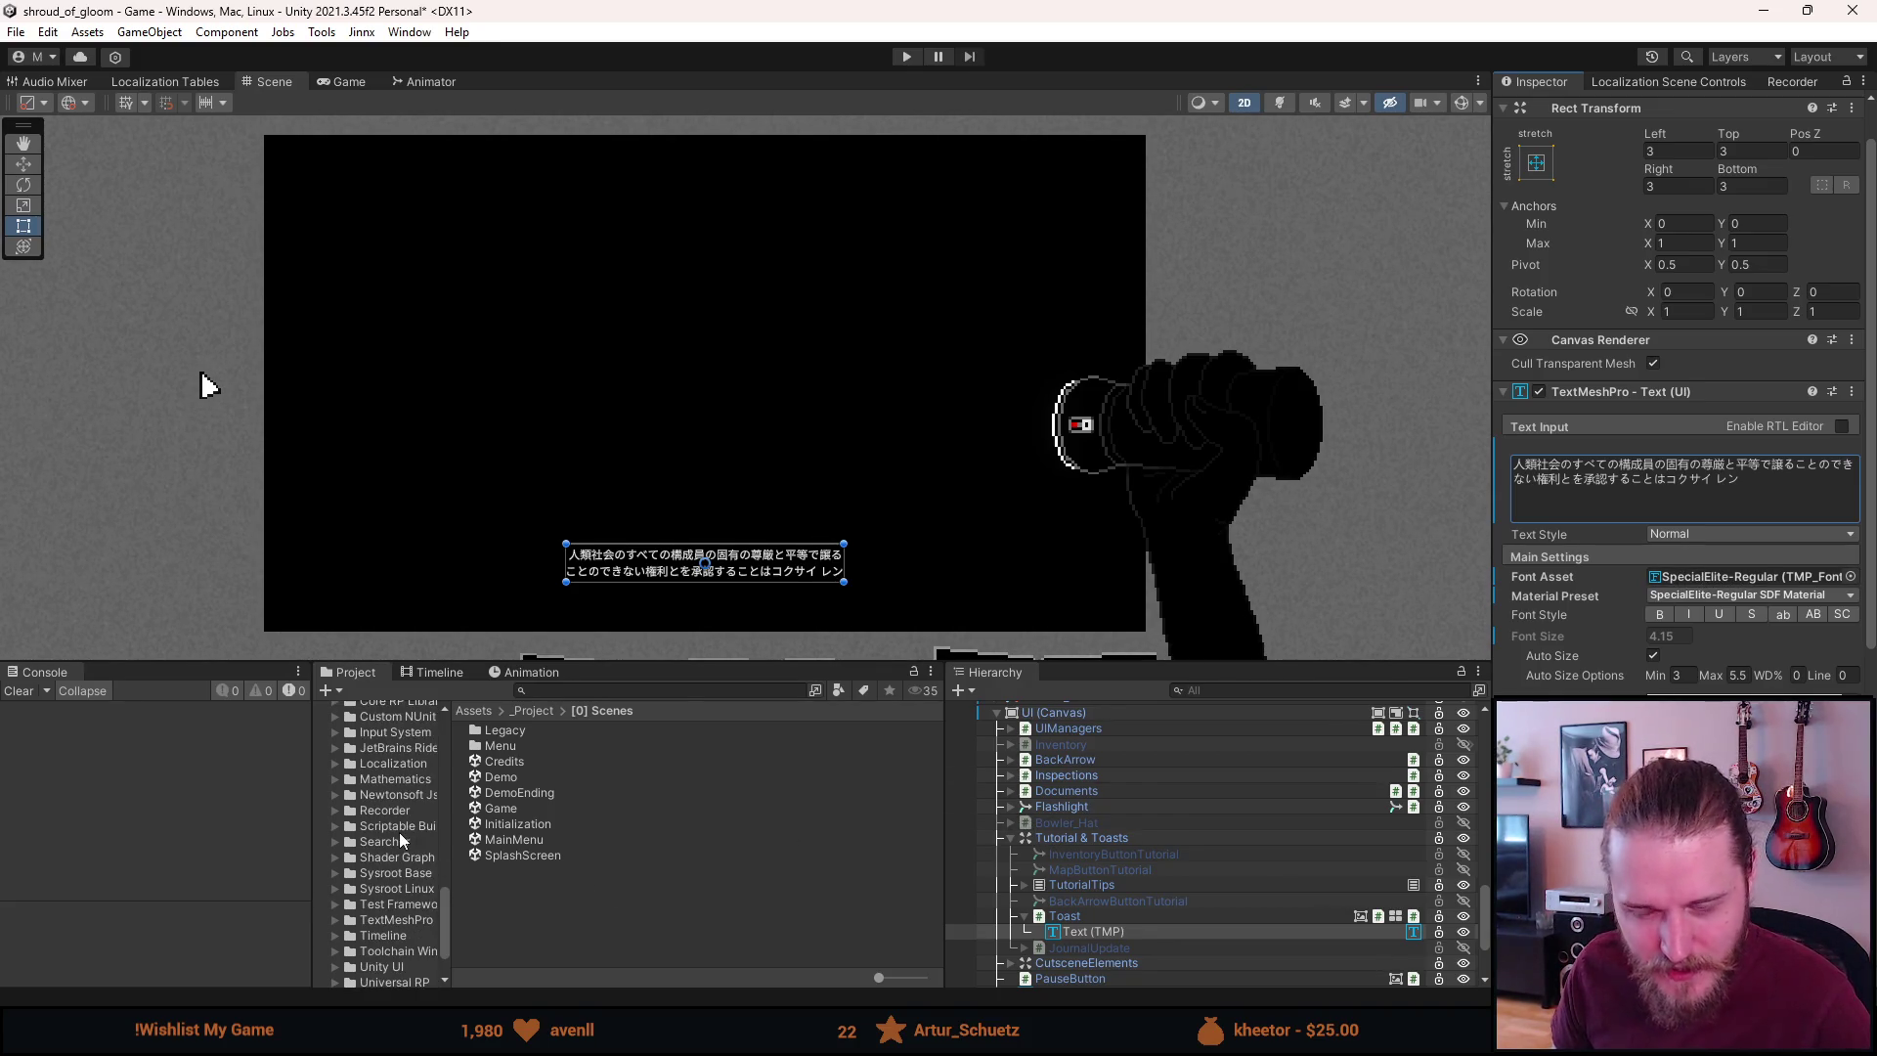
{"action": "scroll", "coordinate": [399, 831], "scroll_direction": "down", "scroll_amount": 5}
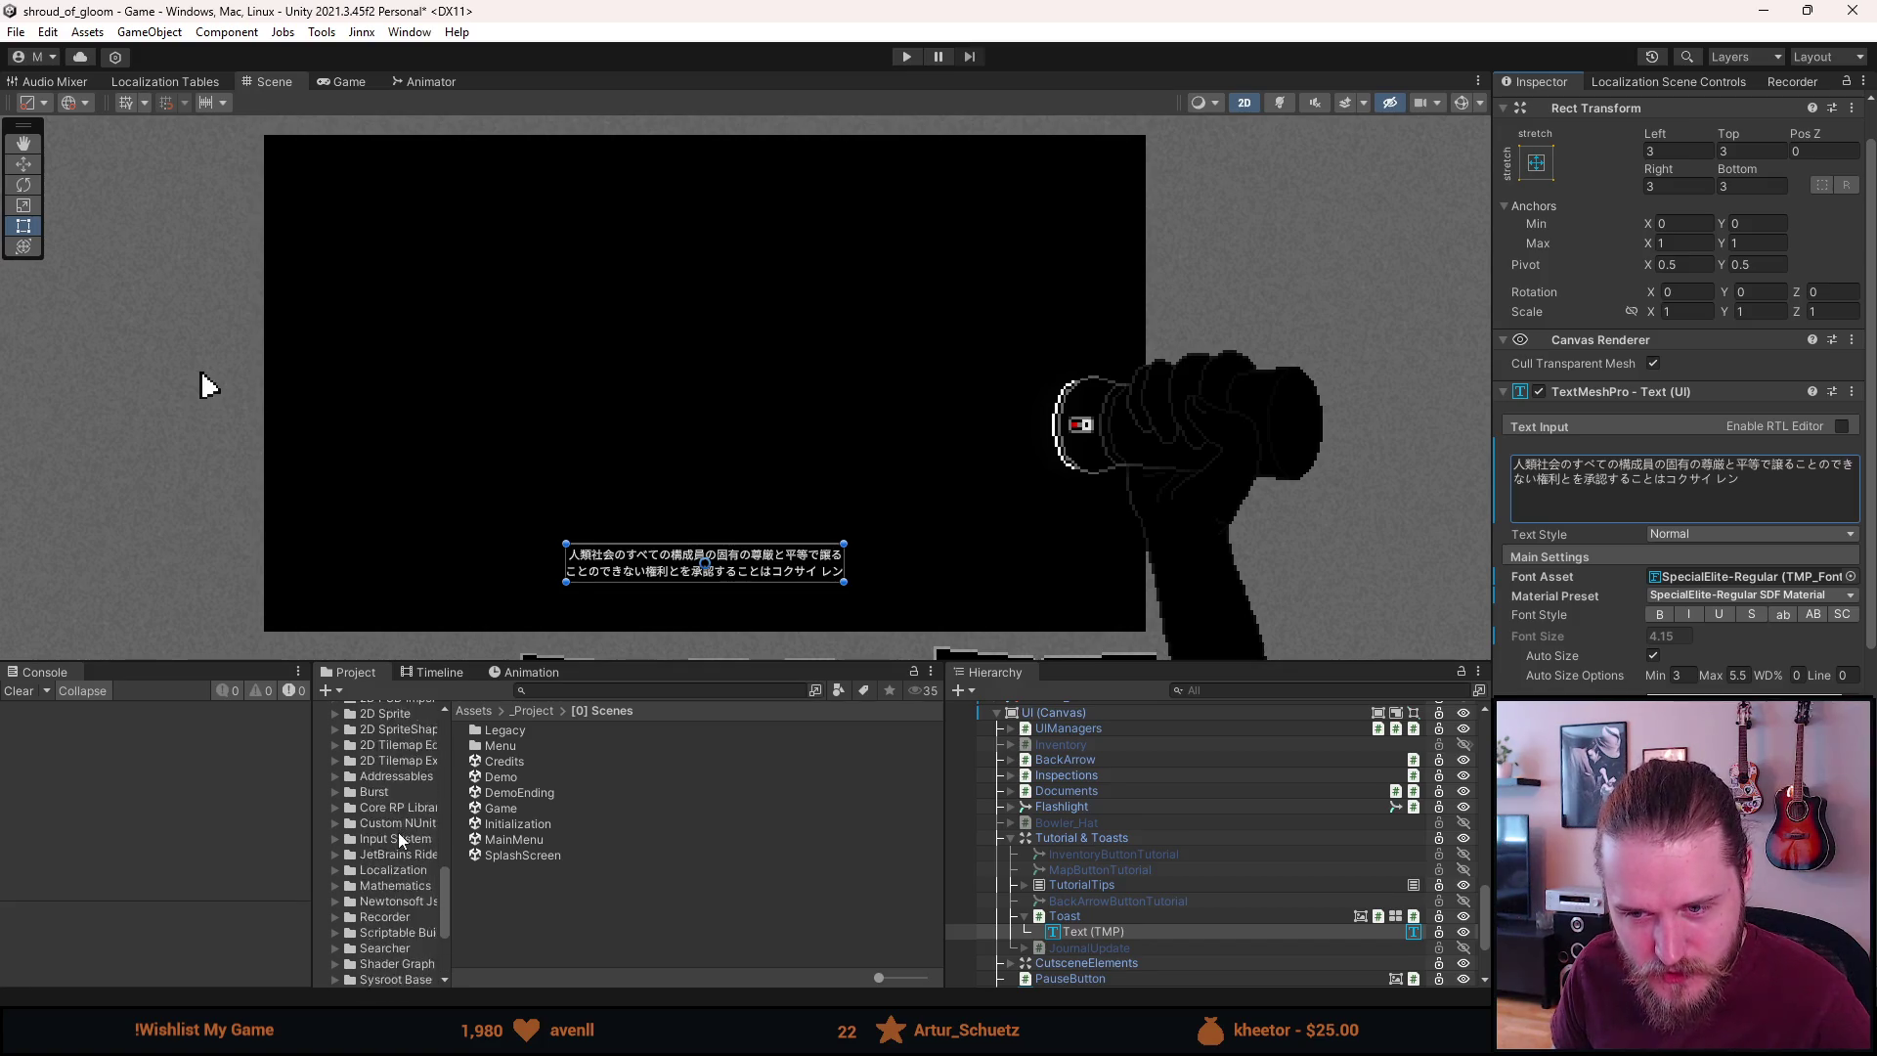
{"action": "scroll", "coordinate": [399, 834], "scroll_direction": "up", "scroll_amount": 2}
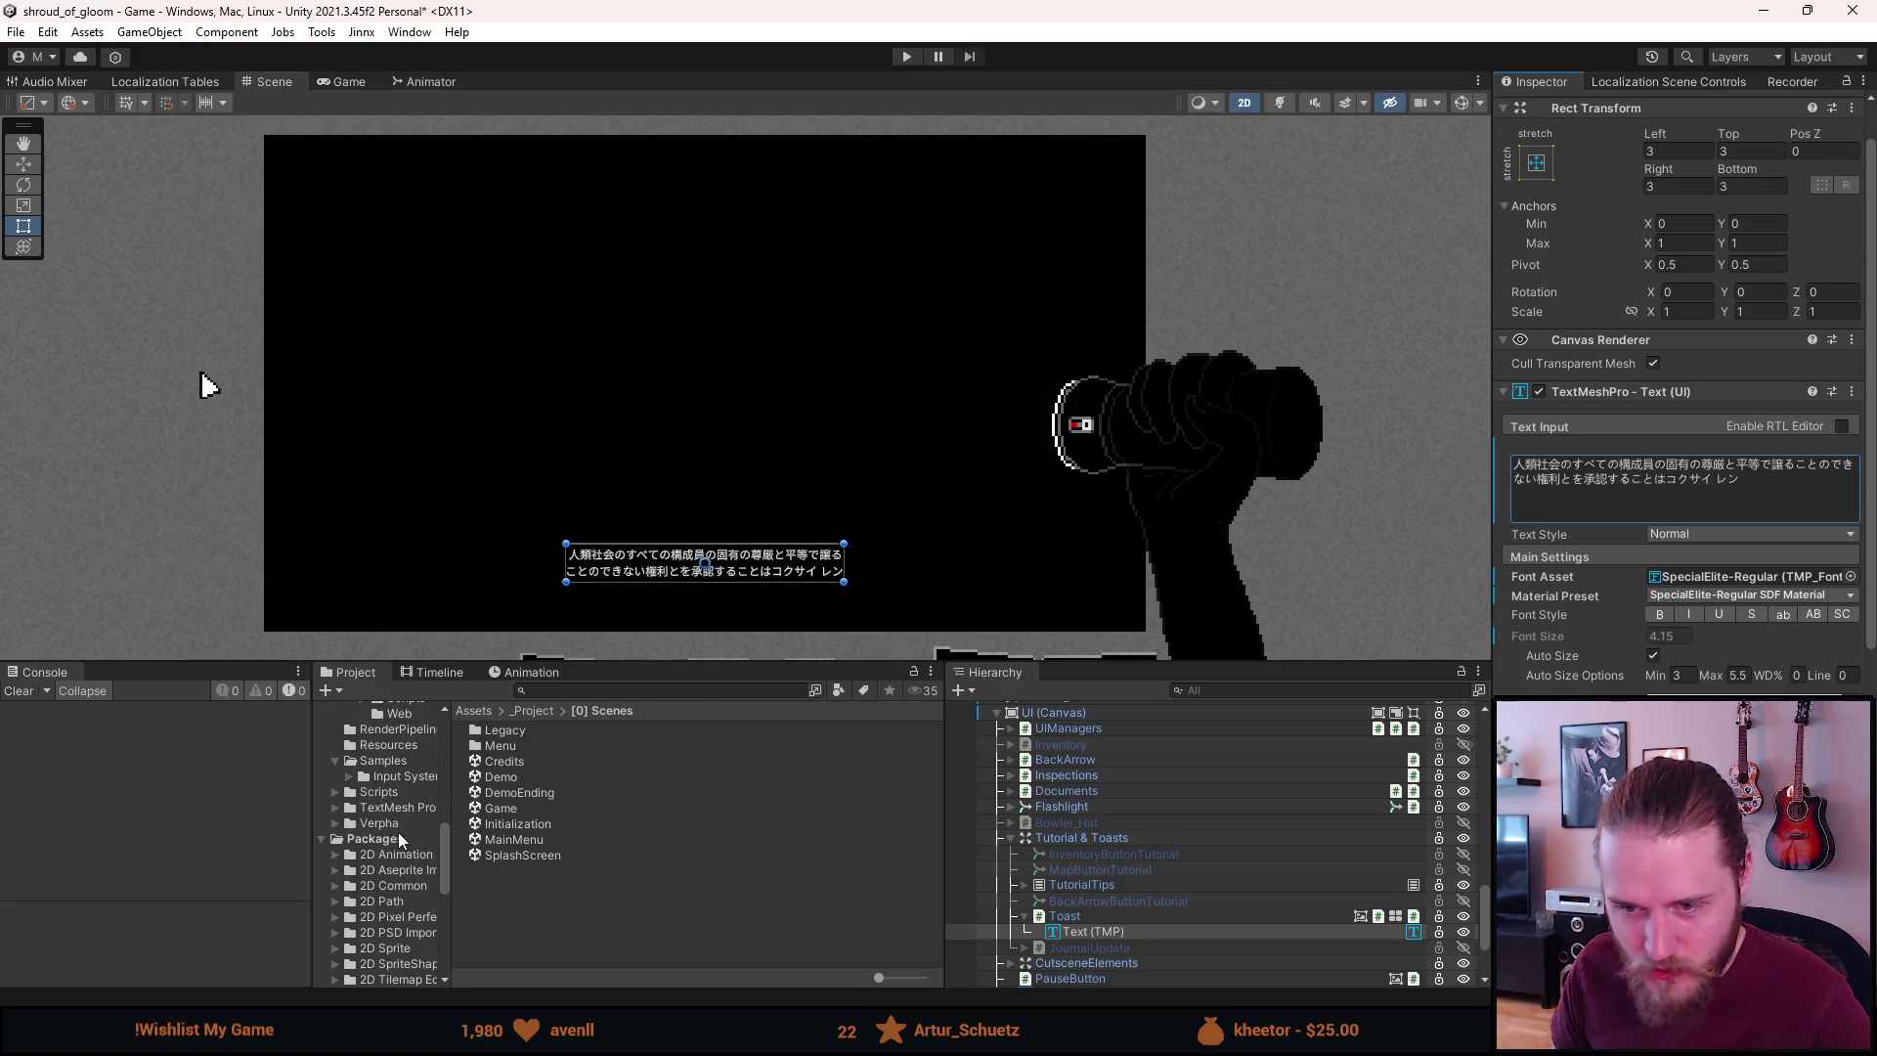
{"action": "left_click", "coordinate": [395, 809]}
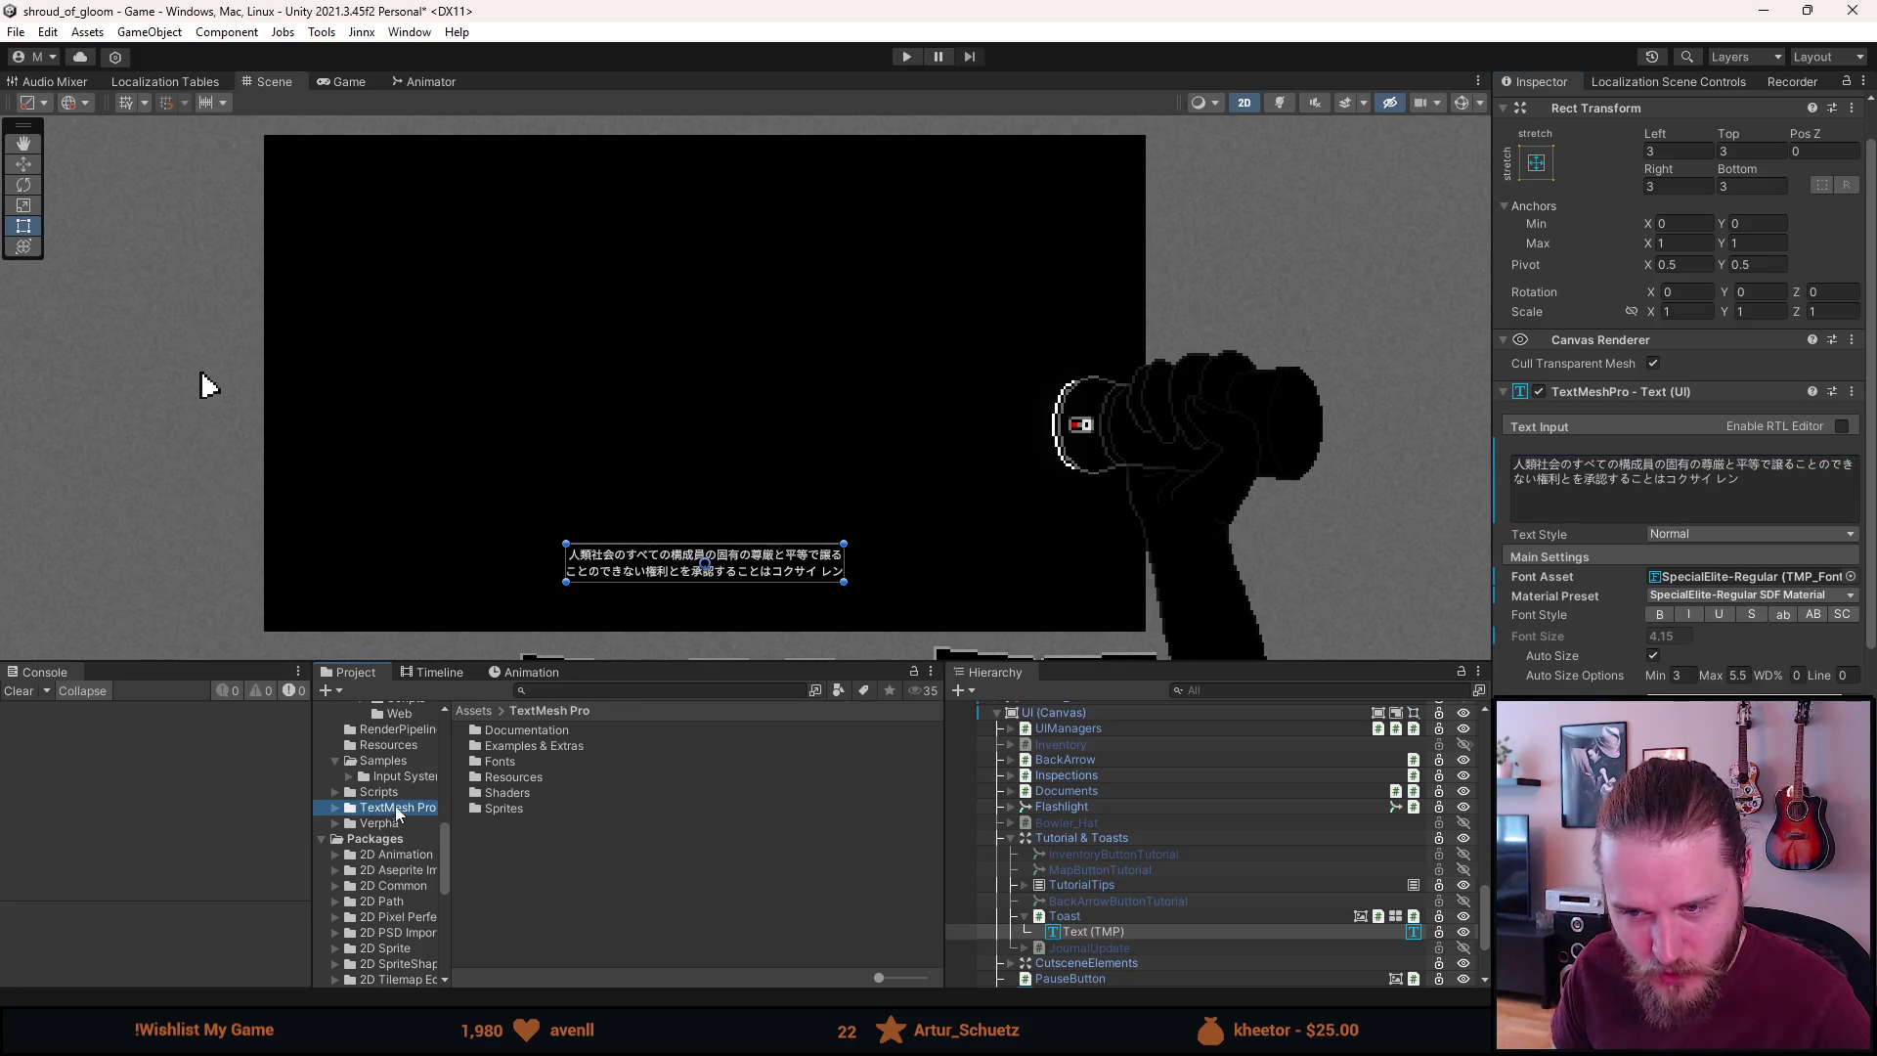
{"action": "double_click", "coordinate": [501, 761]}
{"action": "scroll", "coordinate": [655, 868], "scroll_direction": "down", "scroll_amount": 2}
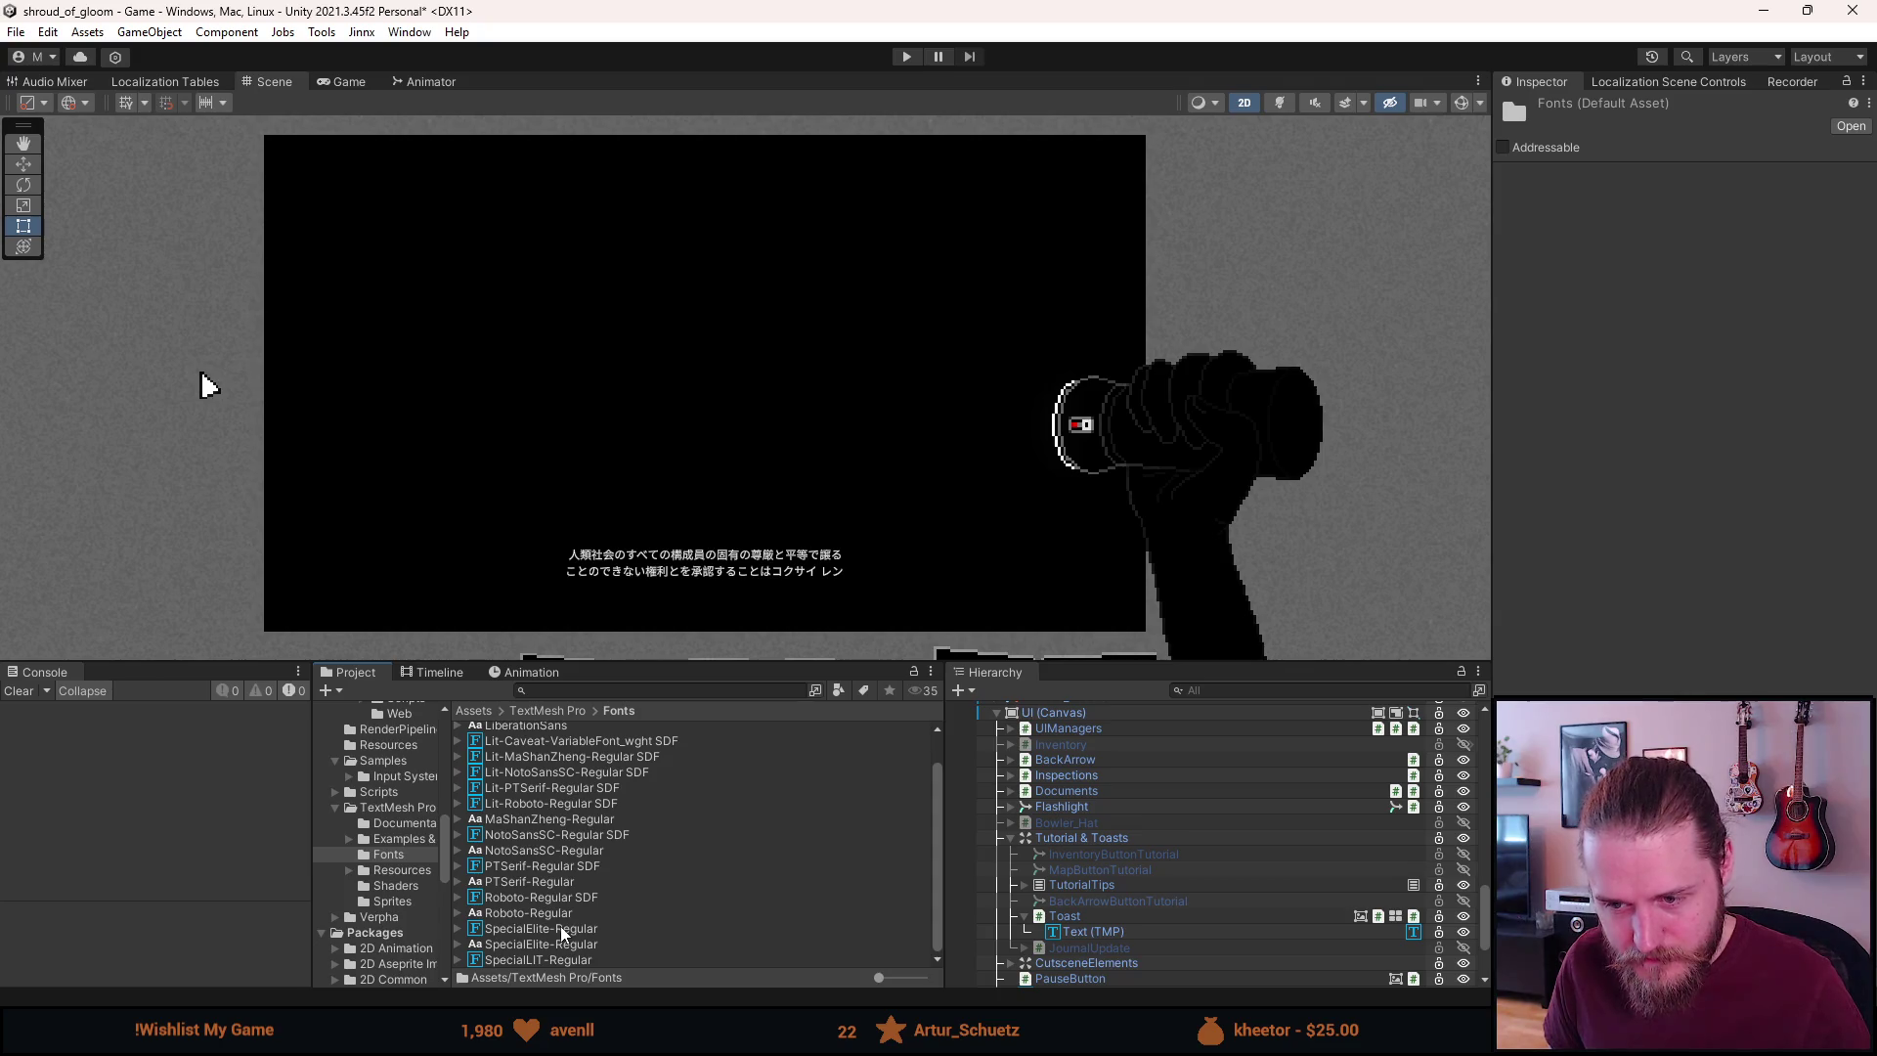
On the SpecialElite-Regular font asset, try Unity as Source Font File, then undo back to SpecialElite-Regular
{"action": "left_click", "coordinate": [562, 928]}
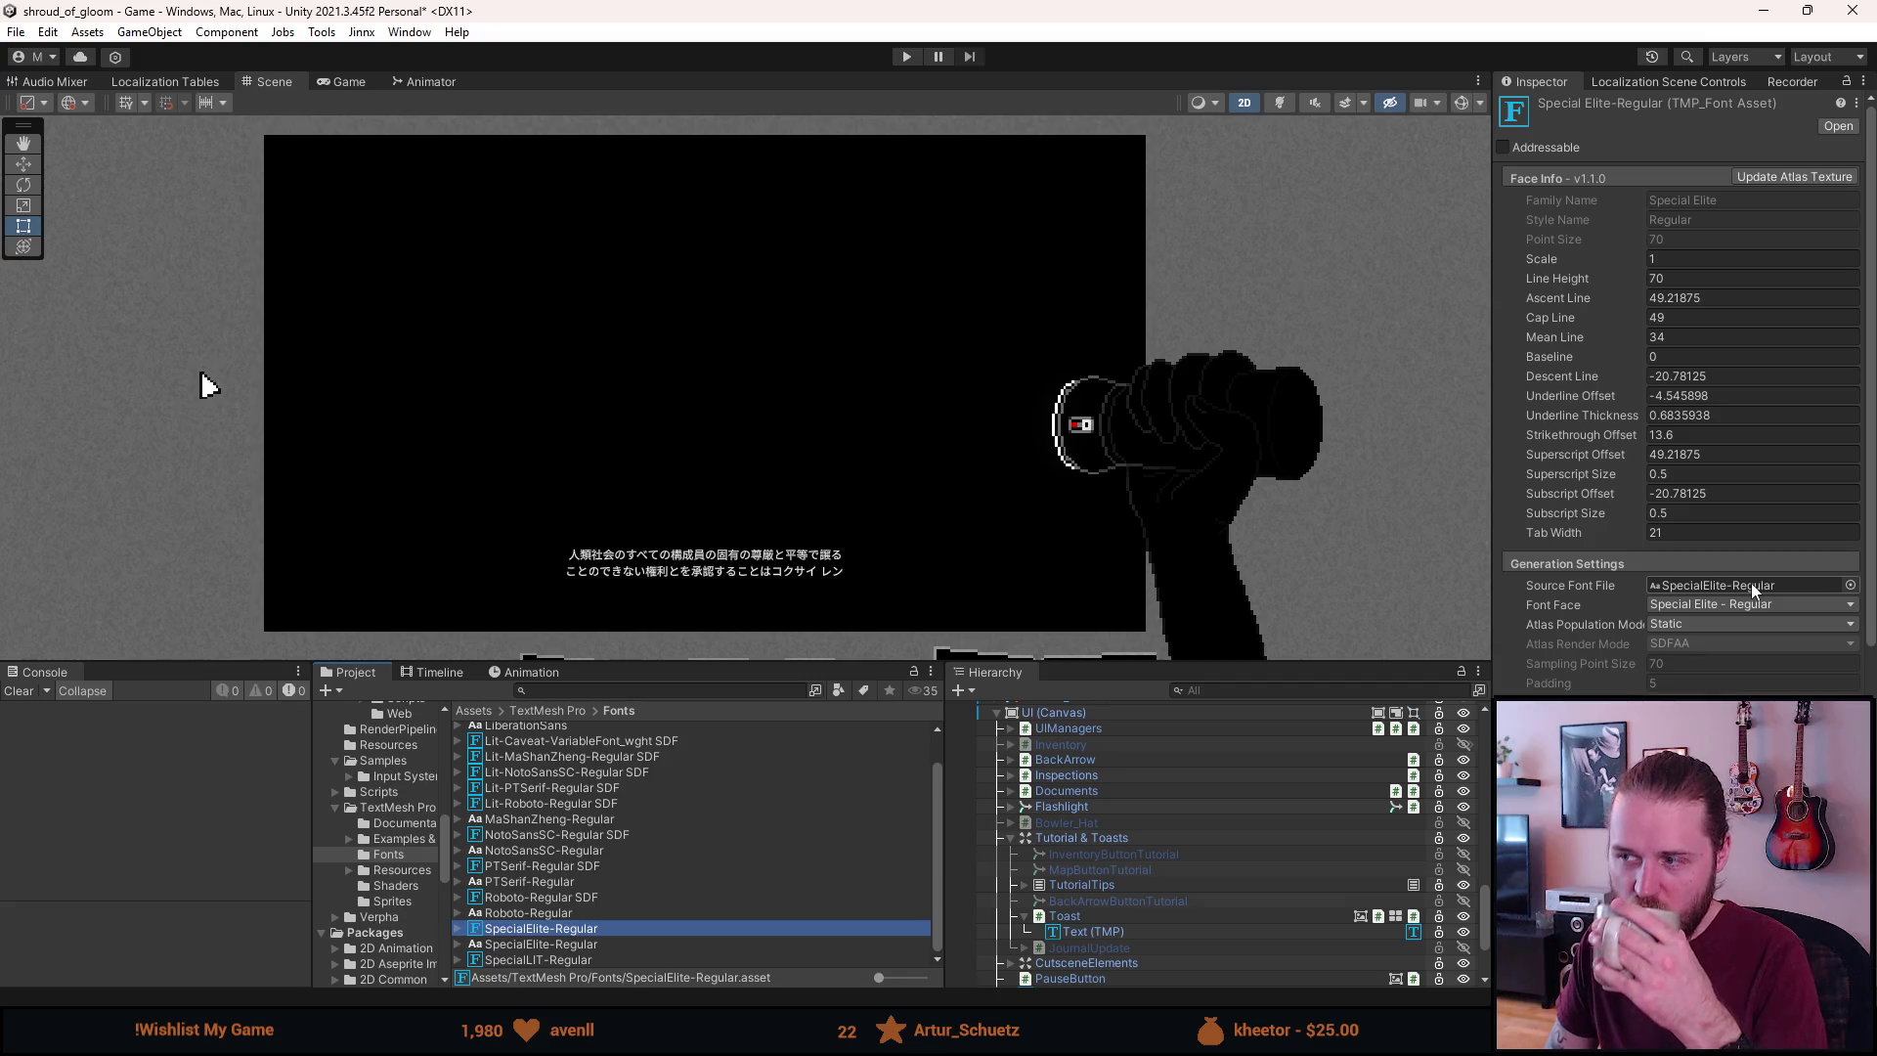
{"action": "left_click", "coordinate": [1850, 585]}
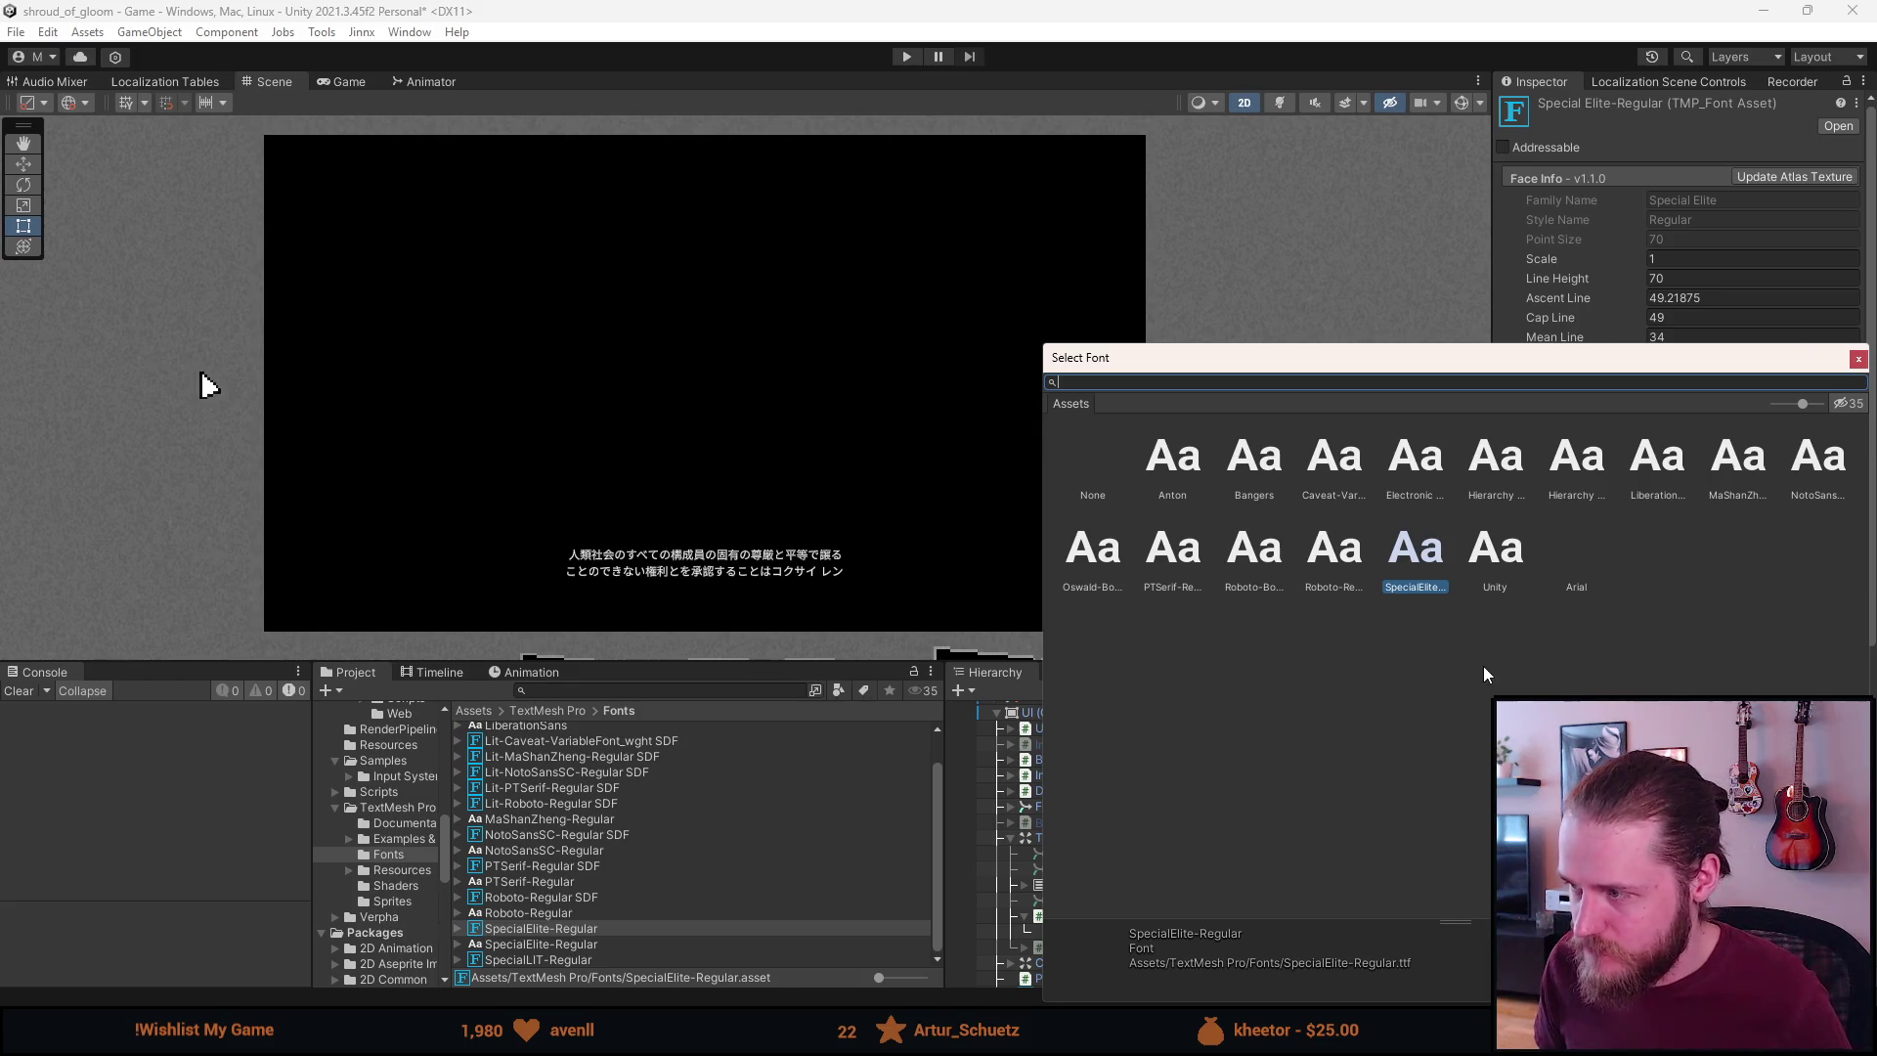
{"action": "left_click", "coordinate": [1510, 564]}
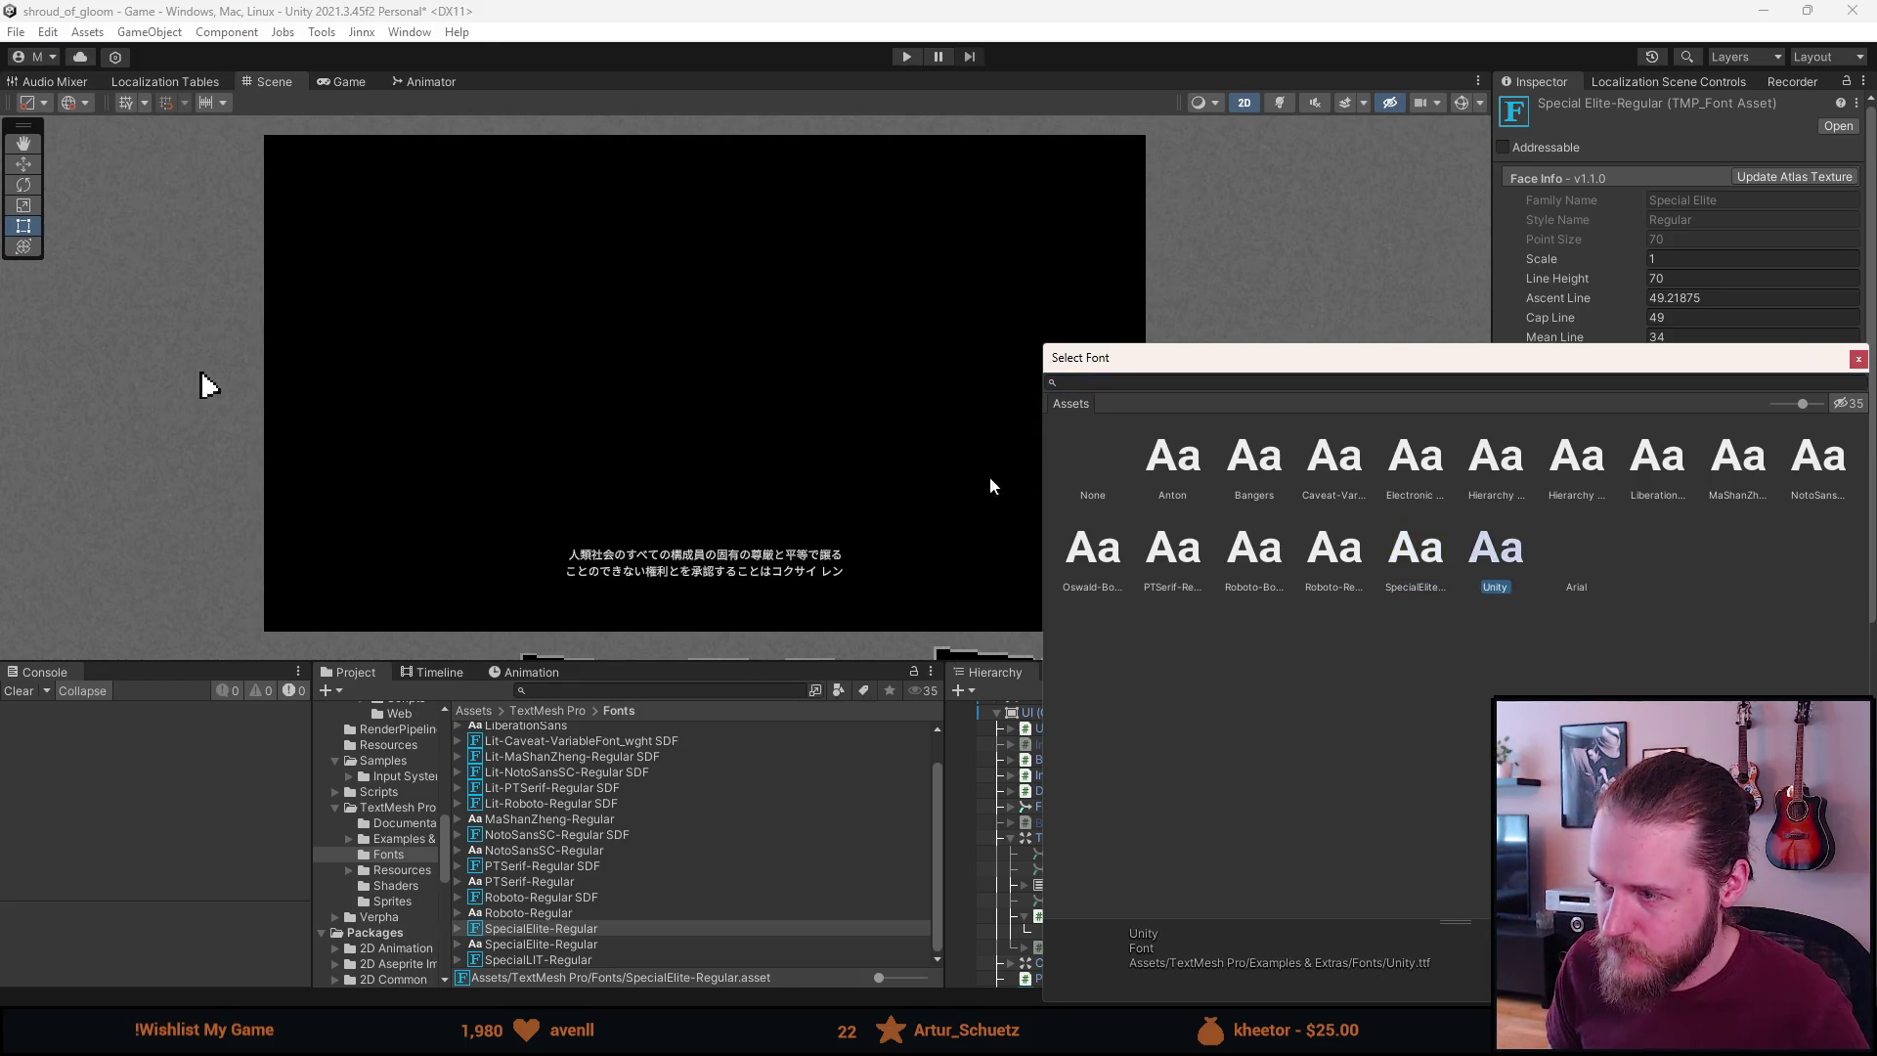
{"action": "left_click", "coordinate": [993, 467]}
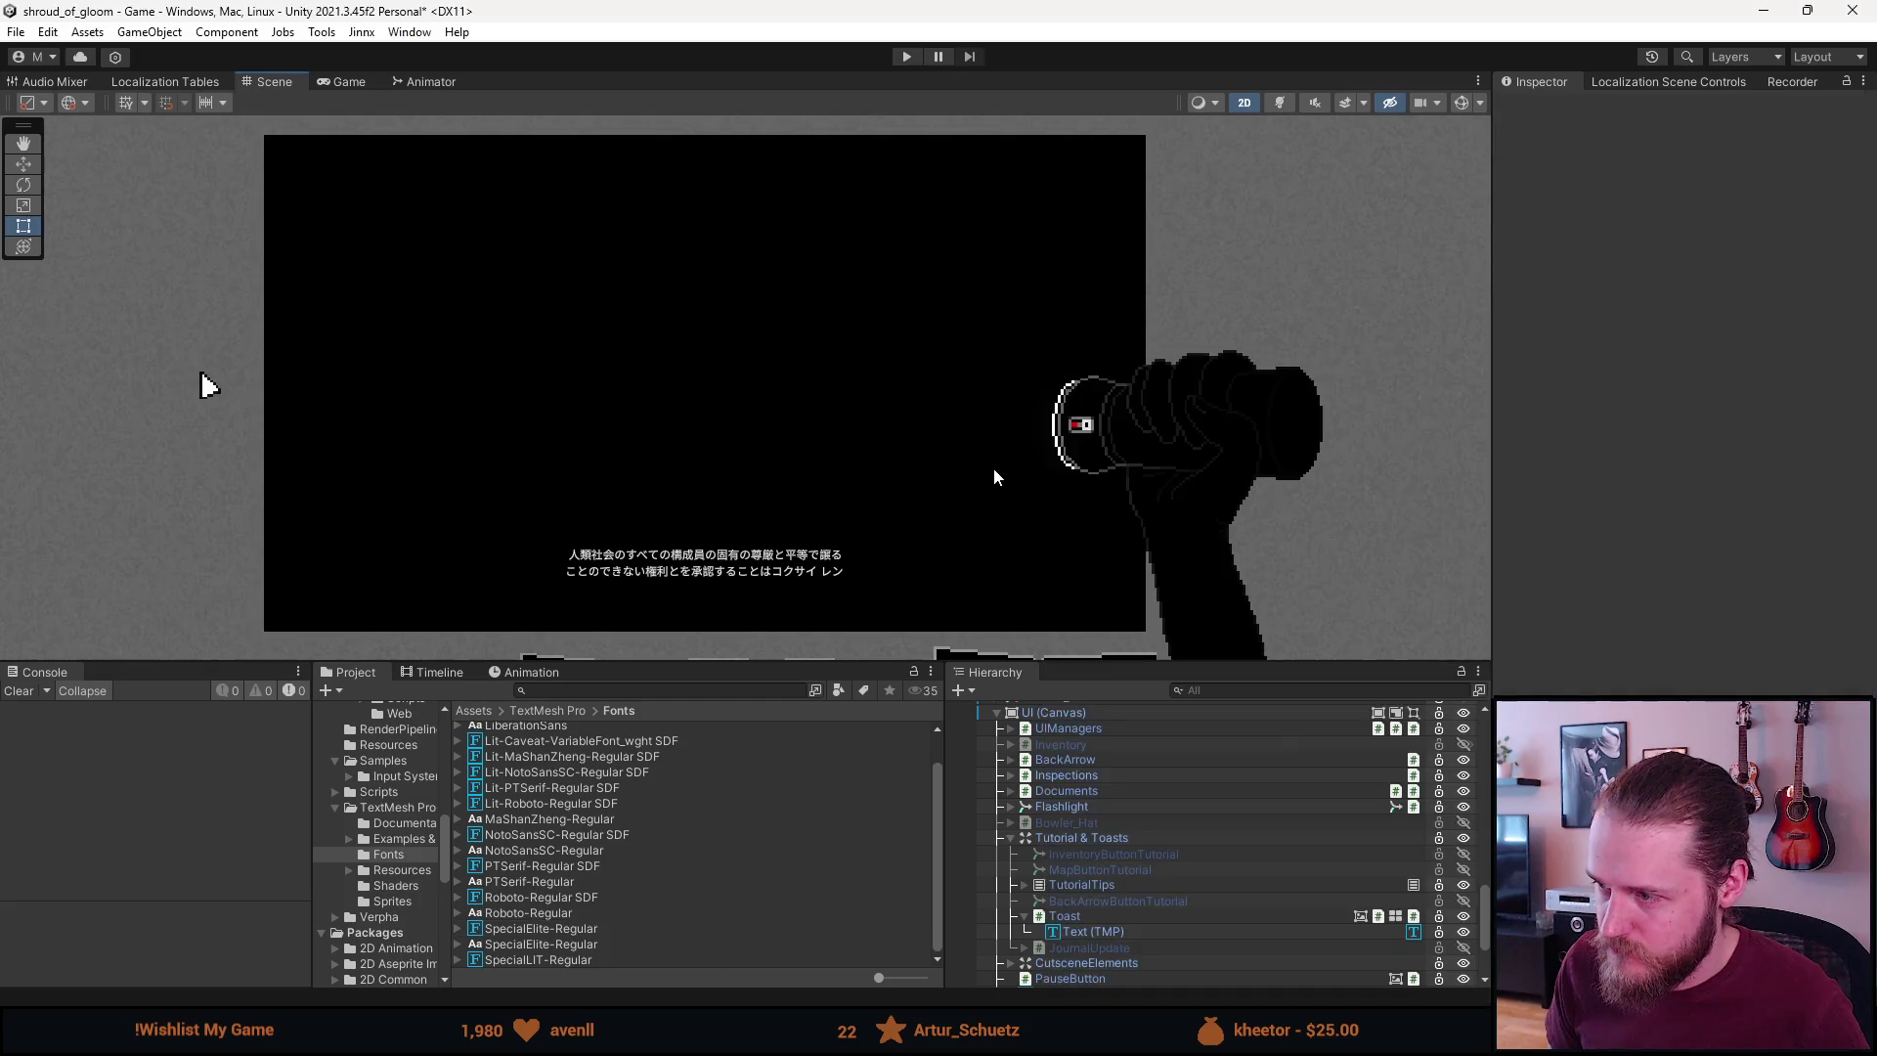
{"action": "left_click", "coordinate": [578, 931]}
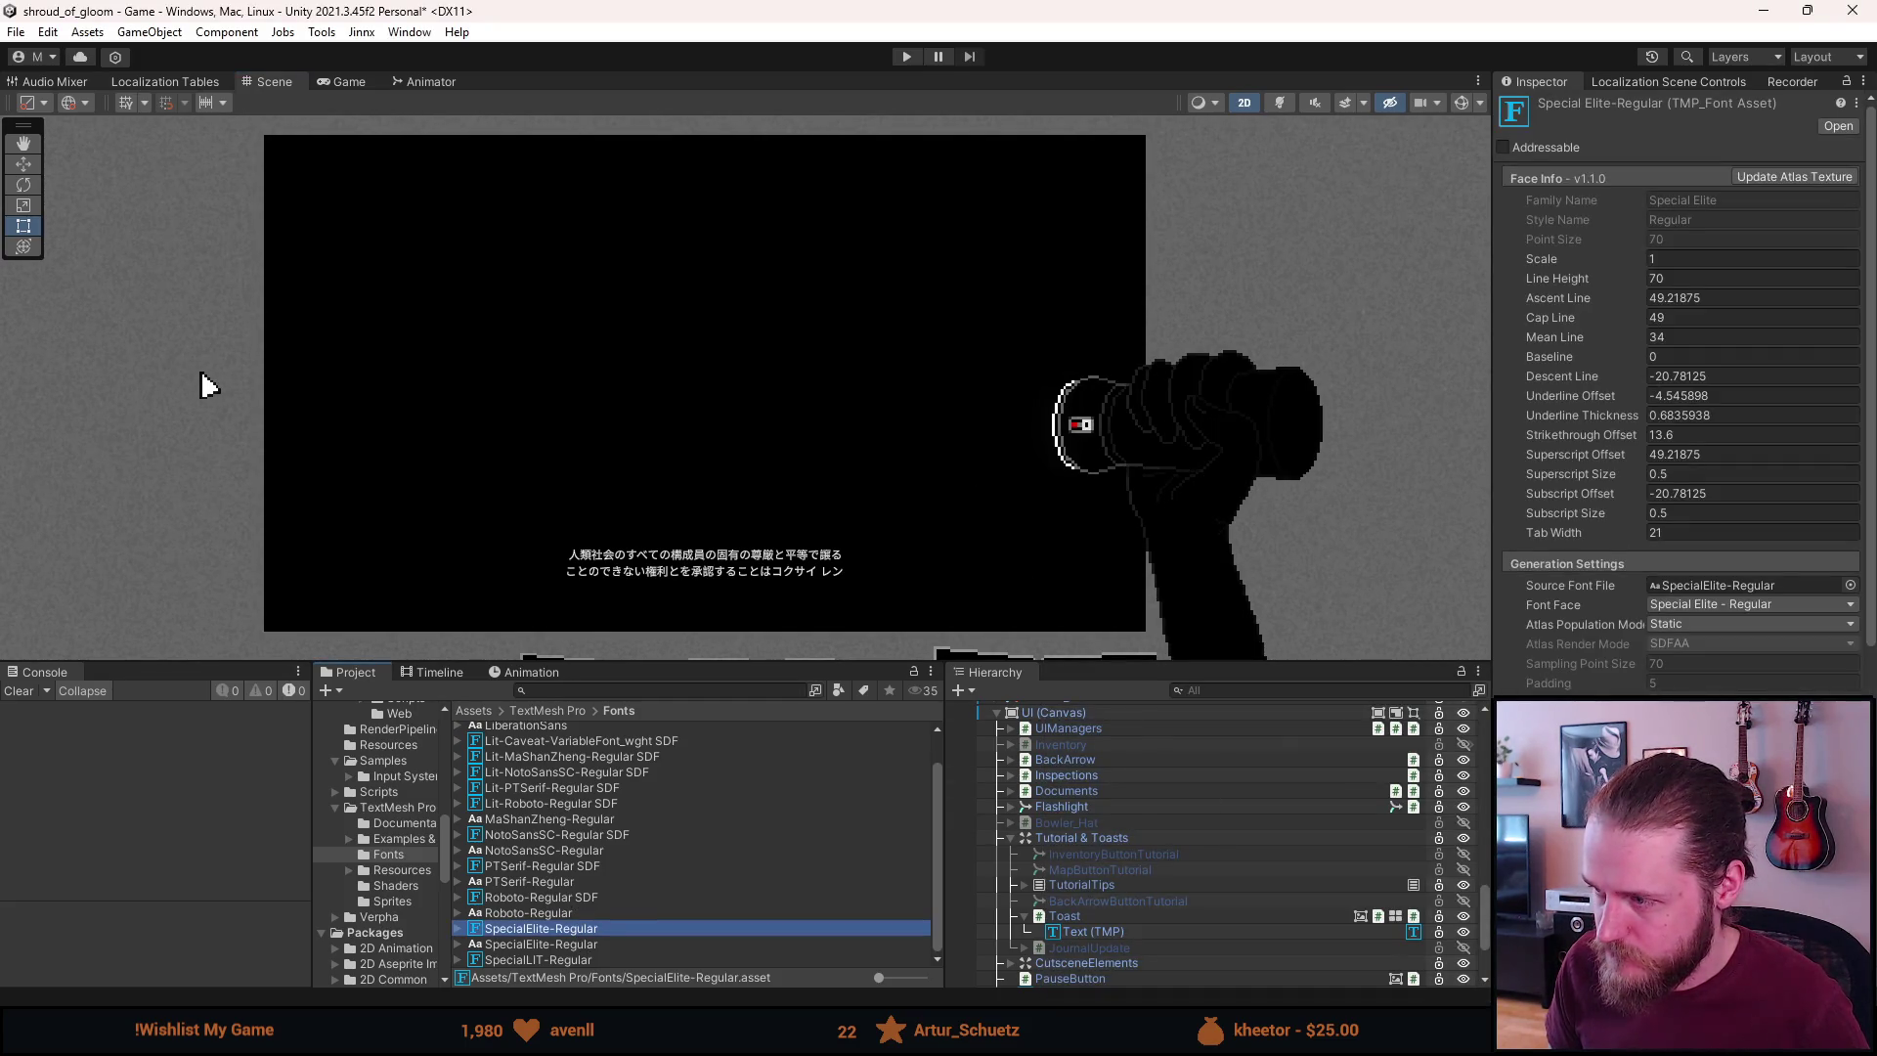
{"action": "left_click", "coordinate": [1849, 585]}
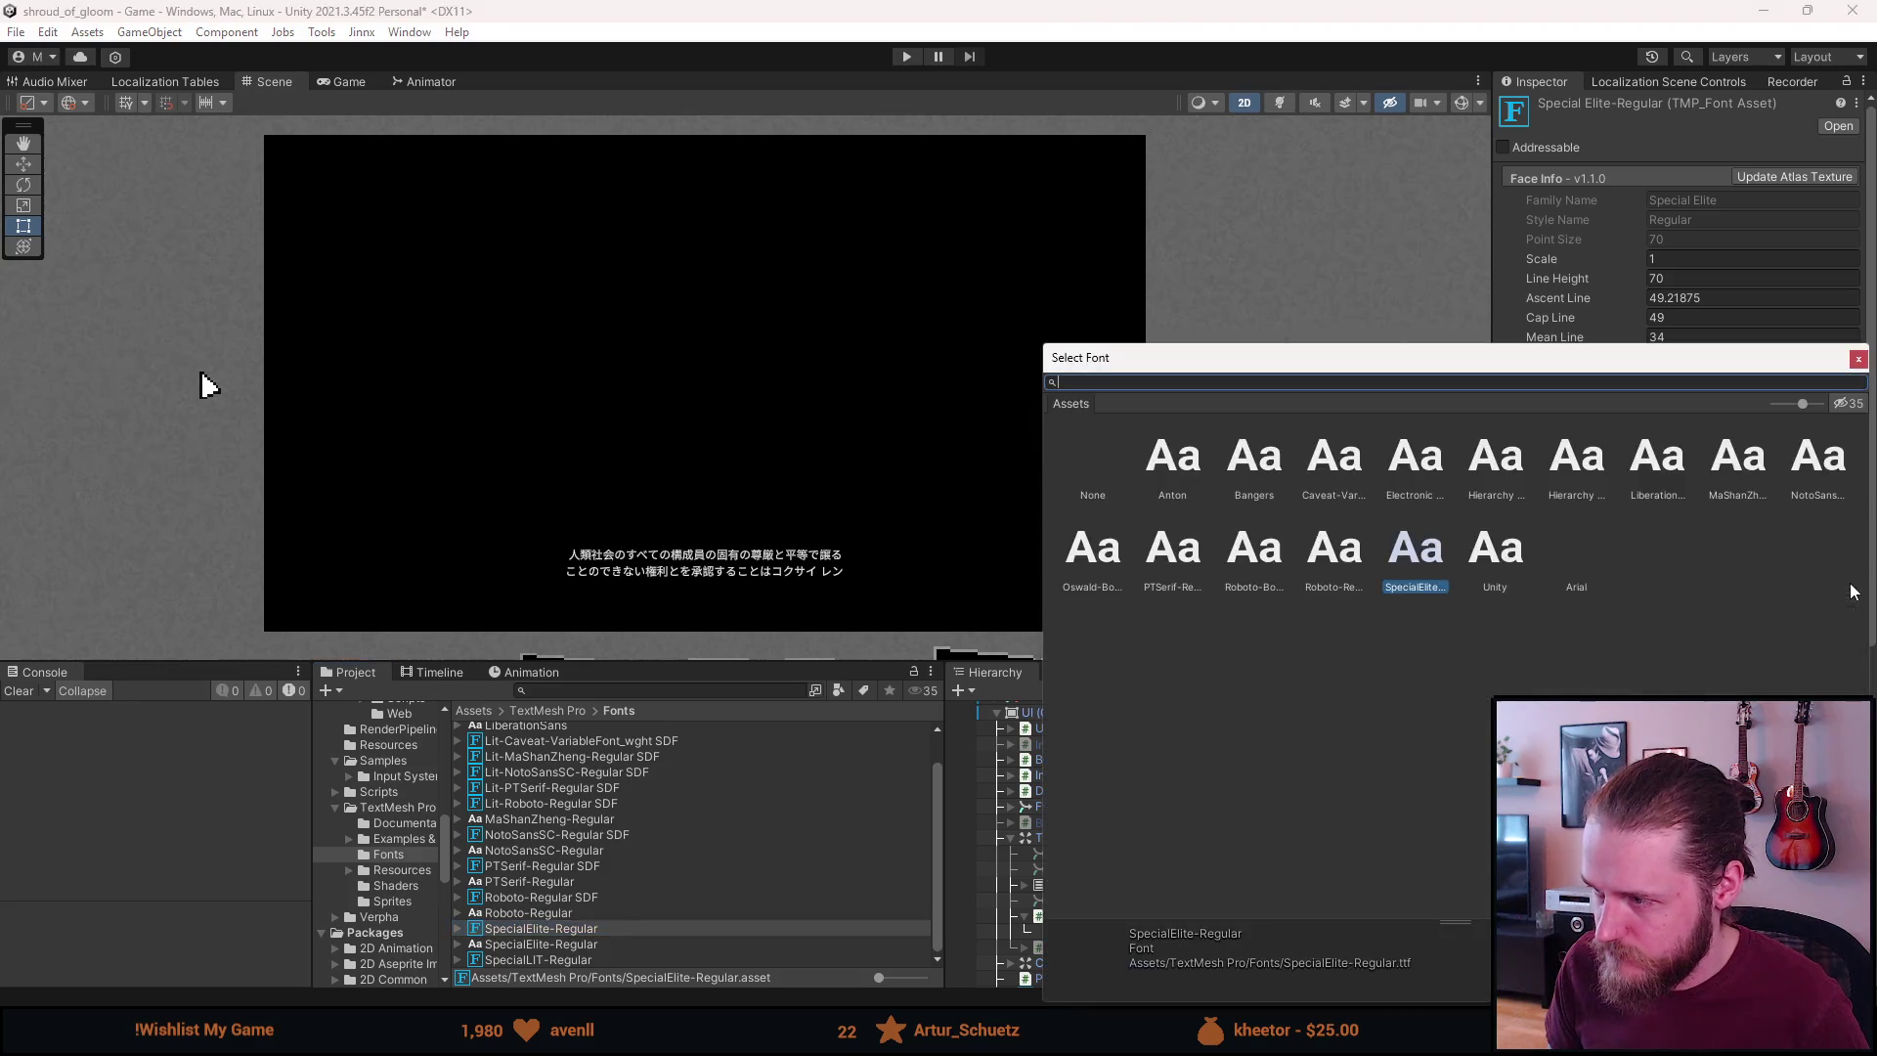
{"action": "double_click", "coordinate": [1487, 564]}
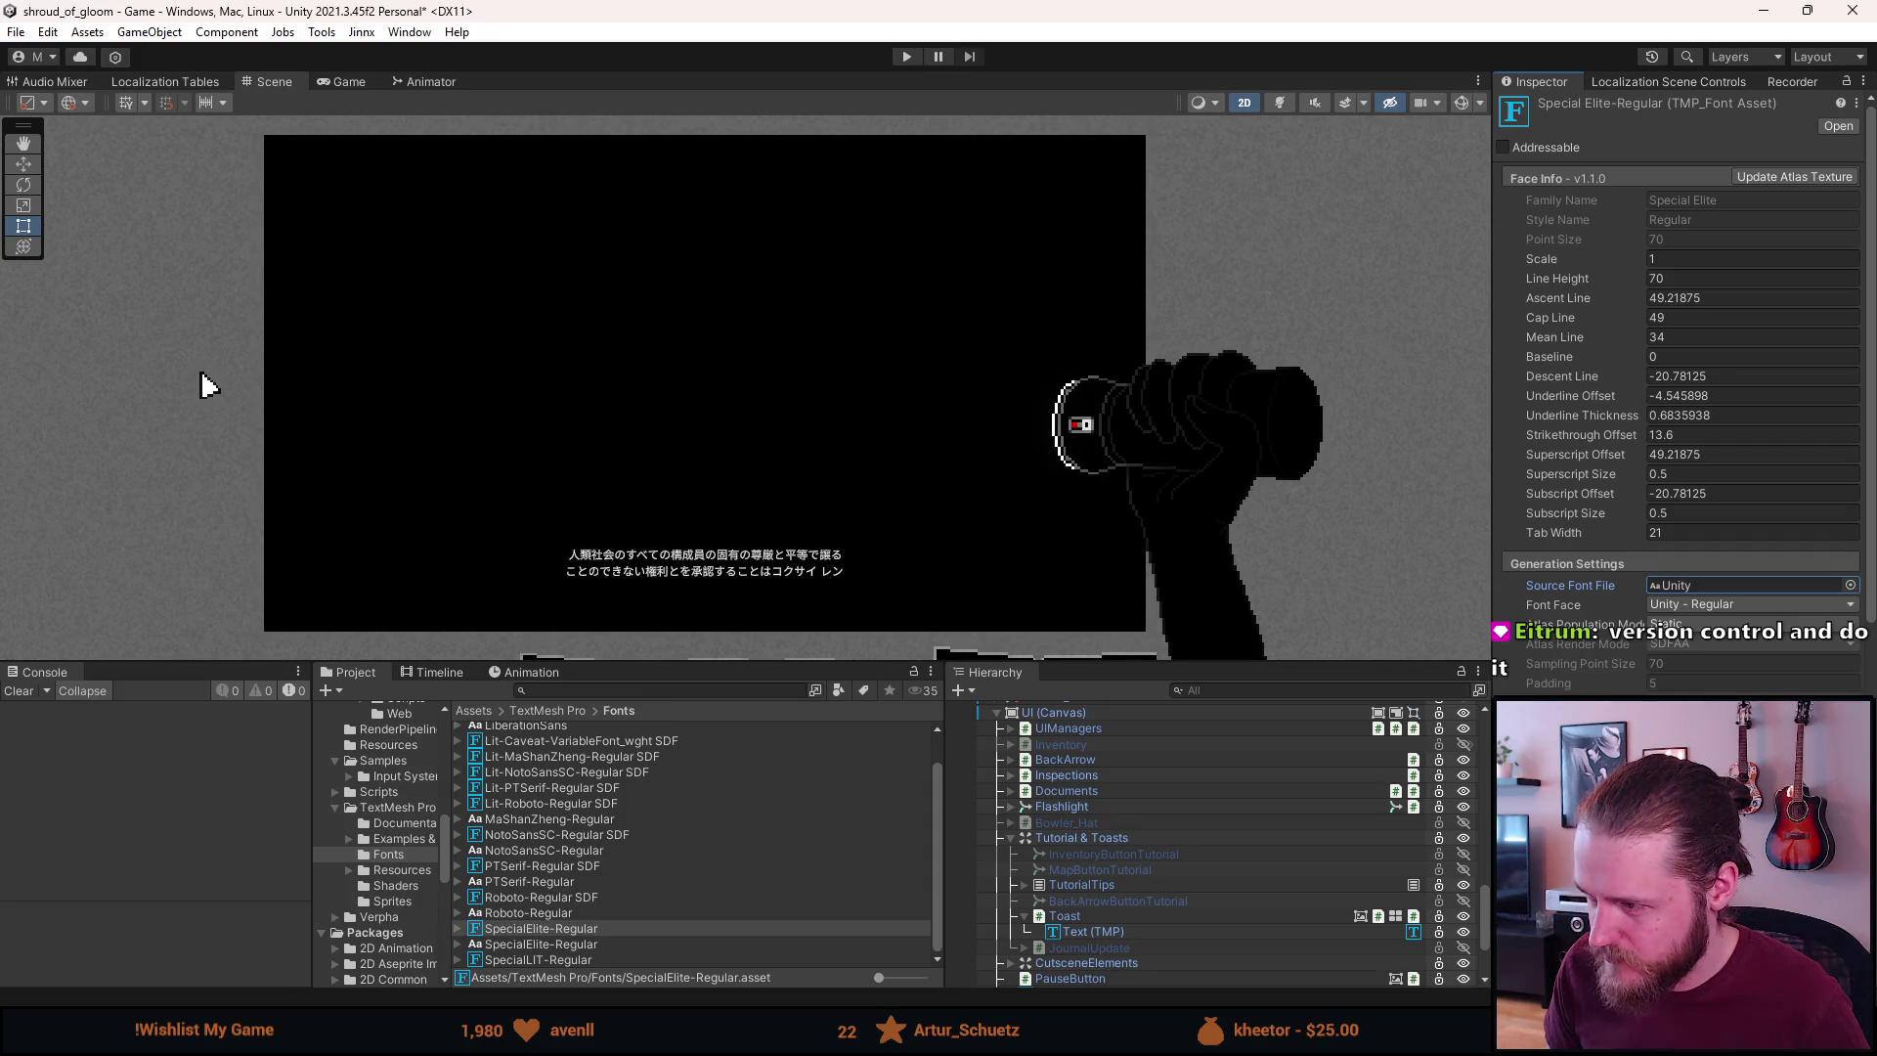
{"action": "key", "text": "ctrl+z"}
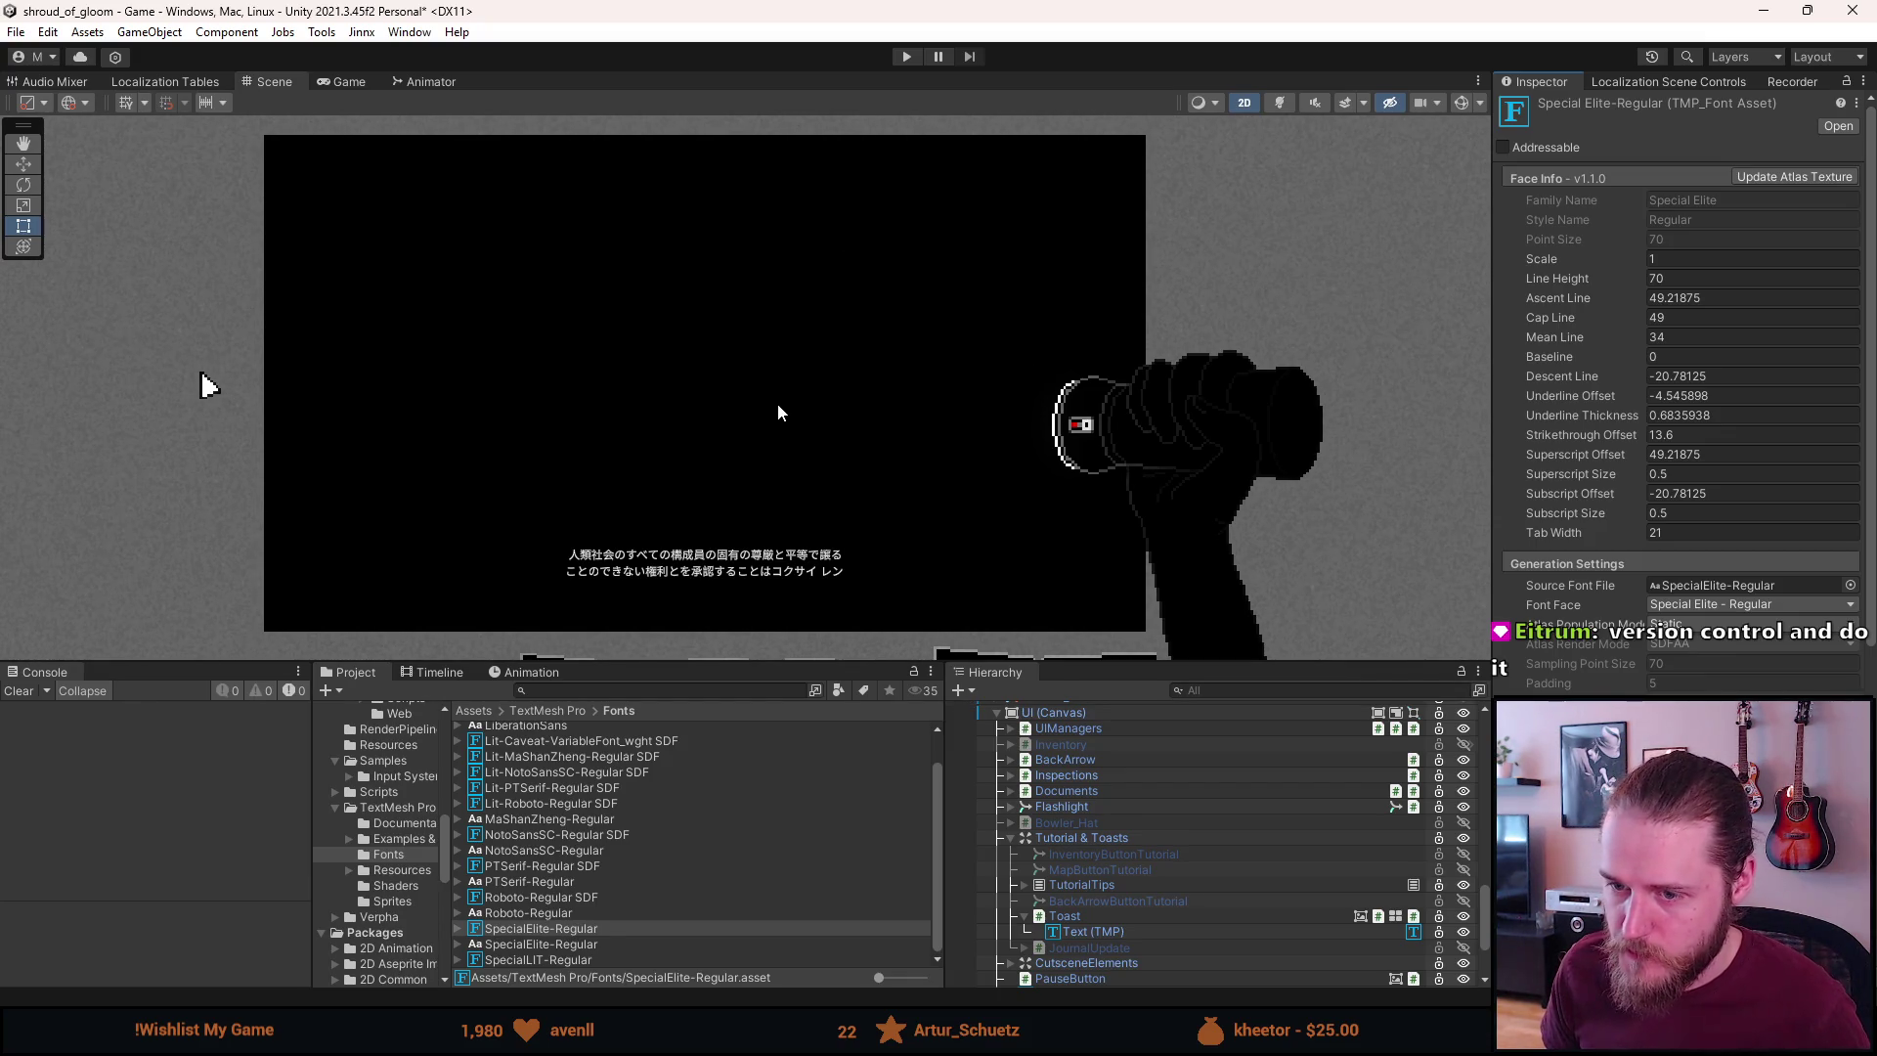
{"action": "scroll", "coordinate": [634, 804], "scroll_direction": "up", "scroll_amount": 1}
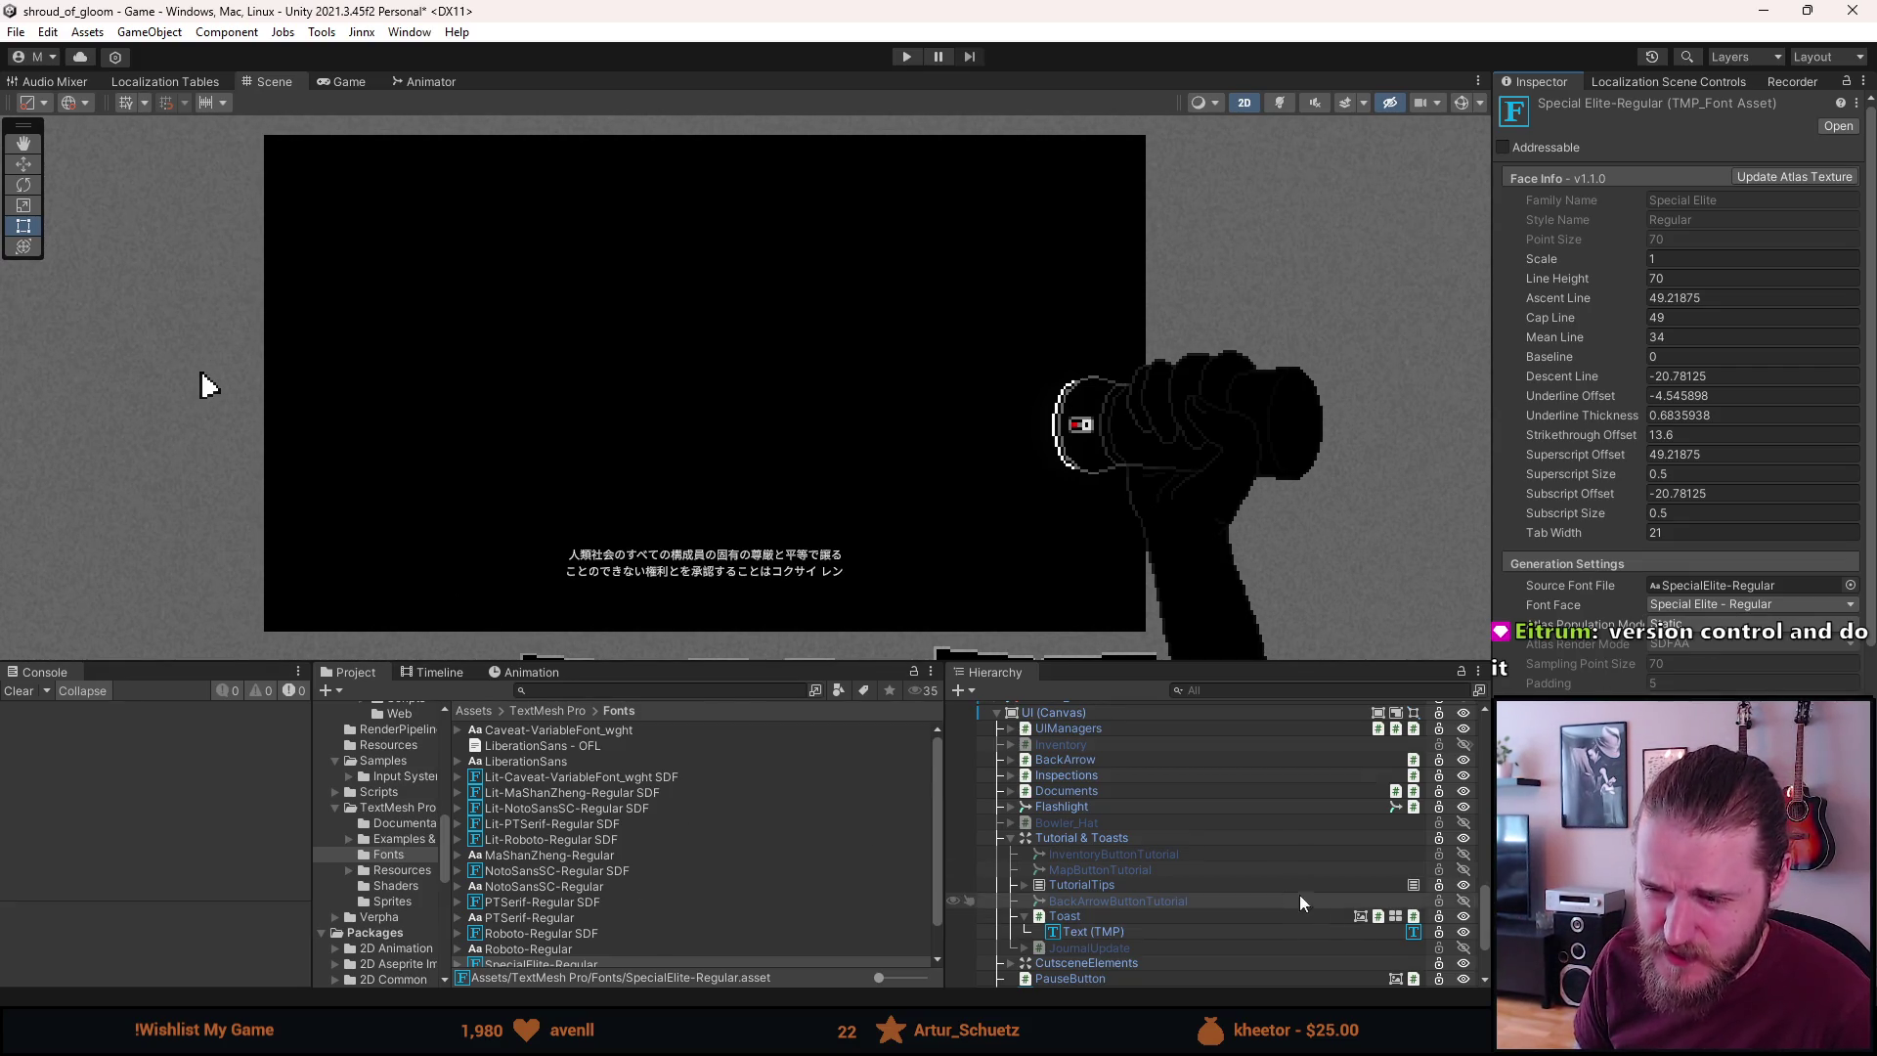
Collapse the Tutorial & Toasts group and scroll the Hierarchy up through the rooms to the top
{"action": "left_click", "coordinate": [1011, 839]}
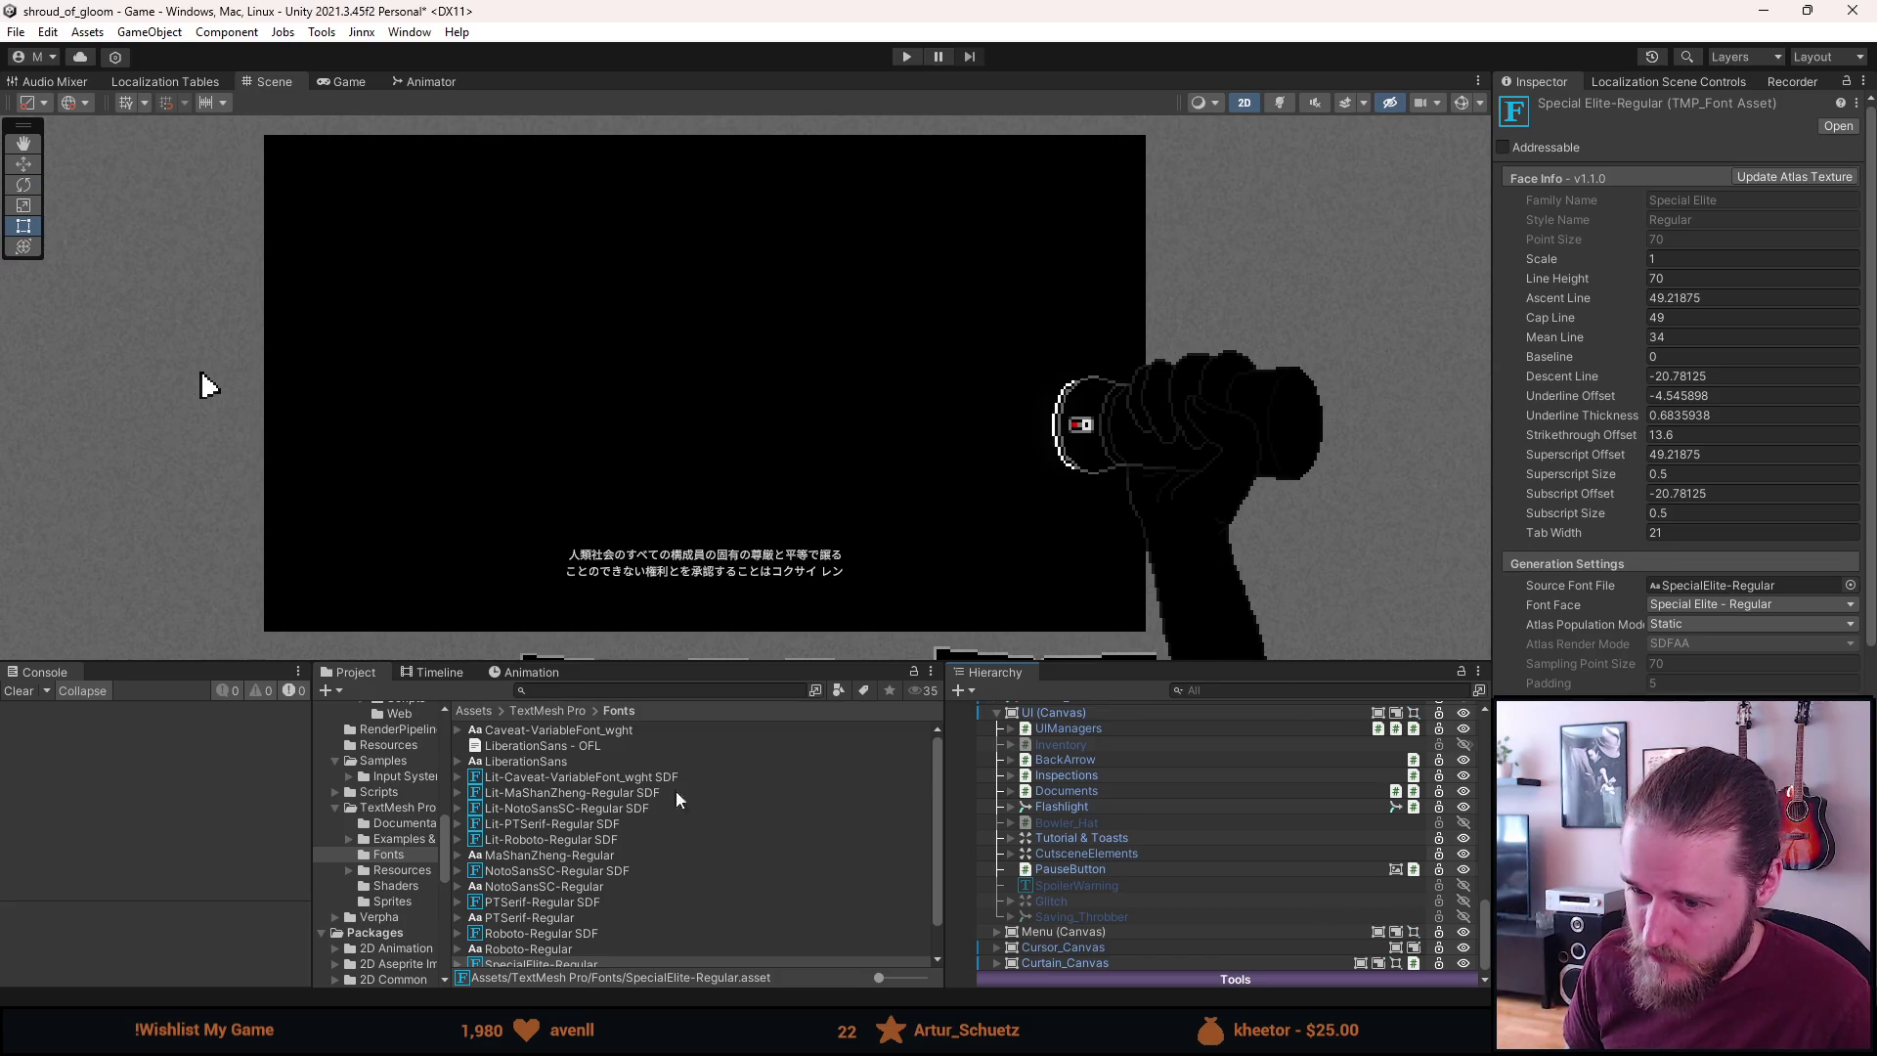
{"action": "scroll", "coordinate": [1116, 888], "scroll_direction": "up", "scroll_amount": 4}
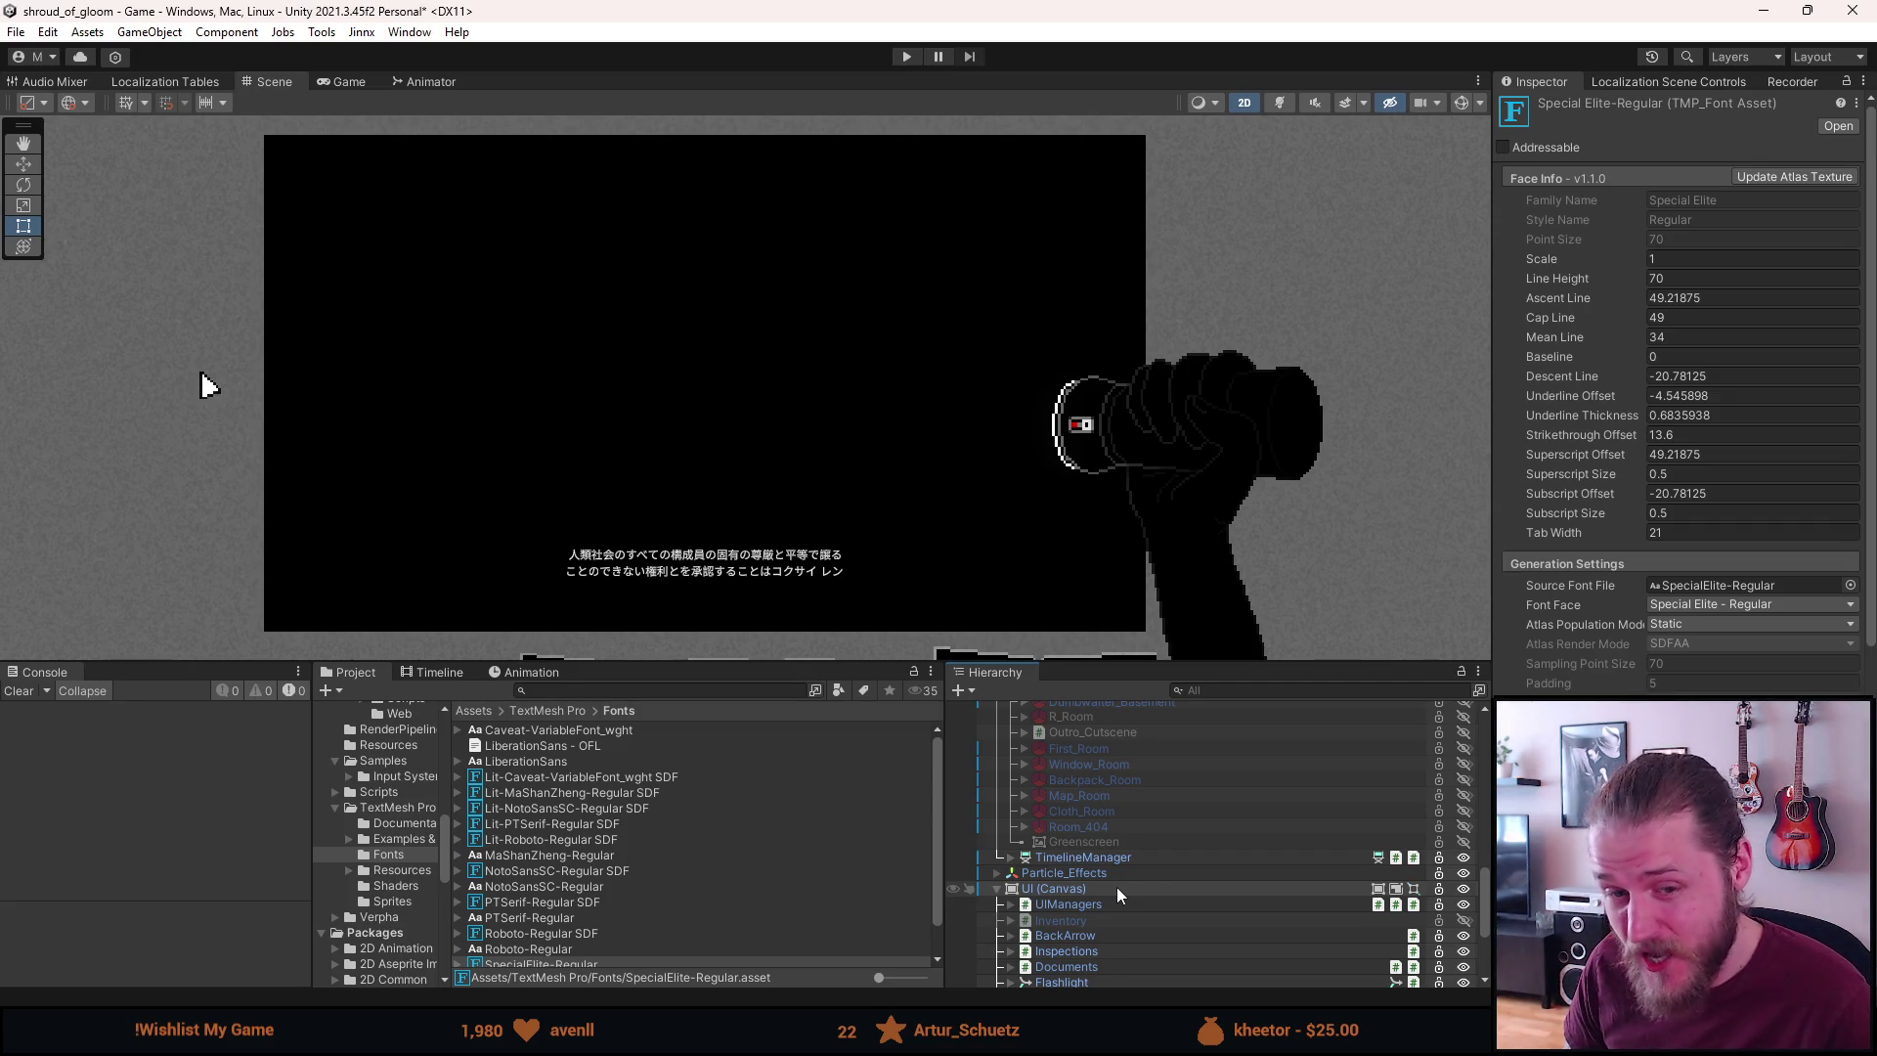
{"action": "scroll", "coordinate": [1118, 886], "scroll_direction": "up", "scroll_amount": 5}
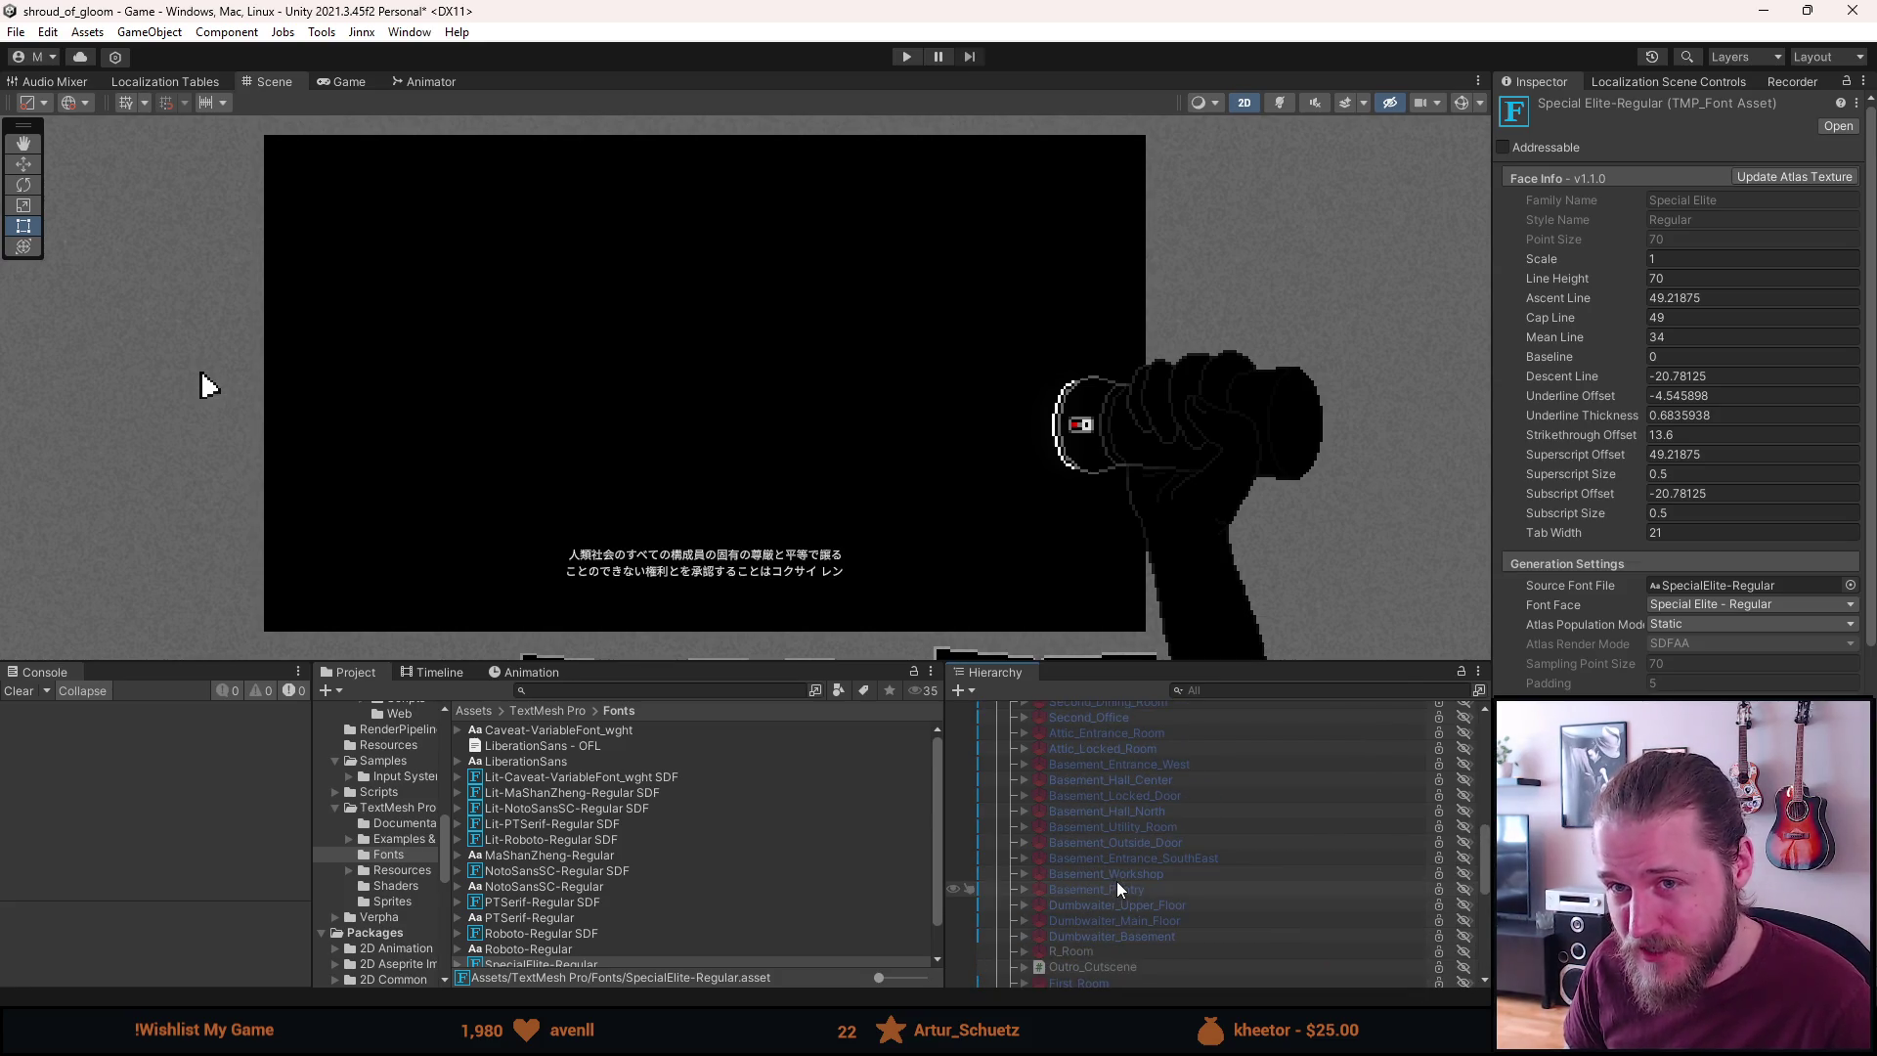
{"action": "scroll", "coordinate": [1118, 883], "scroll_direction": "up", "scroll_amount": 5}
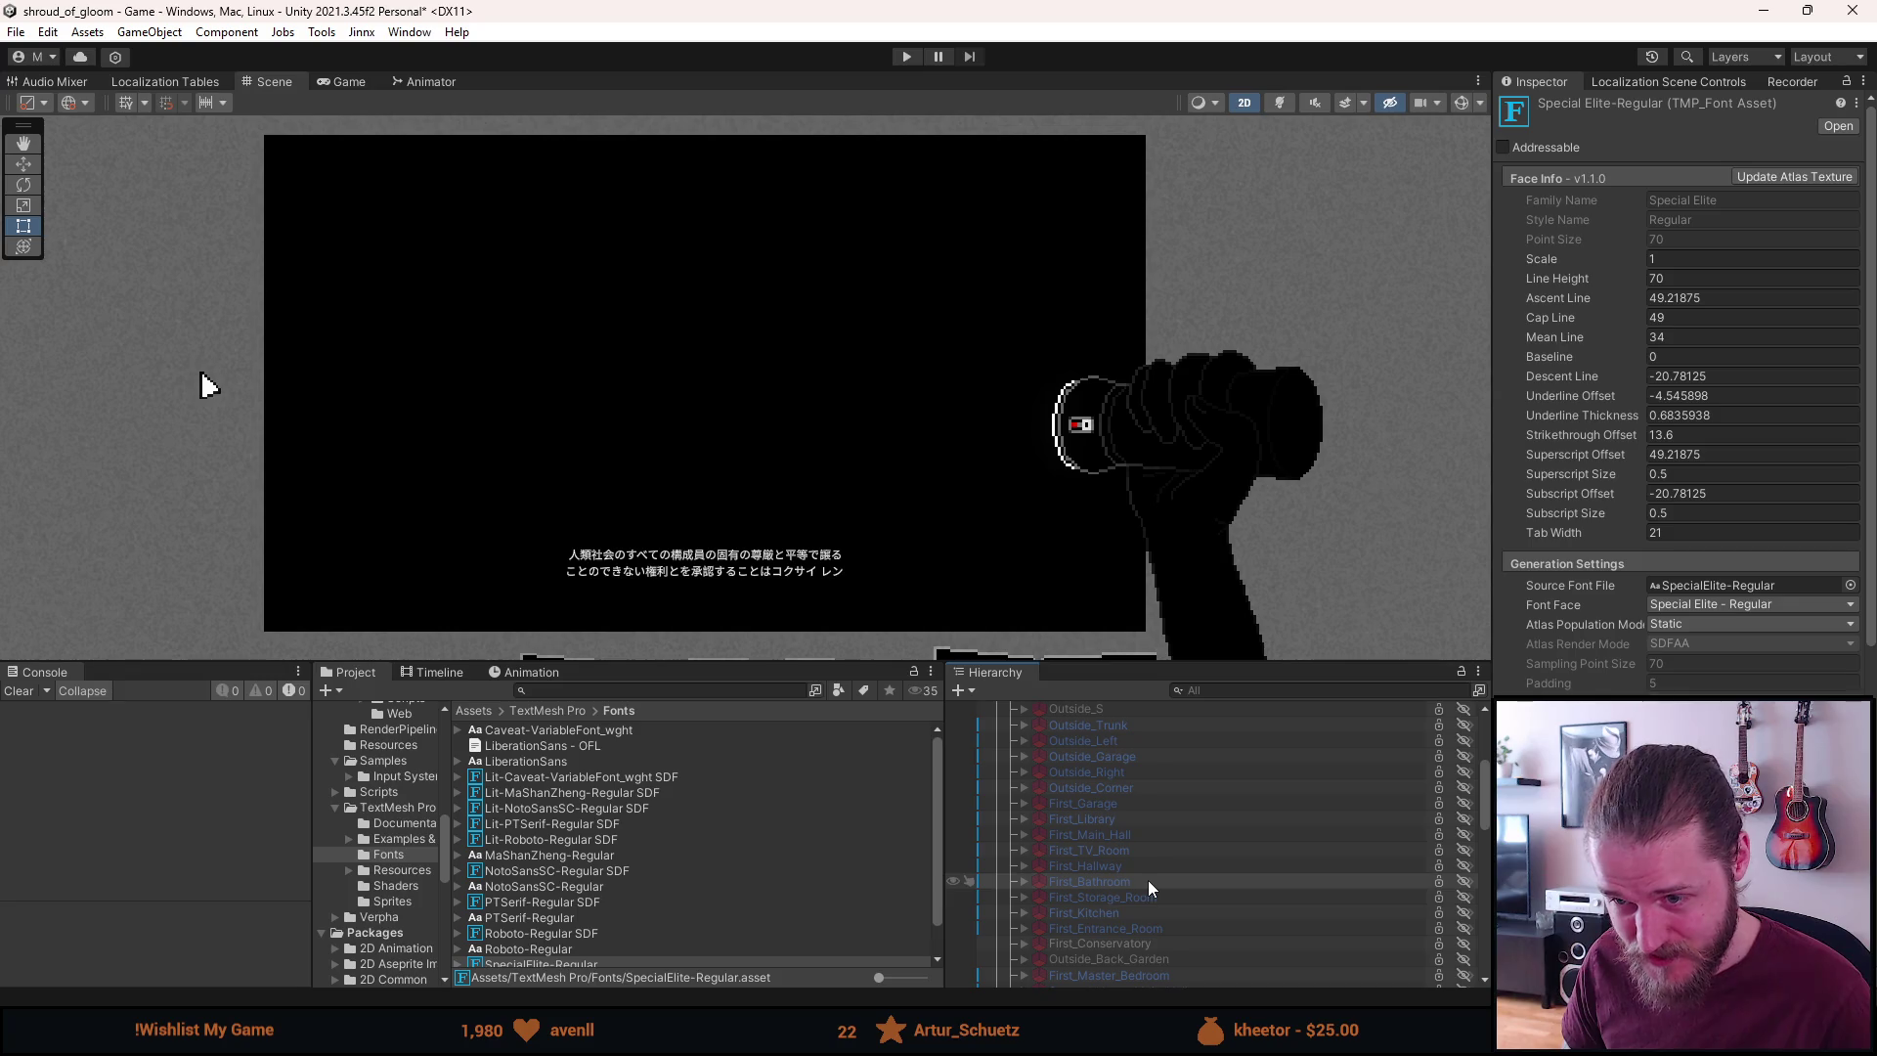
{"action": "scroll", "coordinate": [1147, 882], "scroll_direction": "up", "scroll_amount": 5}
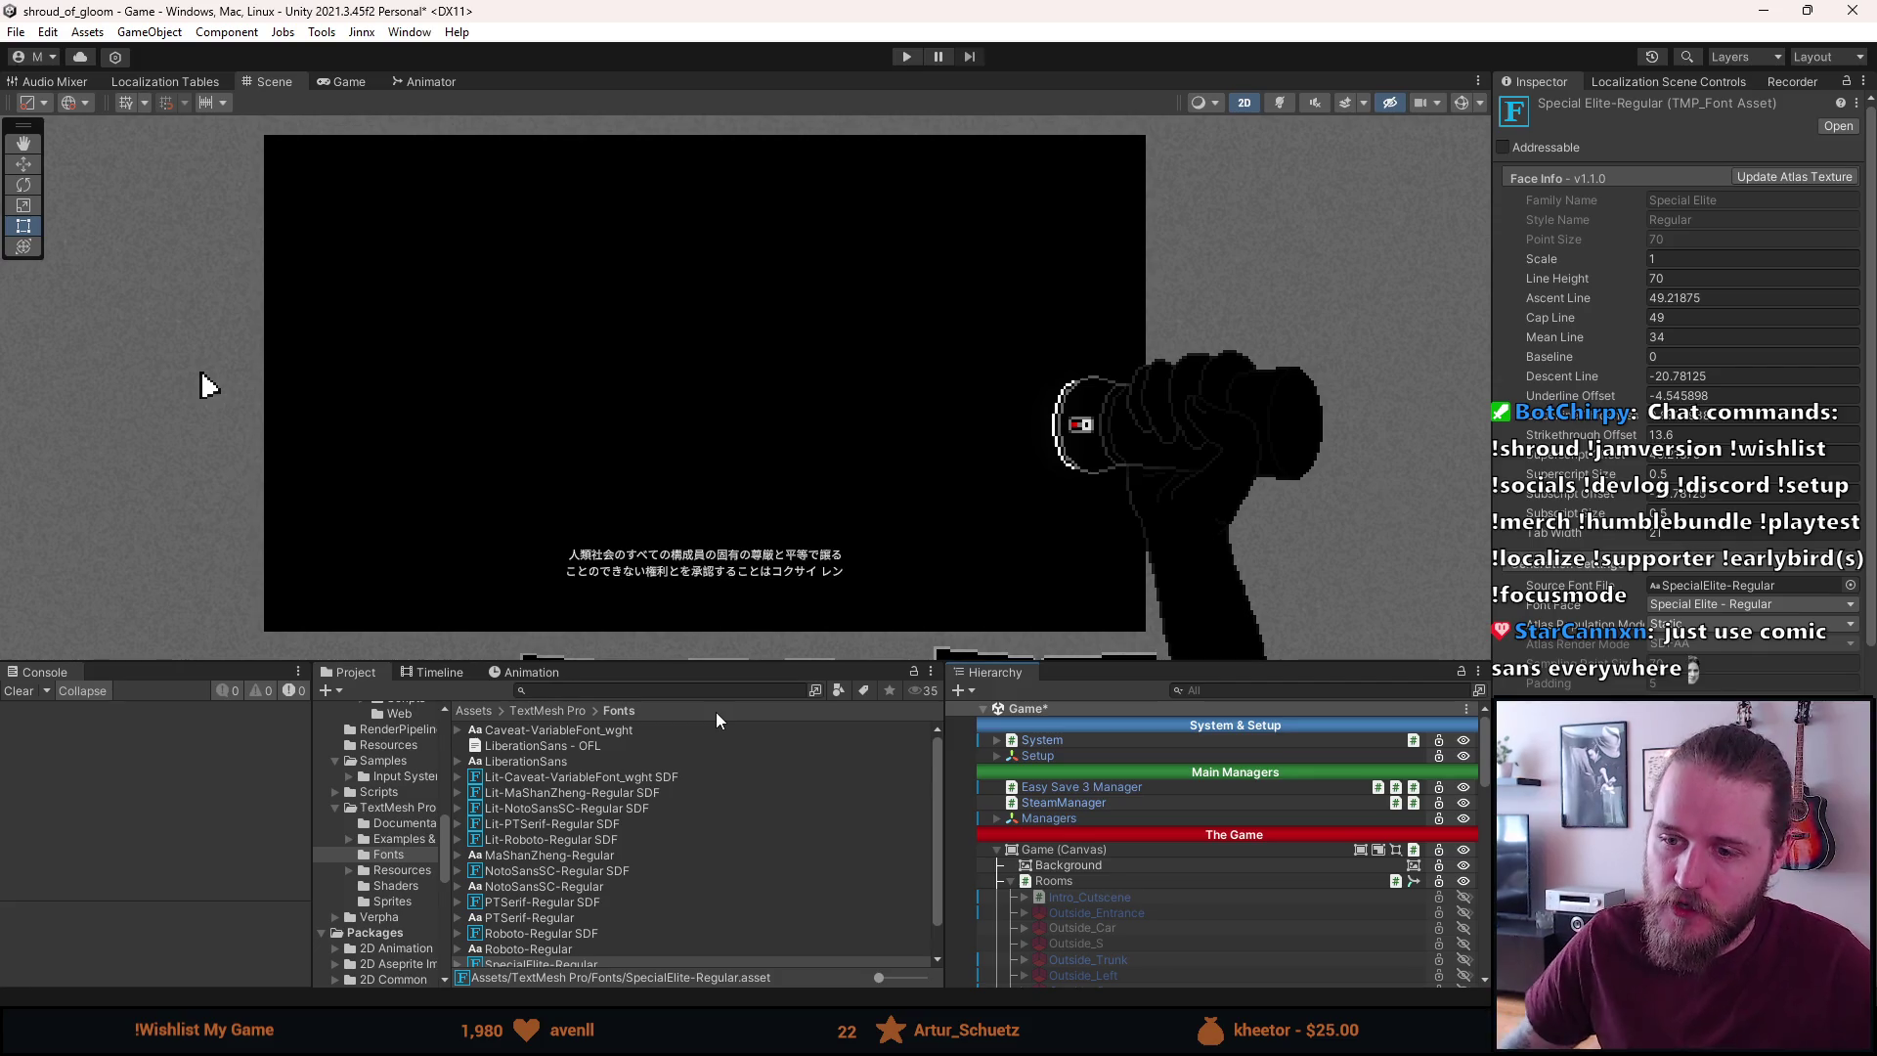
Scroll through Atlas & Material and Font Weights, then zoom the Scene view onto the Japanese subtitle
{"action": "scroll", "coordinate": [381, 824], "scroll_direction": "up", "scroll_amount": 5}
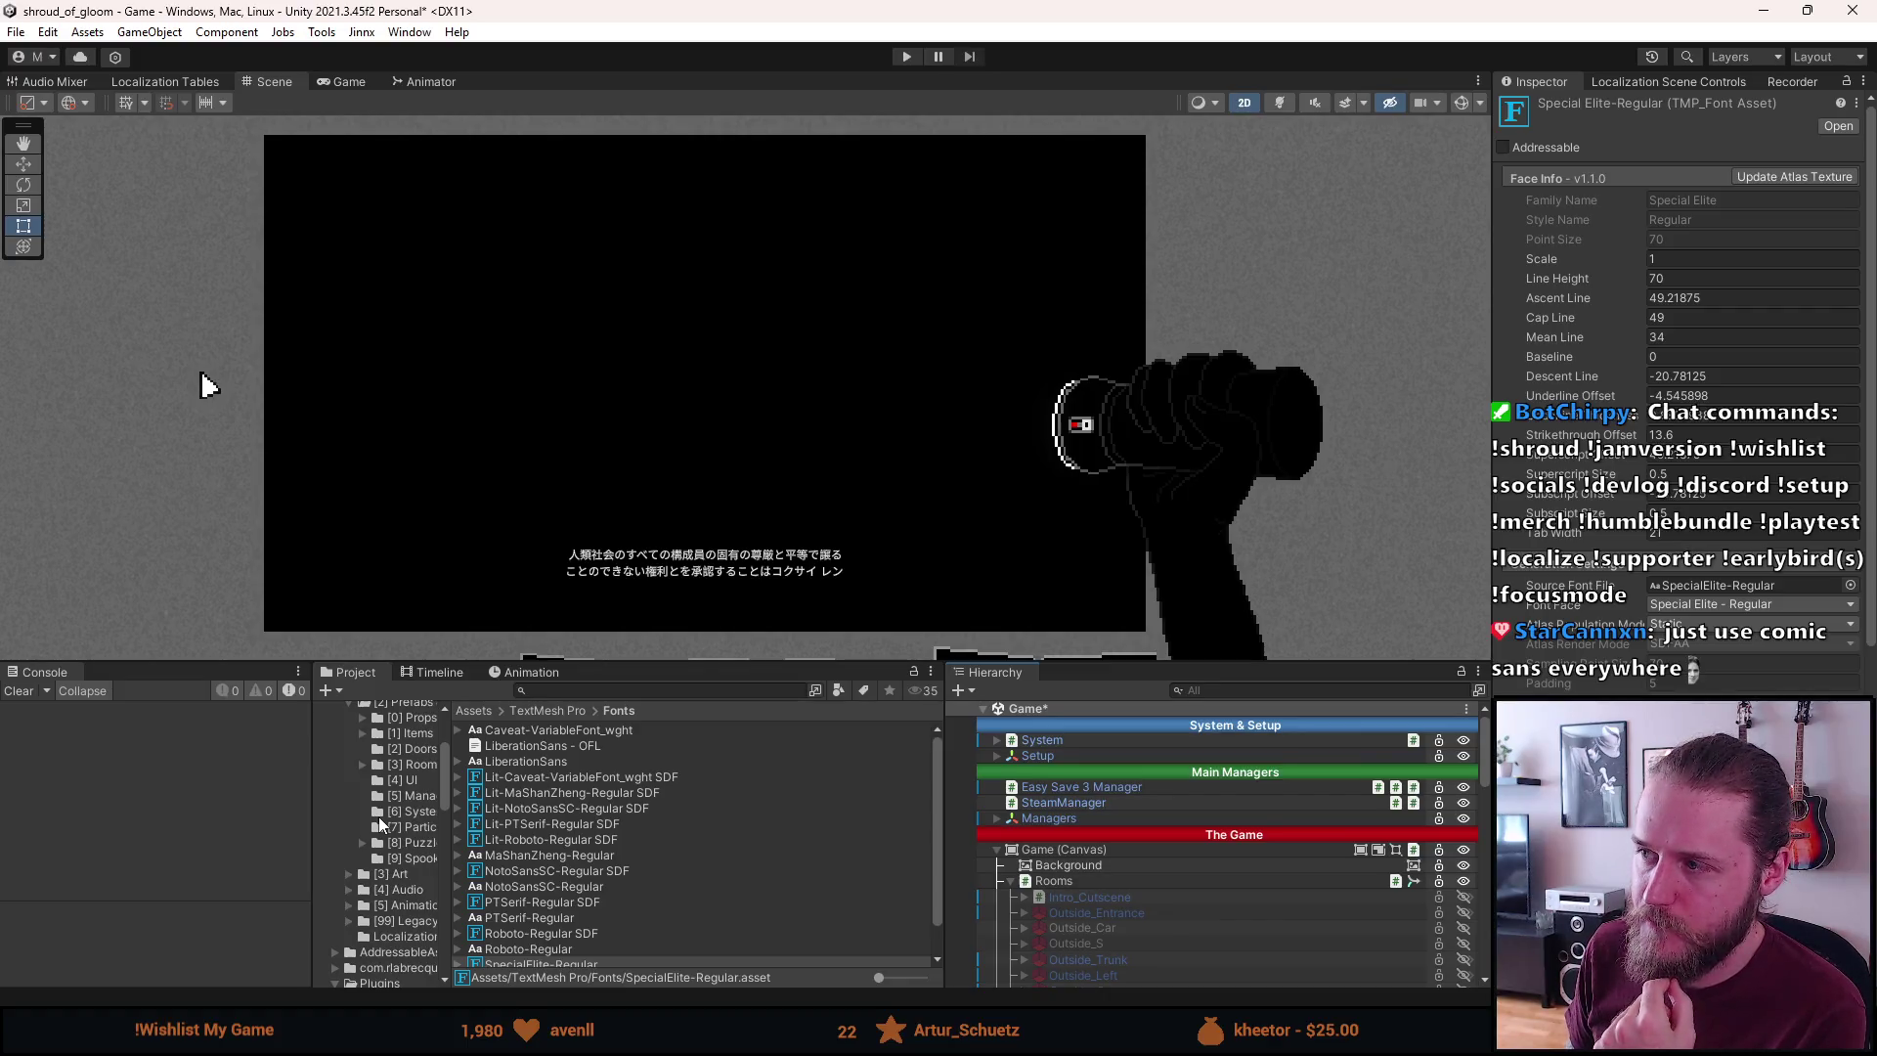
{"action": "scroll", "coordinate": [381, 824], "scroll_direction": "up", "scroll_amount": 3}
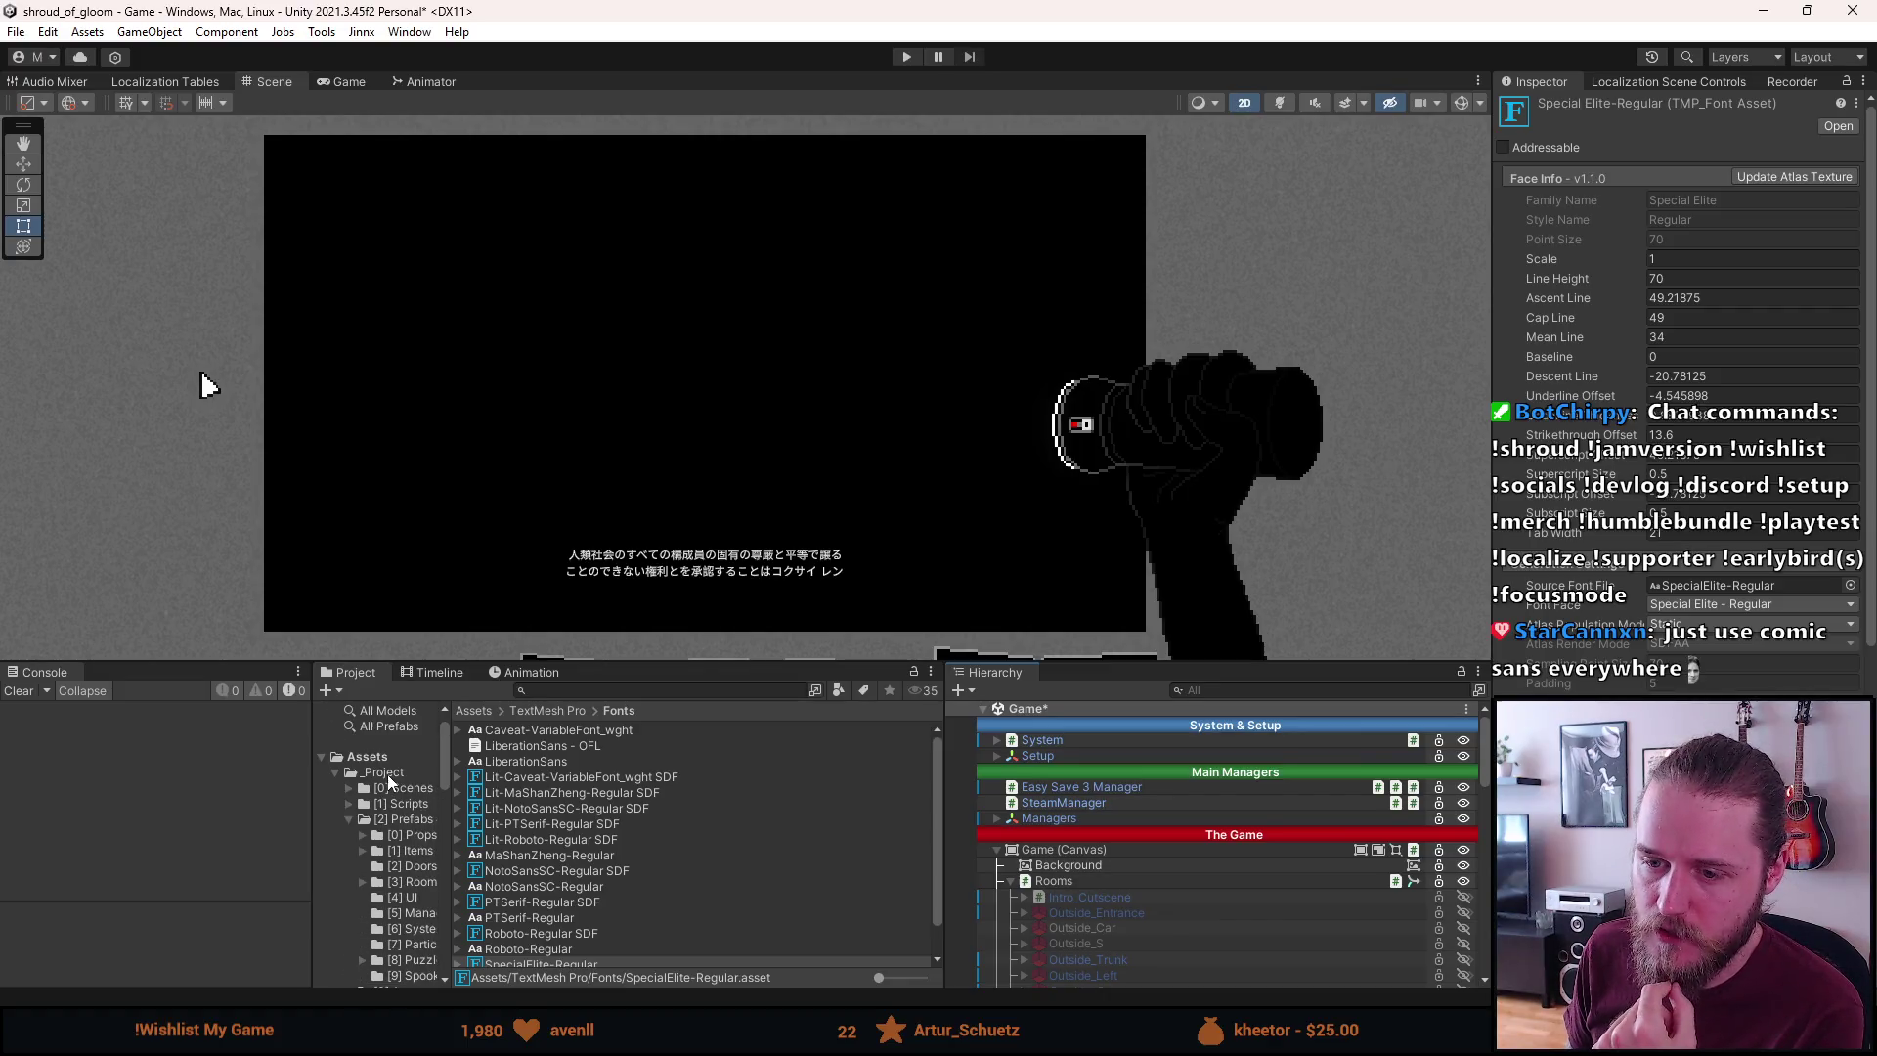
{"action": "scroll", "coordinate": [681, 887], "scroll_direction": "down", "scroll_amount": 2}
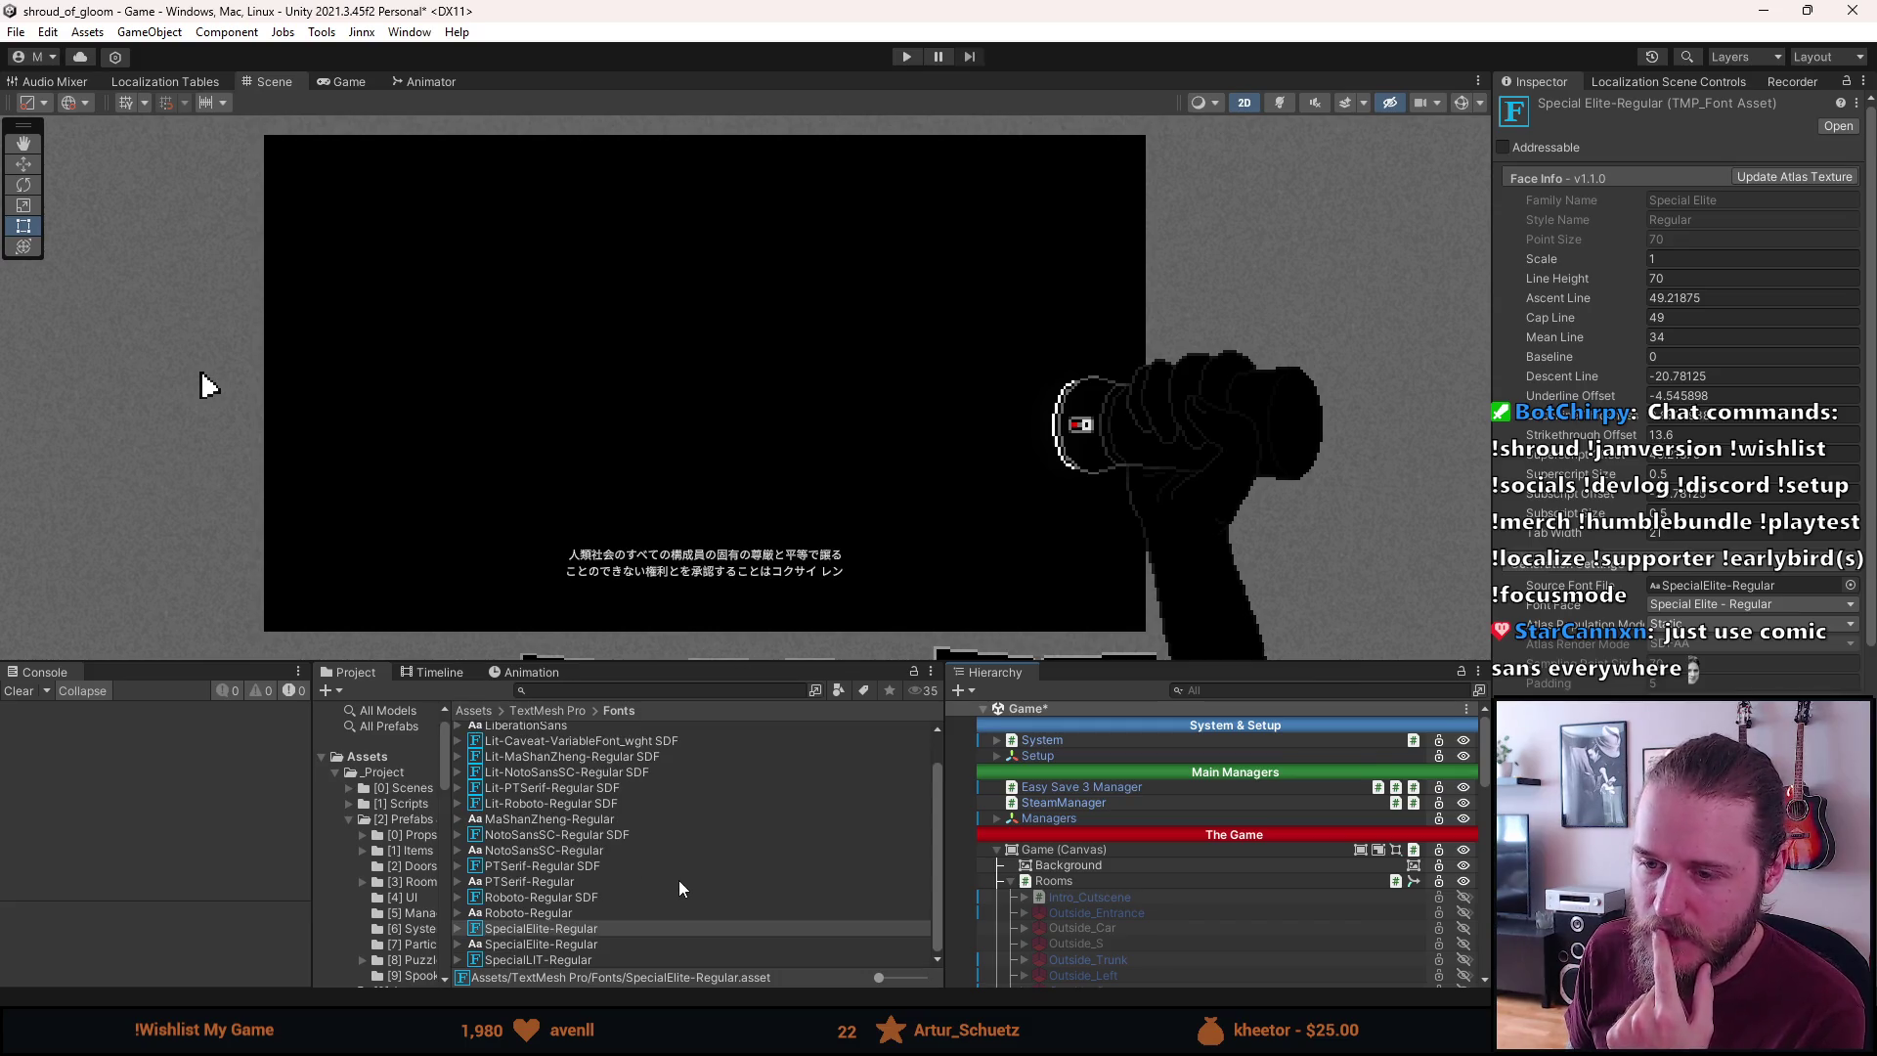
{"action": "scroll", "coordinate": [1676, 391], "scroll_direction": "down", "scroll_amount": 4}
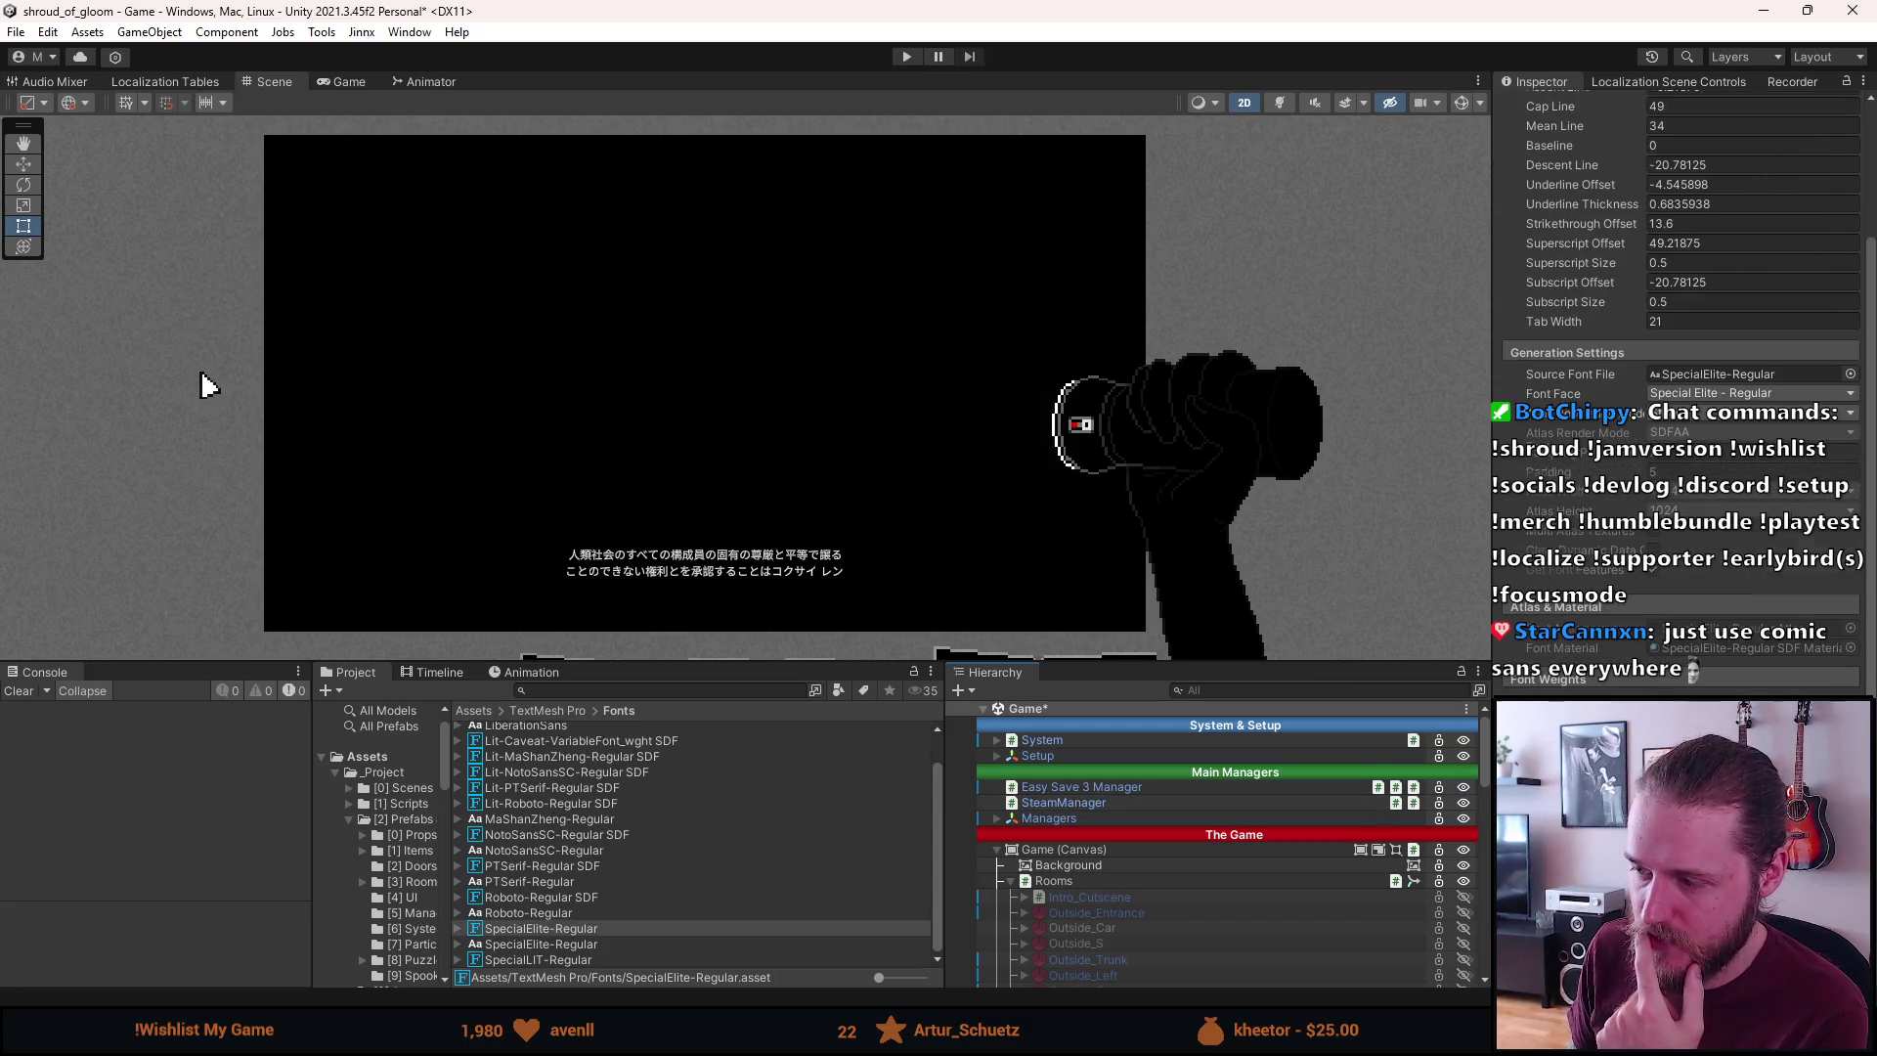
{"action": "scroll", "coordinate": [1677, 391], "scroll_direction": "down", "scroll_amount": 5}
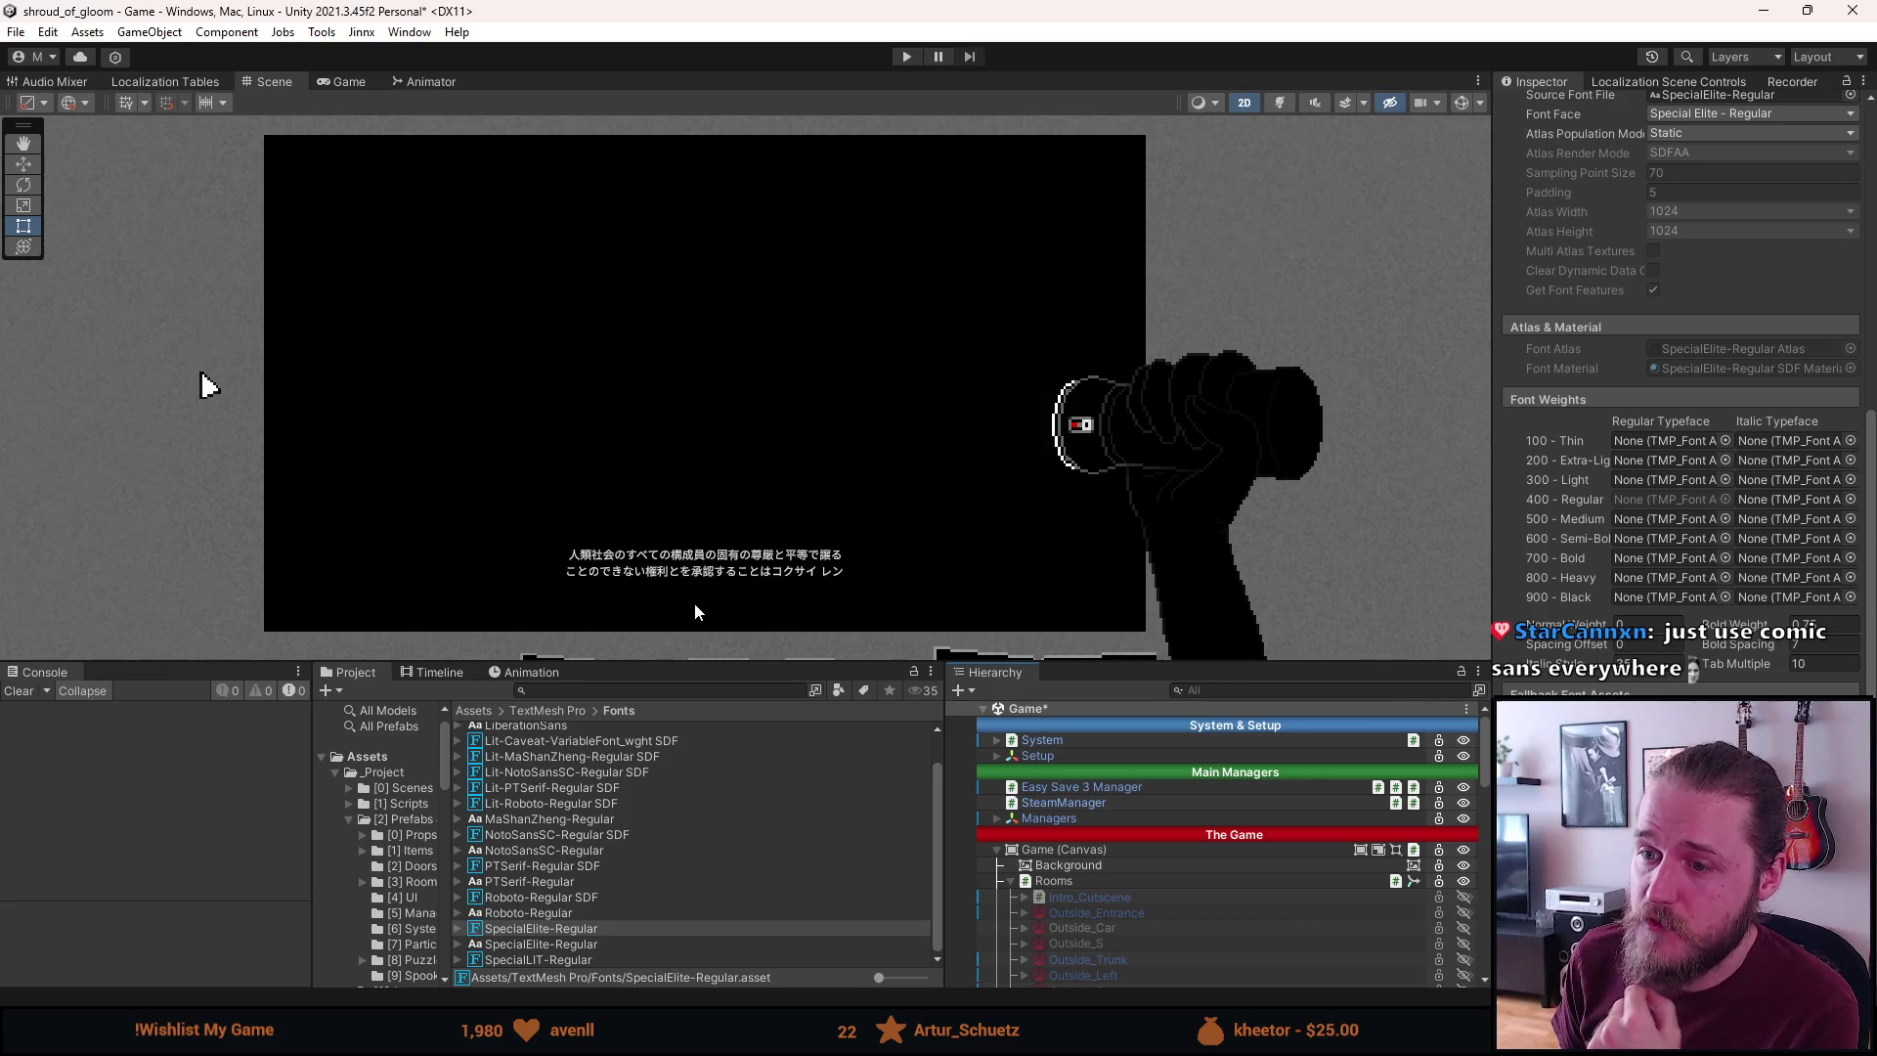
{"action": "scroll", "coordinate": [694, 602], "scroll_direction": "up", "scroll_amount": 3}
{"action": "scroll", "coordinate": [694, 602], "scroll_direction": "up", "scroll_amount": 3}
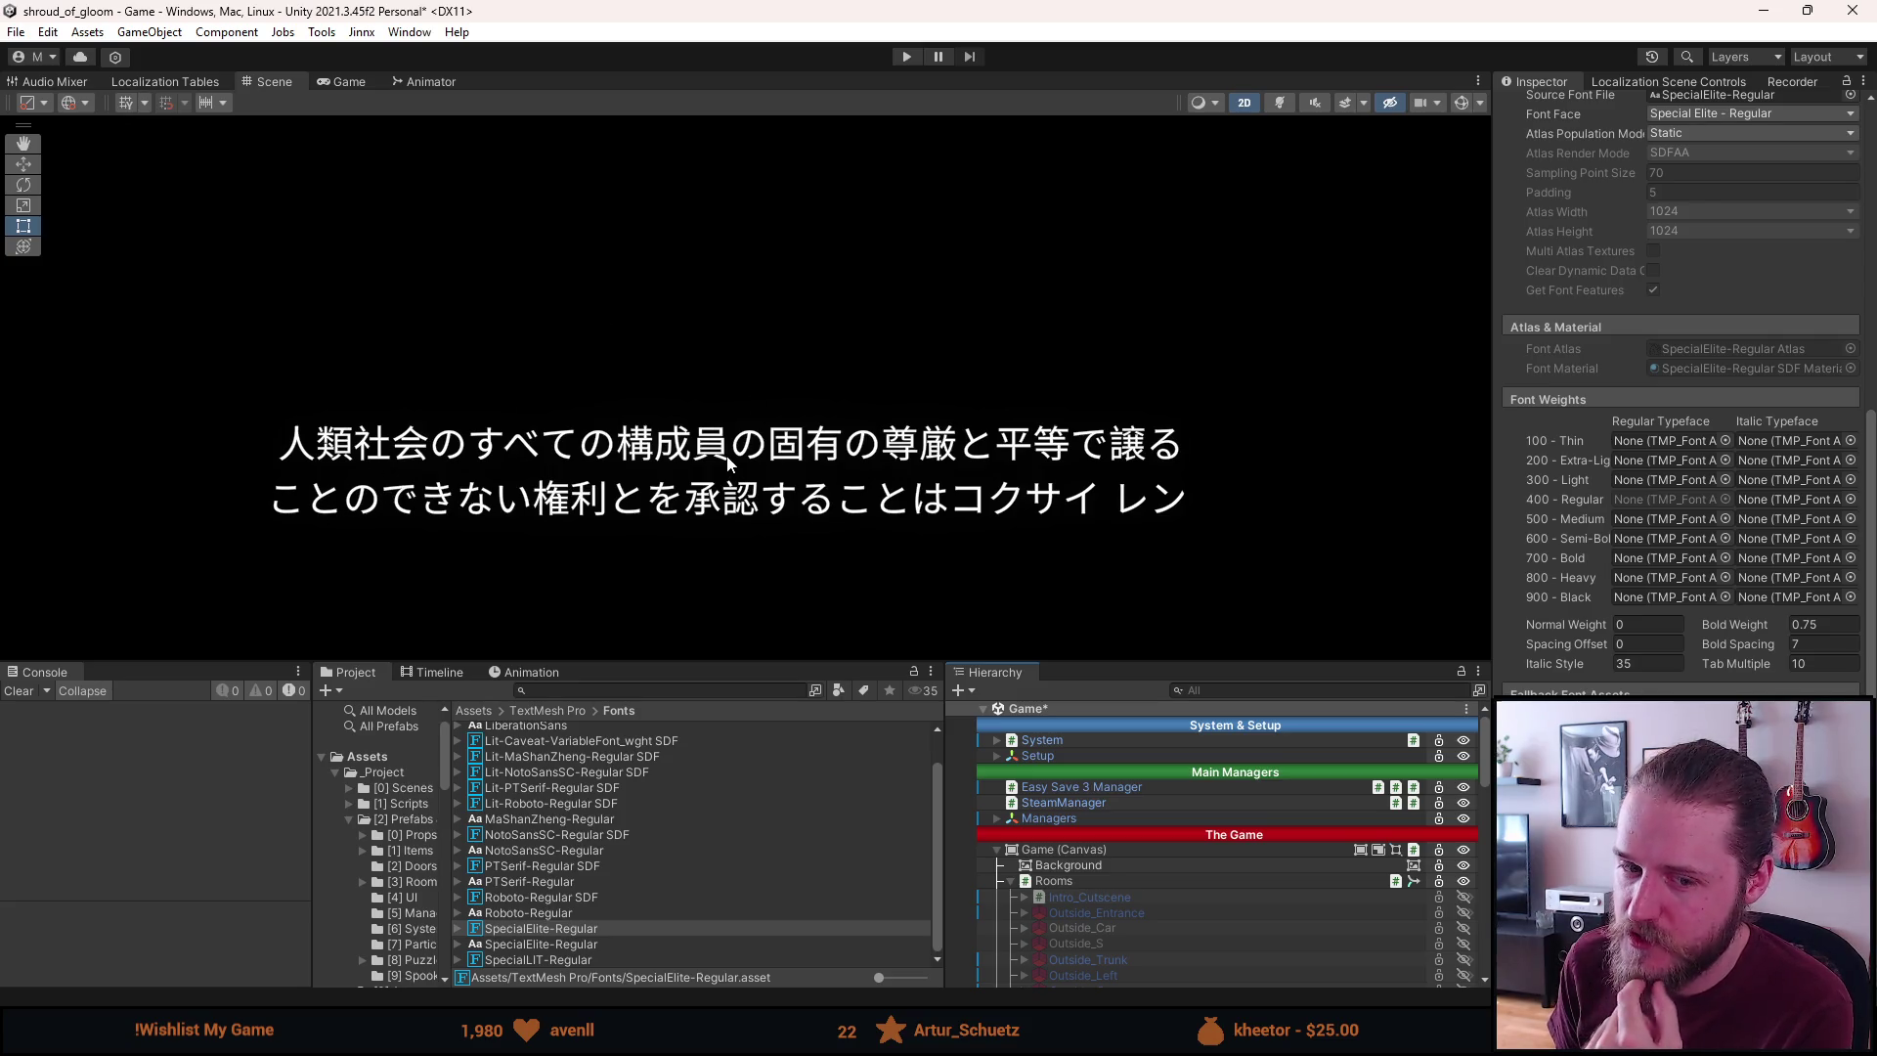
{"action": "scroll", "coordinate": [728, 455], "scroll_direction": "down", "scroll_amount": 5}
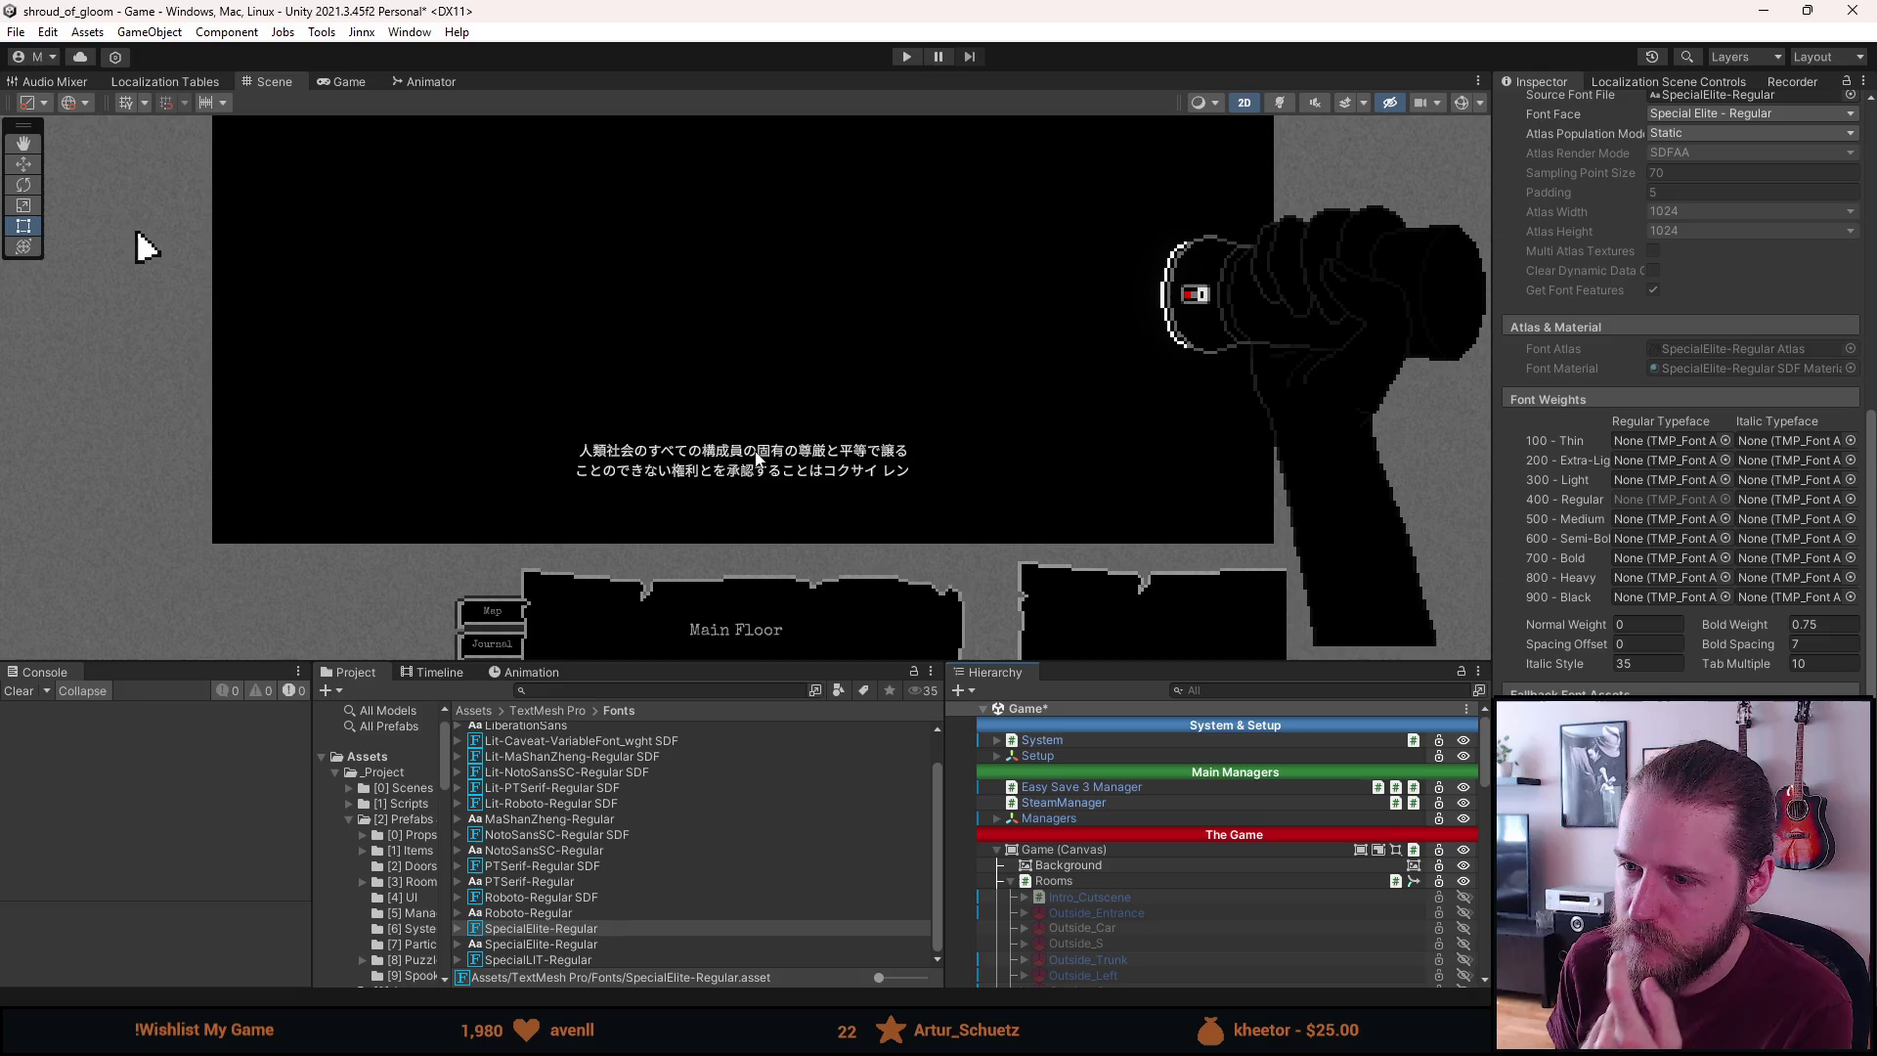
{"action": "mouse_move", "coordinate": [130, 247]}
{"action": "left_mouse_down"}
{"action": "mouse_move", "coordinate": [19, 249]}
{"action": "mouse_move", "coordinate": [38, 322]}
{"action": "mouse_move", "coordinate": [152, 340]}
{"action": "left_mouse_up"}
{"action": "key", "text": "t"}
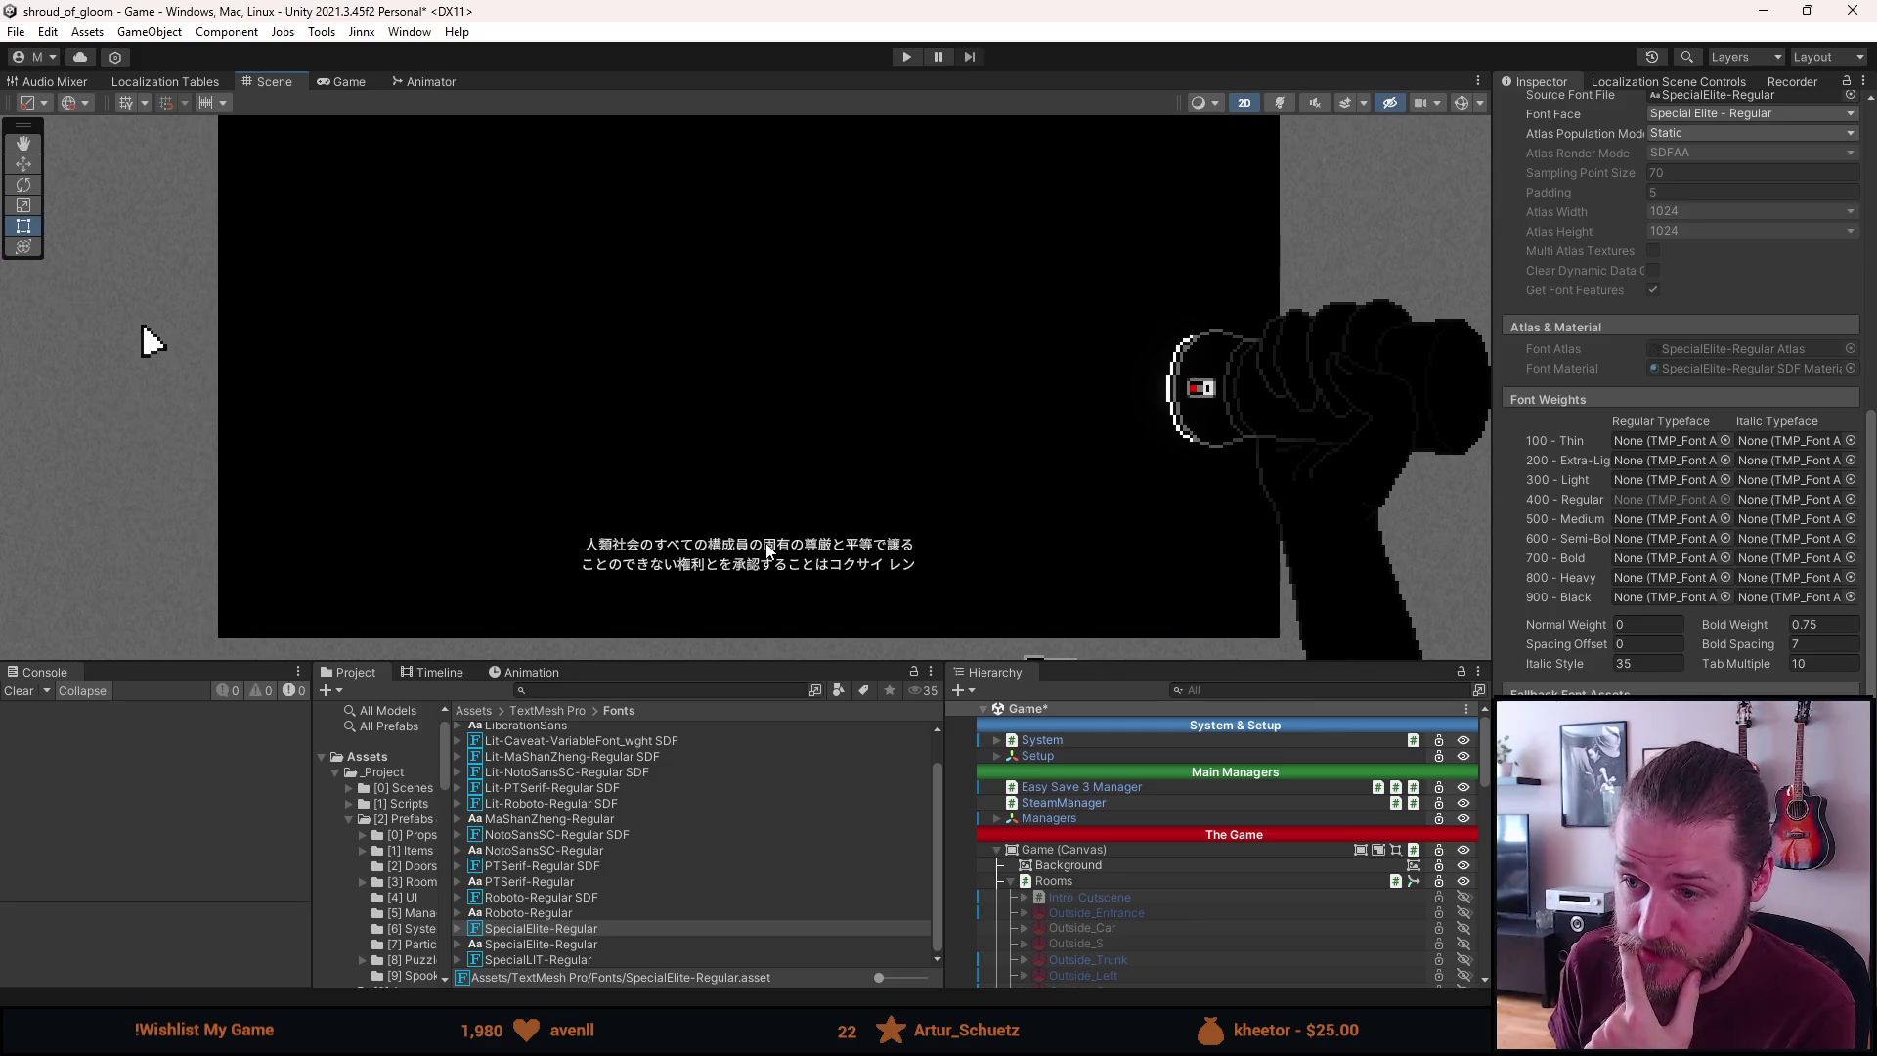
{"action": "scroll", "coordinate": [773, 565], "scroll_direction": "up", "scroll_amount": 1}
{"action": "scroll", "coordinate": [737, 612], "scroll_direction": "down", "scroll_amount": 1}
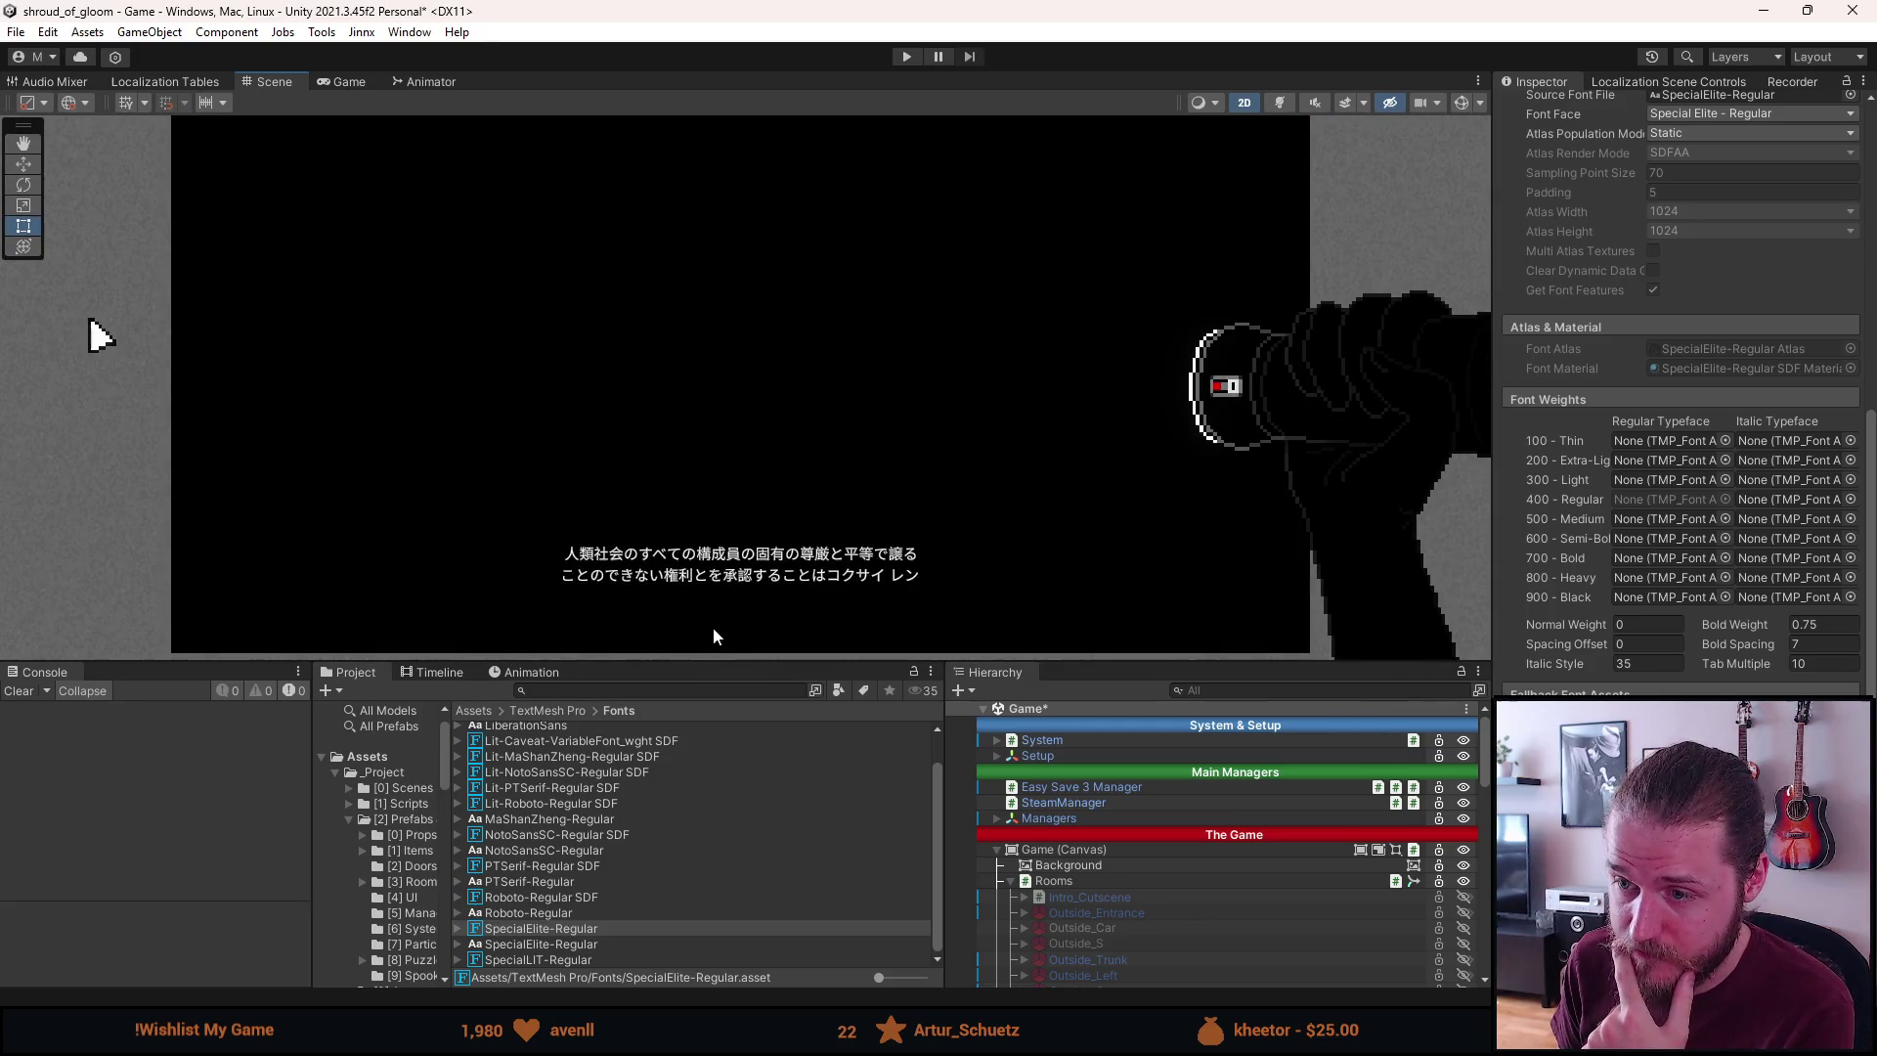
{"action": "scroll", "coordinate": [739, 608], "scroll_direction": "up", "scroll_amount": 2}
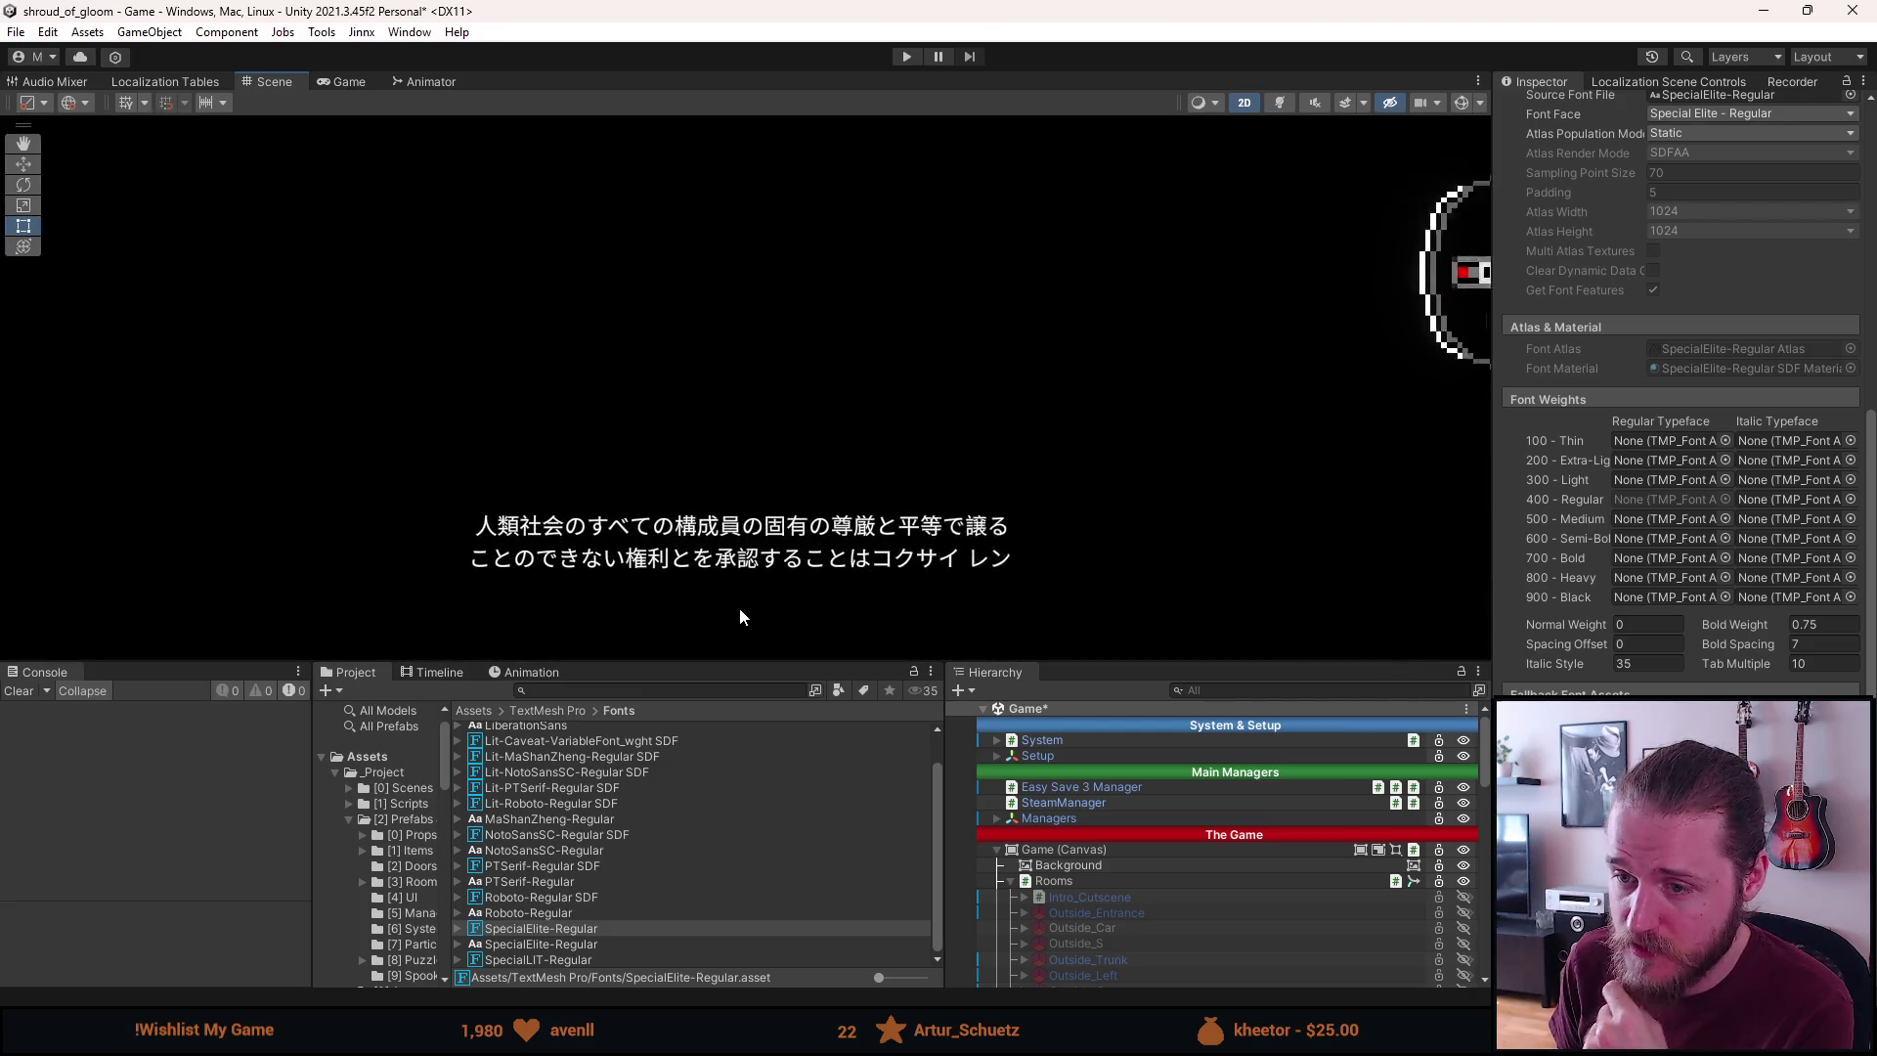
{"action": "scroll", "coordinate": [743, 602], "scroll_direction": "down", "scroll_amount": 1}
{"action": "scroll", "coordinate": [745, 607], "scroll_direction": "down", "scroll_amount": 1}
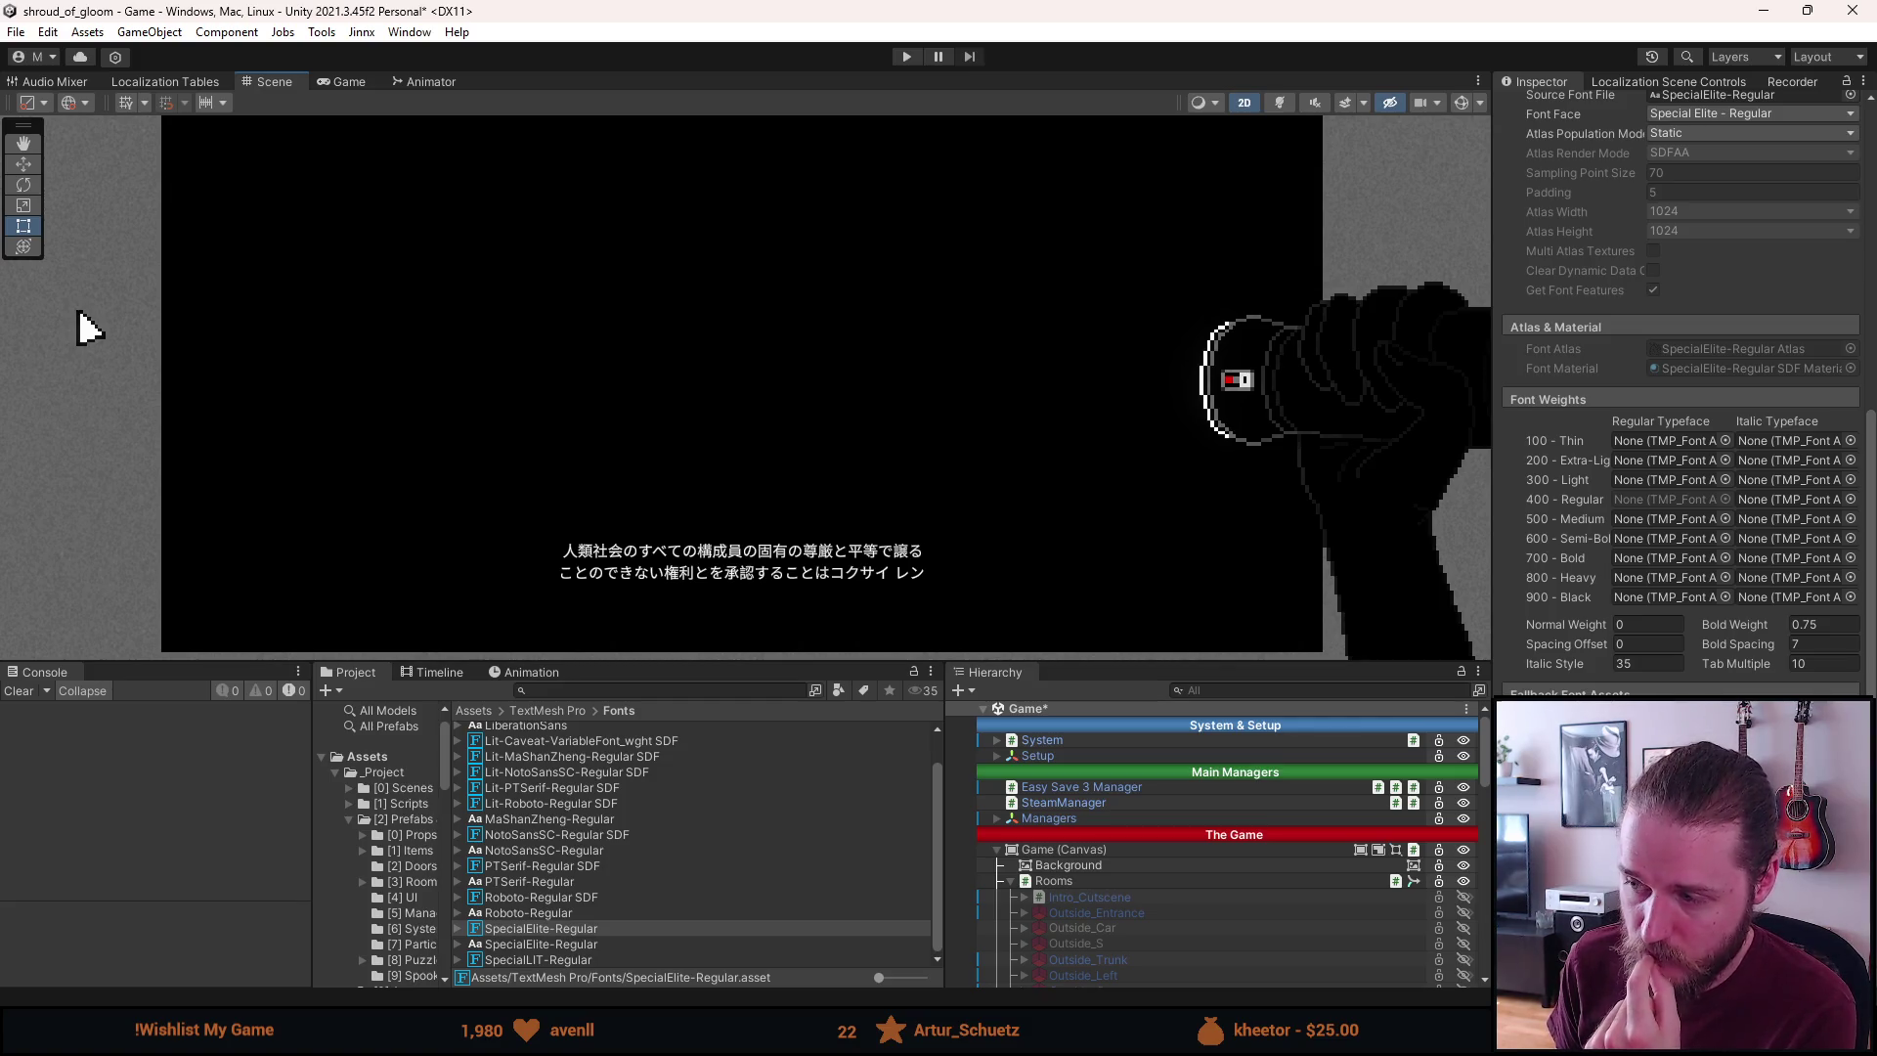
{"action": "scroll", "coordinate": [677, 579], "scroll_direction": "up", "scroll_amount": 5}
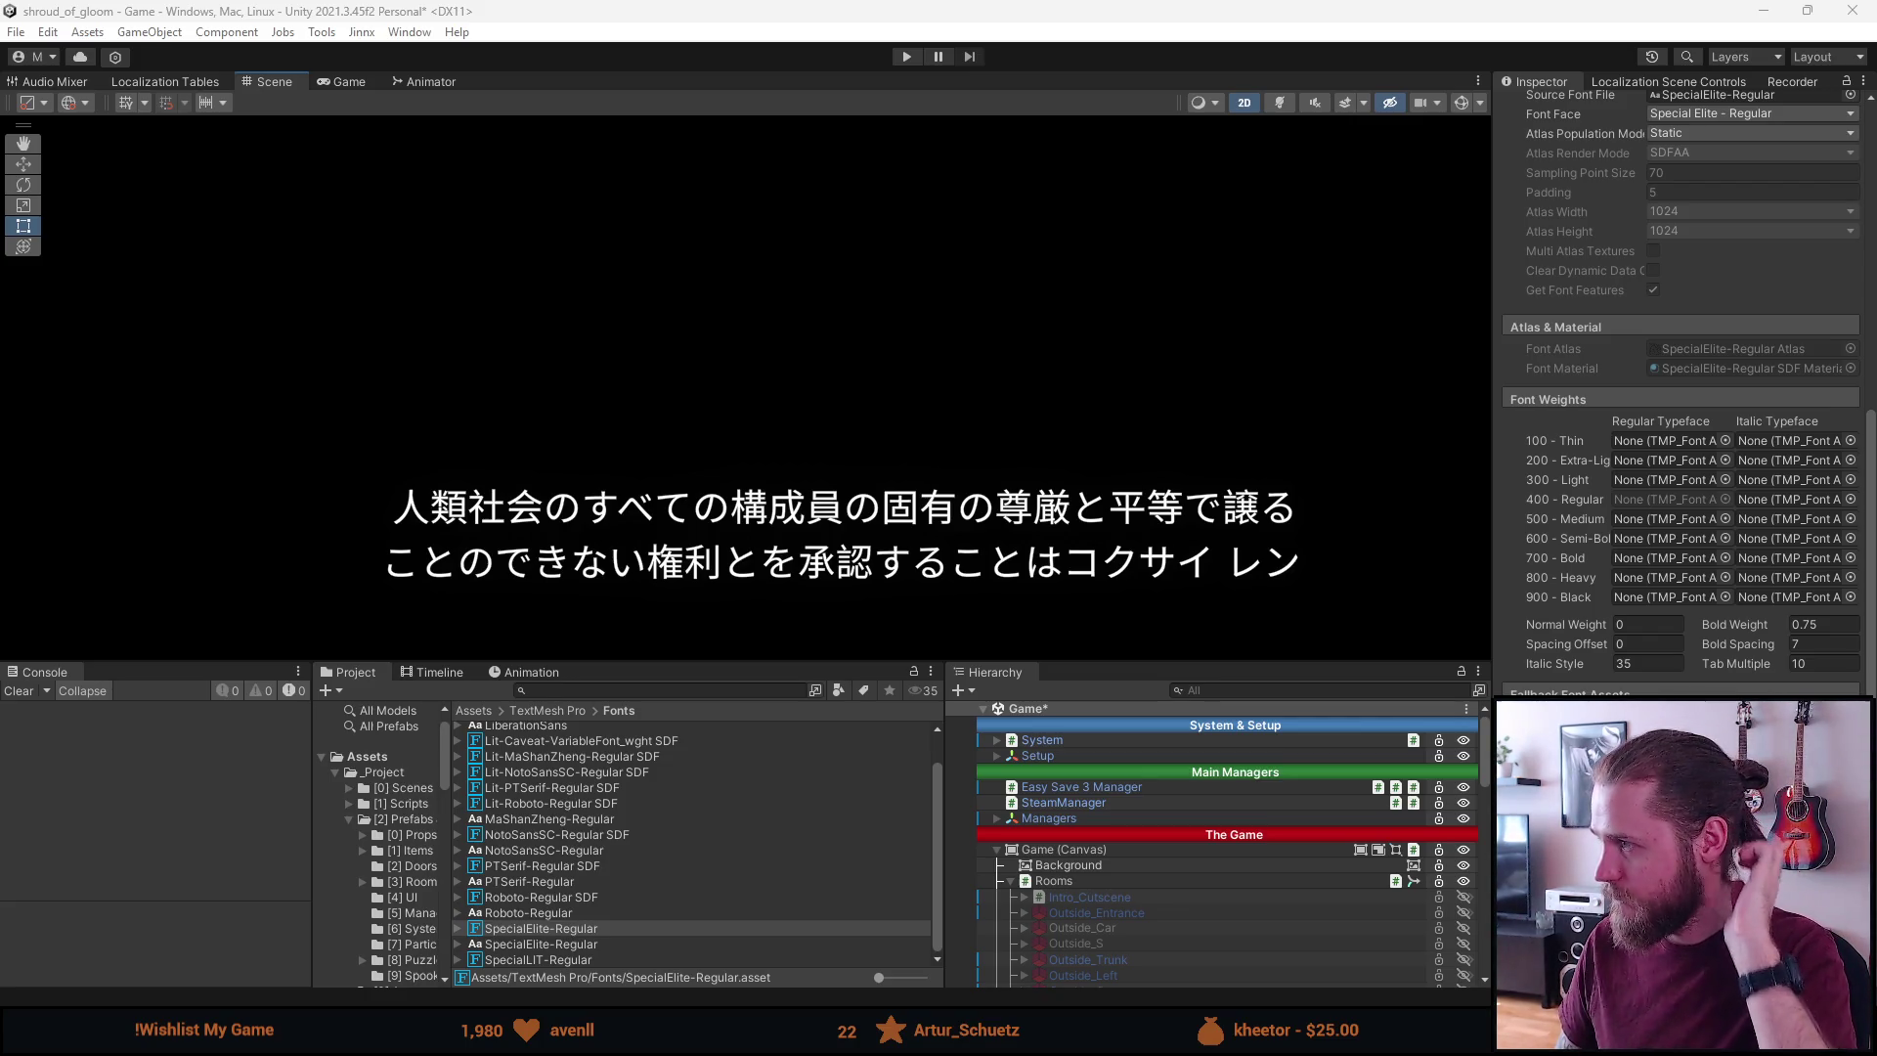
Switch to the browser, maximise it and scroll down to the answer's C# snippet
{"action": "key", "text": "alt+Tab"}
{"action": "key", "text": "super+Up"}
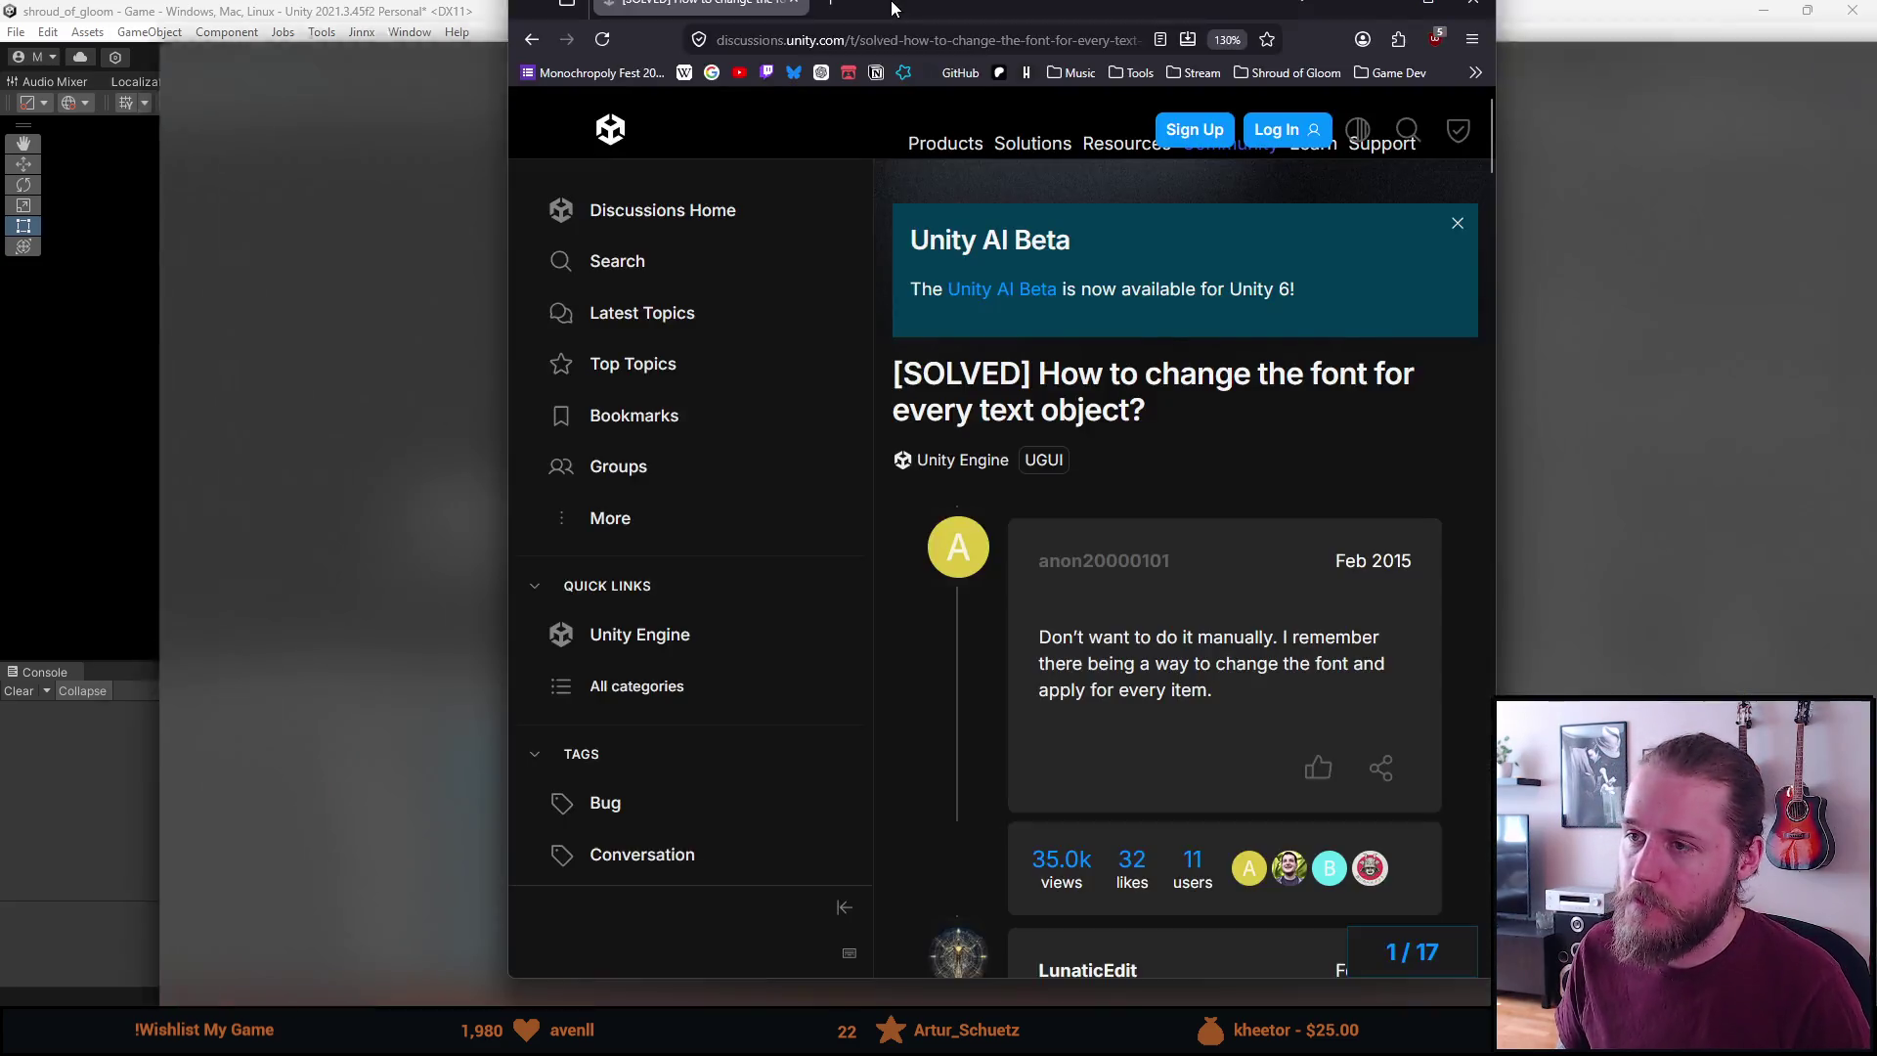
{"action": "scroll", "coordinate": [461, 516], "scroll_direction": "down", "scroll_amount": 3}
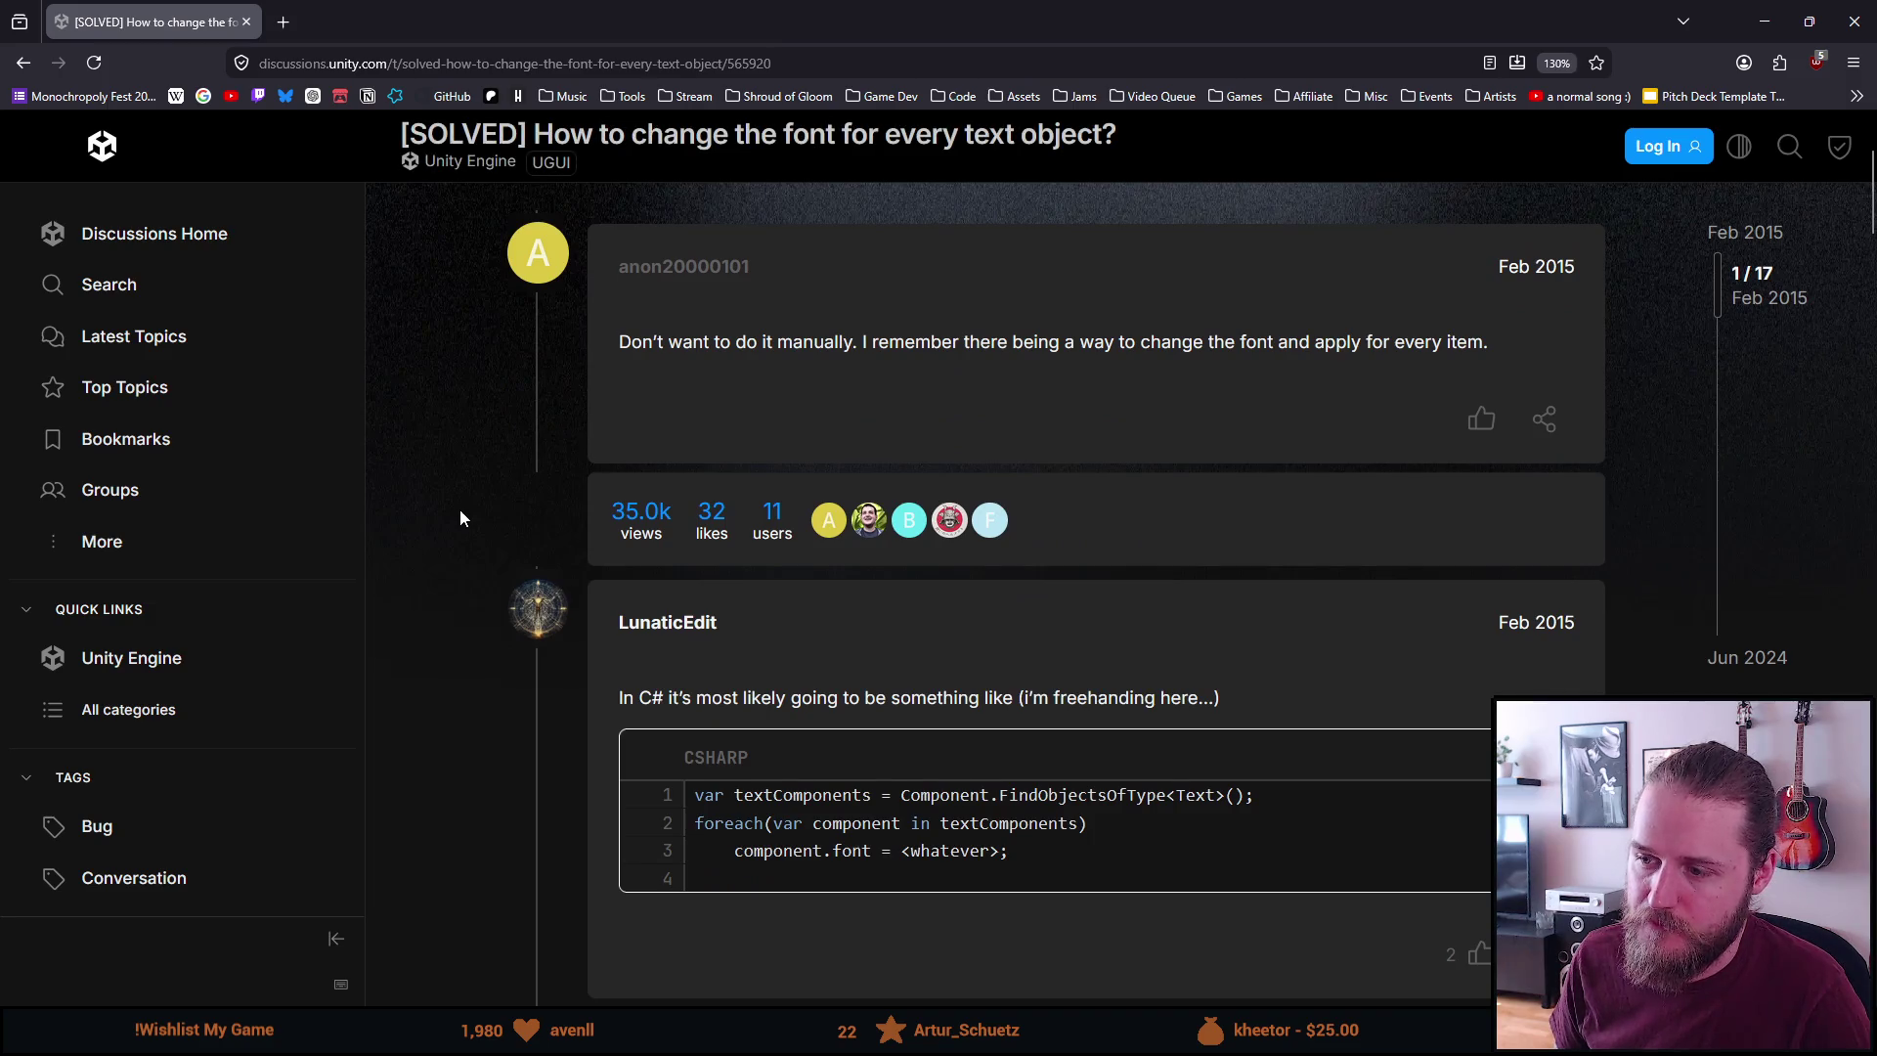
{"action": "scroll", "coordinate": [462, 518], "scroll_direction": "down", "scroll_amount": 2}
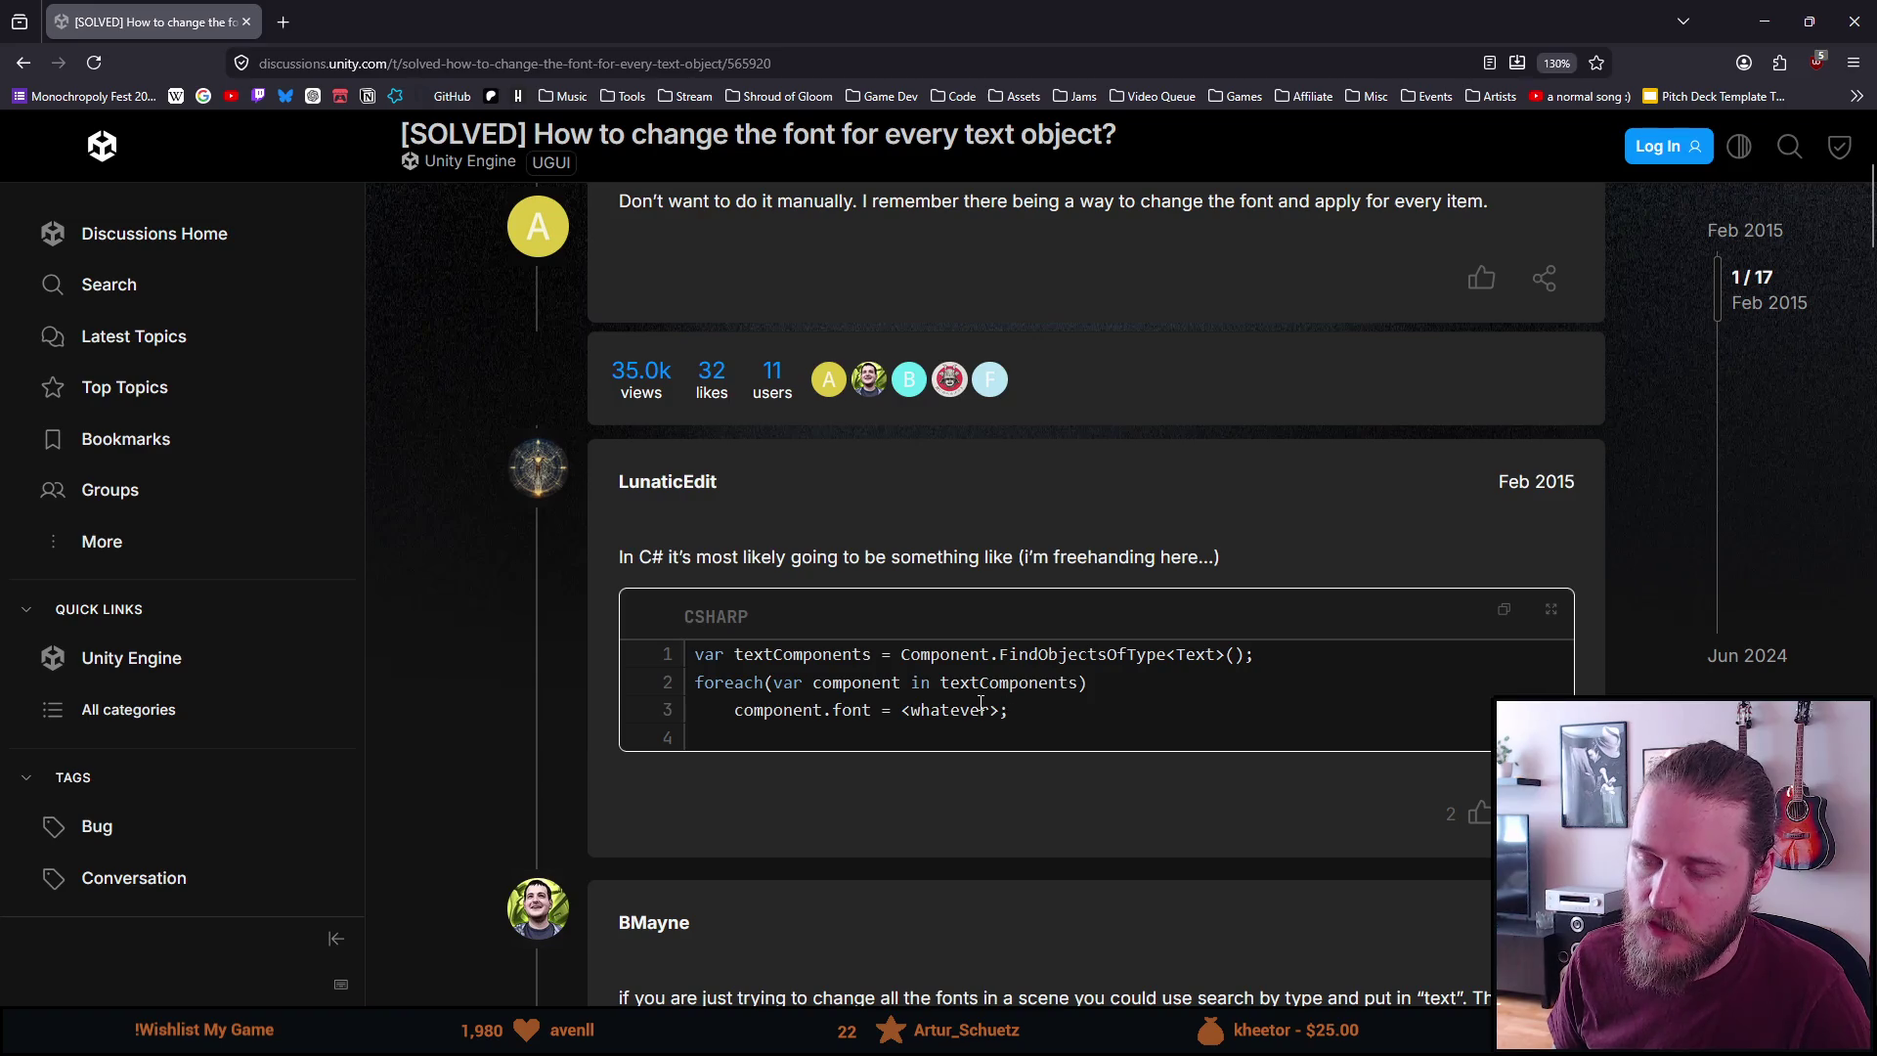
{"action": "left_click_drag", "start_coordinate": [1013, 713], "coordinate": [714, 620]}
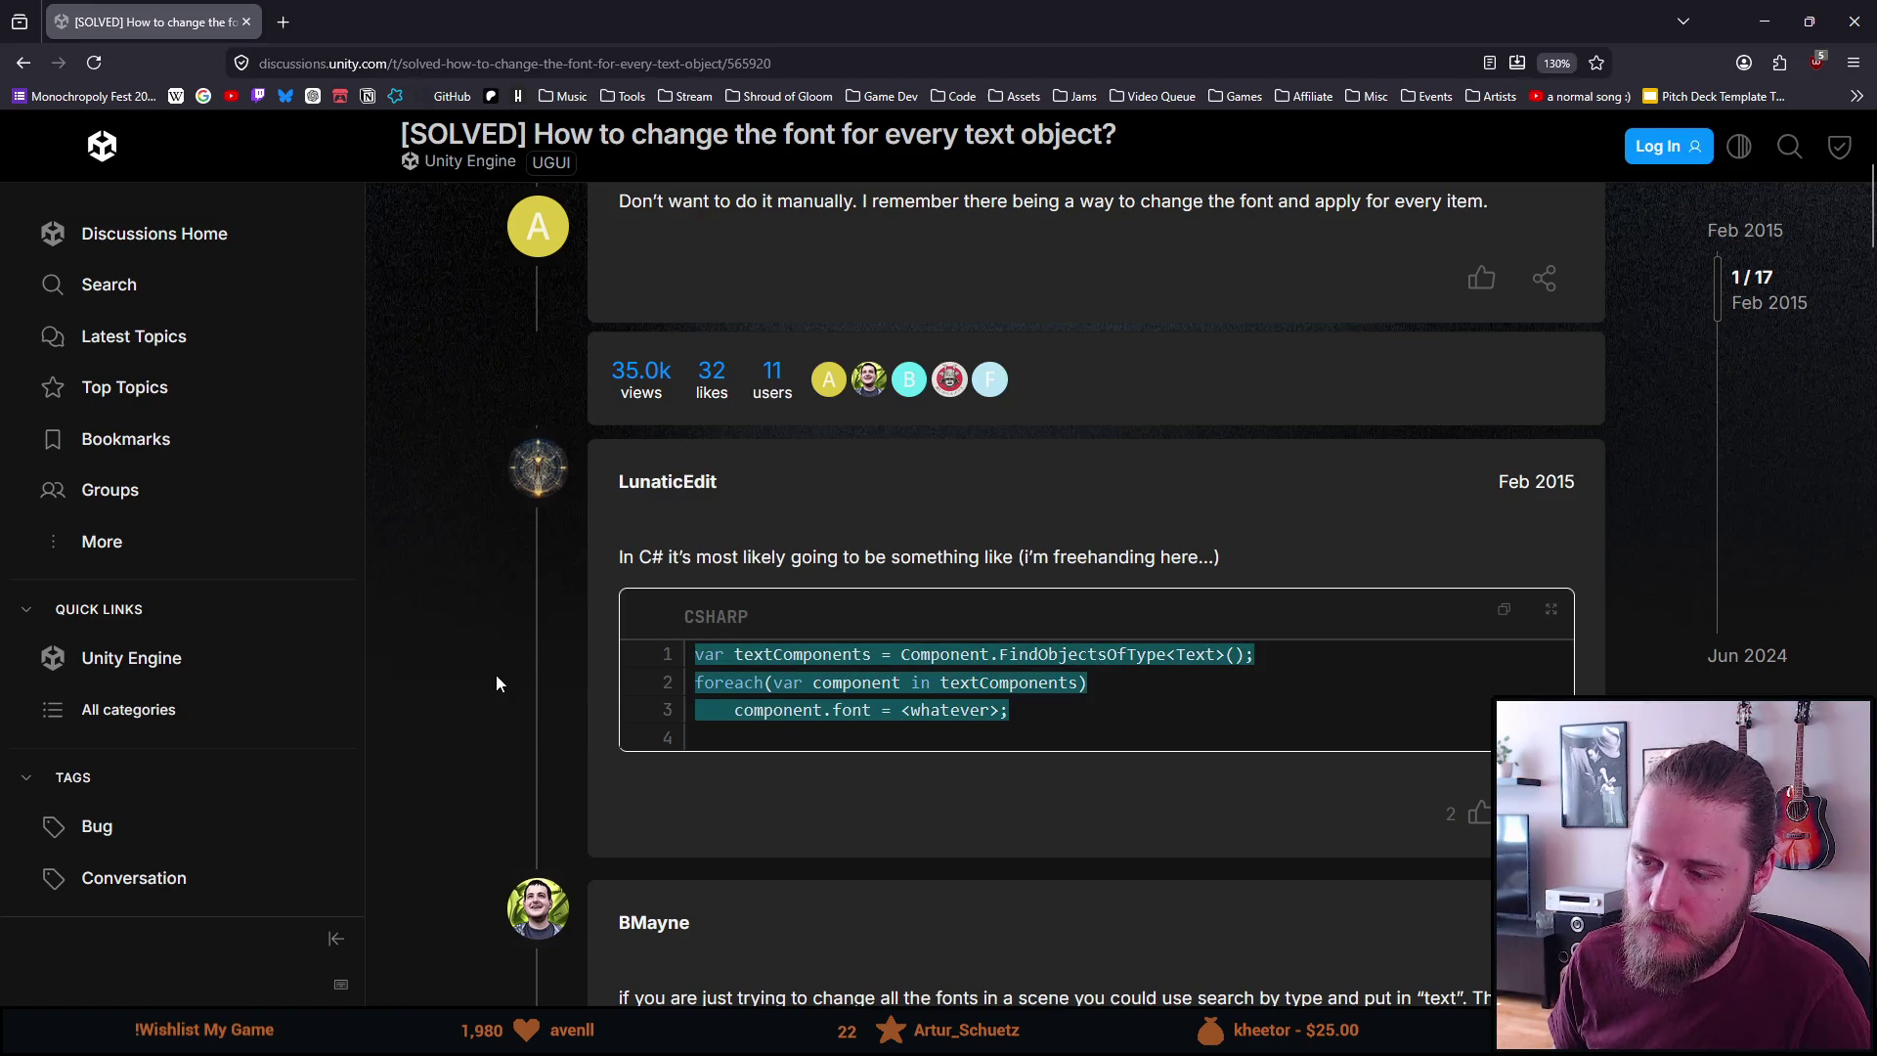
{"action": "scroll", "coordinate": [495, 675], "scroll_direction": "down", "scroll_amount": 1}
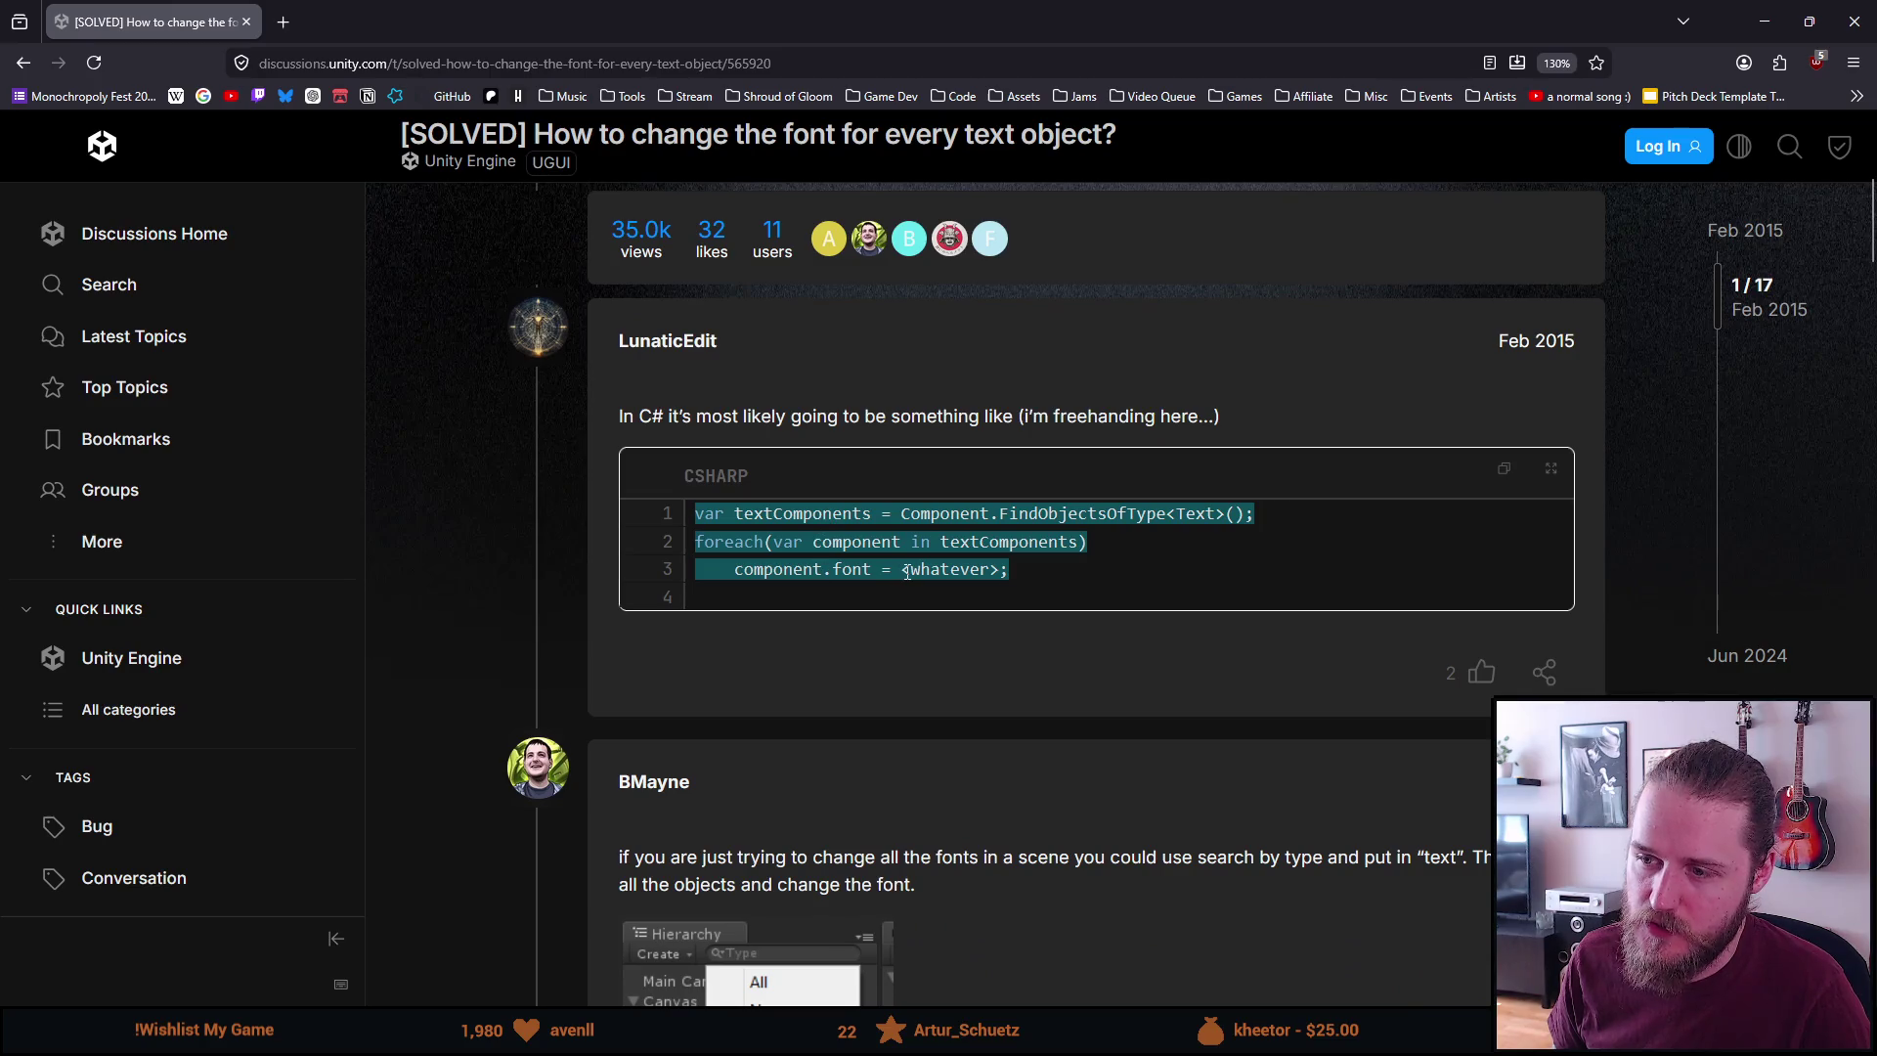
Select the snippet's three lines and its Component.FindObjectsOfType<Text>(); call
{"action": "left_click", "coordinate": [907, 572]}
{"action": "left_click_drag", "start_coordinate": [1021, 575], "coordinate": [683, 512]}
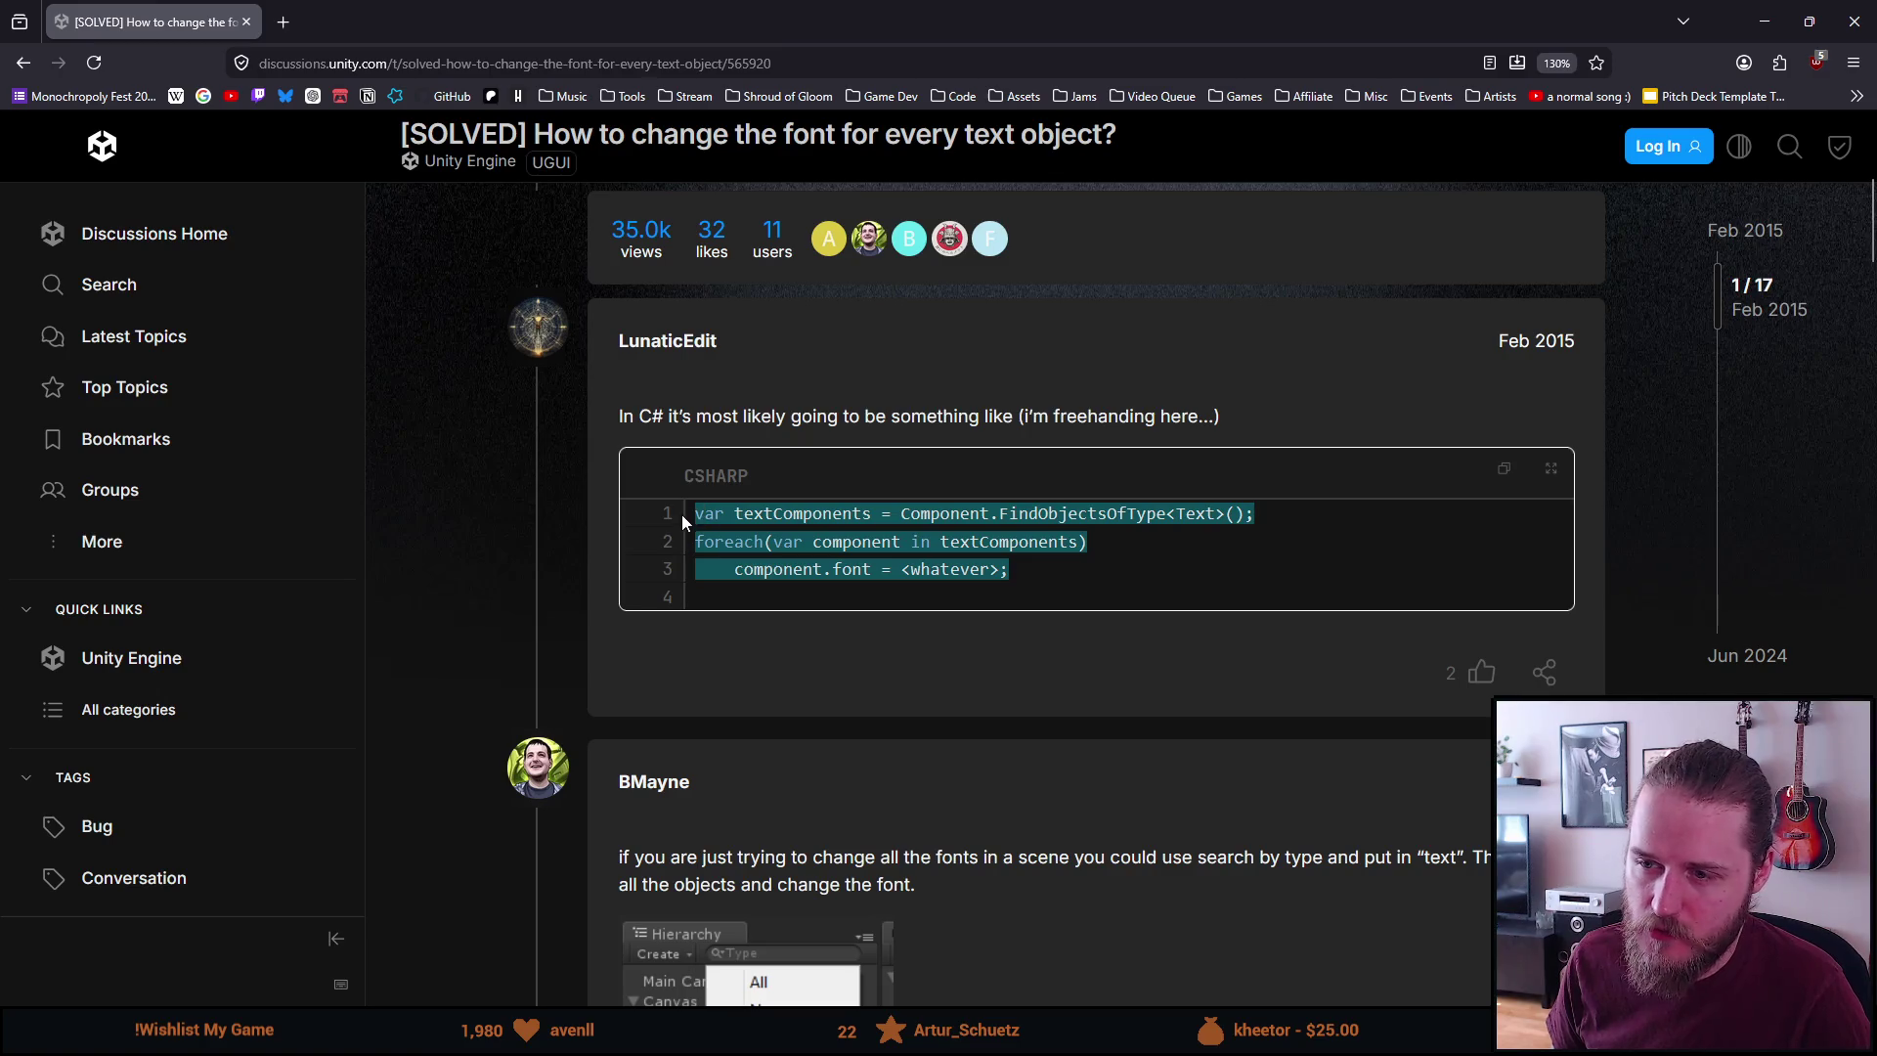
{"action": "left_click_drag", "start_coordinate": [1016, 573], "coordinate": [694, 507]}
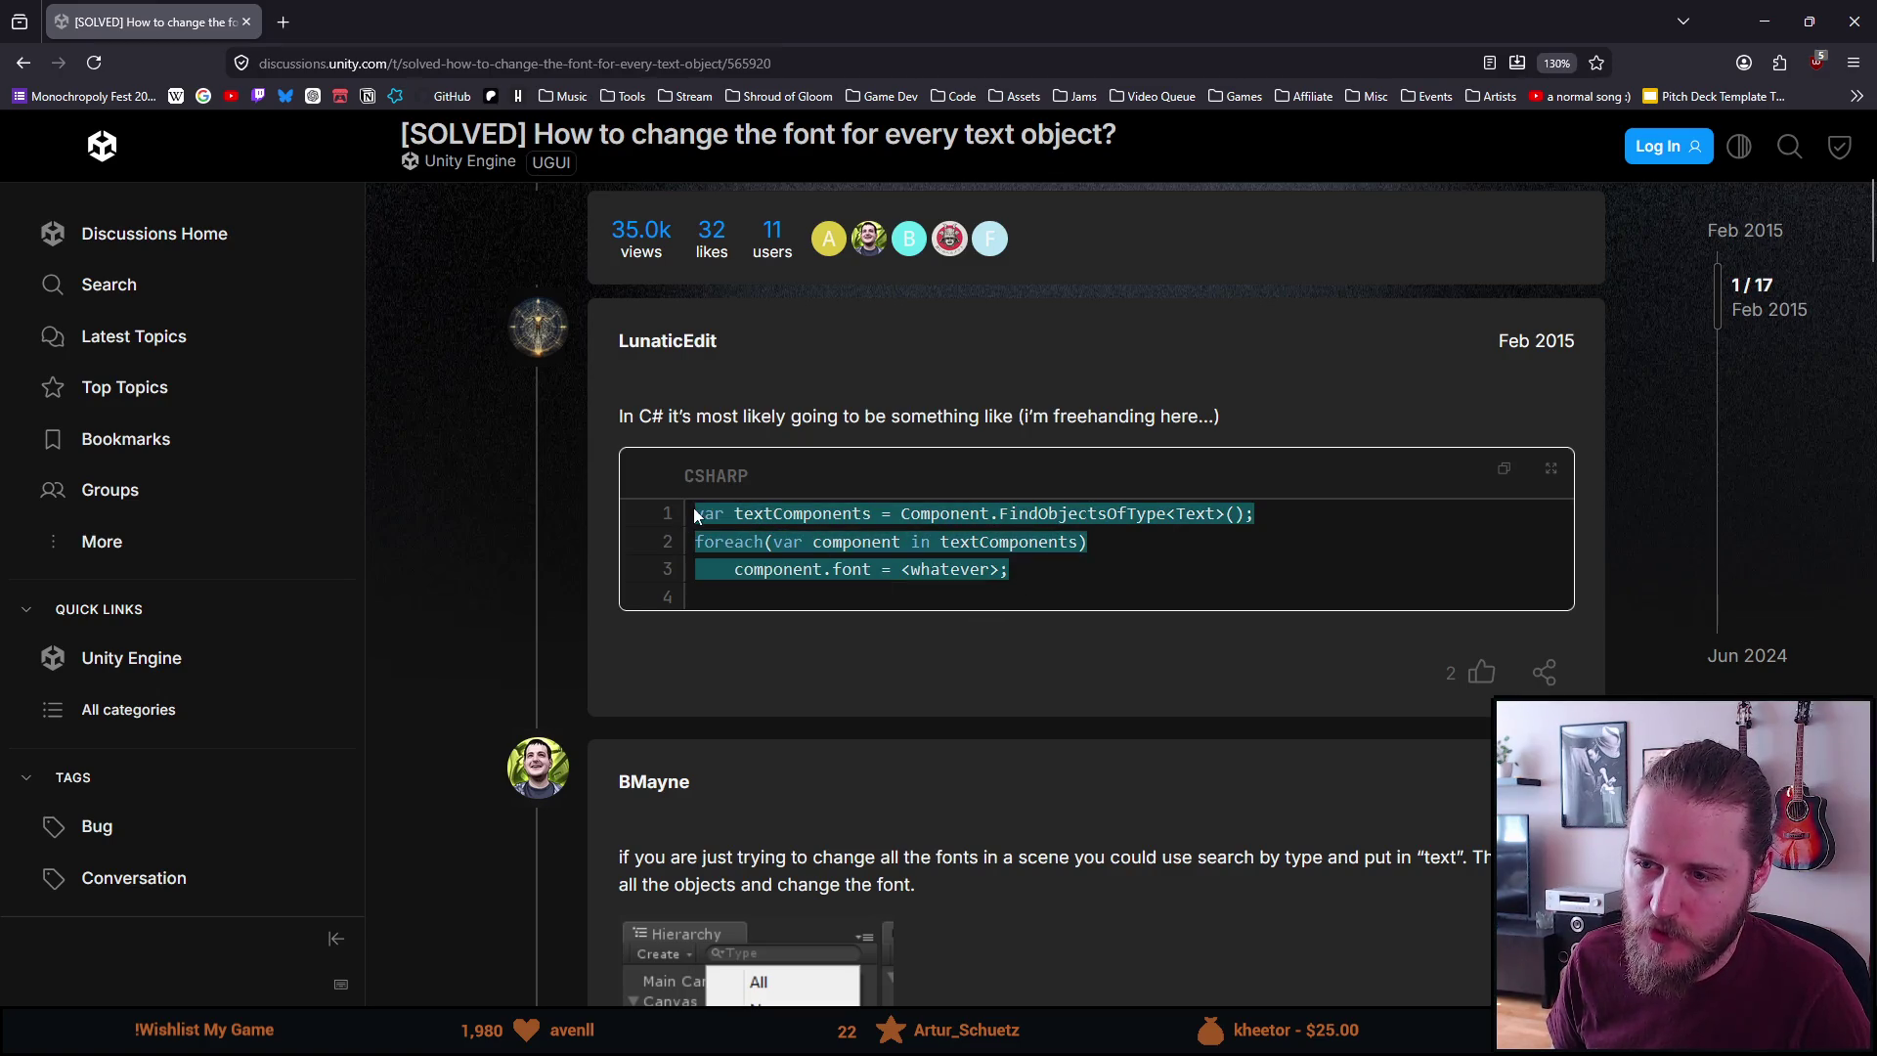
{"action": "left_click", "coordinate": [1016, 613]}
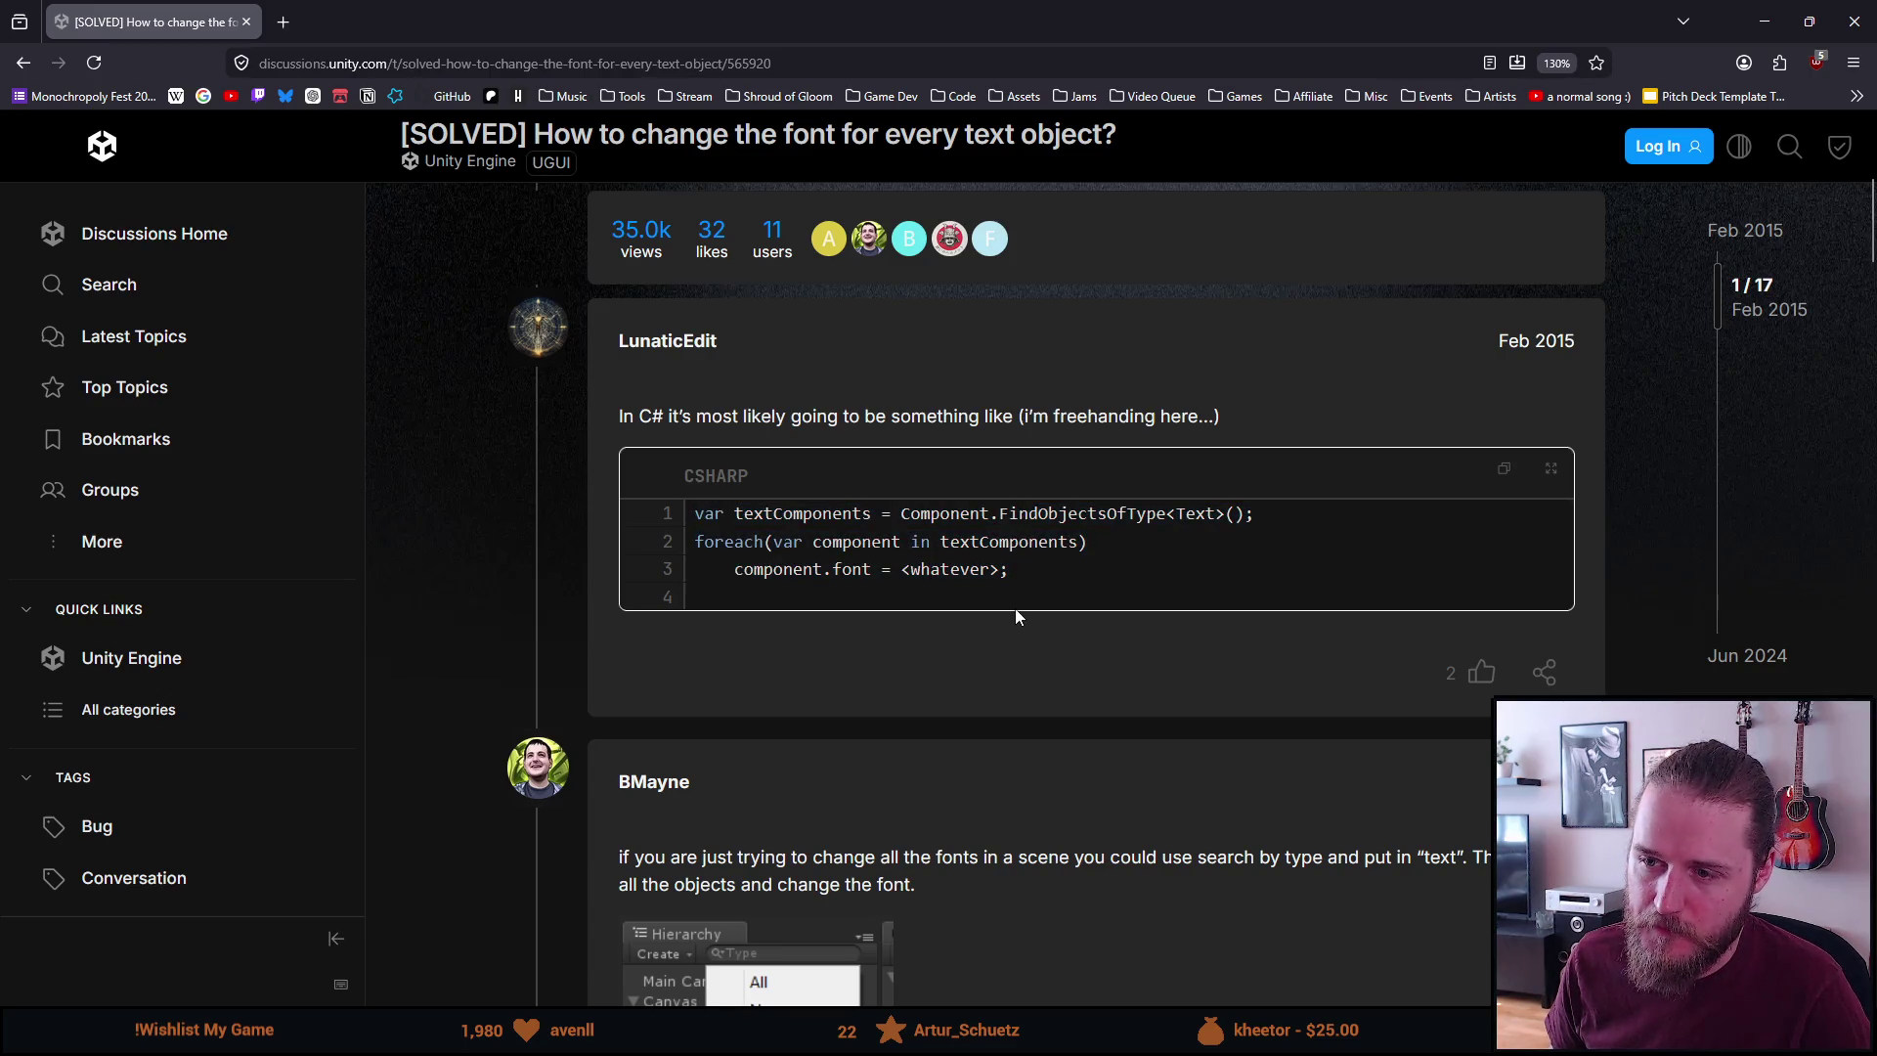
{"action": "left_click_drag", "start_coordinate": [1014, 577], "coordinate": [700, 495]}
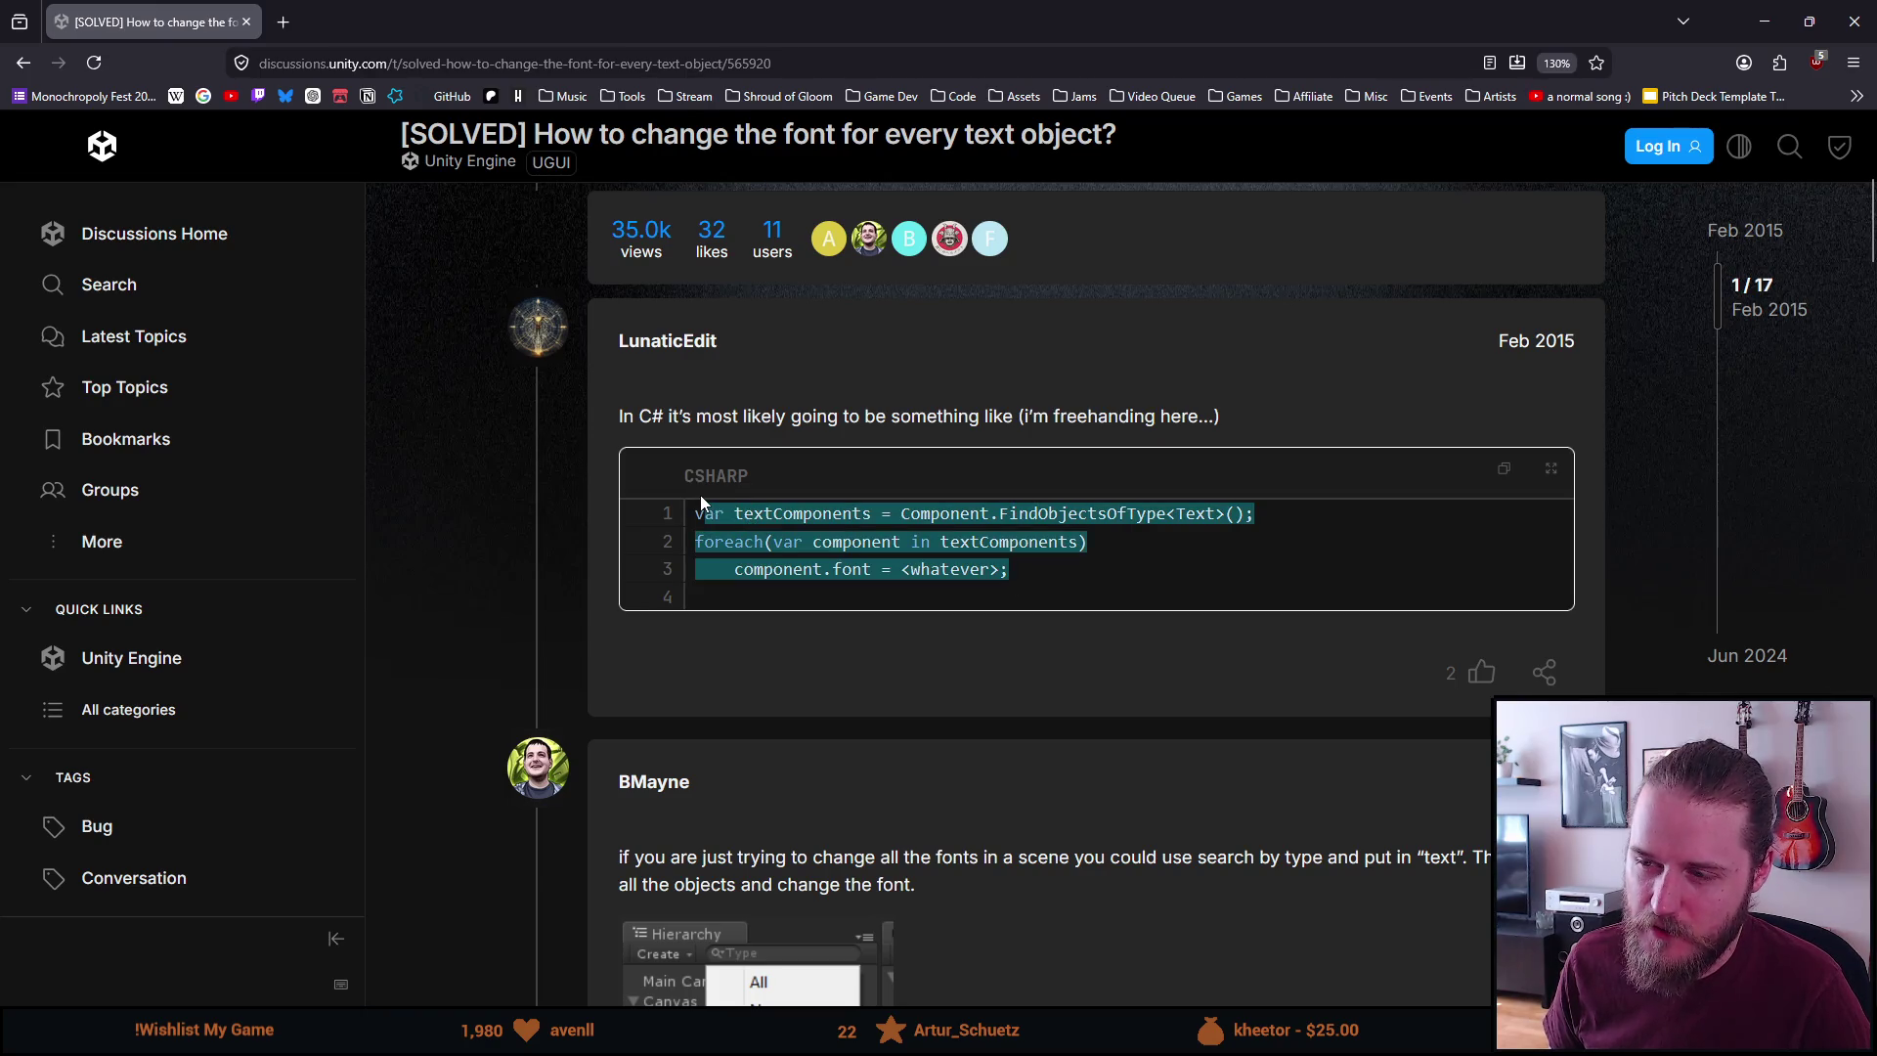
{"action": "double_click", "coordinate": [1112, 515]}
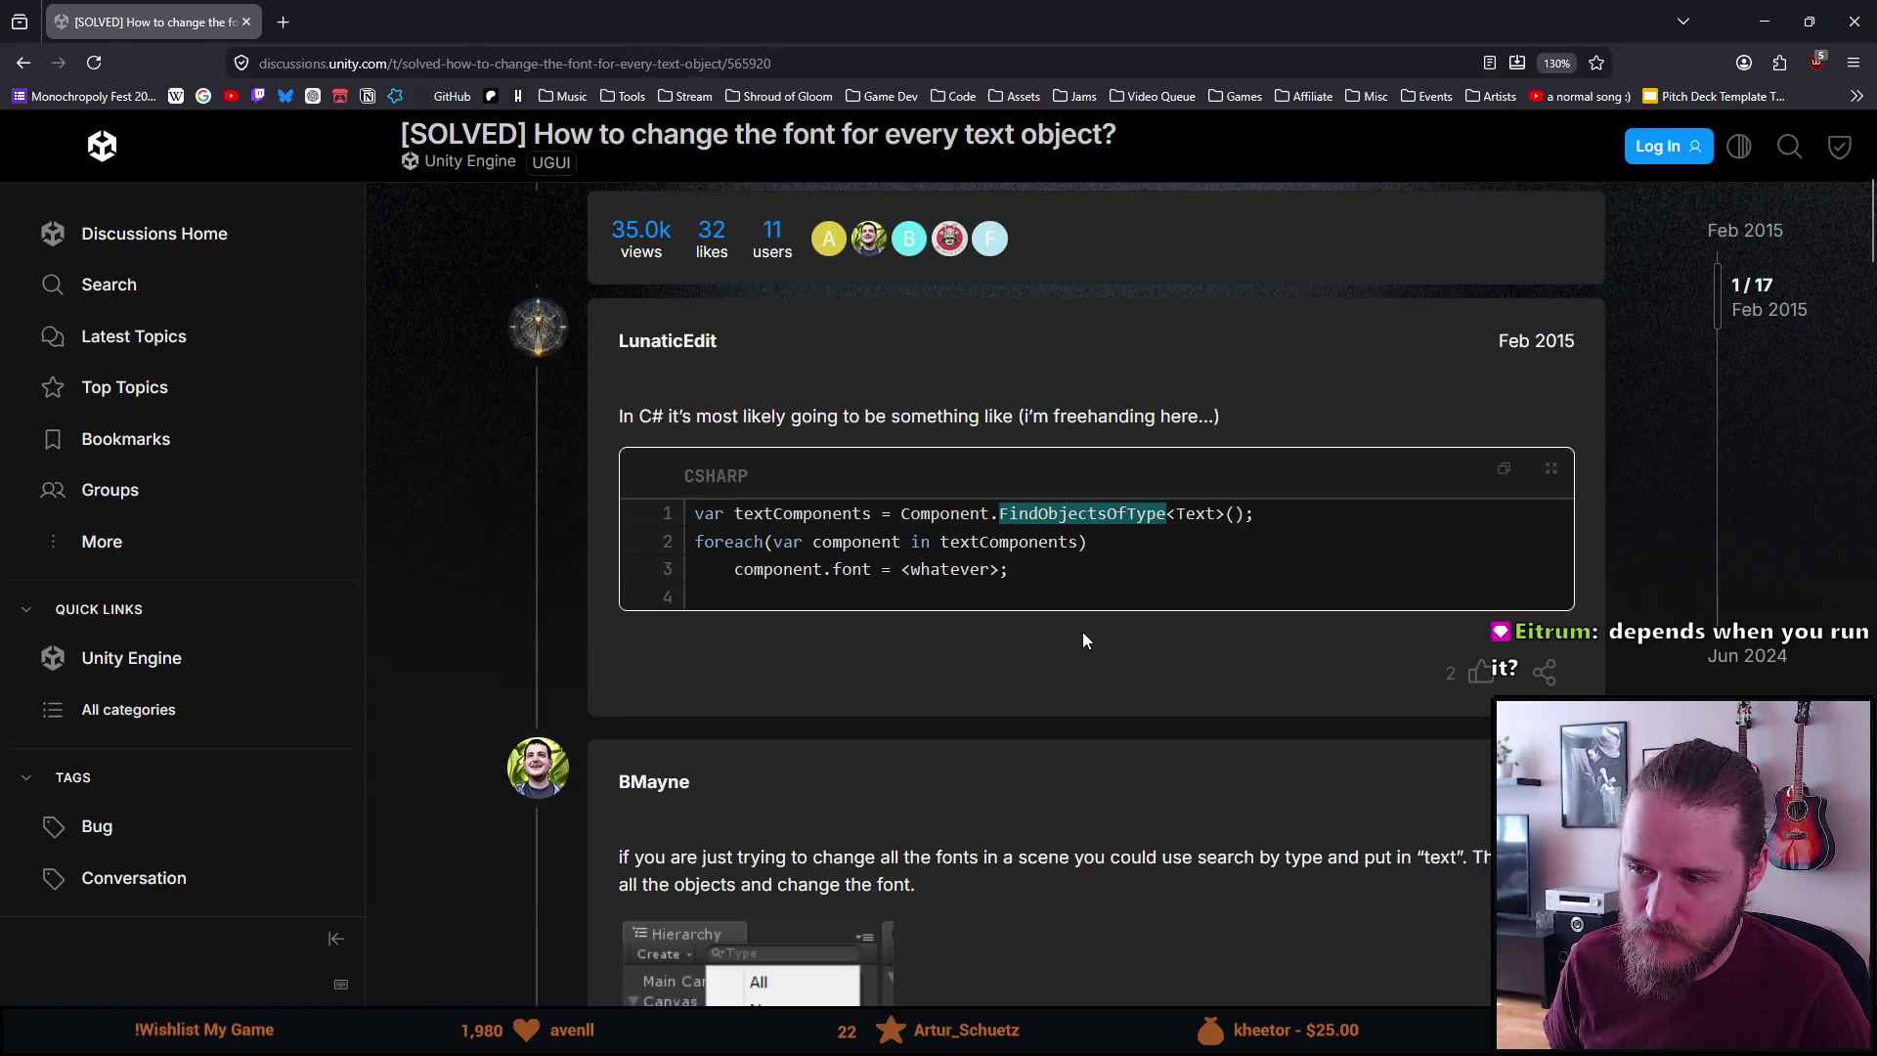
{"action": "left_click", "coordinate": [1071, 579]}
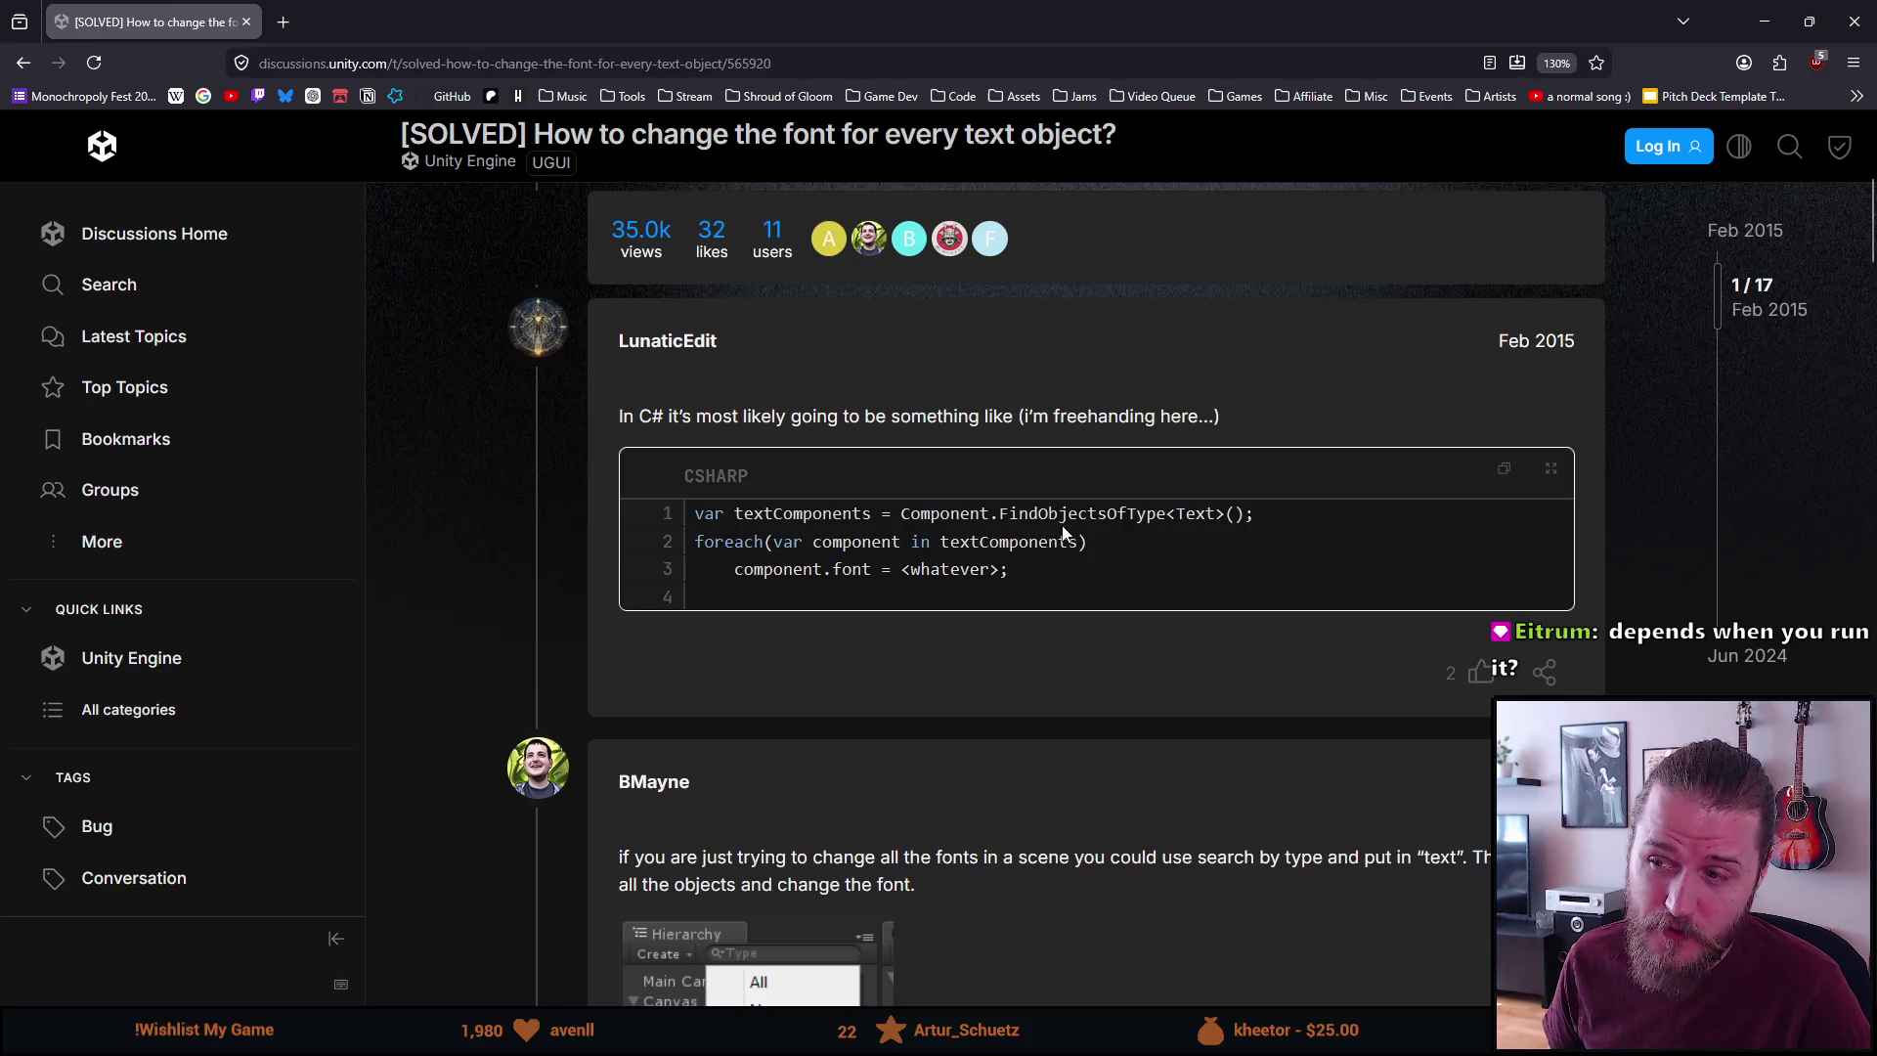
{"action": "left_click_drag", "start_coordinate": [1254, 514], "coordinate": [906, 523]}
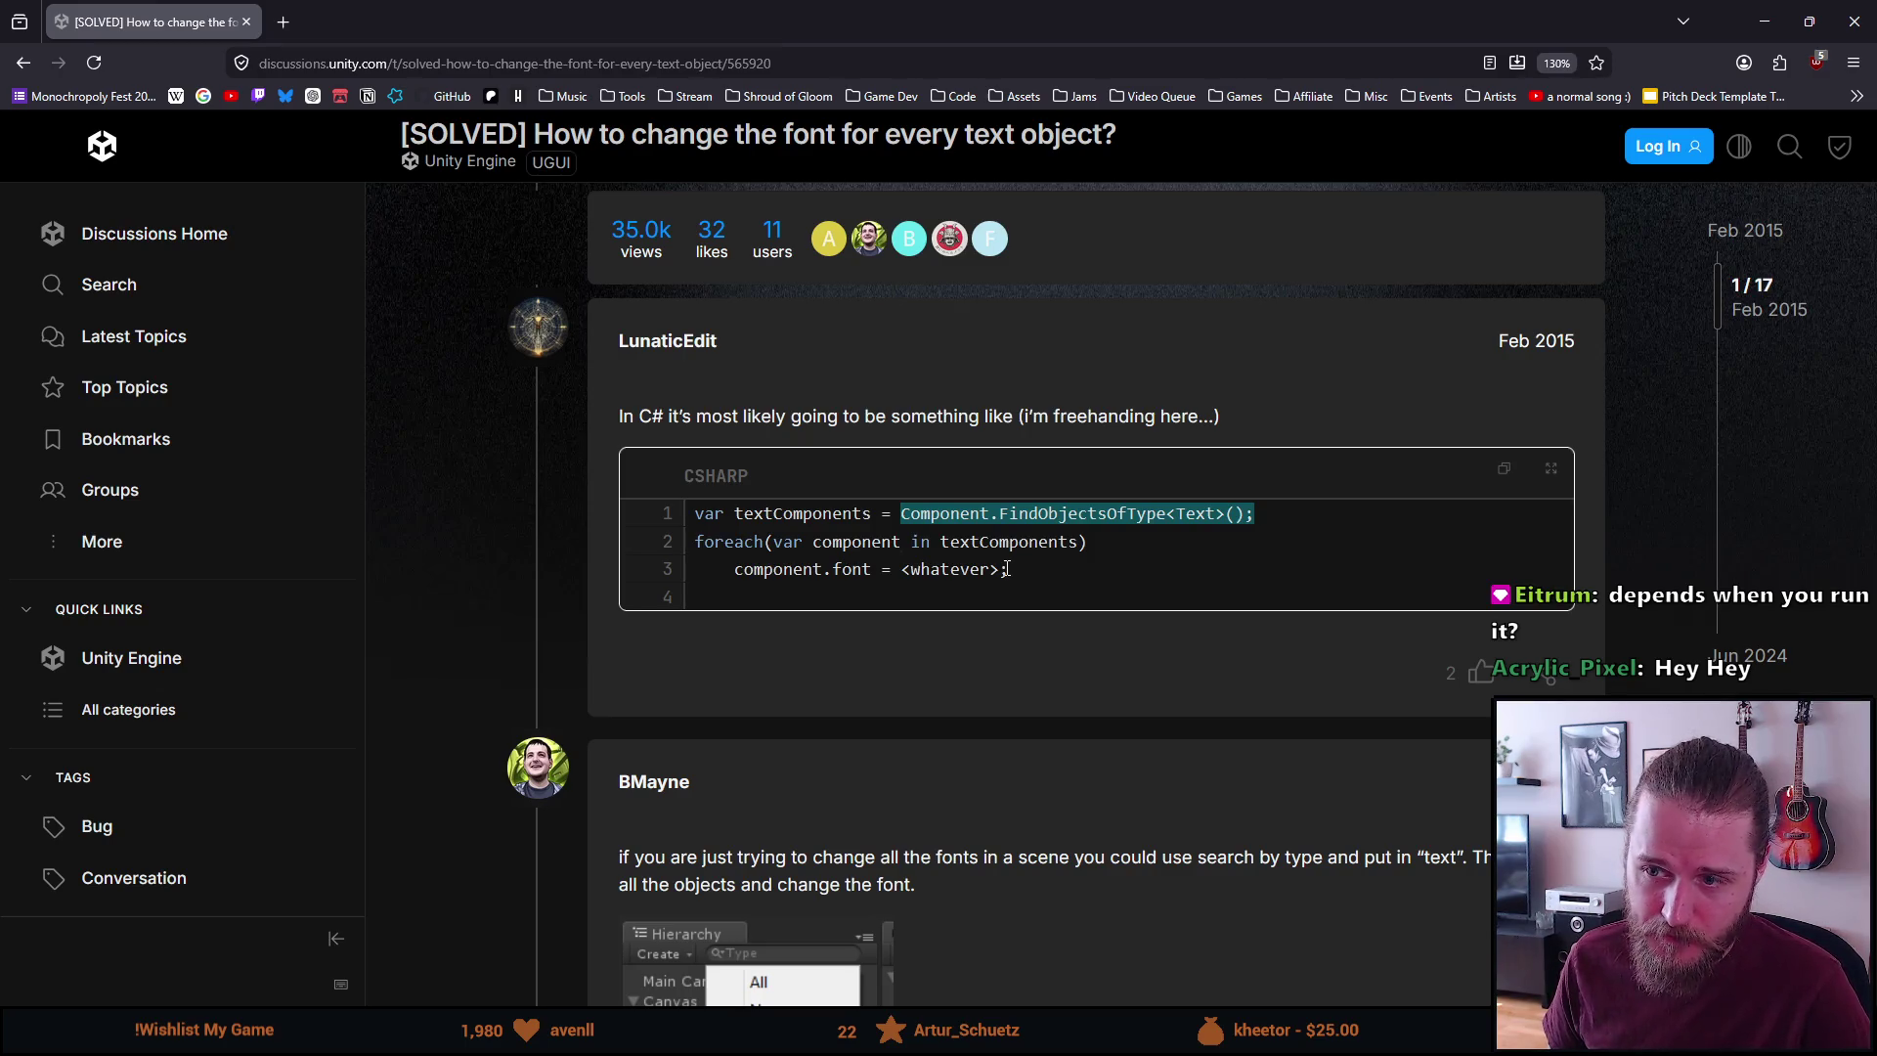
{"action": "mouse_move", "coordinate": [1006, 569]}
{"action": "left_mouse_down"}
{"action": "mouse_move", "coordinate": [813, 514]}
{"action": "mouse_move", "coordinate": [722, 520]}
{"action": "left_mouse_up"}
{"action": "left_click", "coordinate": [722, 519]}
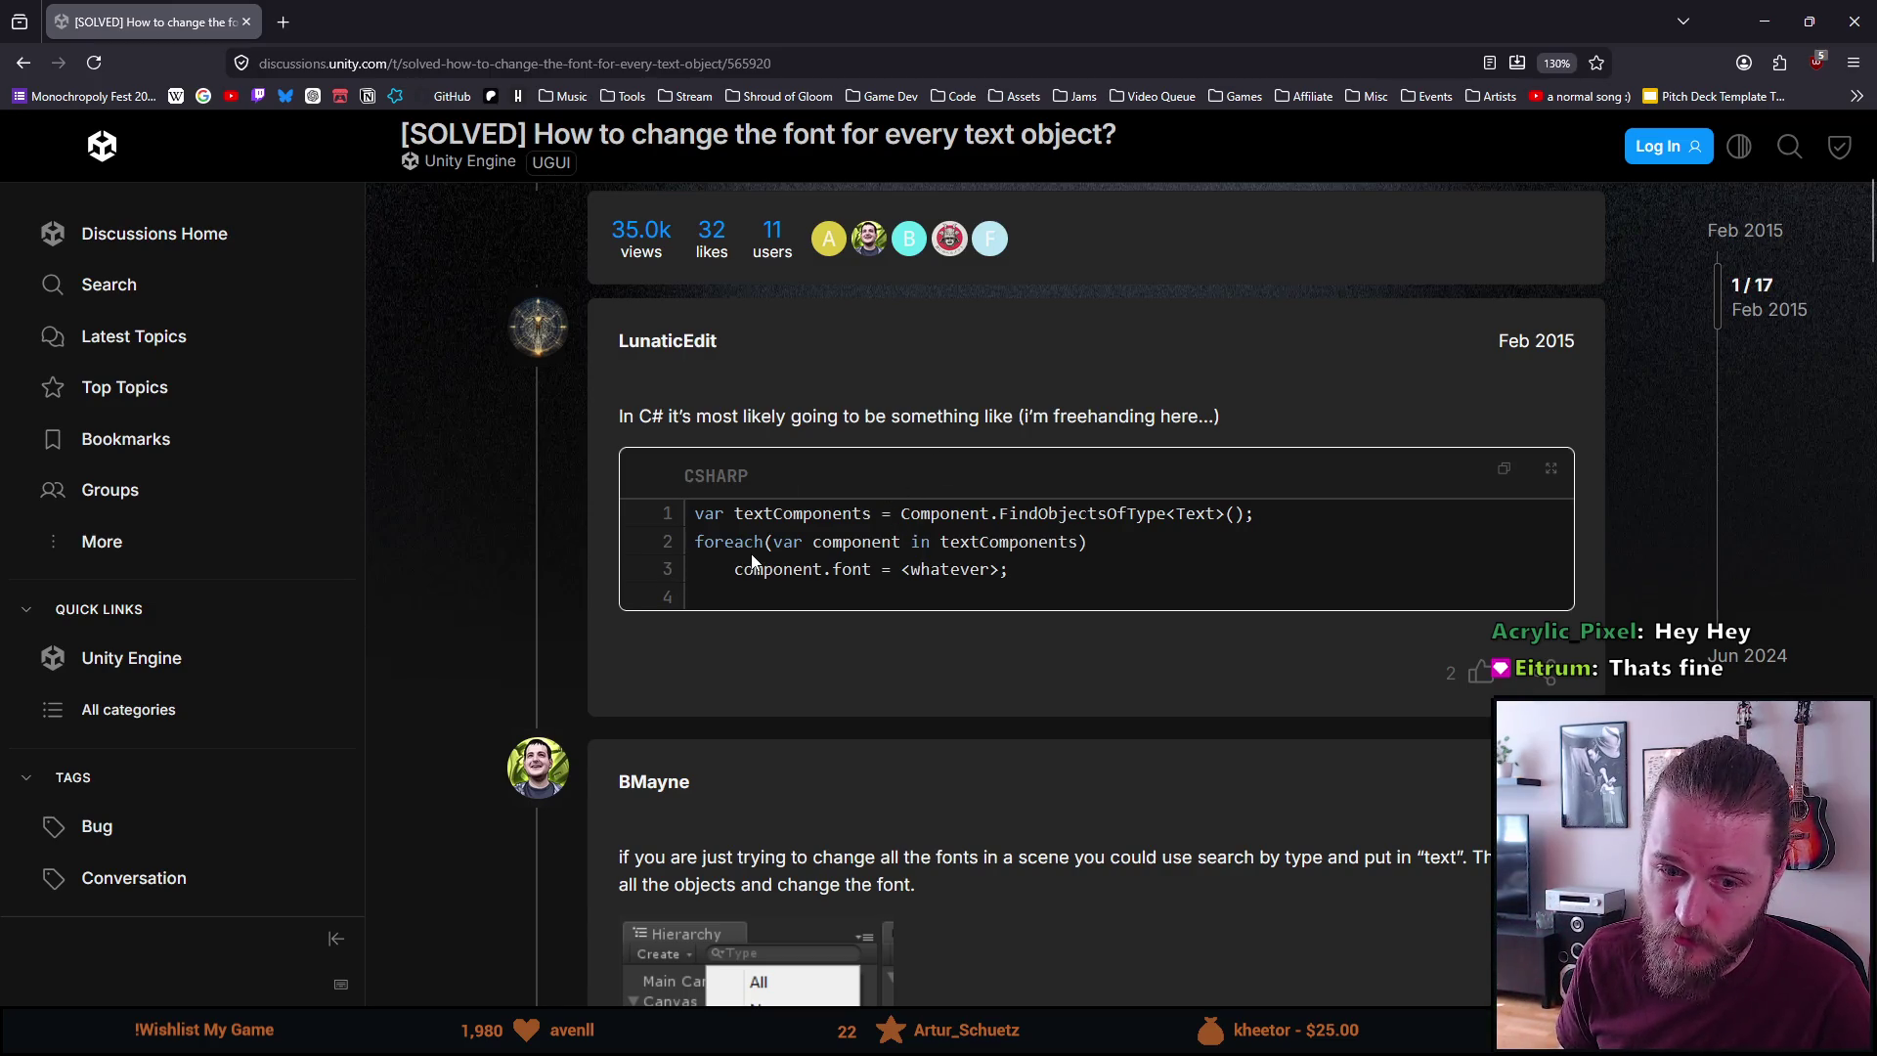
{"action": "scroll", "coordinate": [753, 559], "scroll_direction": "down", "scroll_amount": 3}
{"action": "scroll", "coordinate": [753, 547], "scroll_direction": "down", "scroll_amount": 6}
{"action": "scroll", "coordinate": [754, 542], "scroll_direction": "down", "scroll_amount": 3}
{"action": "scroll", "coordinate": [752, 543], "scroll_direction": "up", "scroll_amount": 10}
{"action": "scroll", "coordinate": [751, 544], "scroll_direction": "up", "scroll_amount": 4}
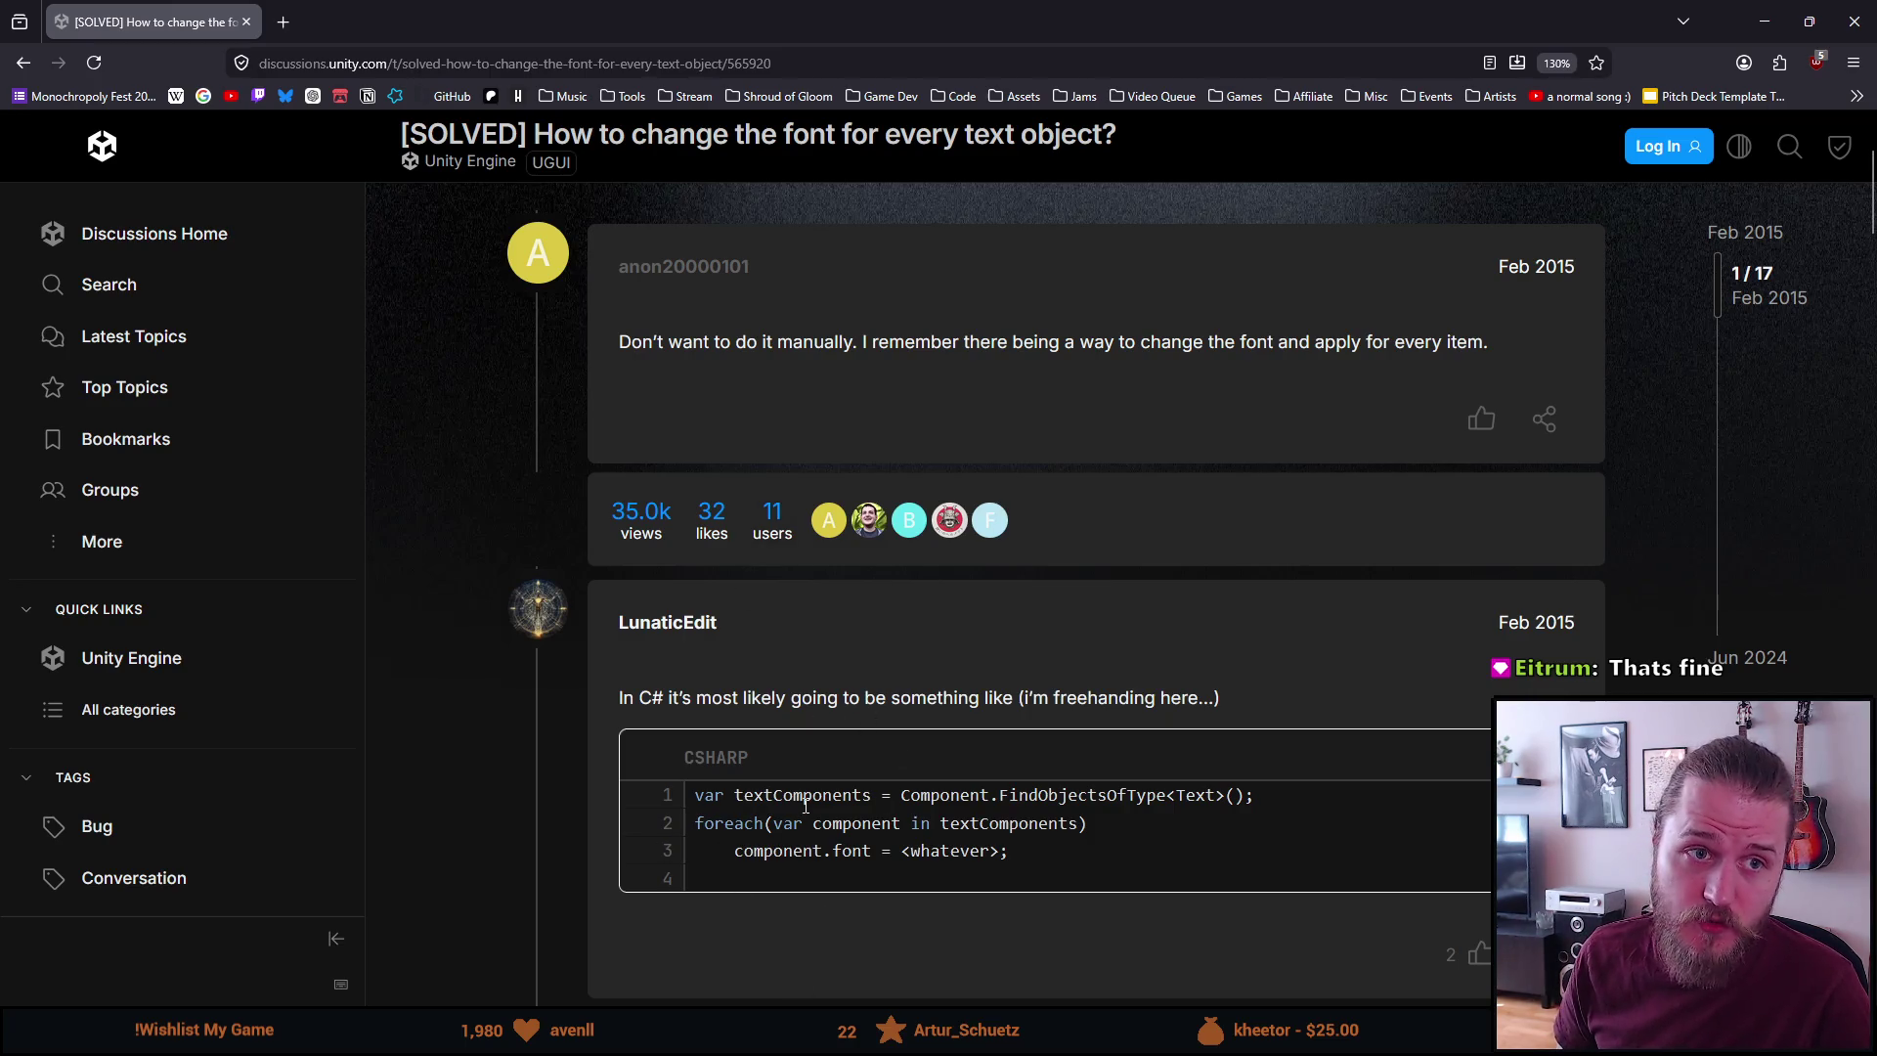
{"action": "scroll", "coordinate": [806, 803], "scroll_direction": "up", "scroll_amount": 3}
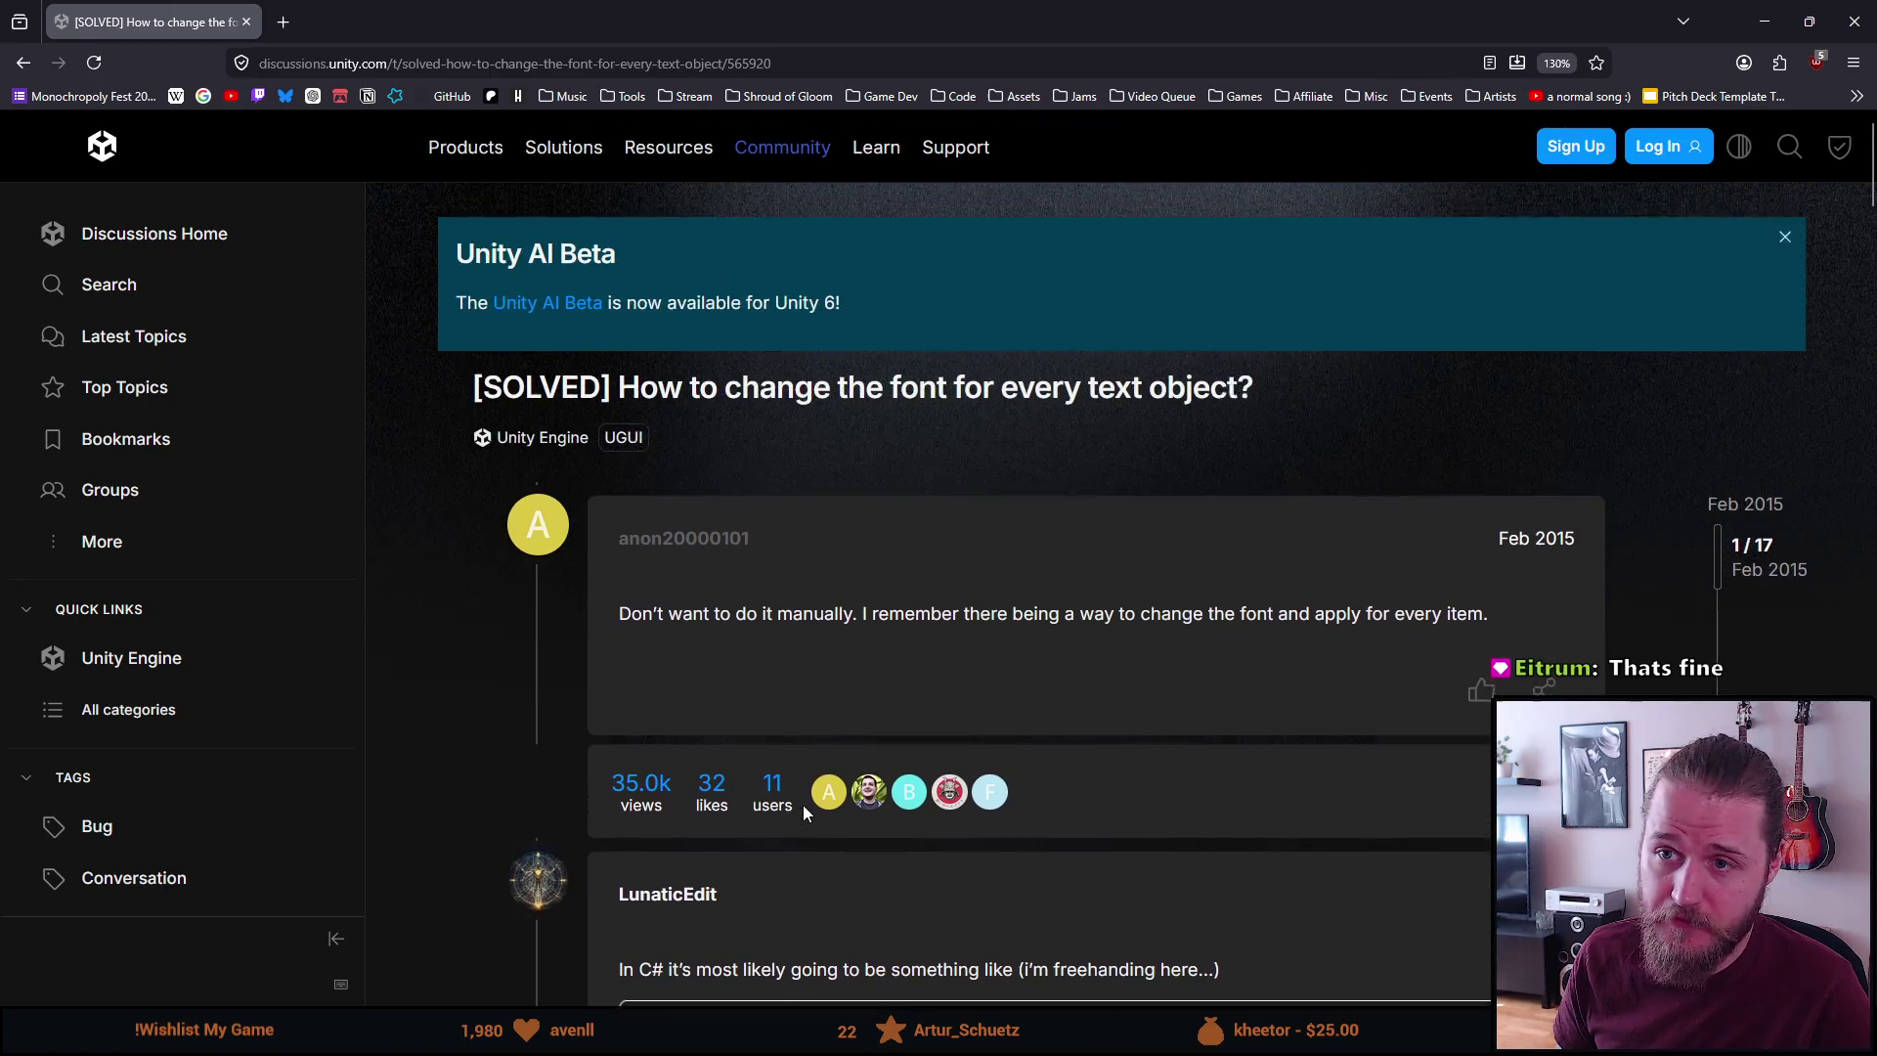
{"action": "scroll", "coordinate": [805, 804], "scroll_direction": "down", "scroll_amount": 3}
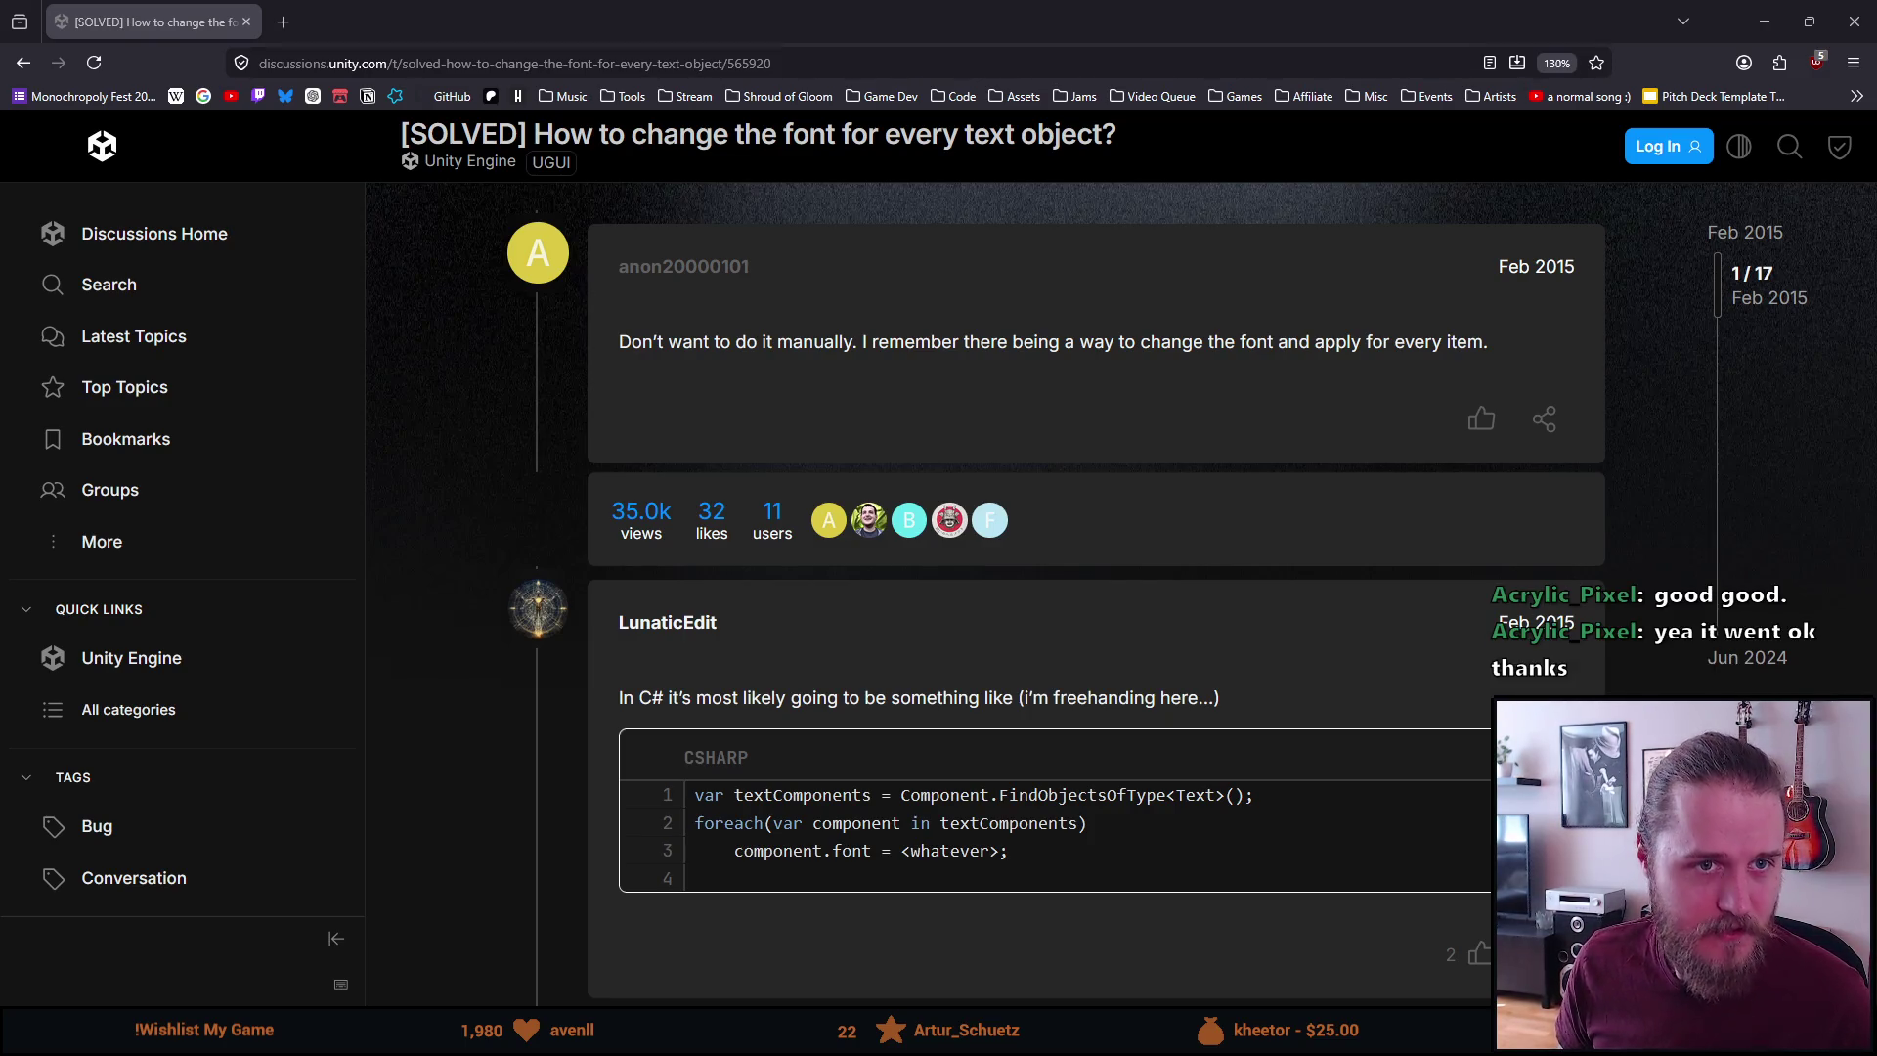
{"action": "key", "text": "alt+Tab"}
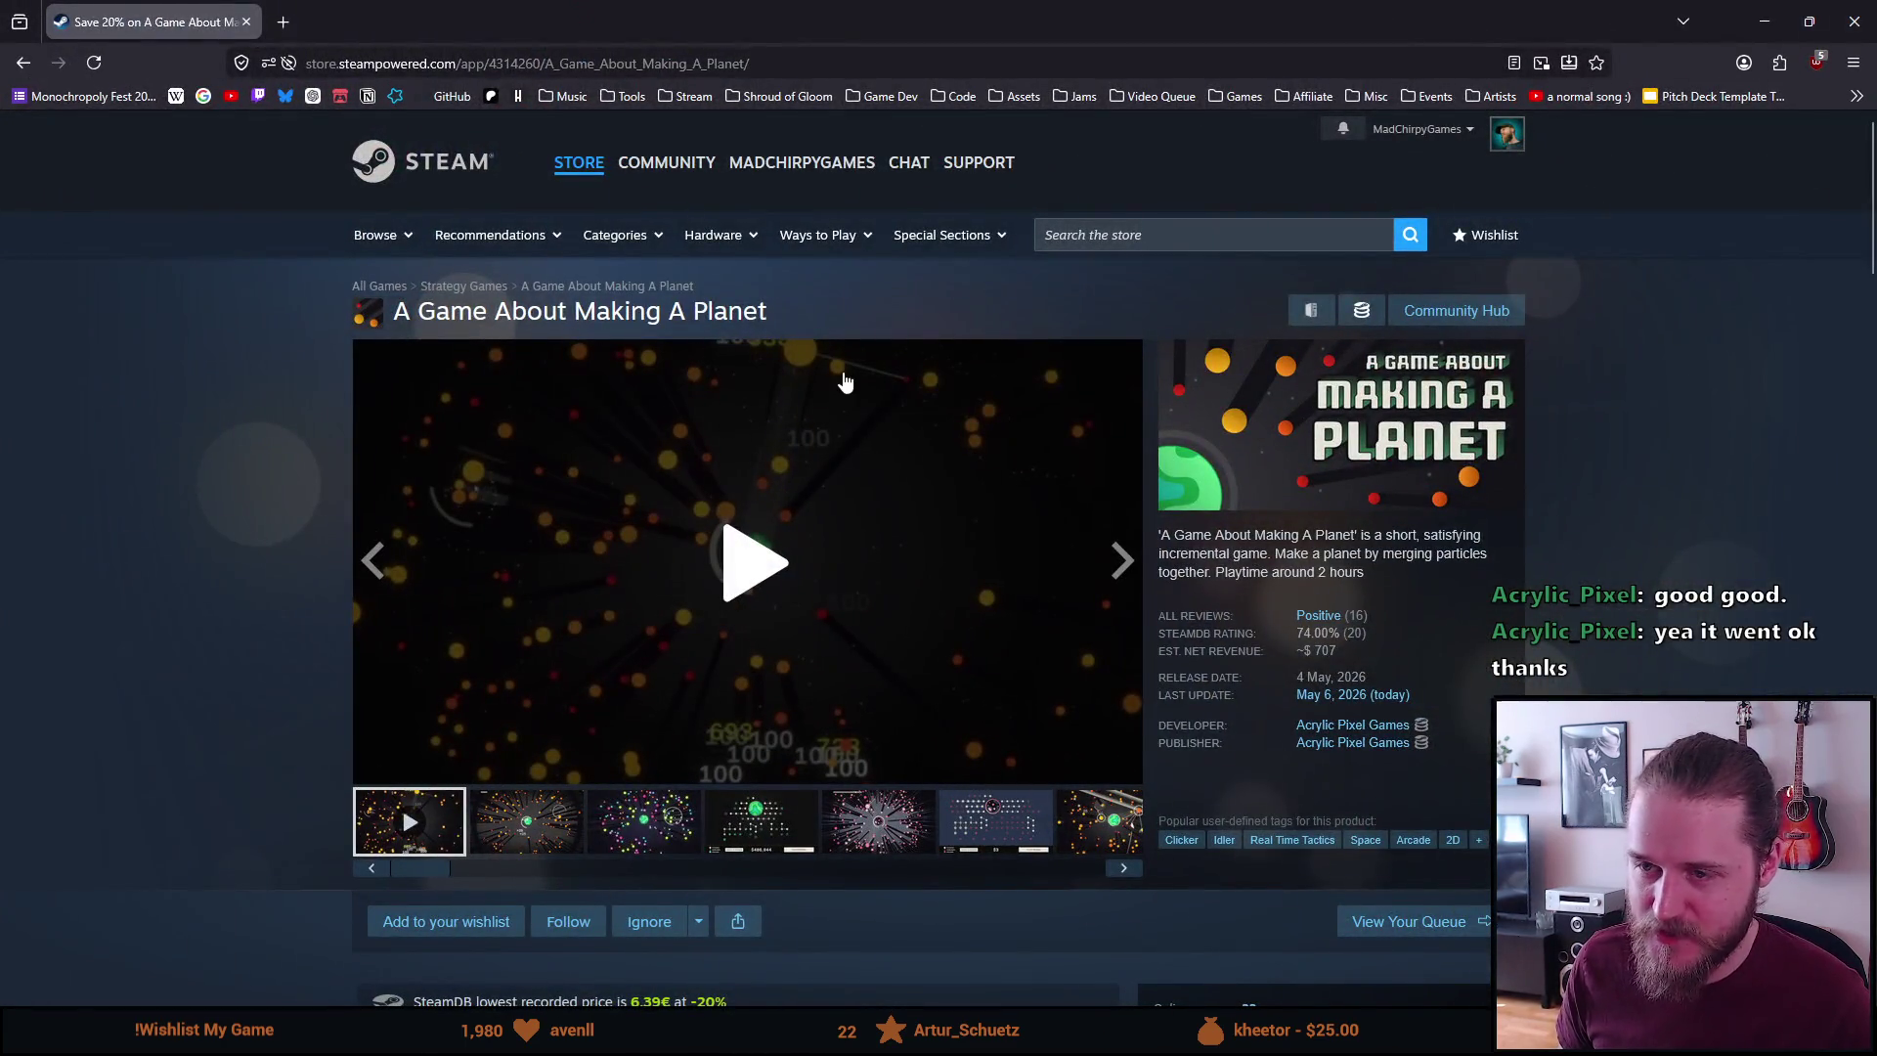
Copy the web address of the A Game About Making A Planet store page
{"action": "scroll", "coordinate": [838, 377], "scroll_direction": "down", "scroll_amount": 3}
{"action": "scroll", "coordinate": [838, 378], "scroll_direction": "up", "scroll_amount": 3}
{"action": "left_click", "coordinate": [719, 57]}
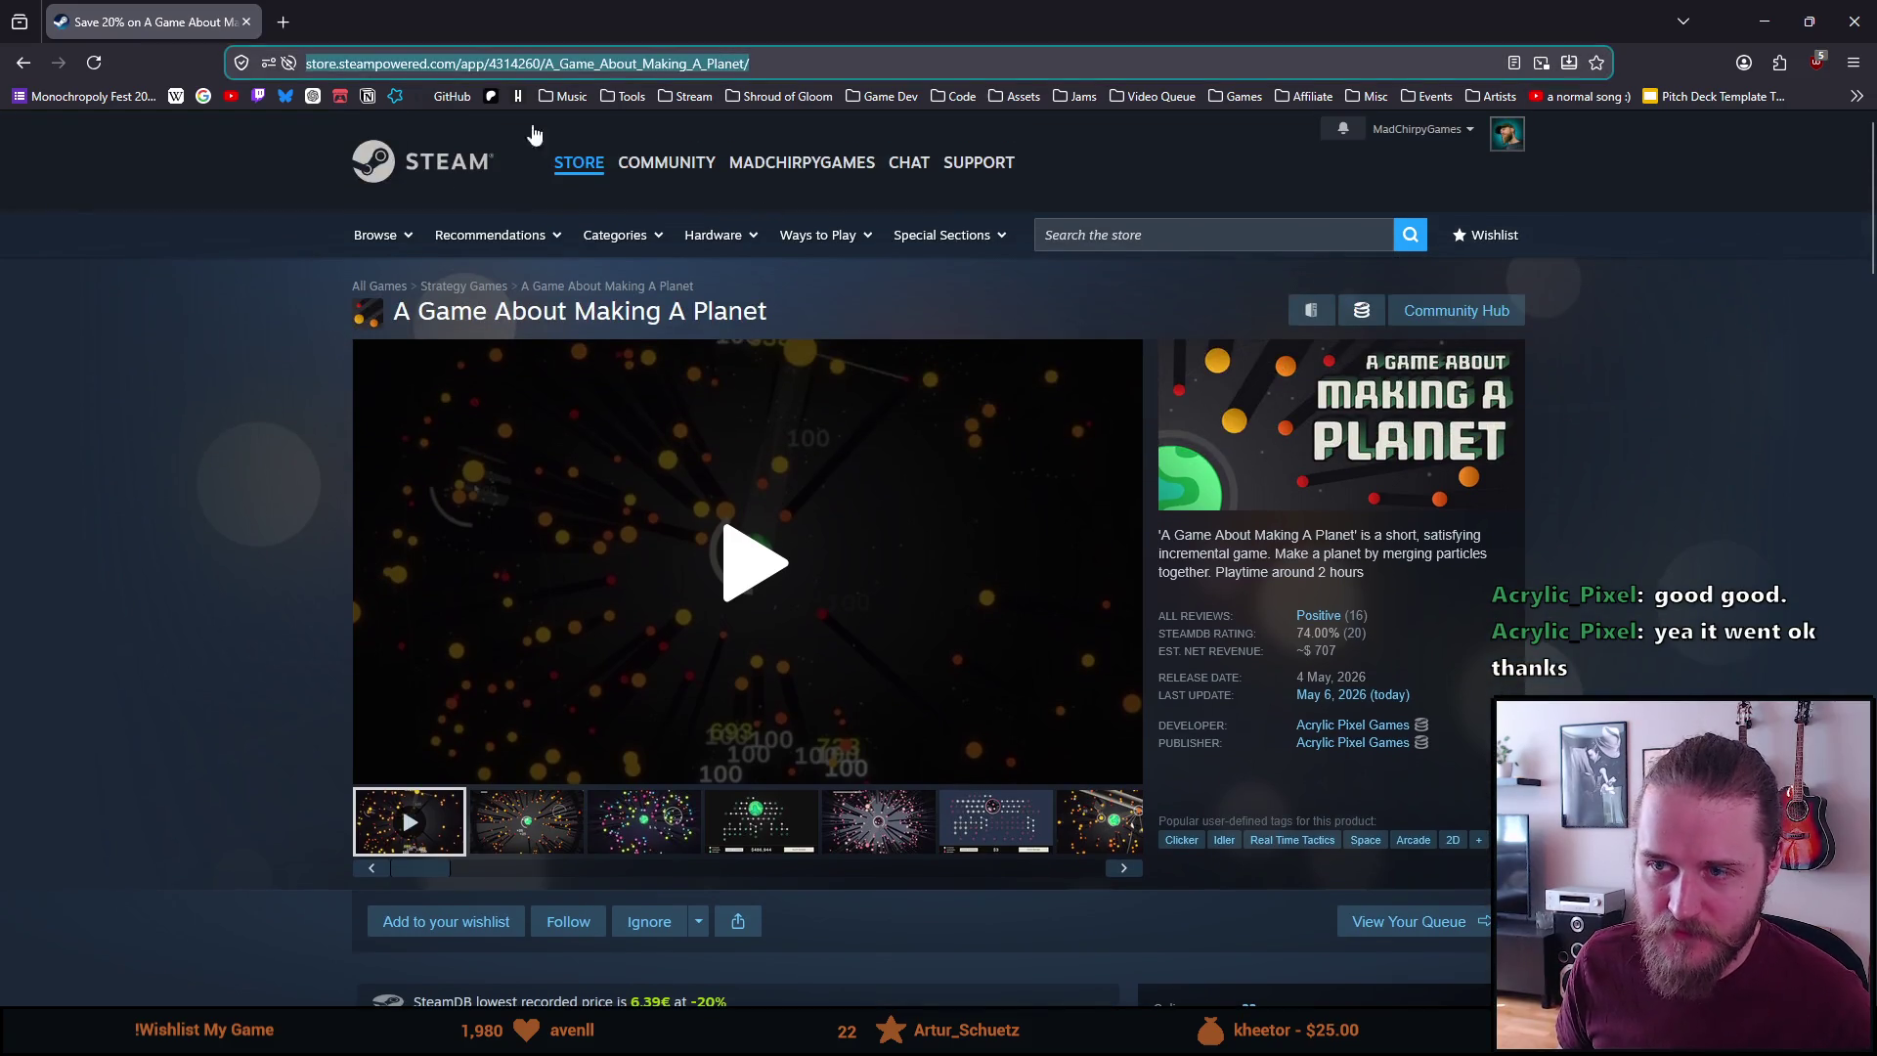
{"action": "key", "text": "ctrl+c"}
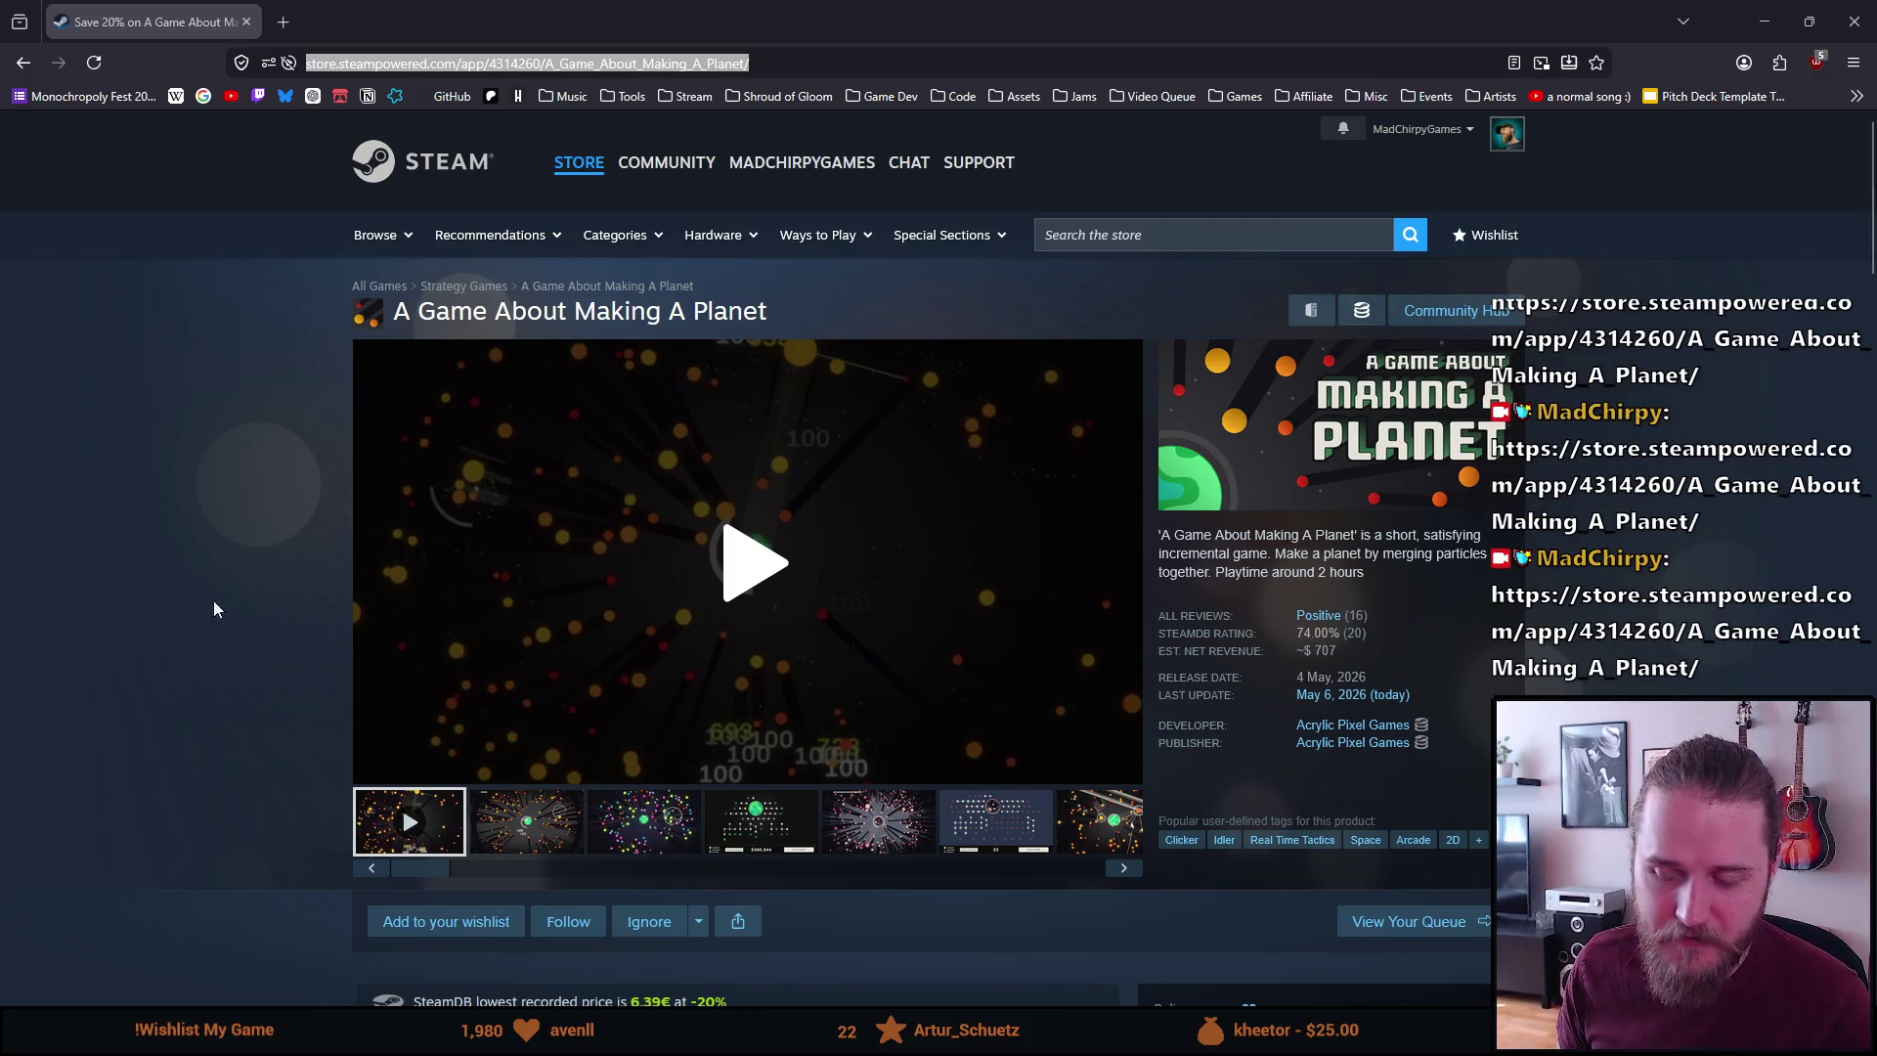
Scroll down through the bundle boxes and back up to the trailer and game info
{"action": "scroll", "coordinate": [137, 566], "scroll_direction": "down", "scroll_amount": 10}
{"action": "scroll", "coordinate": [138, 567], "scroll_direction": "down", "scroll_amount": 2}
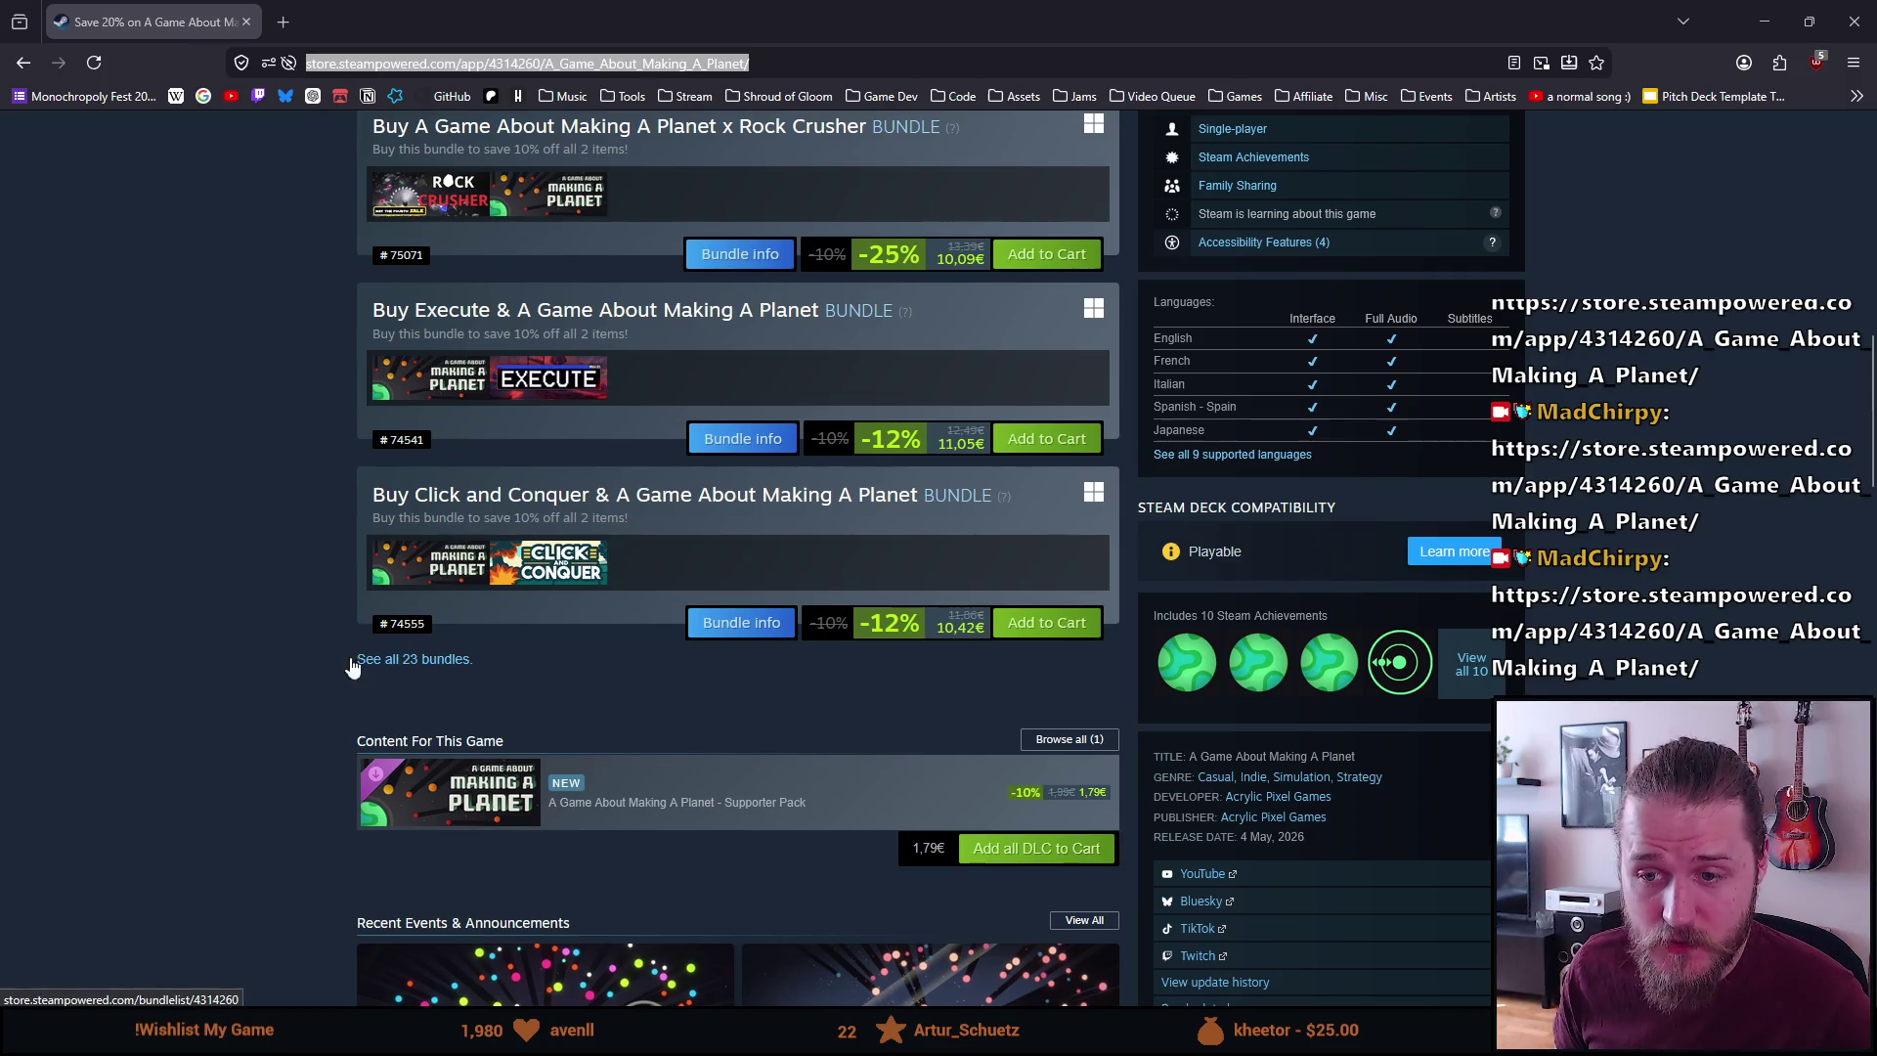
{"action": "scroll", "coordinate": [312, 664], "scroll_direction": "down", "scroll_amount": 10}
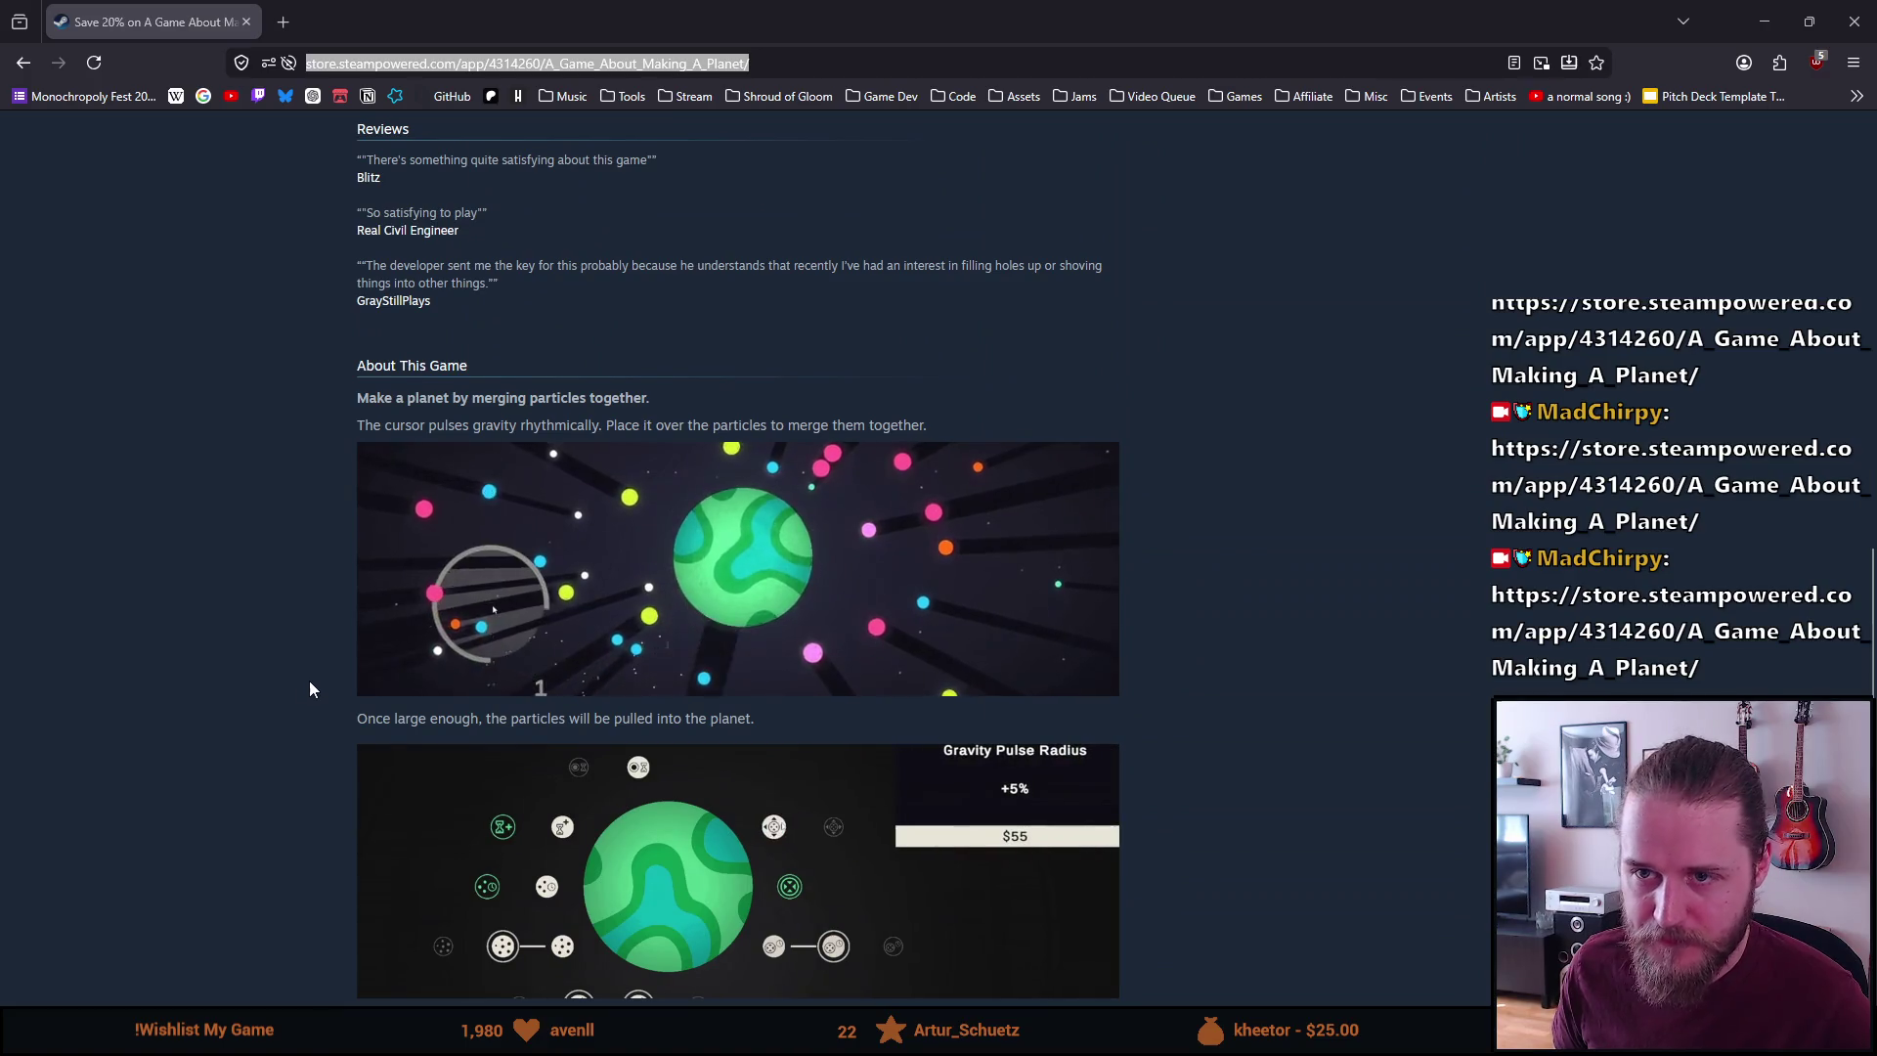
{"action": "scroll", "coordinate": [312, 678], "scroll_direction": "up", "scroll_amount": 3}
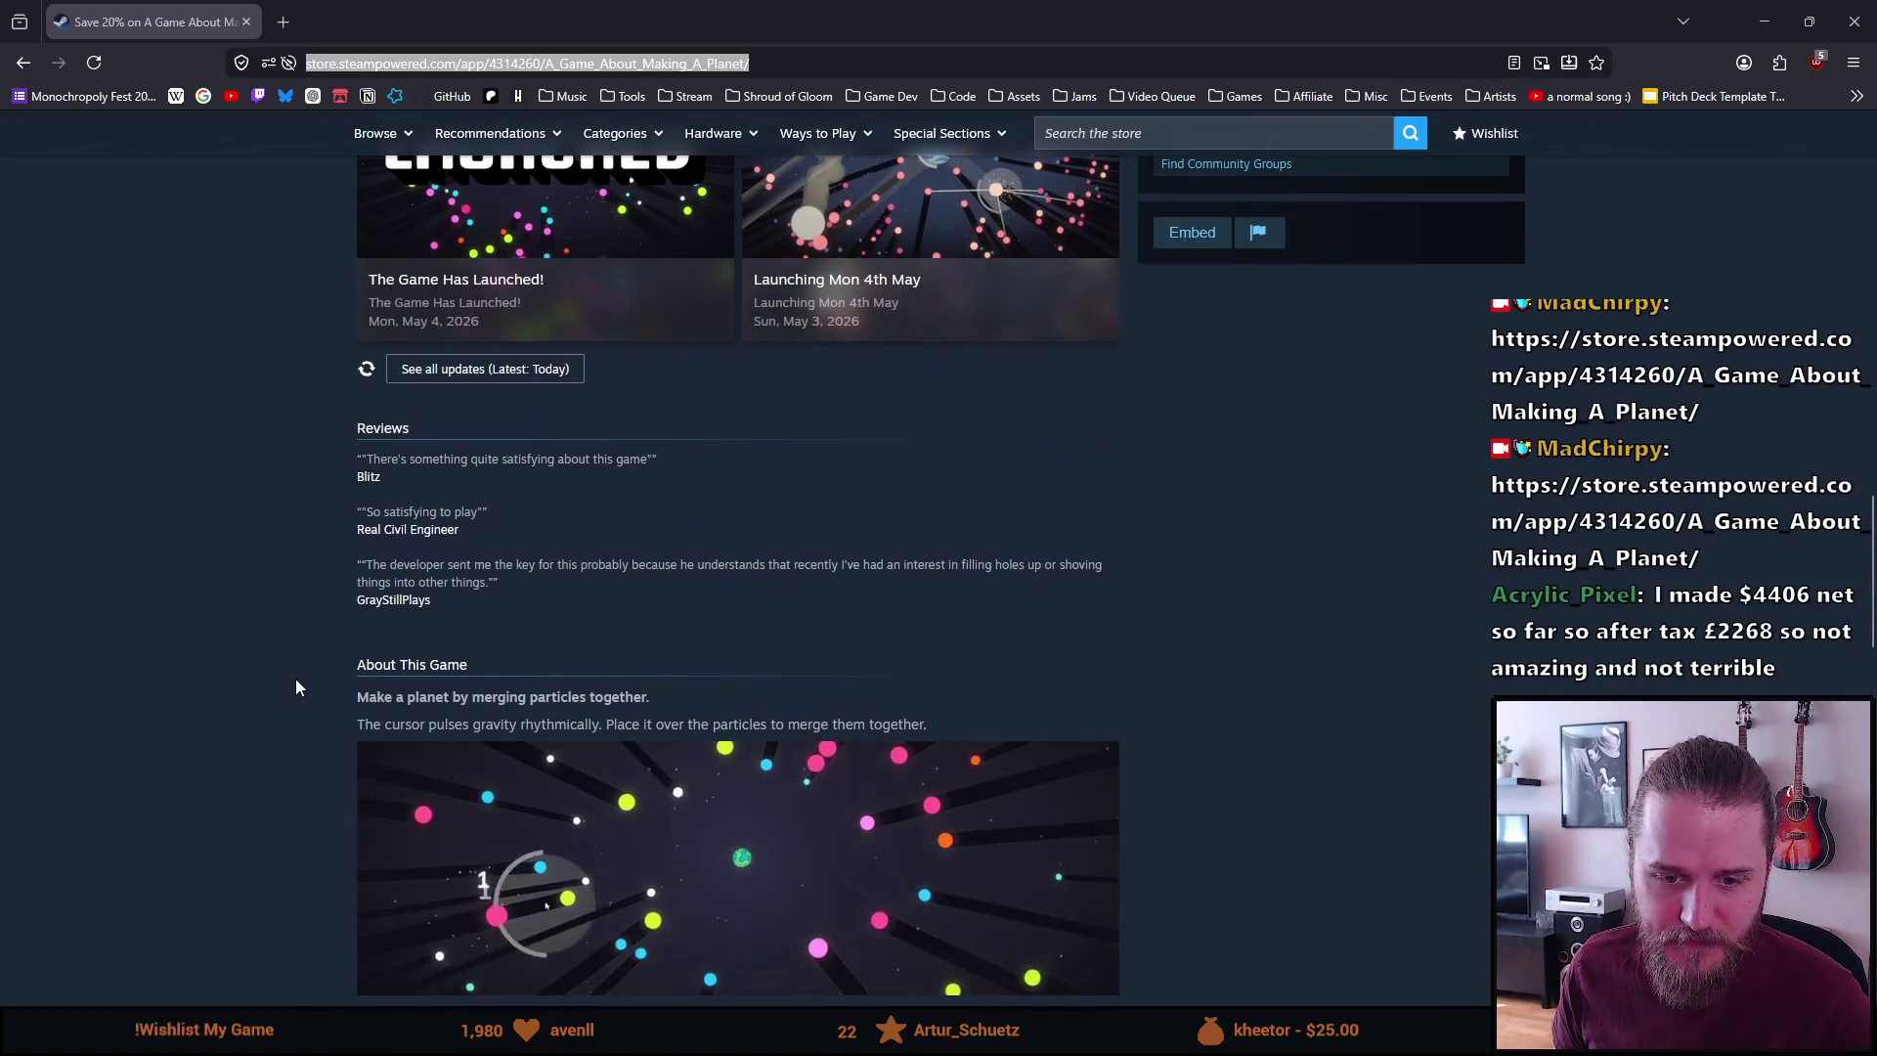
{"action": "scroll", "coordinate": [297, 688], "scroll_direction": "up", "scroll_amount": 2}
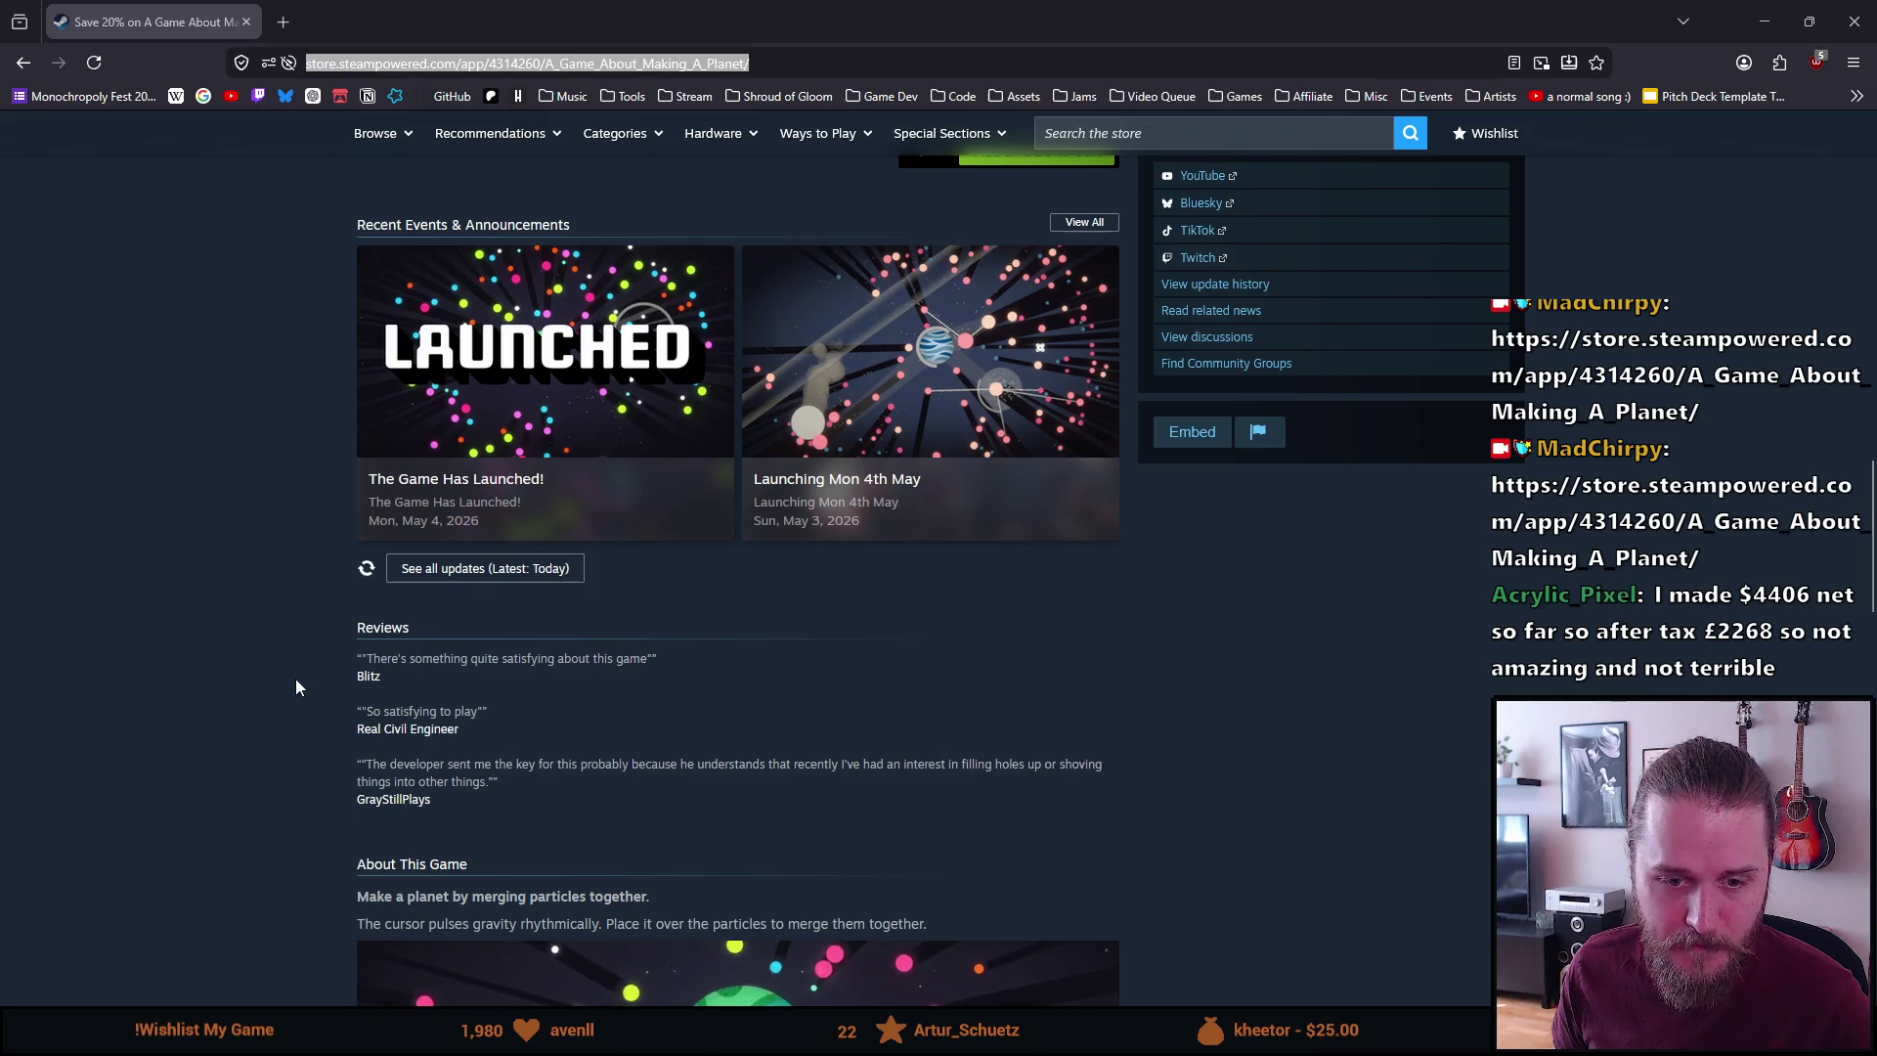
{"action": "scroll", "coordinate": [296, 681], "scroll_direction": "up", "scroll_amount": 1}
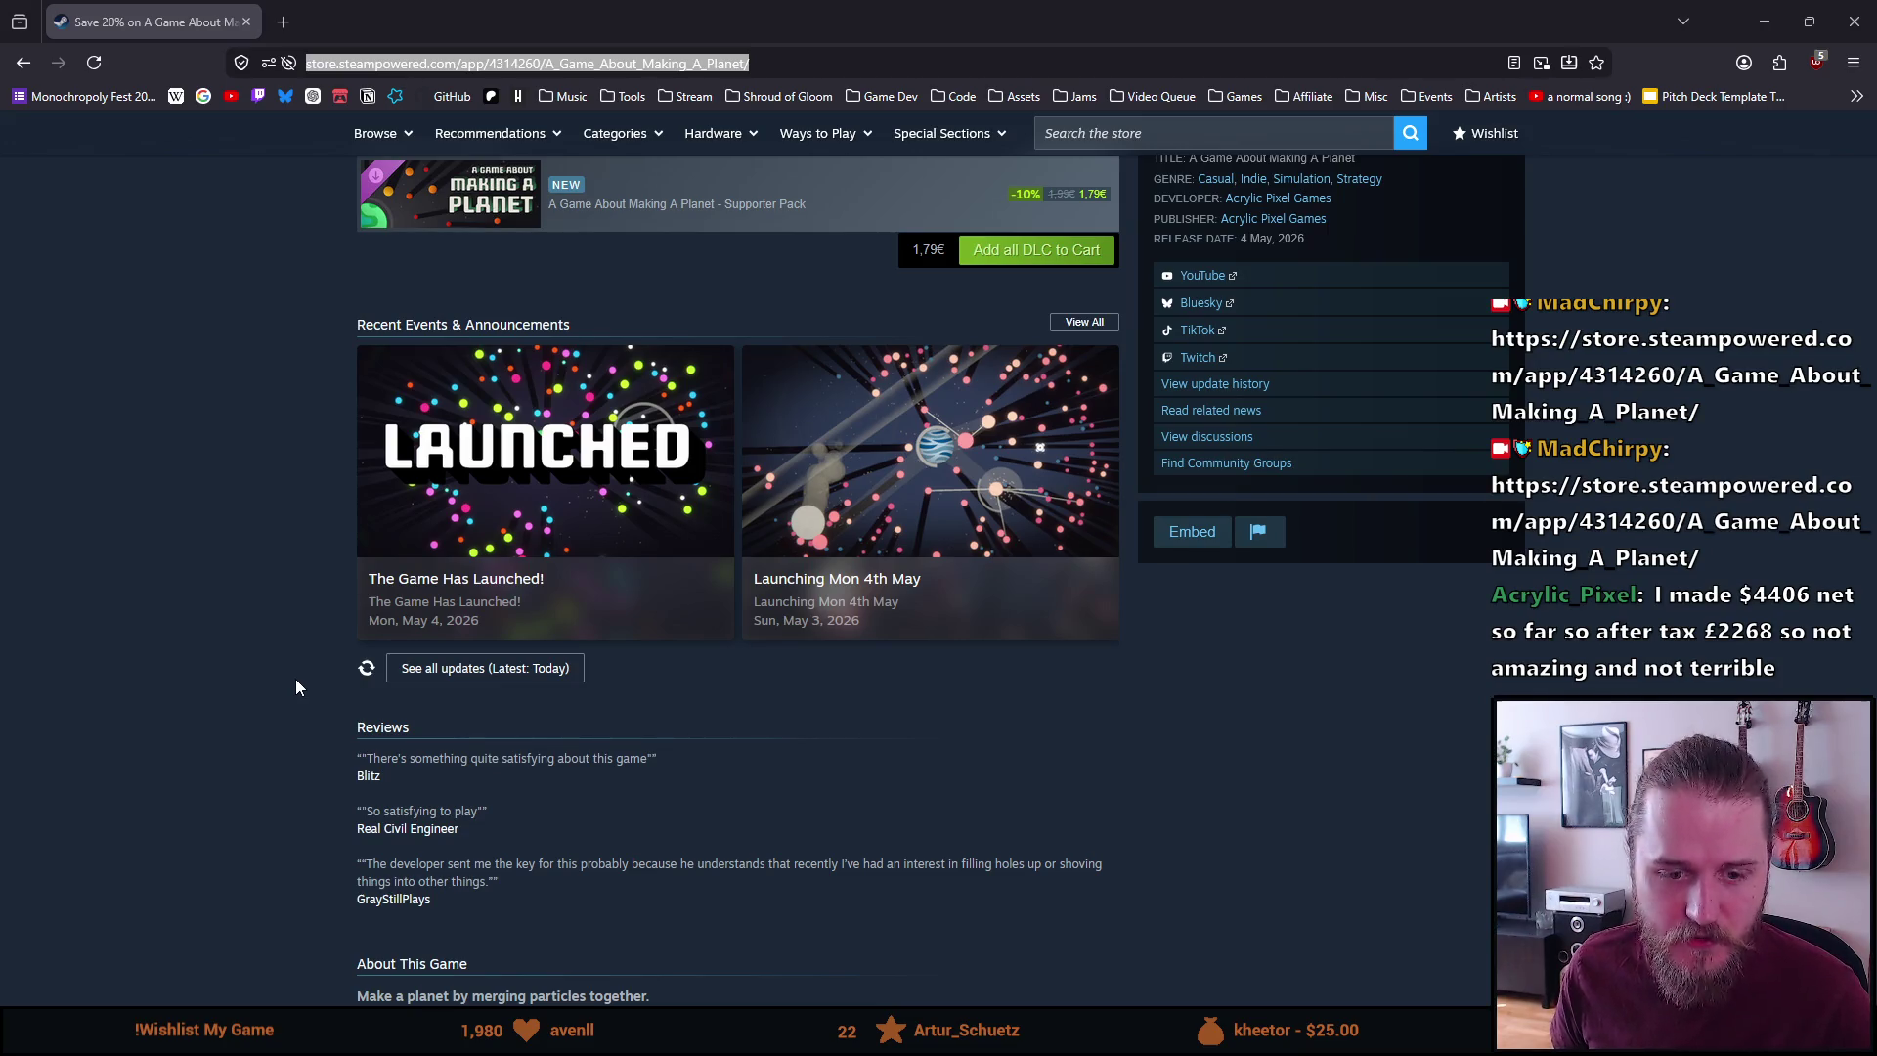
{"action": "scroll", "coordinate": [296, 678], "scroll_direction": "up", "scroll_amount": 4}
{"action": "scroll", "coordinate": [296, 678], "scroll_direction": "down", "scroll_amount": 2}
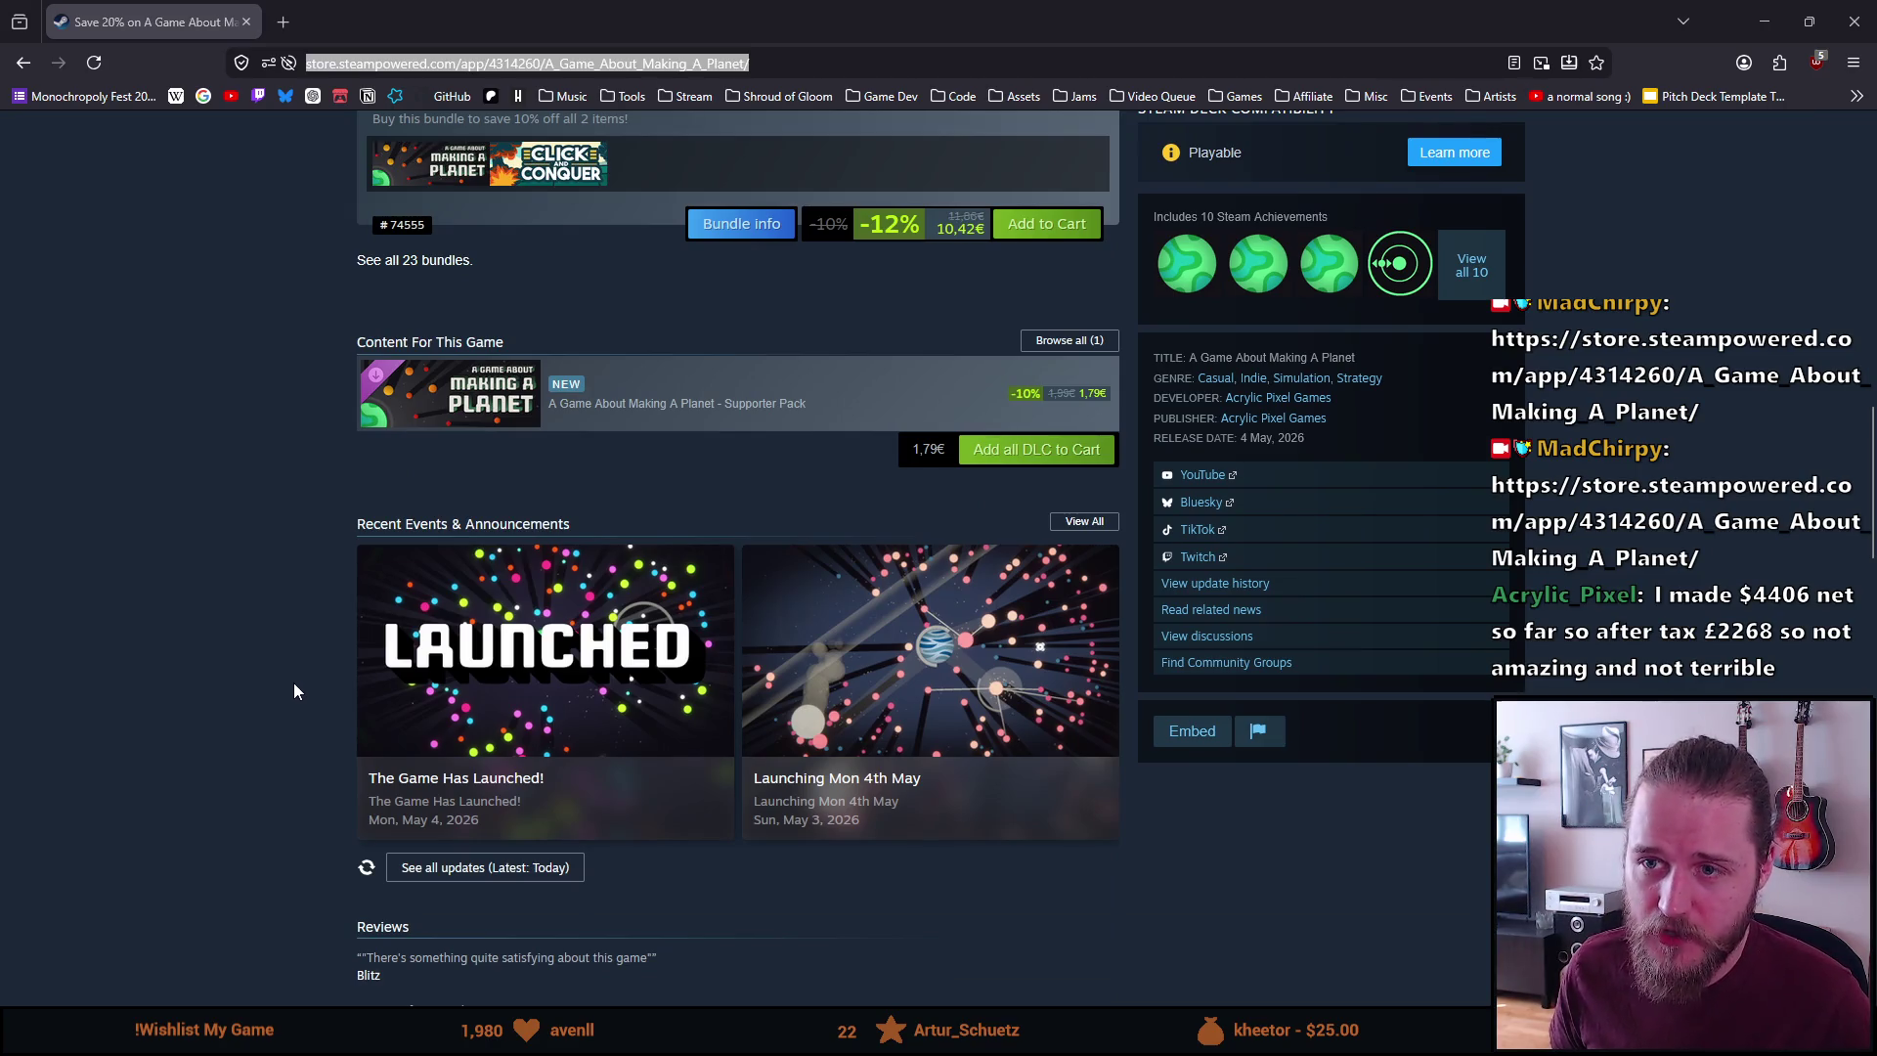
{"action": "scroll", "coordinate": [295, 690], "scroll_direction": "down", "scroll_amount": 1}
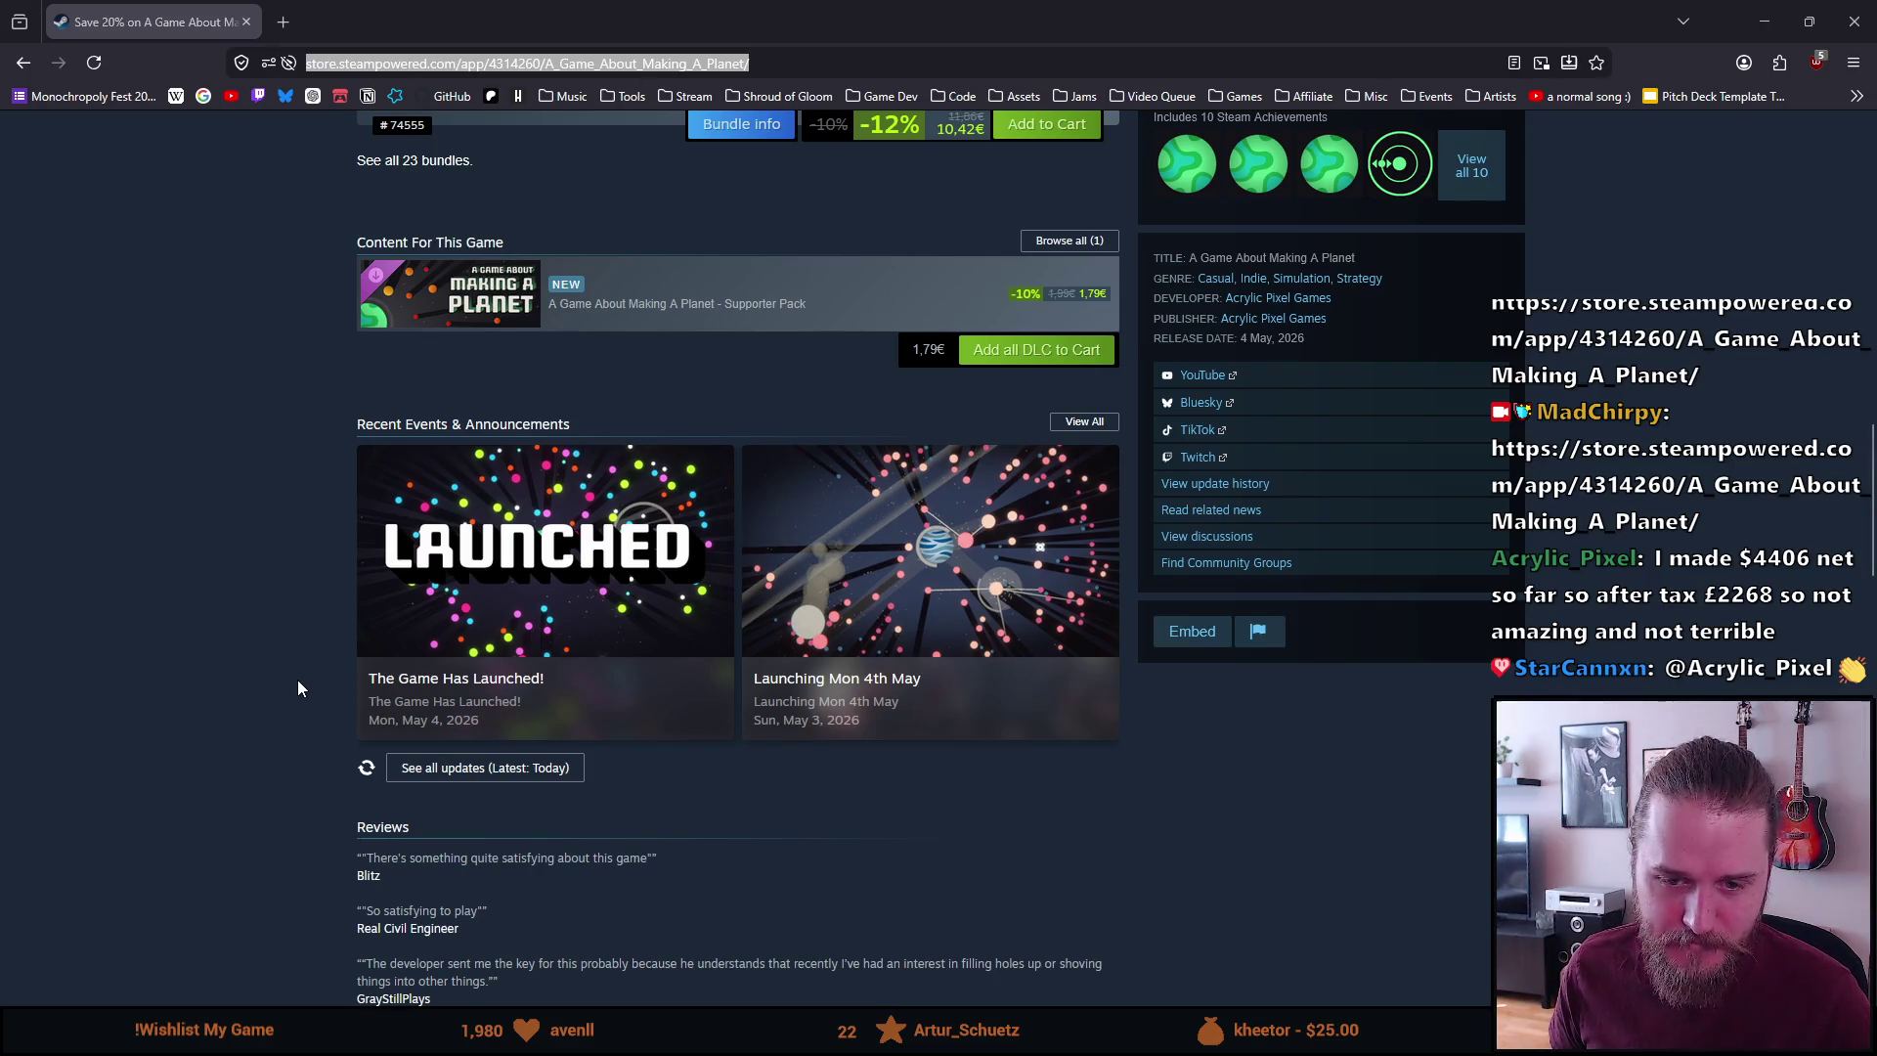
{"action": "scroll", "coordinate": [299, 687], "scroll_direction": "up", "scroll_amount": 6}
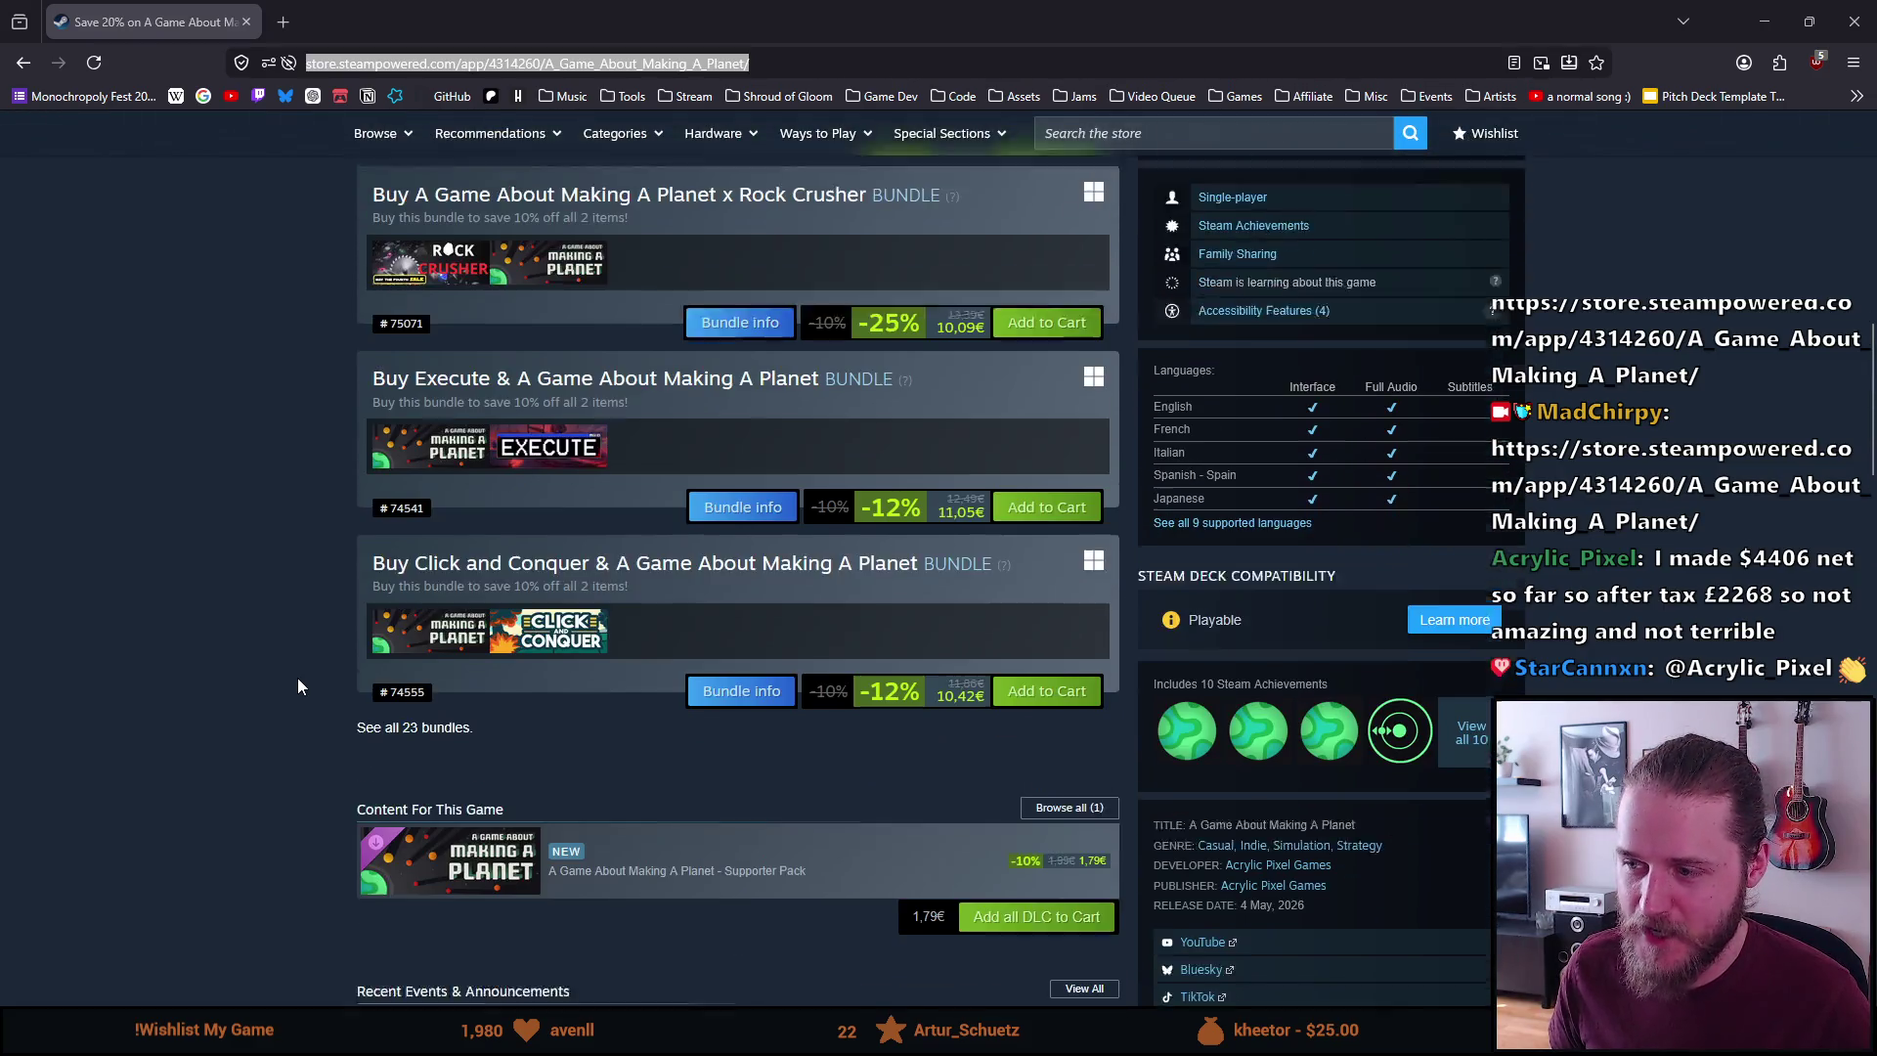
{"action": "scroll", "coordinate": [301, 673], "scroll_direction": "down", "scroll_amount": 3}
{"action": "scroll", "coordinate": [299, 673], "scroll_direction": "up", "scroll_amount": 6}
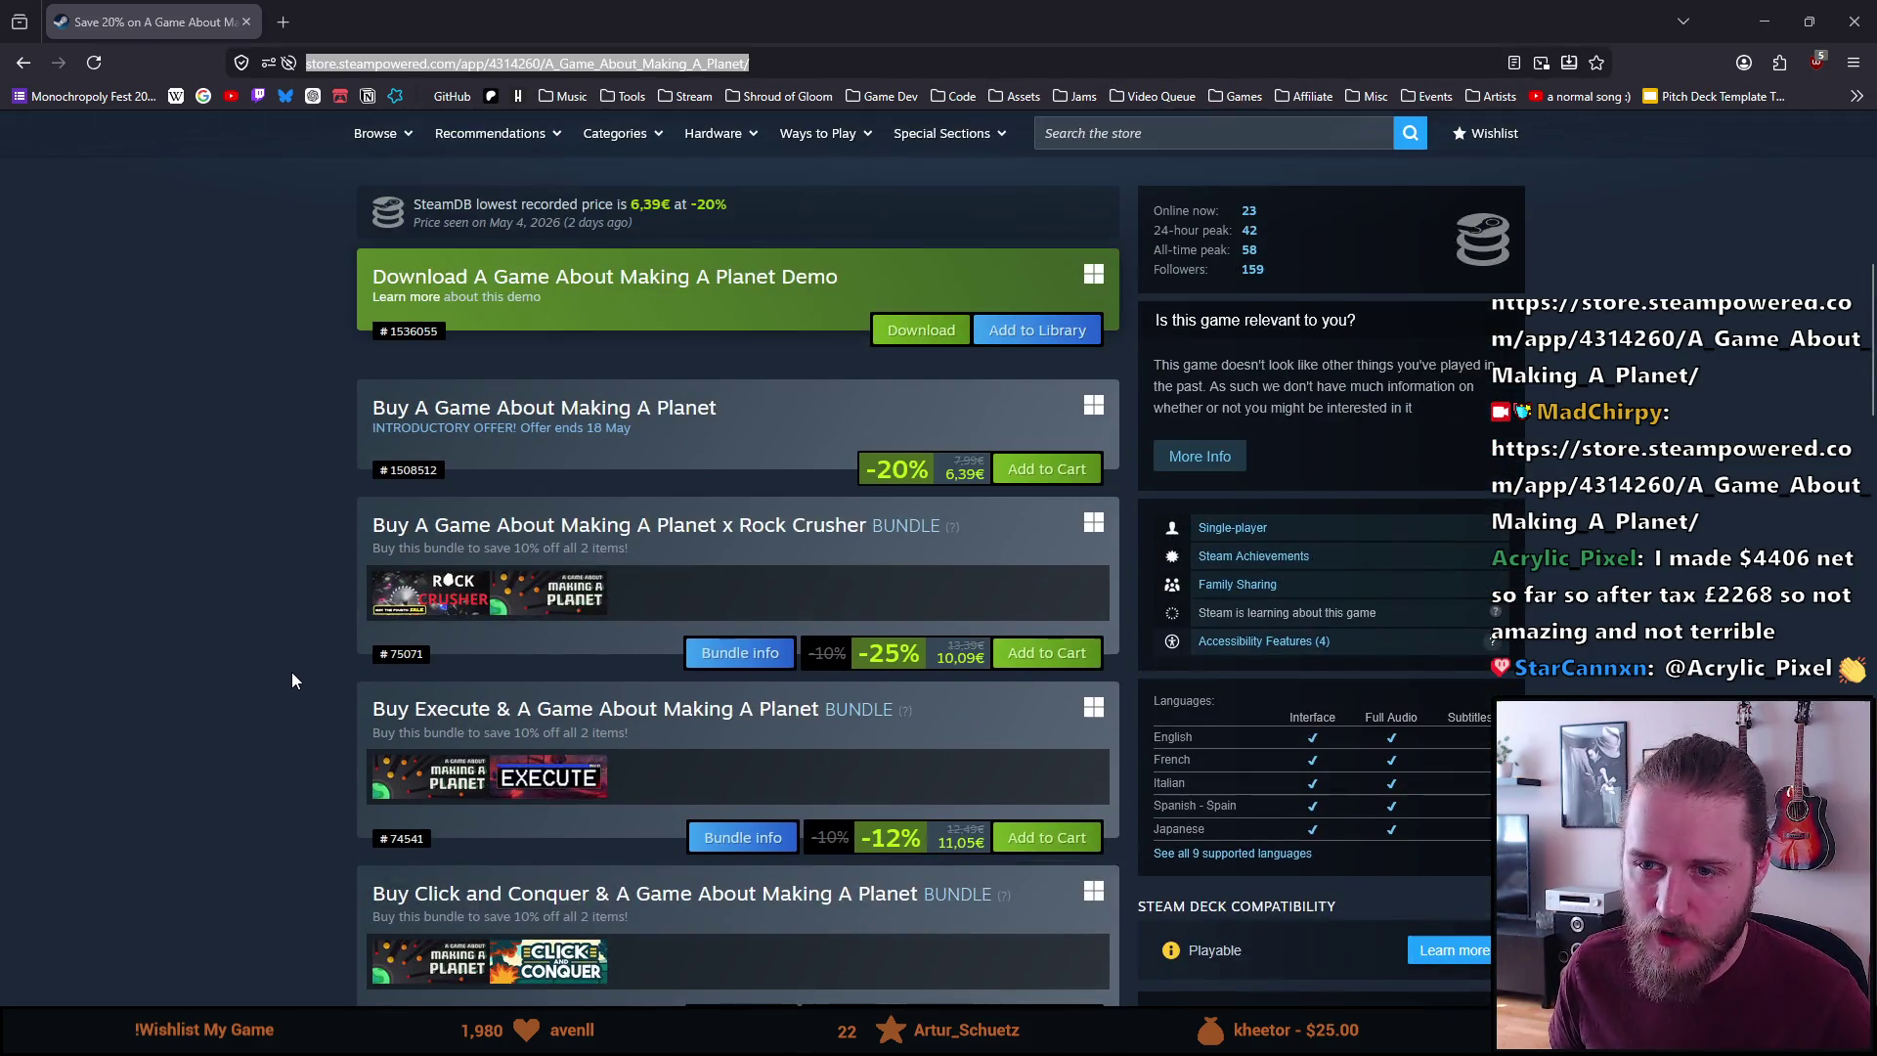
{"action": "scroll", "coordinate": [292, 672], "scroll_direction": "down", "scroll_amount": 1}
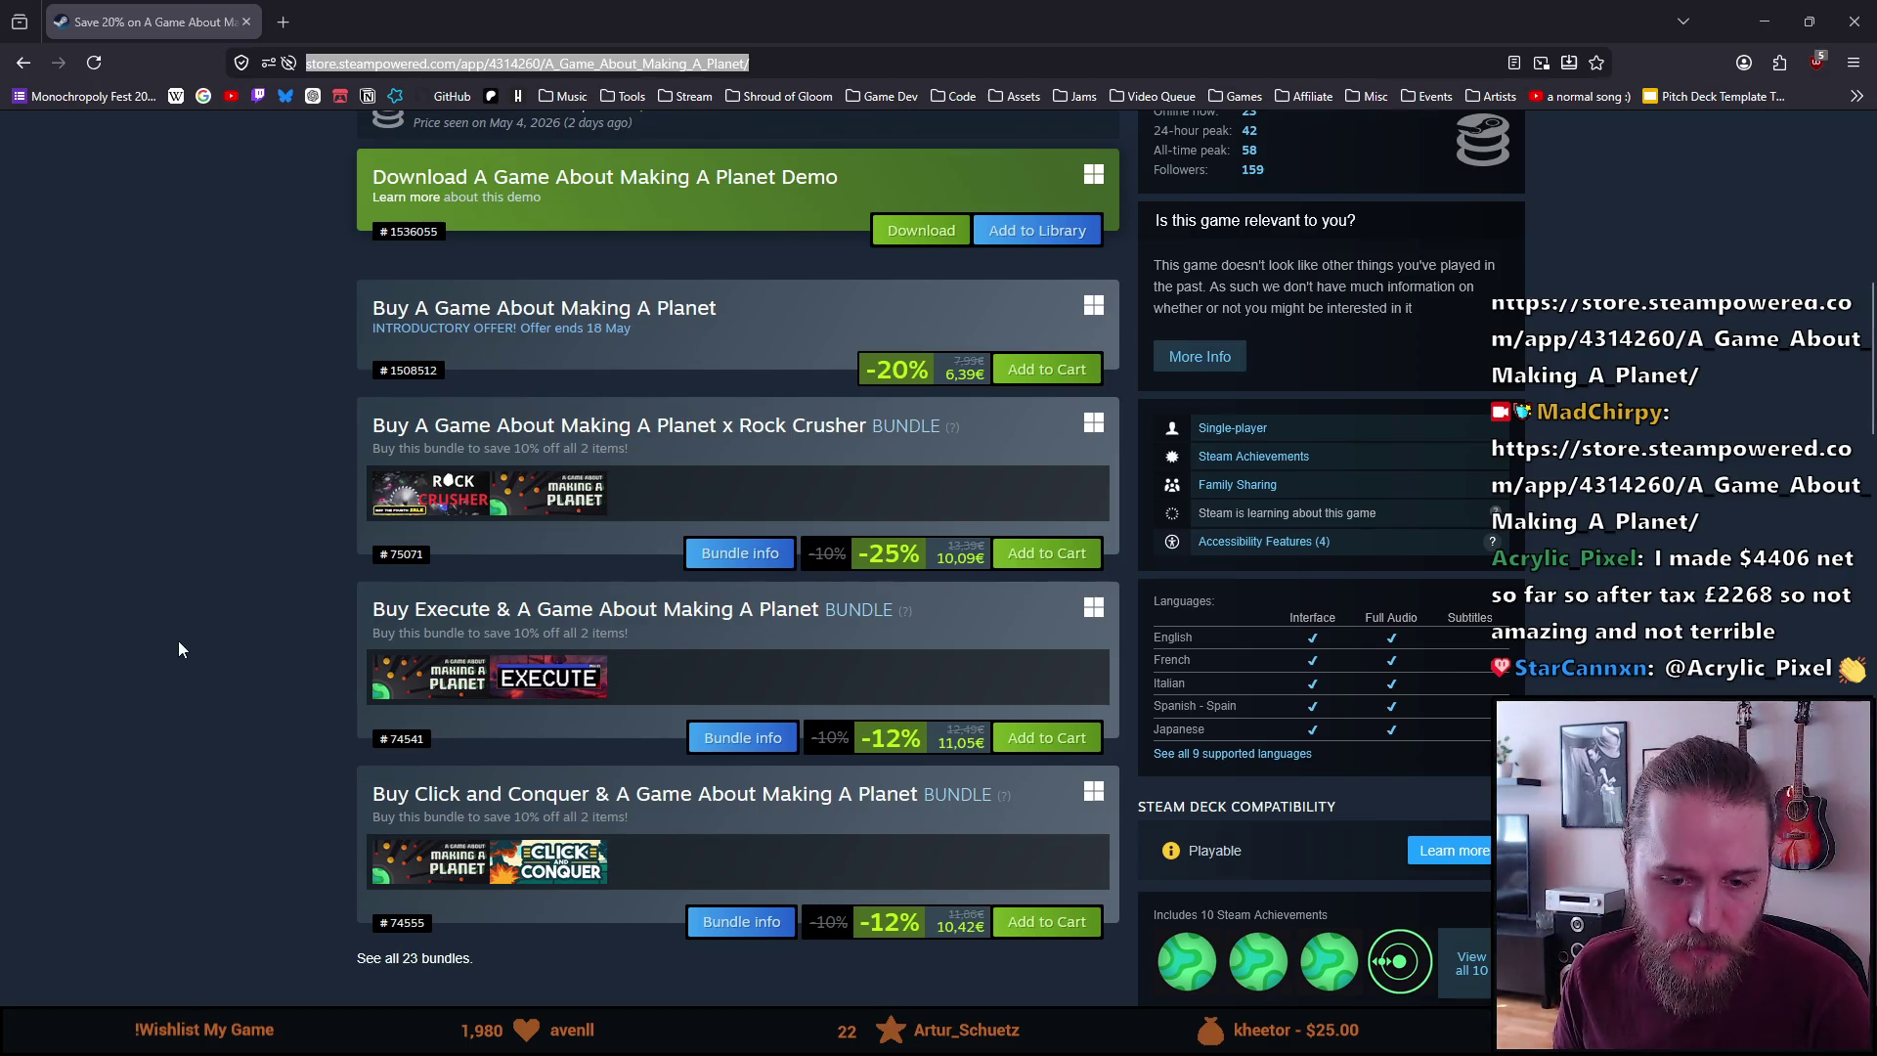
{"action": "scroll", "coordinate": [198, 635], "scroll_direction": "up", "scroll_amount": 10}
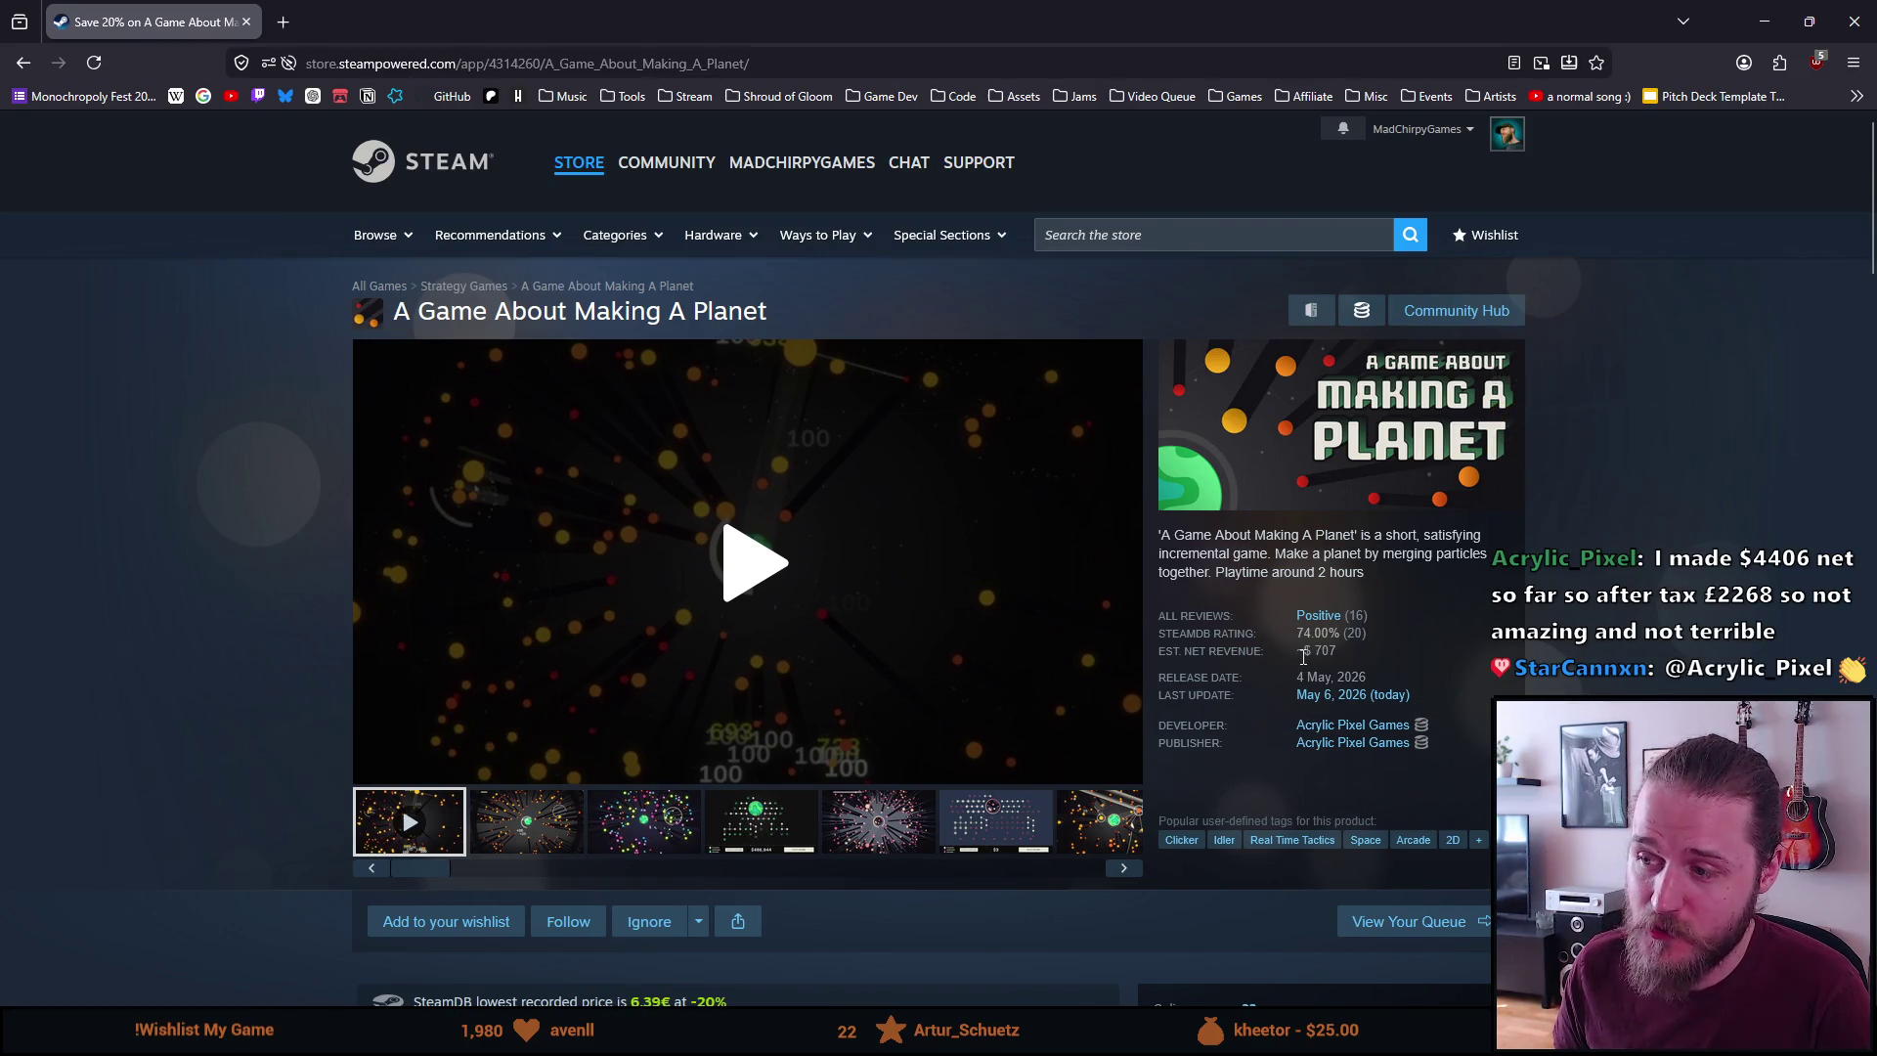
Select the EST. NET REVENUE label with its ~$ 707 value
{"action": "mouse_move", "coordinate": [1304, 651]}
{"action": "left_mouse_down"}
{"action": "mouse_move", "coordinate": [1304, 678]}
{"action": "mouse_move", "coordinate": [1323, 655]}
{"action": "left_mouse_up"}
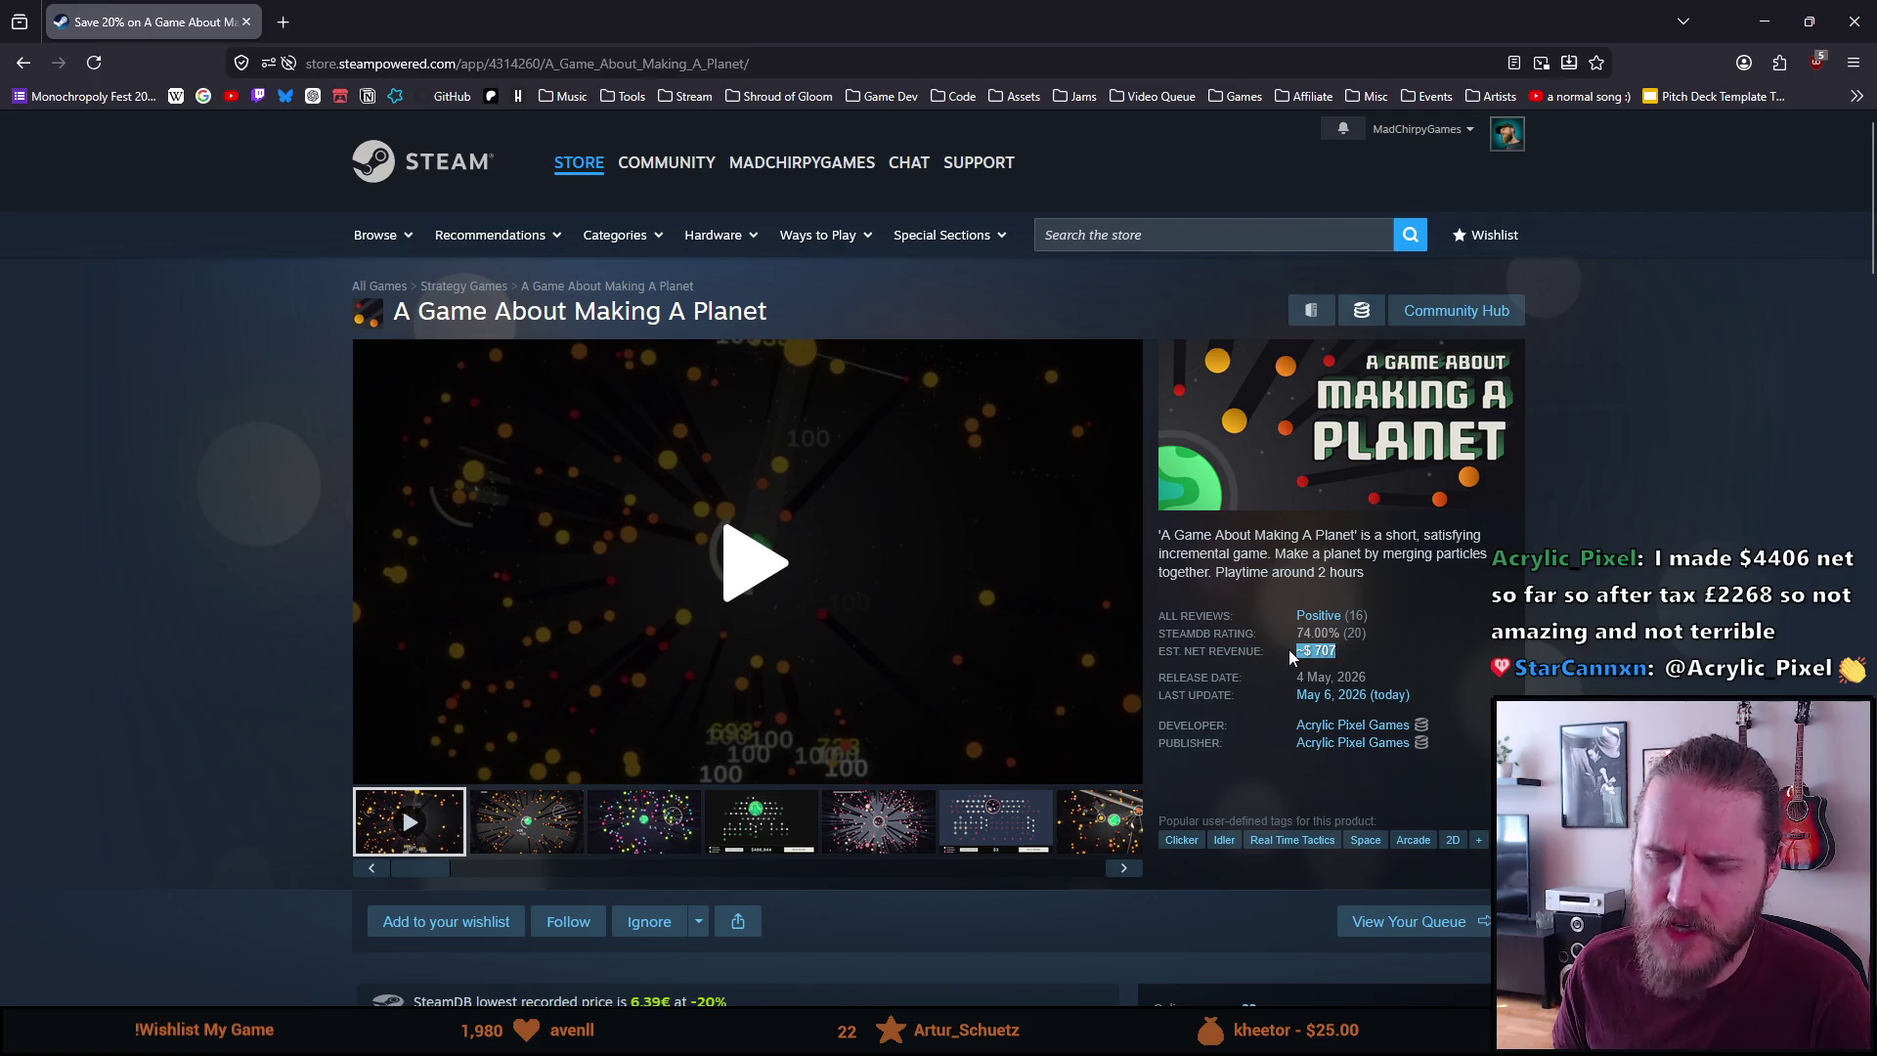
{"action": "left_click_drag", "start_coordinate": [1289, 650], "coordinate": [1337, 661]}
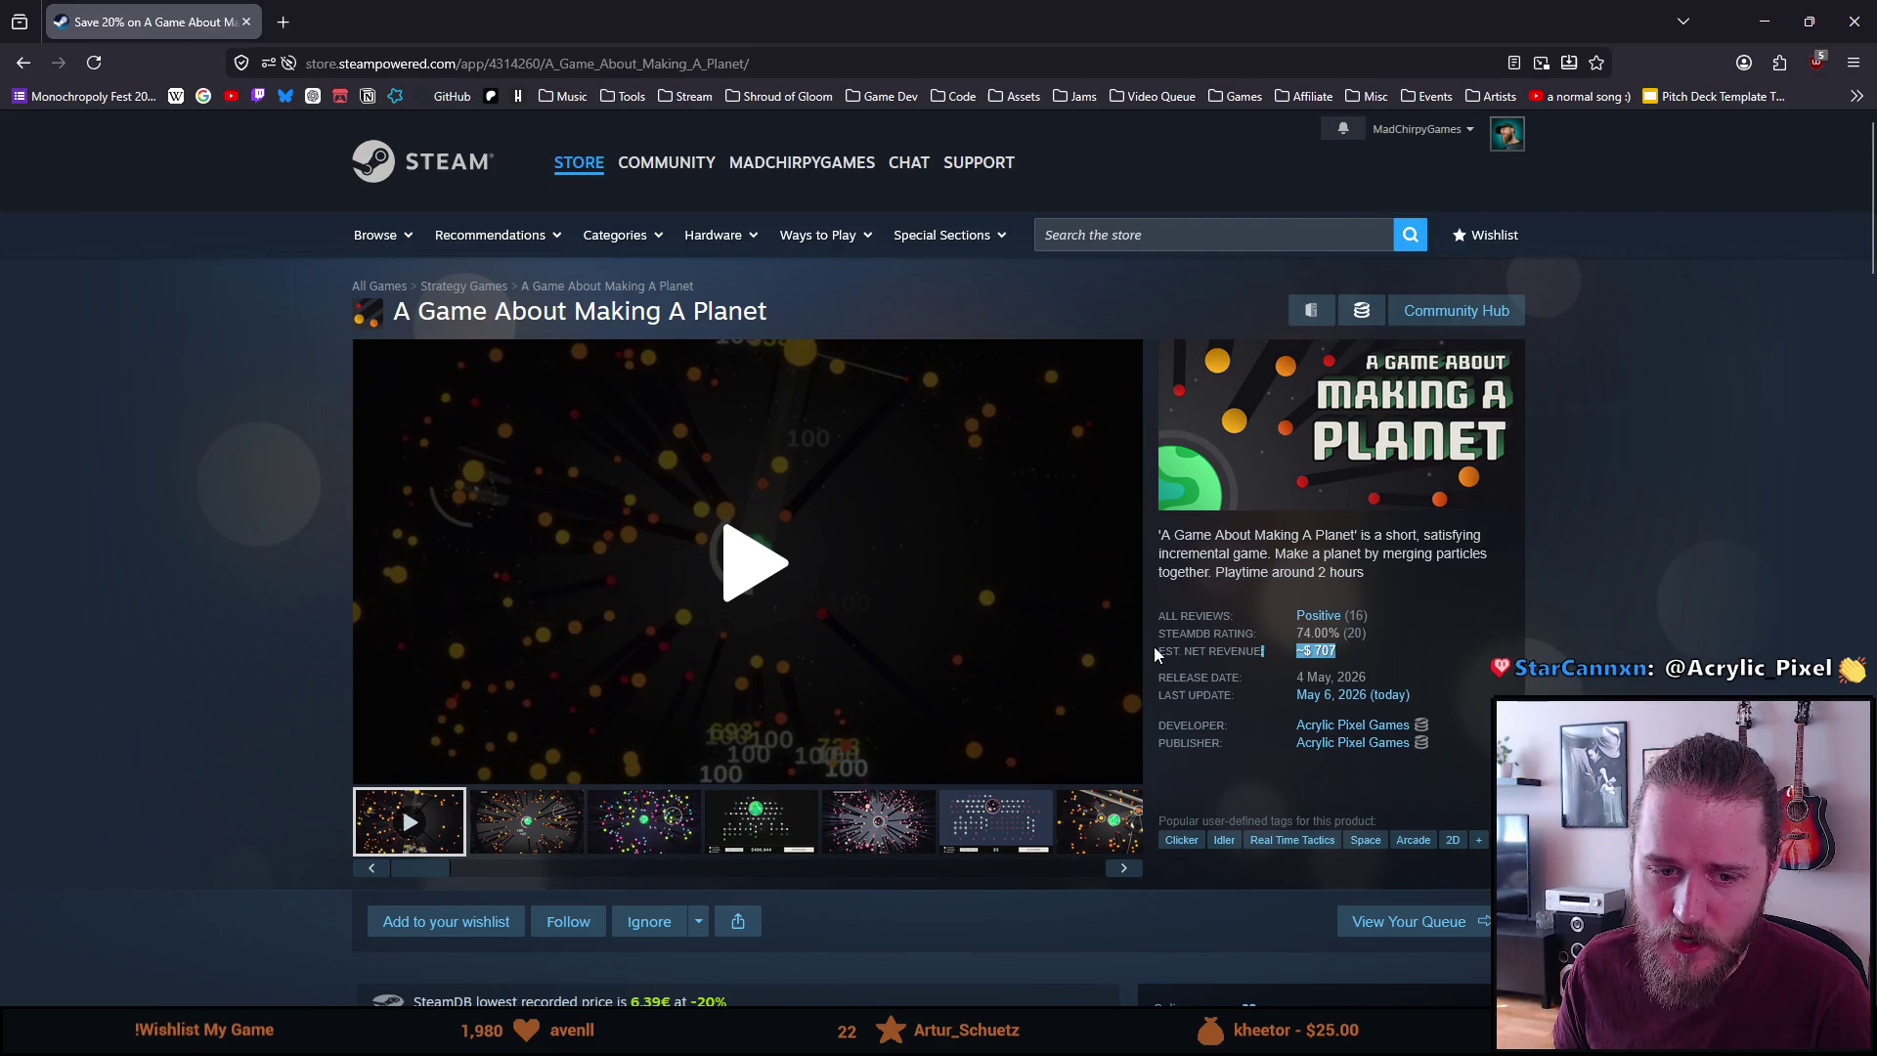
{"action": "left_click_drag", "start_coordinate": [1153, 649], "coordinate": [1360, 655]}
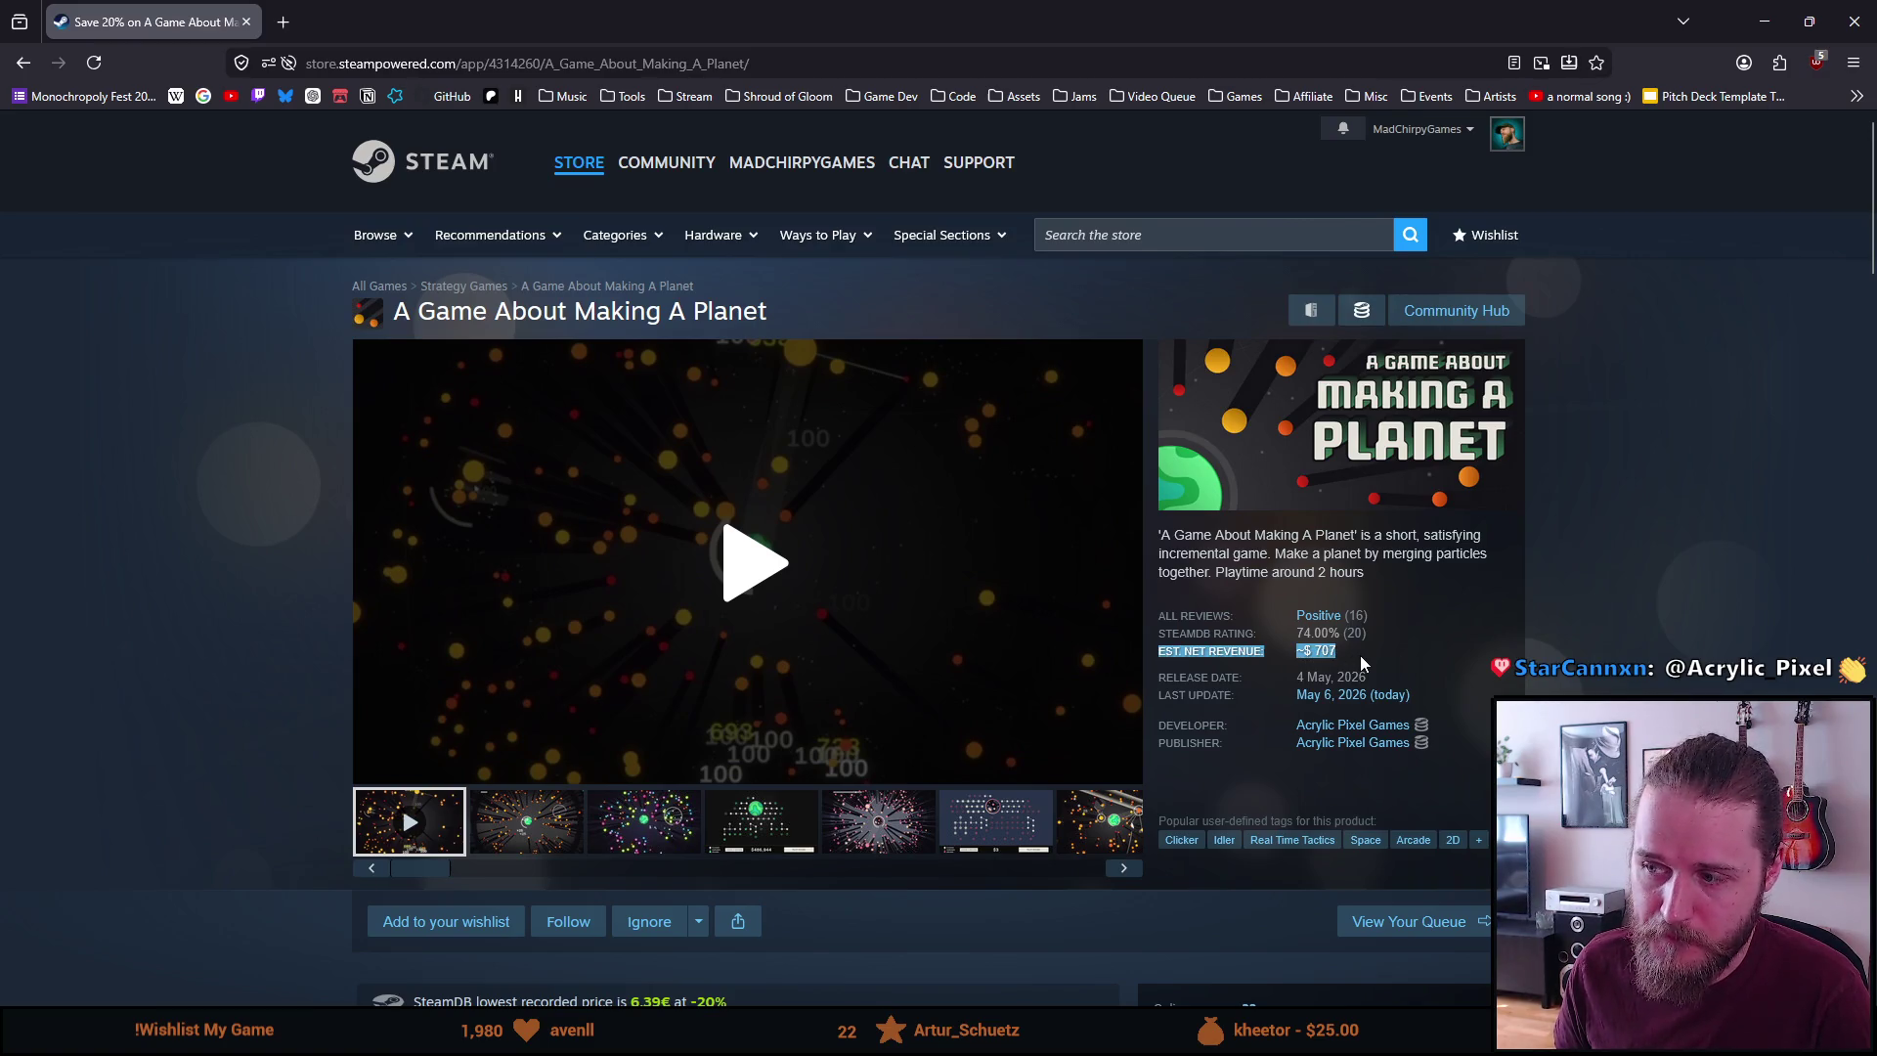
{"action": "left_click", "coordinate": [1359, 661]}
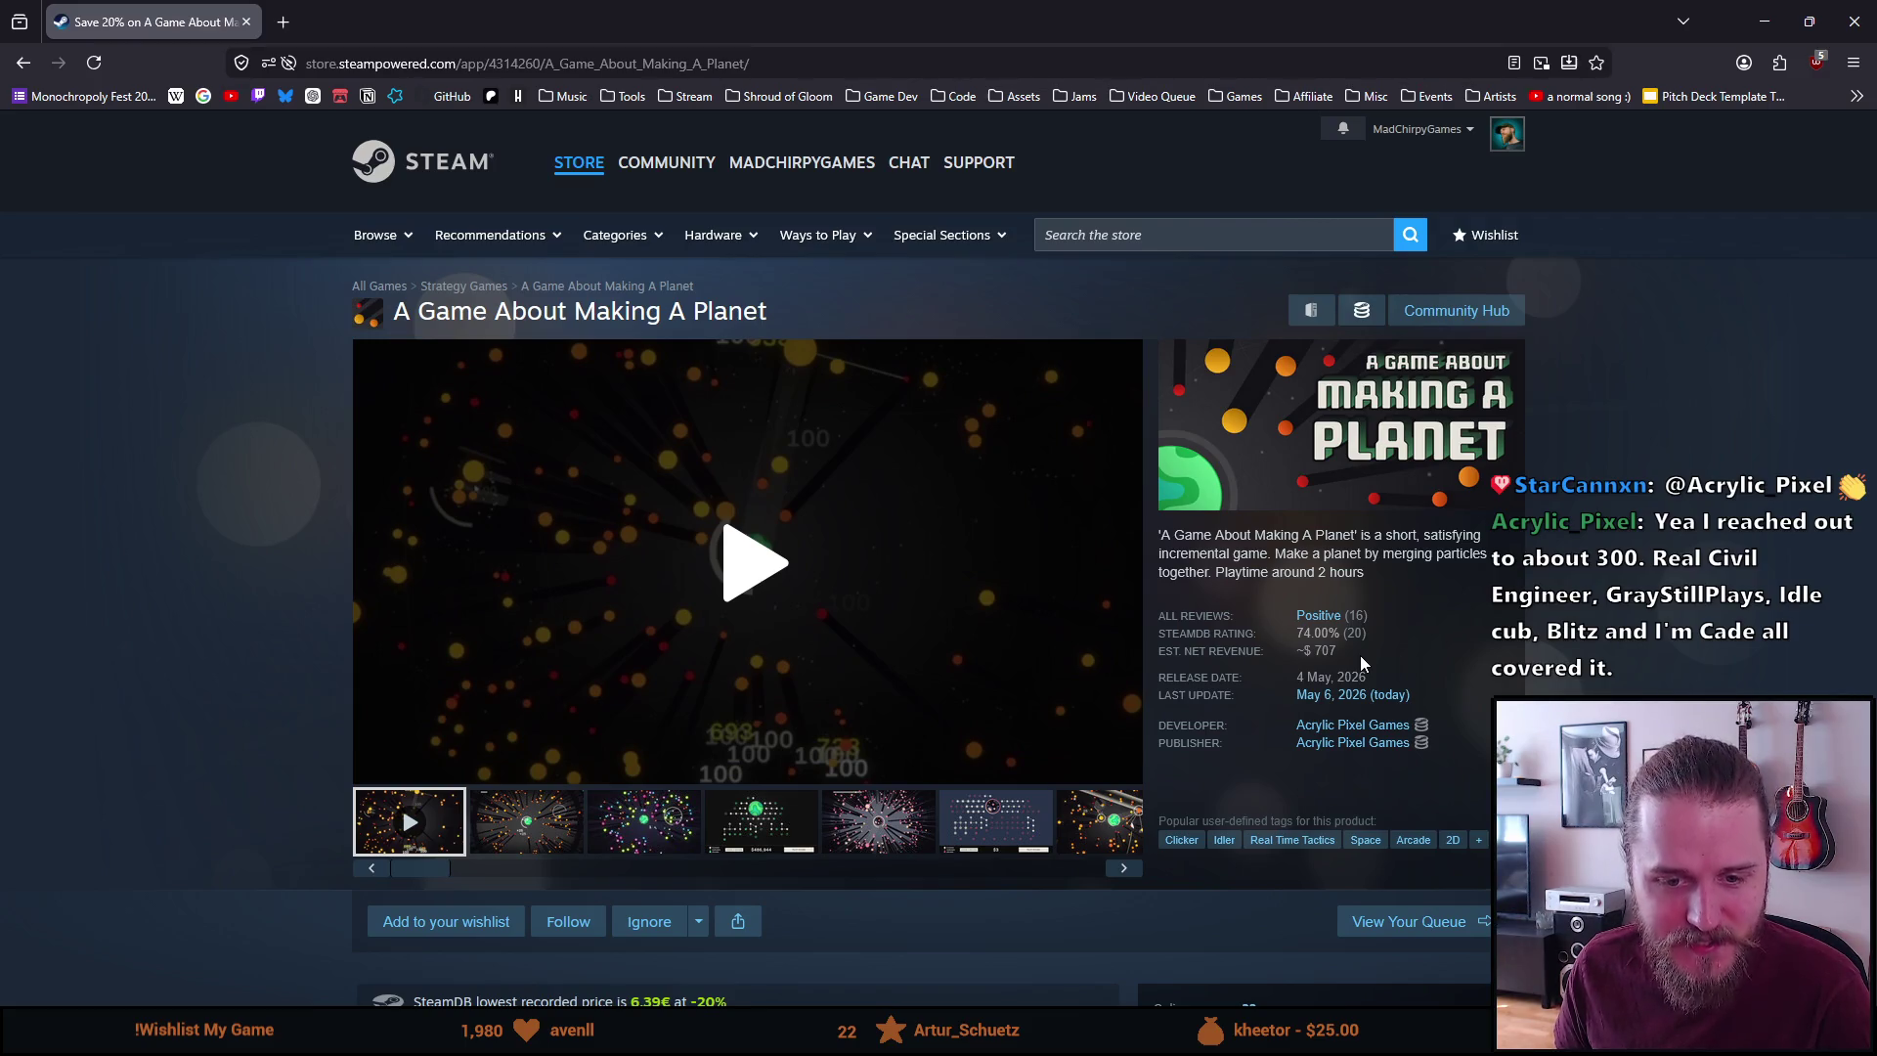
Scroll the page and expand 'See all 9 supported languages'
{"action": "mouse_move", "coordinate": [1130, 557]}
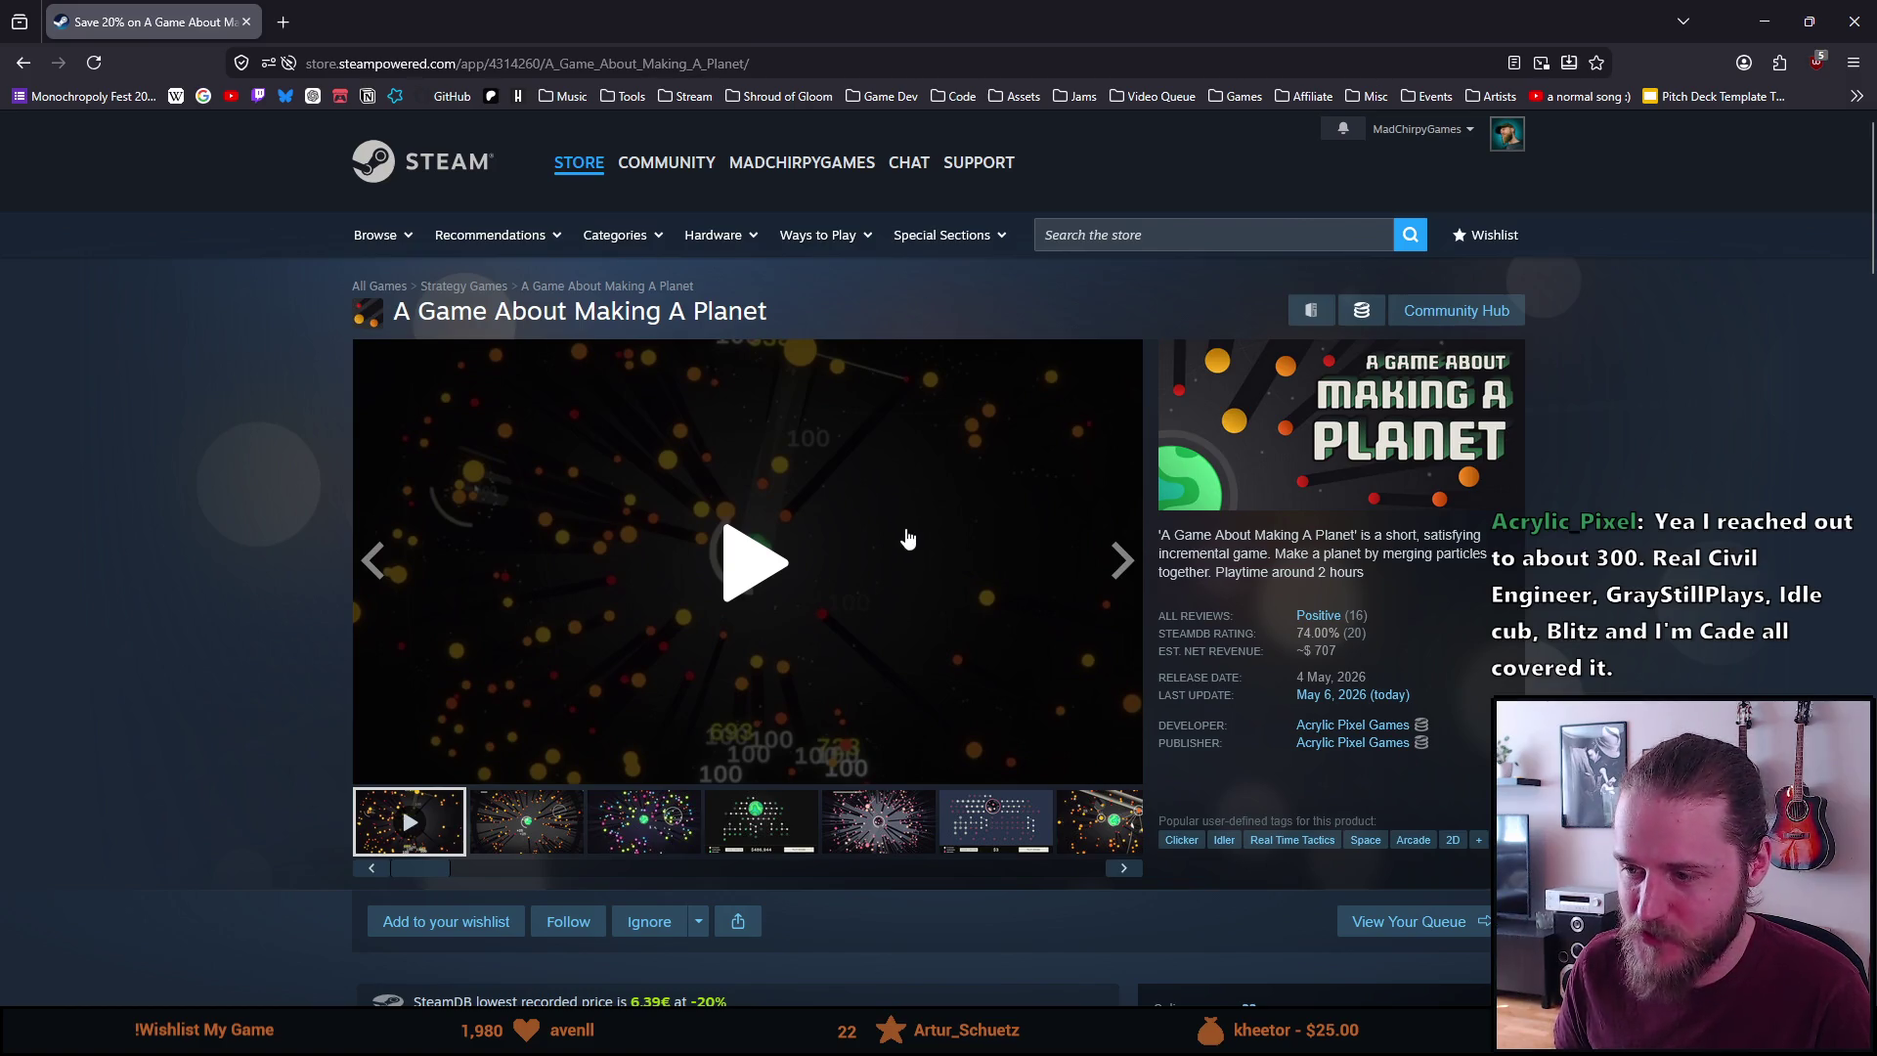
{"action": "scroll", "coordinate": [905, 537], "scroll_direction": "down", "scroll_amount": 2}
{"action": "scroll", "coordinate": [909, 533], "scroll_direction": "down", "scroll_amount": 7}
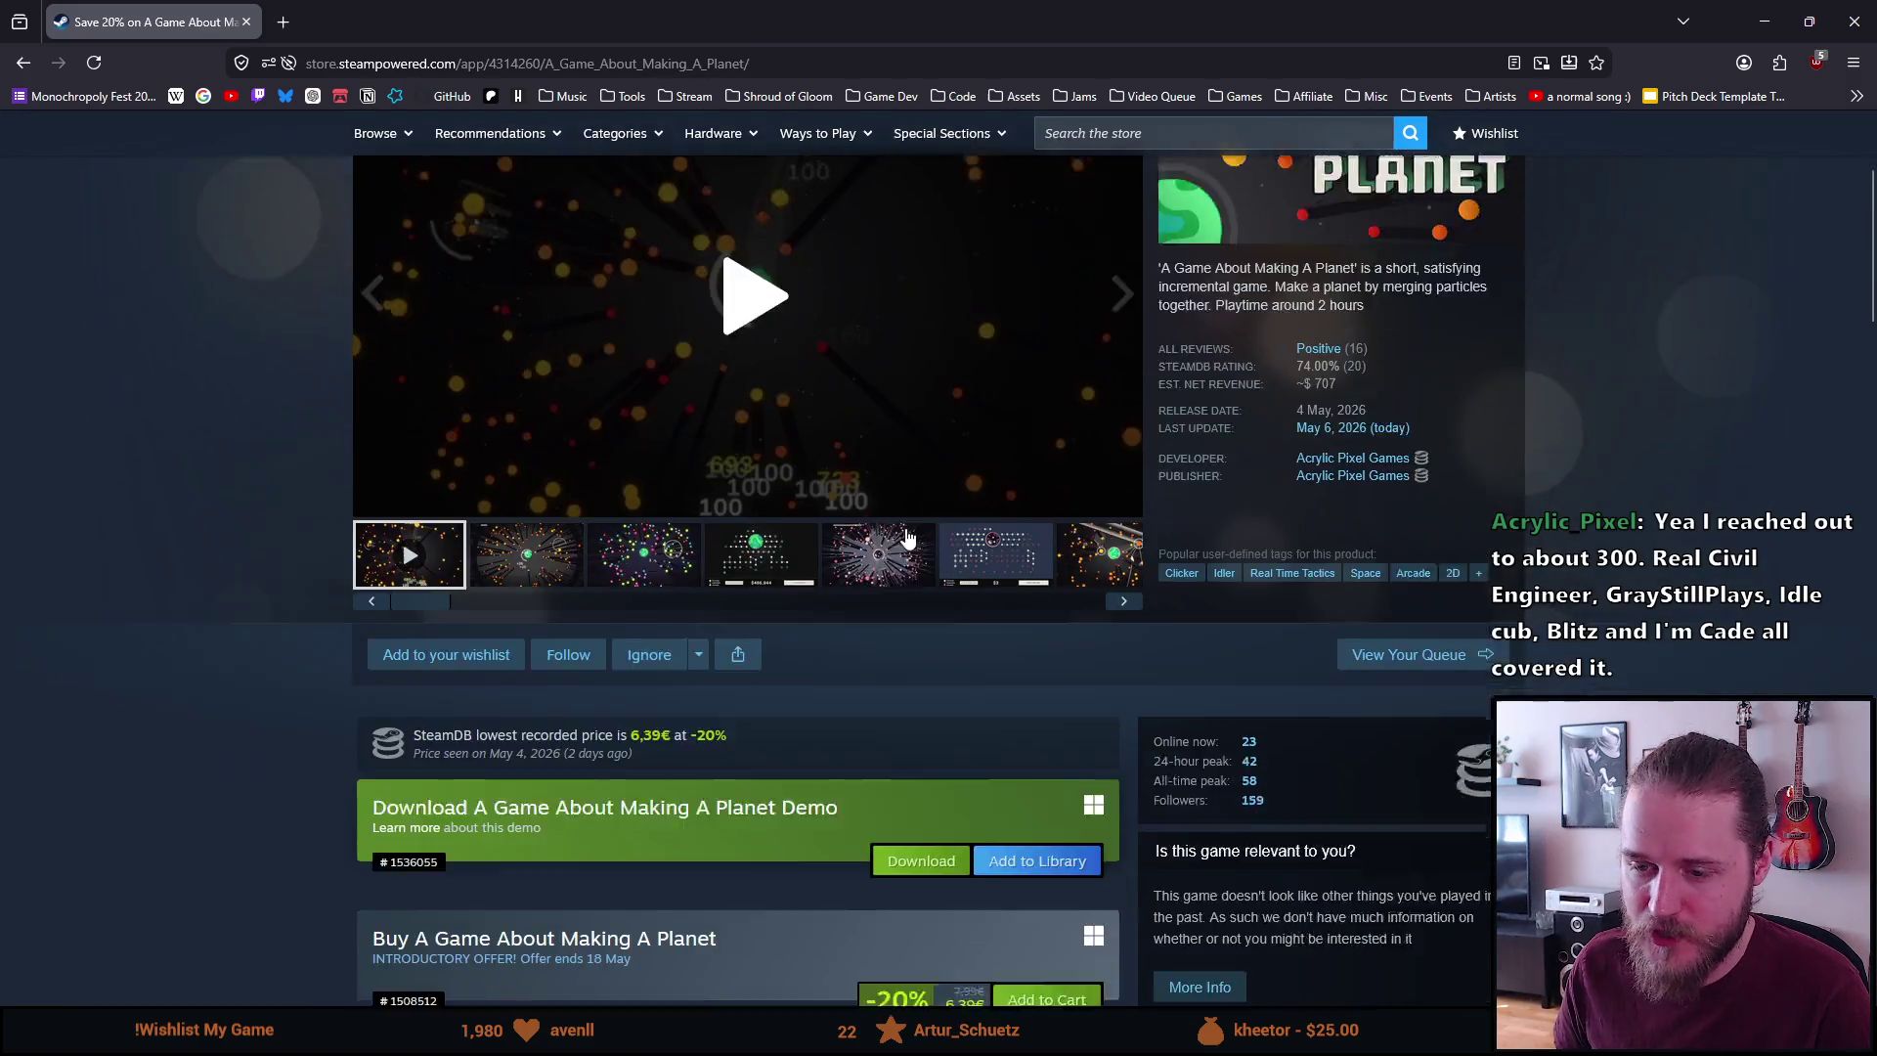
{"action": "scroll", "coordinate": [917, 527], "scroll_direction": "down", "scroll_amount": 7}
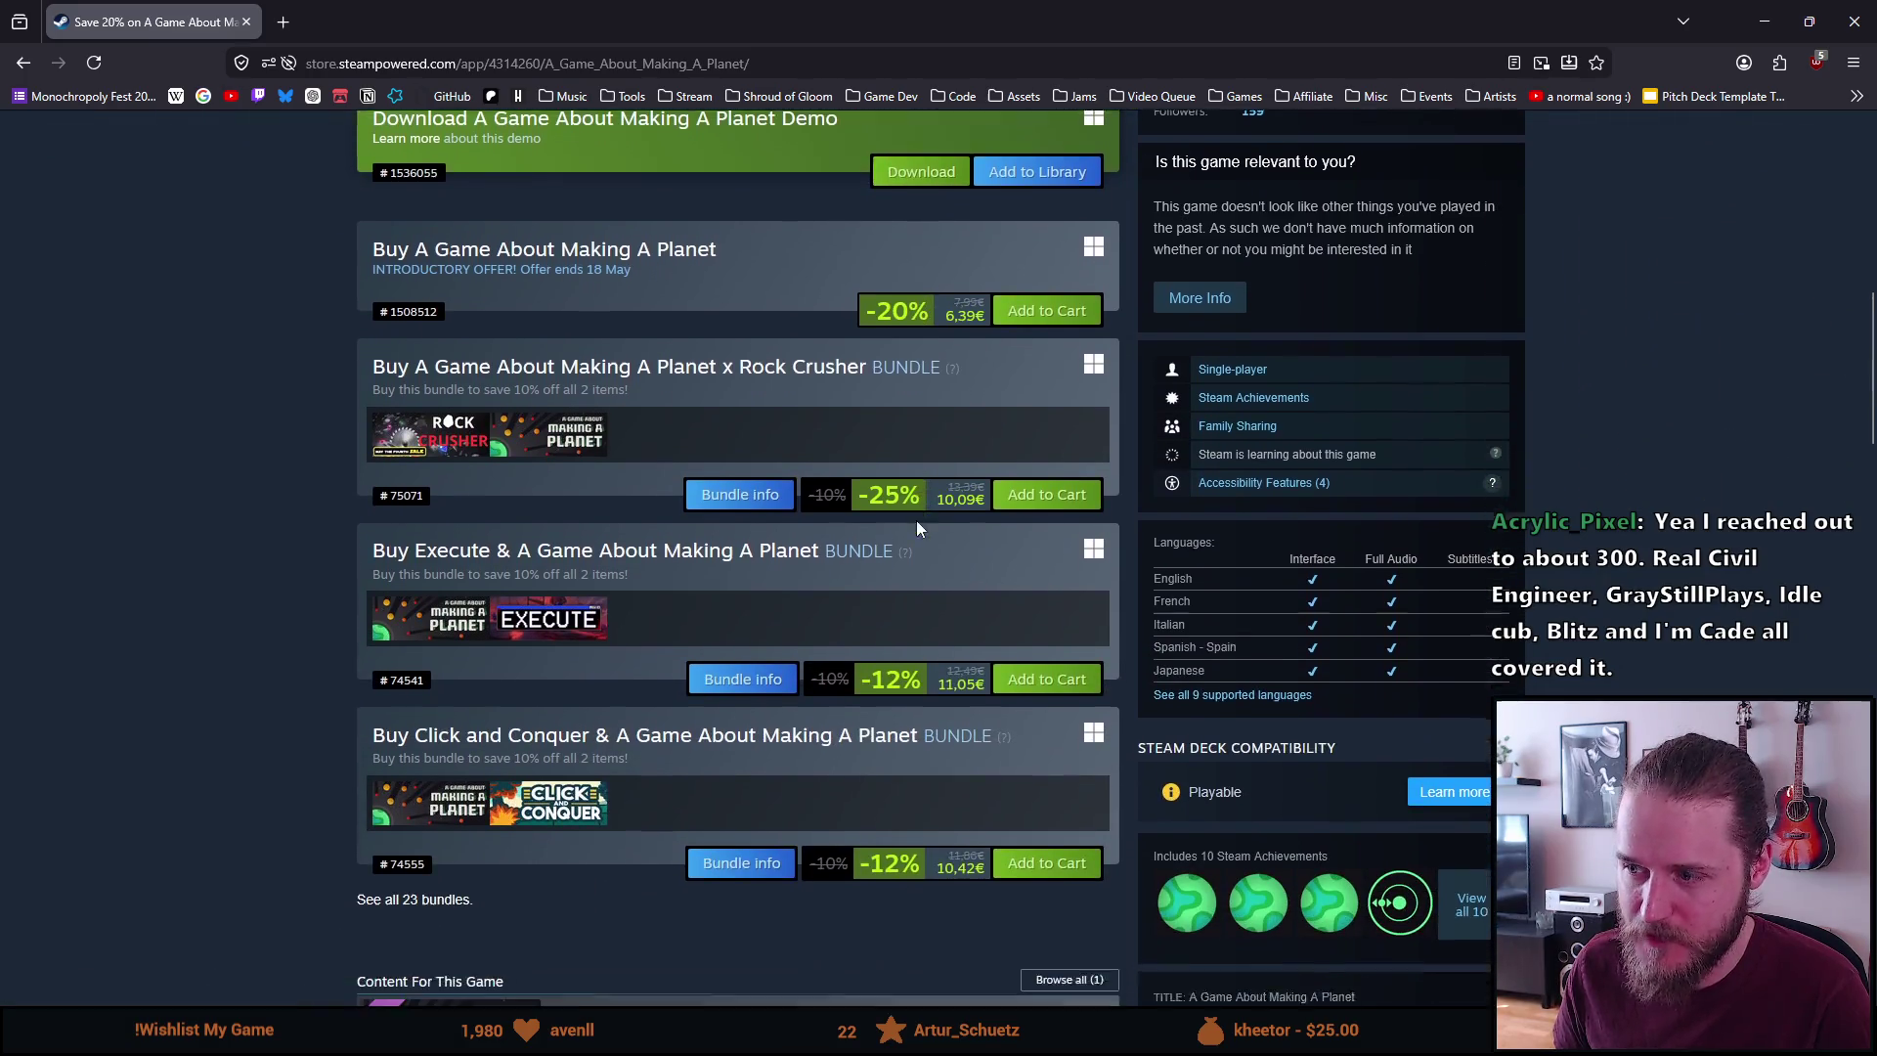
{"action": "scroll", "coordinate": [924, 510], "scroll_direction": "down", "scroll_amount": 6}
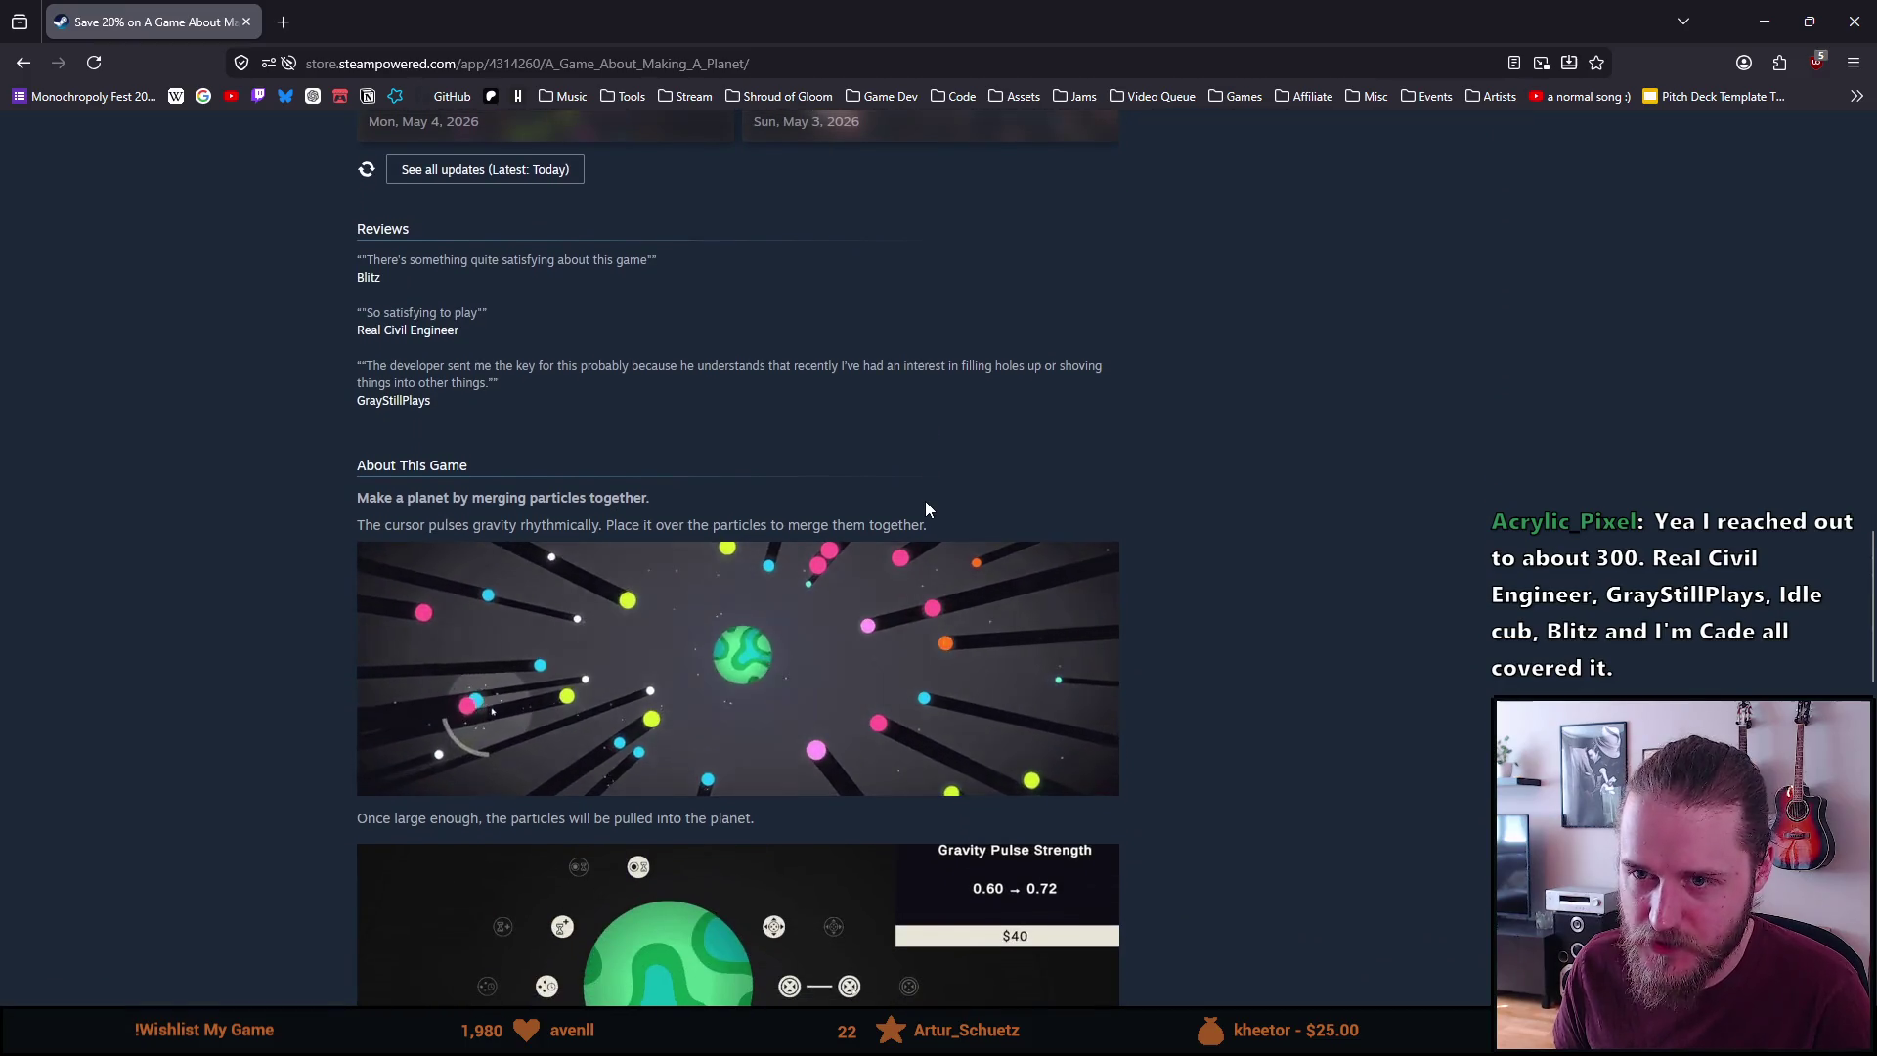
{"action": "scroll", "coordinate": [925, 508], "scroll_direction": "up", "scroll_amount": 2}
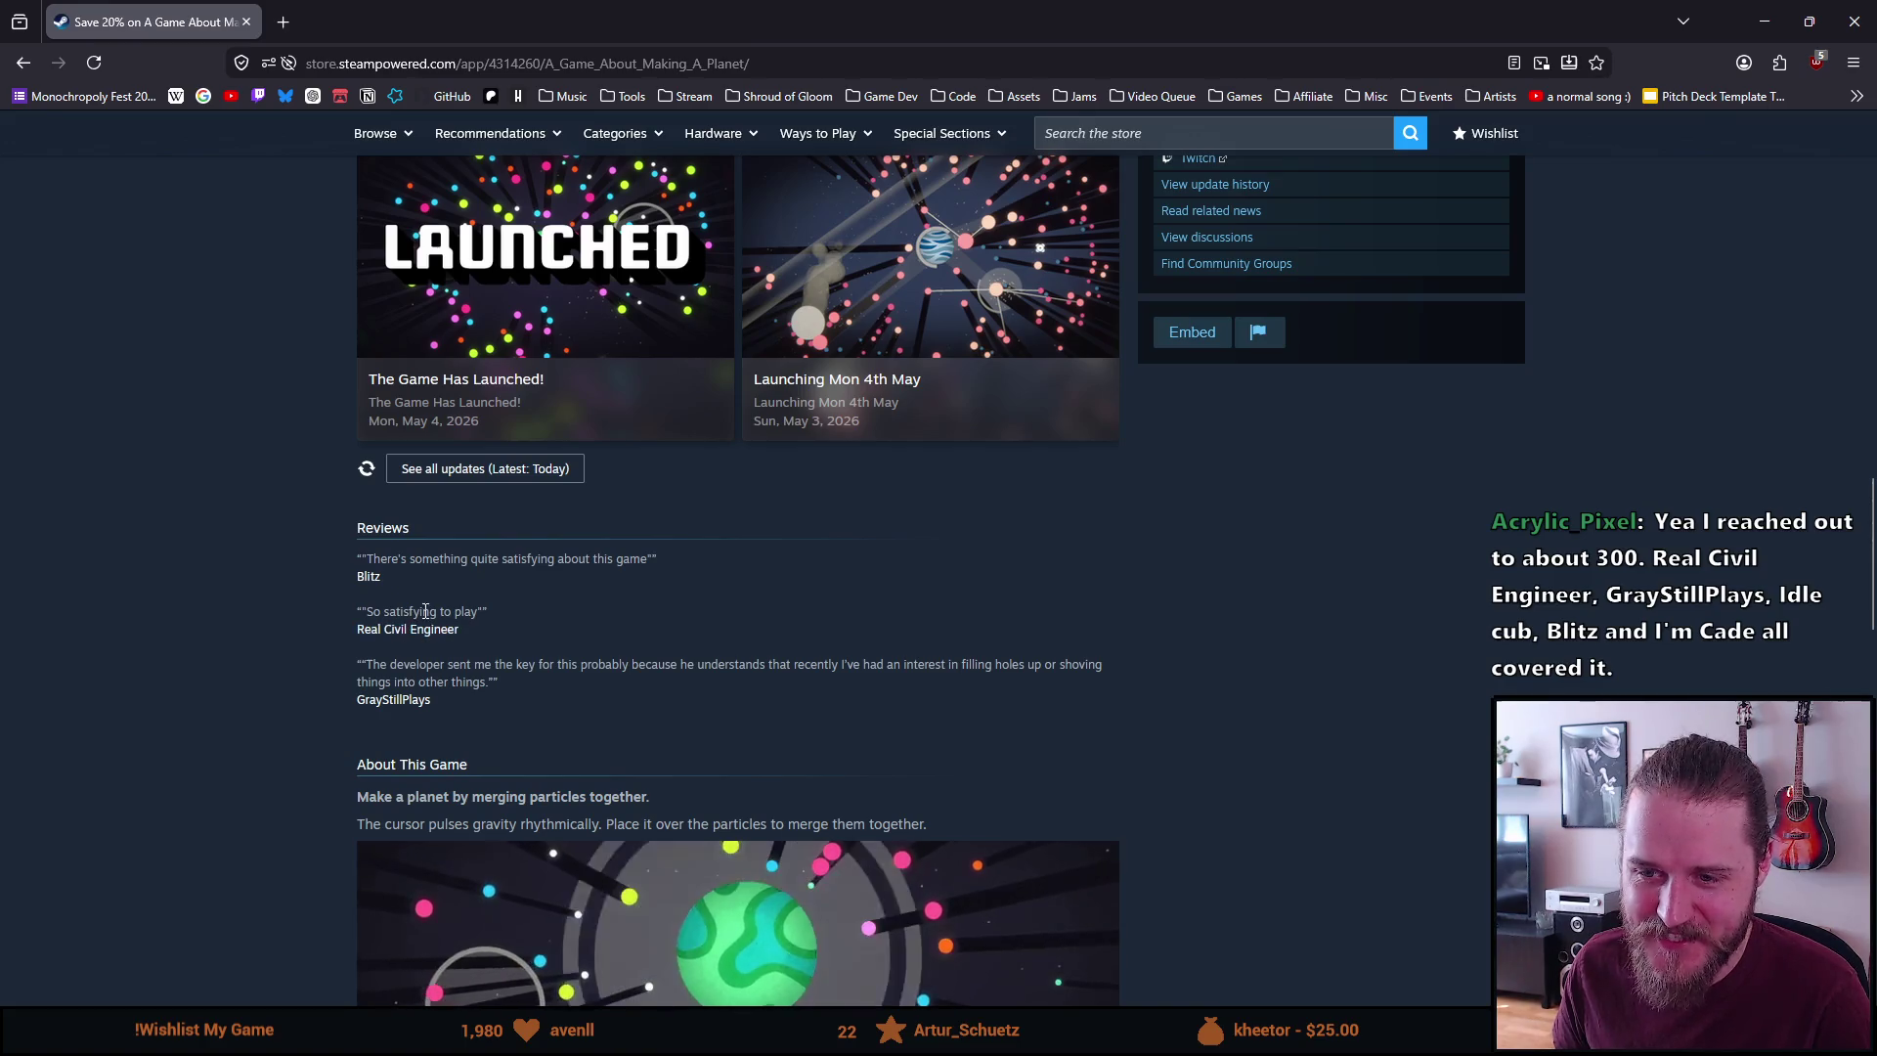
{"action": "scroll", "coordinate": [719, 639], "scroll_direction": "up", "scroll_amount": 4}
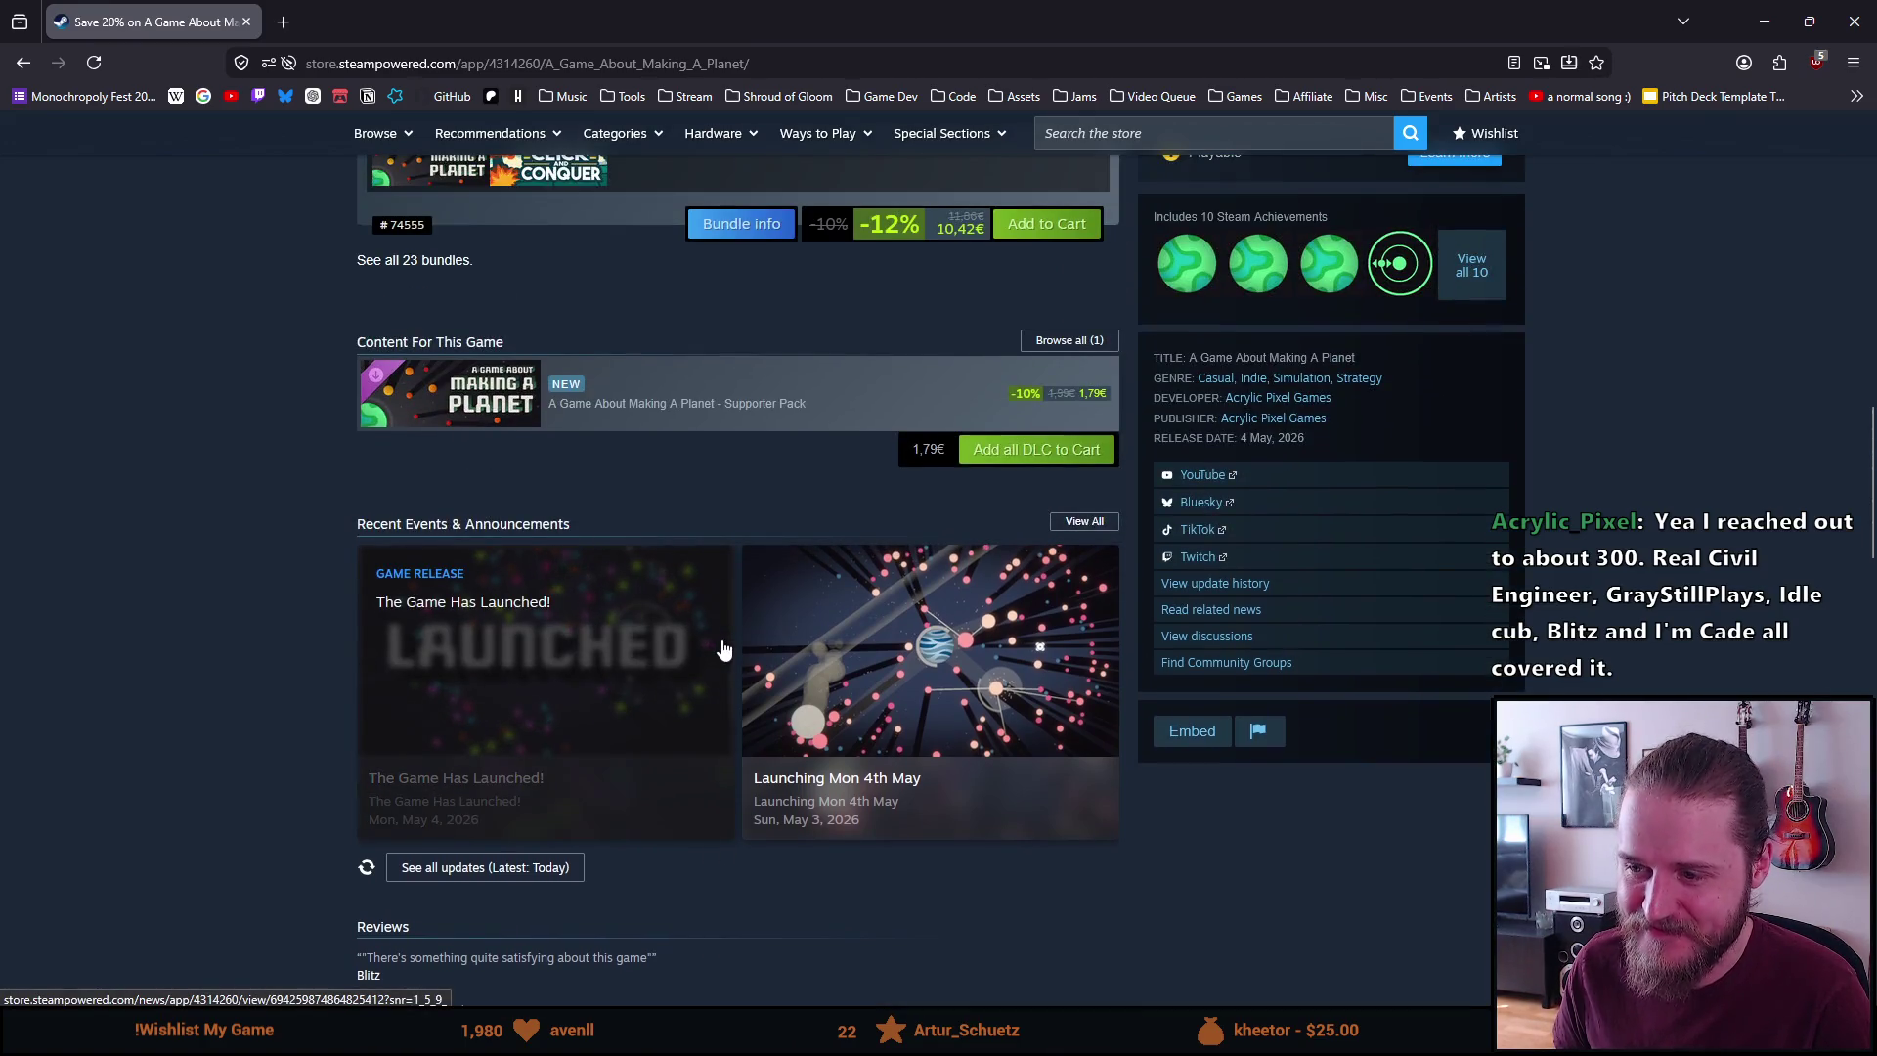
{"action": "scroll", "coordinate": [721, 650], "scroll_direction": "up", "scroll_amount": 2}
{"action": "scroll", "coordinate": [672, 554], "scroll_direction": "up", "scroll_amount": 4}
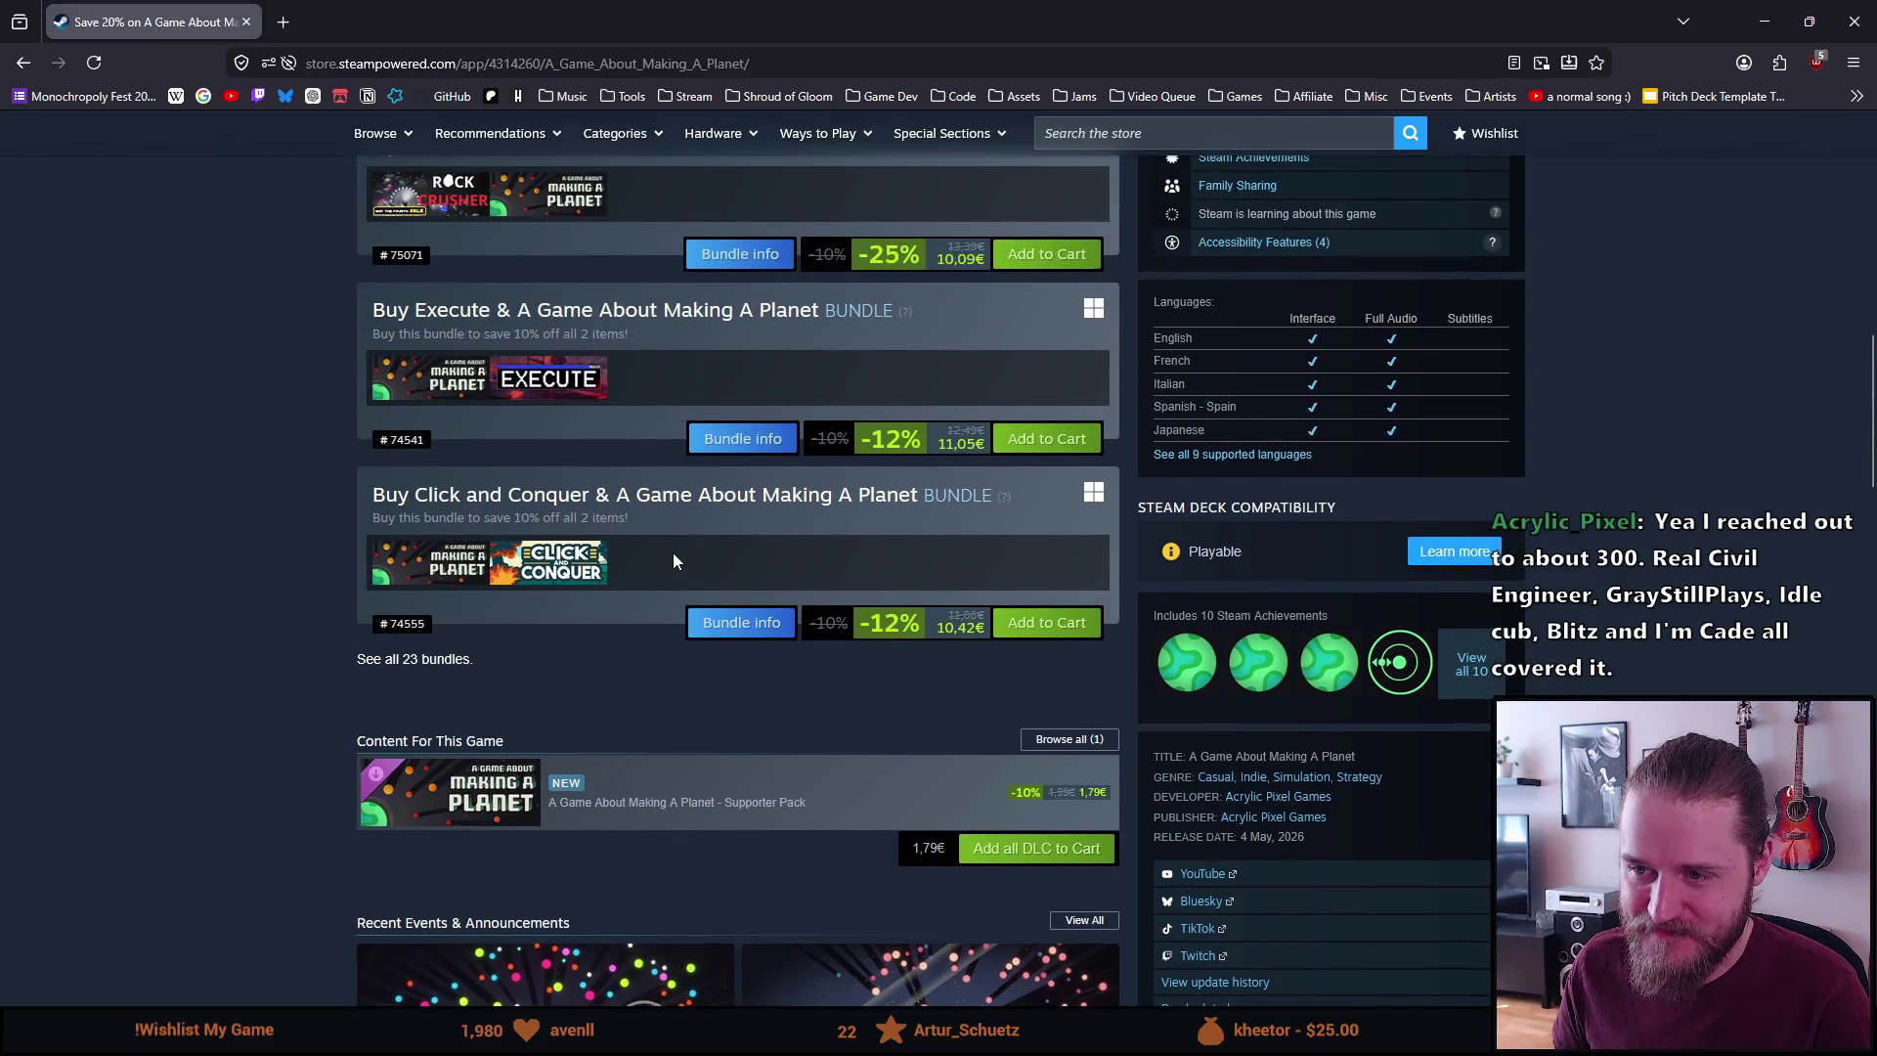
{"action": "scroll", "coordinate": [653, 533], "scroll_direction": "up", "scroll_amount": 2}
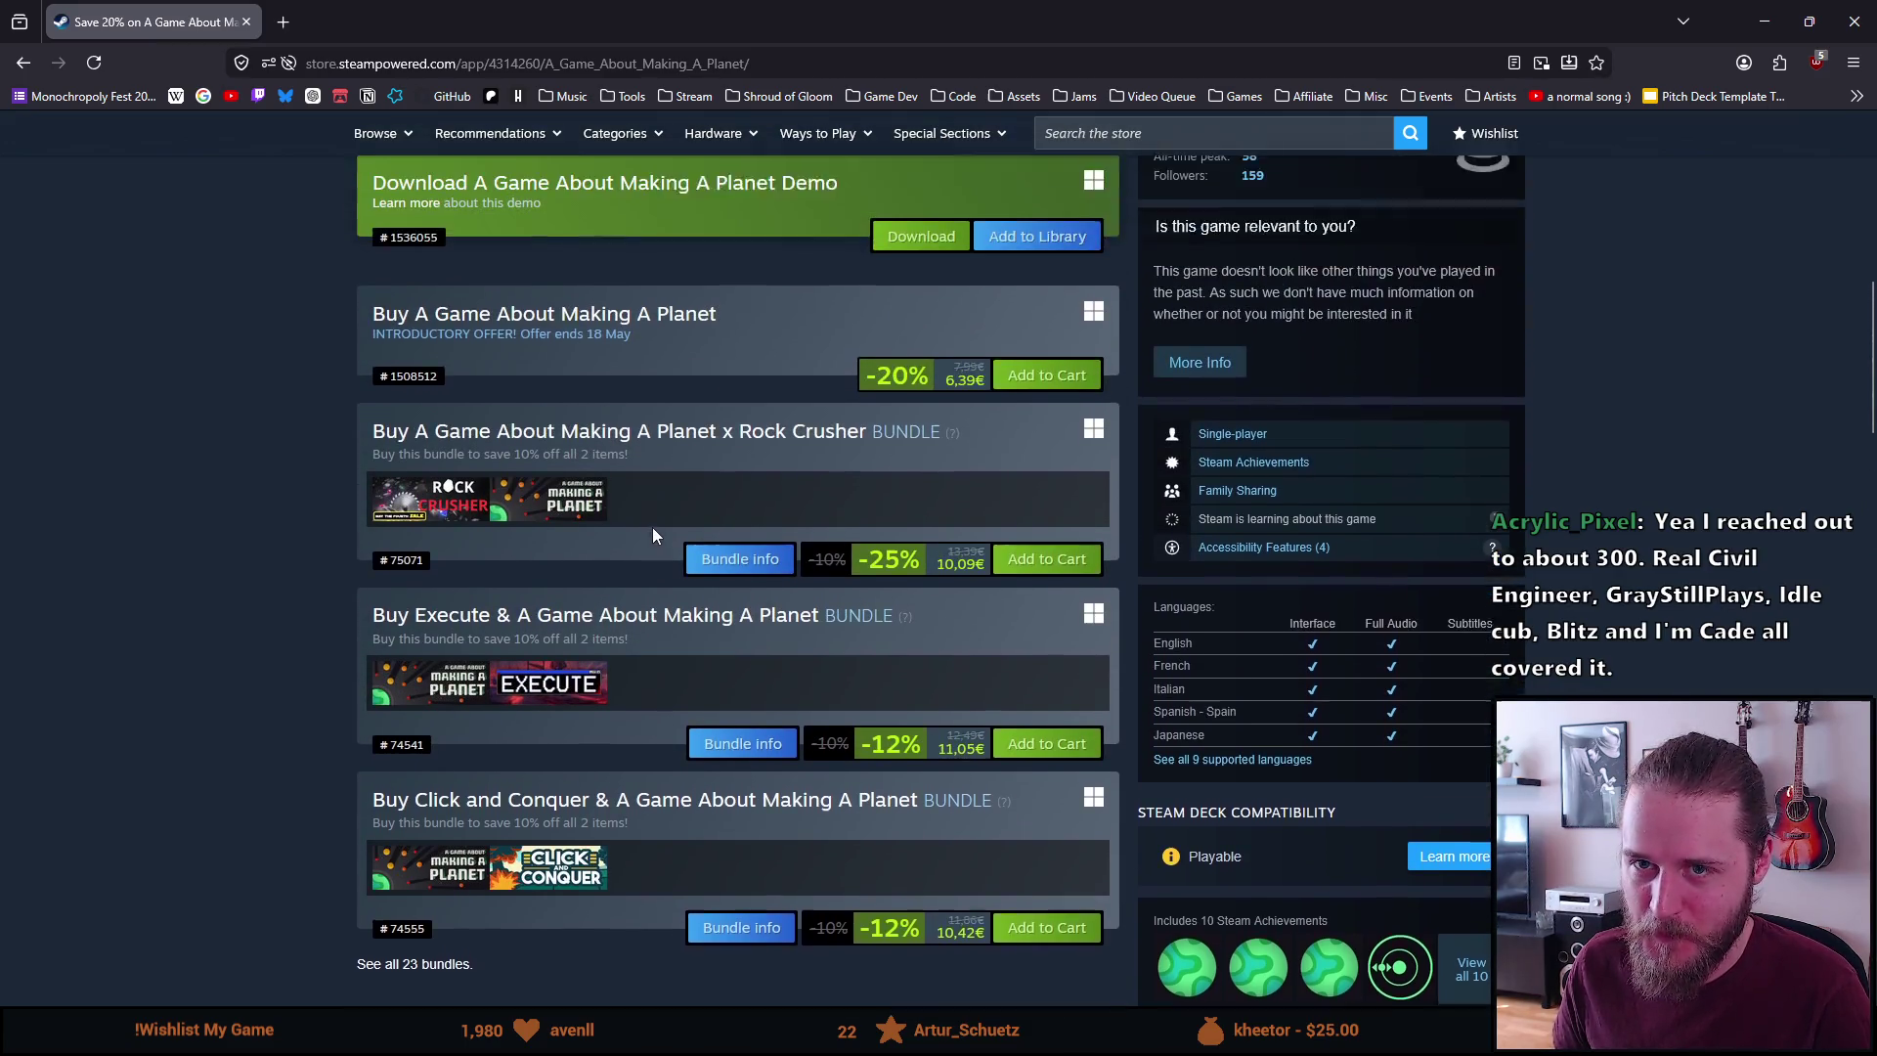
{"action": "scroll", "coordinate": [655, 526], "scroll_direction": "down", "scroll_amount": 3}
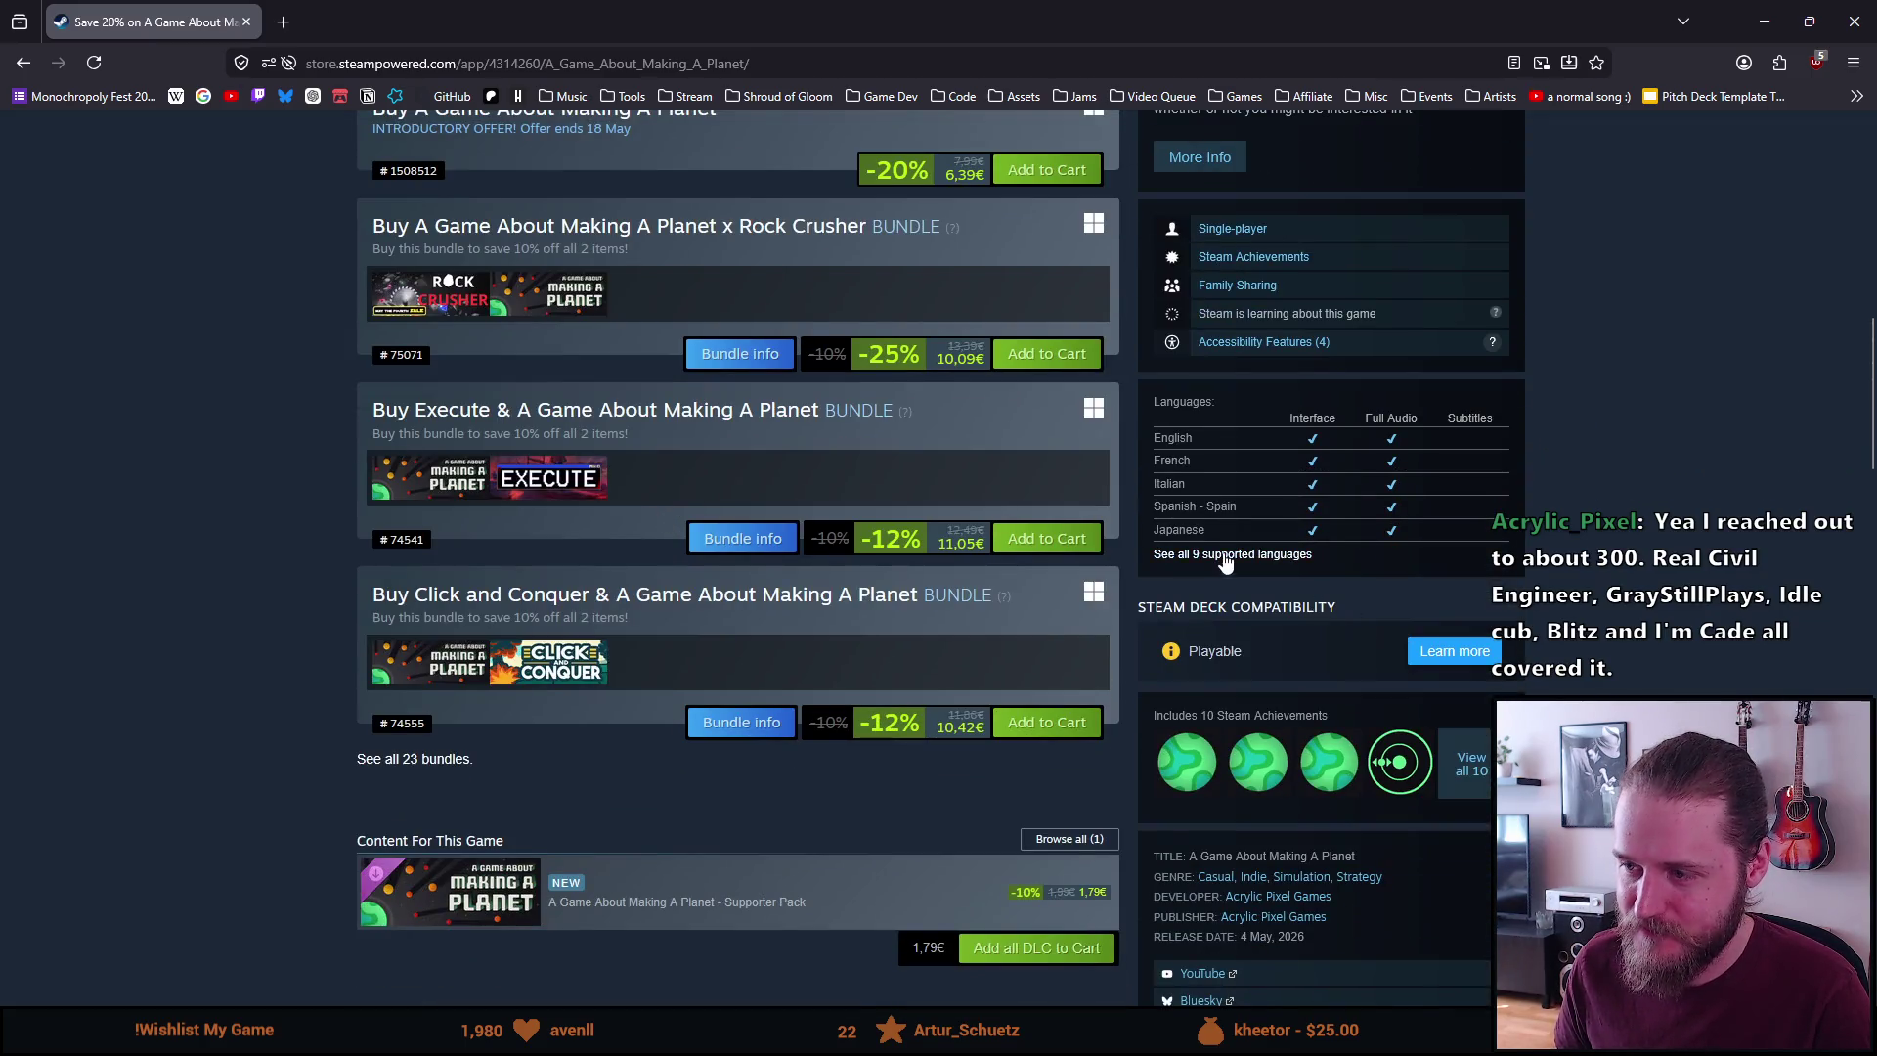
{"action": "left_click", "coordinate": [1234, 554]}
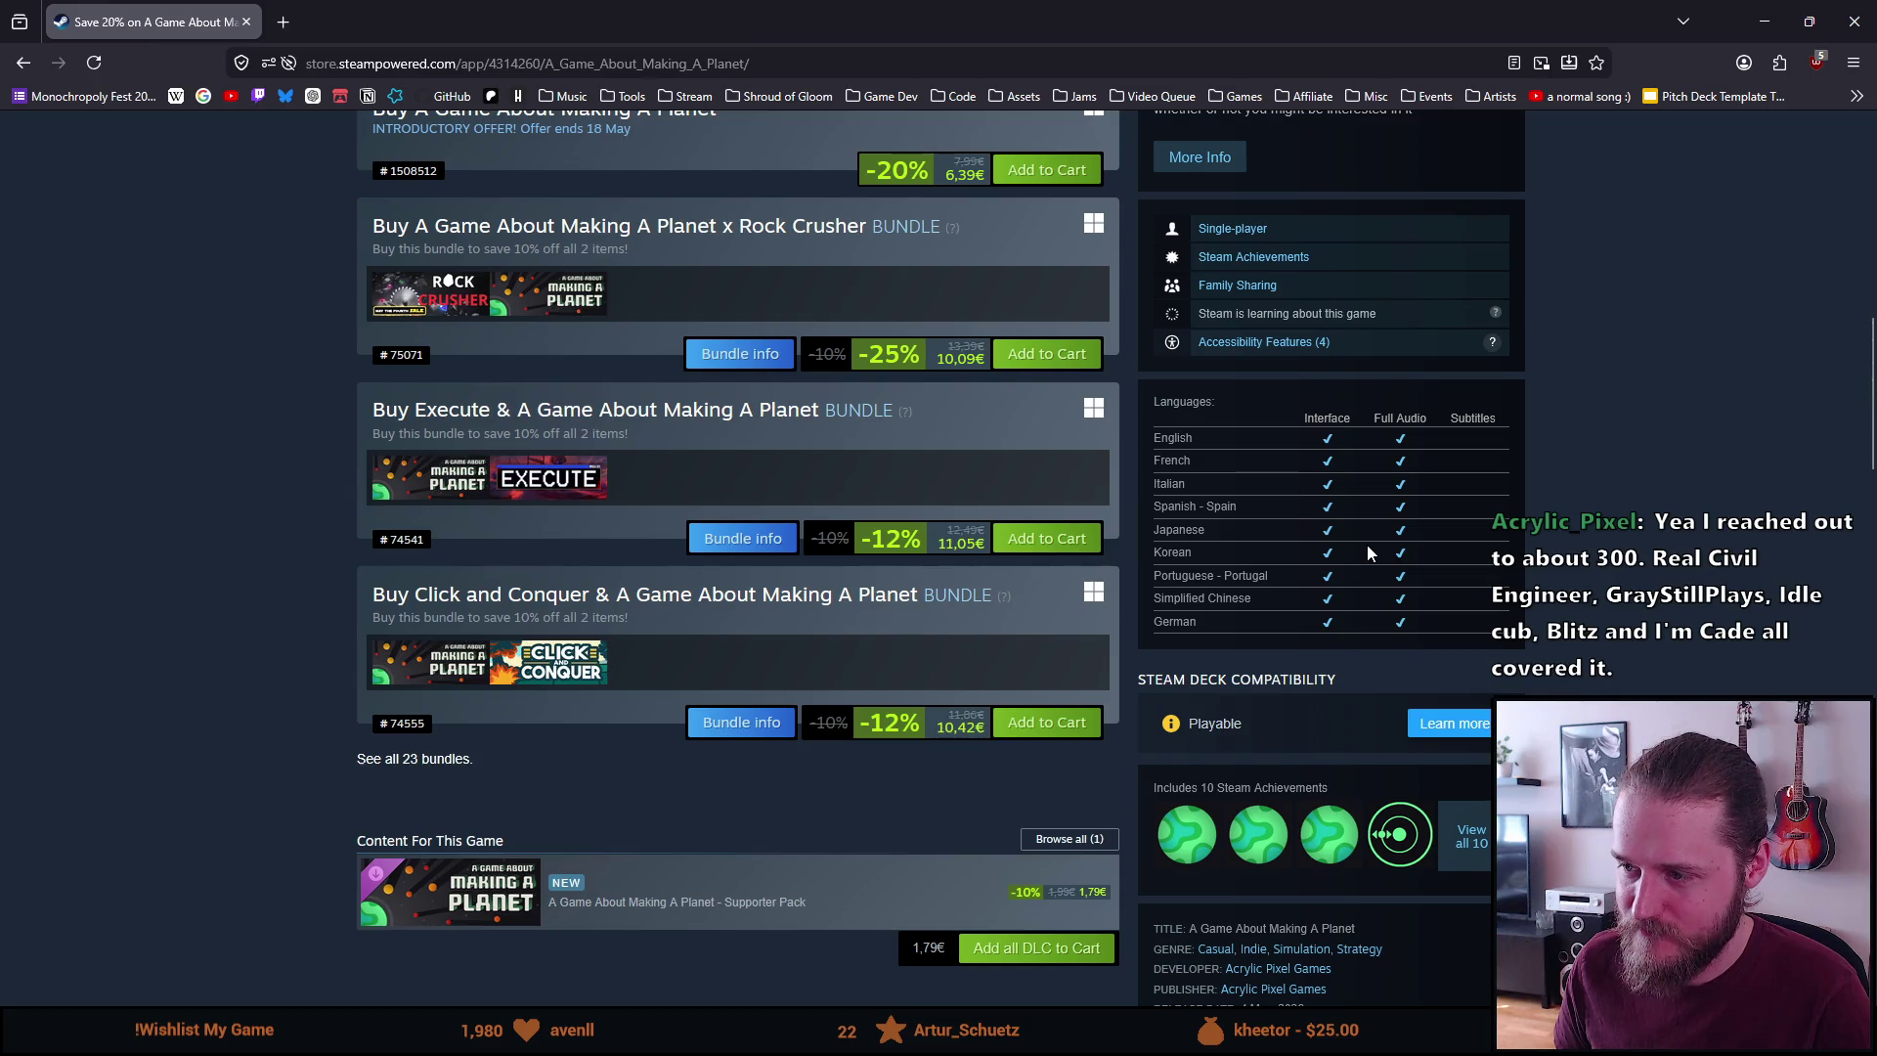
Select the Portuguese - Portugal language entry, then scroll back to the top
{"action": "left_click_drag", "start_coordinate": [1304, 575], "coordinate": [1169, 579]}
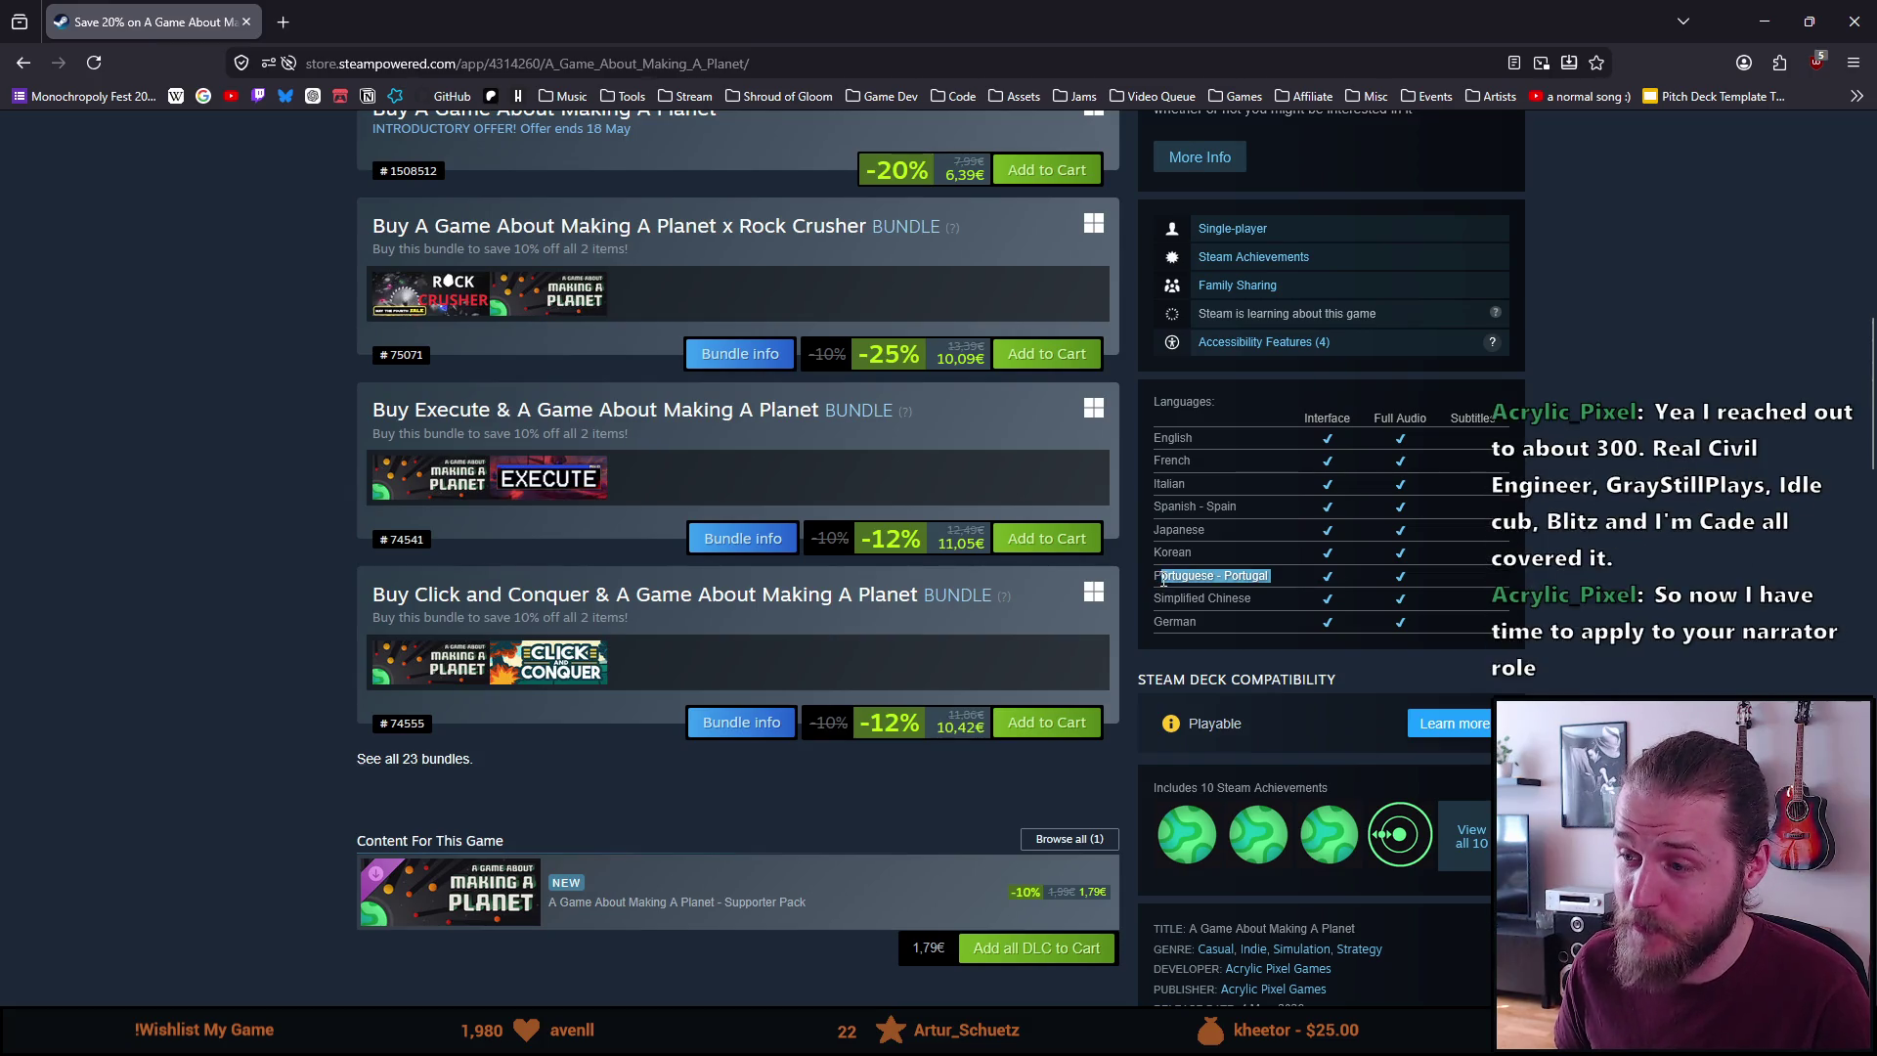
{"action": "triple_click", "coordinate": [1227, 573]}
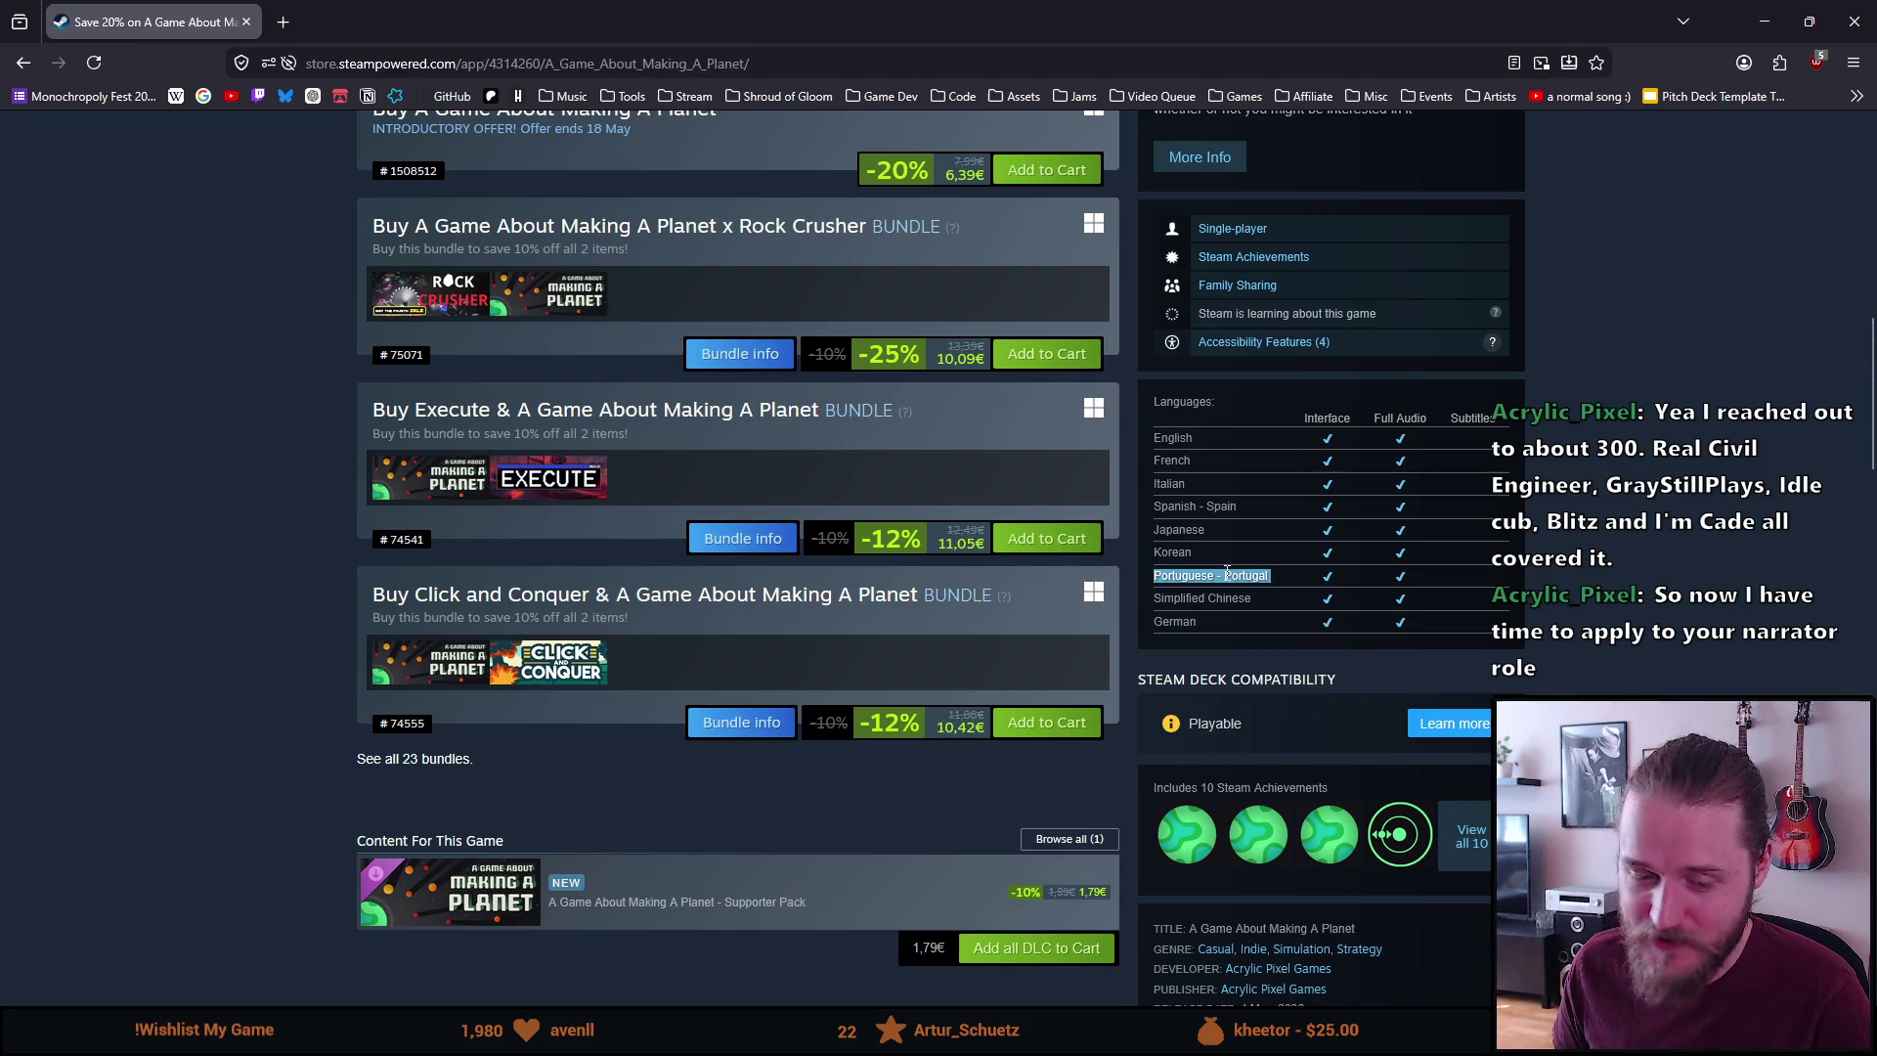
{"action": "left_click", "coordinate": [1227, 573]}
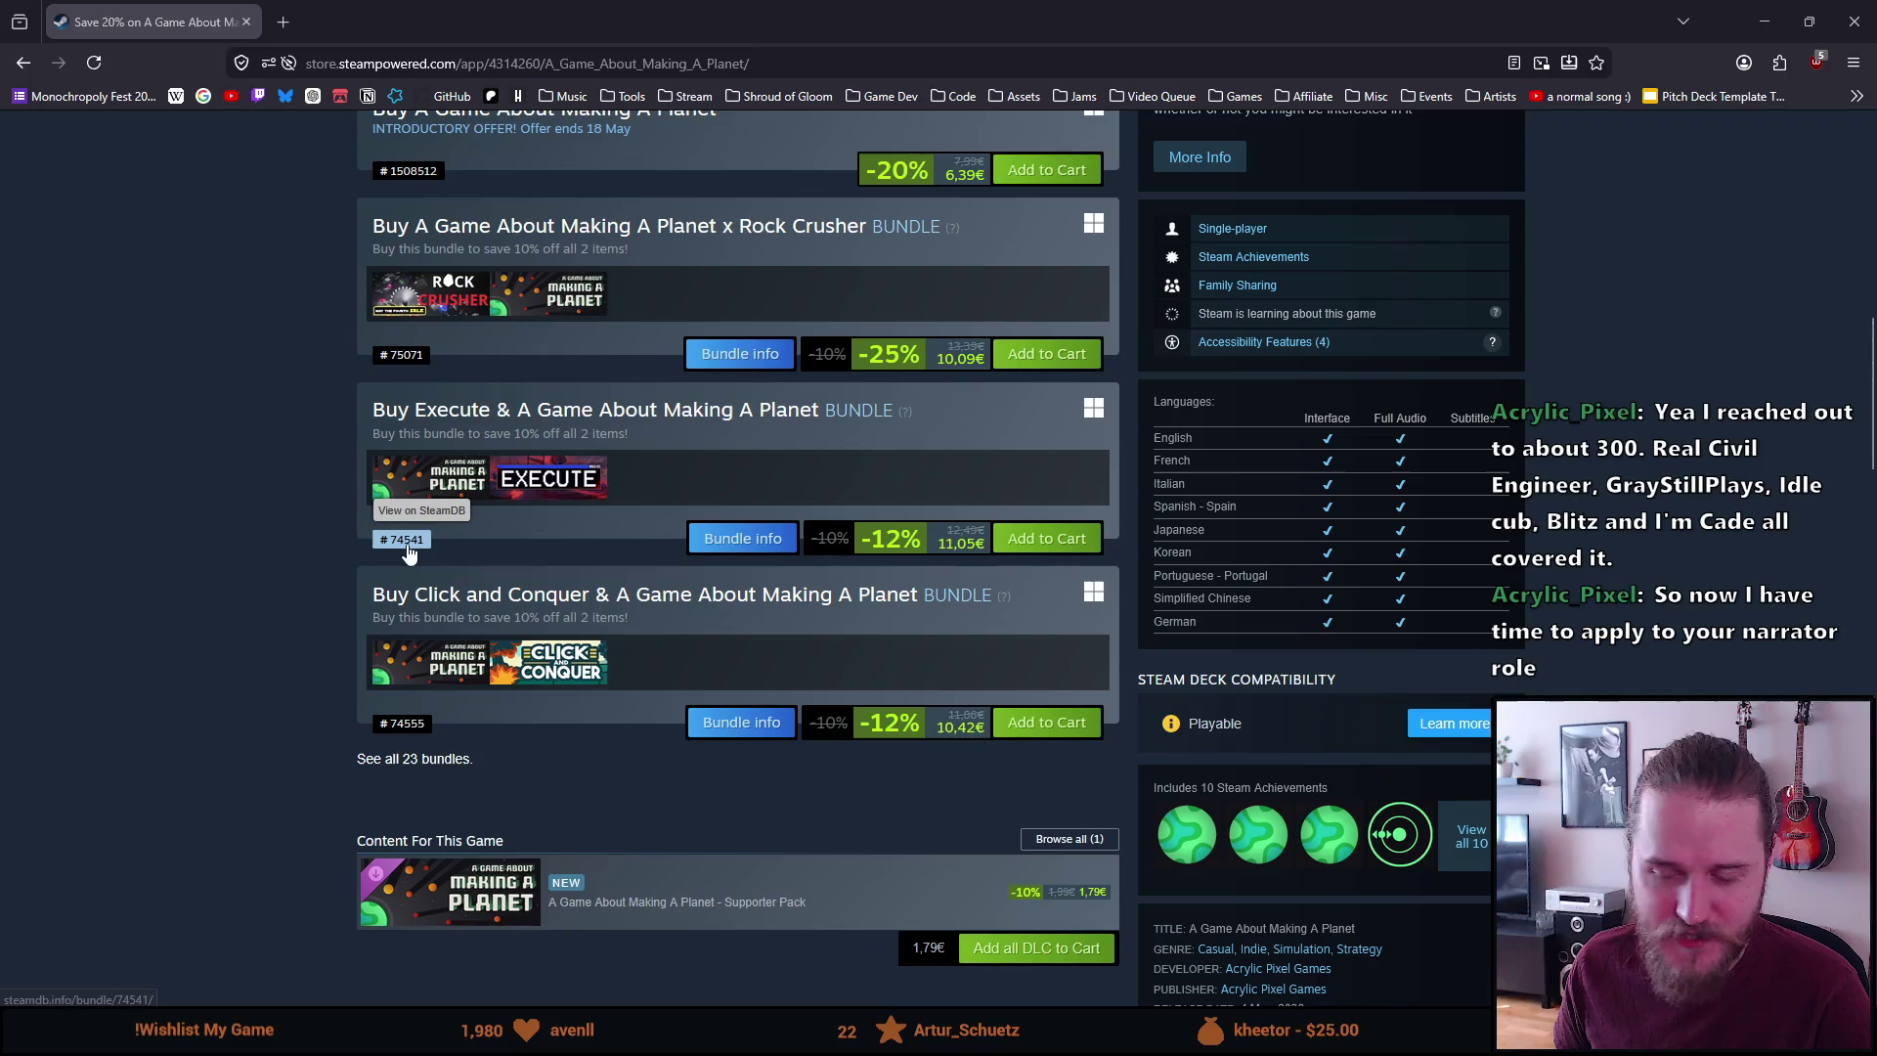
{"action": "scroll", "coordinate": [409, 544], "scroll_direction": "down", "scroll_amount": 1}
{"action": "scroll", "coordinate": [409, 538], "scroll_direction": "down", "scroll_amount": 5}
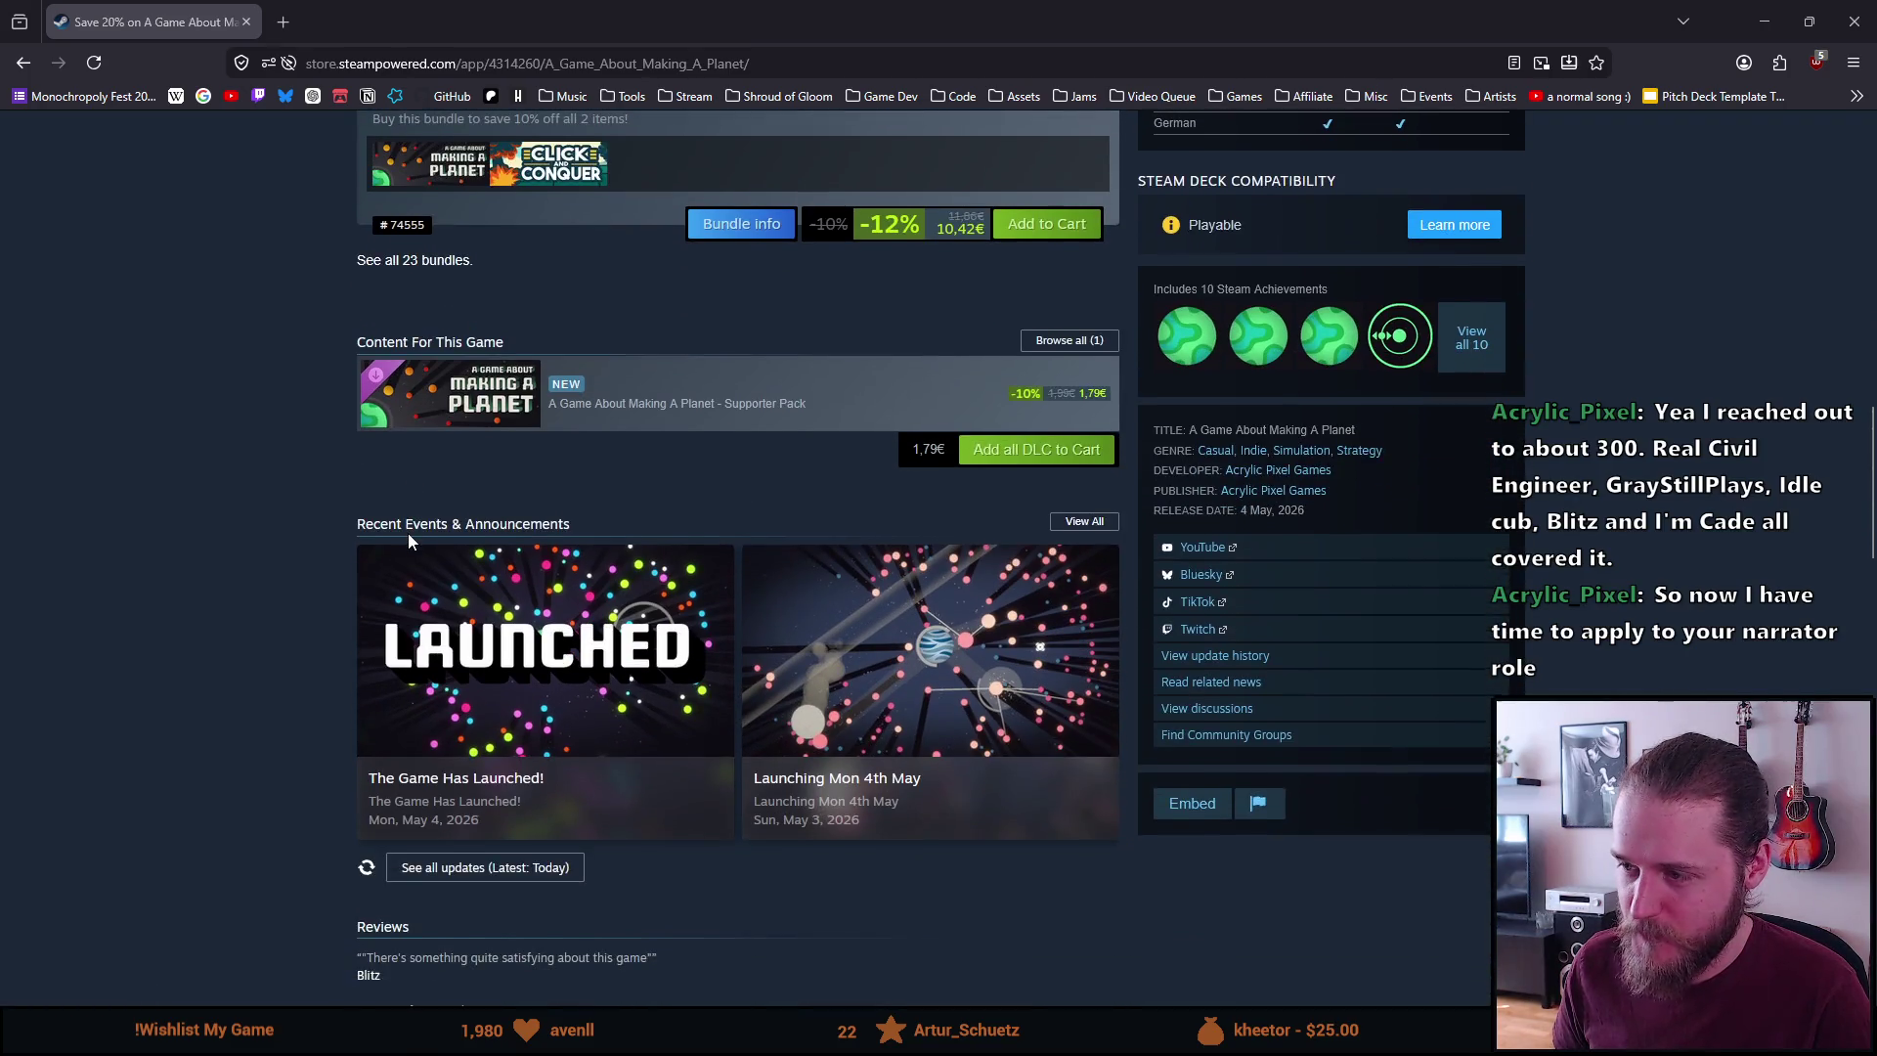
{"action": "scroll", "coordinate": [408, 532], "scroll_direction": "up", "scroll_amount": 8}
{"action": "scroll", "coordinate": [427, 530], "scroll_direction": "down", "scroll_amount": 3}
{"action": "scroll", "coordinate": [427, 530], "scroll_direction": "up", "scroll_amount": 2}
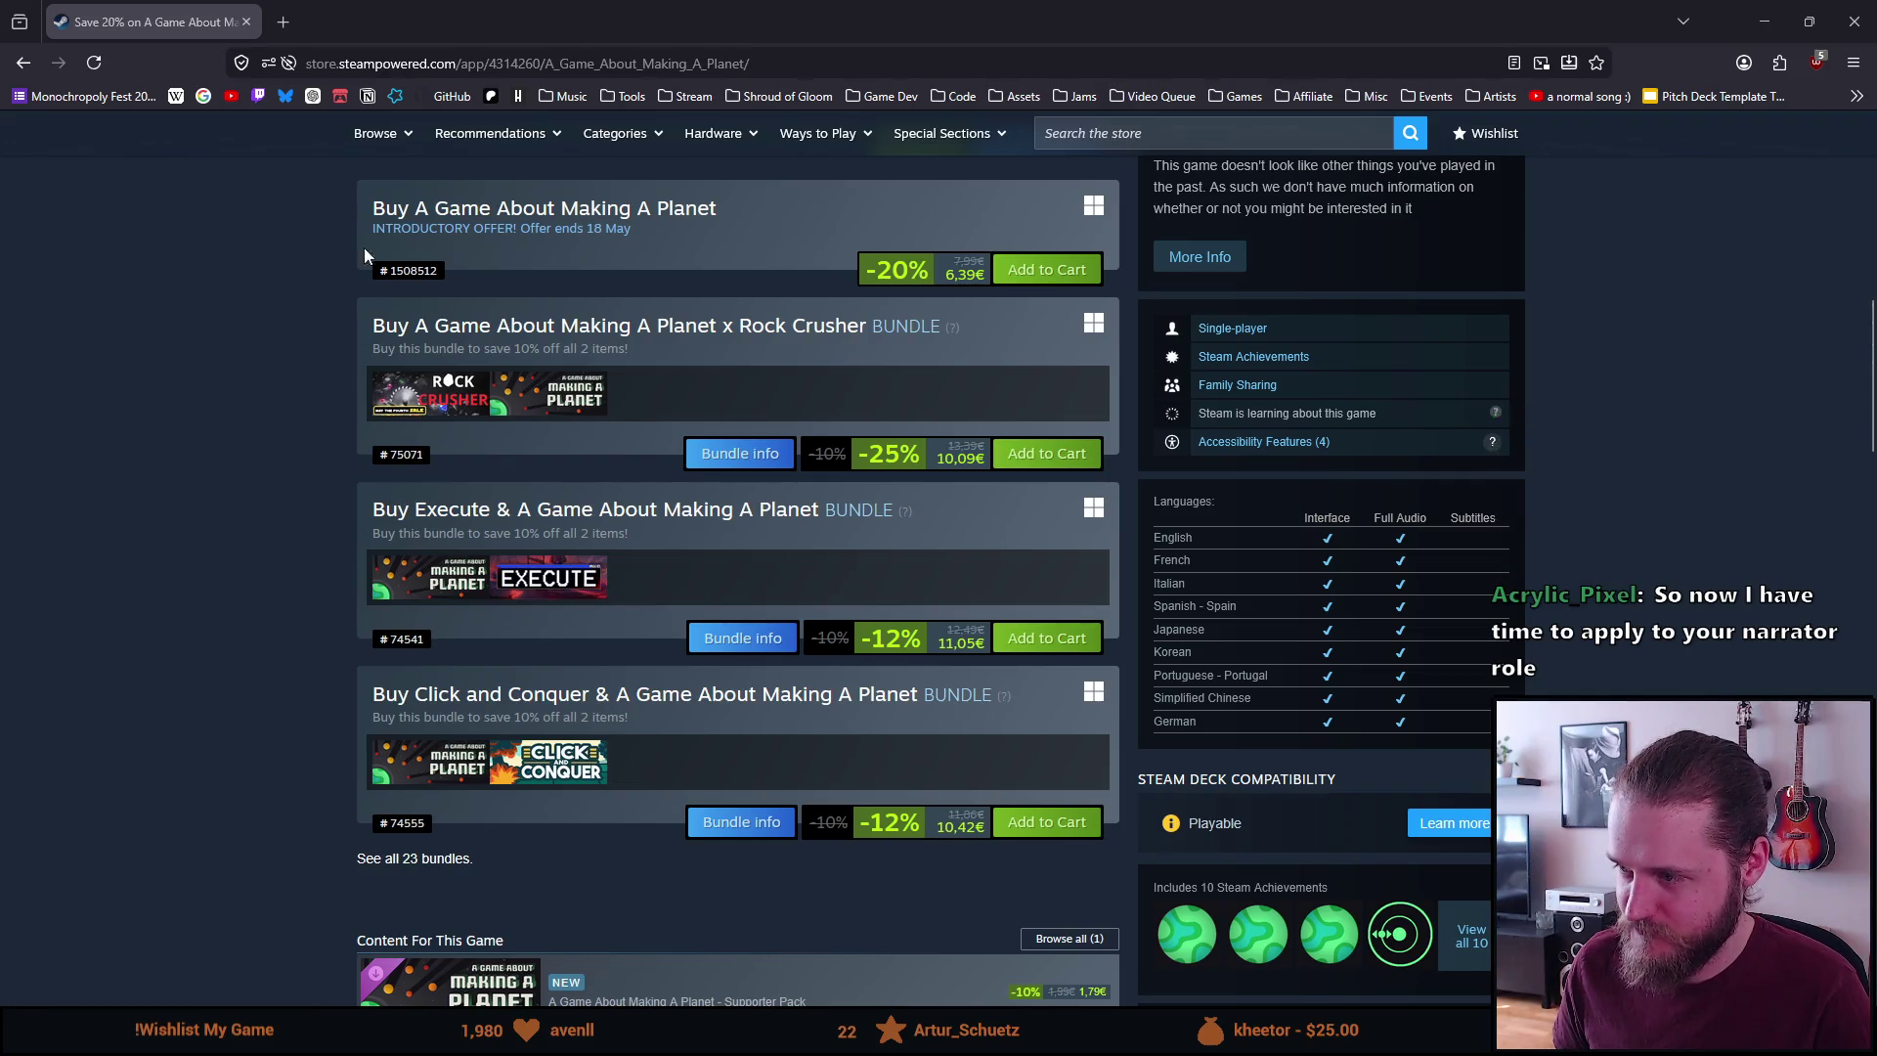
{"action": "scroll", "coordinate": [309, 501], "scroll_direction": "up", "scroll_amount": 1}
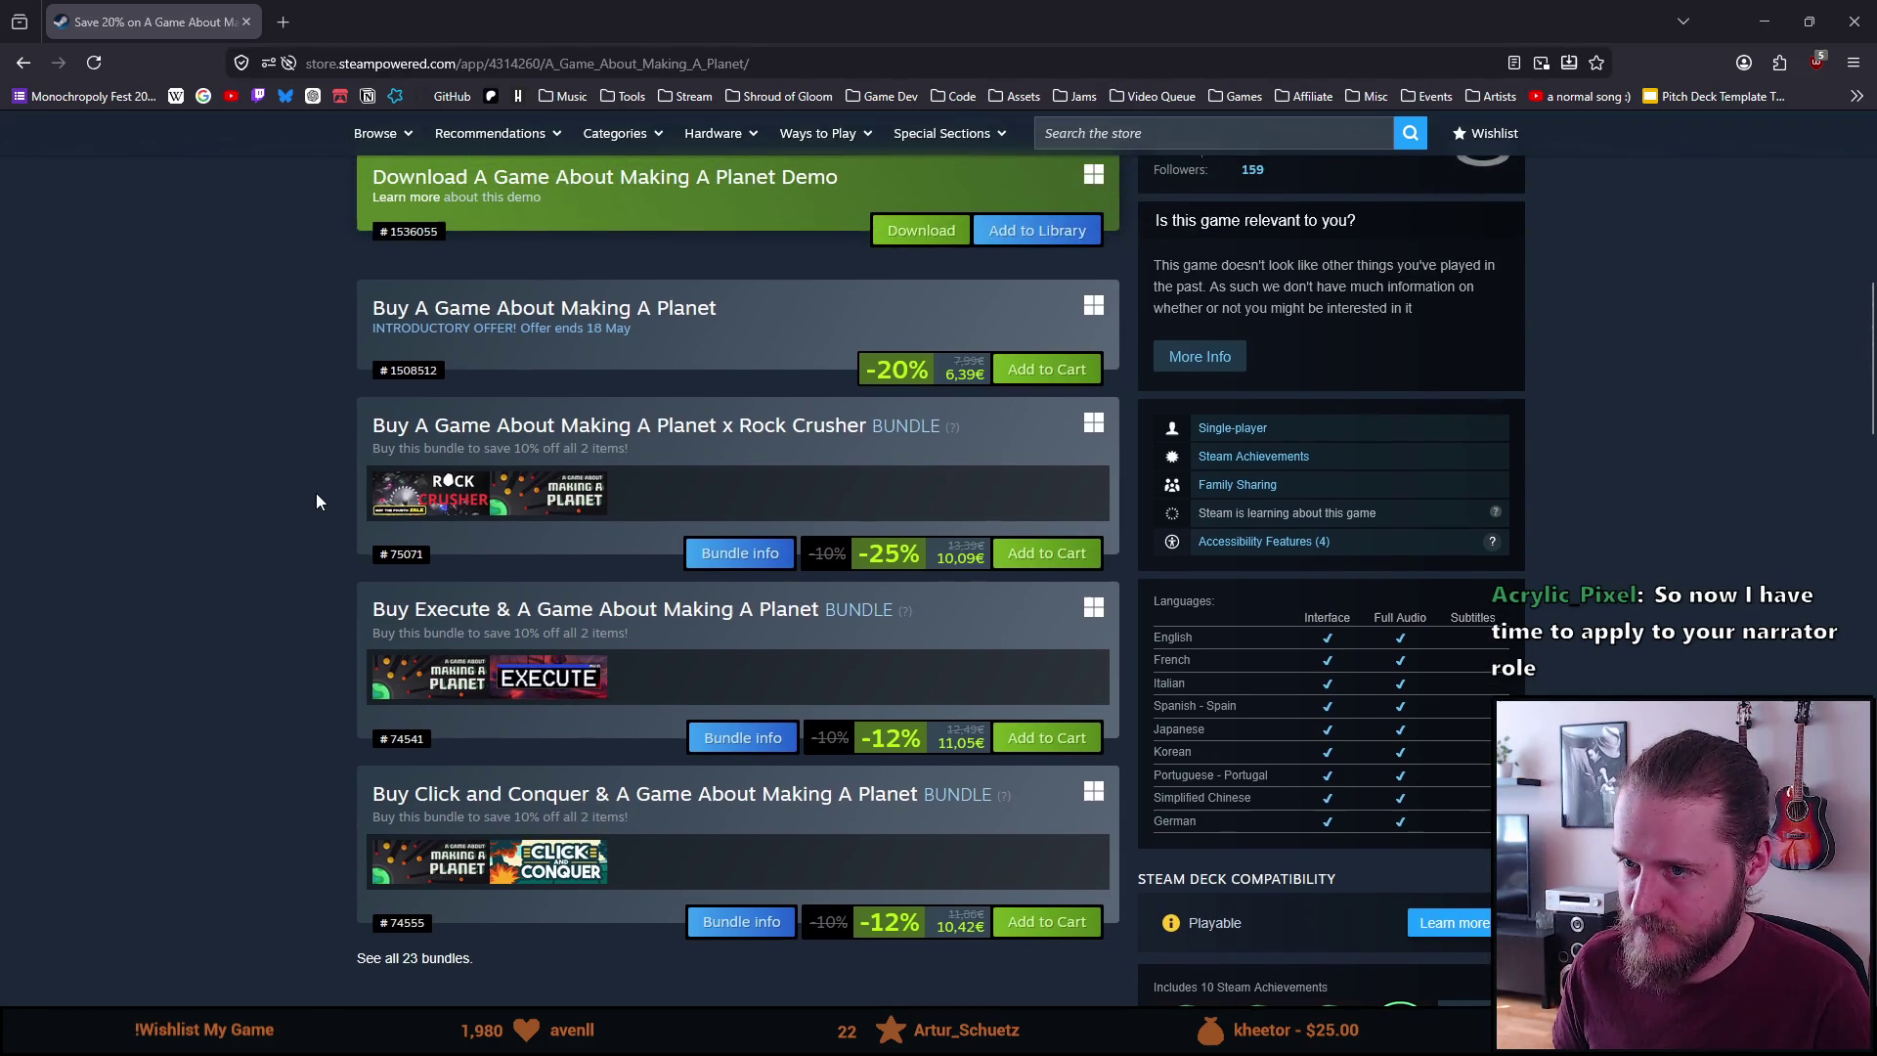
{"action": "scroll", "coordinate": [317, 492], "scroll_direction": "up", "scroll_amount": 10}
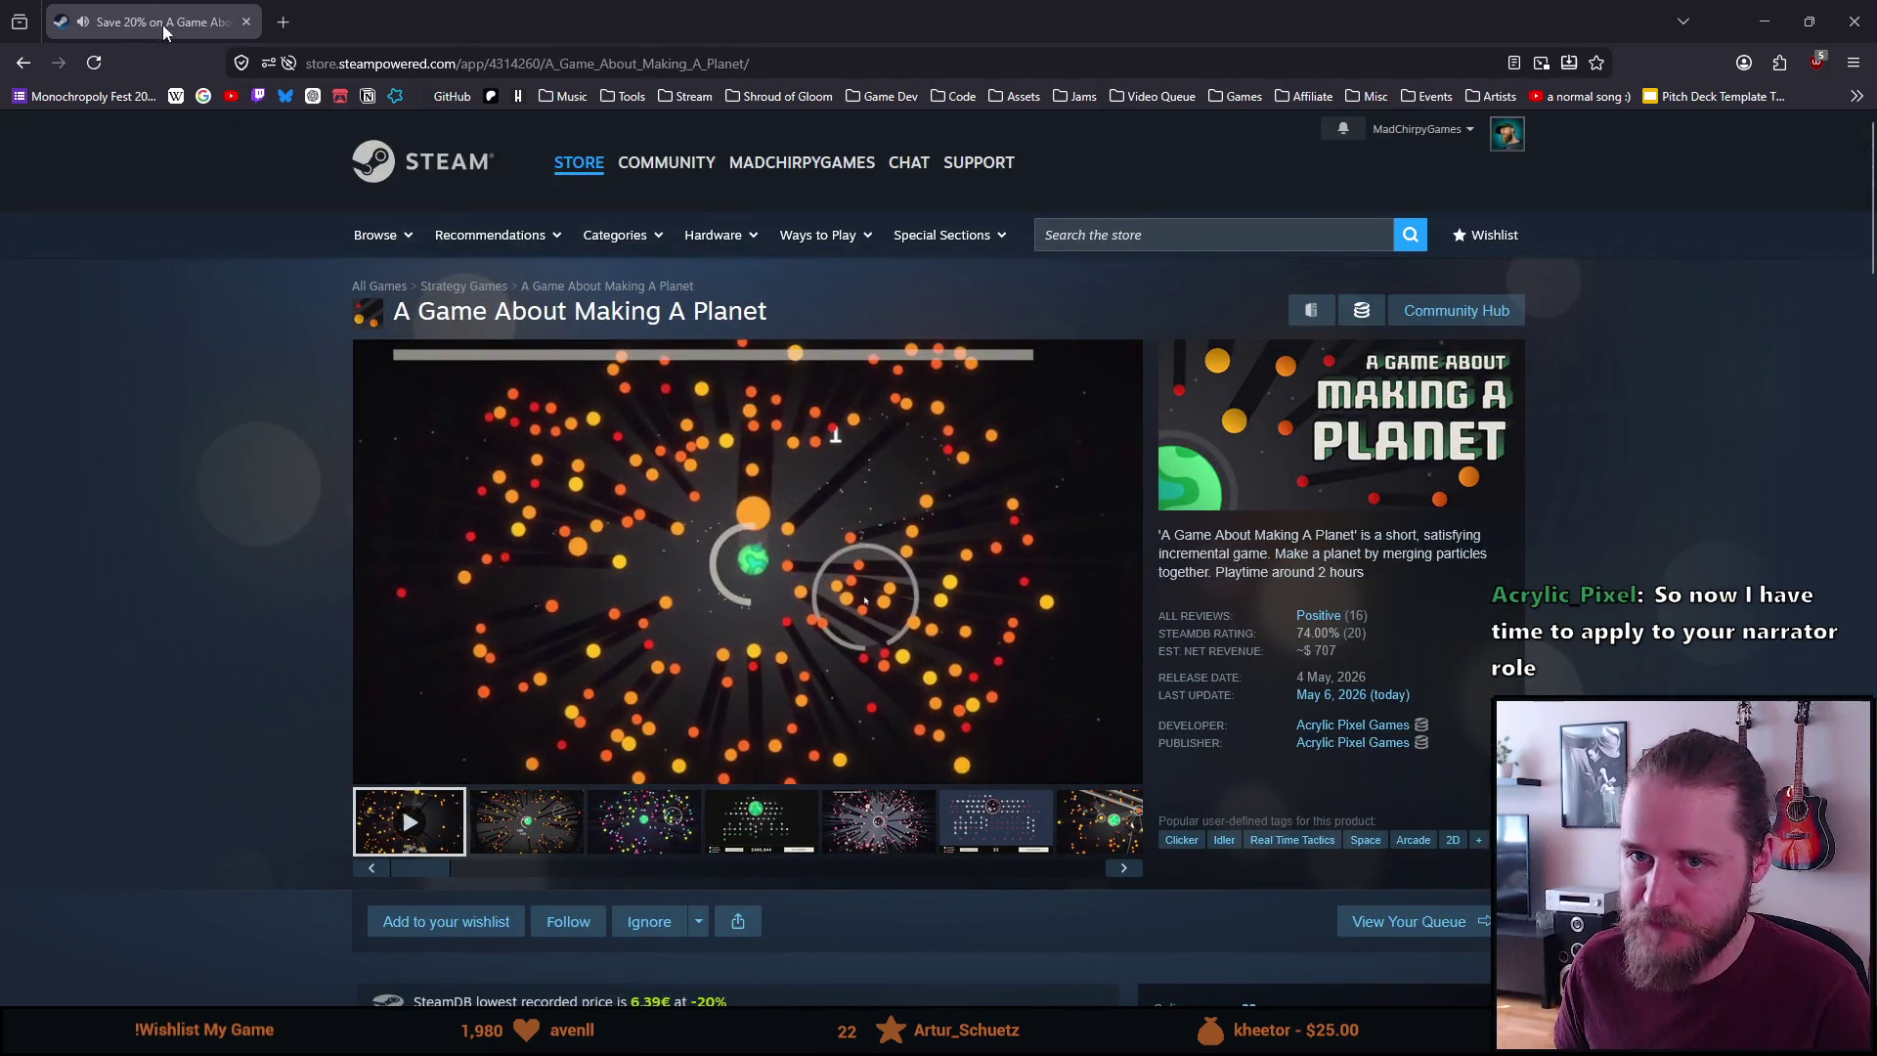
Pause the autoplaying trailer at 0:04
{"action": "left_click", "coordinate": [530, 491]}
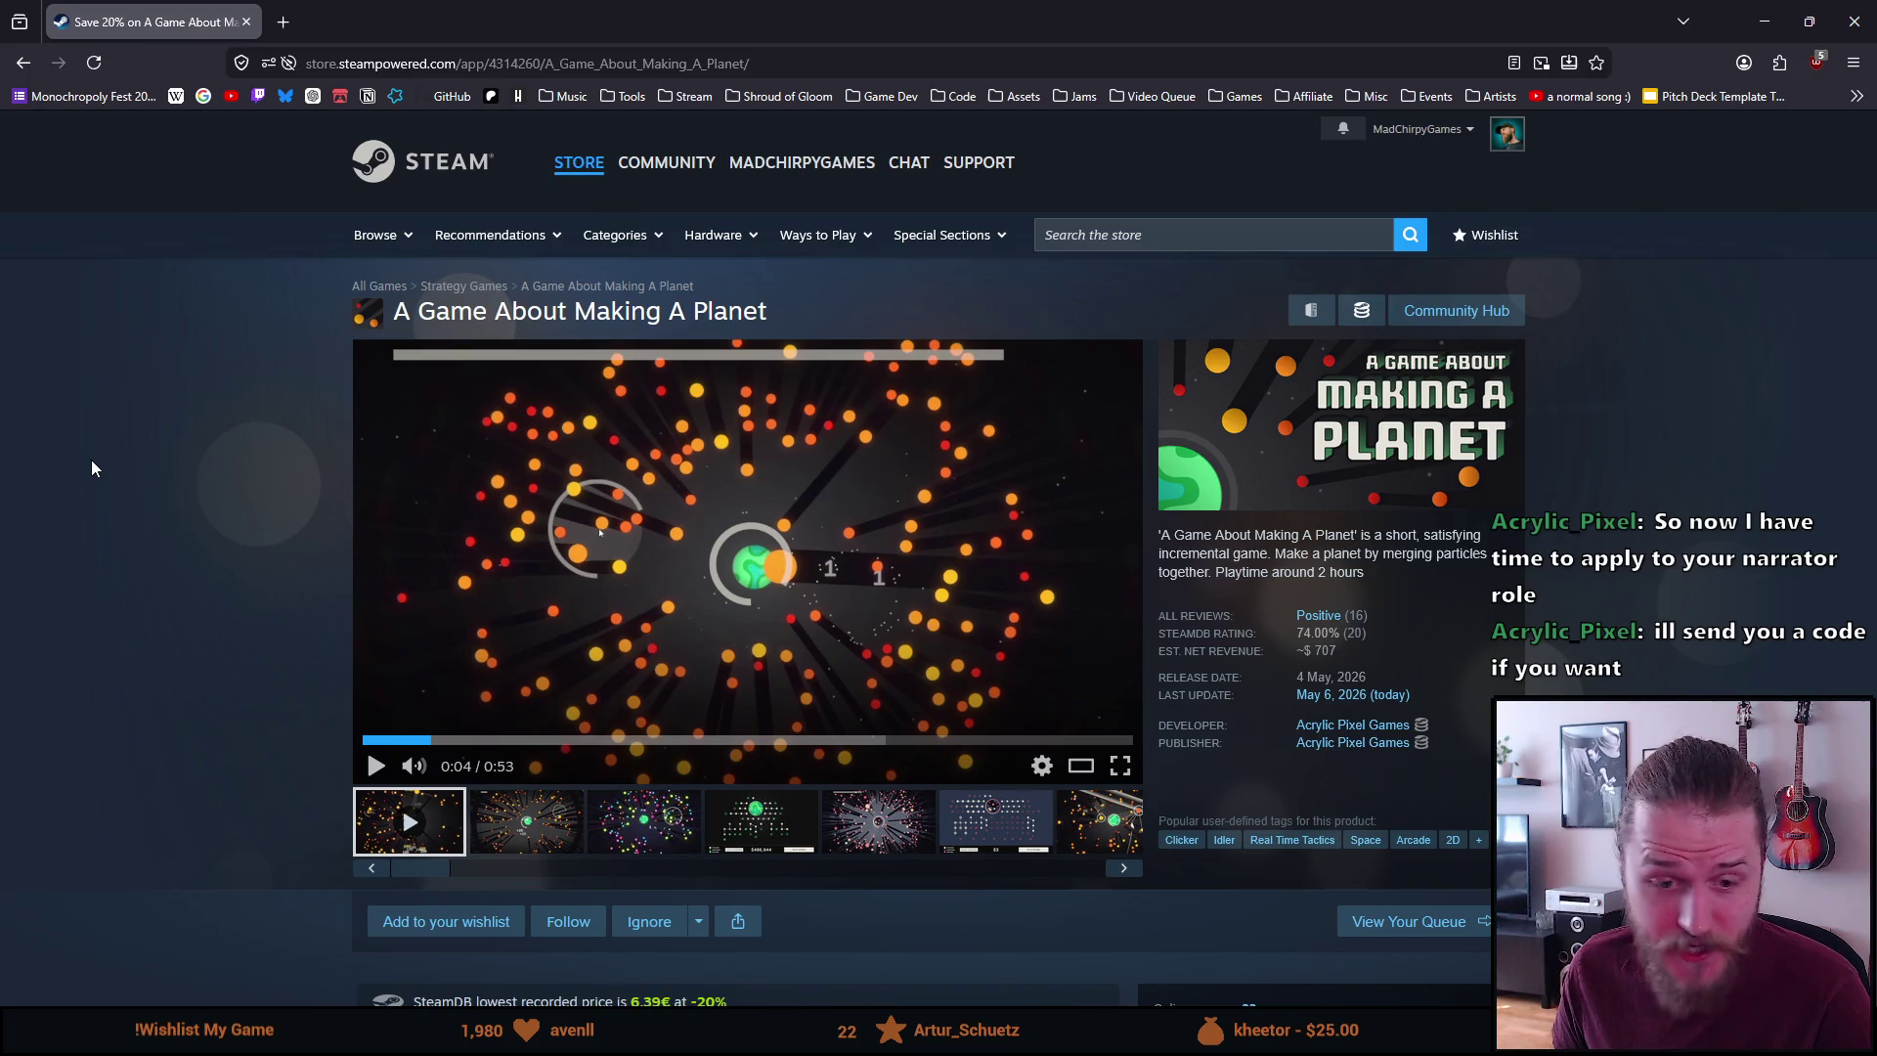
Close the Steam store tab, select the thread's three-line C# sample, then switch to Steam
{"action": "left_click", "coordinate": [248, 21]}
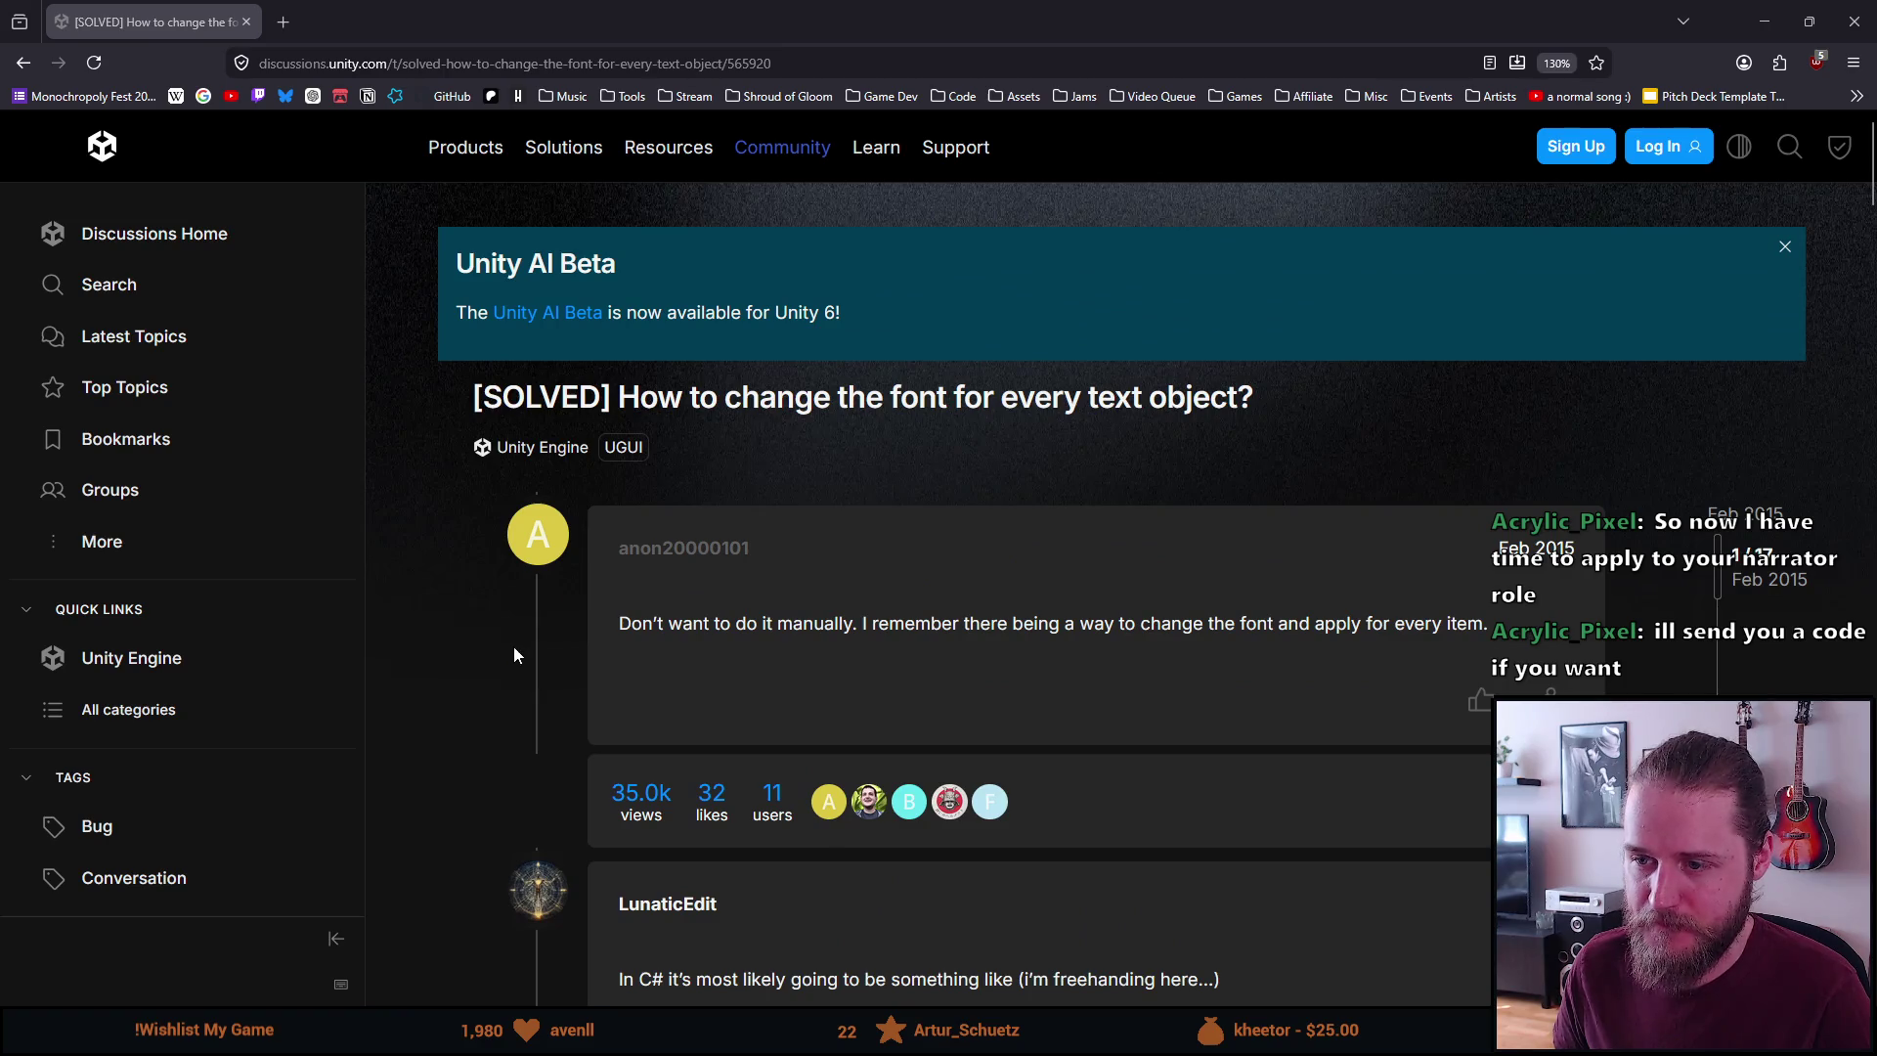
{"action": "scroll", "coordinate": [833, 625], "scroll_direction": "down", "scroll_amount": 6}
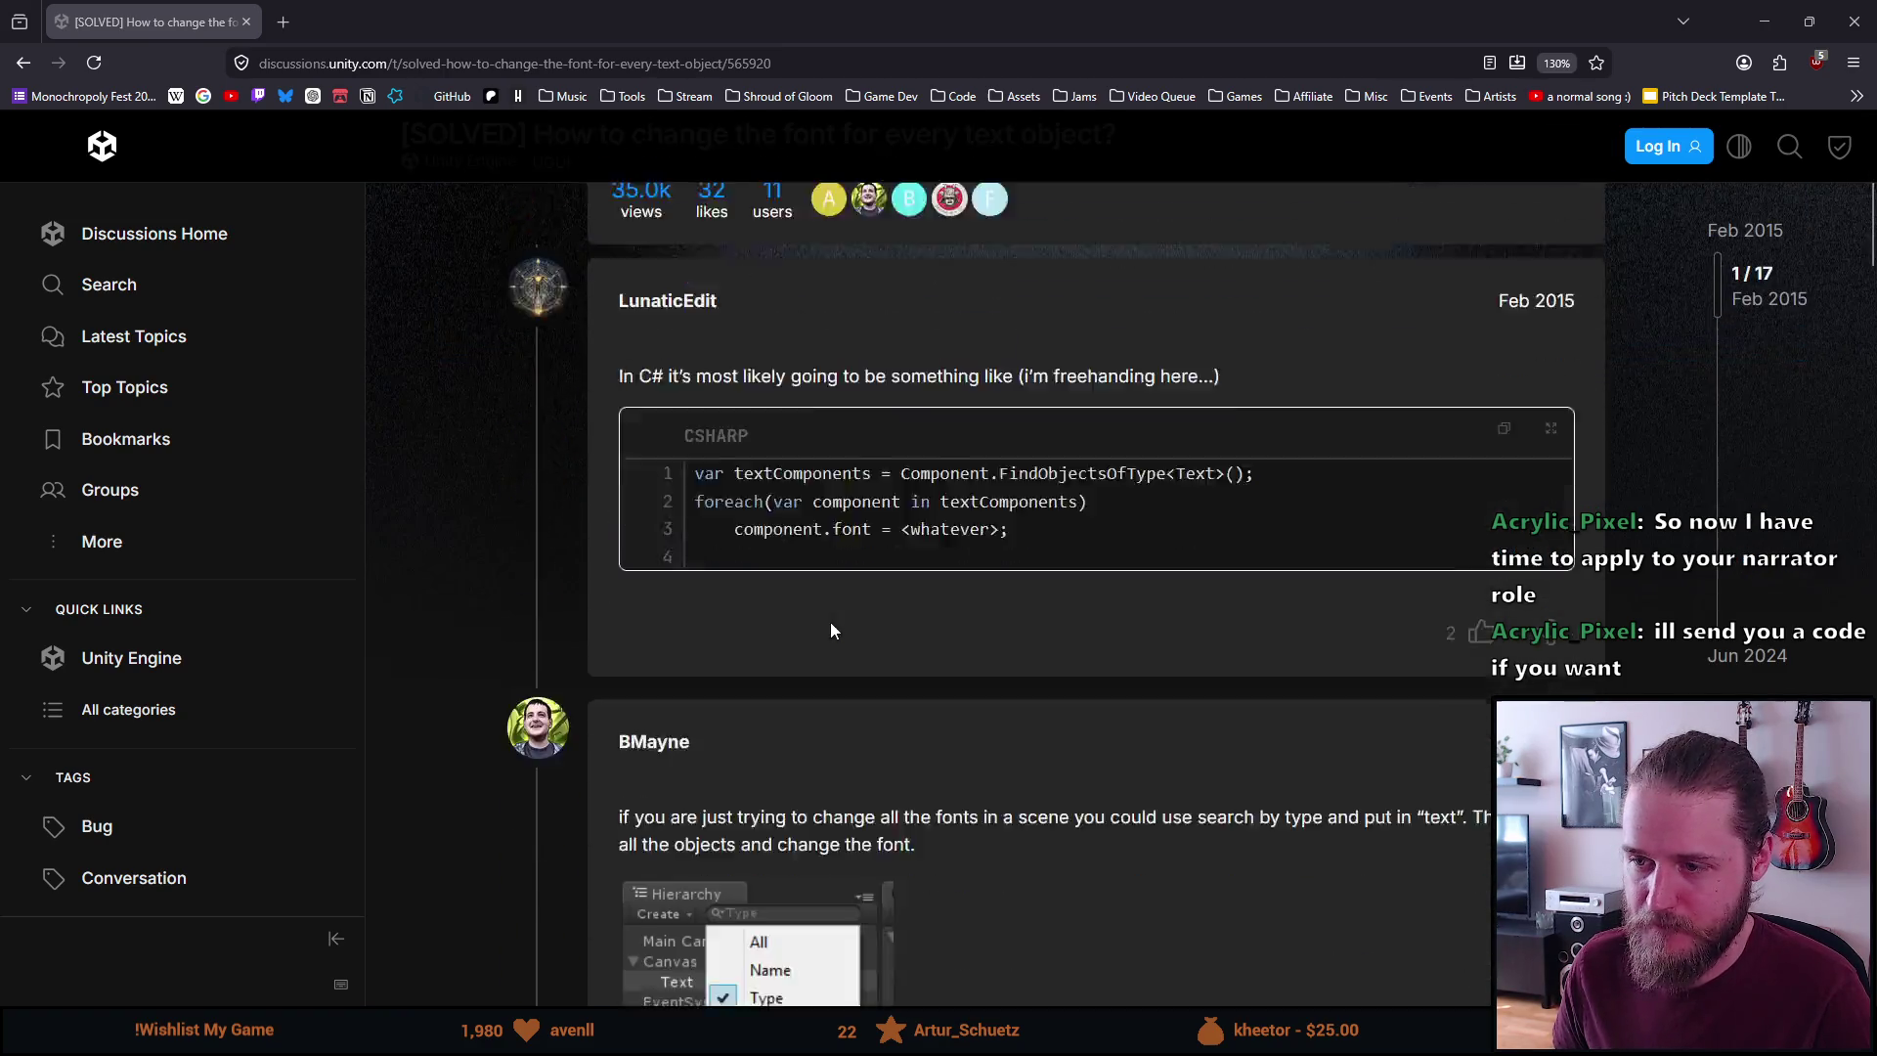
{"action": "scroll", "coordinate": [802, 606], "scroll_direction": "up", "scroll_amount": 8}
{"action": "scroll", "coordinate": [797, 606], "scroll_direction": "down", "scroll_amount": 3}
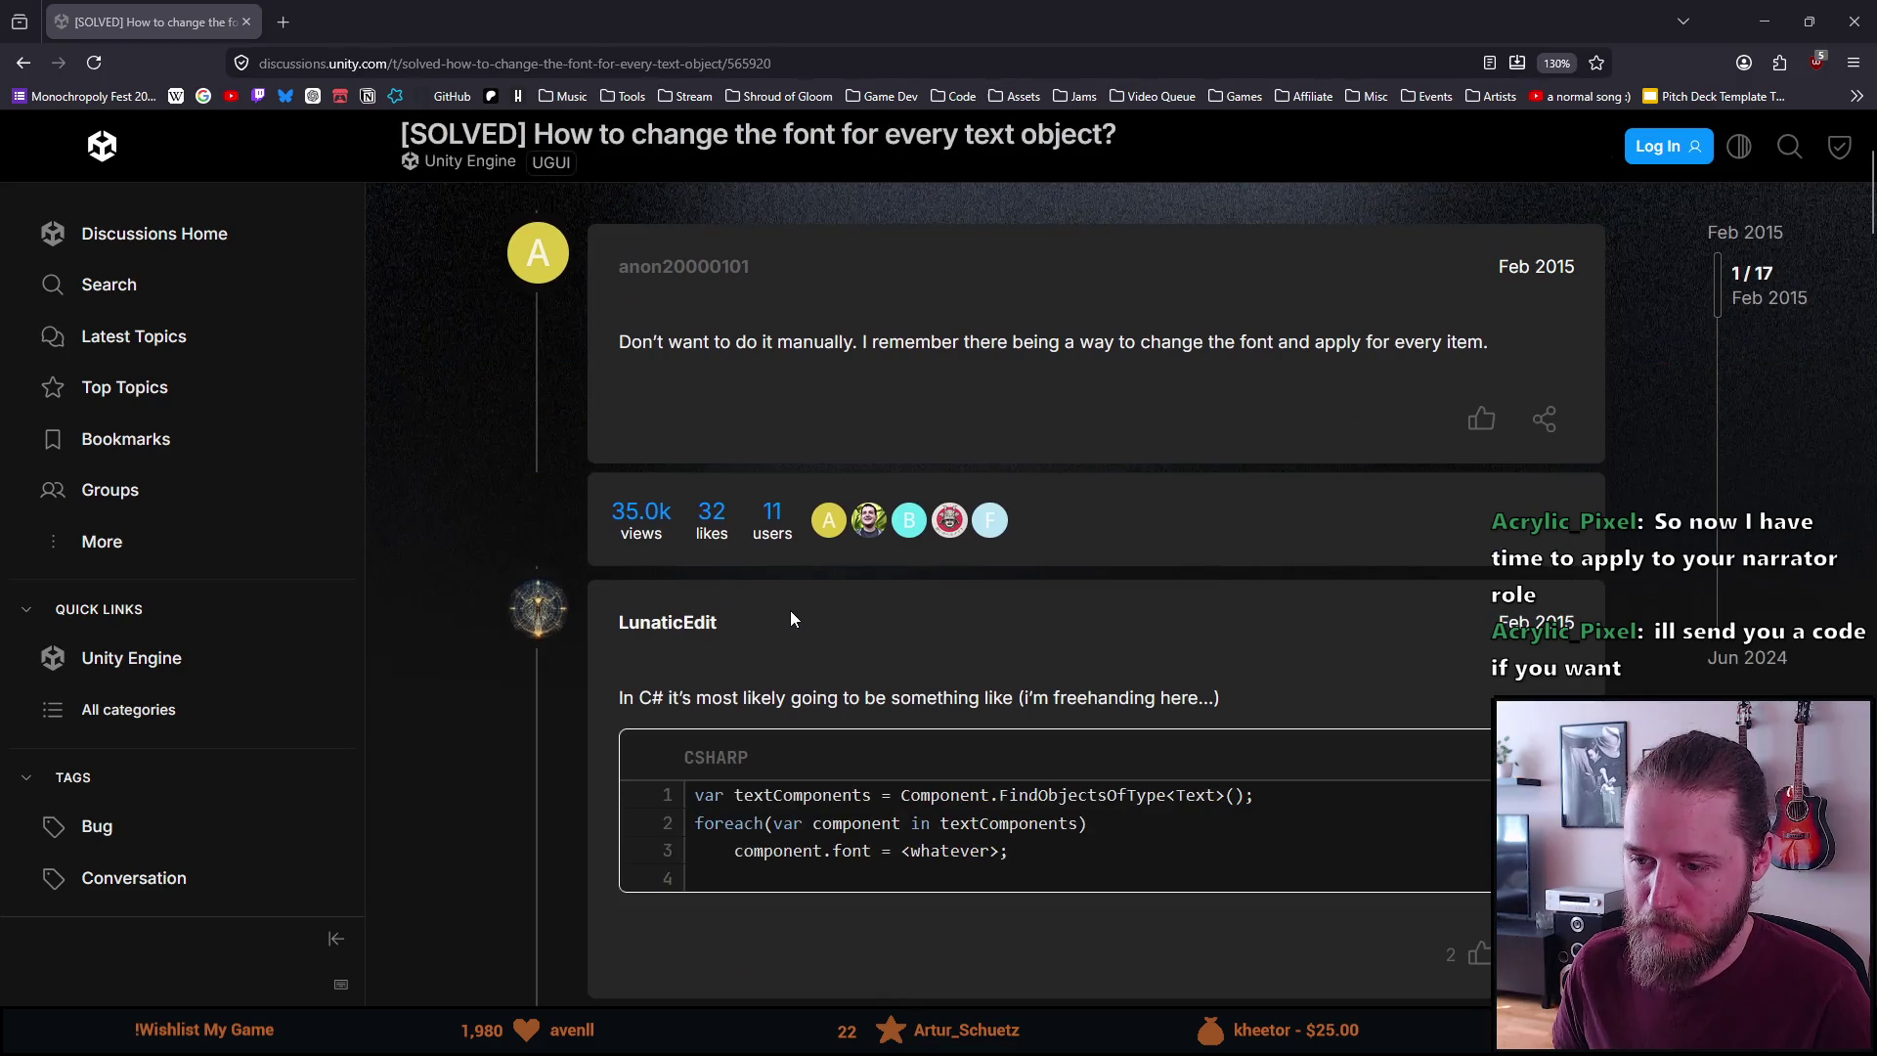
{"action": "mouse_move", "coordinate": [989, 886]}
{"action": "left_mouse_down"}
{"action": "mouse_move", "coordinate": [766, 841]}
{"action": "mouse_move", "coordinate": [648, 741]}
{"action": "left_mouse_up"}
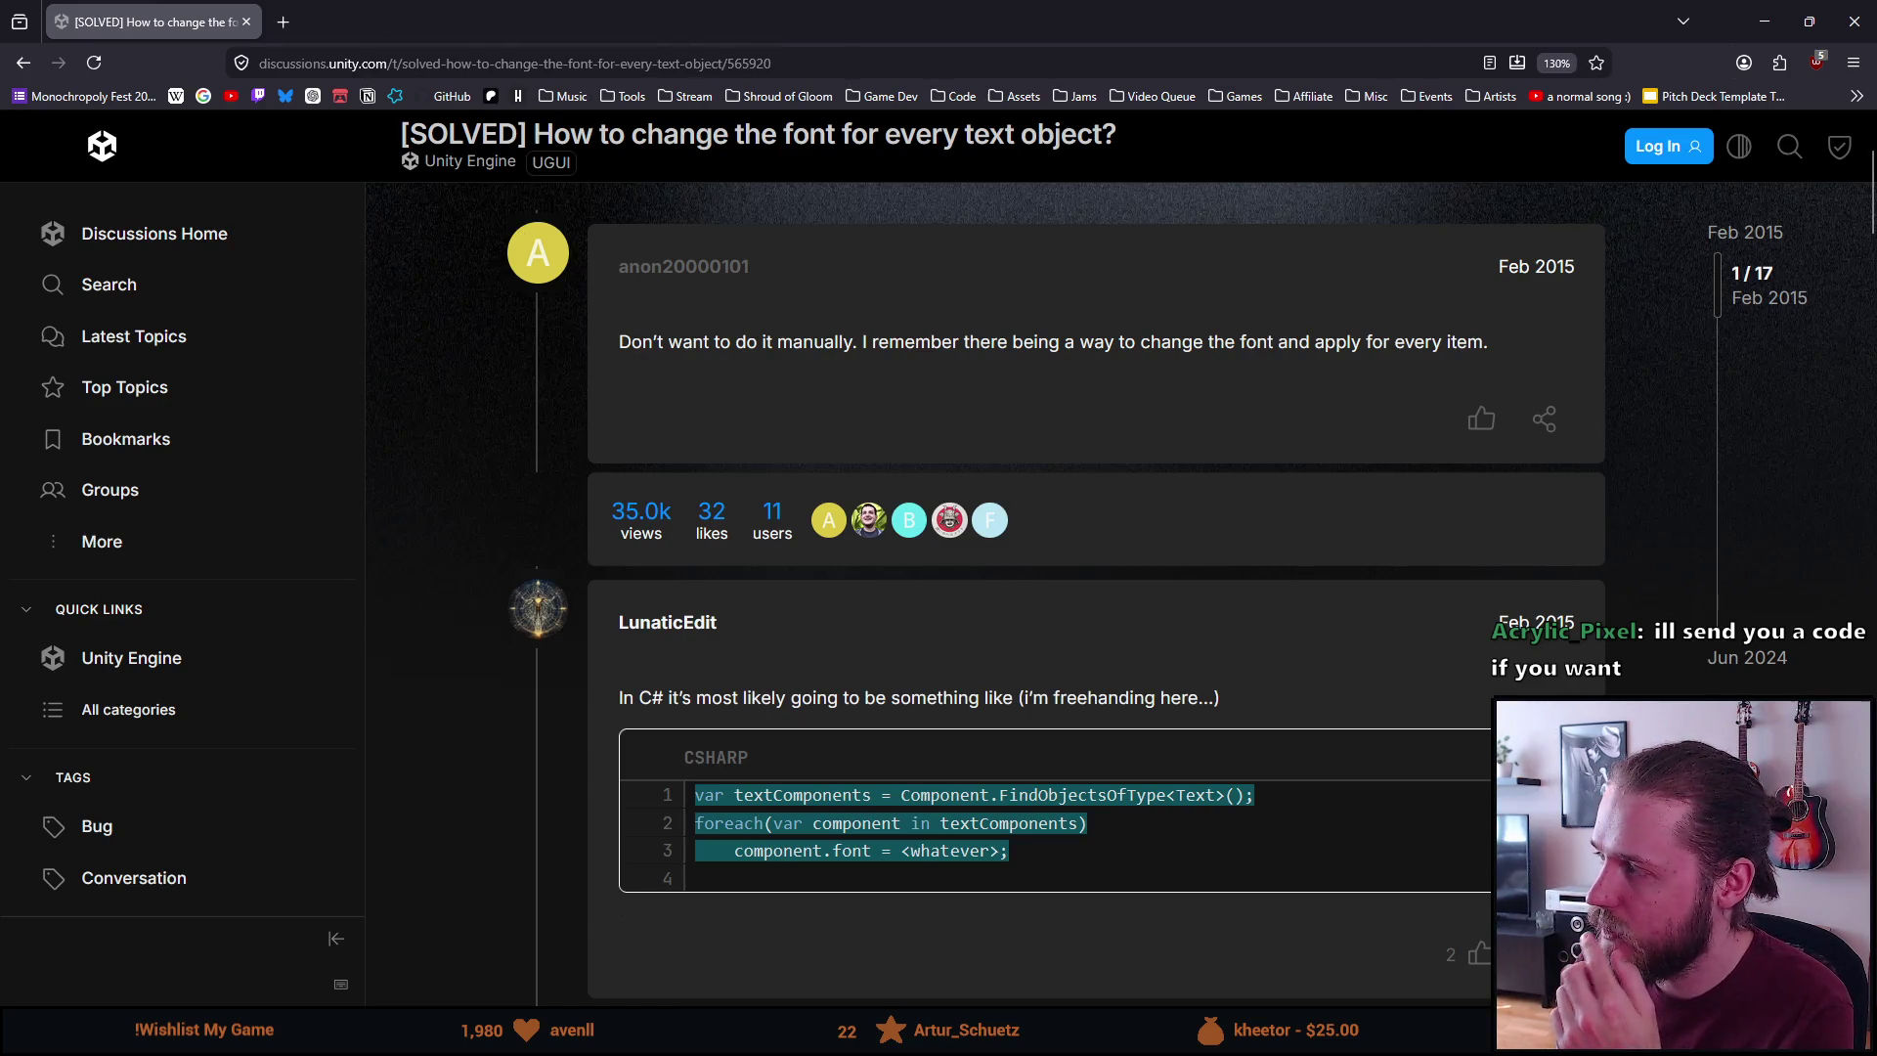
{"action": "key", "text": "alt+Tab"}
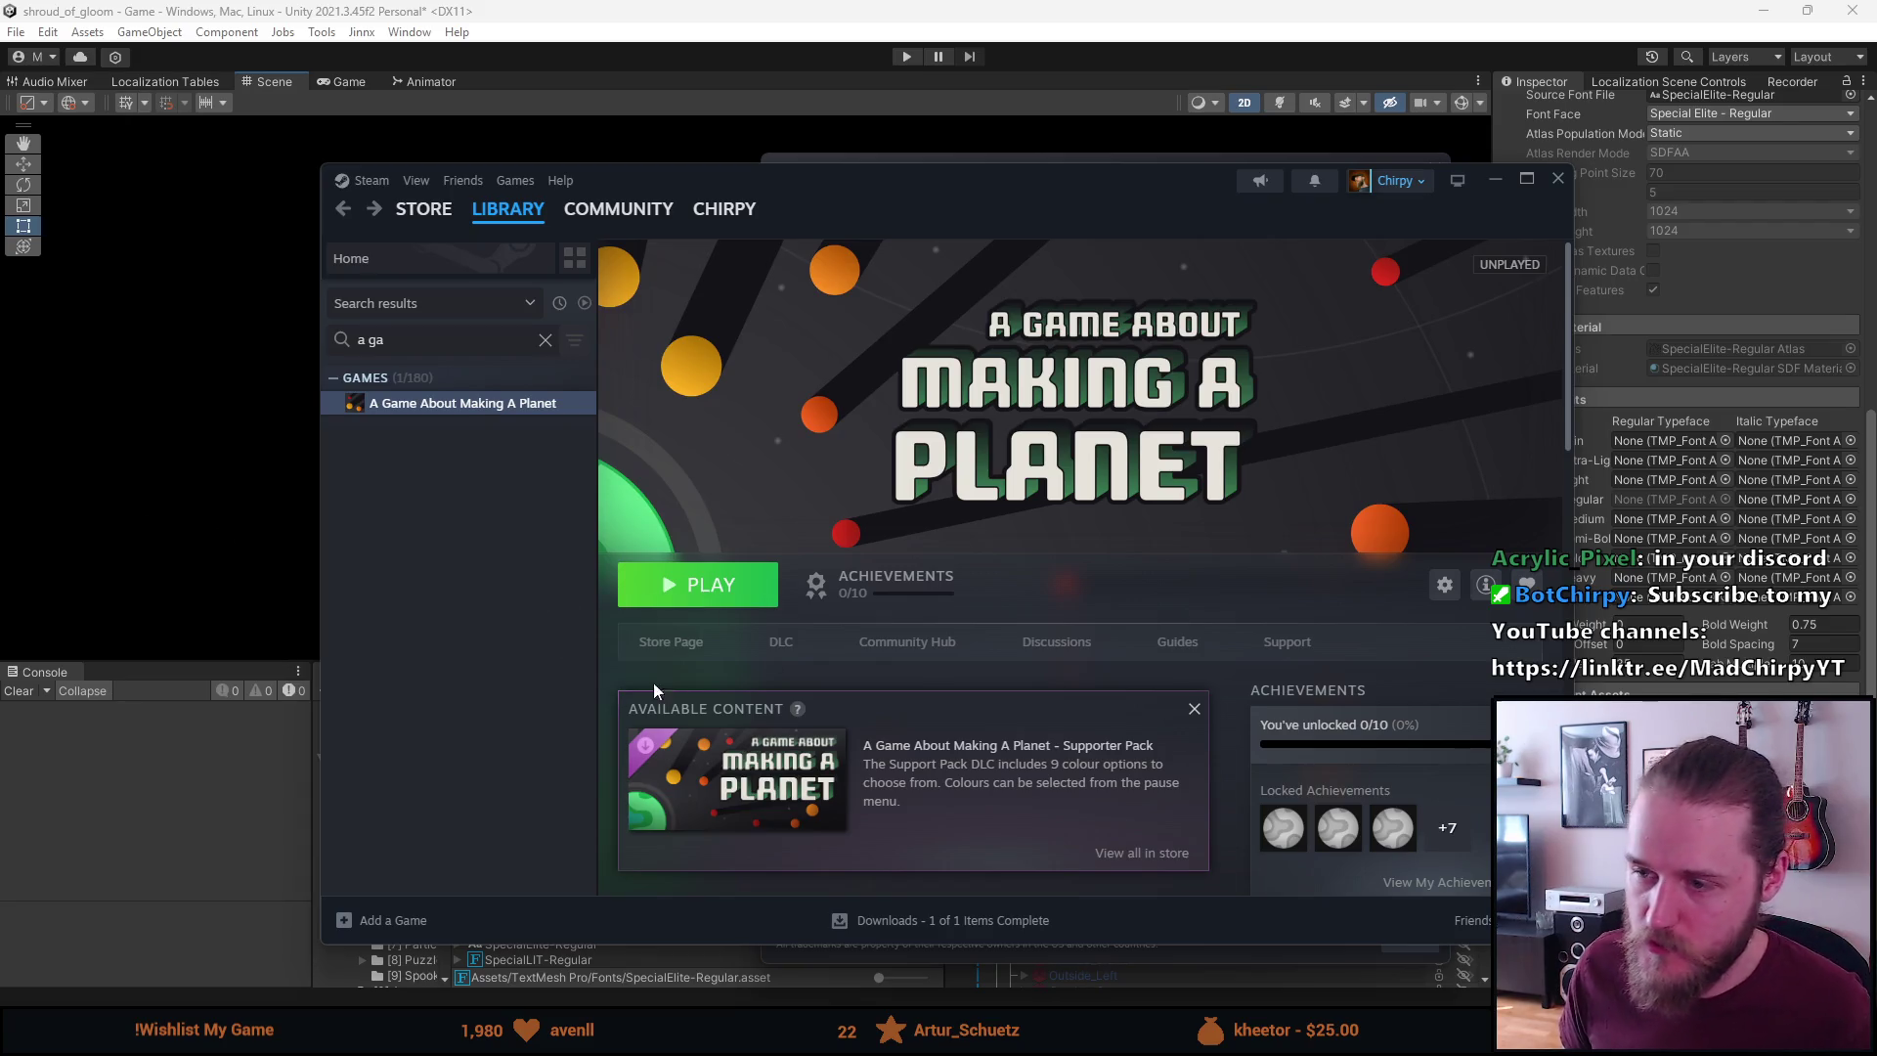
{"action": "left_click", "coordinate": [1444, 586]}
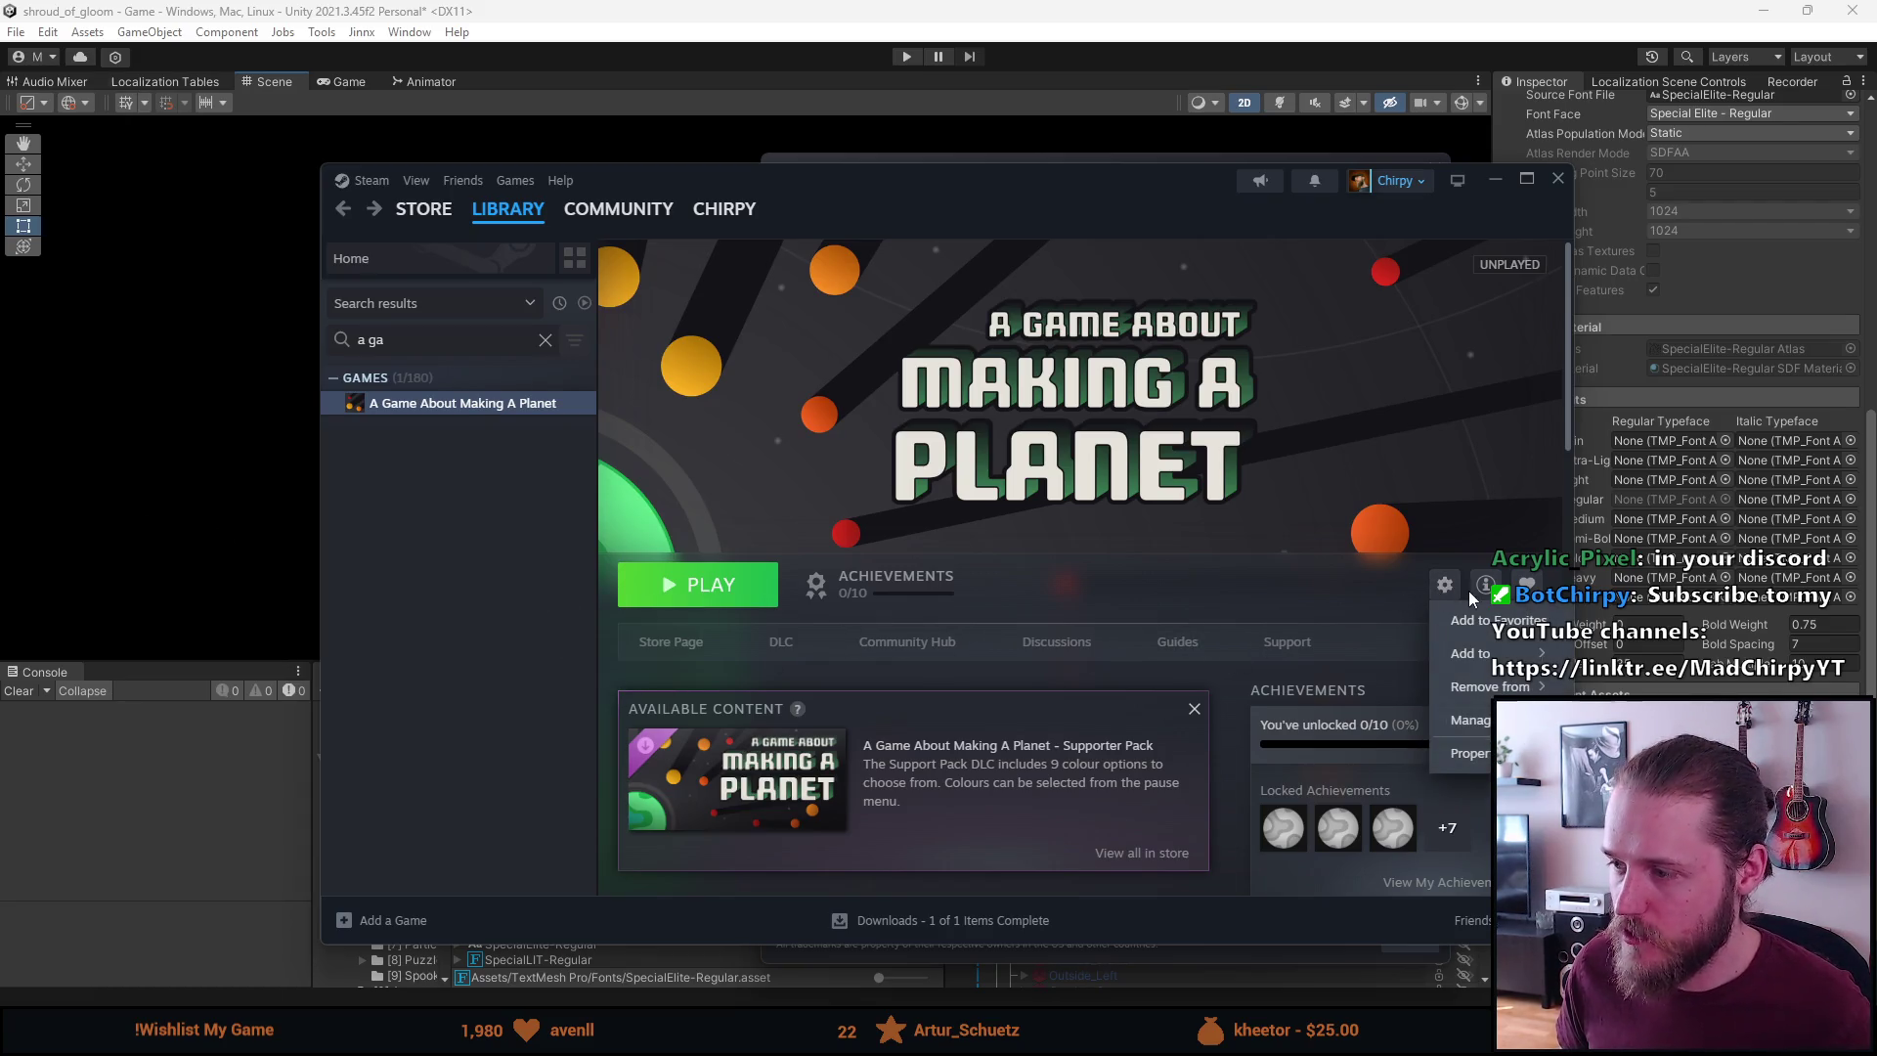
{"action": "left_click", "coordinate": [1466, 751]}
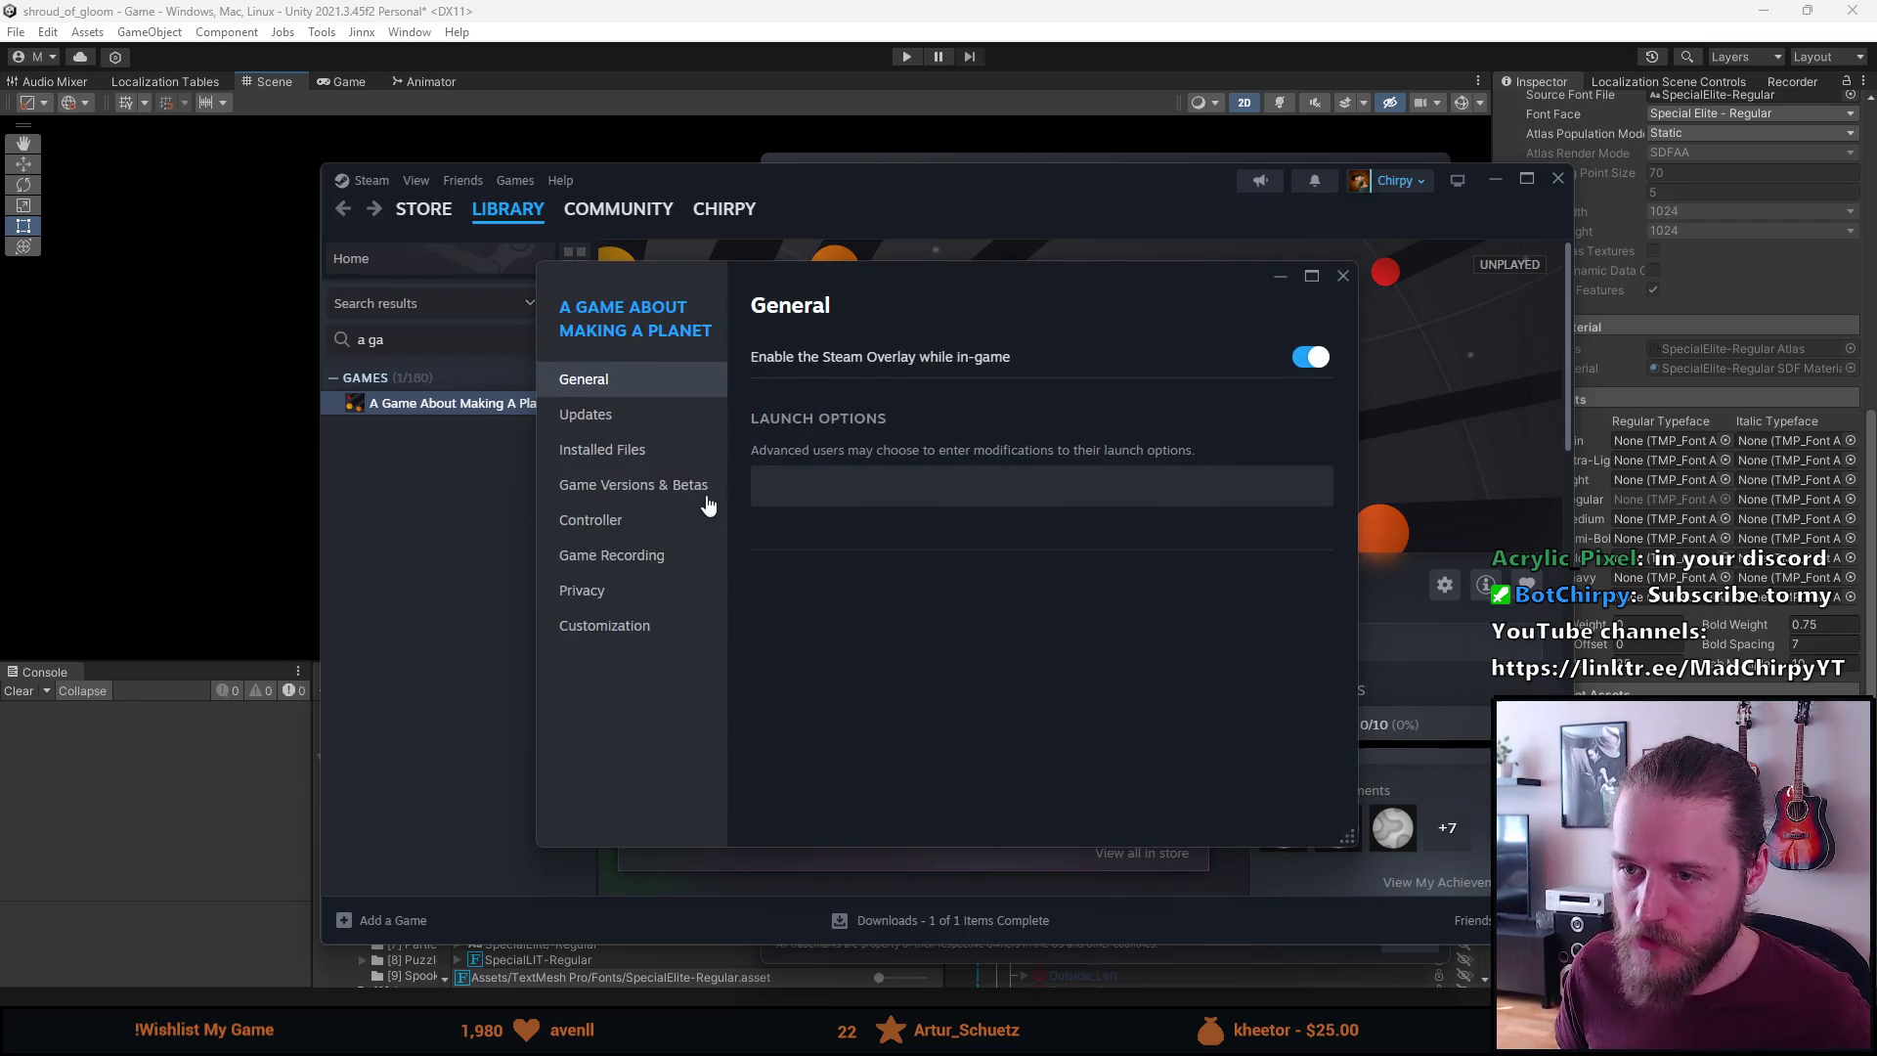
{"action": "left_click", "coordinate": [632, 453]}
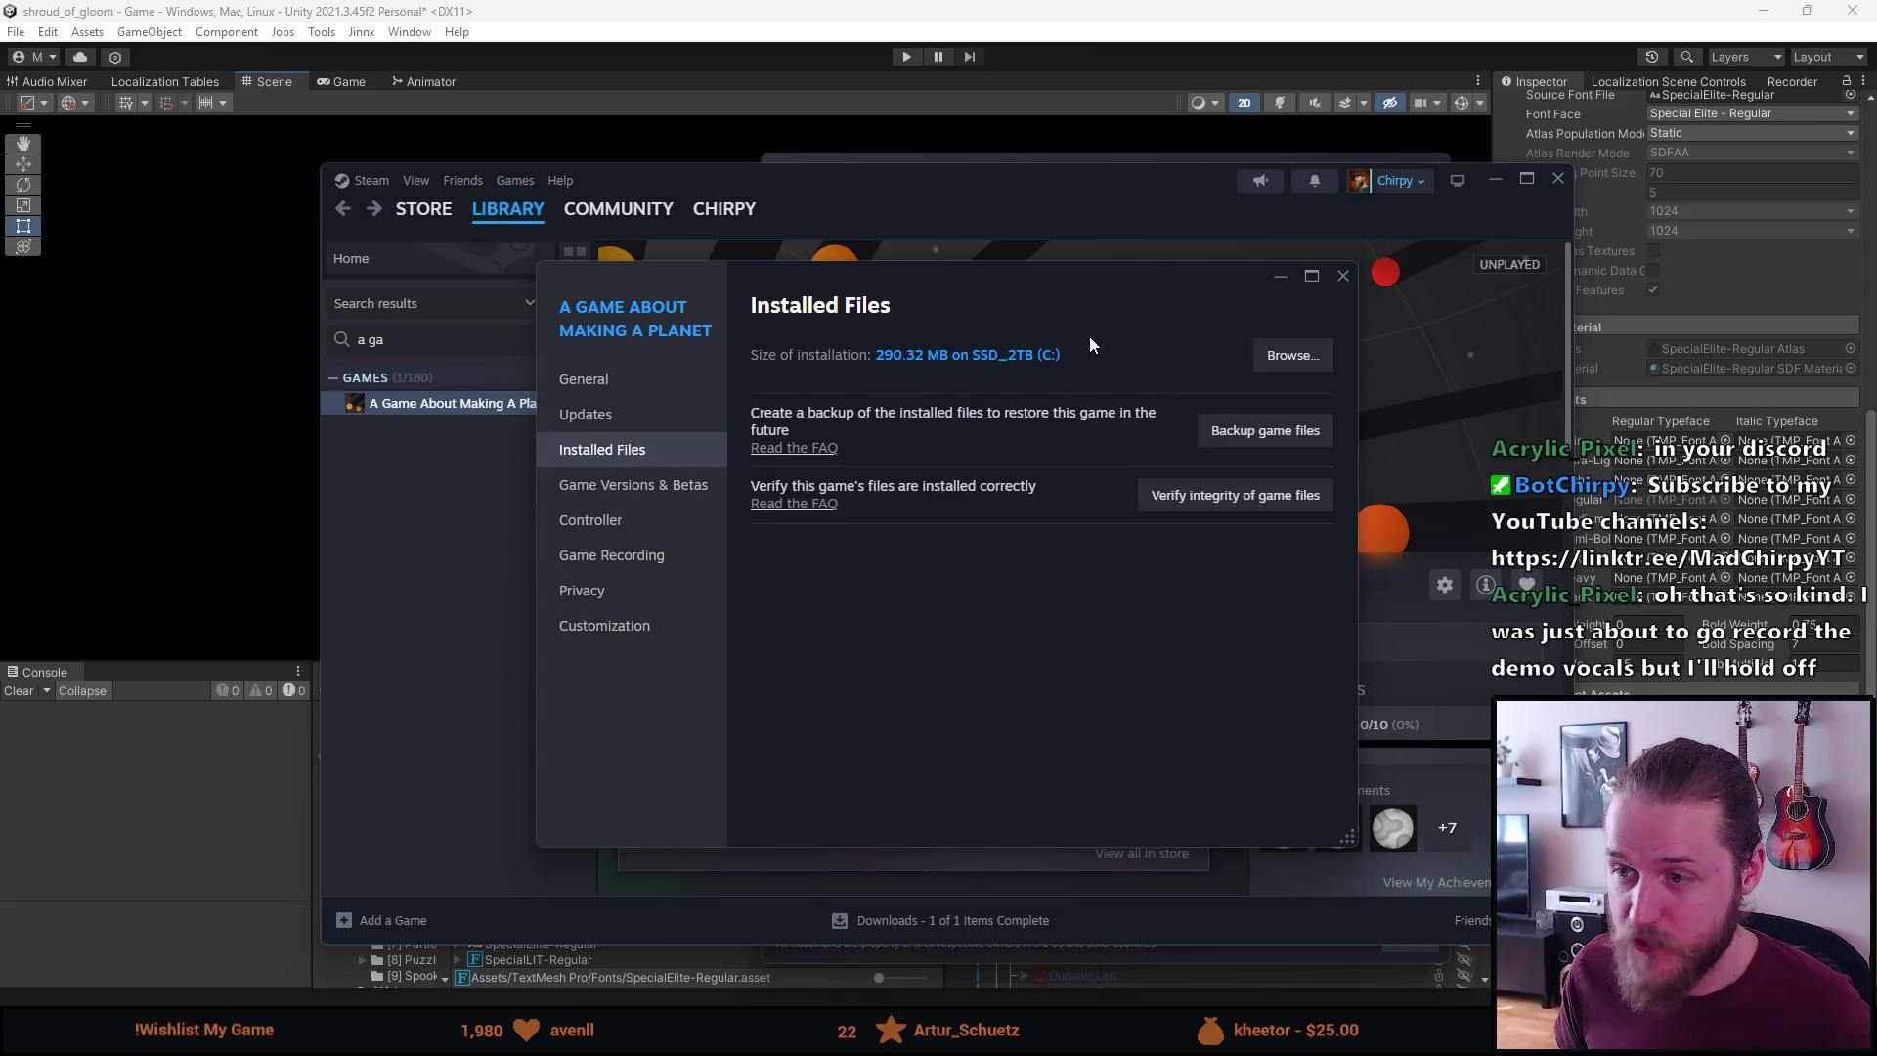
{"action": "left_click", "coordinate": [1342, 279]}
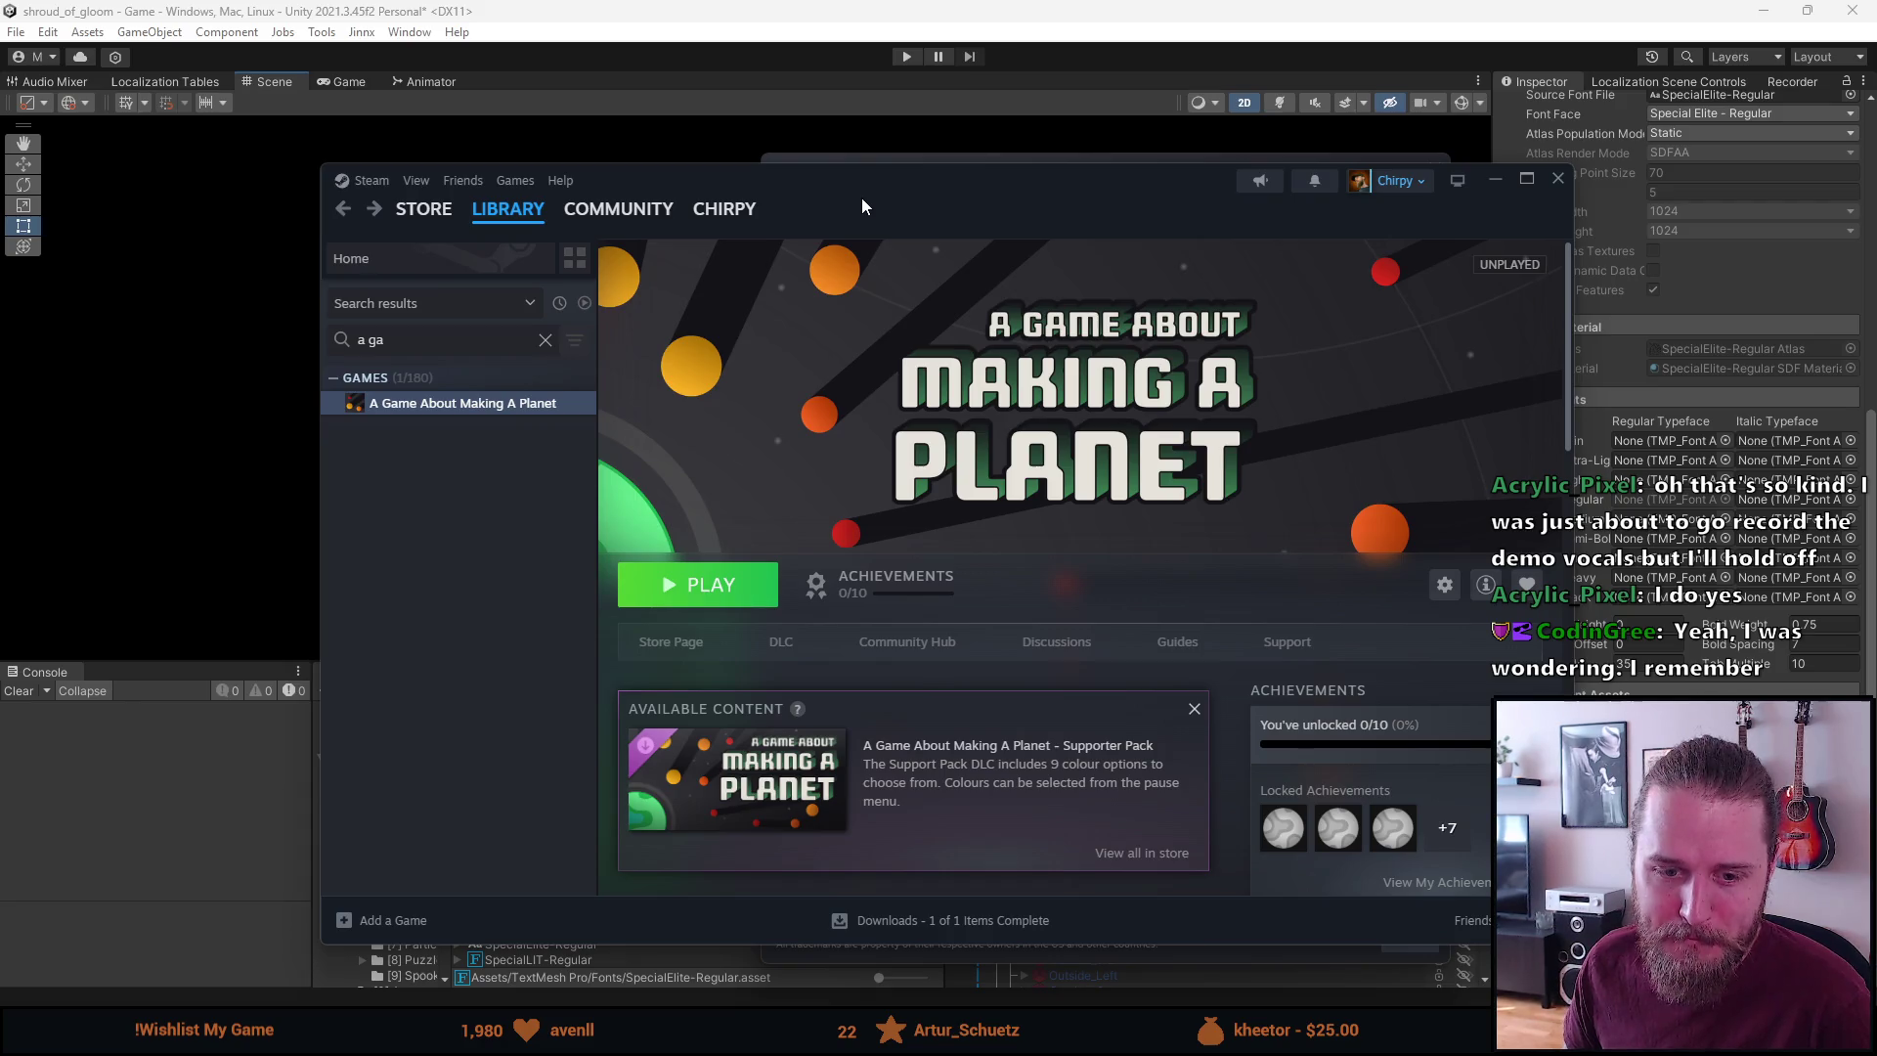
{"action": "mouse_move", "coordinate": [876, 190]}
{"action": "left_mouse_down"}
{"action": "mouse_move", "coordinate": [854, 185]}
{"action": "mouse_move", "coordinate": [876, 161]}
{"action": "mouse_move", "coordinate": [833, 175]}
{"action": "mouse_move", "coordinate": [802, 128]}
{"action": "mouse_move", "coordinate": [857, 154]}
{"action": "left_mouse_up"}
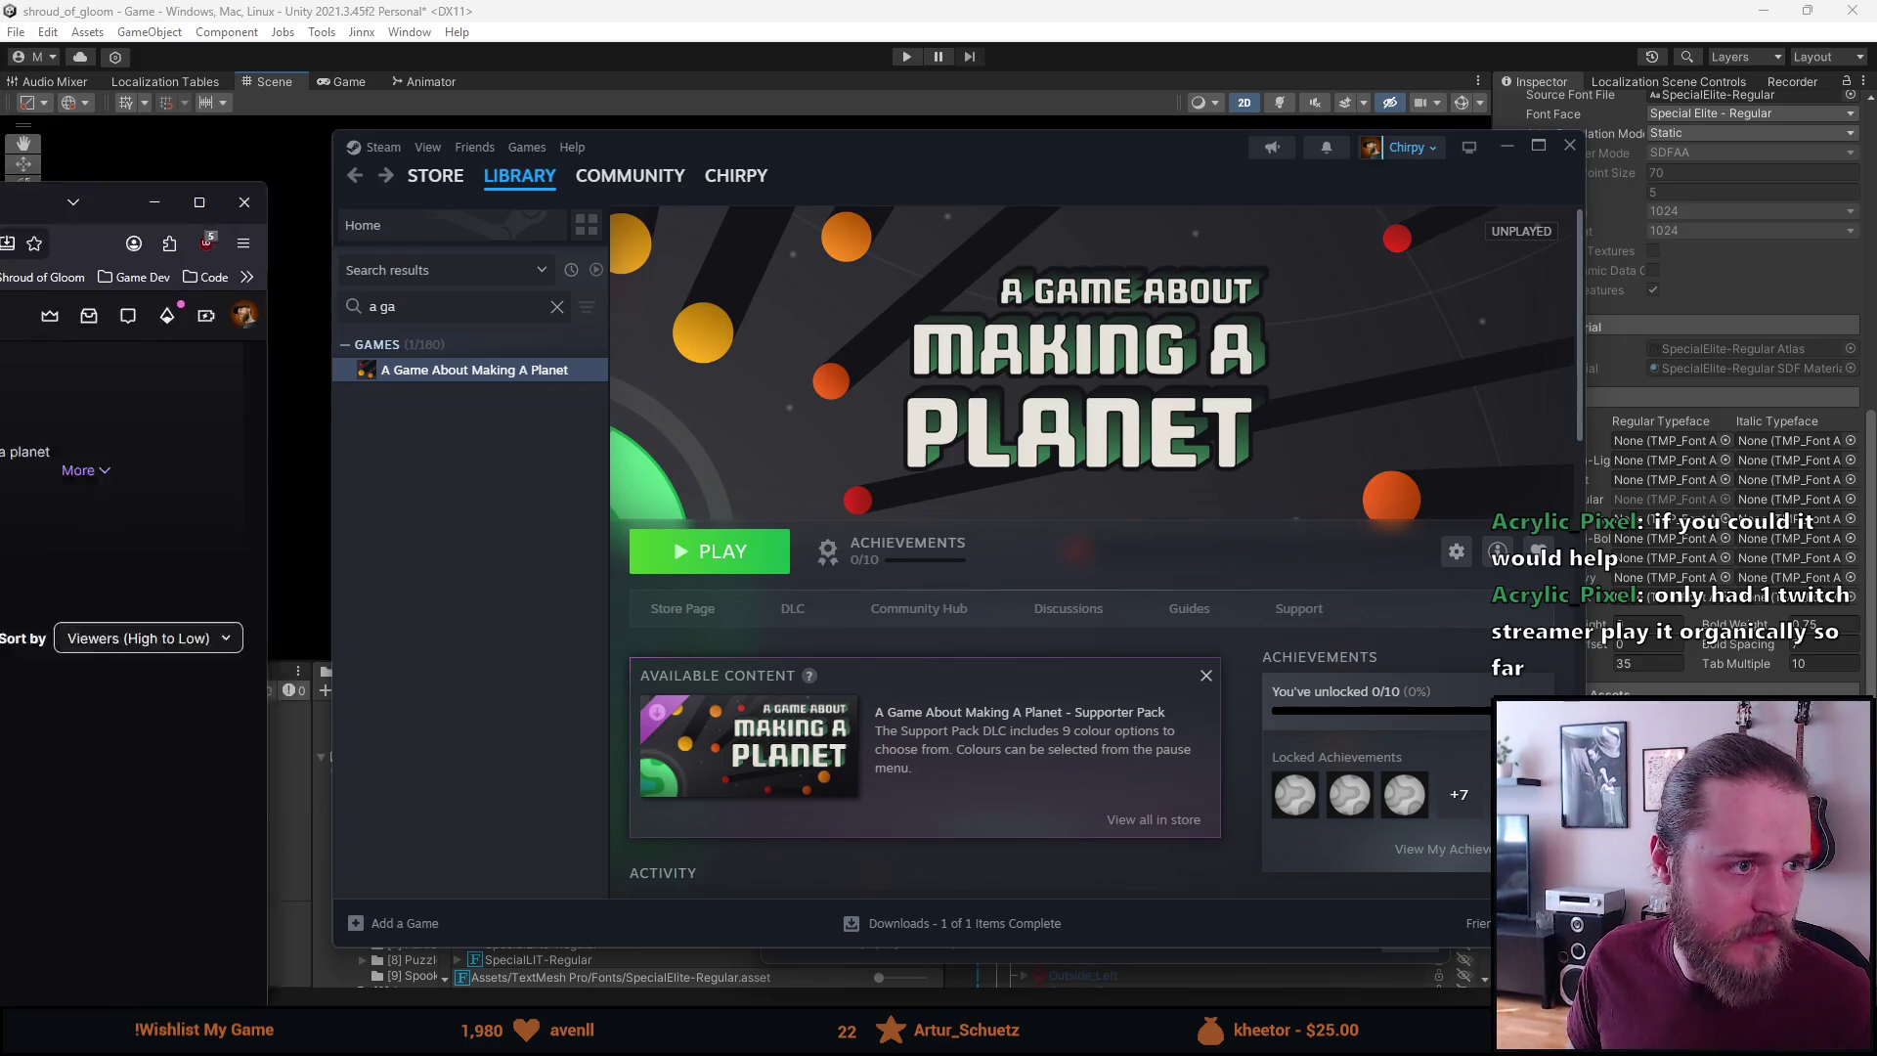
Bring forward the browser showing the Twitch category page for A Game About Making A Planet
{"action": "key", "text": "alt+Tab"}
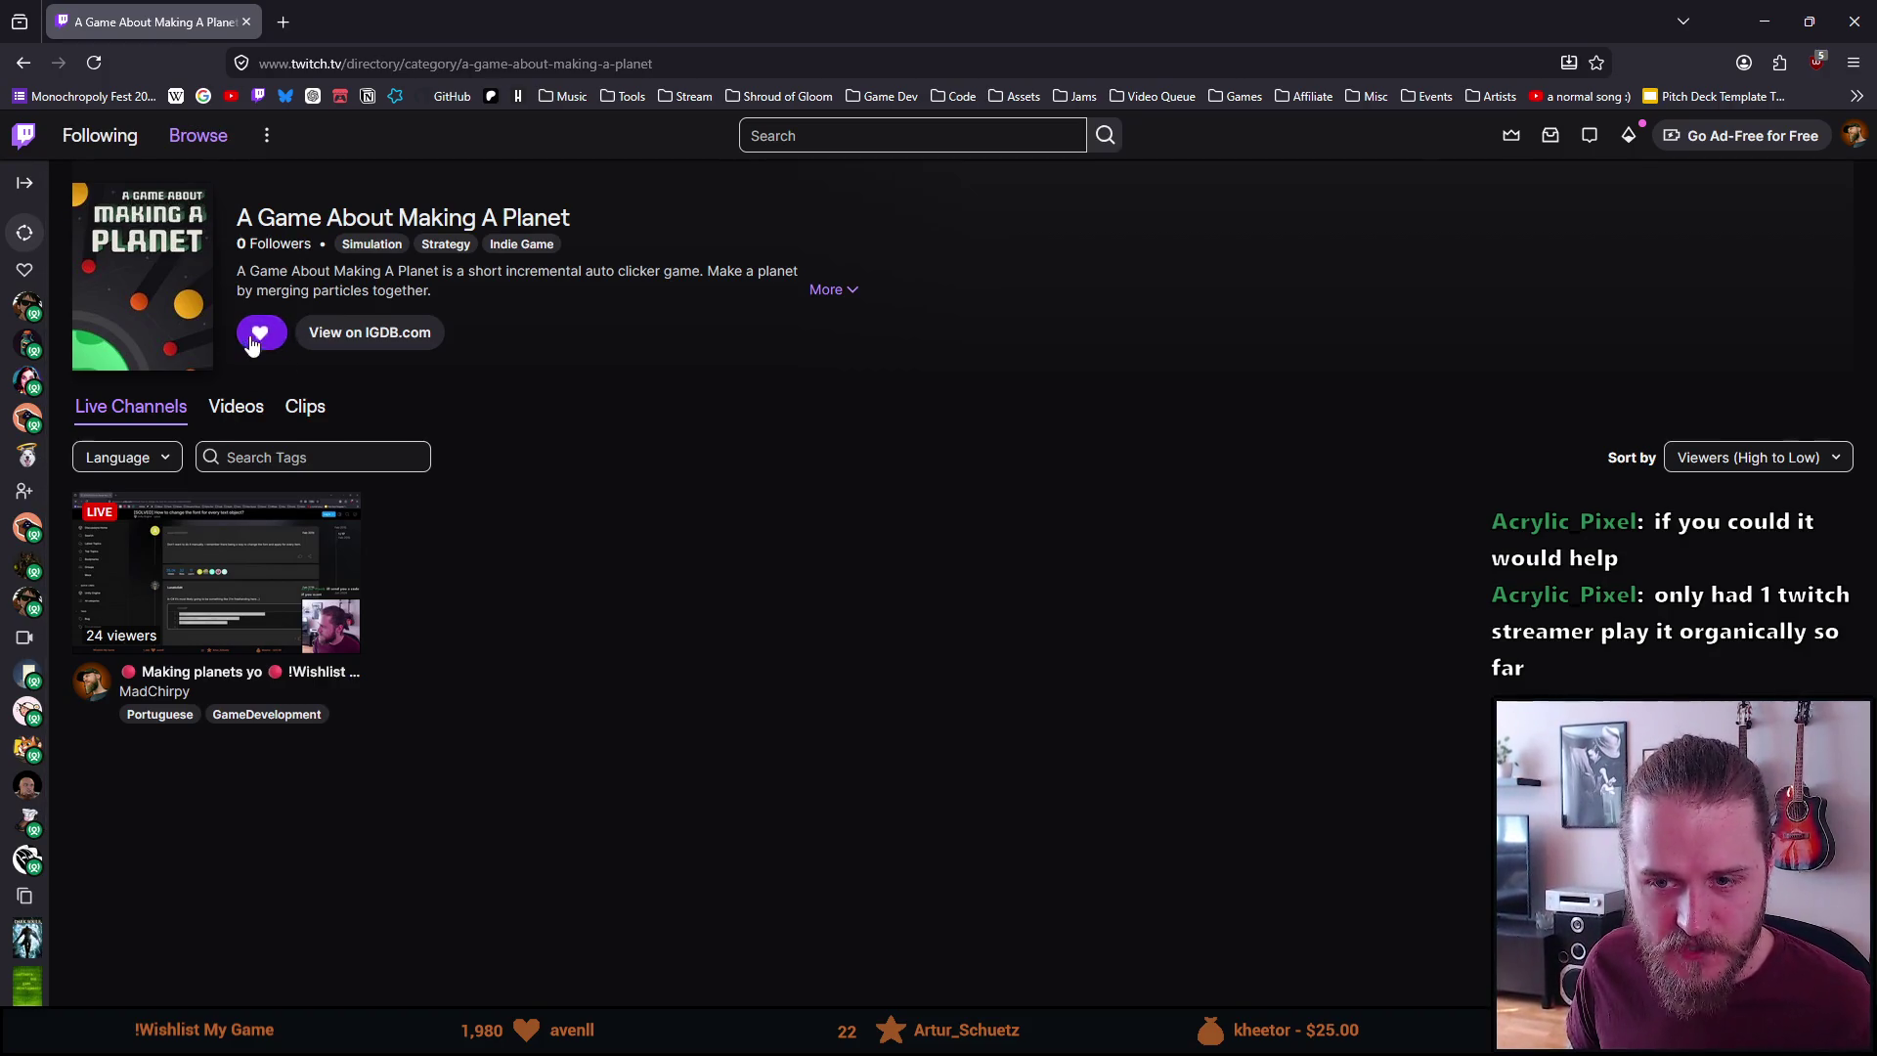
Follow the A Game About Making A Planet category on Twitch, then go back to Steam
{"action": "left_click", "coordinate": [251, 350]}
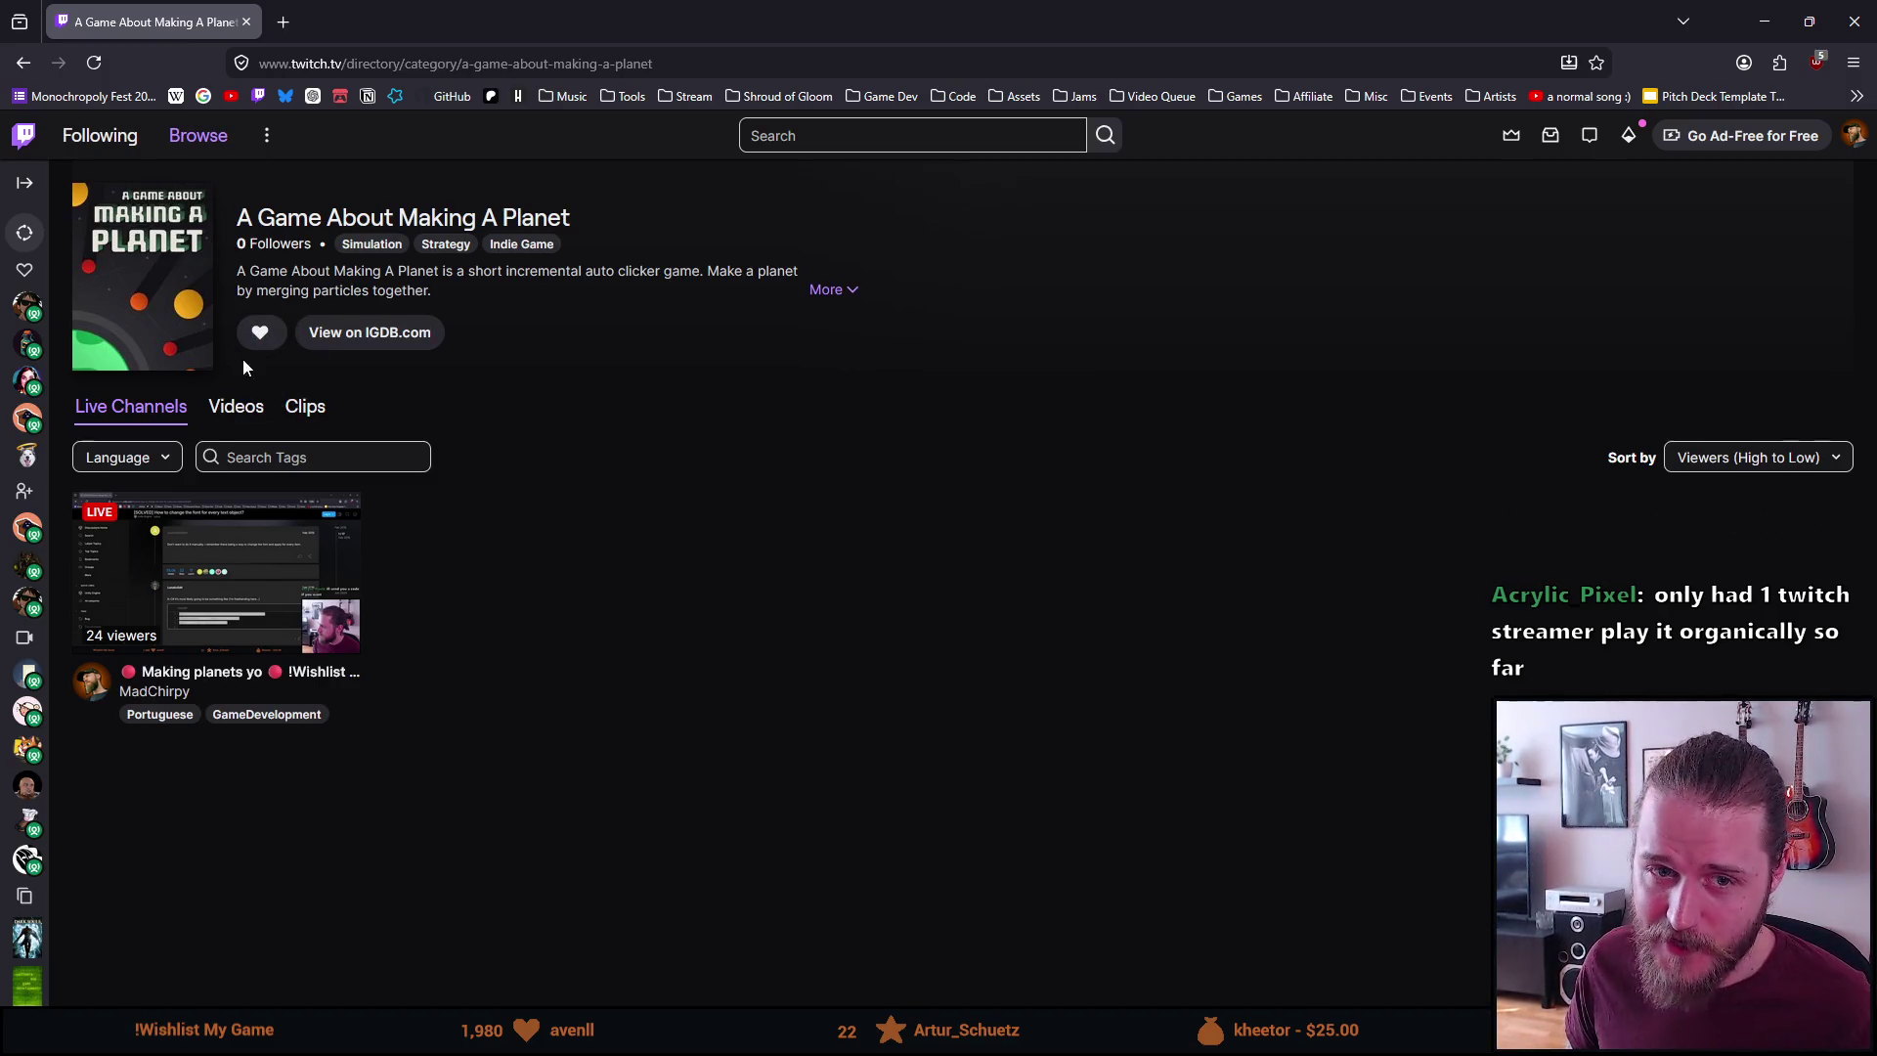
{"action": "left_click", "coordinate": [260, 334]}
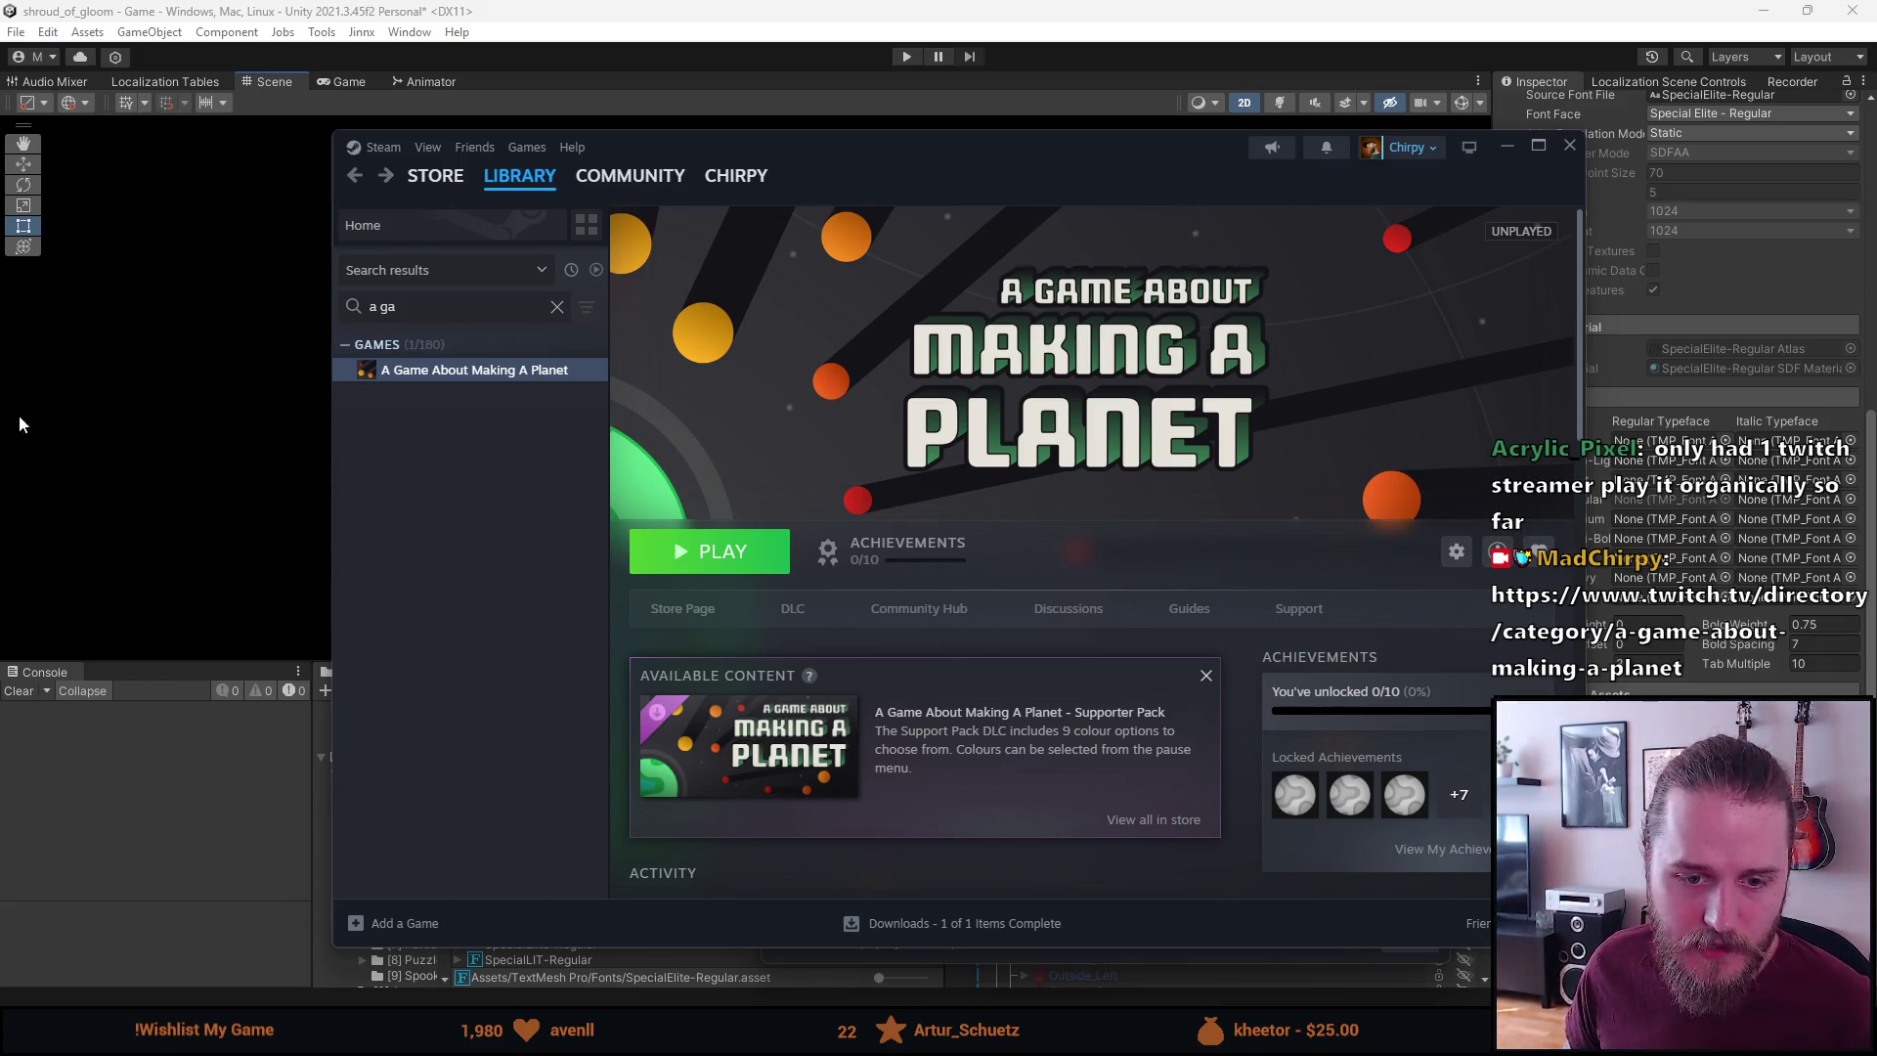
Open A Game About Making A Planet's Steam store page, copy its link, and pause the trailer
{"action": "left_click", "coordinate": [659, 607]}
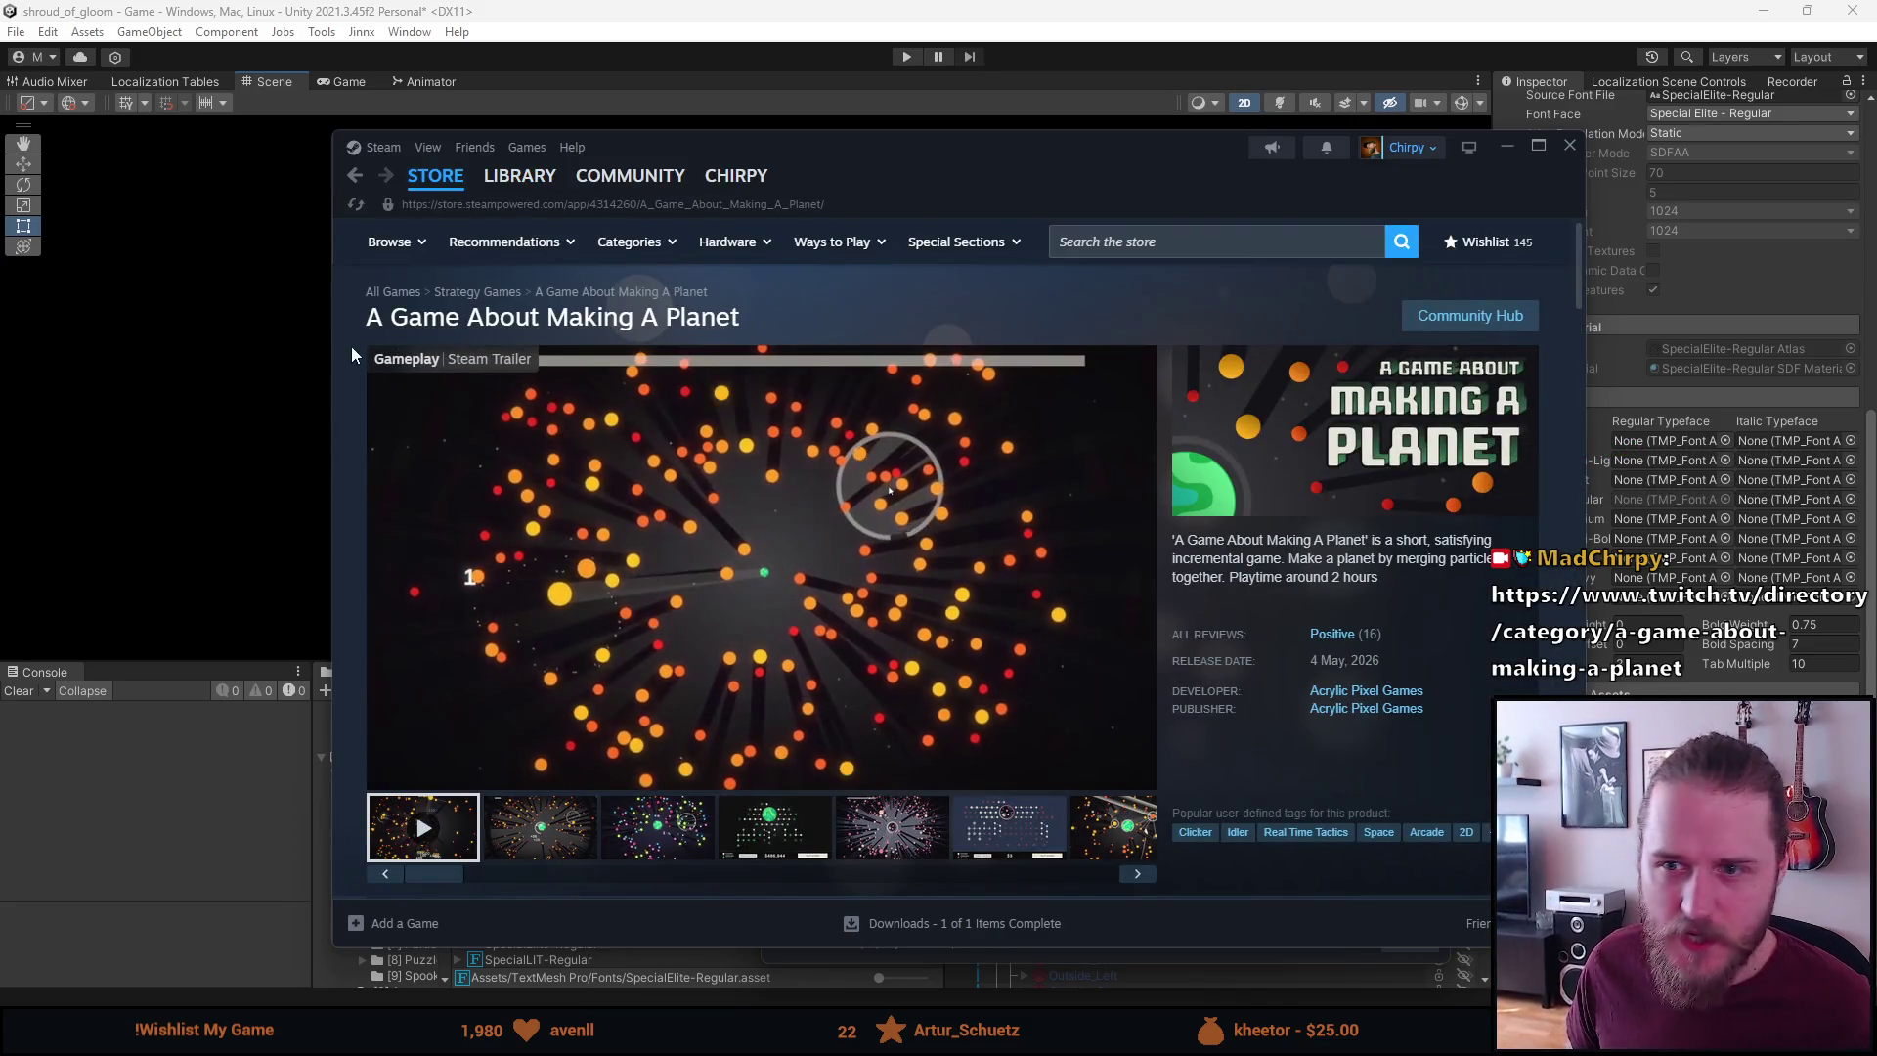
{"action": "left_click", "coordinate": [507, 208]}
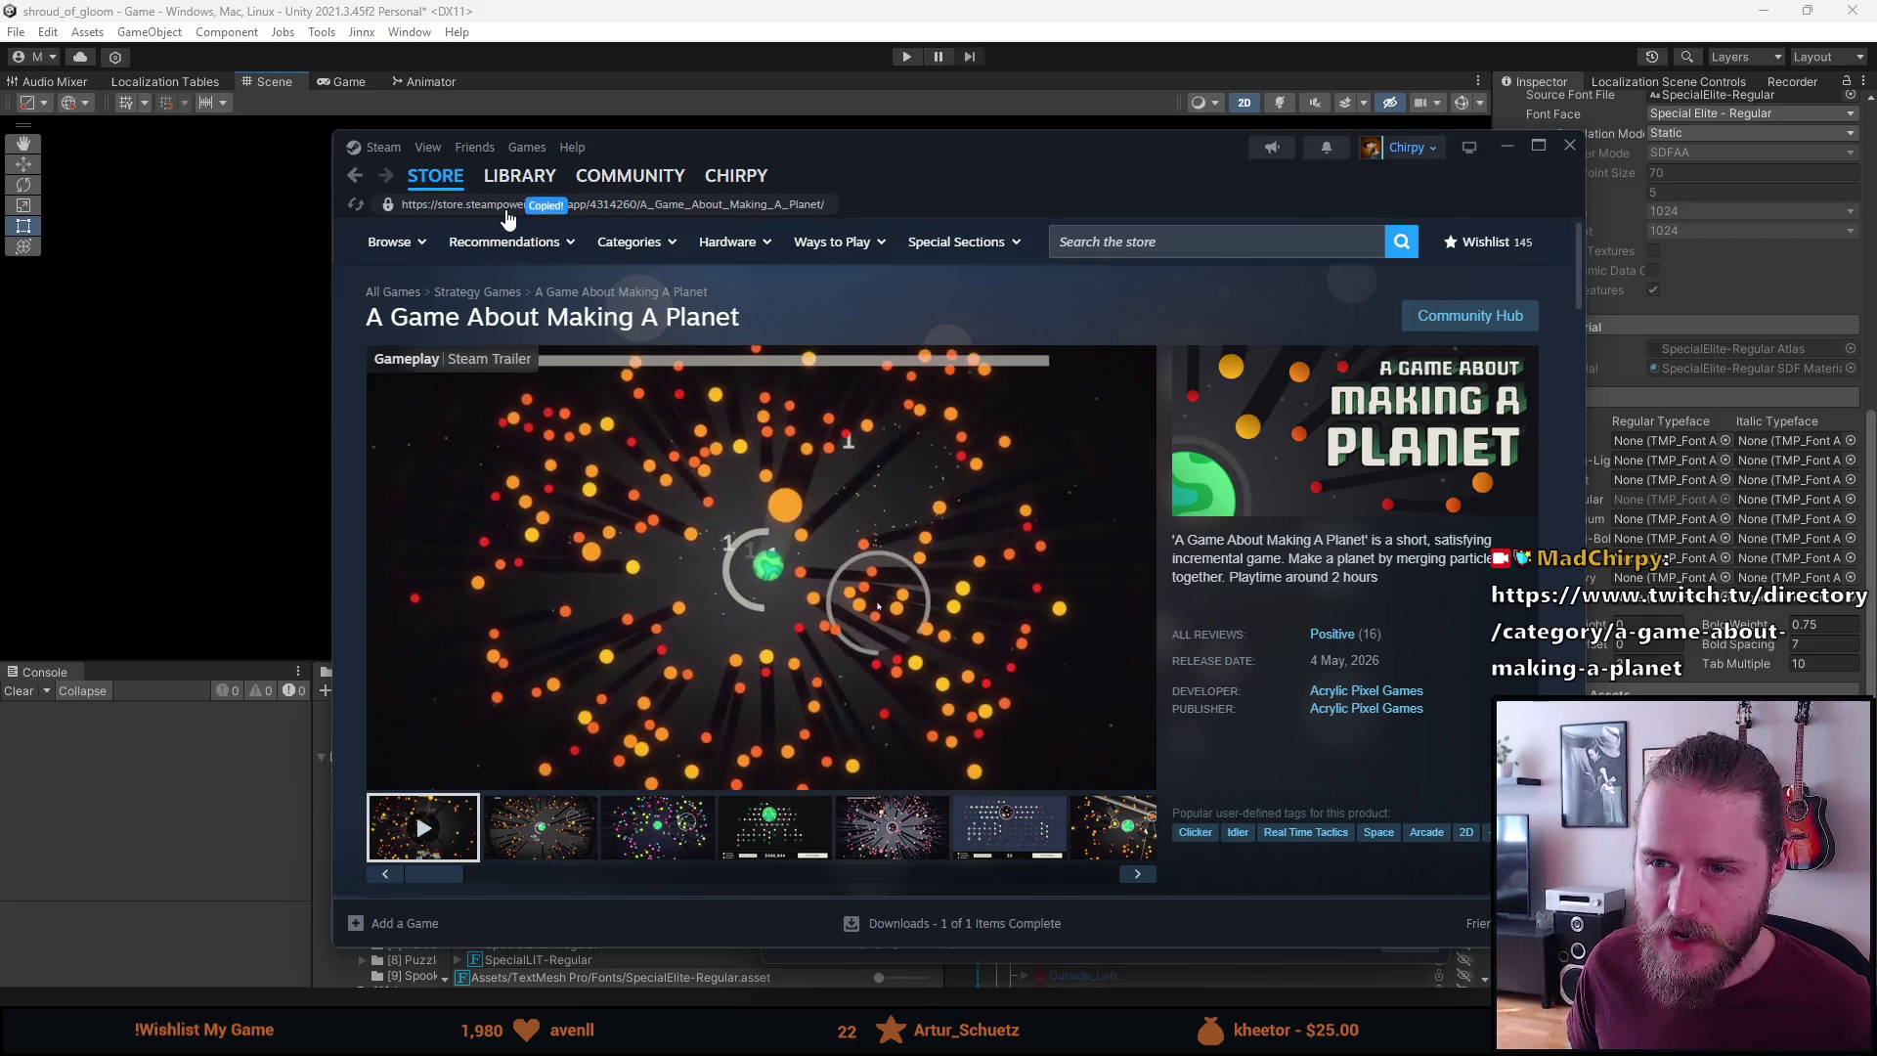
{"action": "left_click", "coordinate": [576, 540]}
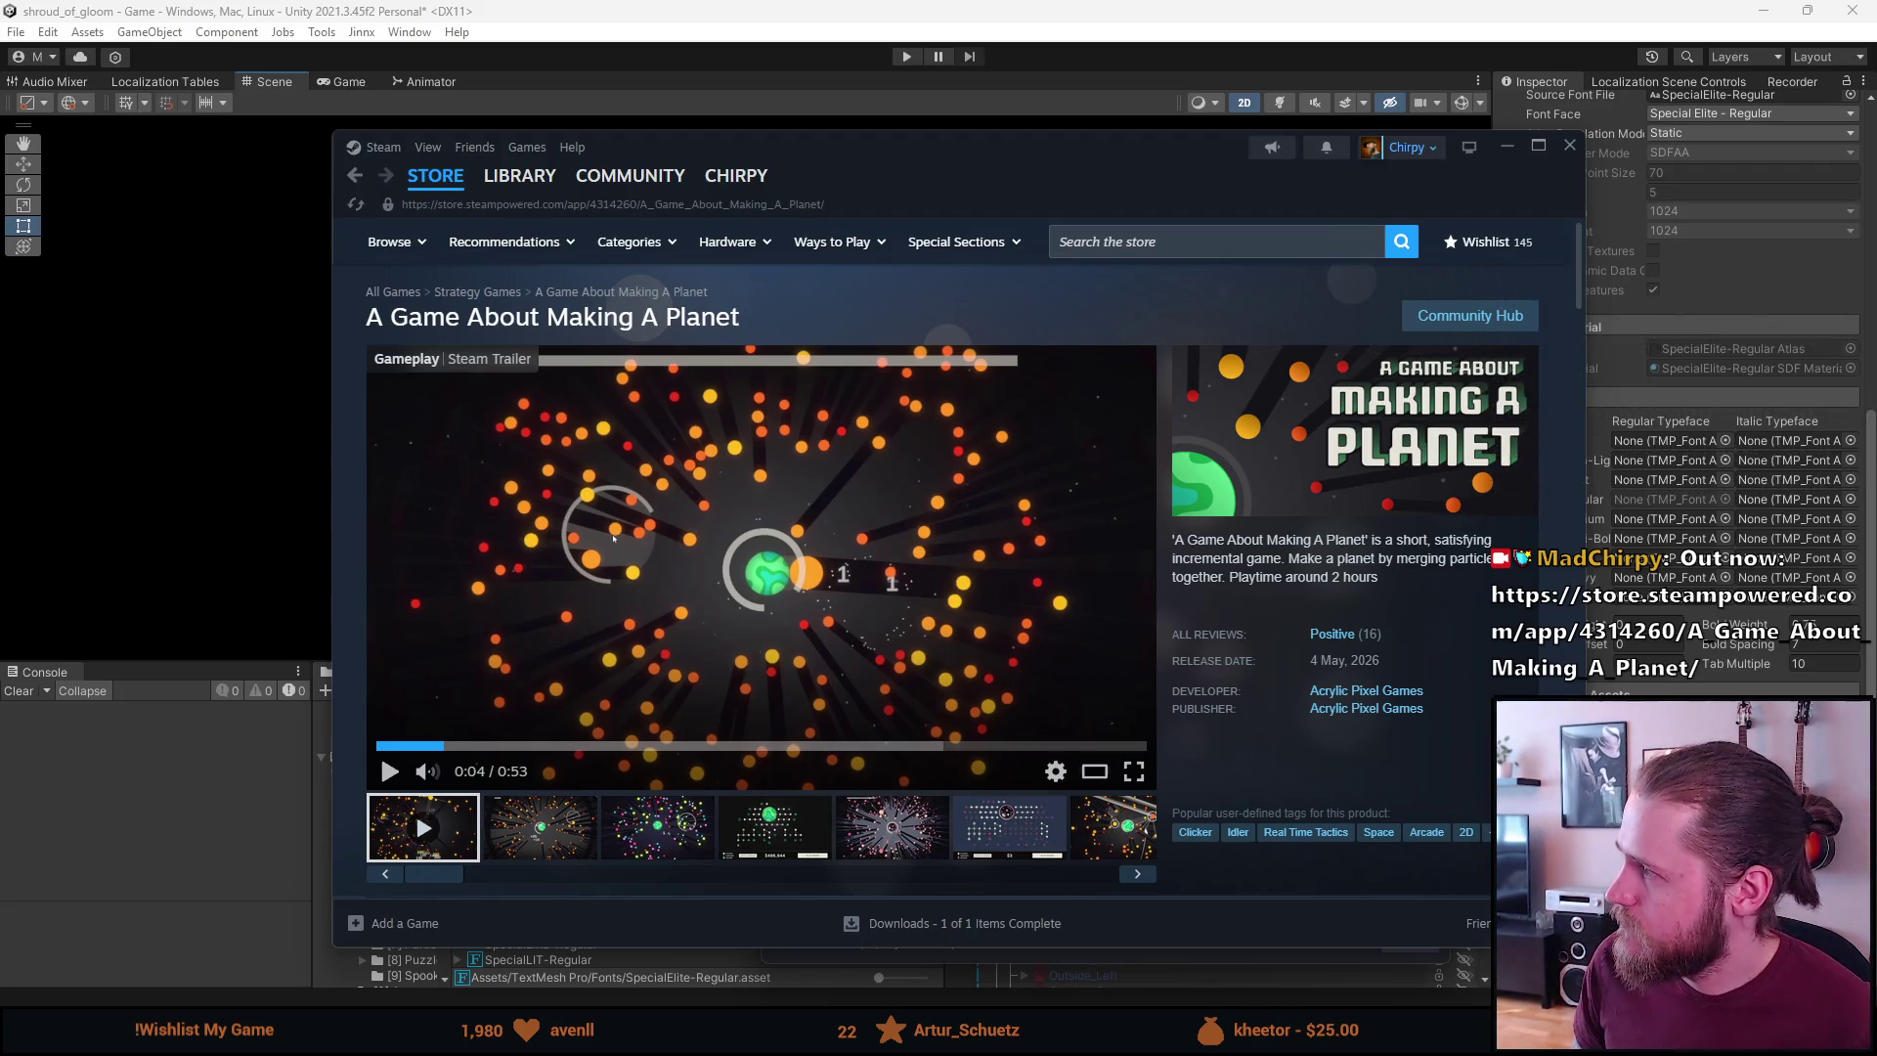
{"action": "key", "text": "alt+Tab"}
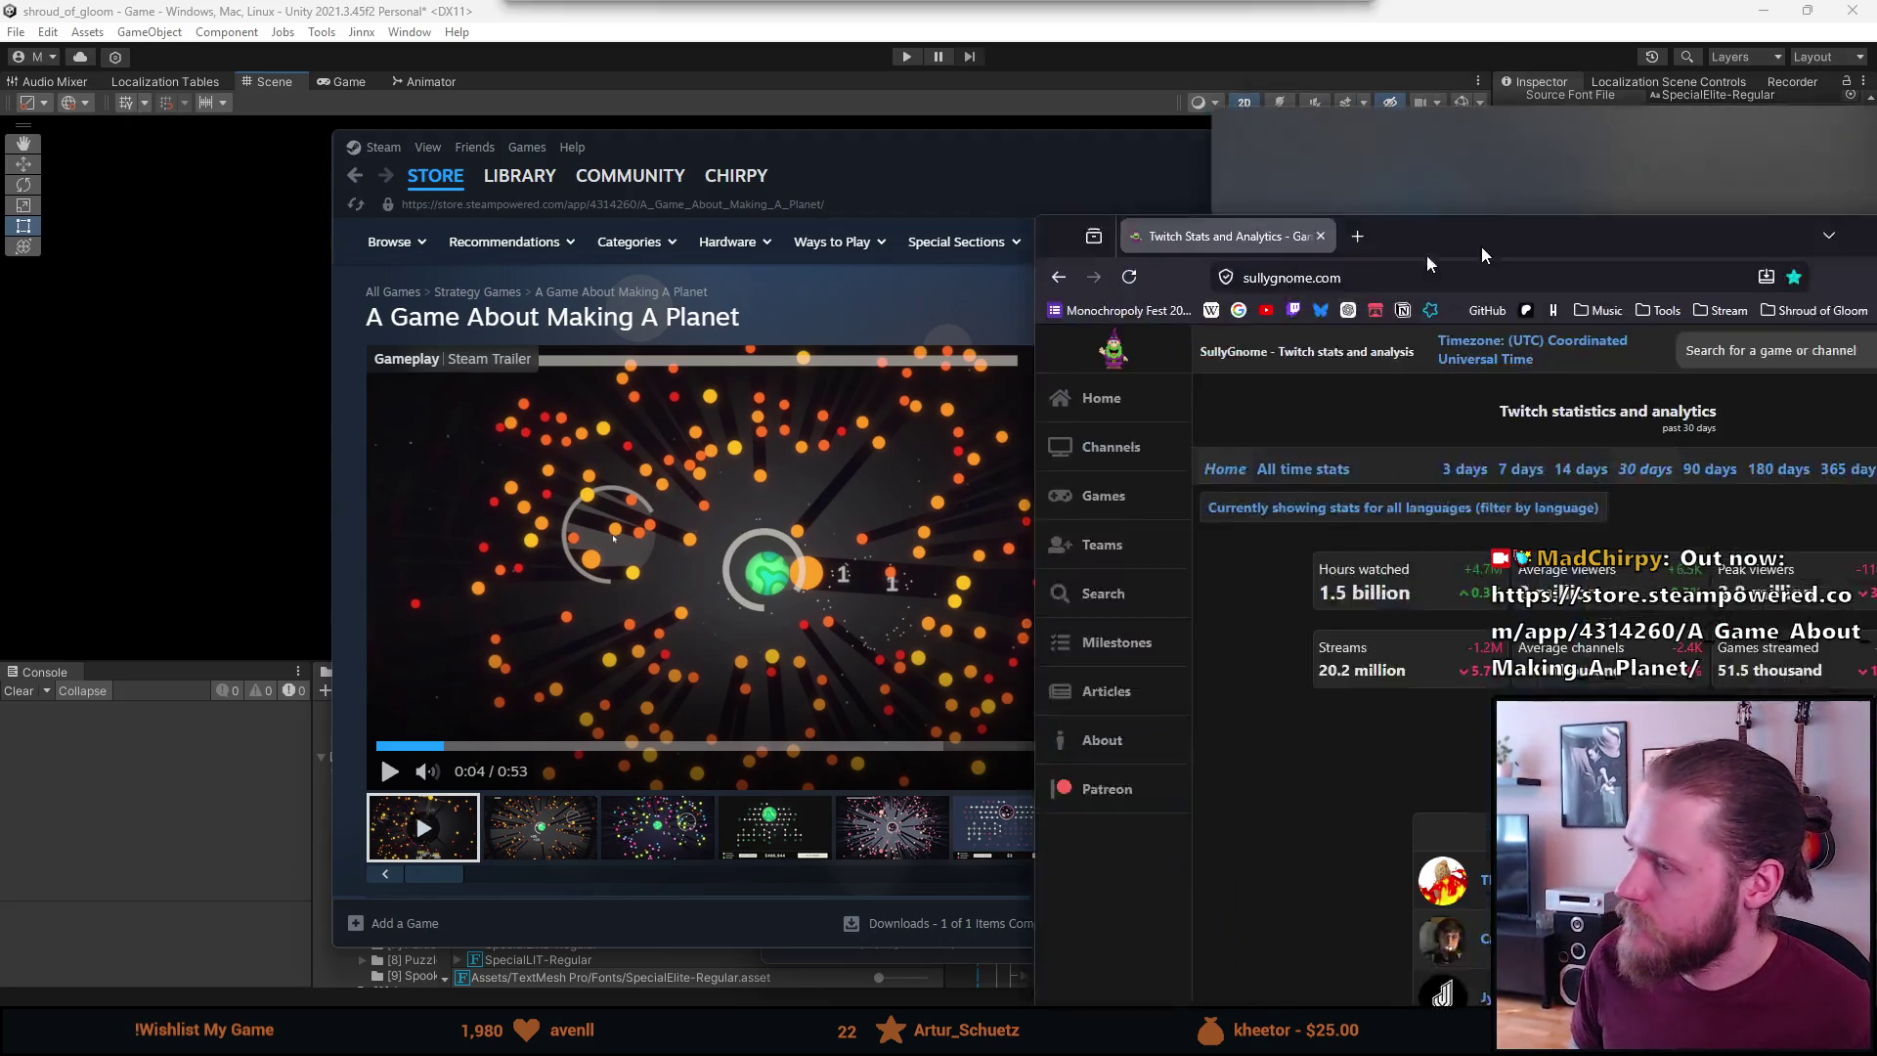
Search SullyGnome for 'shroud of gloom' and open its game stats
{"action": "type", "text": "shroud of gloom"}
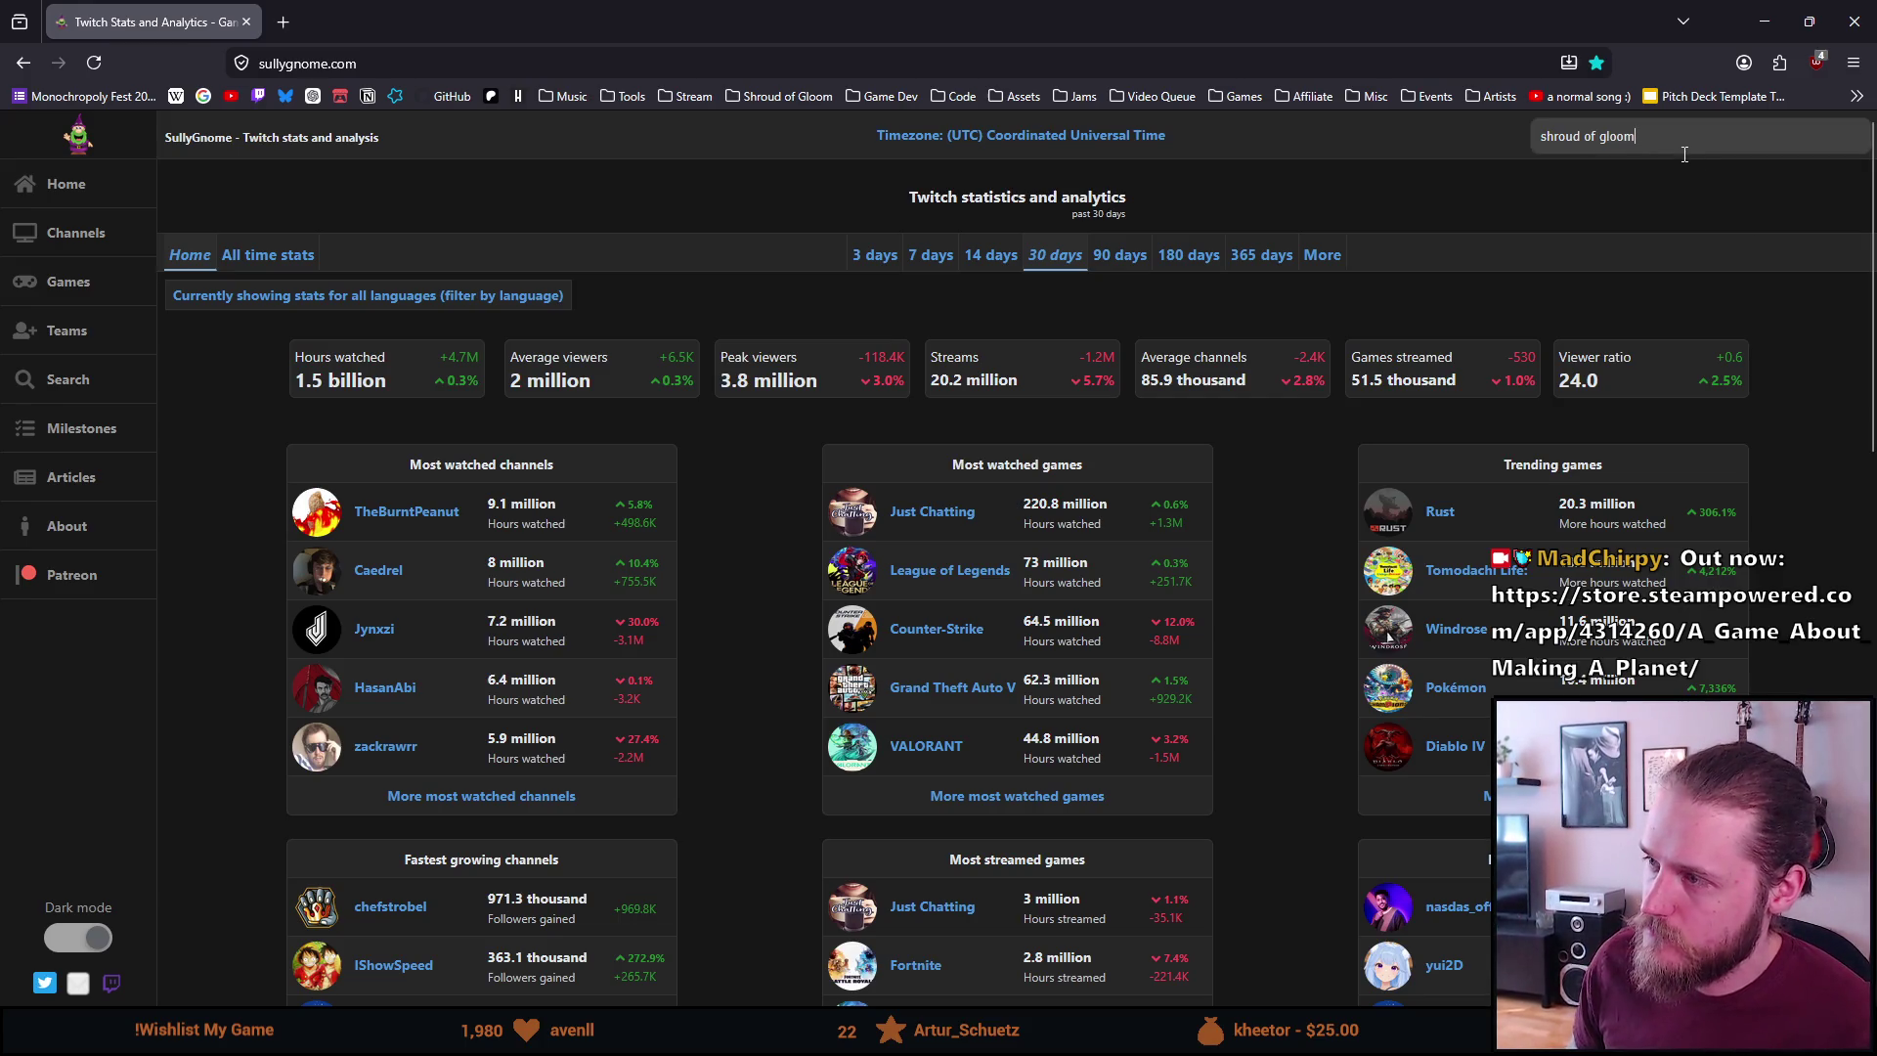
{"action": "key", "text": "BackSpace"}
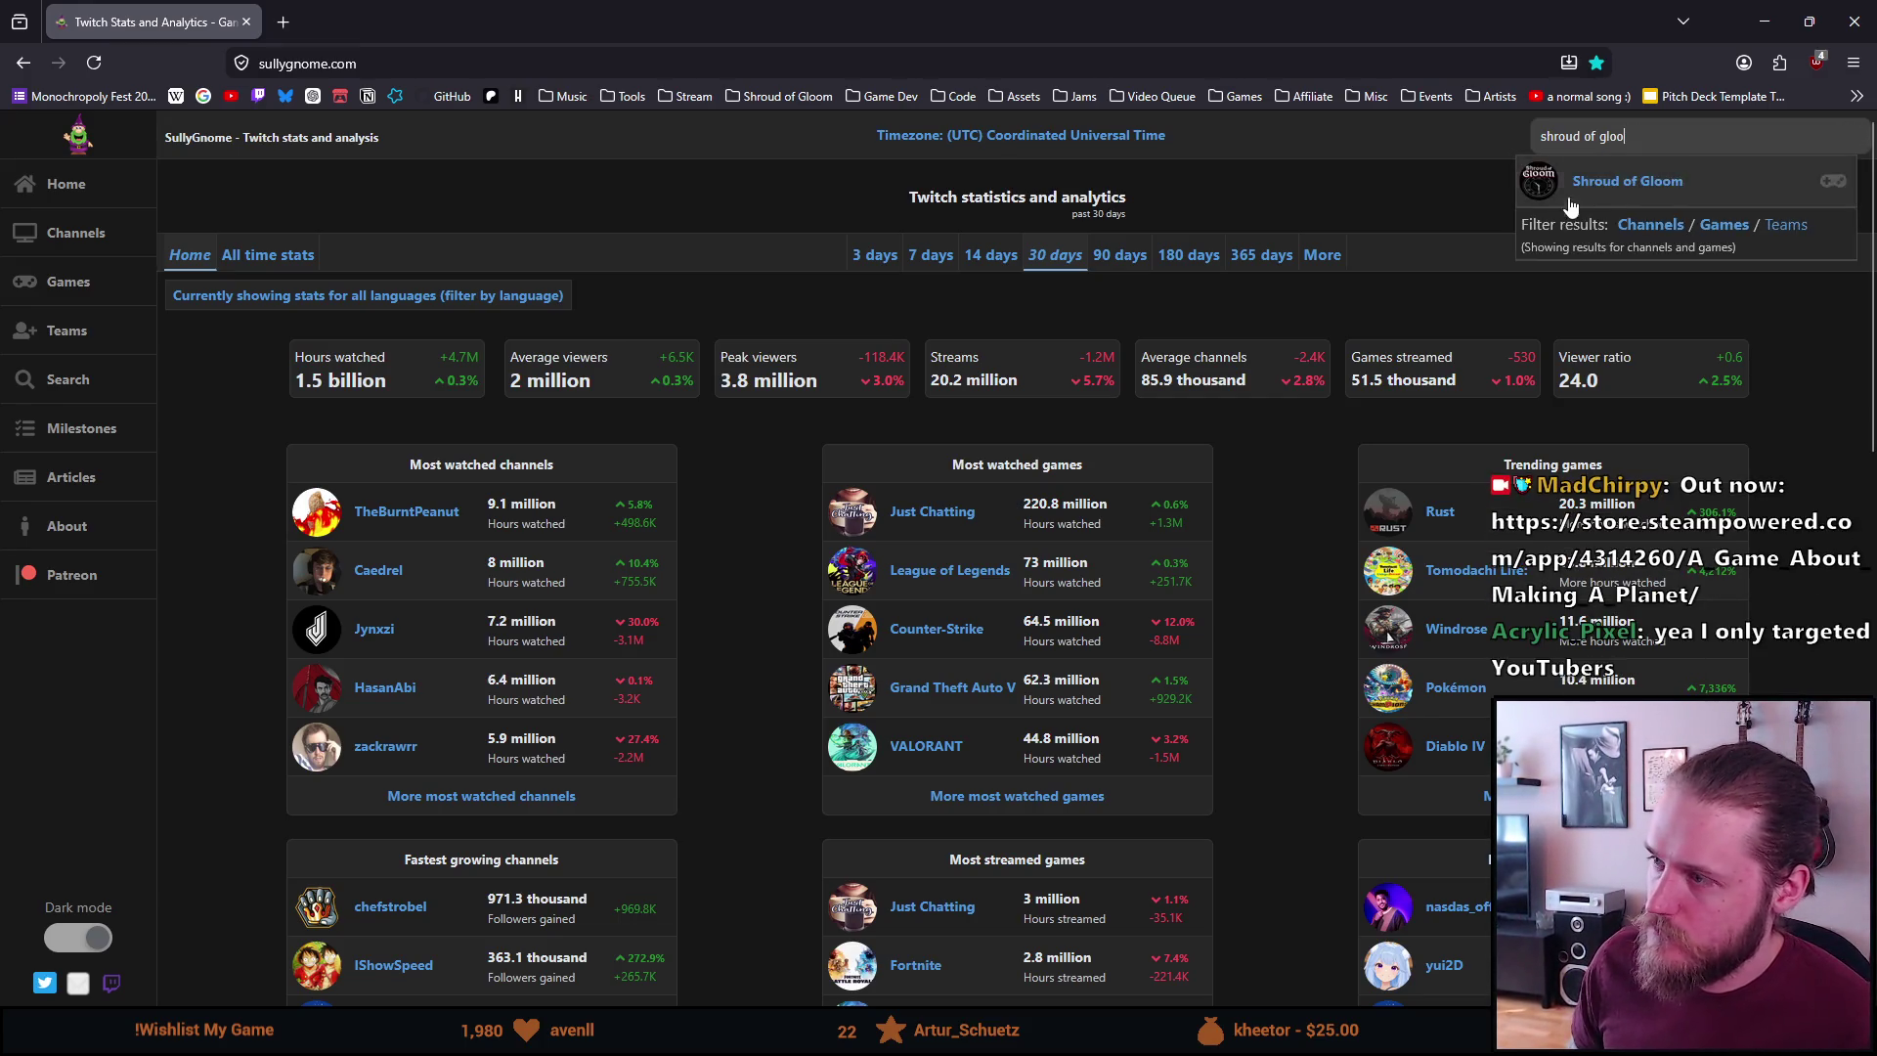
{"action": "left_click", "coordinate": [1584, 190]}
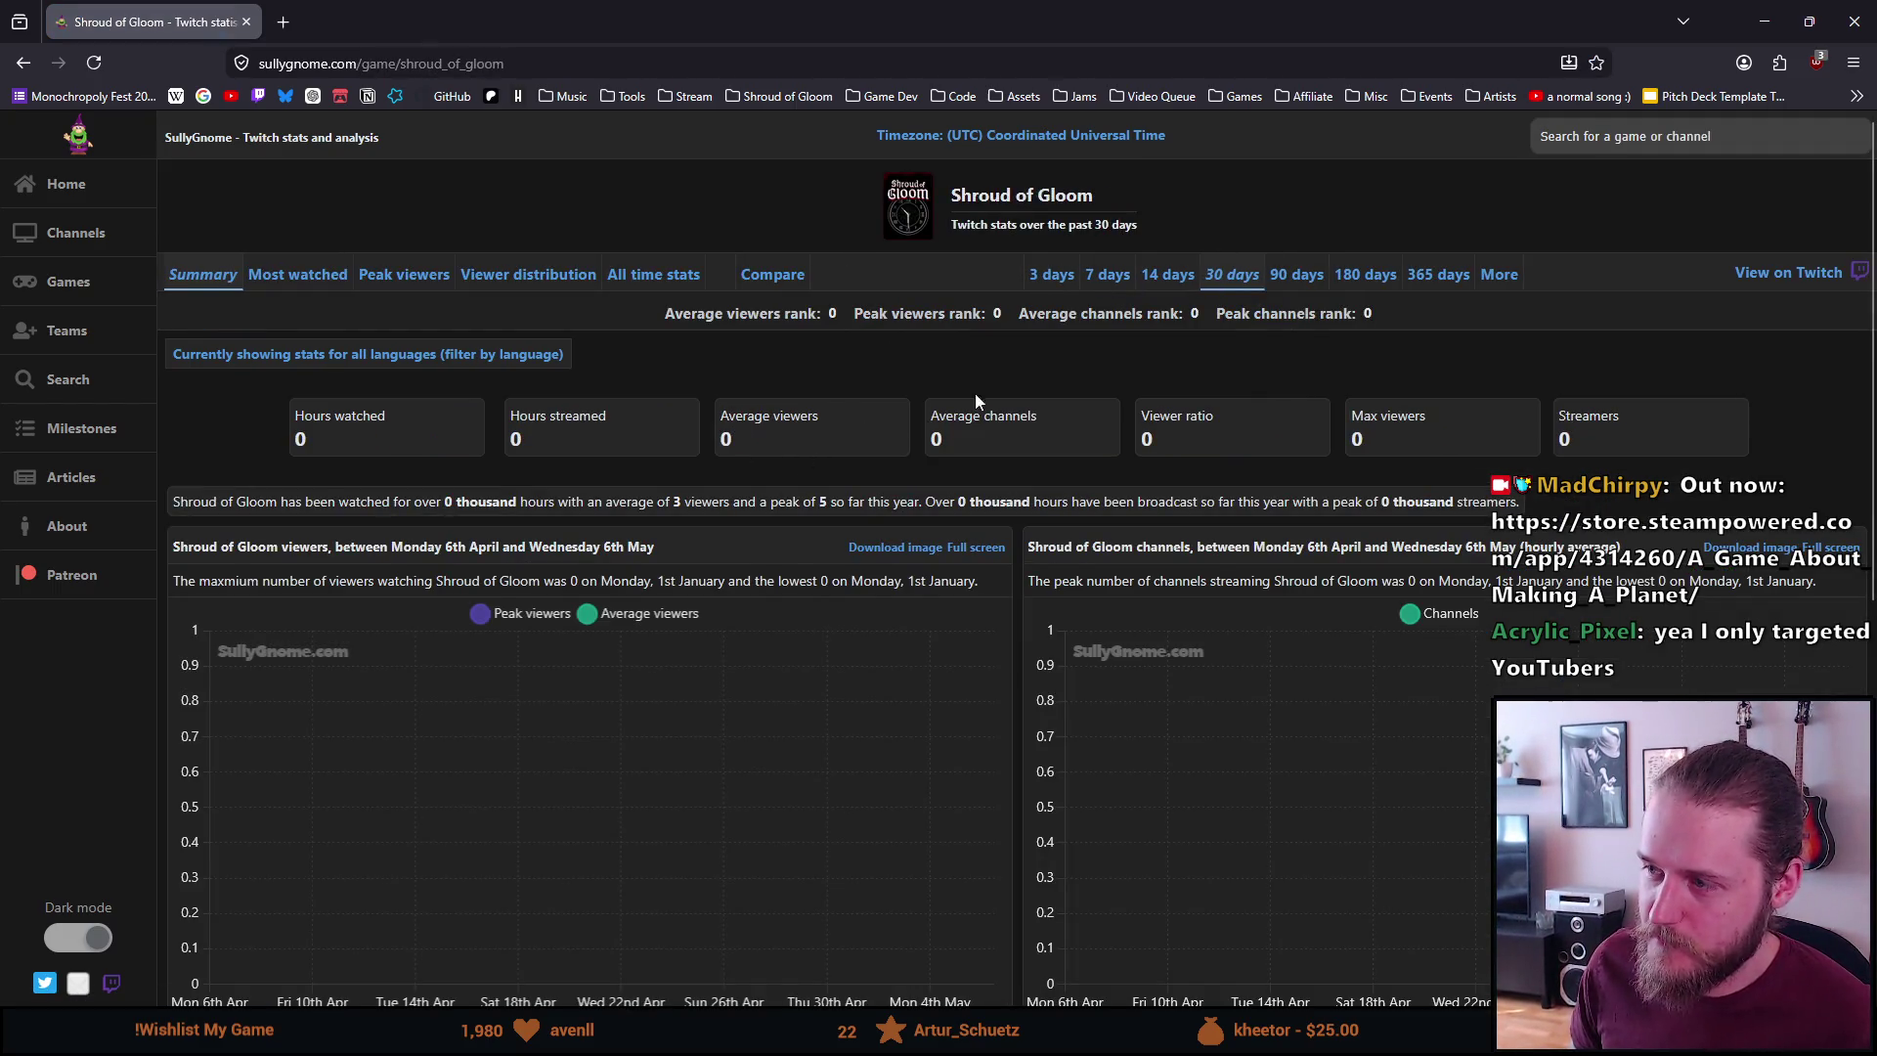
Show Shroud of Gloom's stats over the past 90 days, after briefly checking 180 days
{"action": "left_click", "coordinate": [1288, 283]}
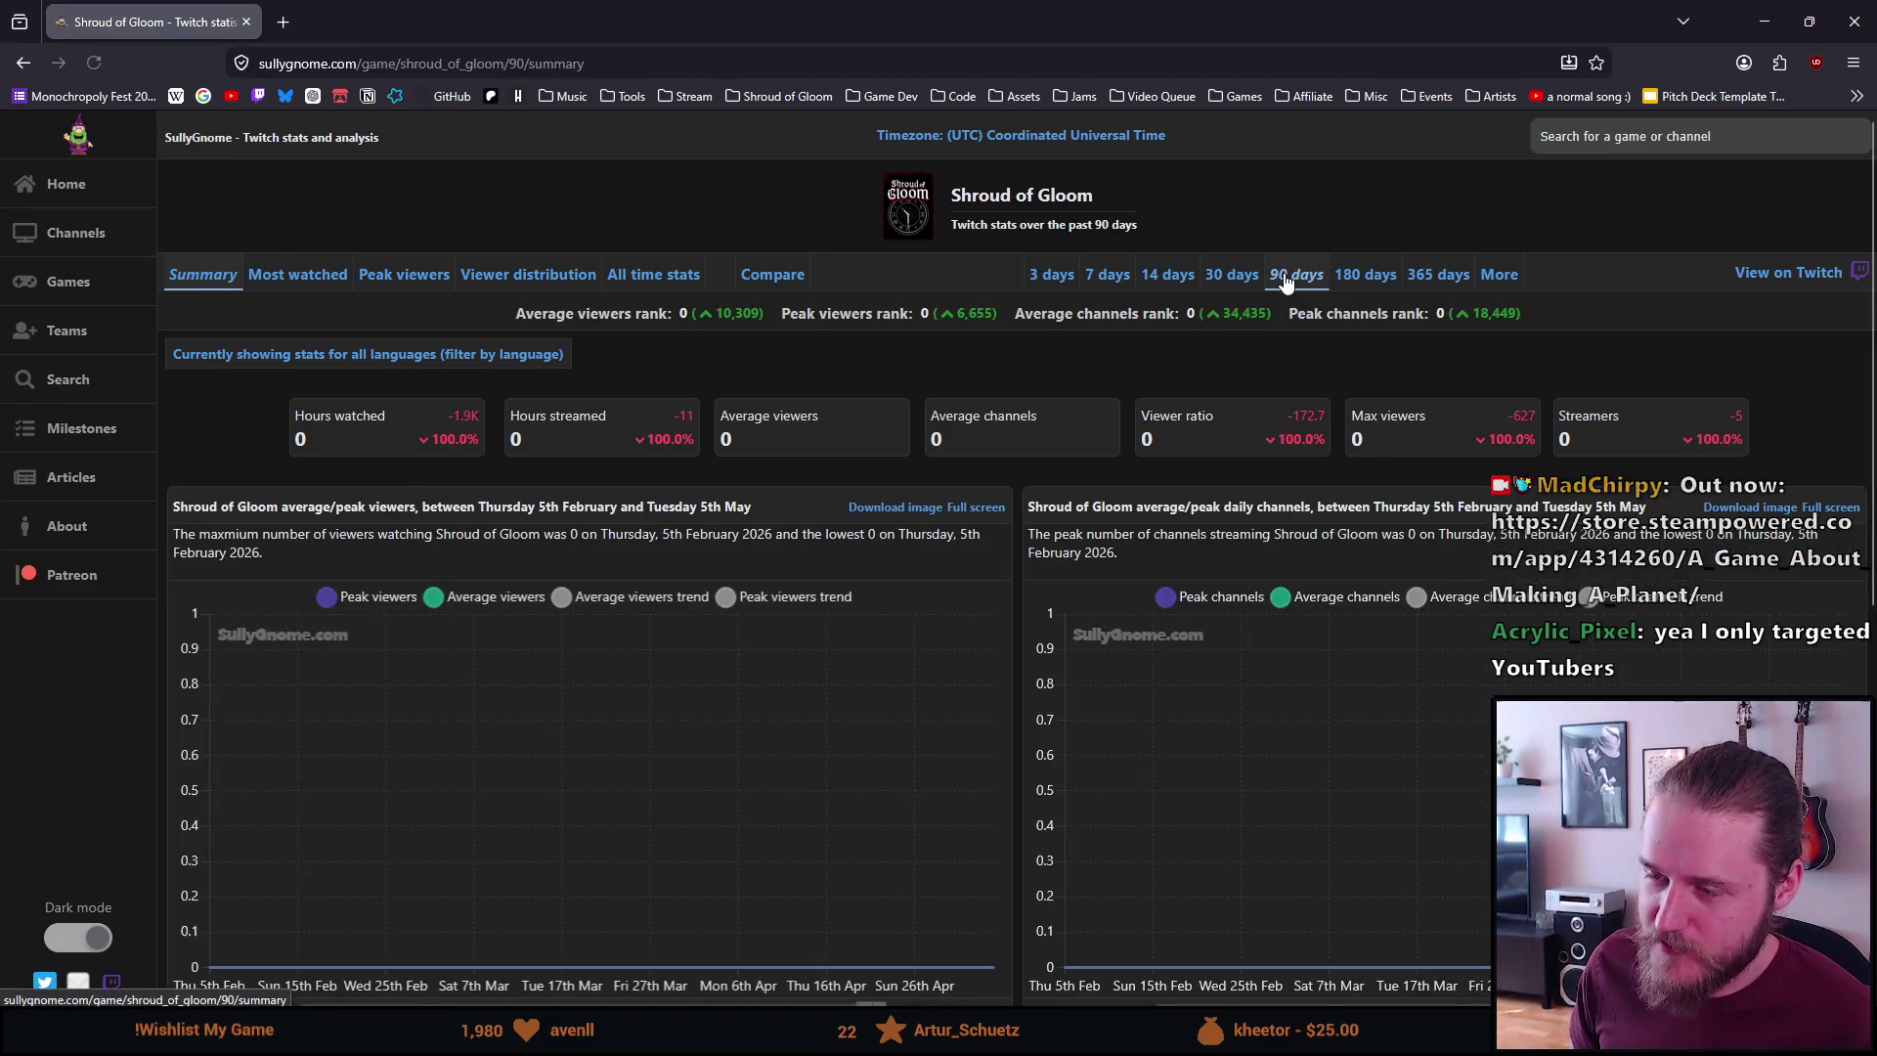
{"action": "left_click", "coordinate": [1354, 283]}
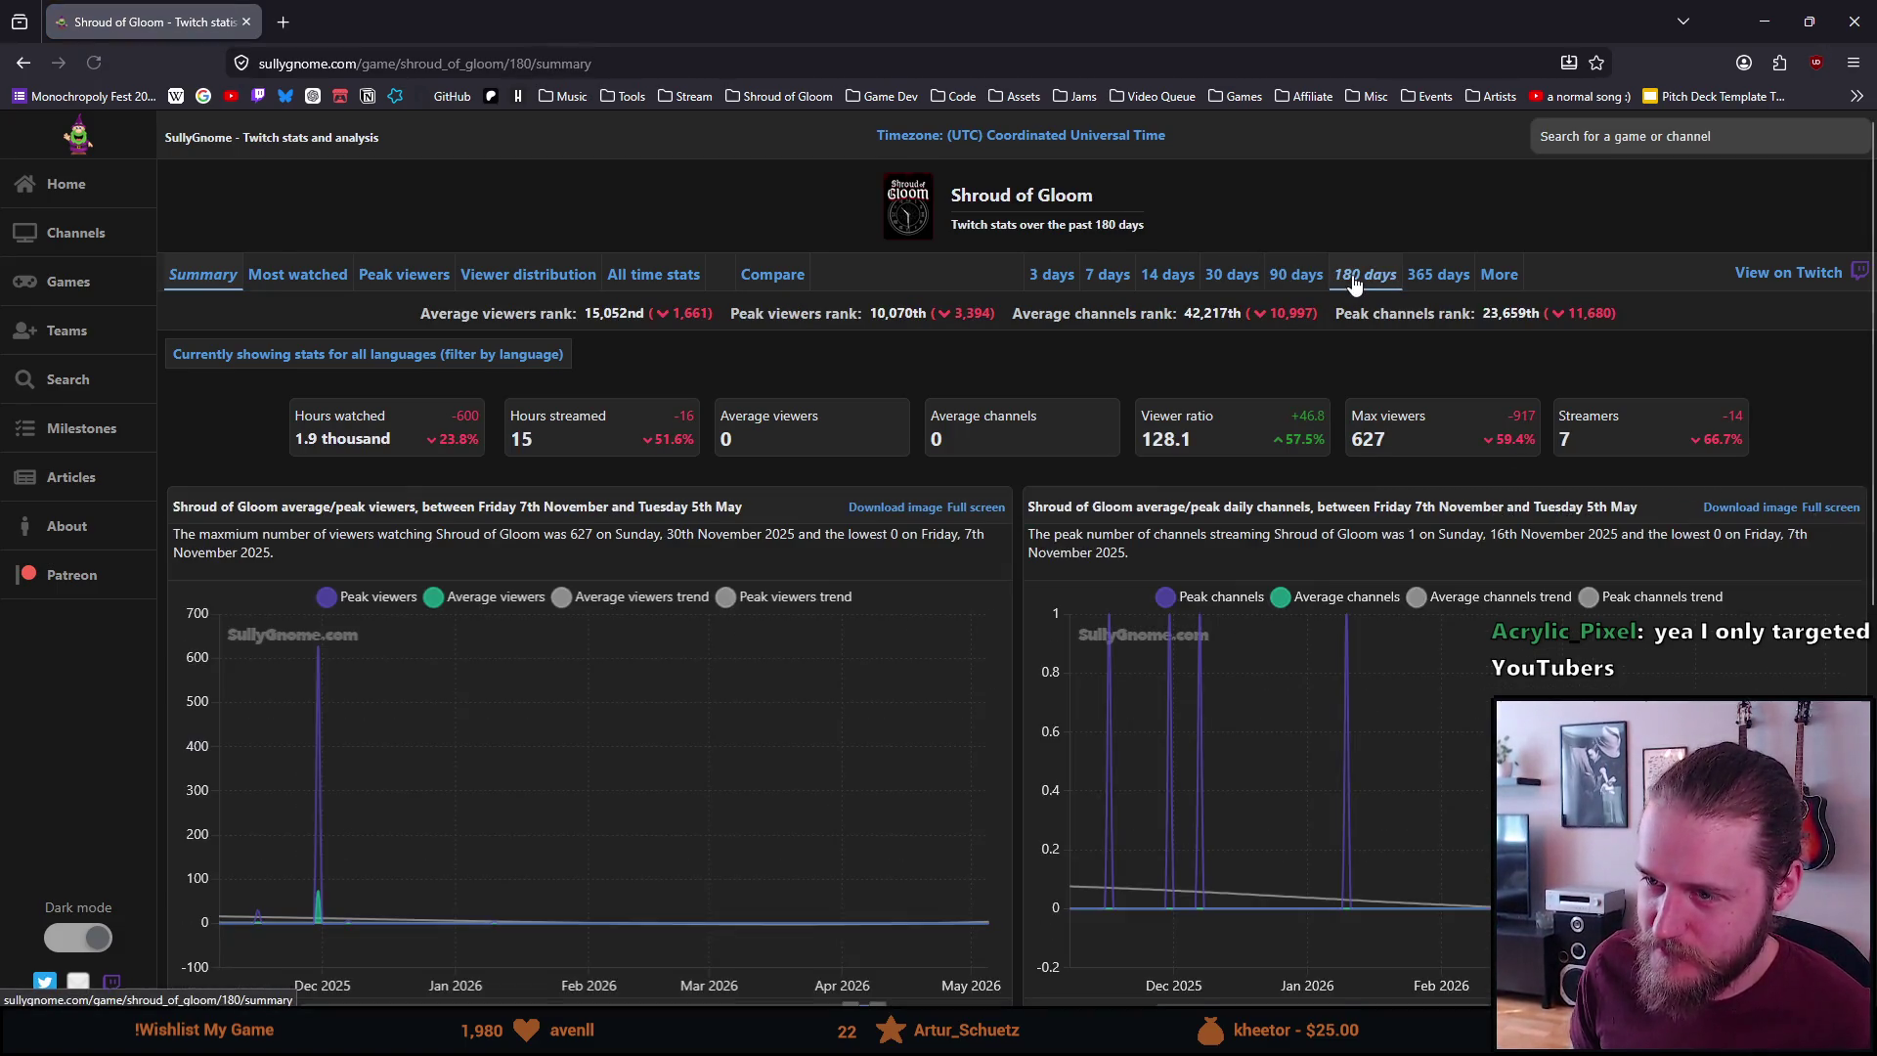
{"action": "left_click", "coordinate": [1284, 283]}
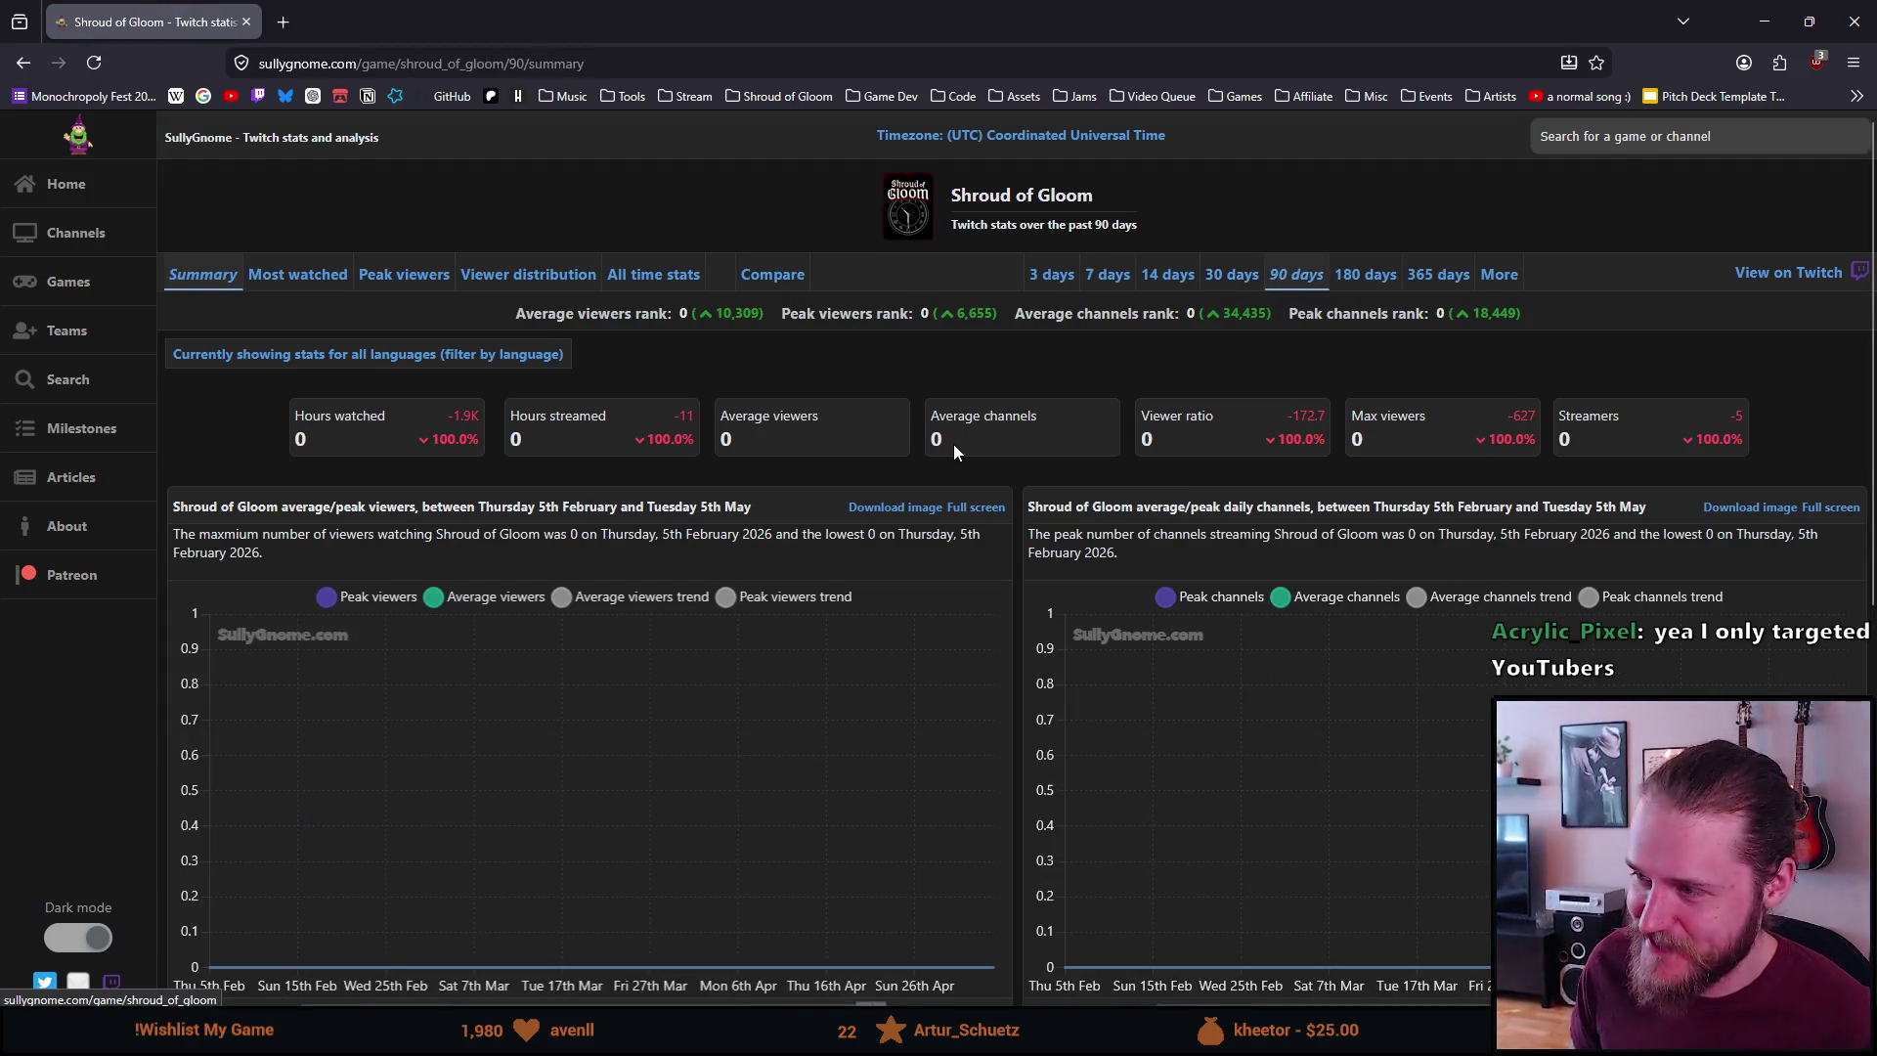
{"action": "scroll", "coordinate": [953, 444], "scroll_direction": "down", "scroll_amount": 5}
{"action": "scroll", "coordinate": [954, 448], "scroll_direction": "down", "scroll_amount": 2}
{"action": "scroll", "coordinate": [954, 424], "scroll_direction": "up", "scroll_amount": 7}
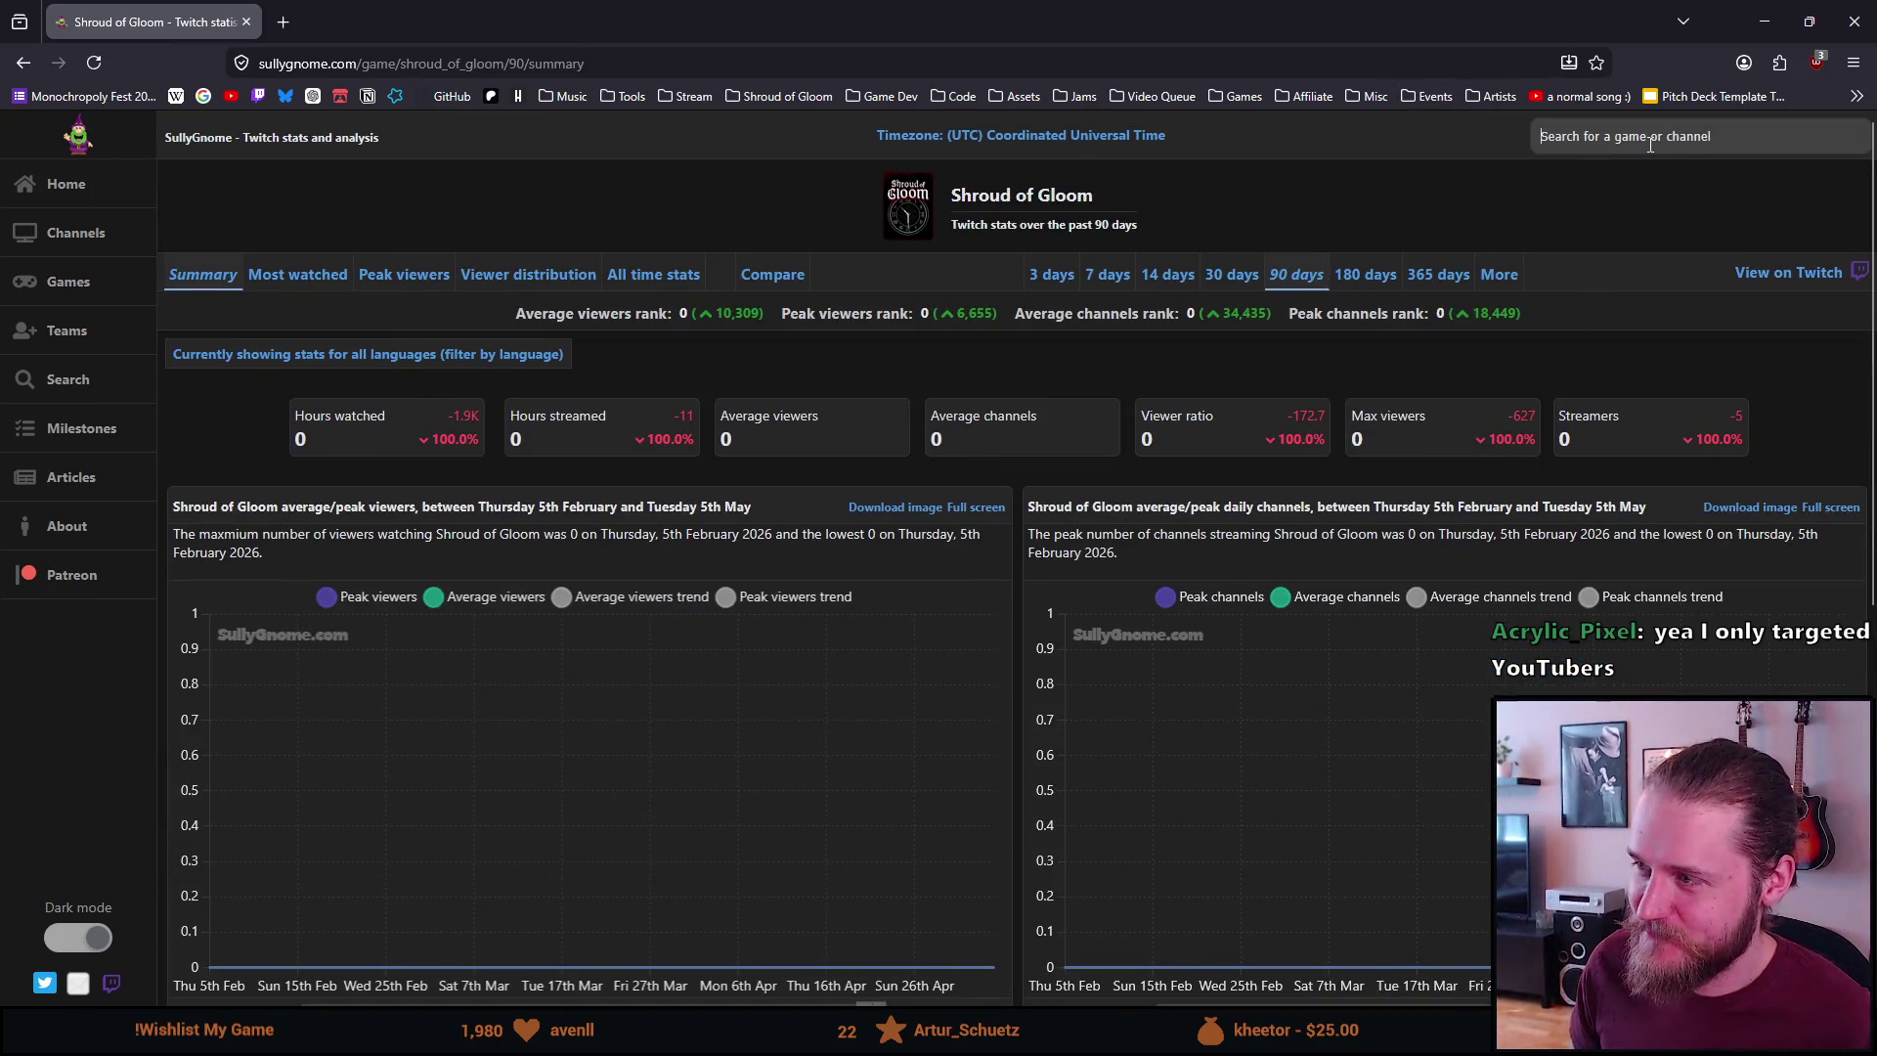
{"action": "left_click", "coordinate": [1533, 143]}
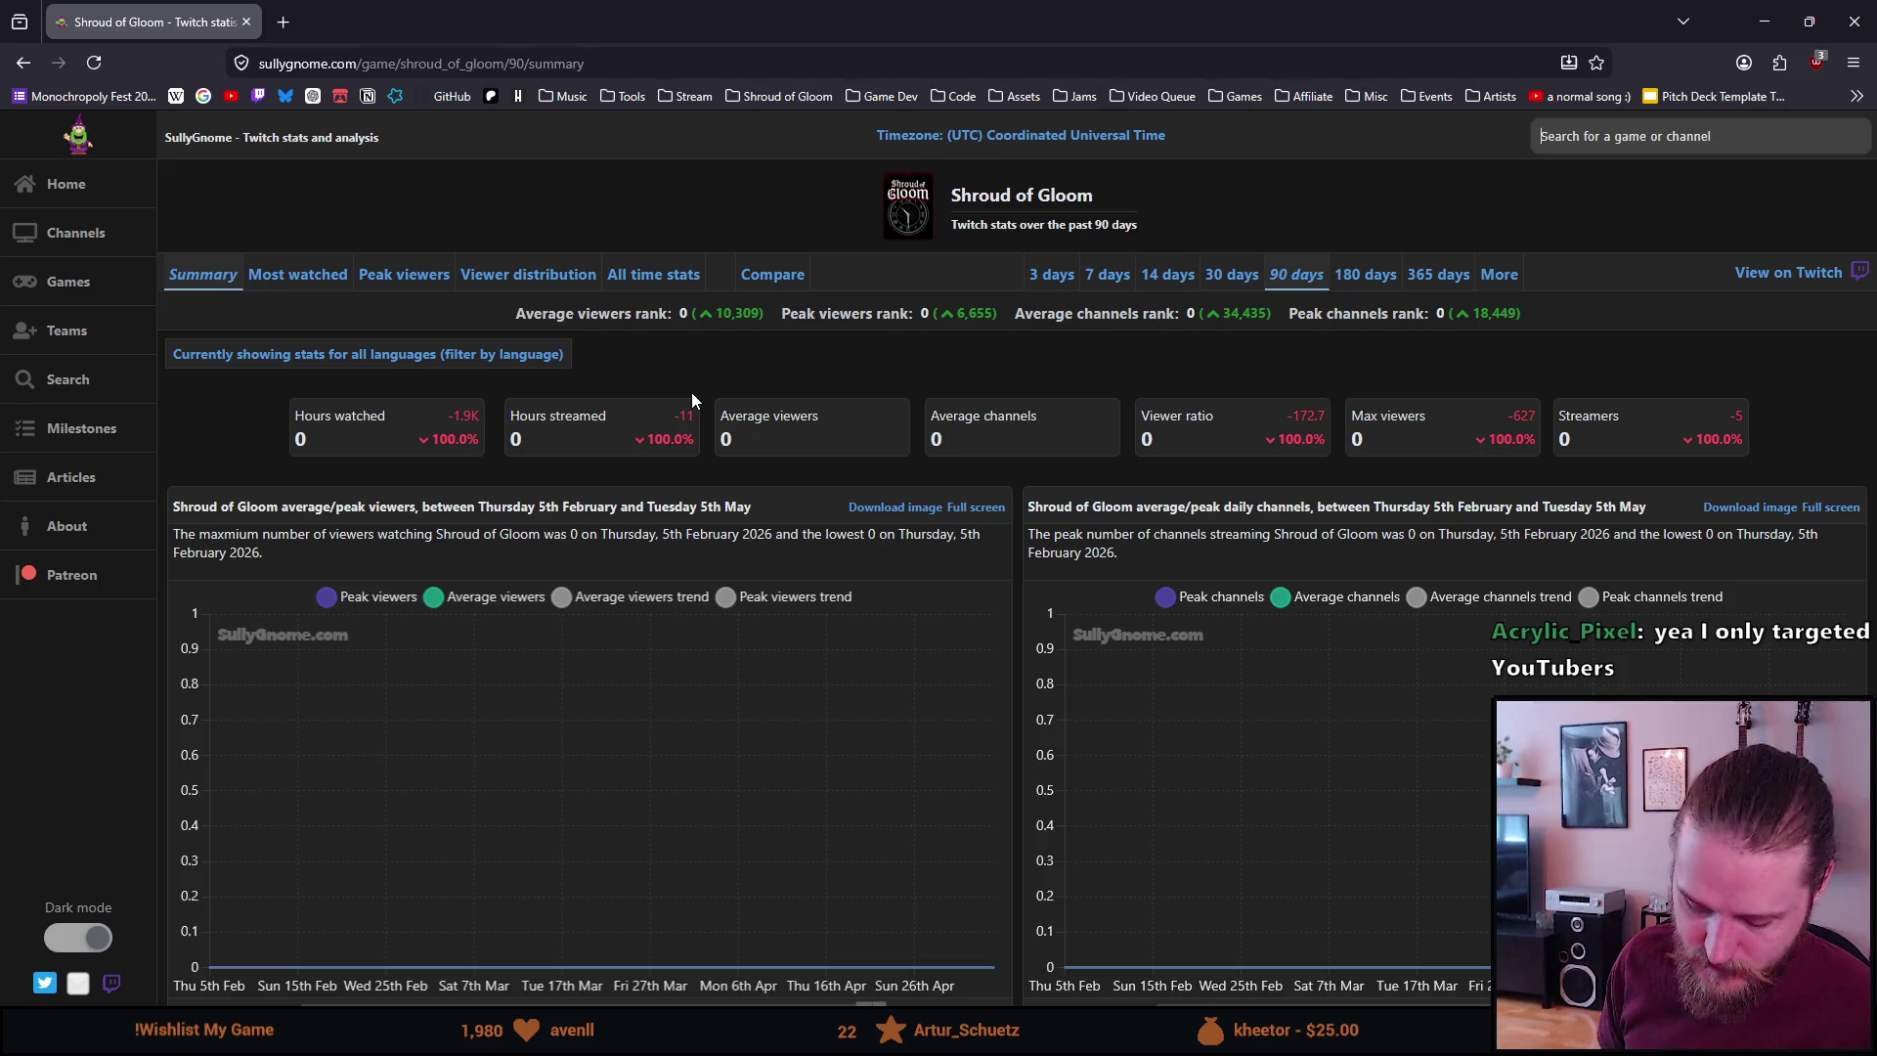
Type 'a game about making' in the SullyGnome search to list matching games
{"action": "type", "text": "a "}
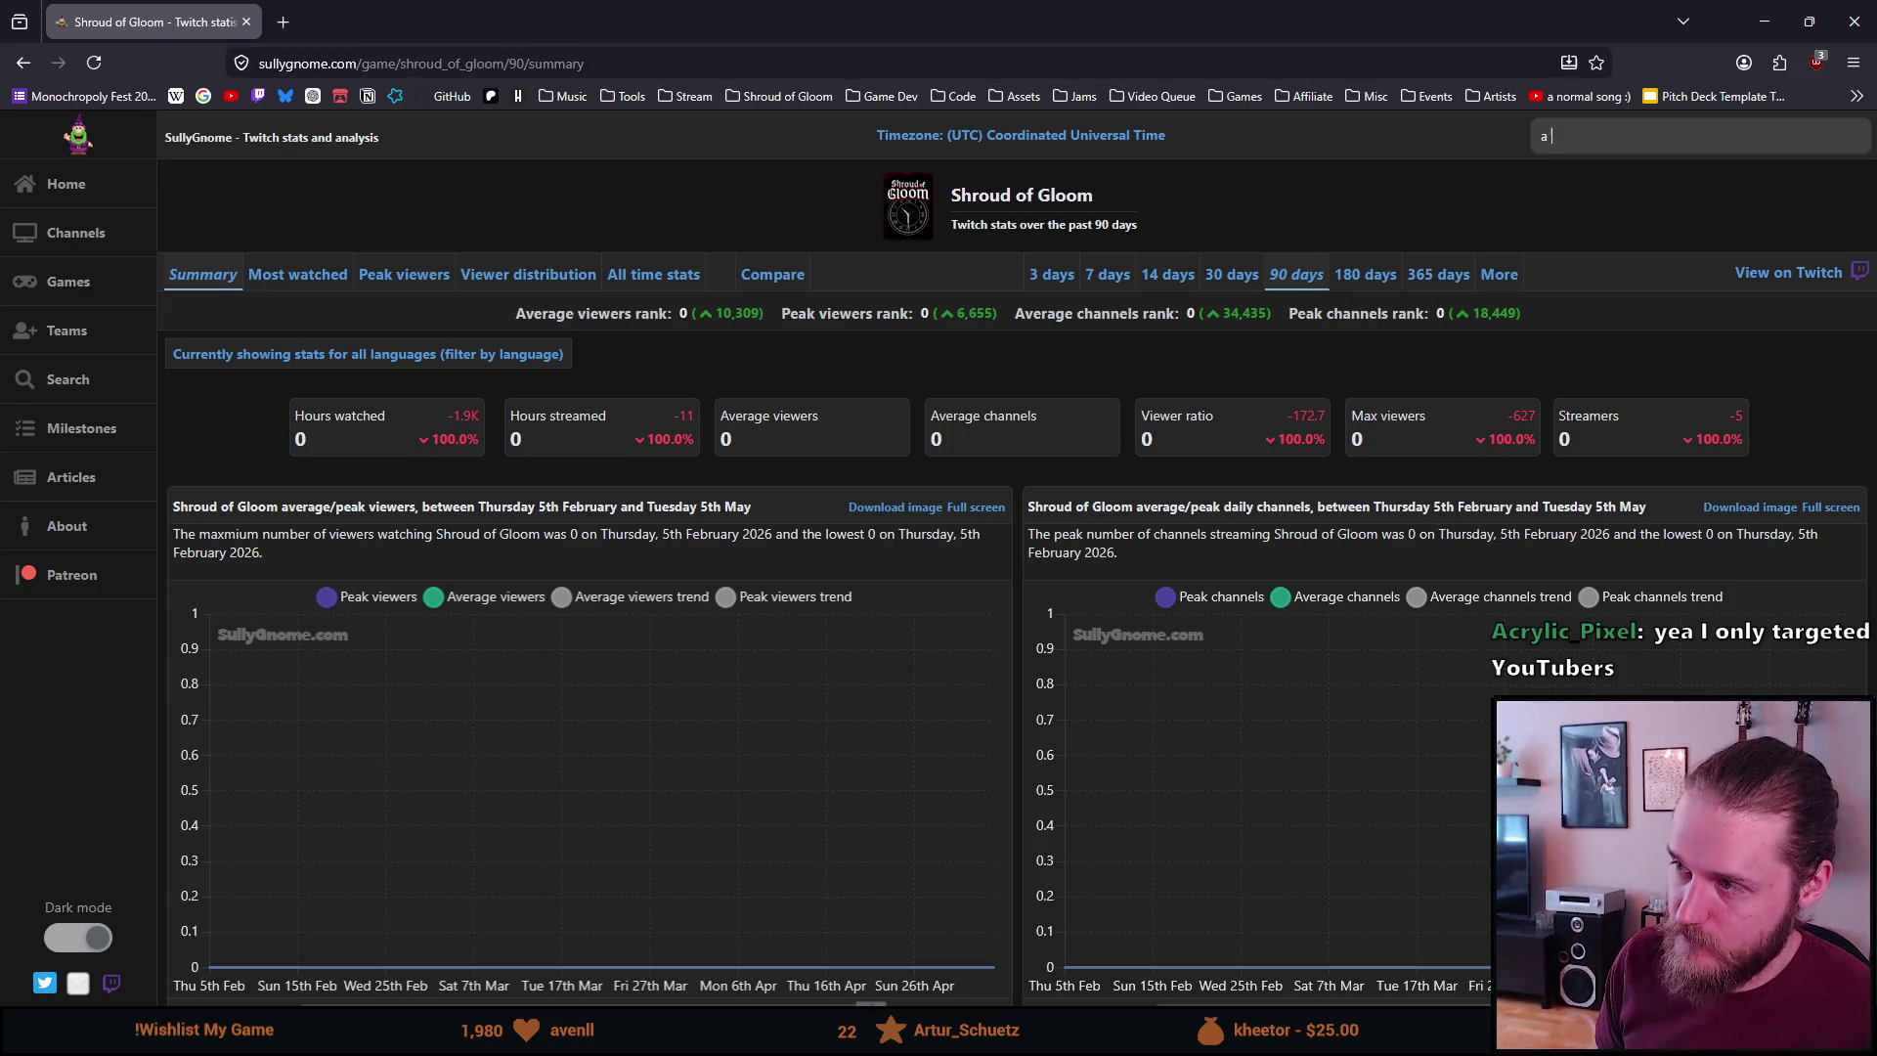
{"action": "type", "text": "game about making"}
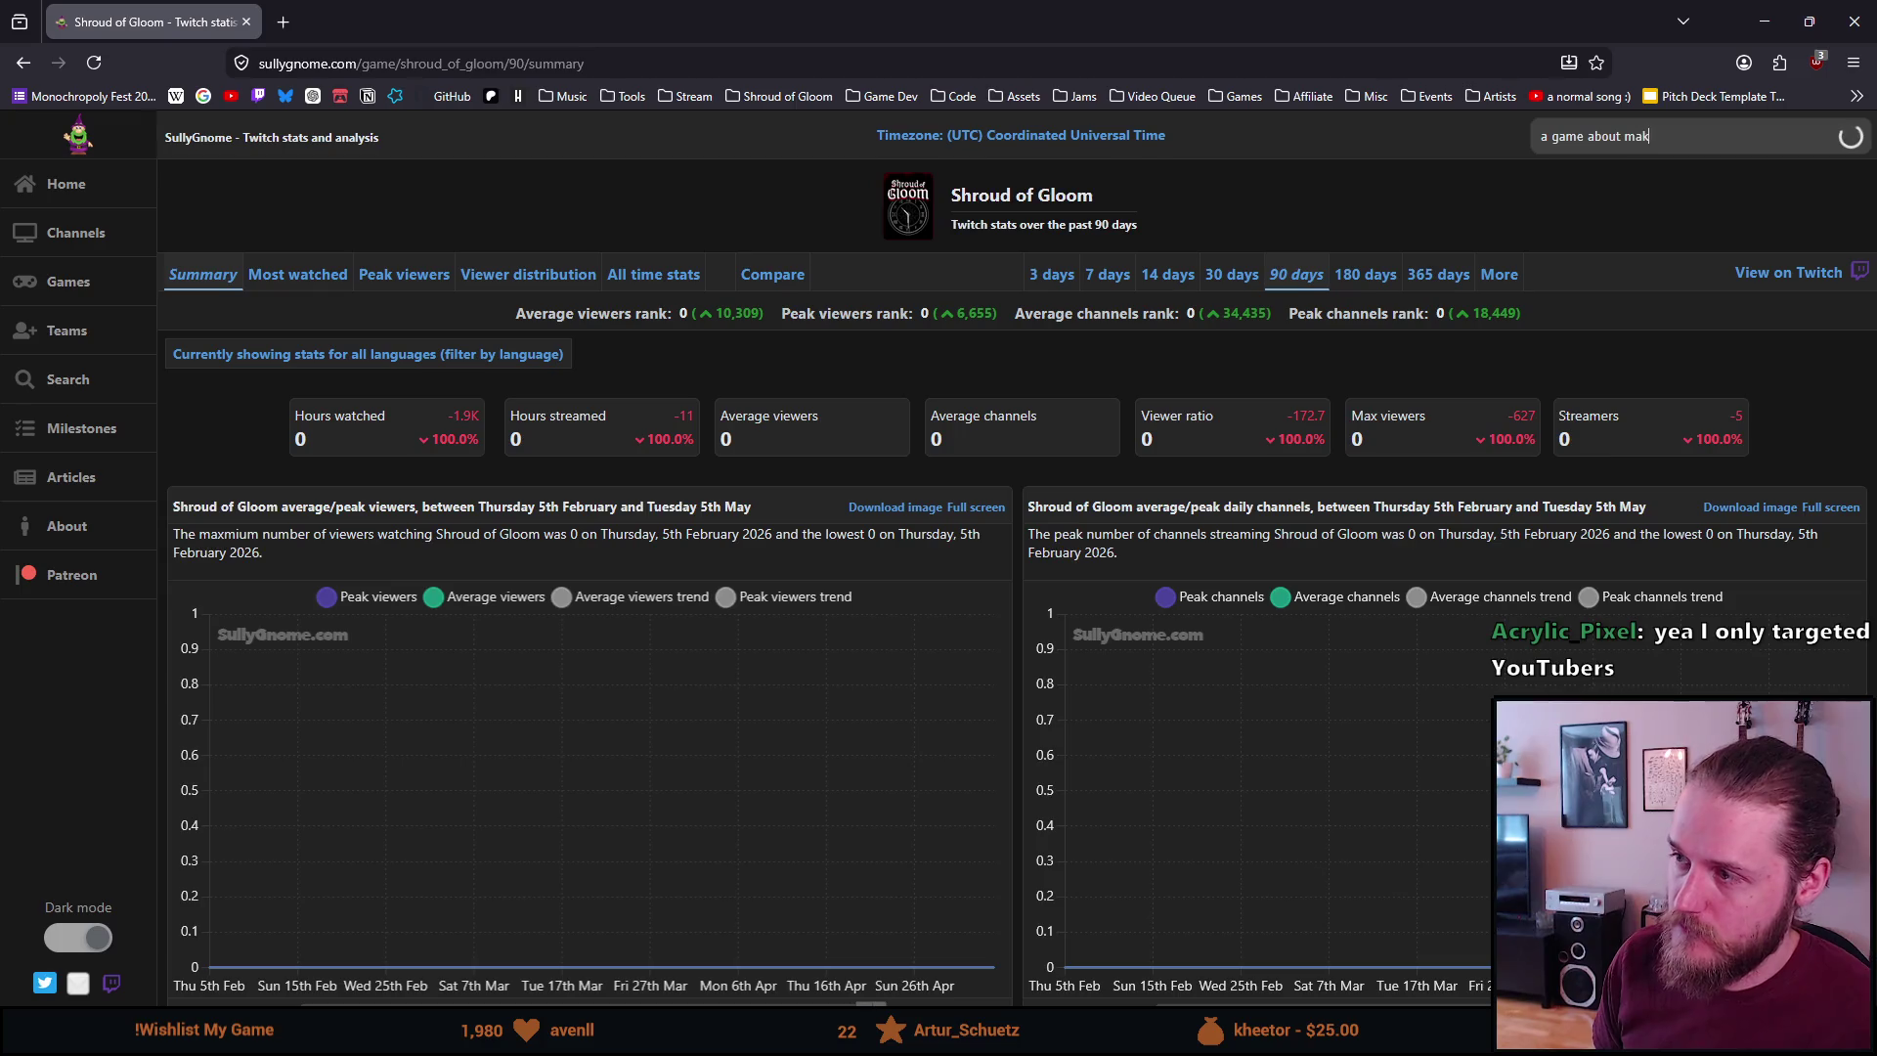